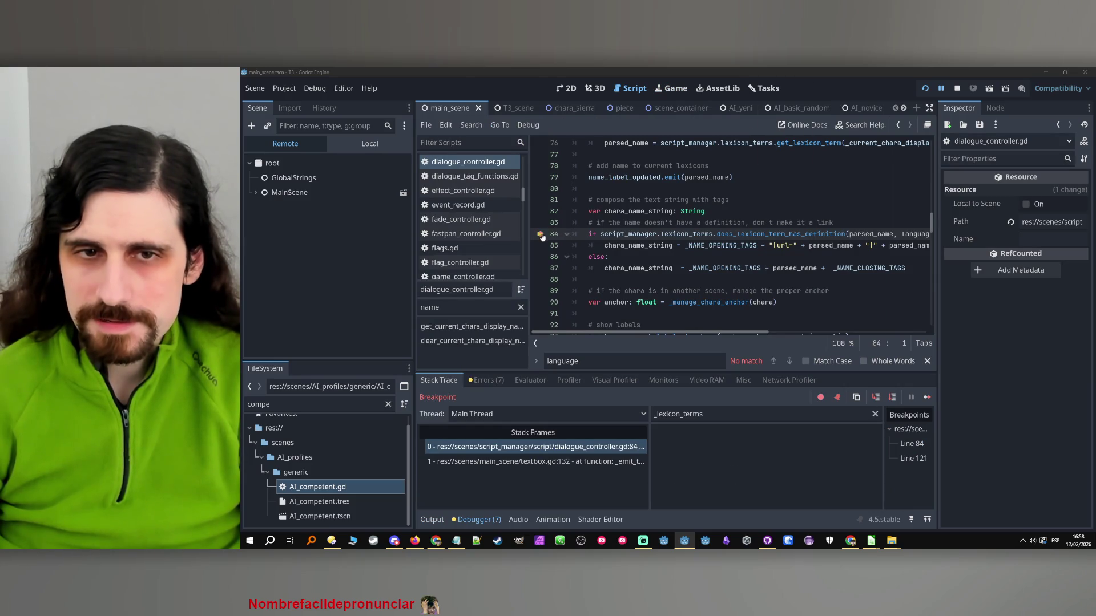
- Remove the line-84 breakpoint, let the paused game resume, then stop it
click(540, 235)
click(927, 398)
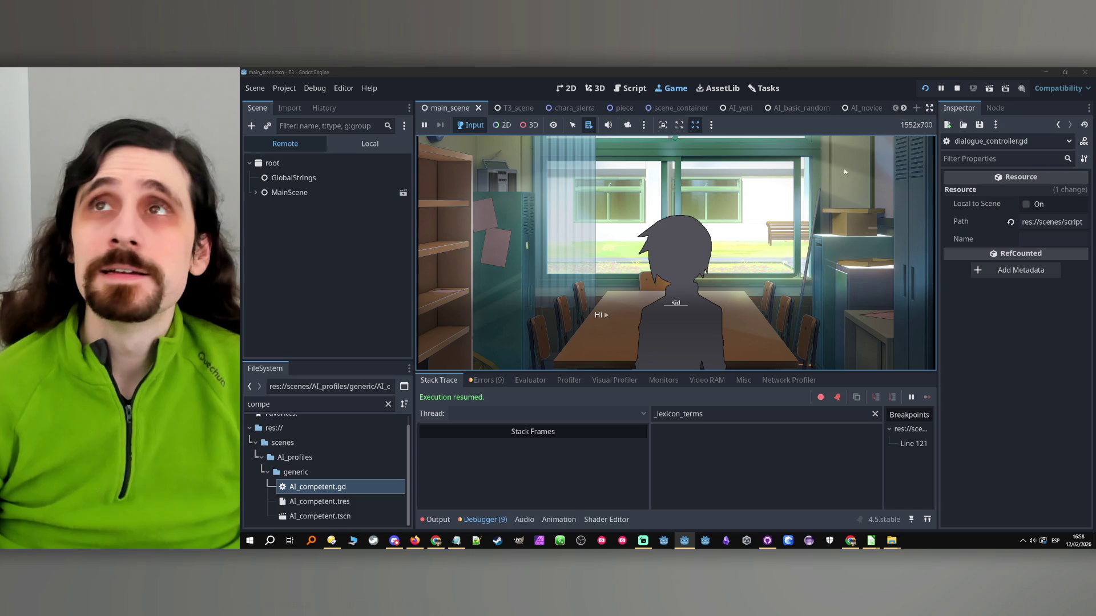
click(962, 86)
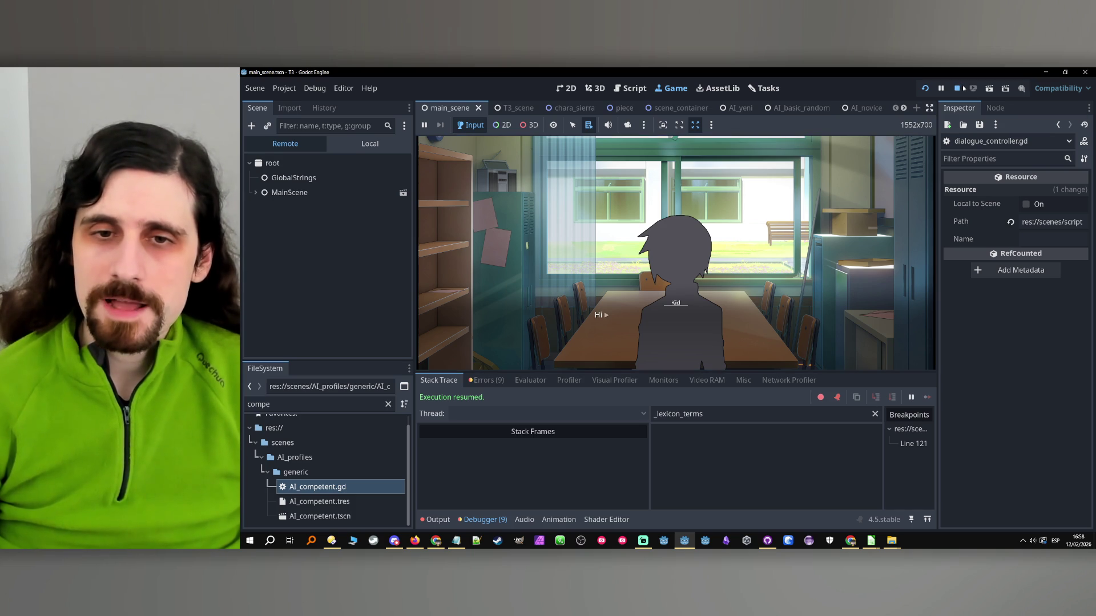
- Place the caret at the end of line 82 in dialogue_controller.gd, then switch to Obsidian
click(742, 222)
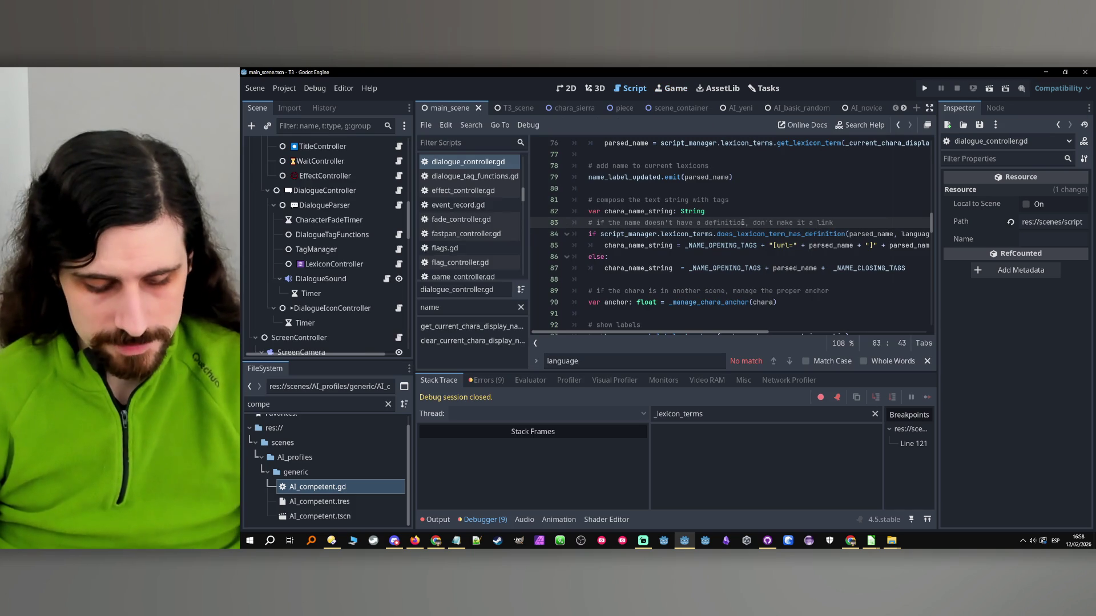
click(753, 215)
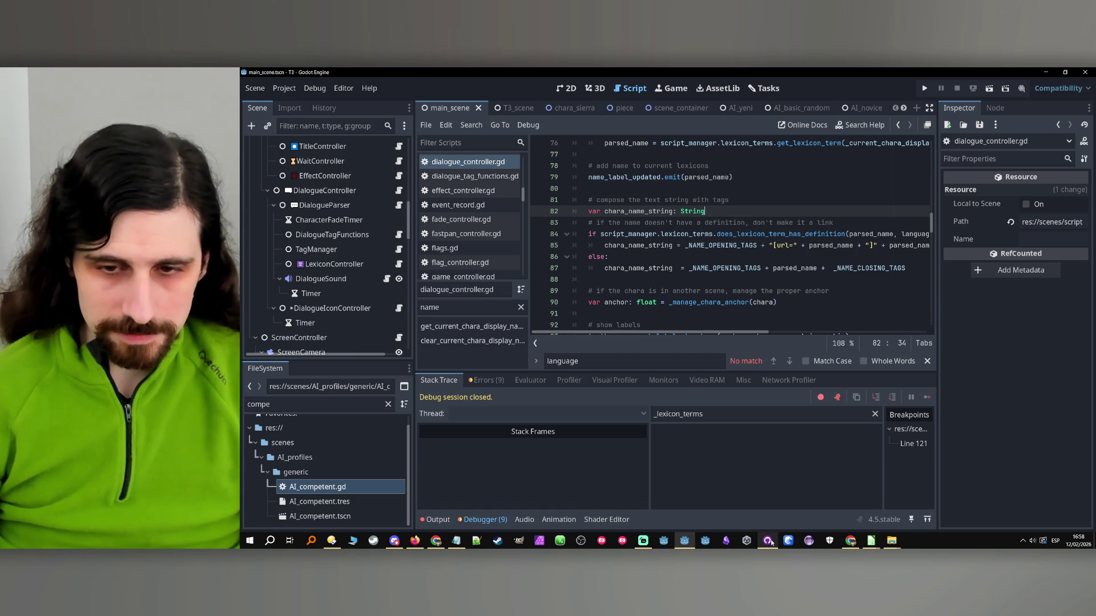
click(727, 543)
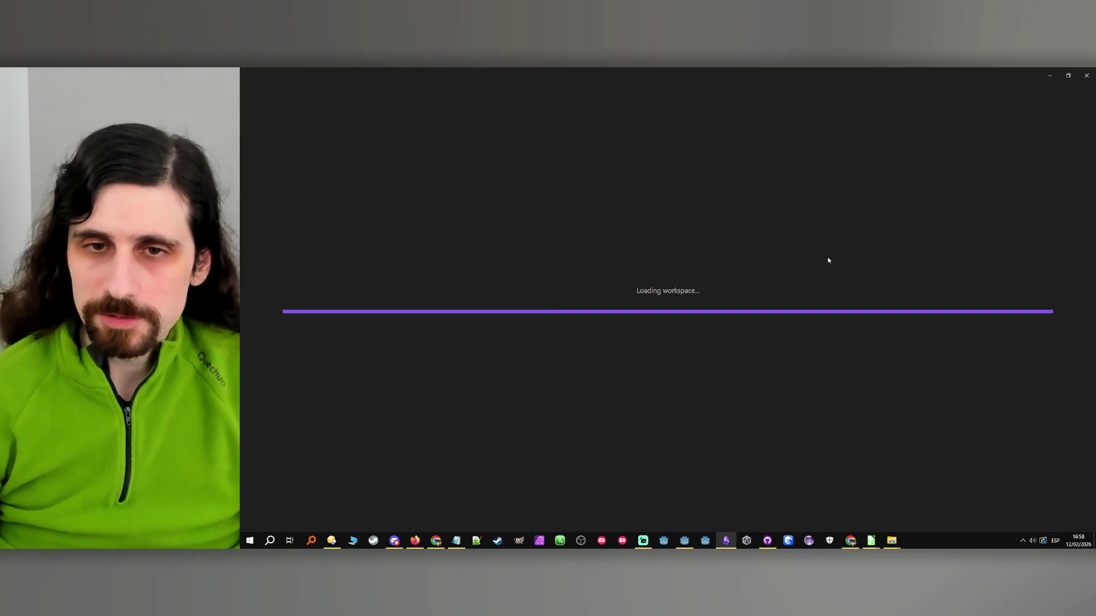
- Open the Dialogue tags note and scroll to the lexicon rules
click(308, 457)
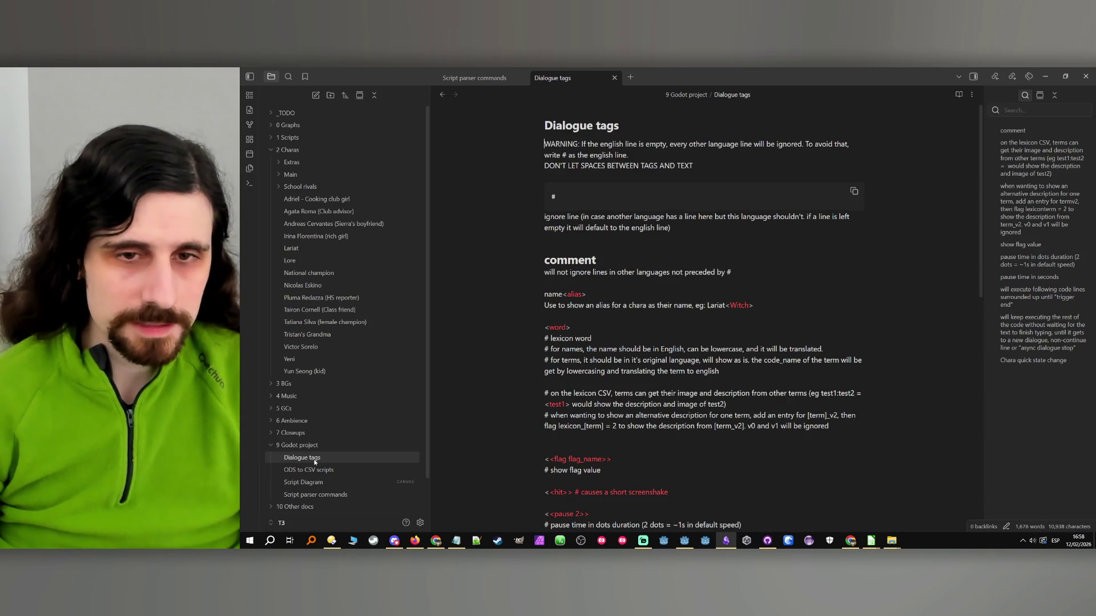
click(631, 306)
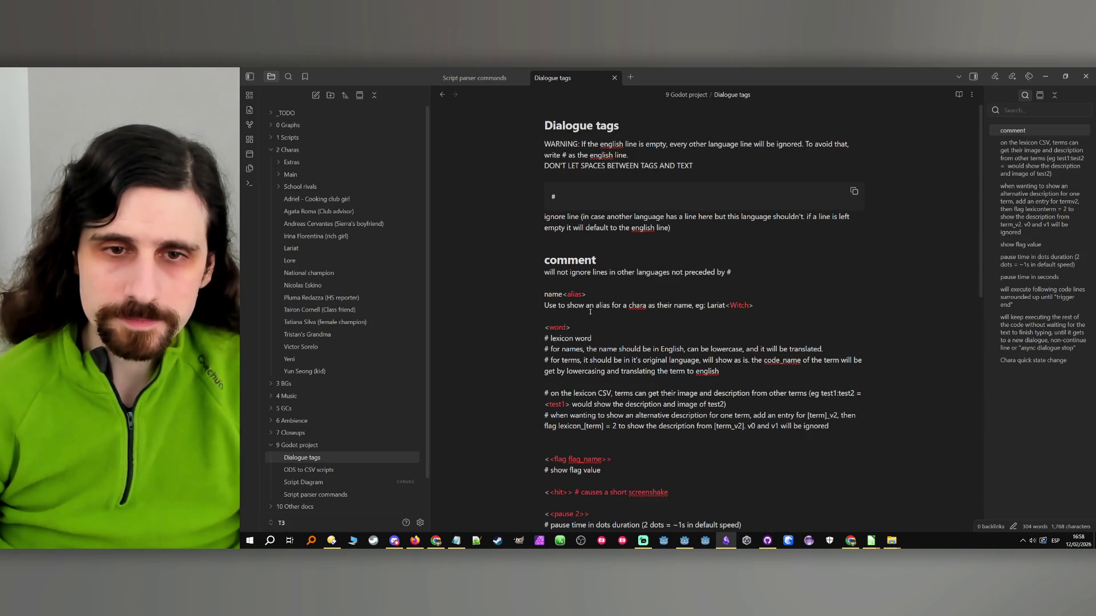
click(604, 338)
scroll(607, 334, down, 1)
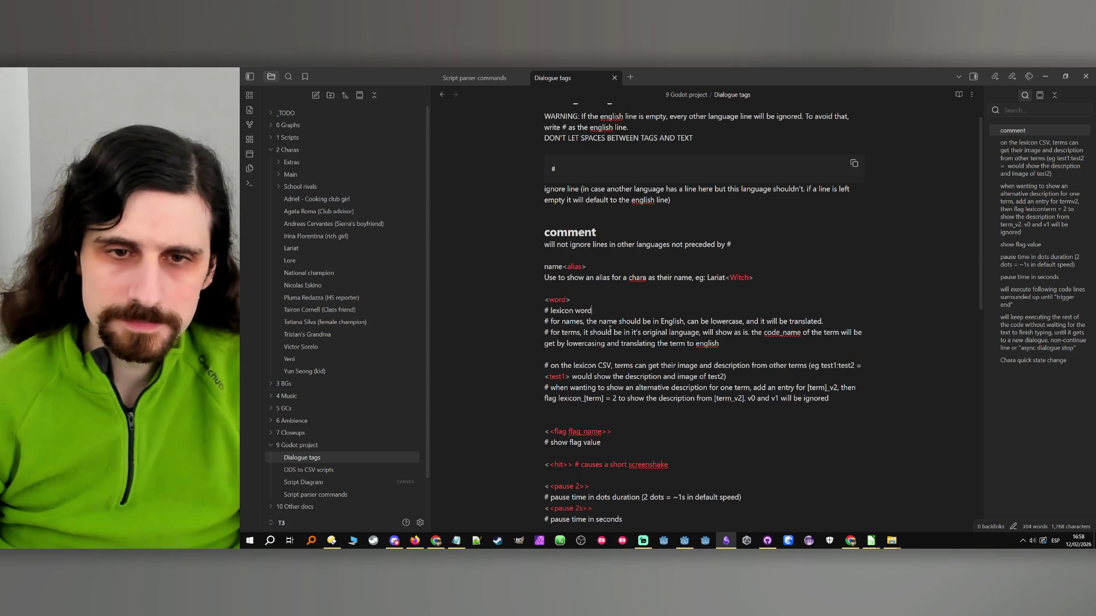
- Delete 'can be lowercase,' from the # for names rule and place the caret after 'translated.'
drag(588, 322, 701, 322)
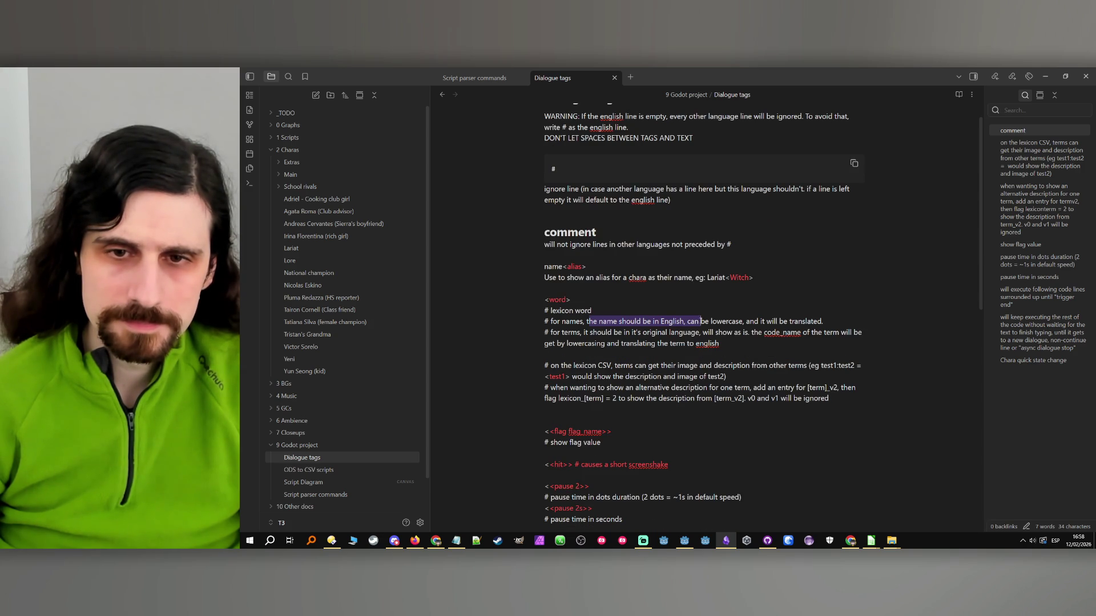
click(660, 321)
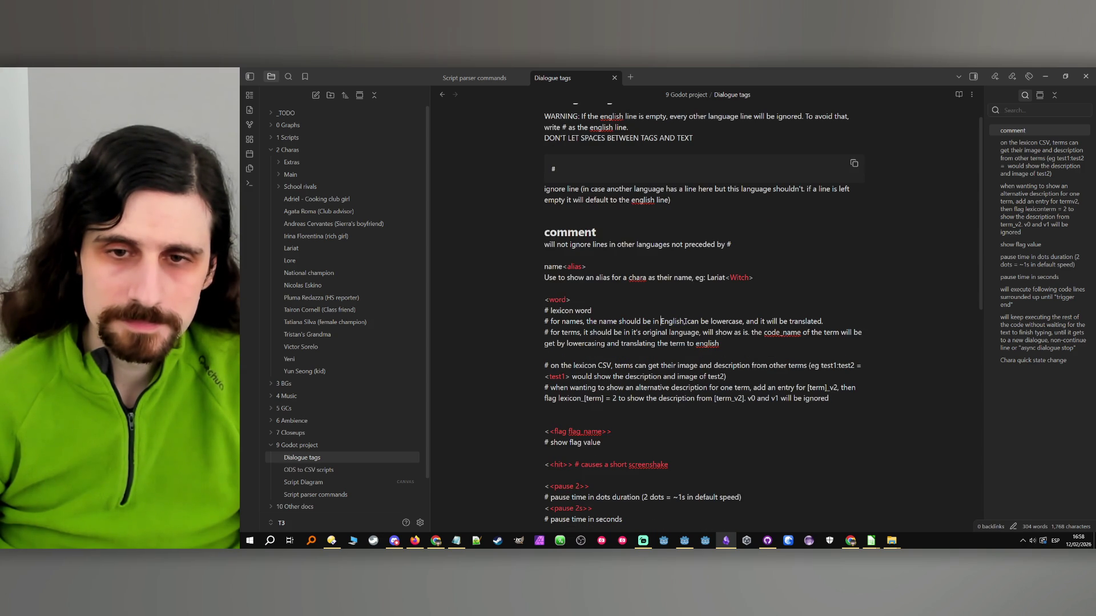
mouse_move(688, 321)
mouse_down()
mouse_move(744, 321)
mouse_move(687, 322)
mouse_up()
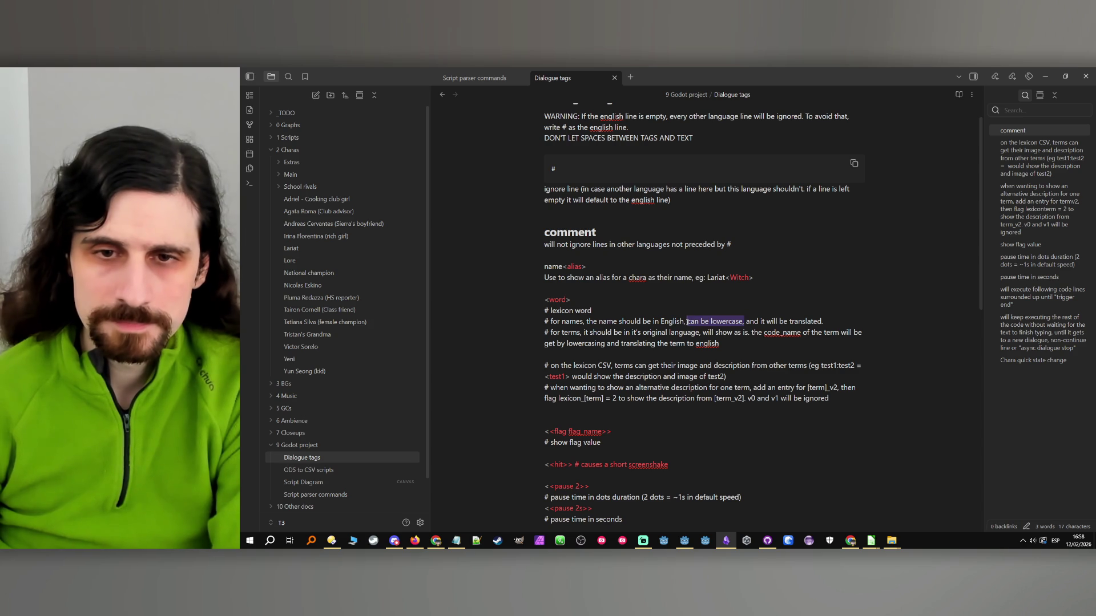
key(BackSpace)
key(BackSpace)
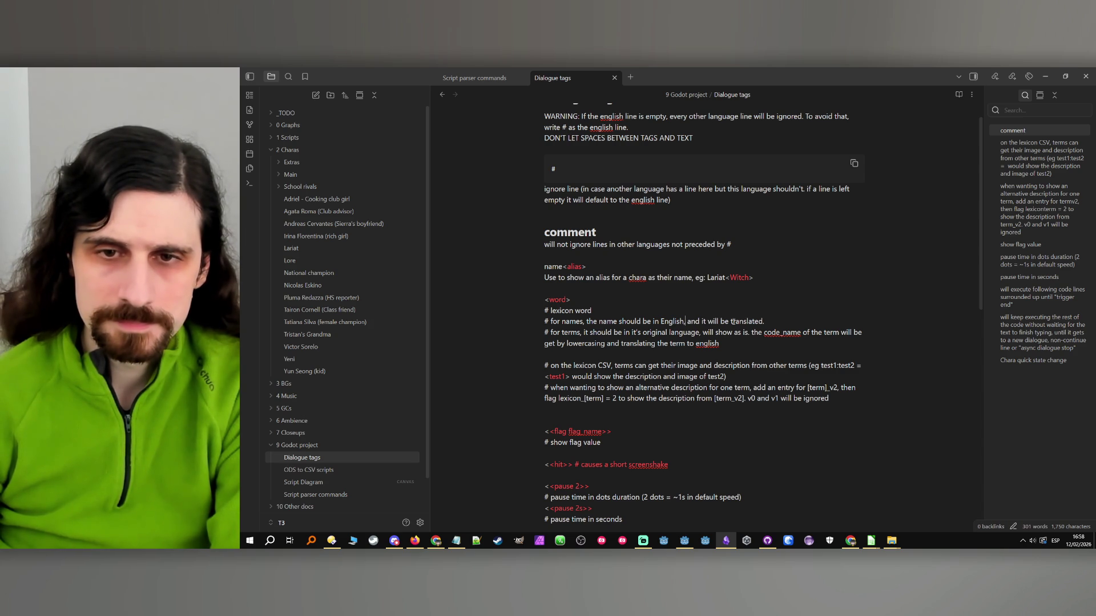
click(768, 322)
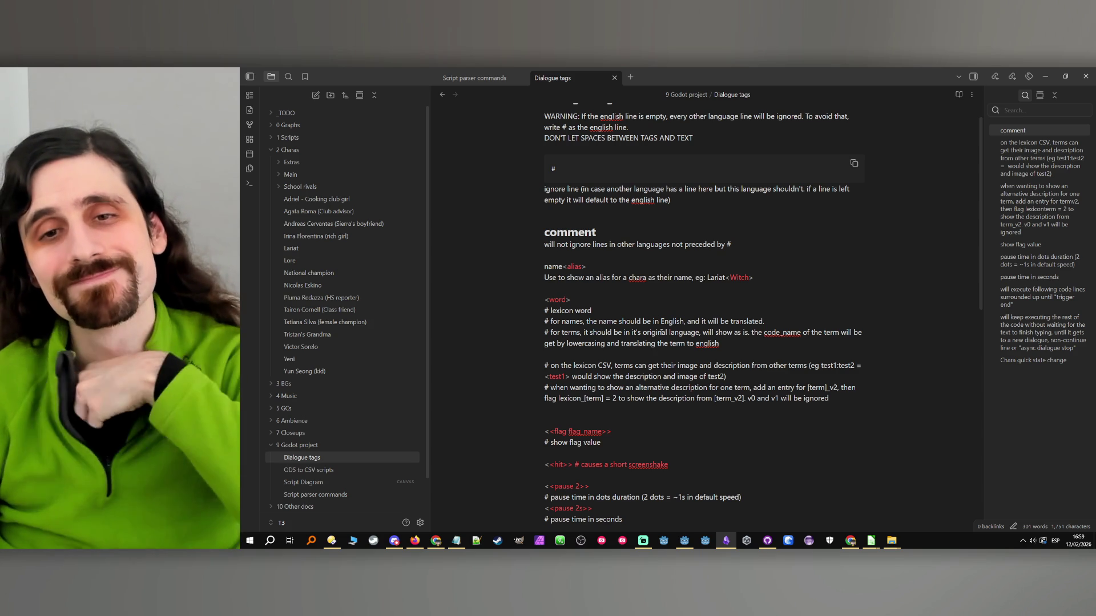
click(871, 540)
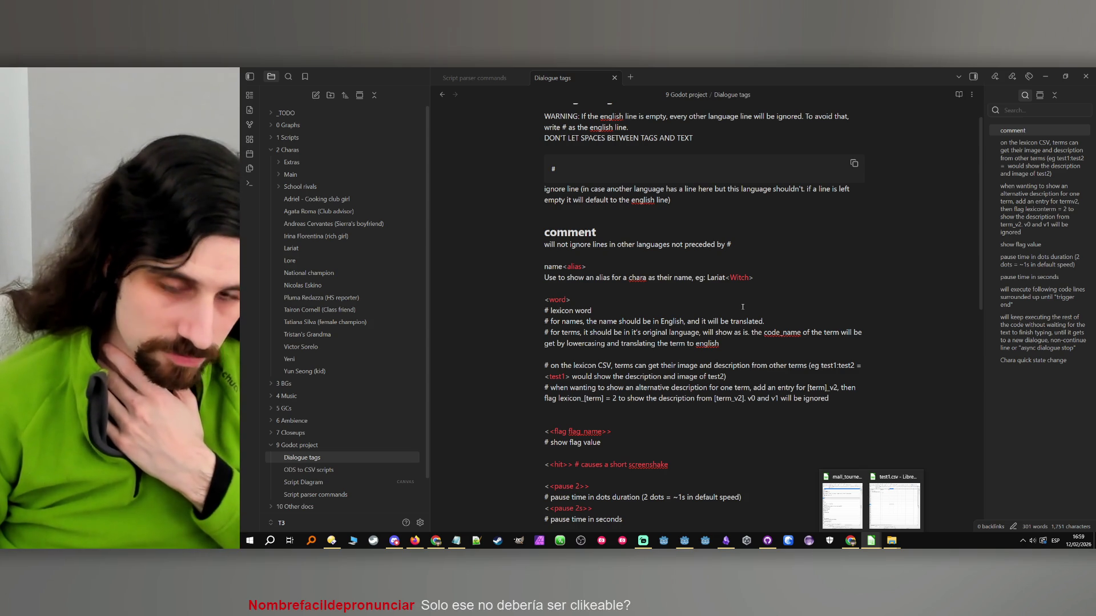
click(752, 320)
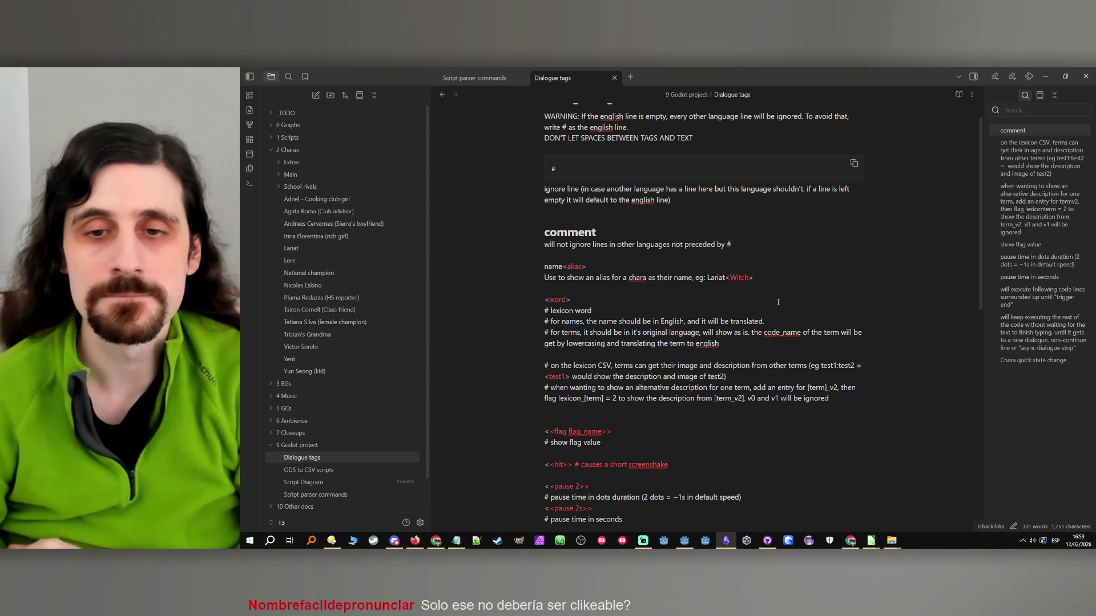
- Append 'The capitalization will remain as is.' to the names rule, then go to the file manager
text(The c)
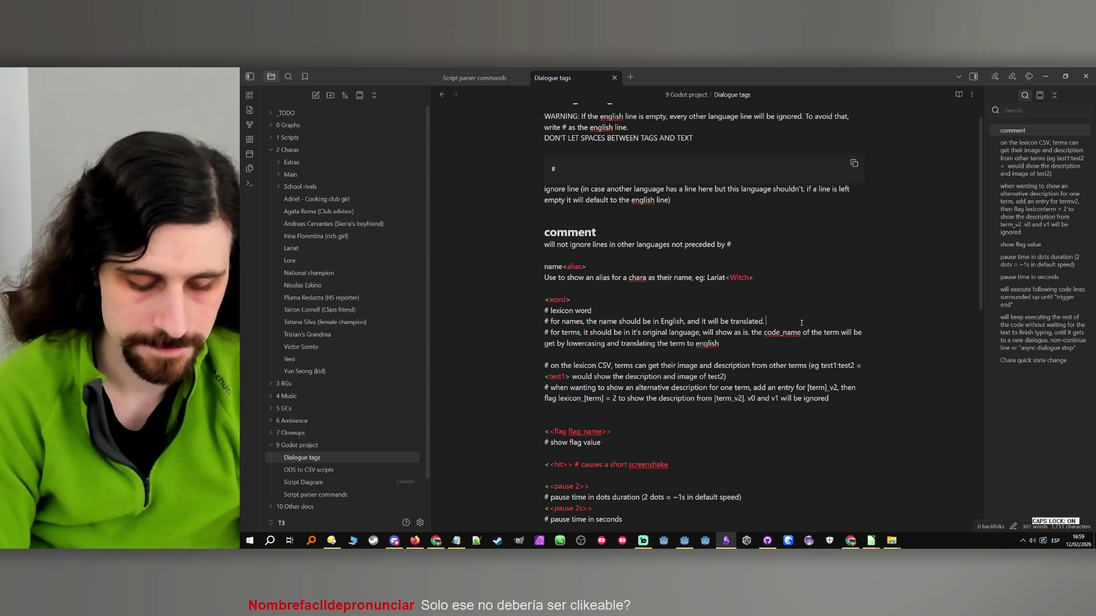
text(api)
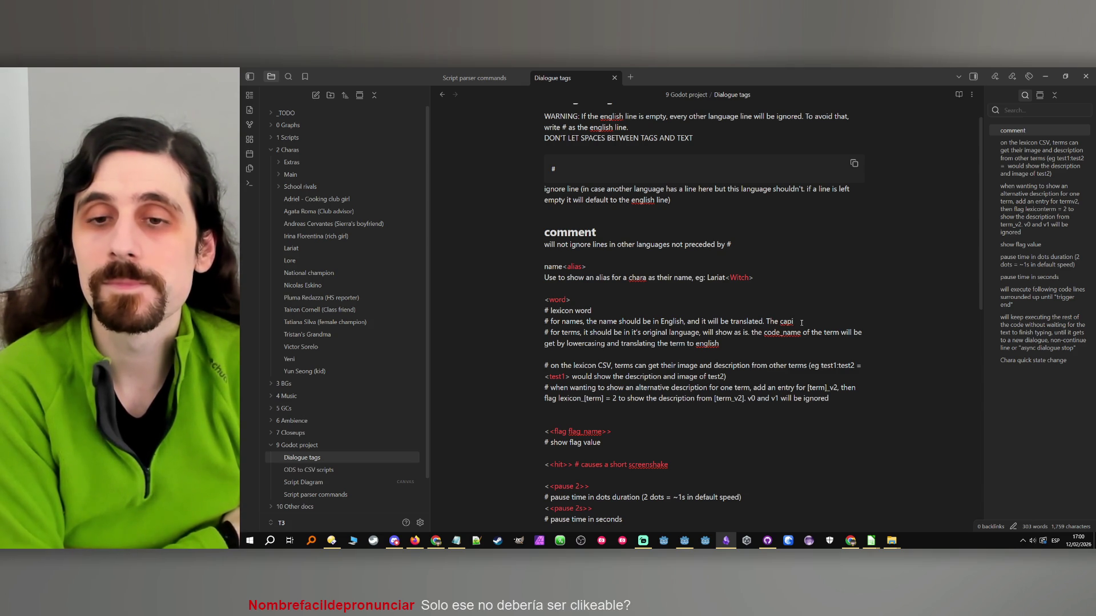
text(talization w)
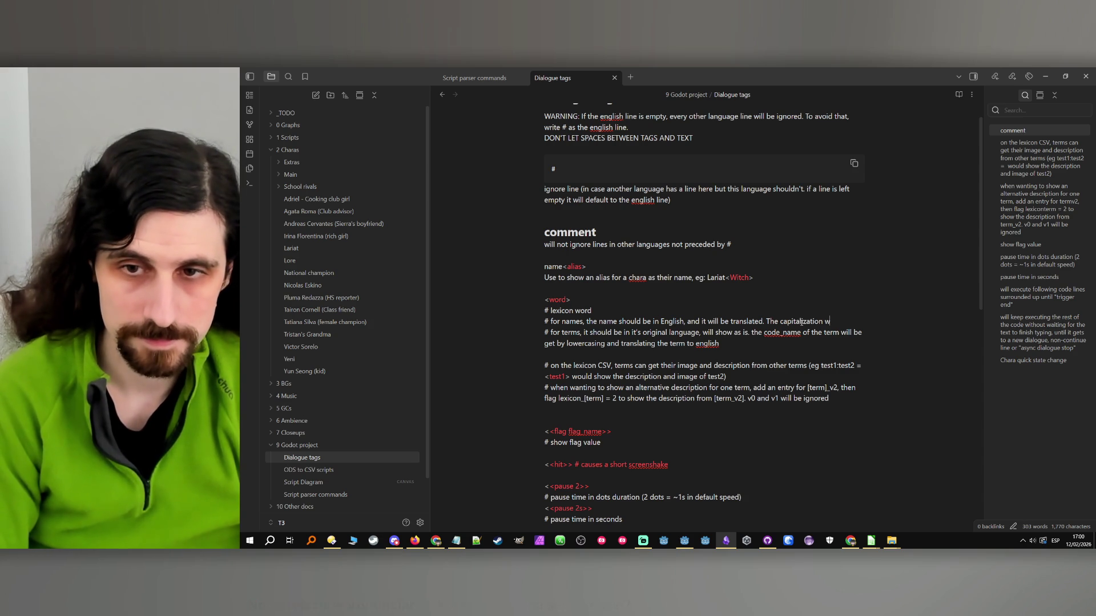
text(ill remain as is.)
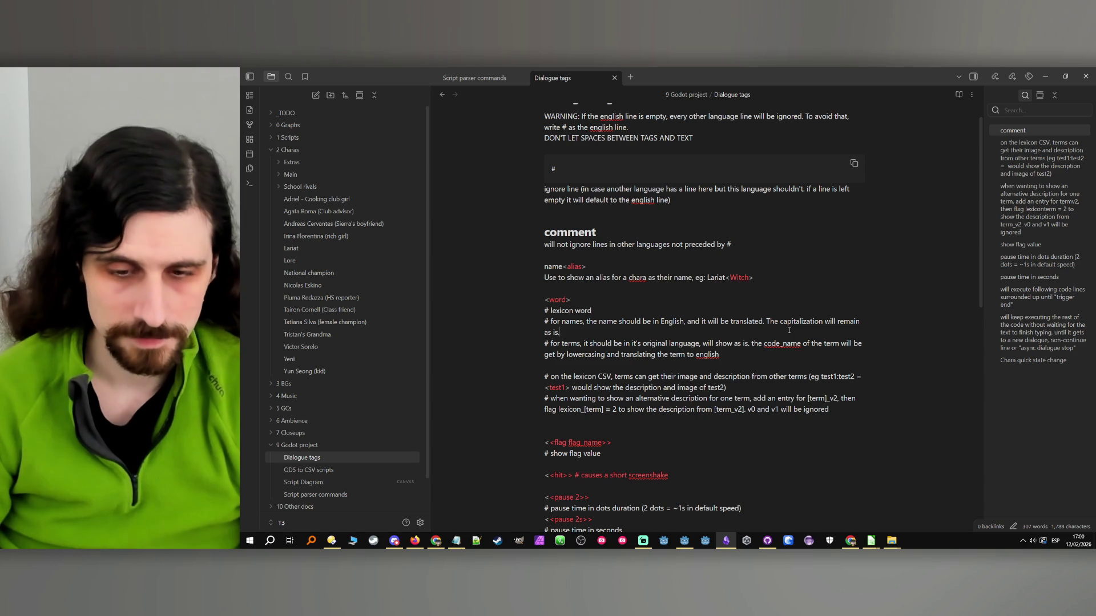
click(340, 540)
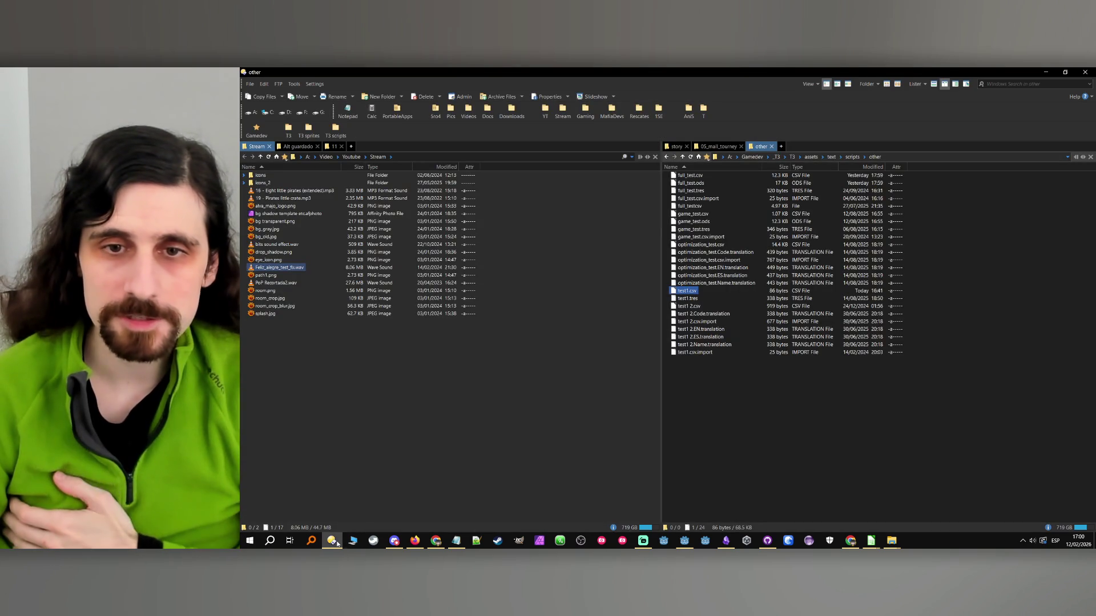
- Return to the Godot editor and clear the 'compe' FileSystem filter
click(332, 540)
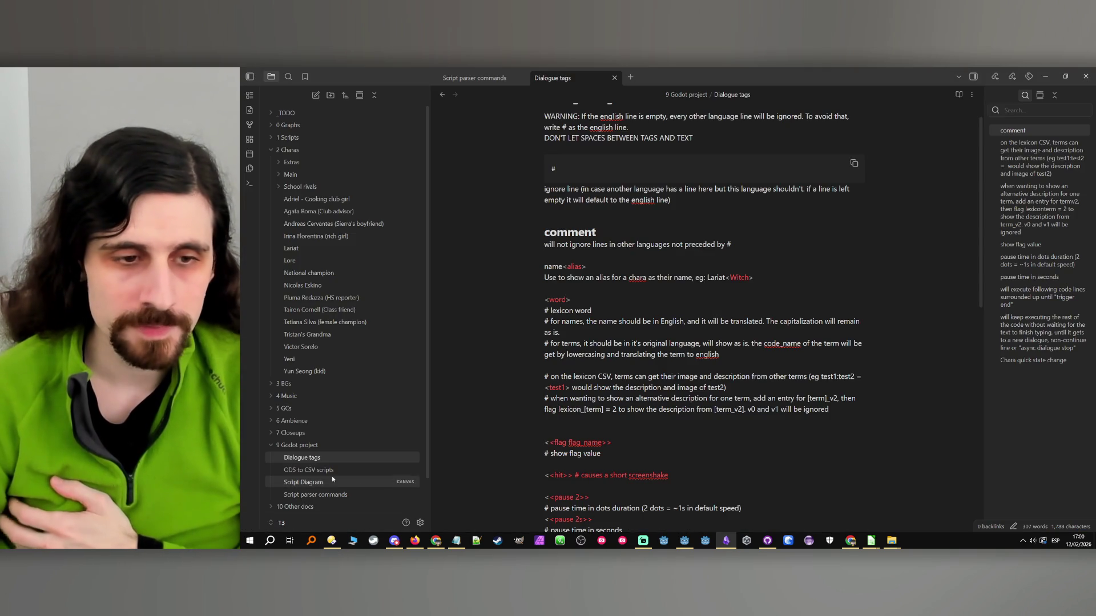
click(684, 541)
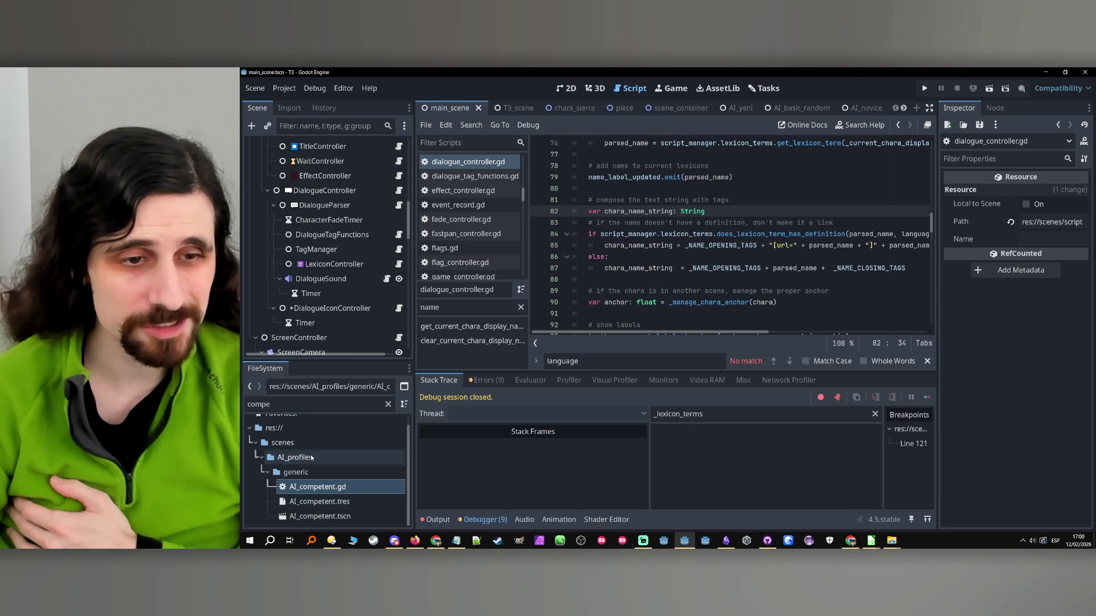
click(388, 406)
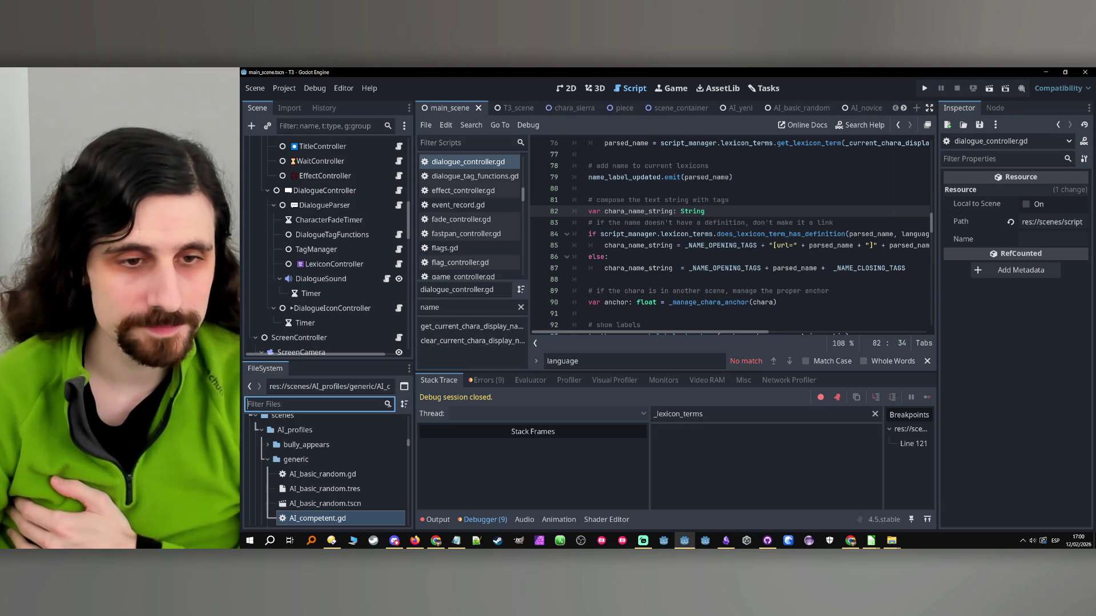
click(679, 543)
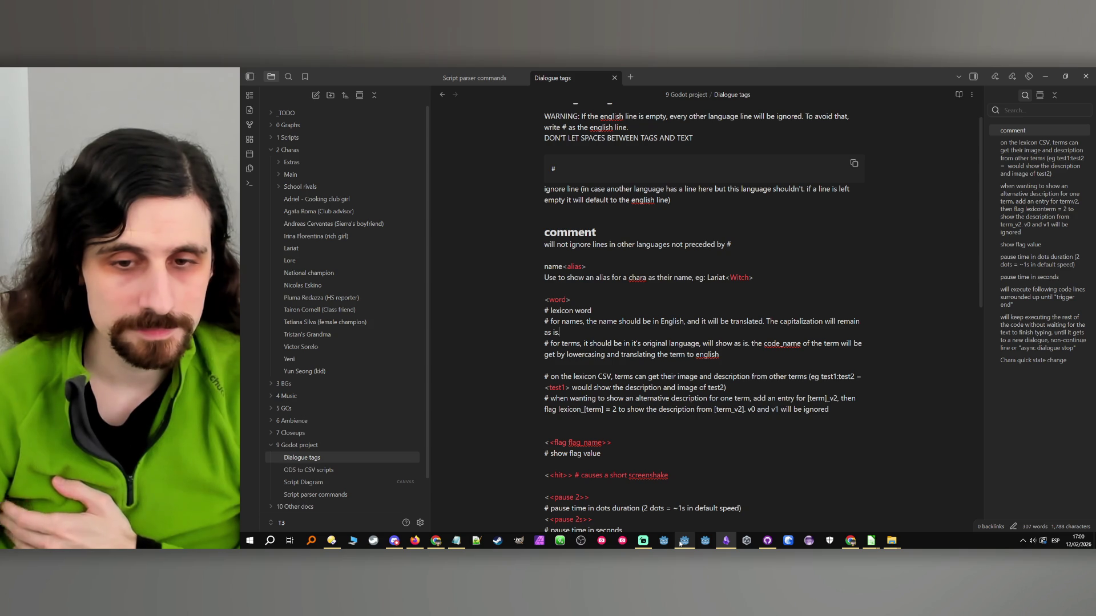
click(680, 544)
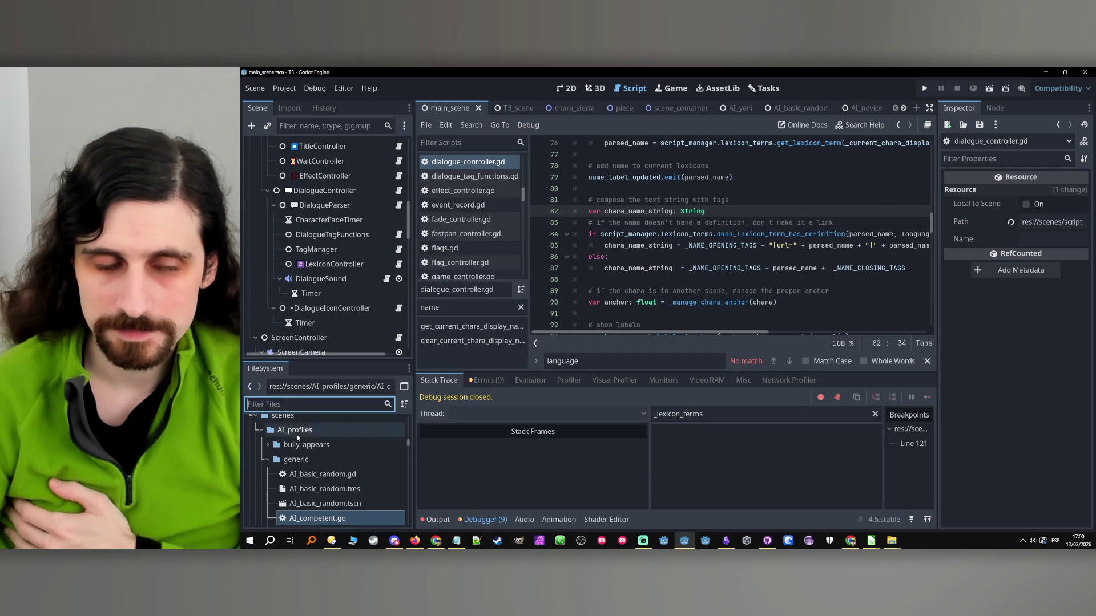
- Filter the FileSystem for 'lexicon' and open lexicon_chara.csv in an external program
scroll(297, 434, down, 10)
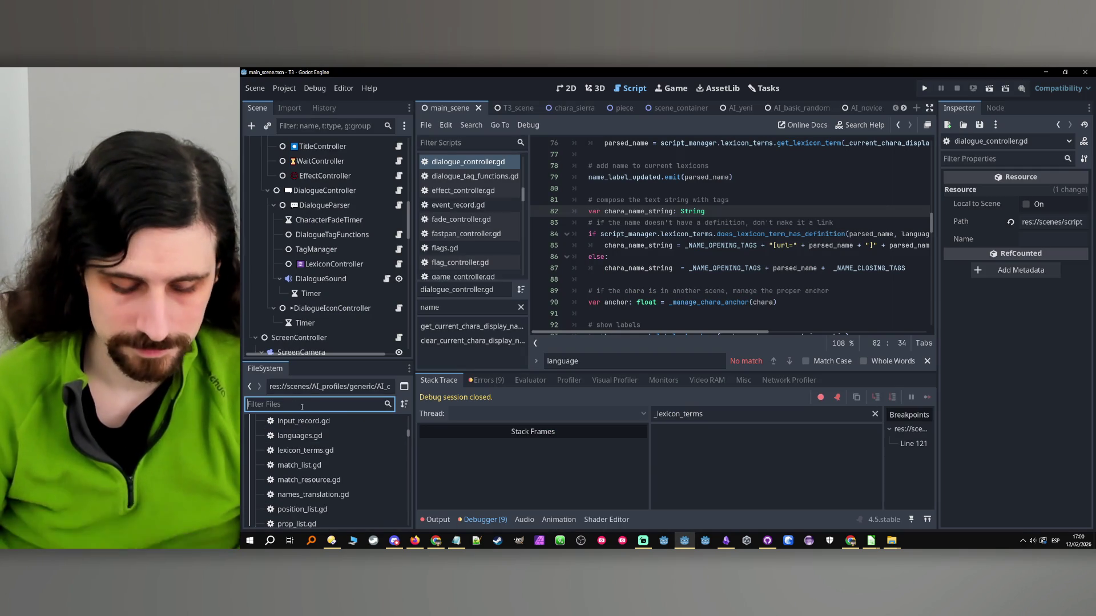
text(lexicon)
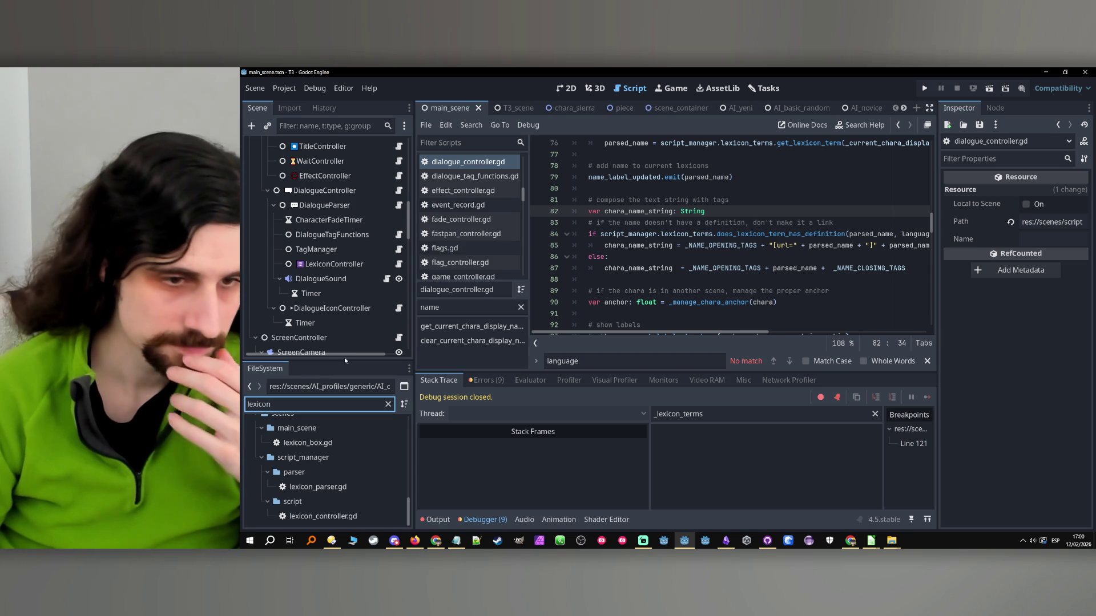
scroll(324, 435, up, 3)
scroll(331, 437, up, 3)
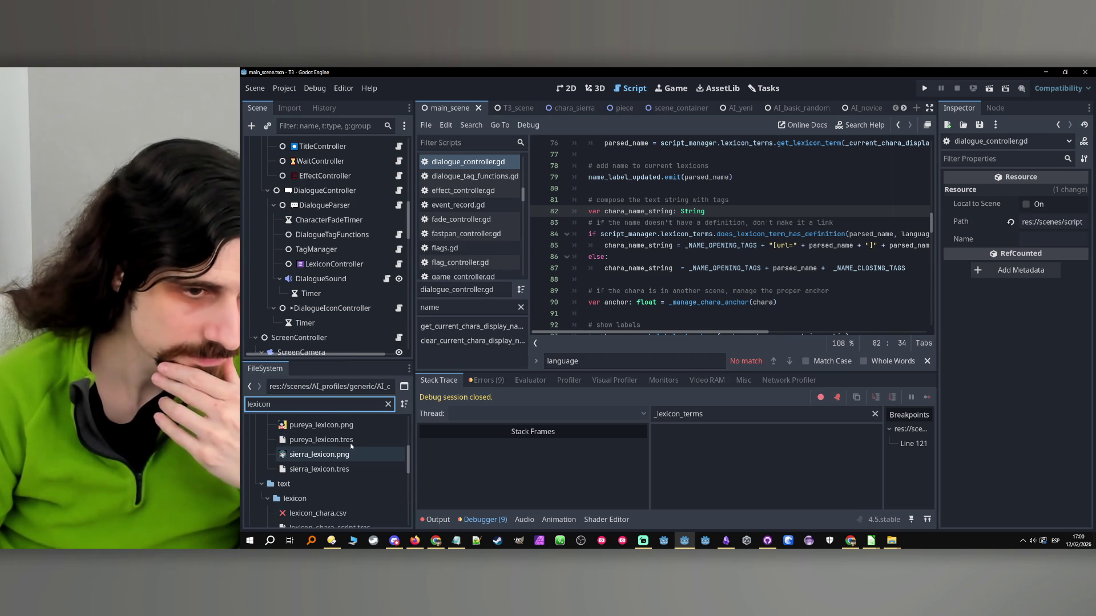
click(341, 448)
right_click(323, 448)
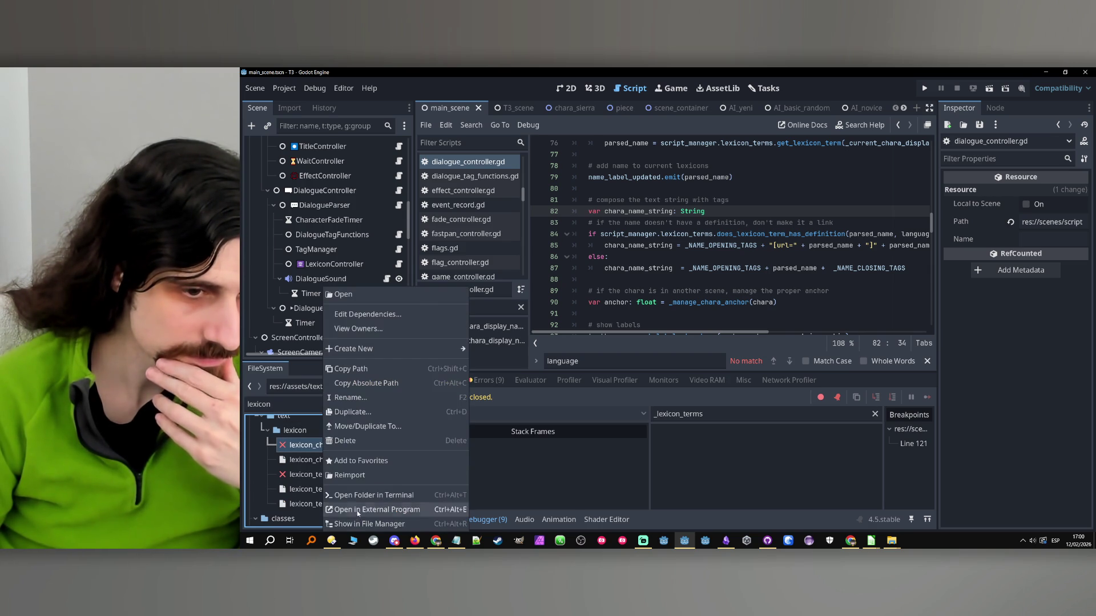
click(354, 525)
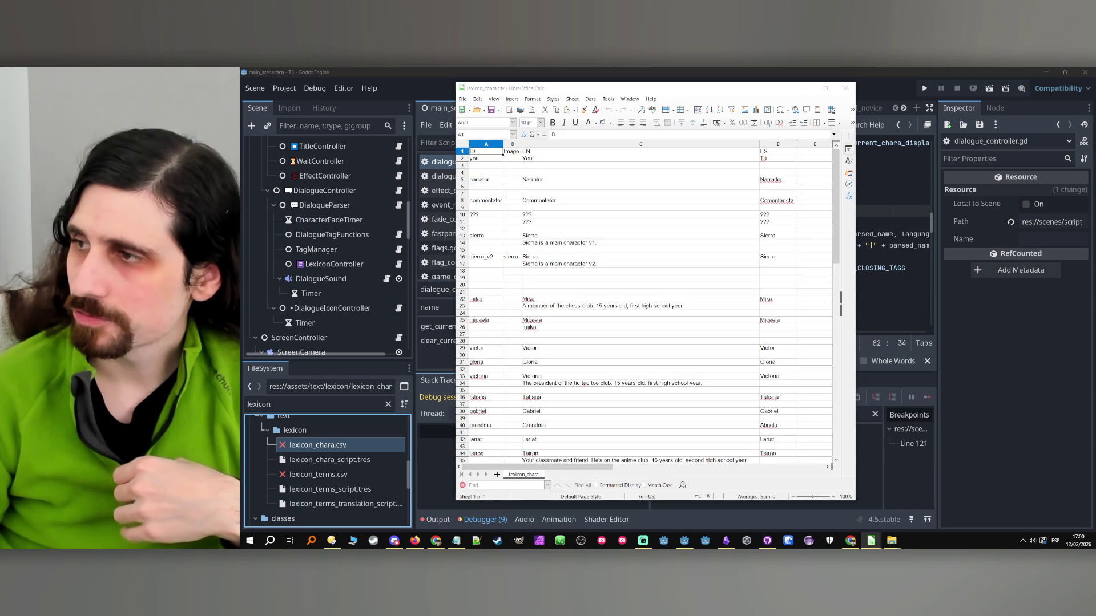
- Review the lexicon_chara.csv character entries, select cell A4, shift the window slightly, then minimize it
key(Down)
click(491, 174)
drag(742, 88, 729, 96)
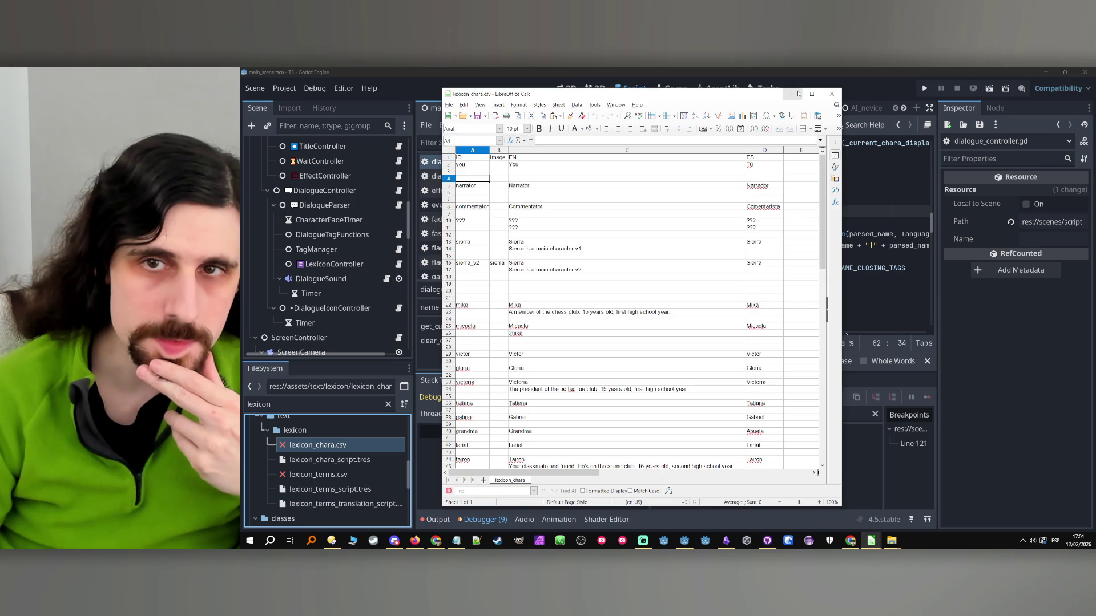
click(798, 94)
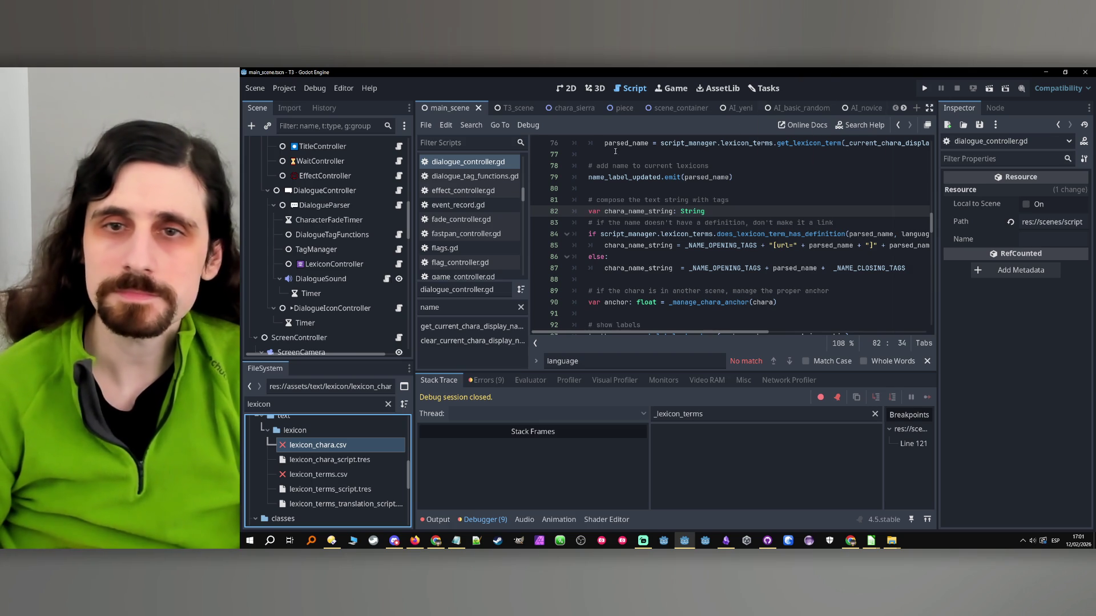
- Select the DialogueParser node in the Scene tree to show its properties in the Inspector
click(335, 208)
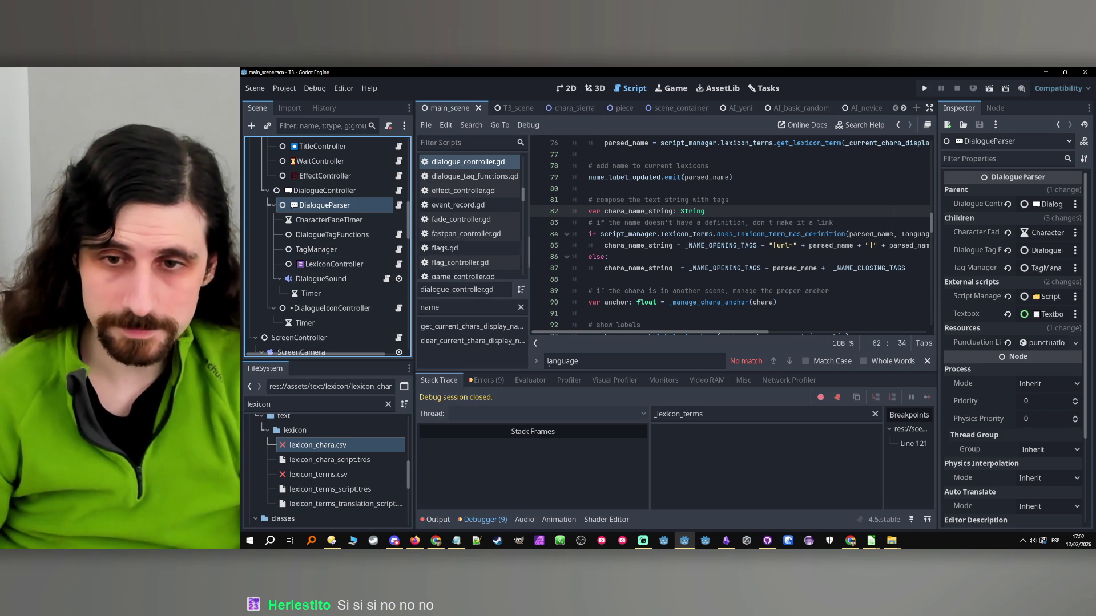
mouse_move(871, 541)
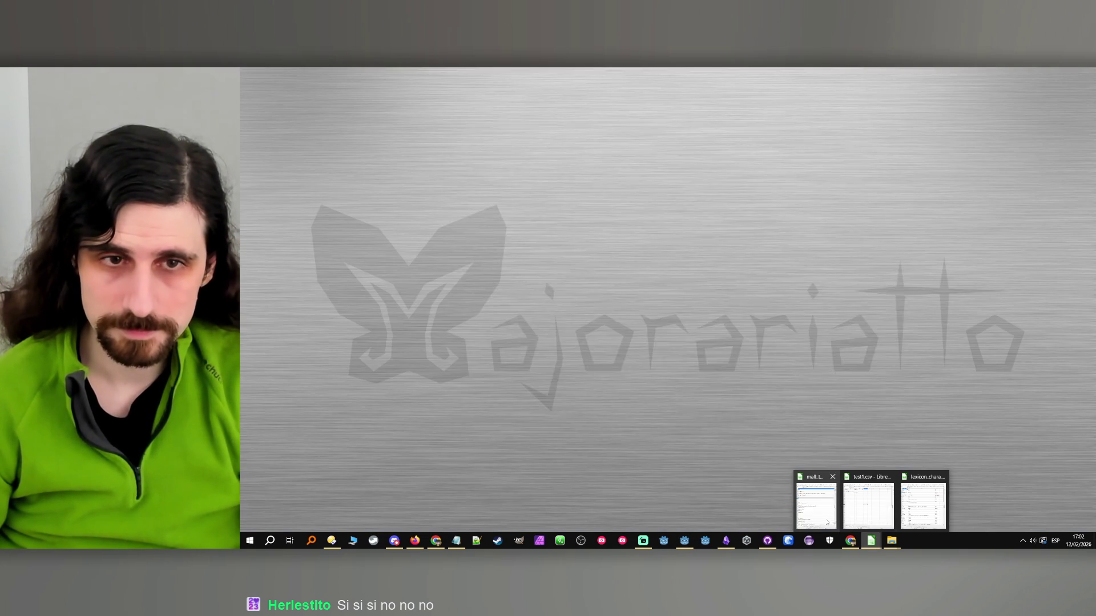
click(923, 504)
scroll(576, 366, down, 2)
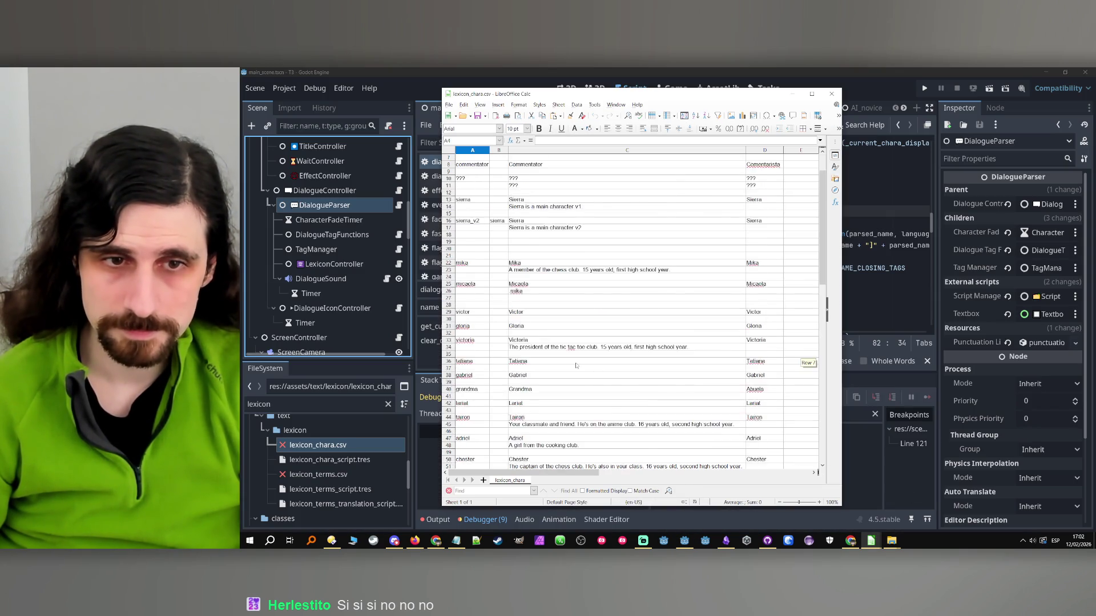
scroll(576, 366, down, 12)
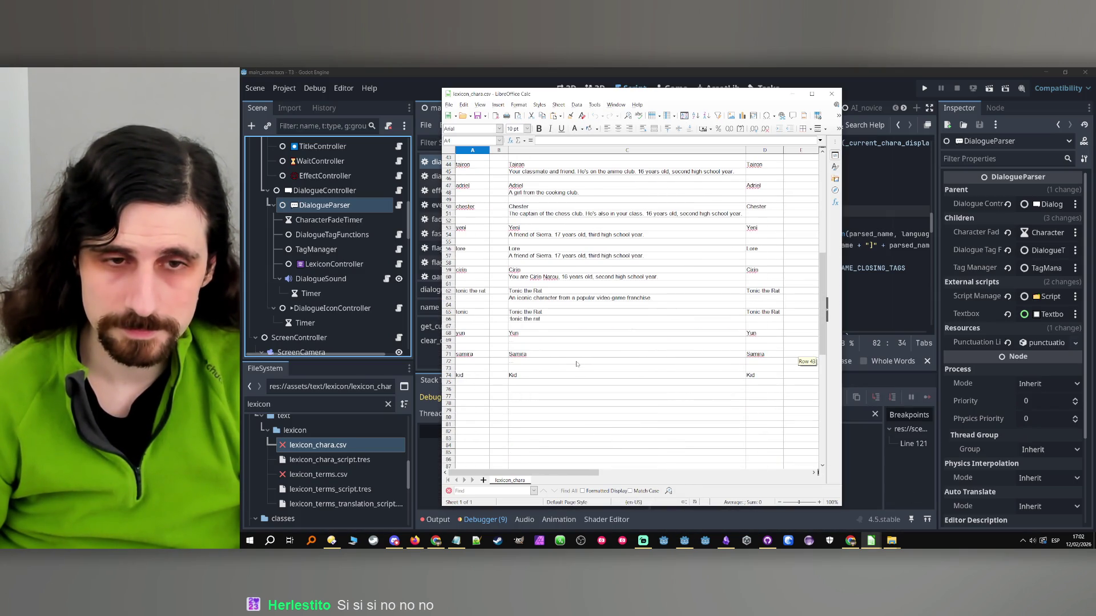
scroll(576, 364, up, 2)
scroll(501, 318, up, 3)
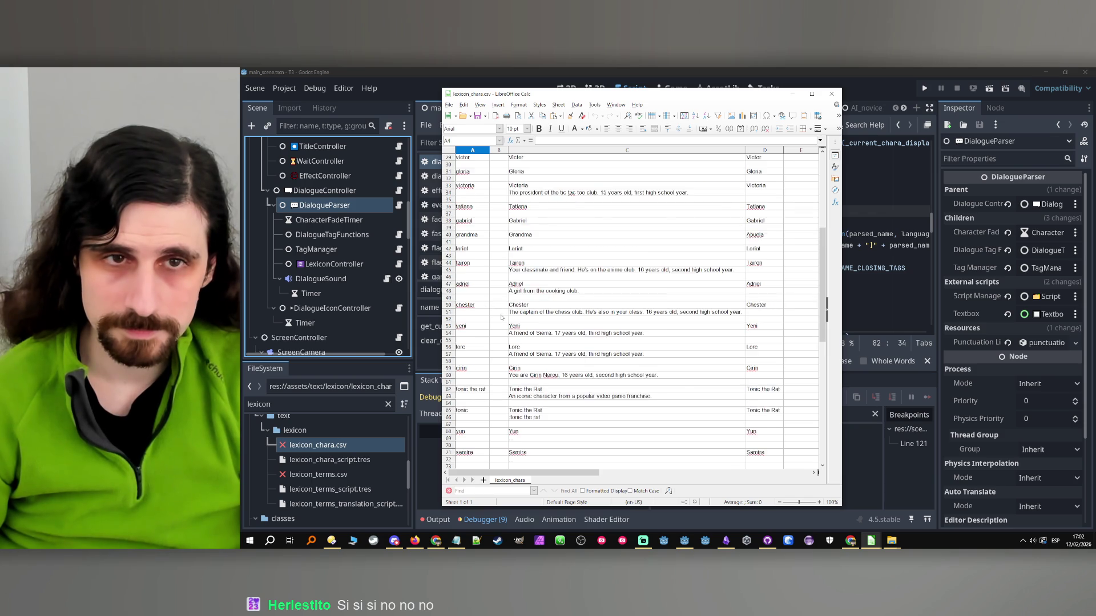
scroll(502, 318, up, 9)
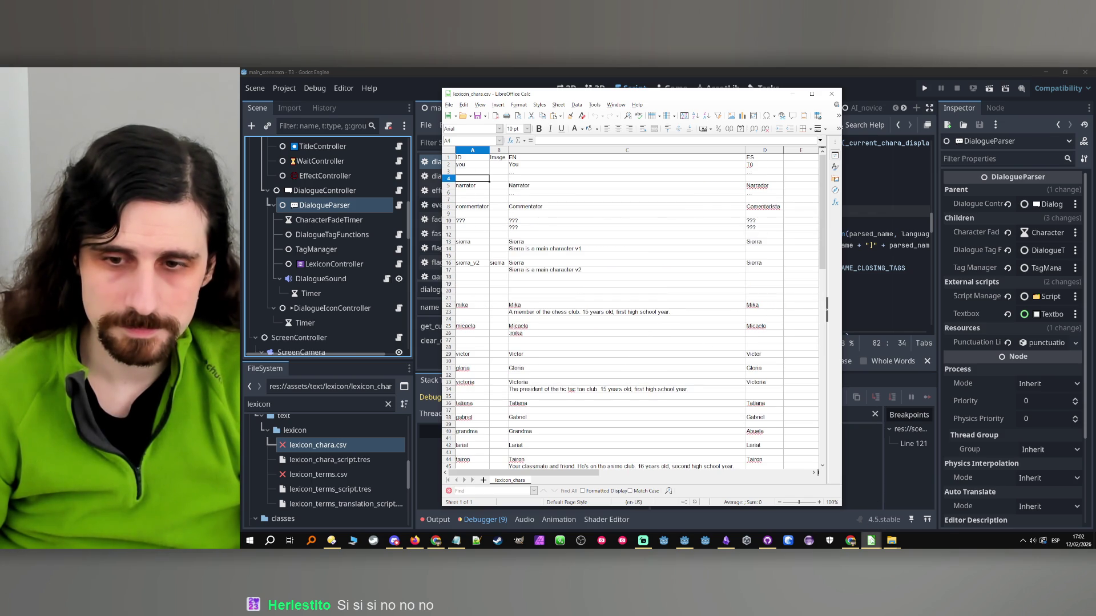
click(871, 541)
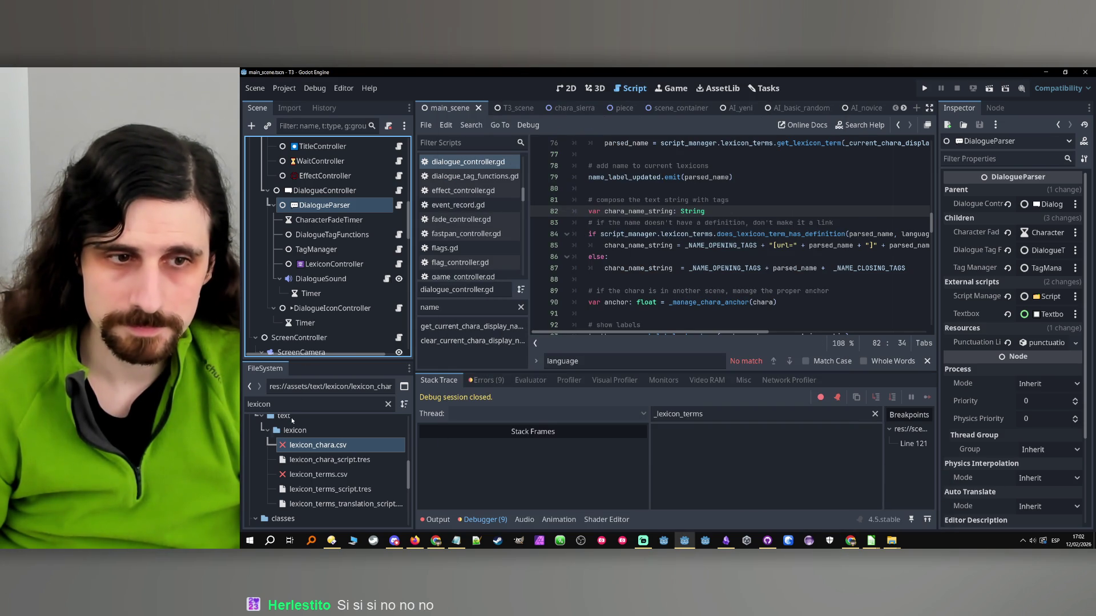
- Select lexicon_terms.csv, check the lexicon_chara.csv spreadsheet again, then return to Godot
click(287, 479)
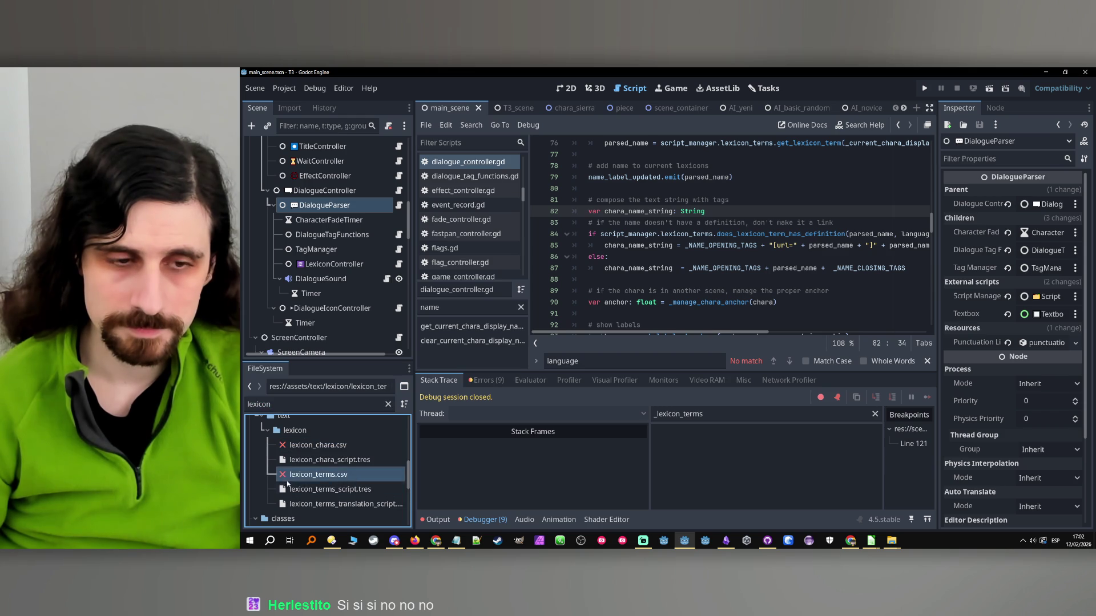
right_click(288, 483)
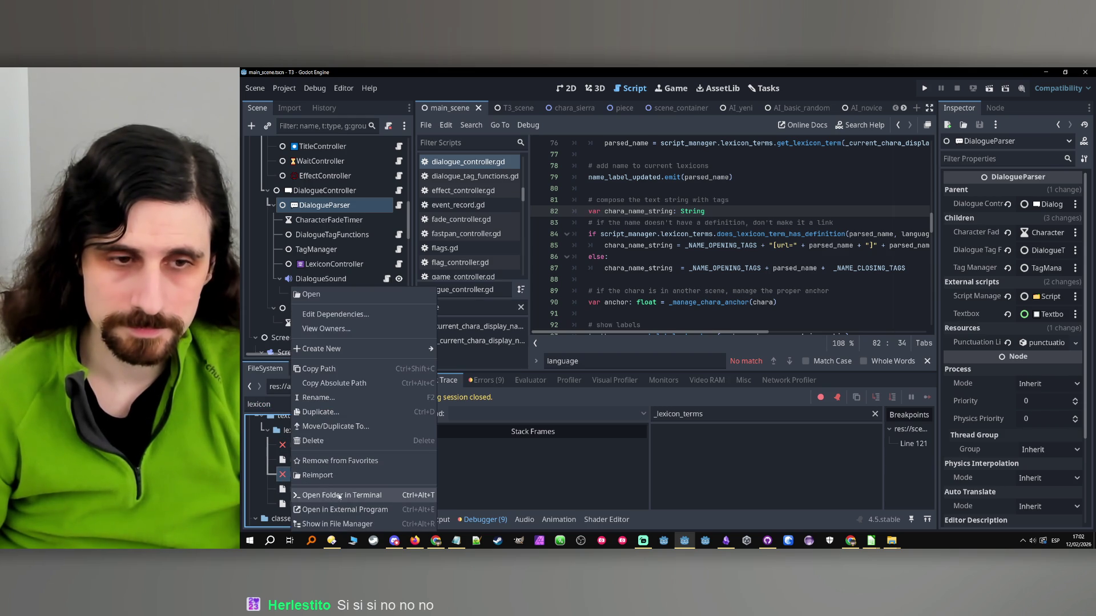
click(871, 540)
click(907, 511)
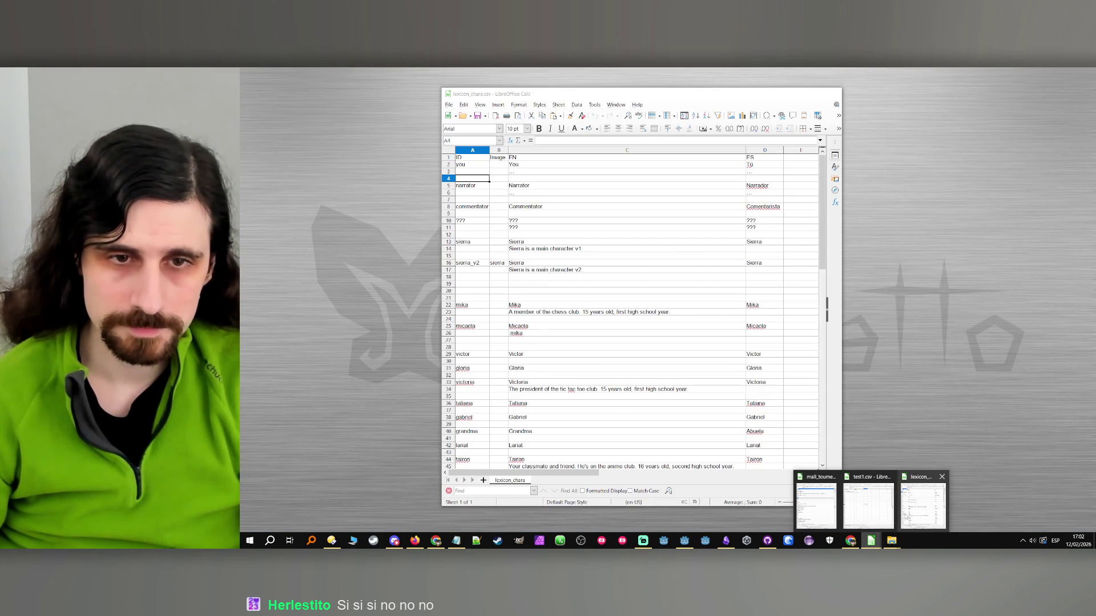
click(905, 516)
scroll(628, 391, down, 10)
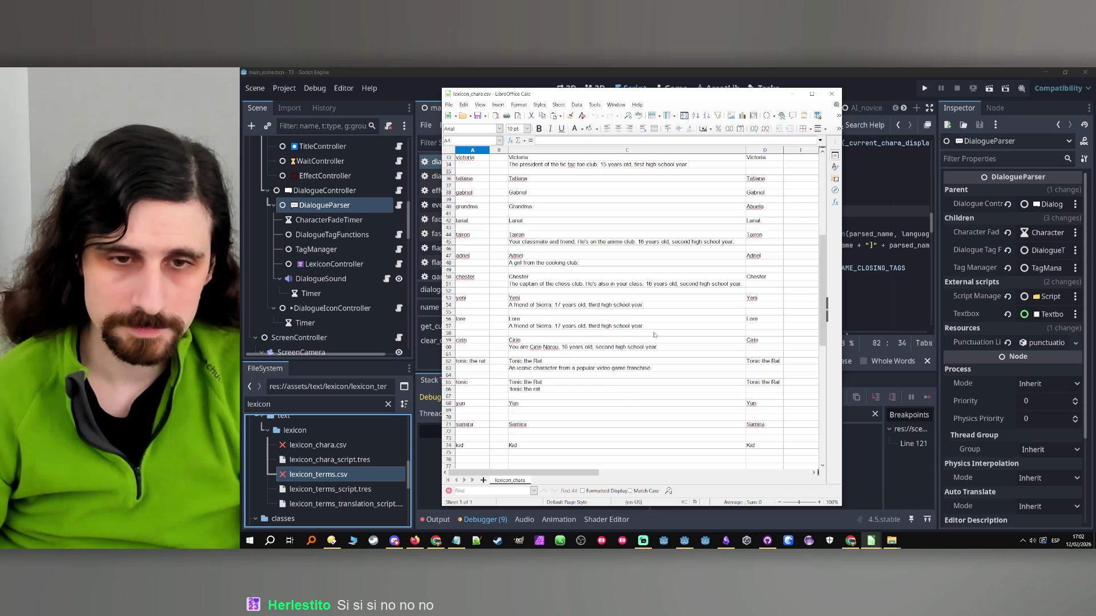
click(797, 70)
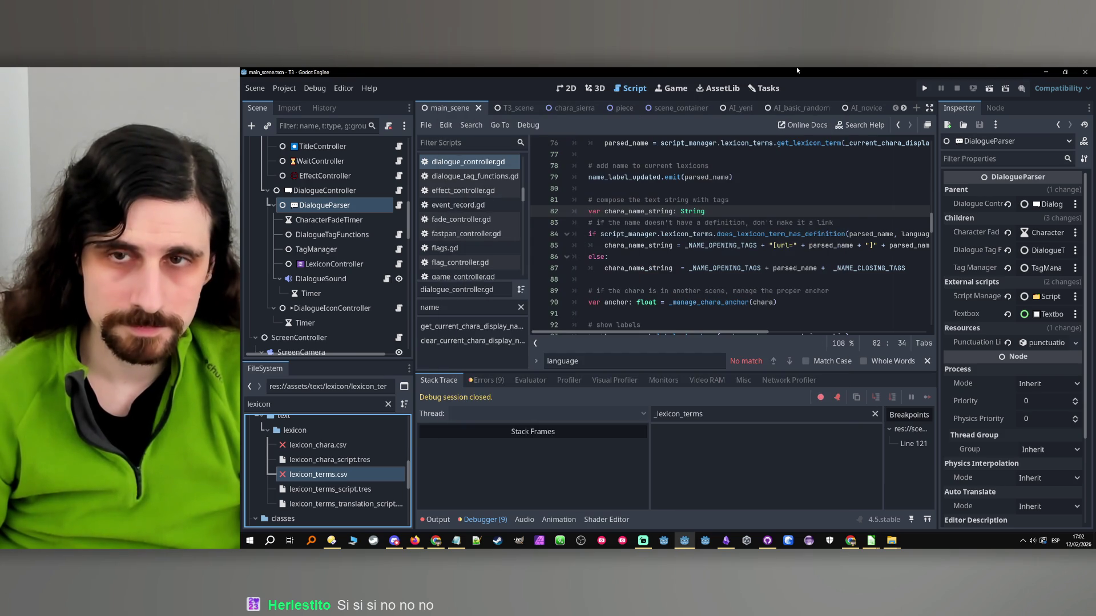
- Open lexicon_terms.csv in an external program from the FileSystem dock
click(329, 494)
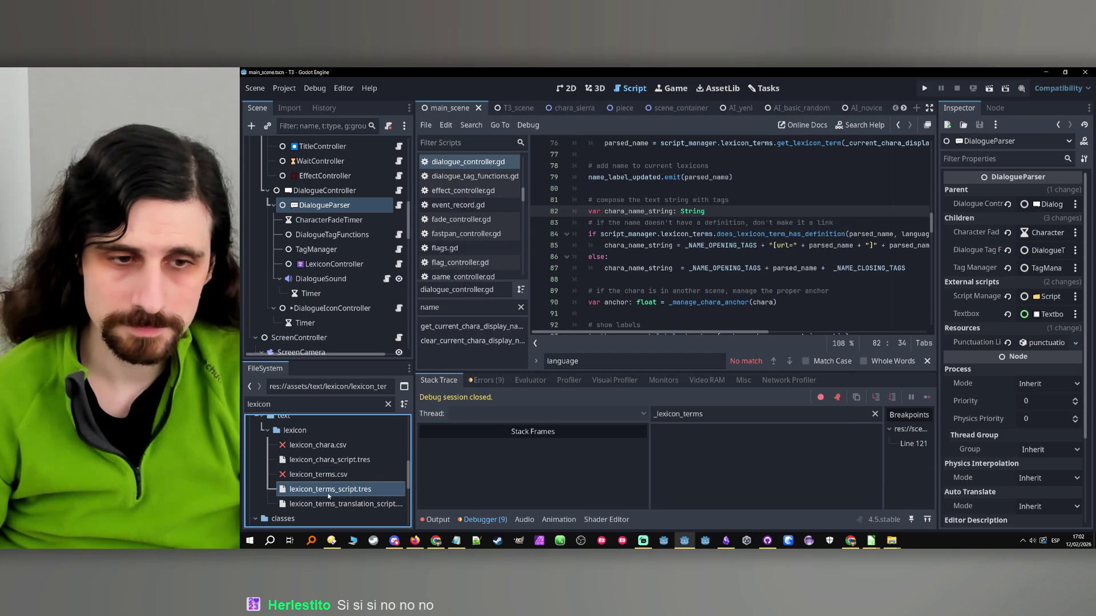
right_click(314, 476)
click(361, 528)
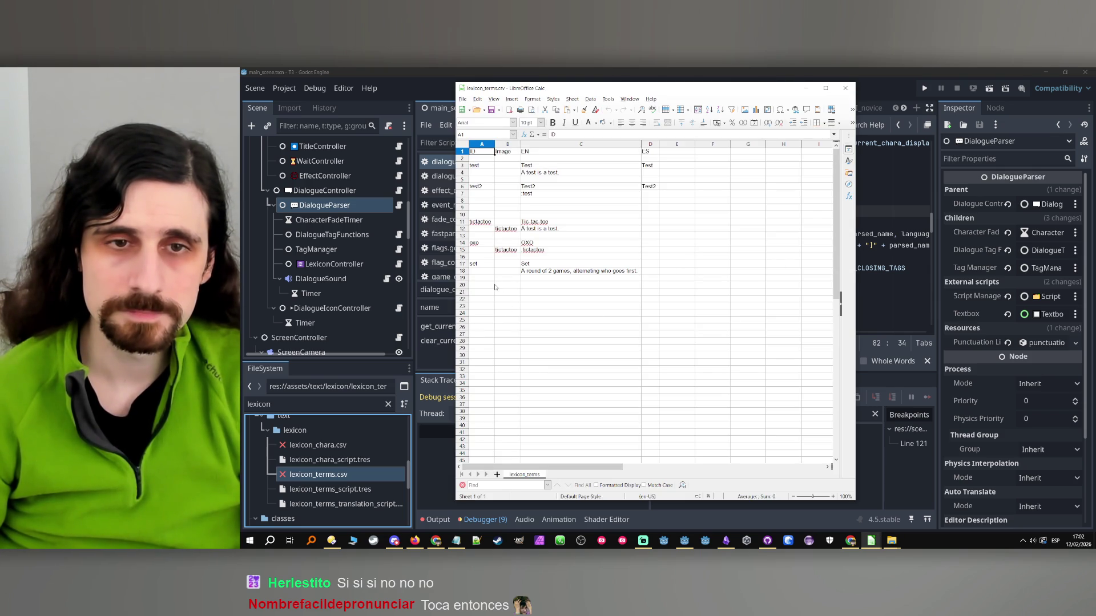
- Select A14:C18 holding the oxo and set terms and invoke Insert Cells with Ctrl++
drag(481, 245, 559, 277)
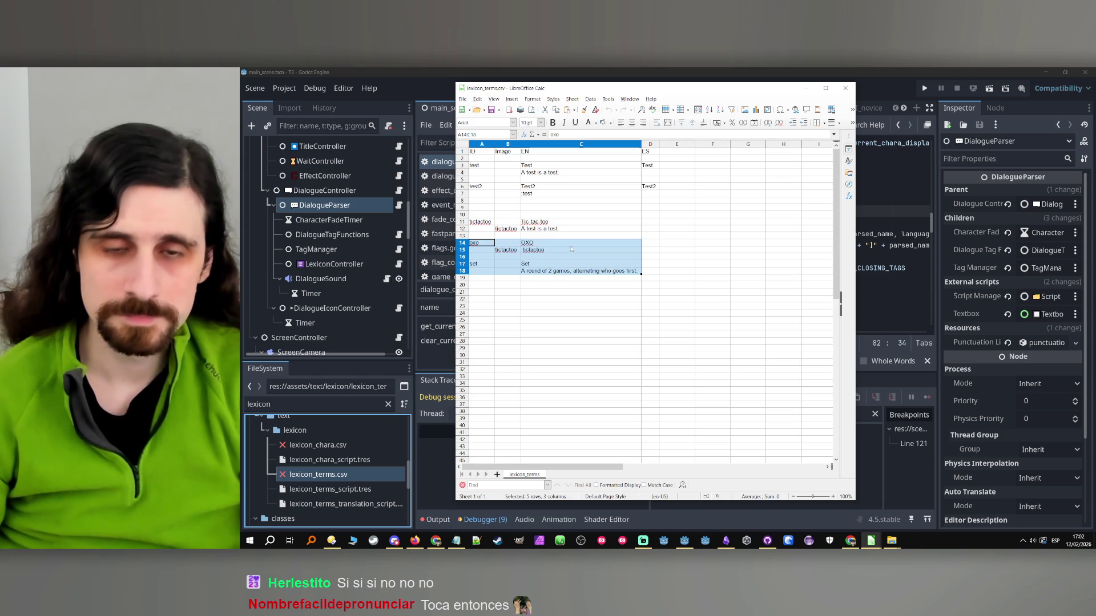
key(ctrl+plus)
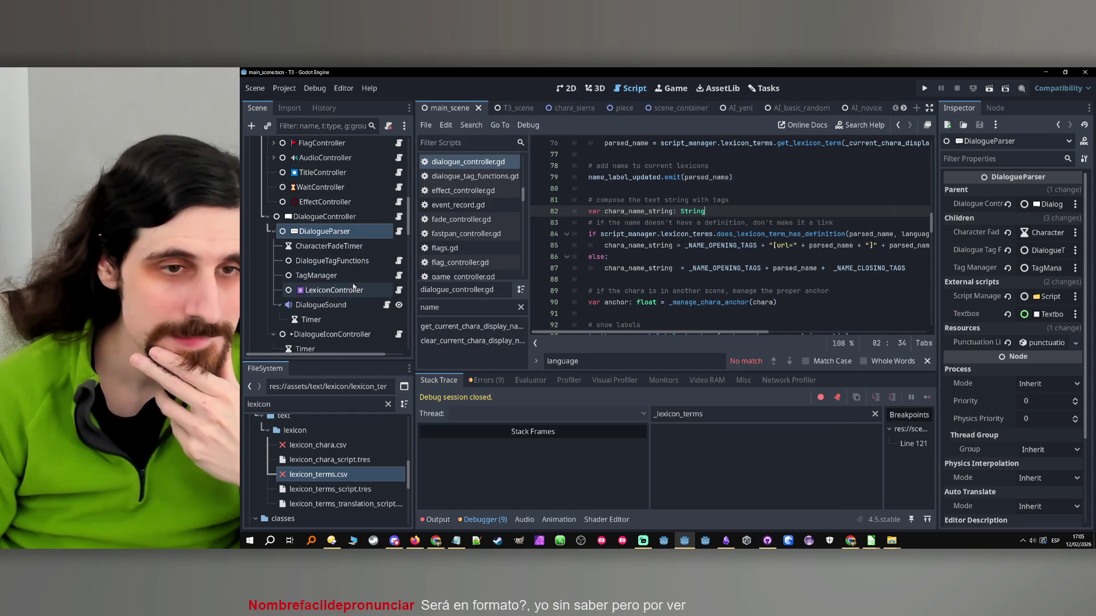
- Open tag_manager.gd from the TagManager node and go to the chara_names export on line 15
click(347, 269)
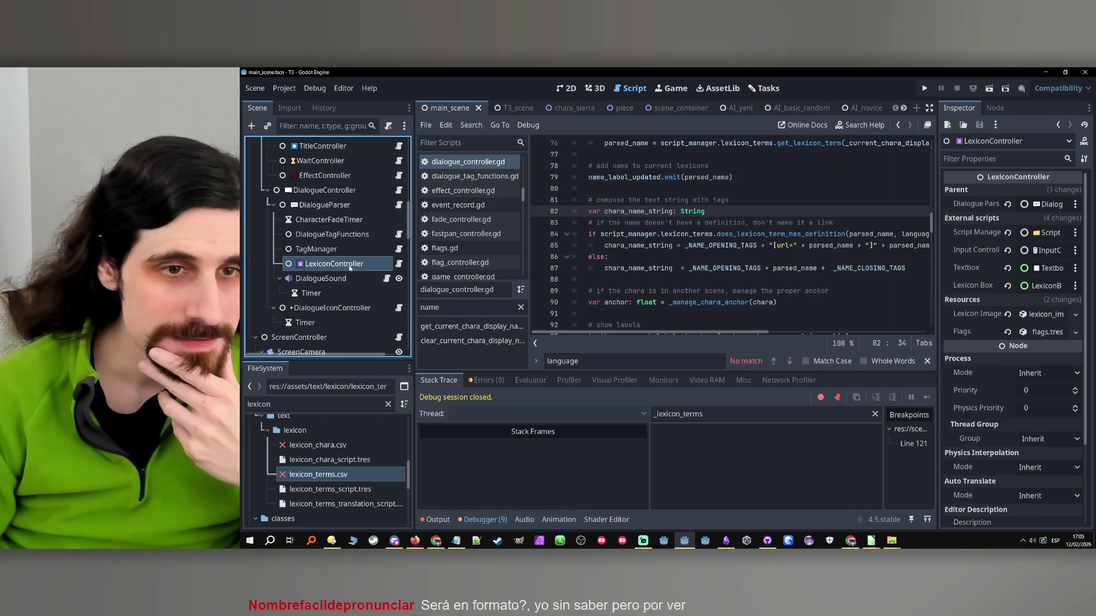
click(399, 249)
scroll(743, 268, down, 20)
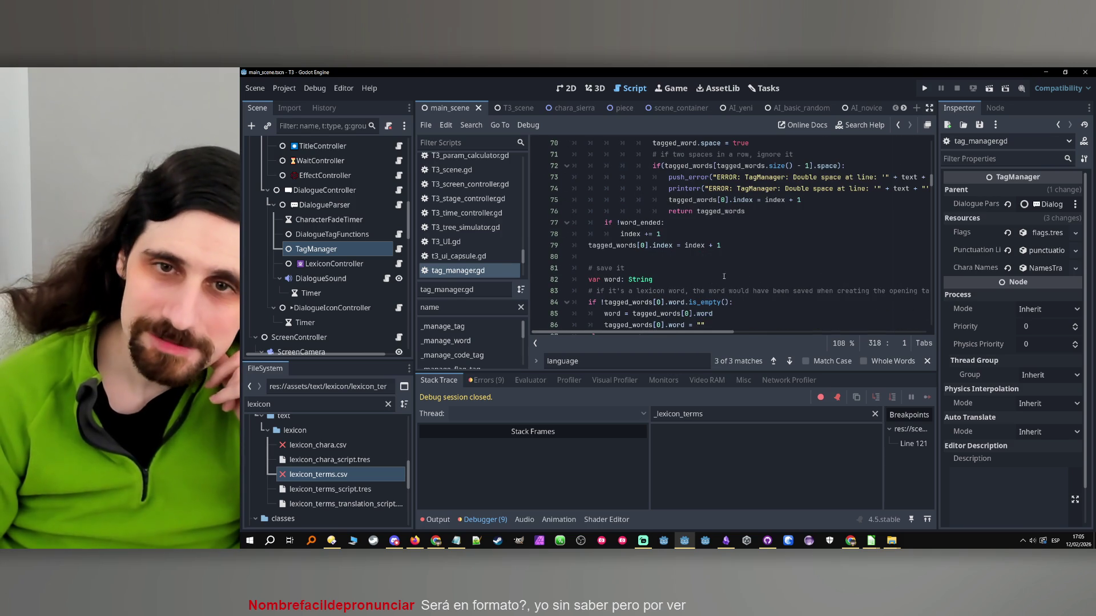
scroll(674, 248, up, 20)
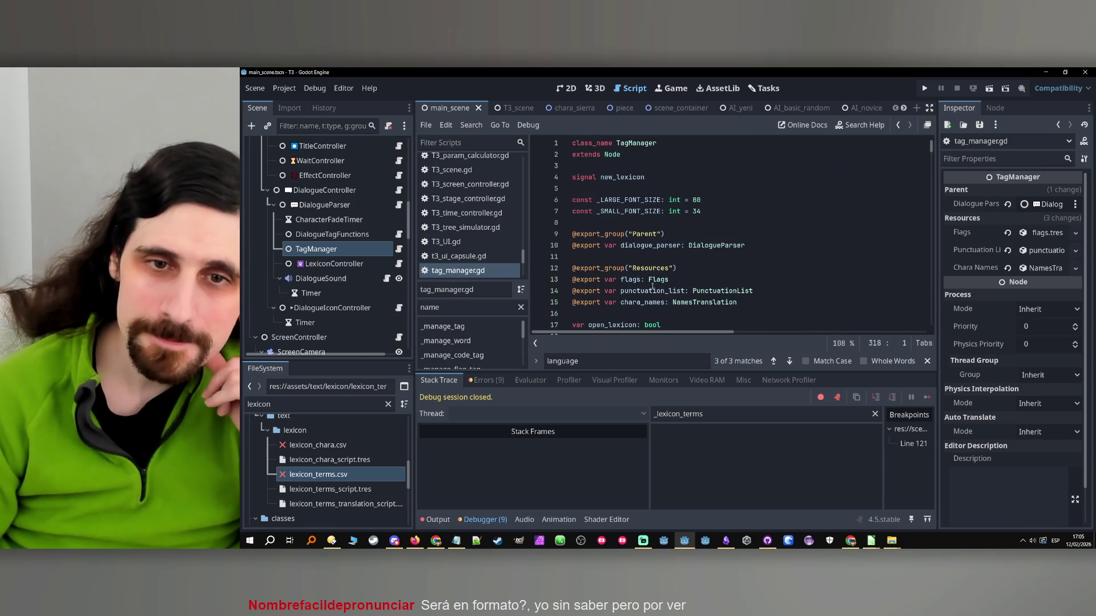
scroll(652, 287, down, 2)
scroll(640, 262, up, 1)
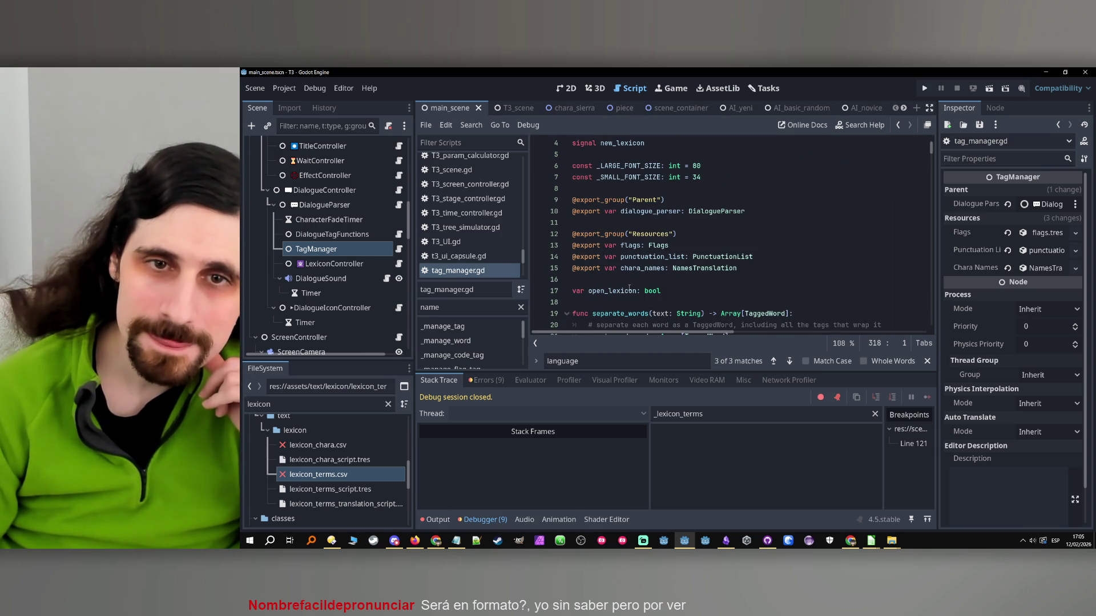
scroll(628, 290, down, 3)
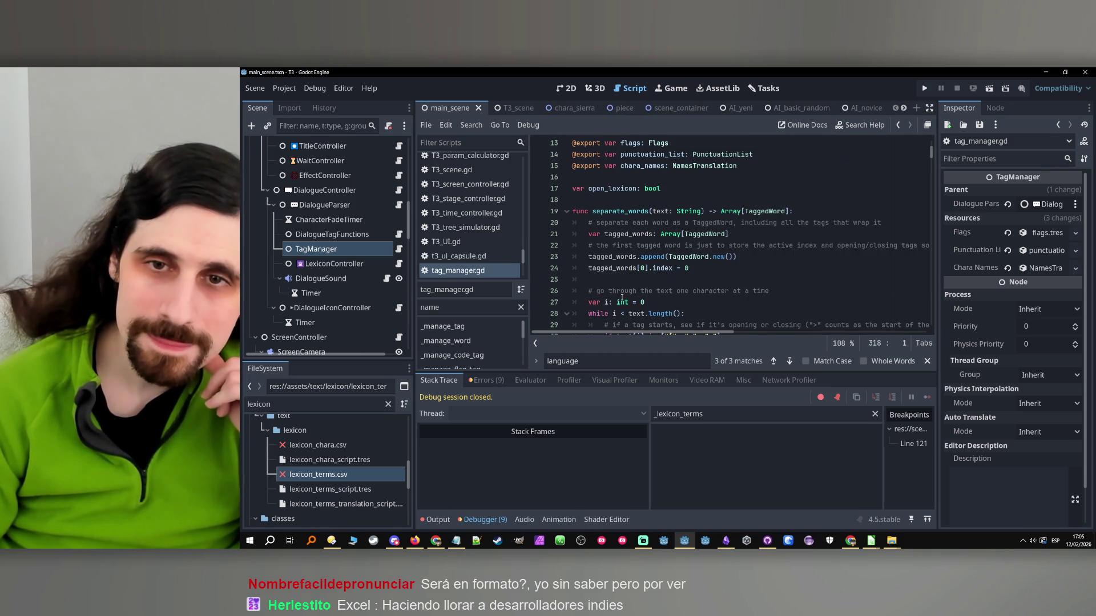
scroll(620, 297, down, 2)
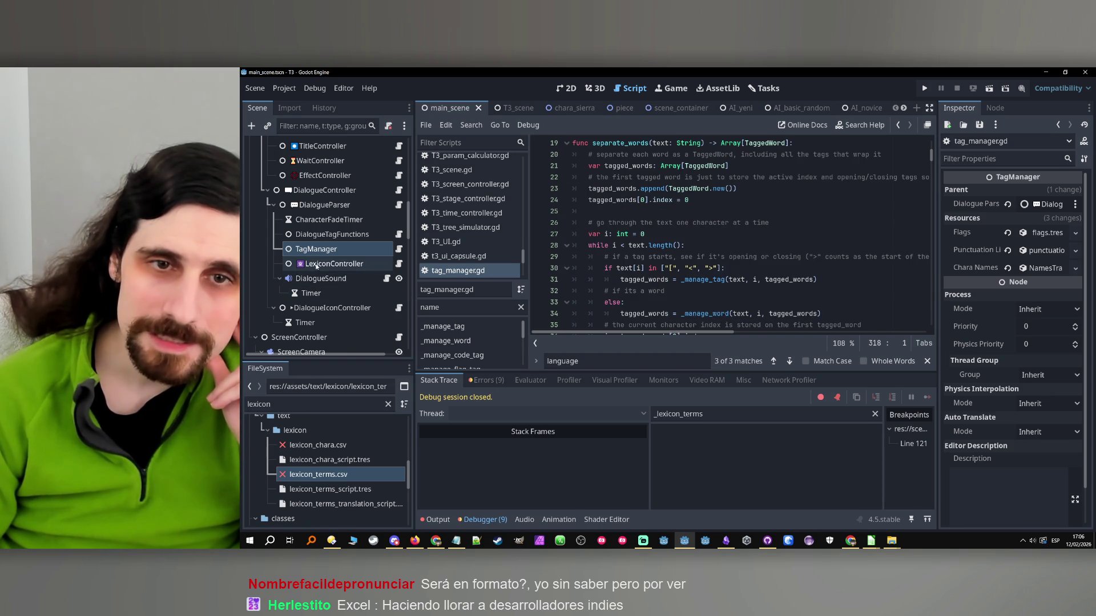
scroll(742, 251, up, 6)
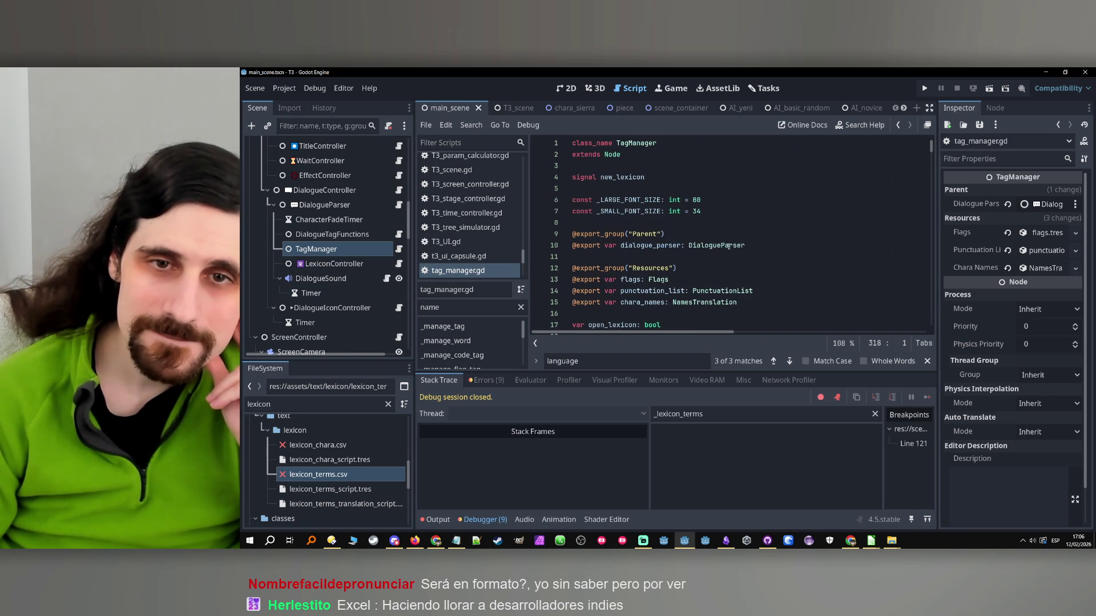
scroll(729, 246, down, 1)
click(746, 271)
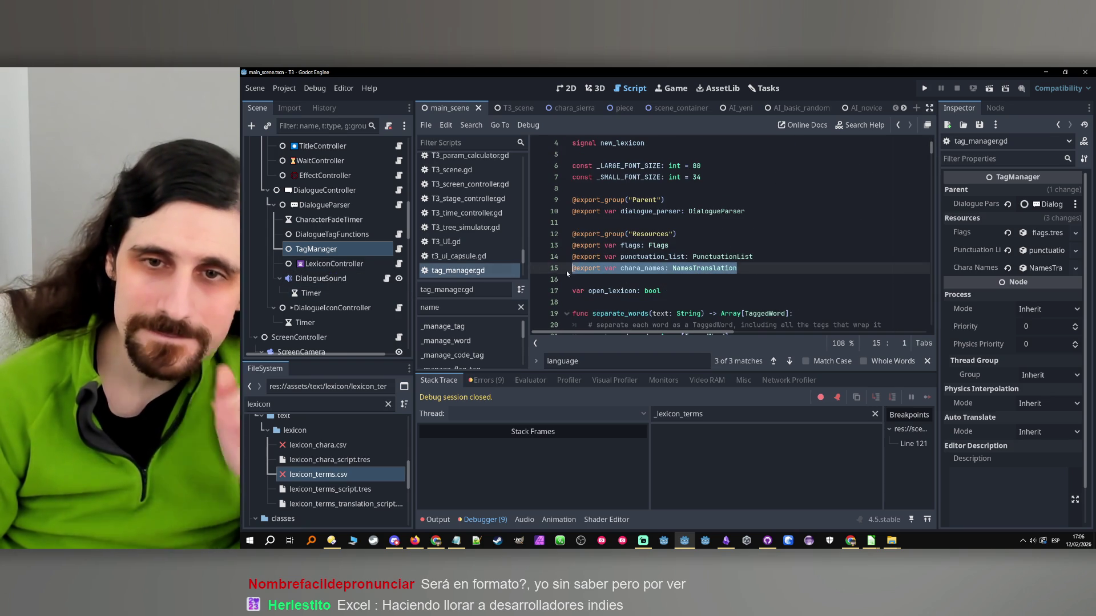
- Duplicate the chara_names export and turn the copy into lexicon_terms of type LexiconTerms
key(ctrl+shift+d)
double_click(624, 279)
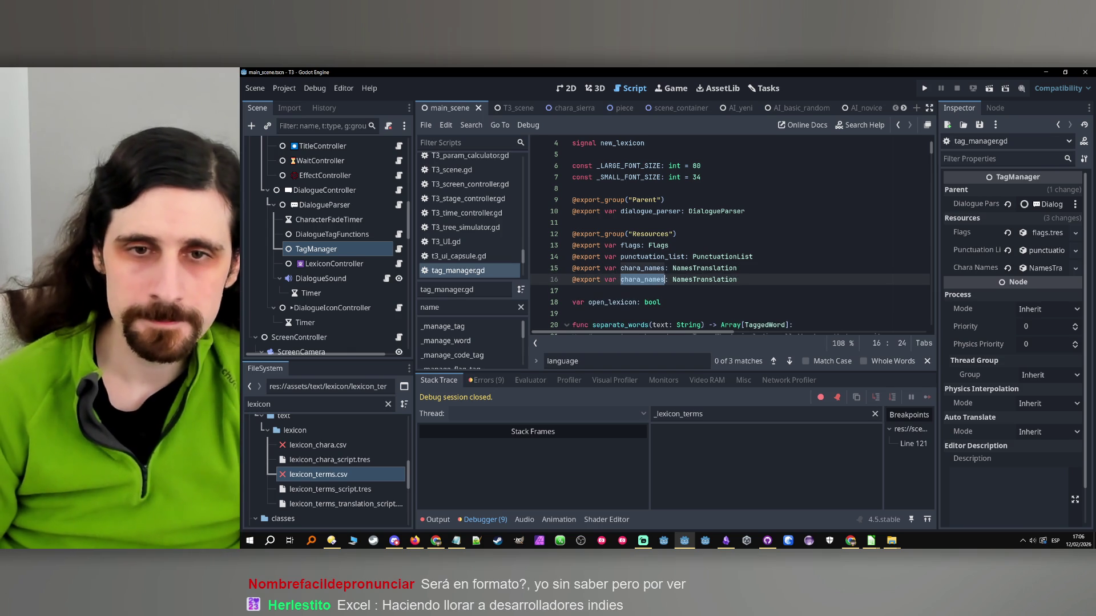
text(le)
text(xicon)
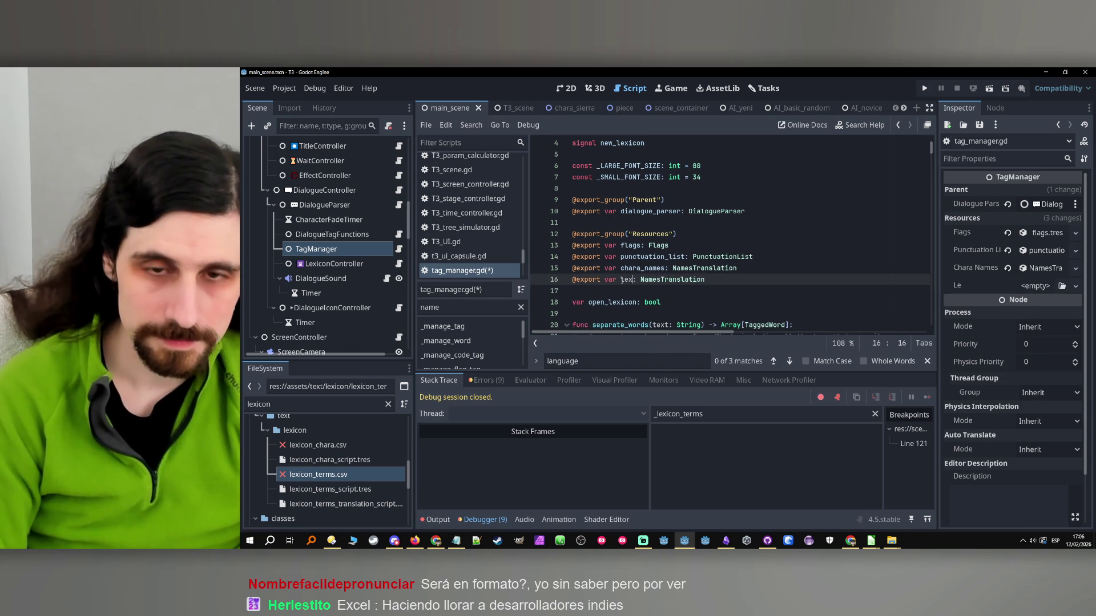
text(_term)
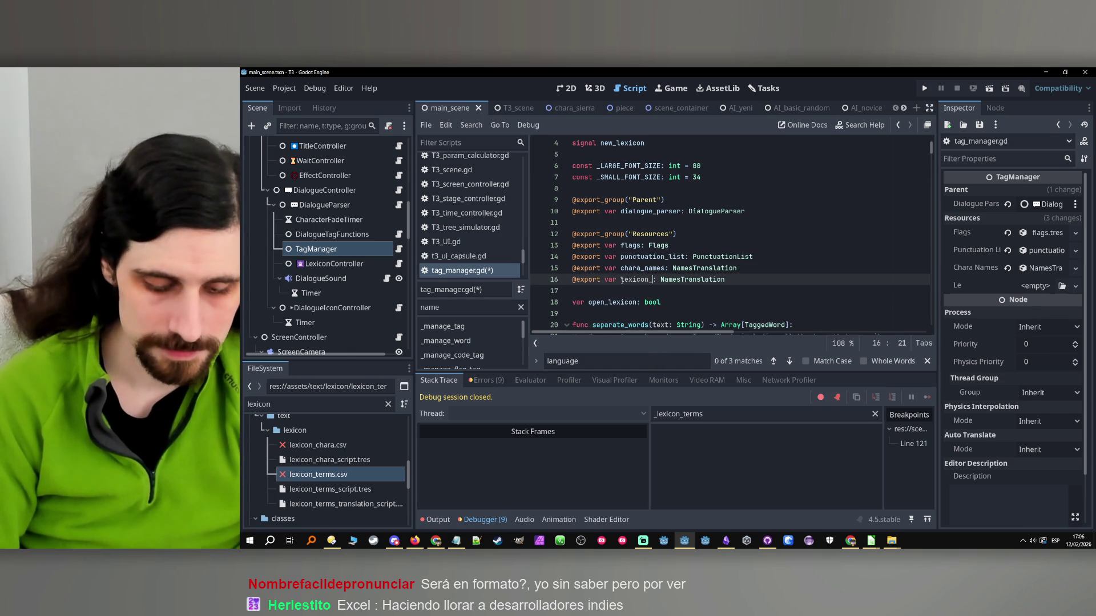
text(s)
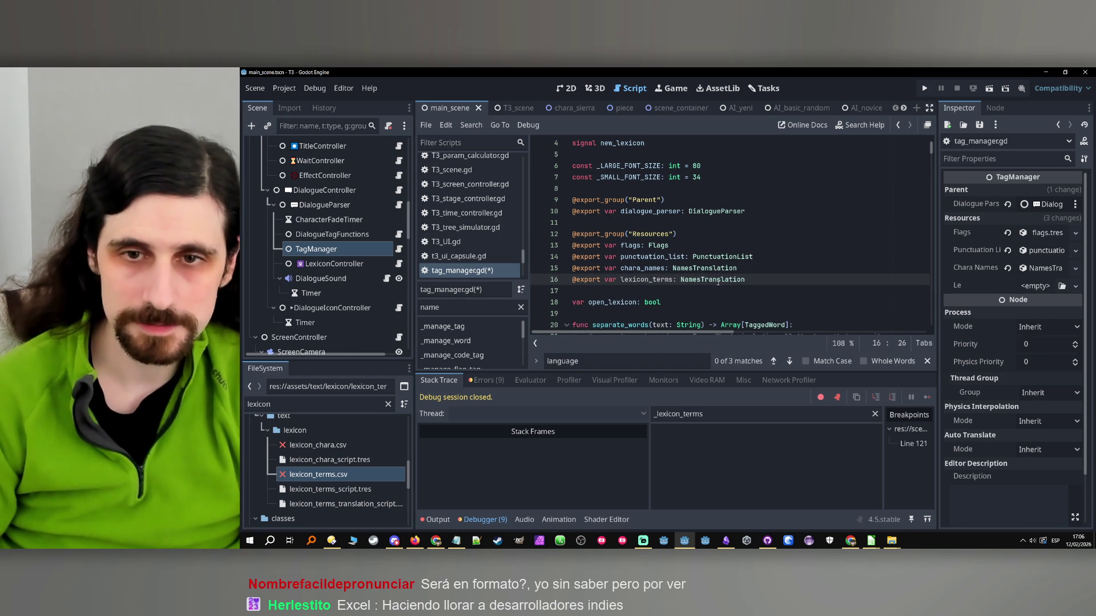
double_click(718, 279)
text(Lexico)
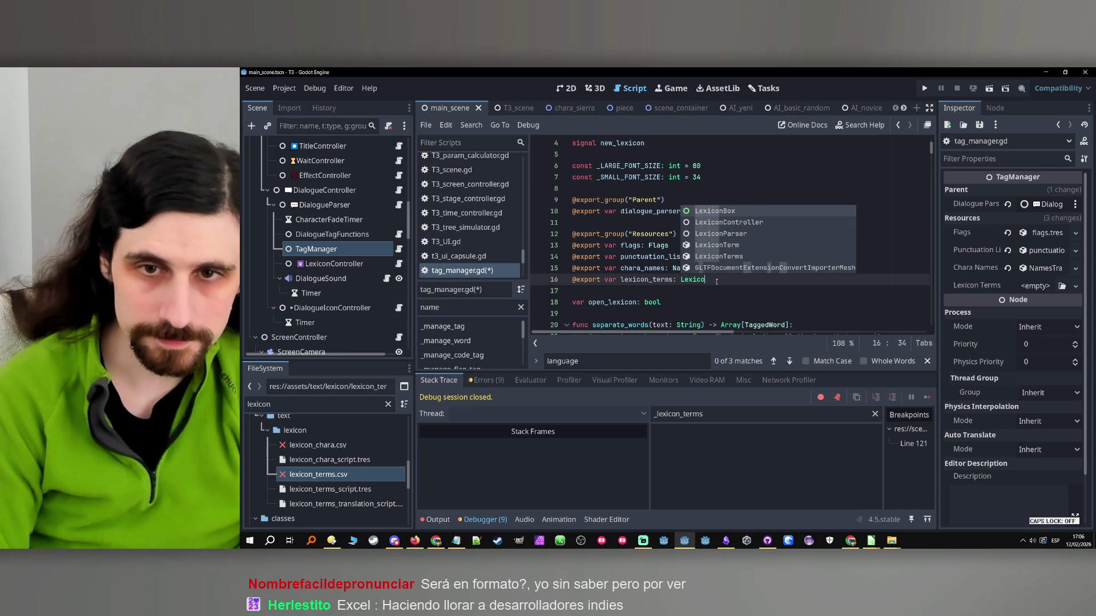
text(nTerms)
key(Return)
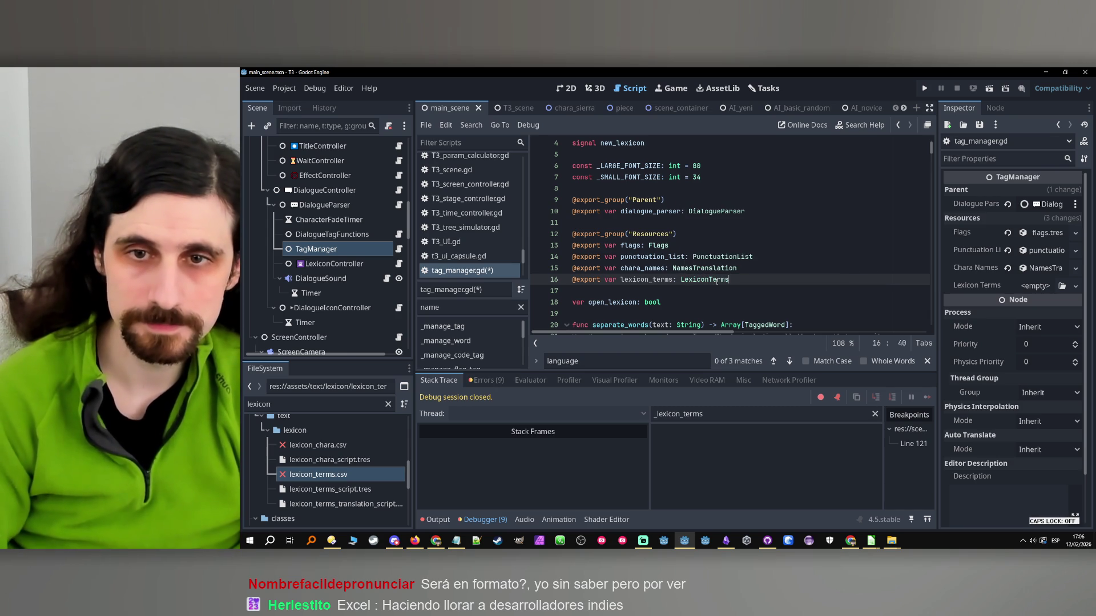
double_click(647, 280)
scroll(732, 253, down, 4)
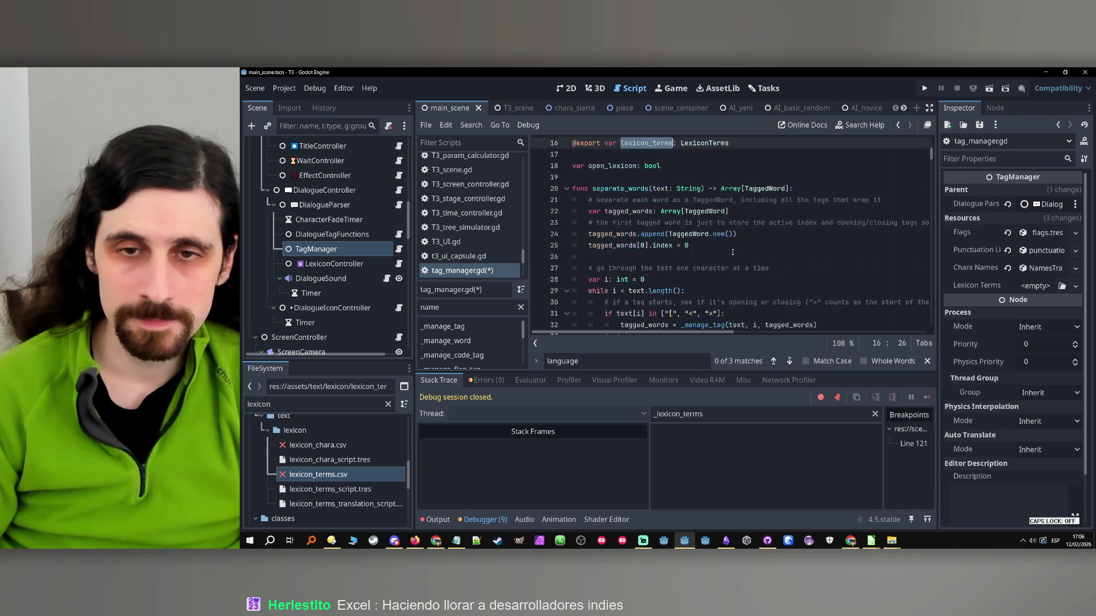
- Filter the method list for 'lexicon' and jump to _manage_opening_lexicon_tag
scroll(732, 253, down, 7)
click(622, 211)
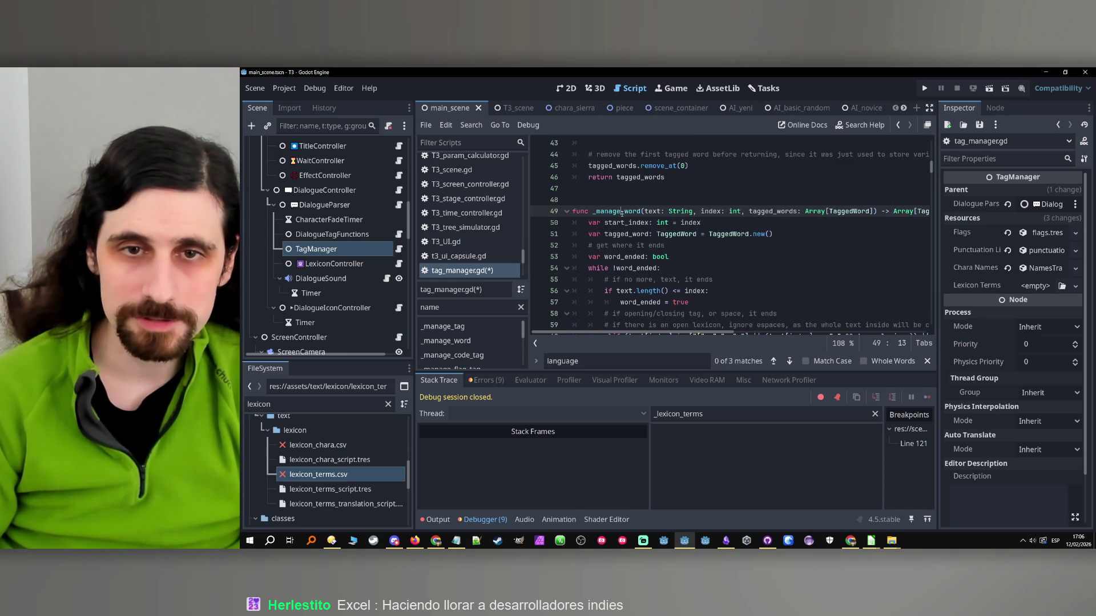
scroll(622, 212, down, 7)
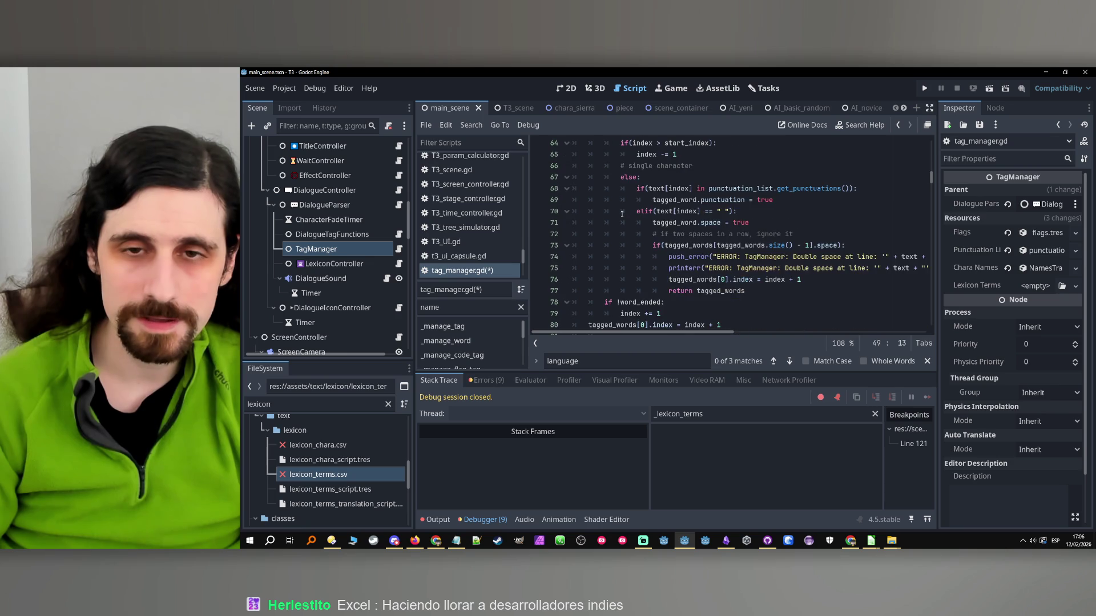
scroll(622, 214, down, 5)
double_click(431, 307)
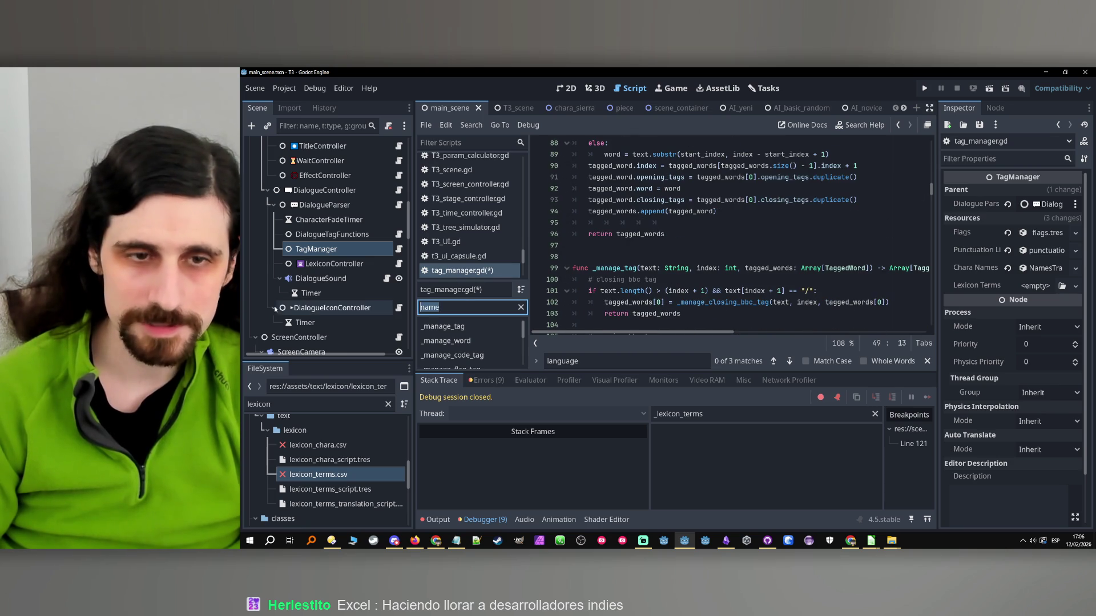
text(lexicon)
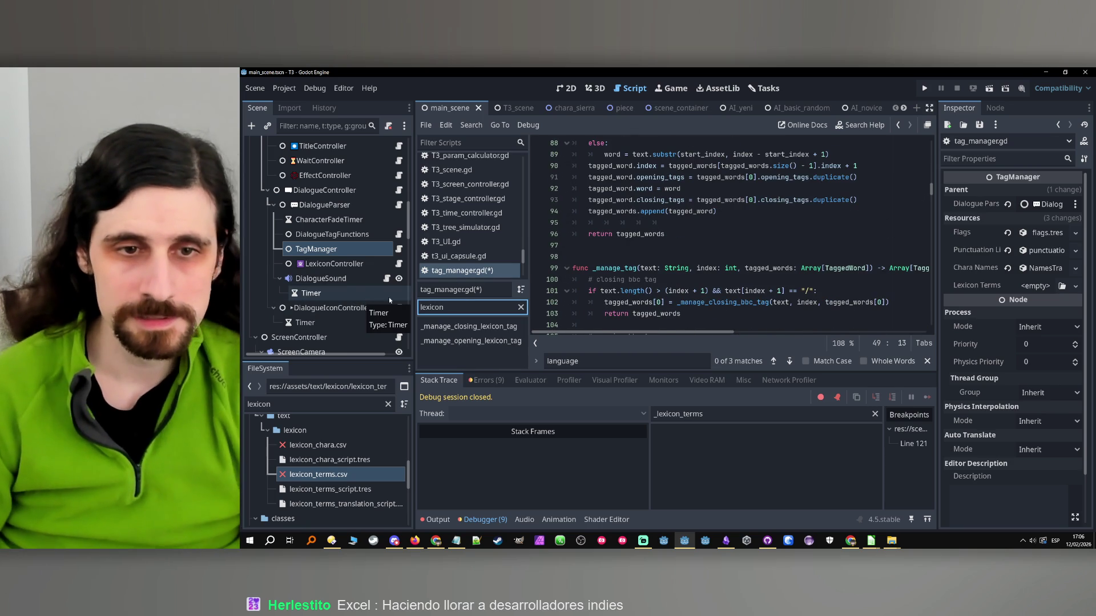
click(472, 341)
- Highlight every use of keyword and parsed_keyword in that function
scroll(708, 258, down, 4)
scroll(708, 258, down, 3)
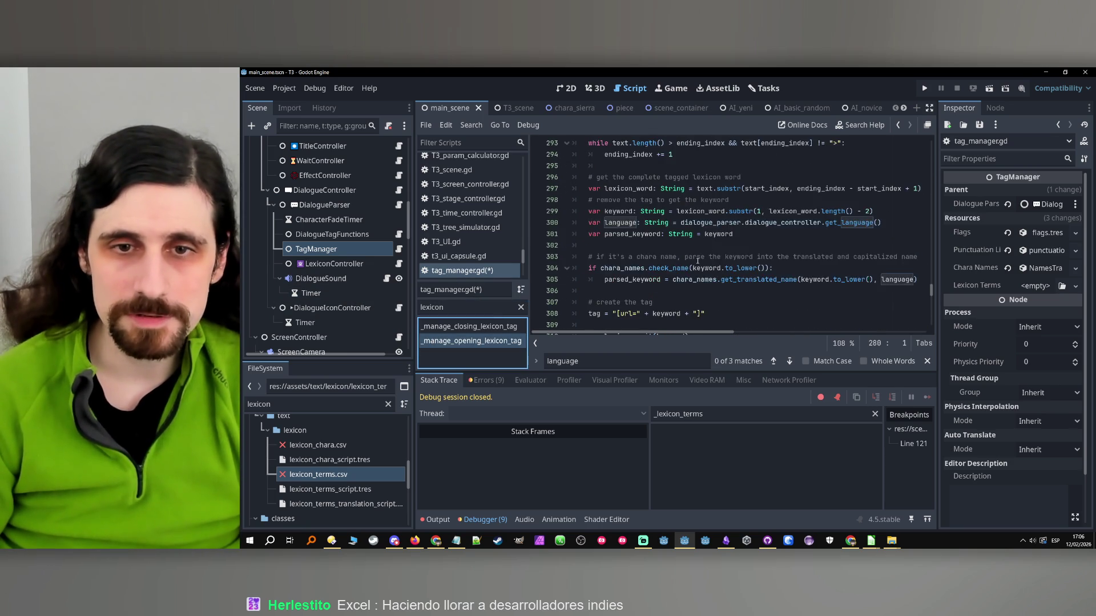
double_click(666, 280)
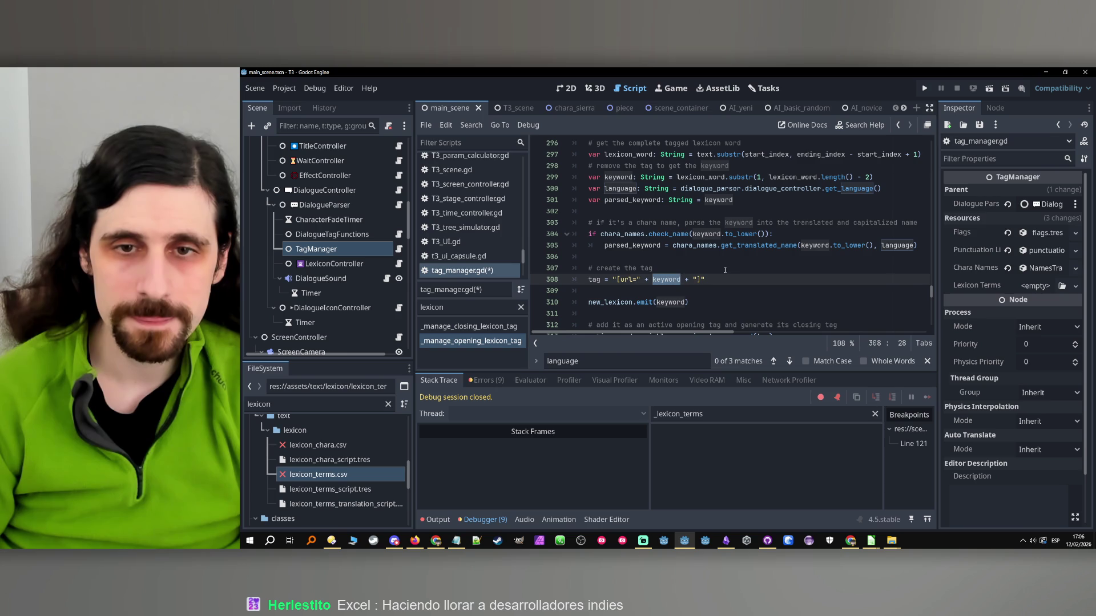
scroll(715, 276, up, 1)
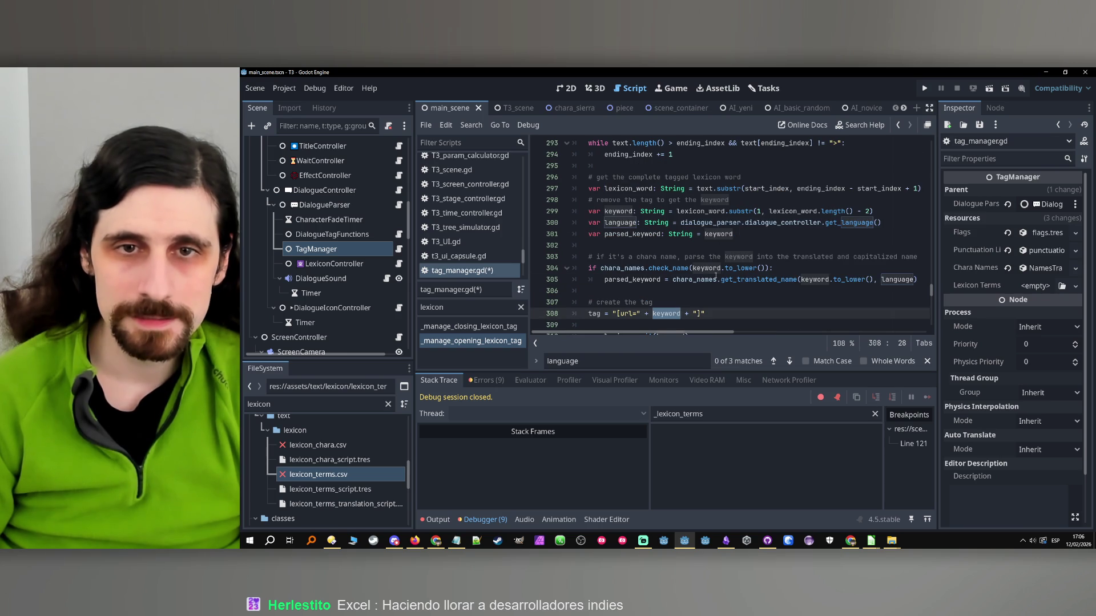
double_click(660, 234)
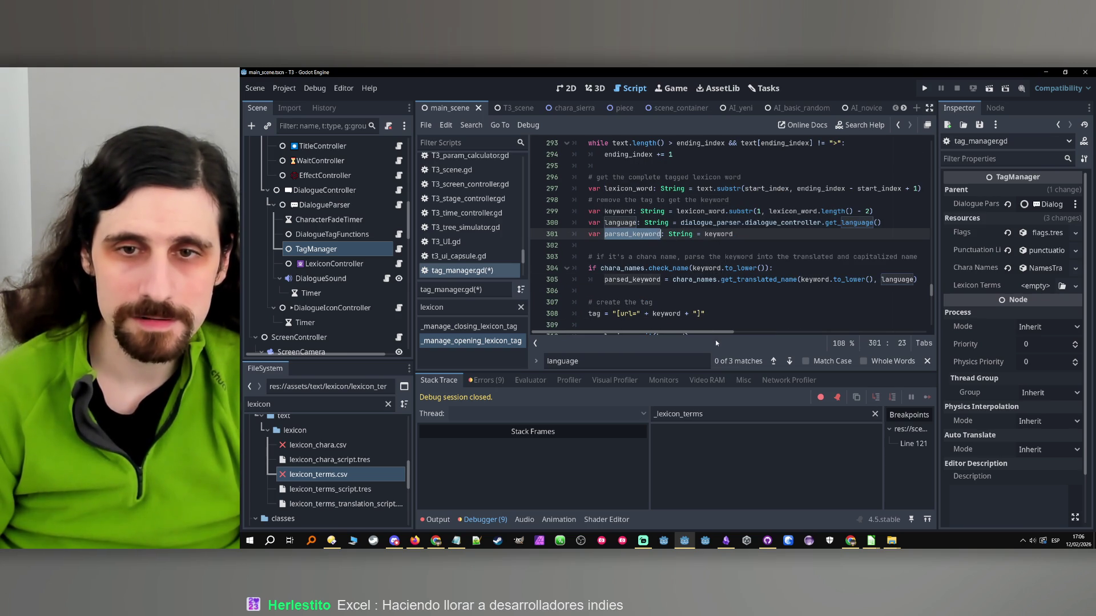
- Widen the code area past the Inspector splitter and put the caret at the end of line 305
mouse_move(714, 333)
mouse_down()
mouse_move(739, 333)
mouse_move(714, 331)
mouse_up()
click(632, 256)
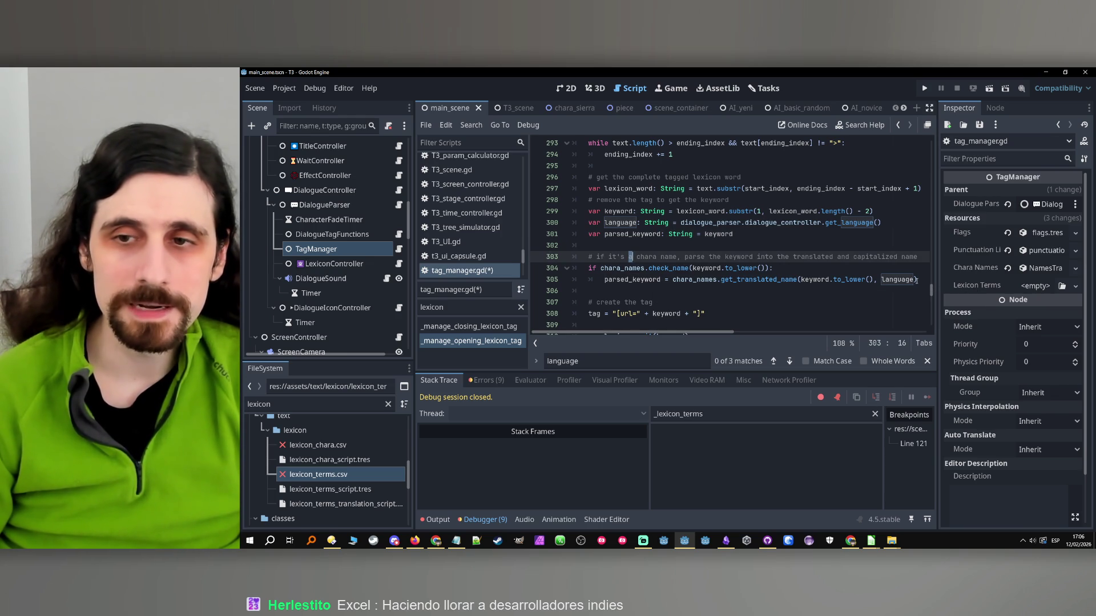
drag(938, 281, 985, 277)
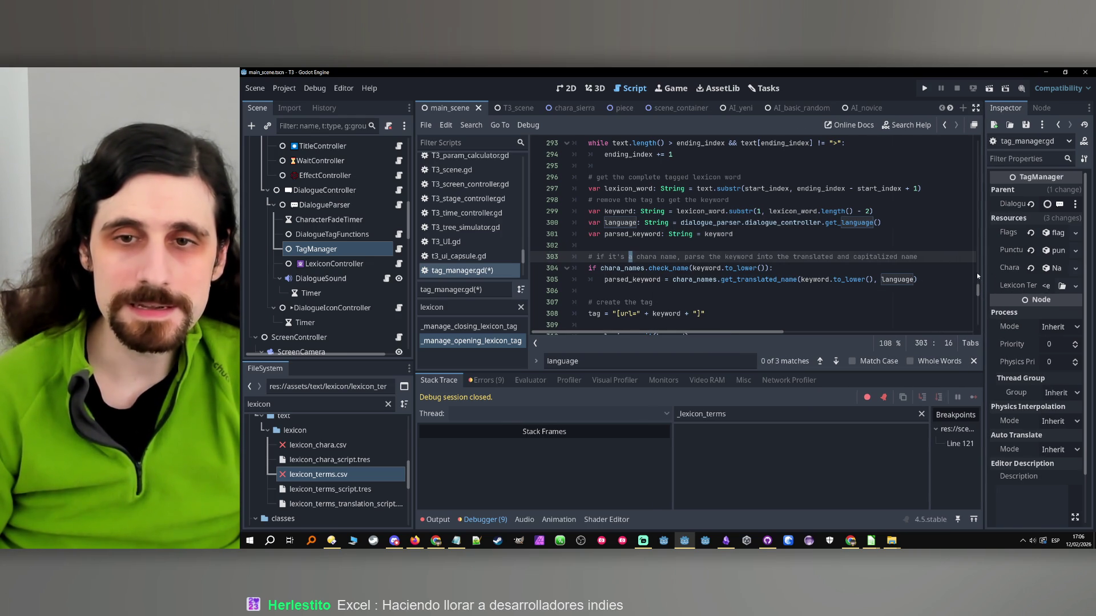
click(917, 266)
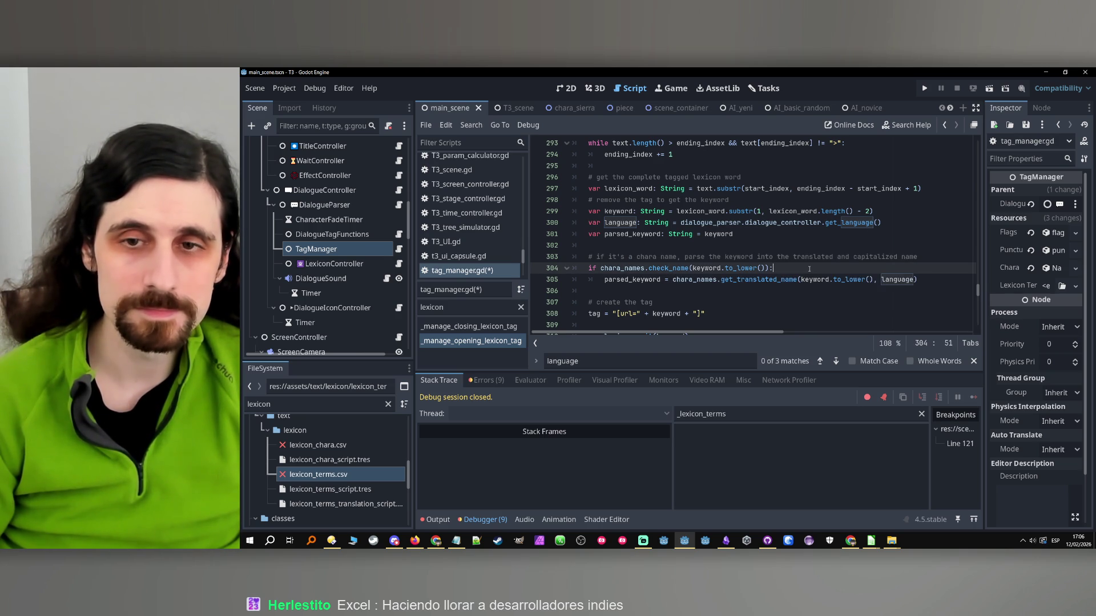
click(921, 279)
- Try an else: branch after line 305, then undo it after the indentation error
key(Return)
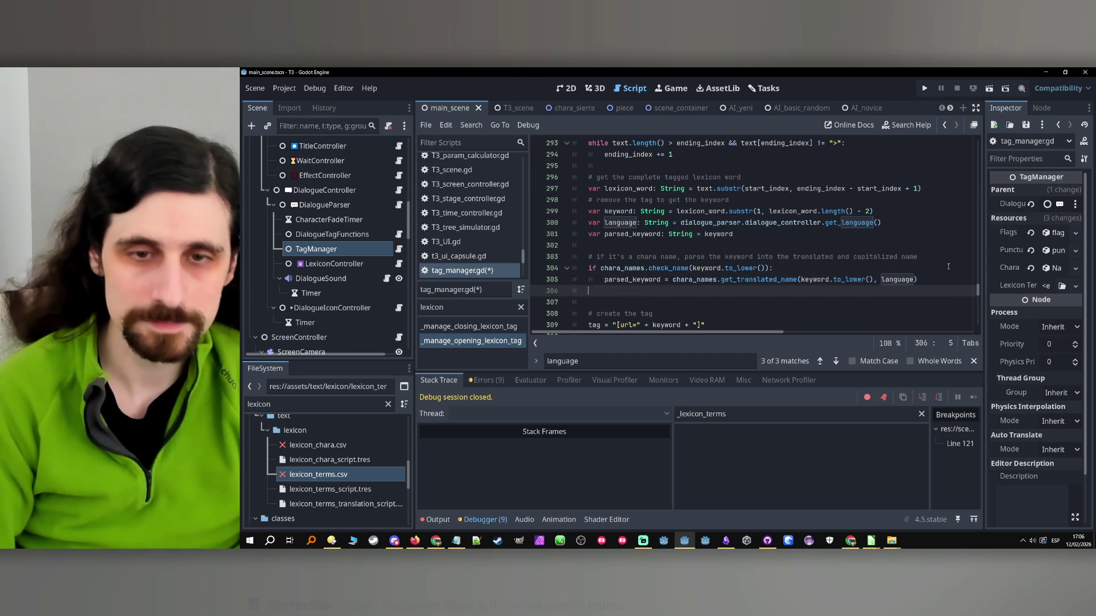
text(els)
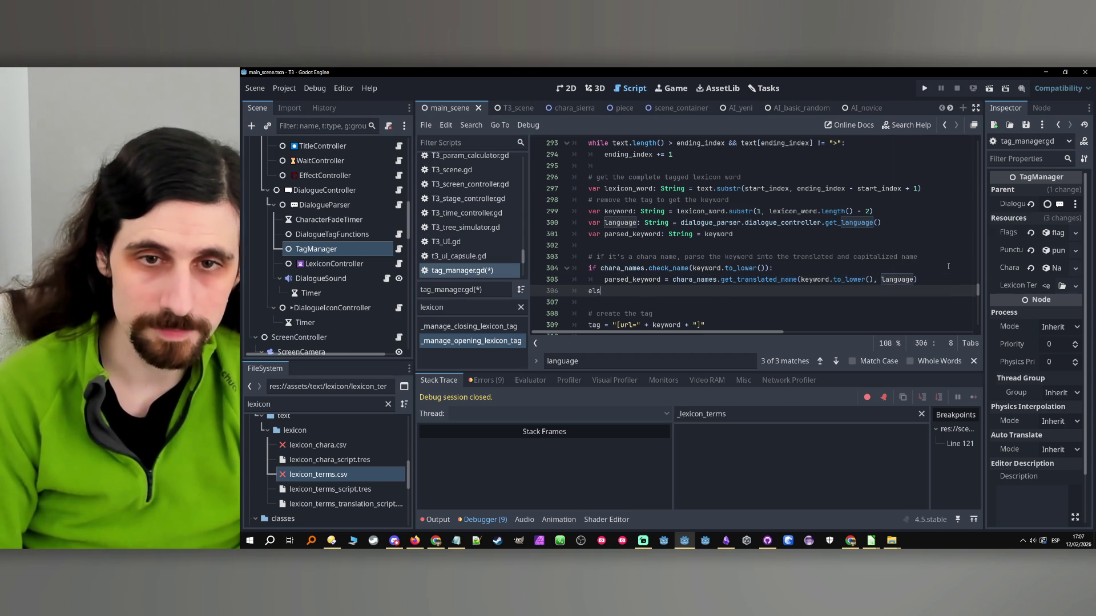
text(e:)
key(Return)
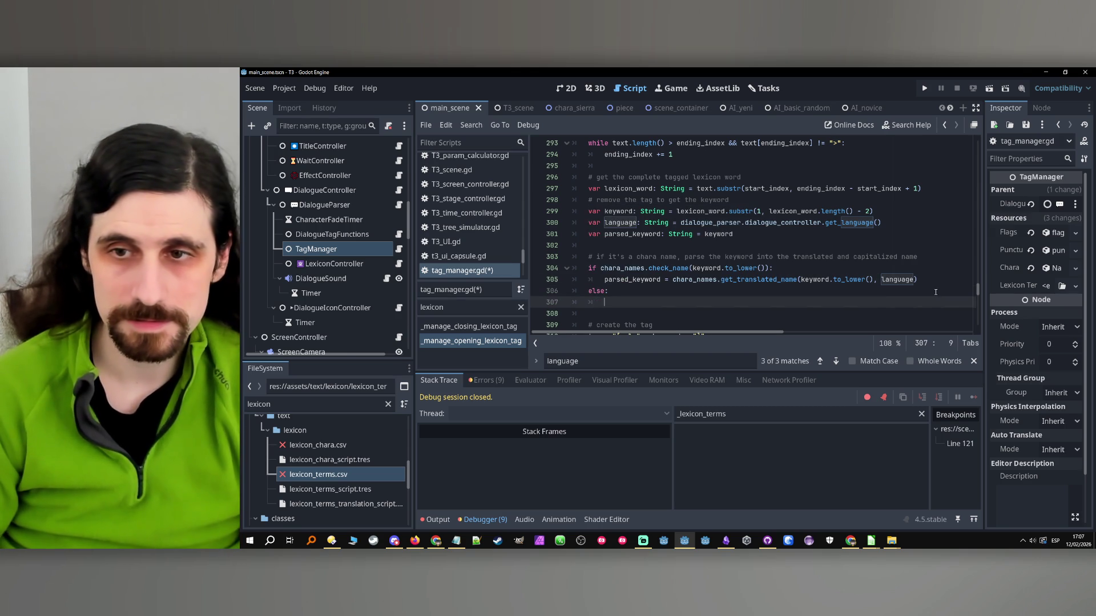
click(930, 284)
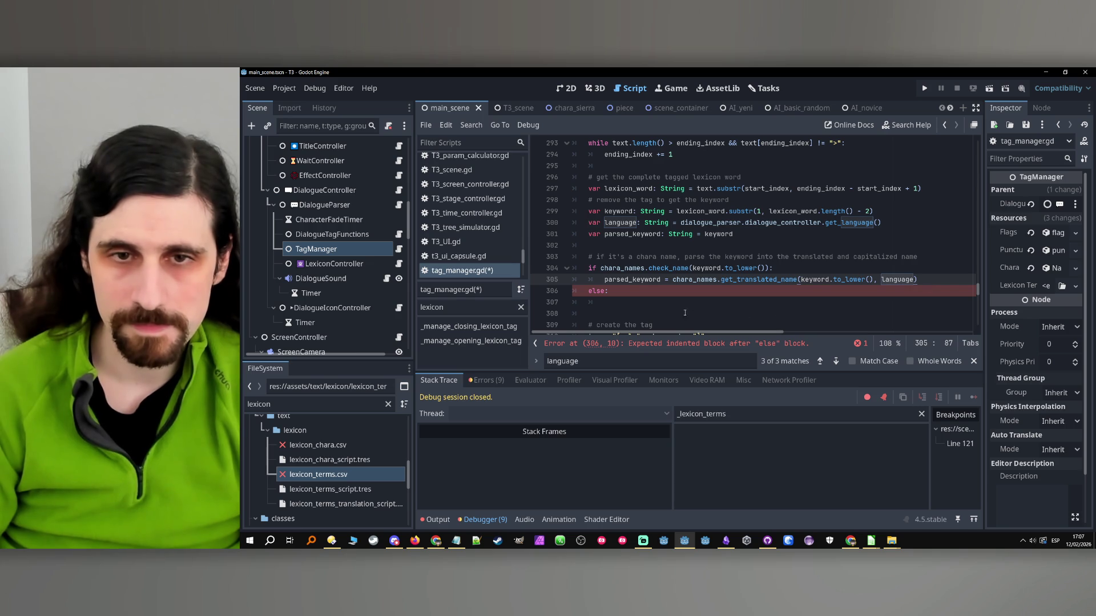
key(ctrl+z)
key(ctrl+z)
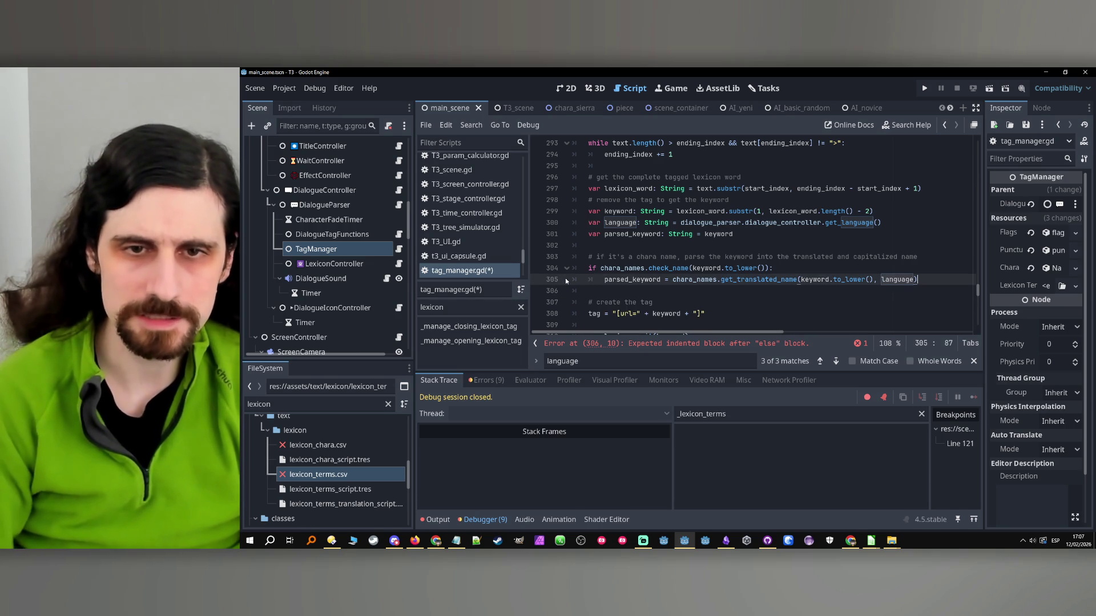
- Save tag_manager.gd with the blank line 306 kept after the name branch
click(625, 291)
scroll(625, 297, down, 3)
scroll(625, 298, up, 2)
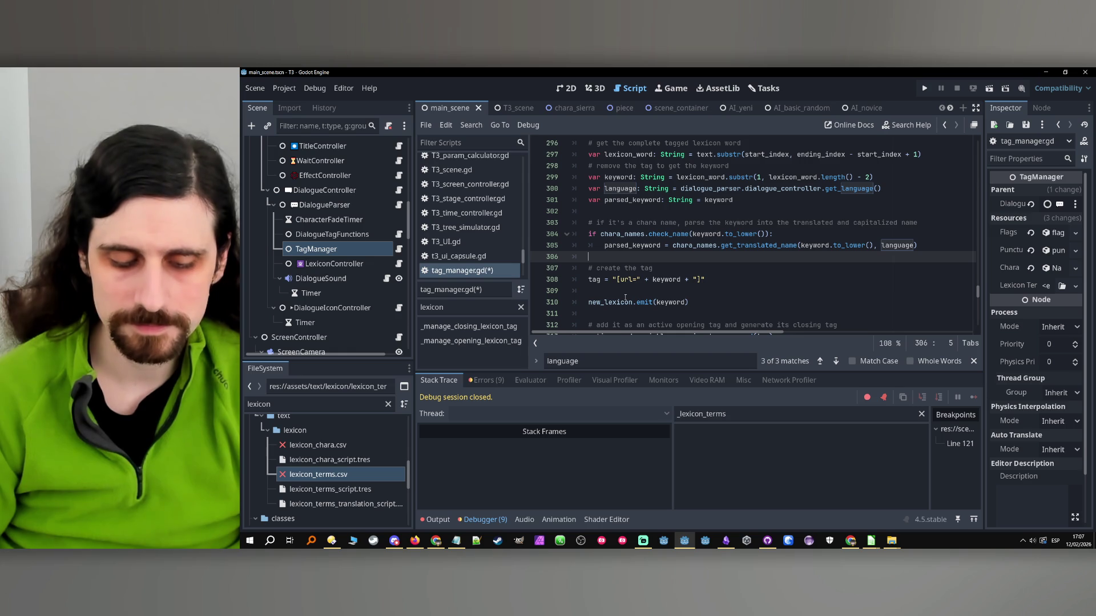
key(ctrl+s)
click(645, 267)
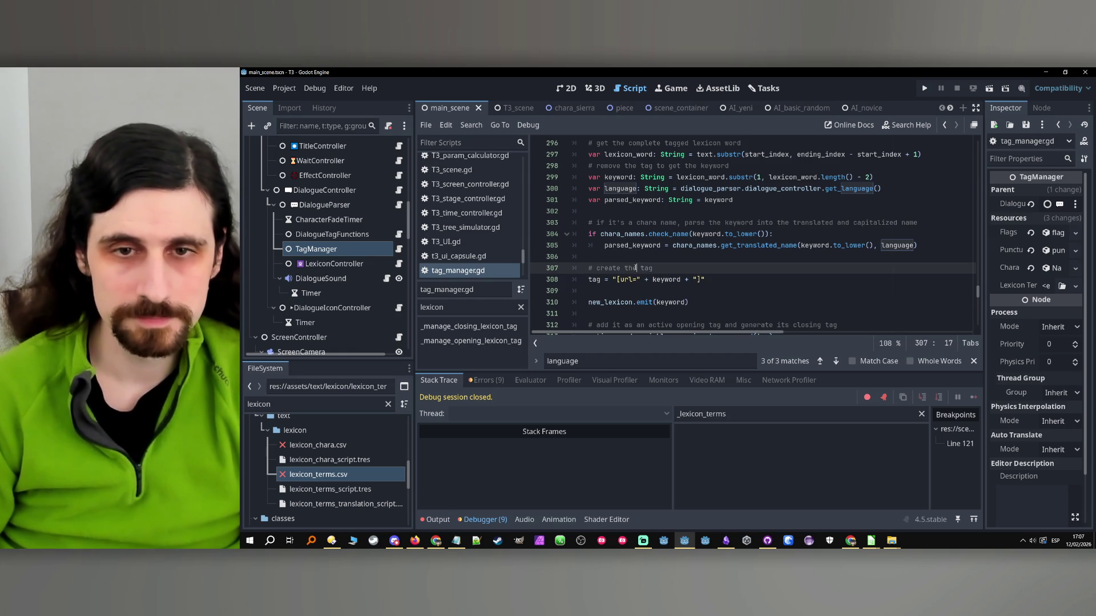
click(645, 258)
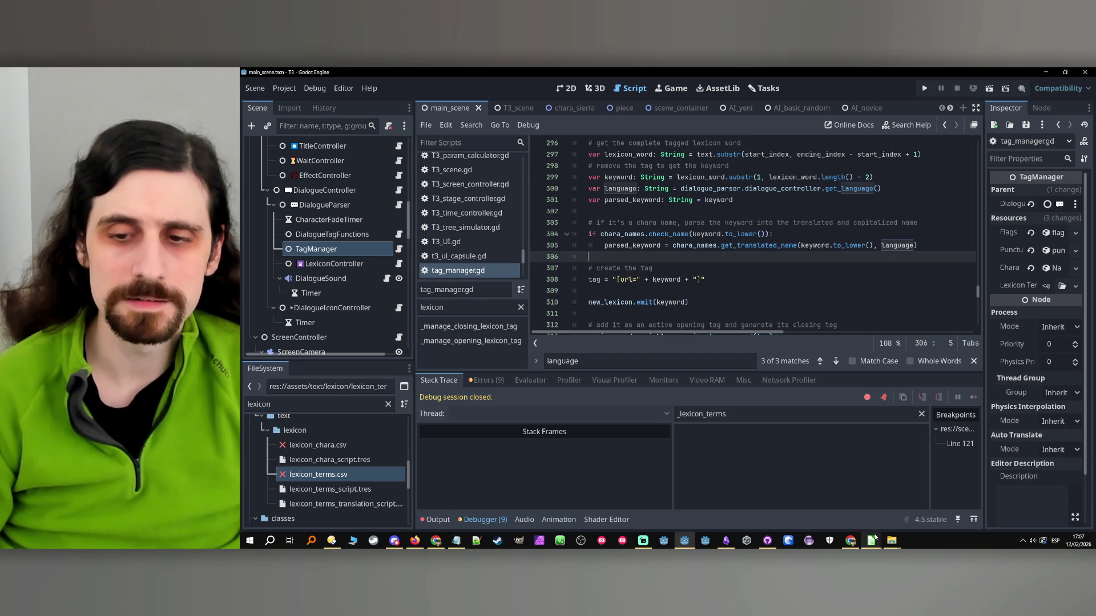
click(870, 542)
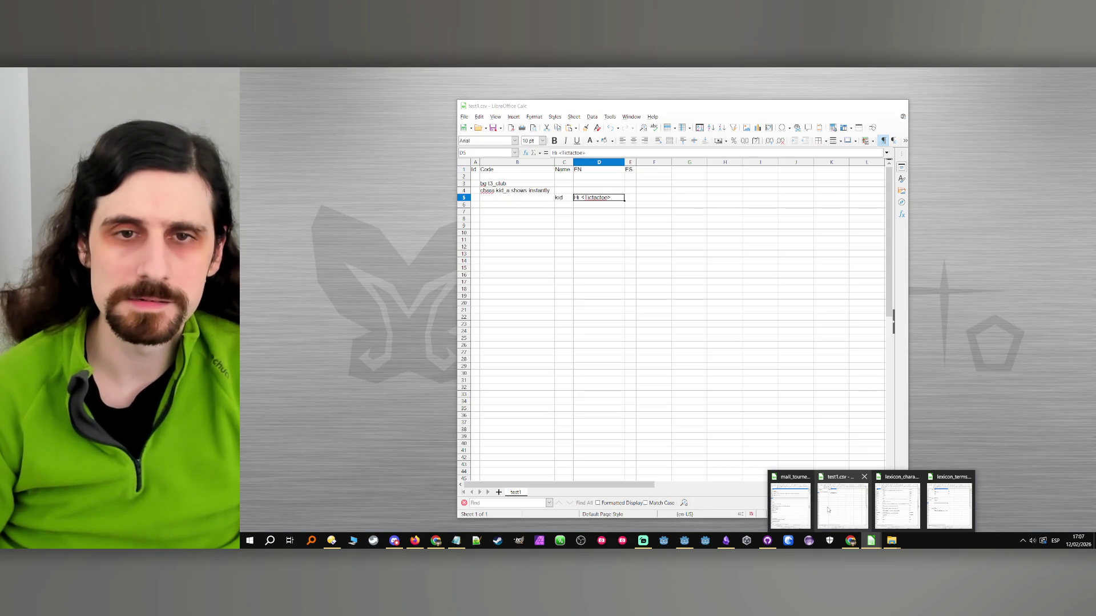
- In test1.csv, append a second copy of the <Tictactoe> tag to cell D5
click(828, 510)
double_click(619, 201)
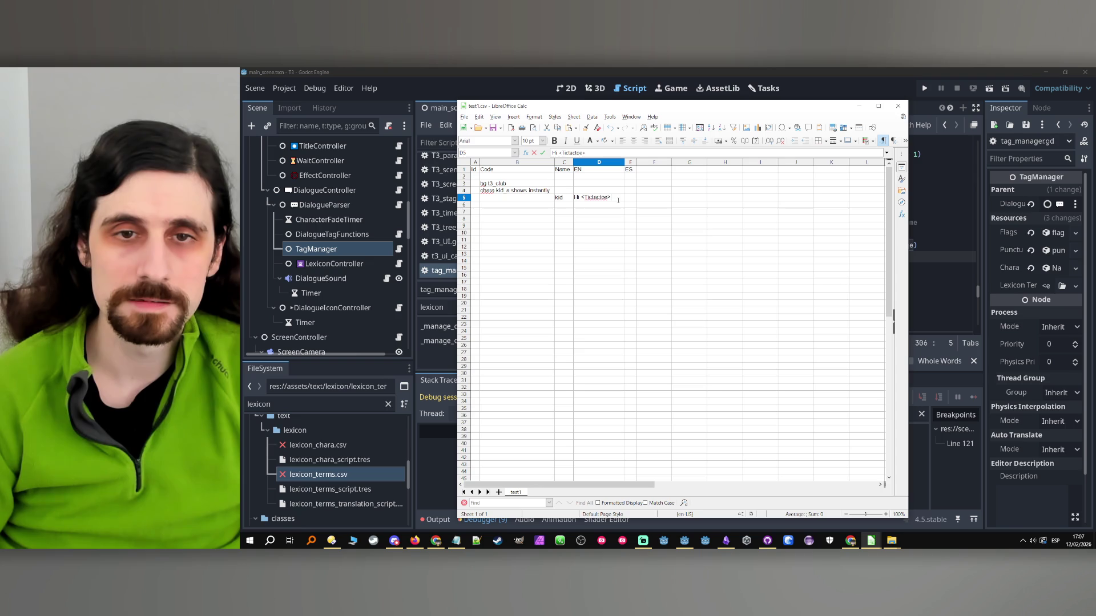
double_click(583, 198)
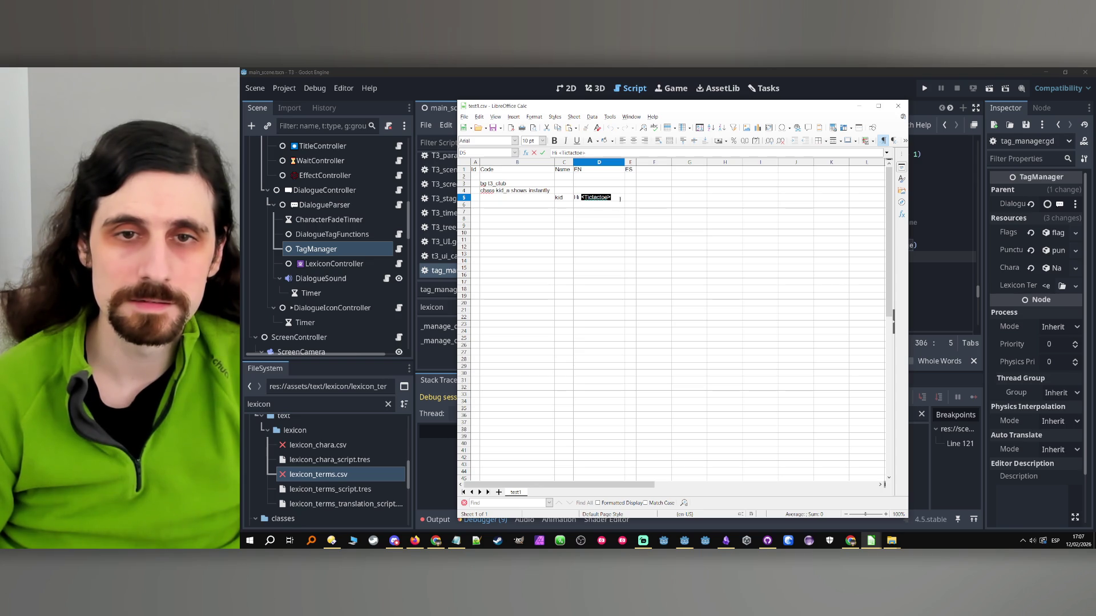
key(ctrl+c)
click(620, 198)
text(,)
key(ctrl+v)
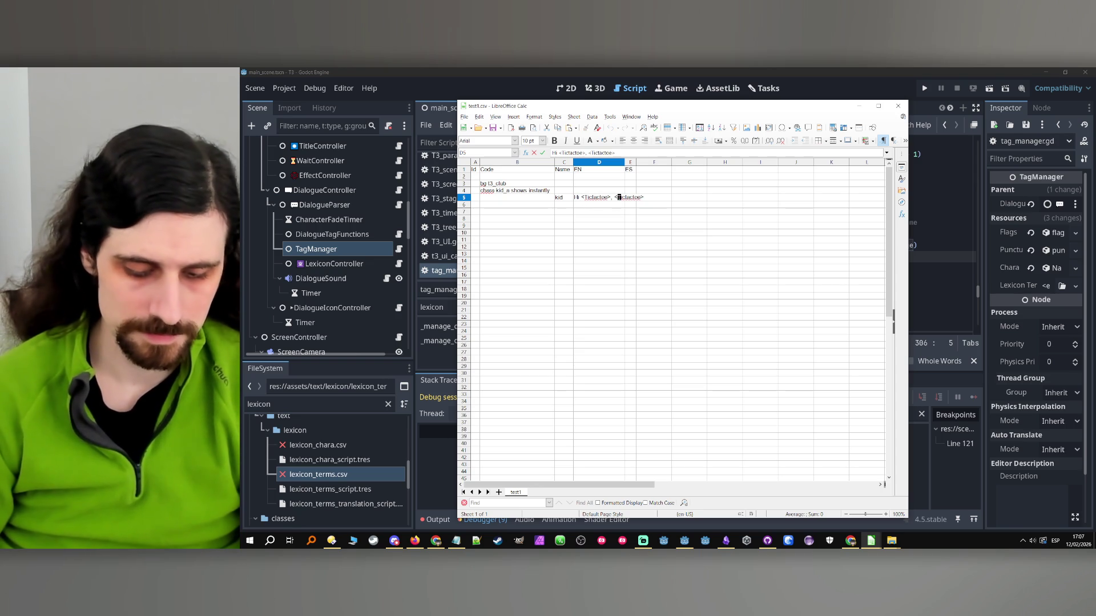
click(599, 219)
- Append ', <tonic the rat>, <Tonic the rat>' to the D5 test line
click(608, 198)
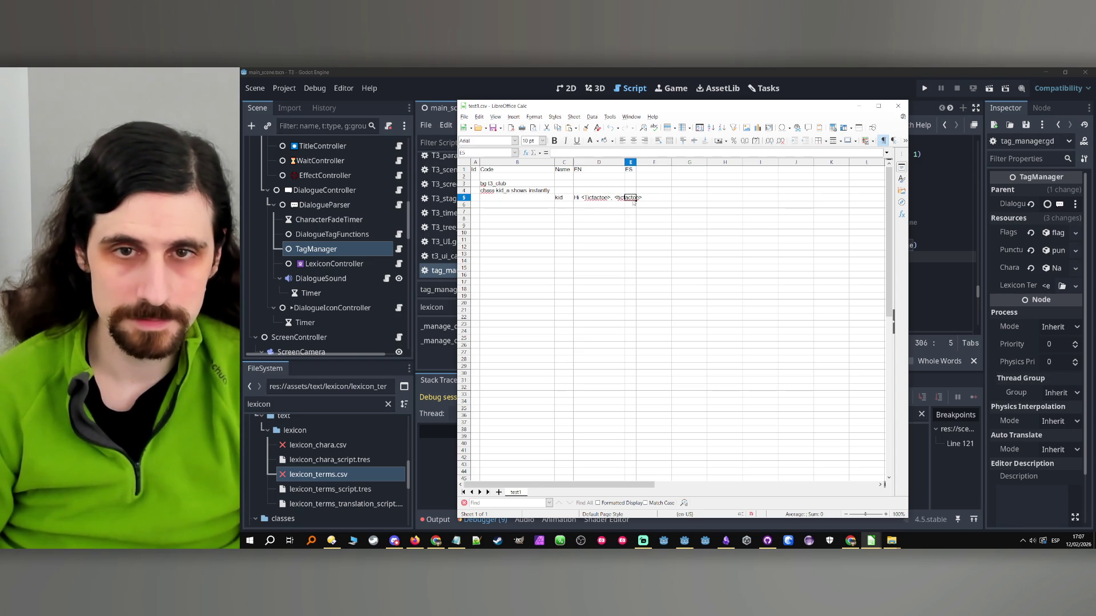
key(F2)
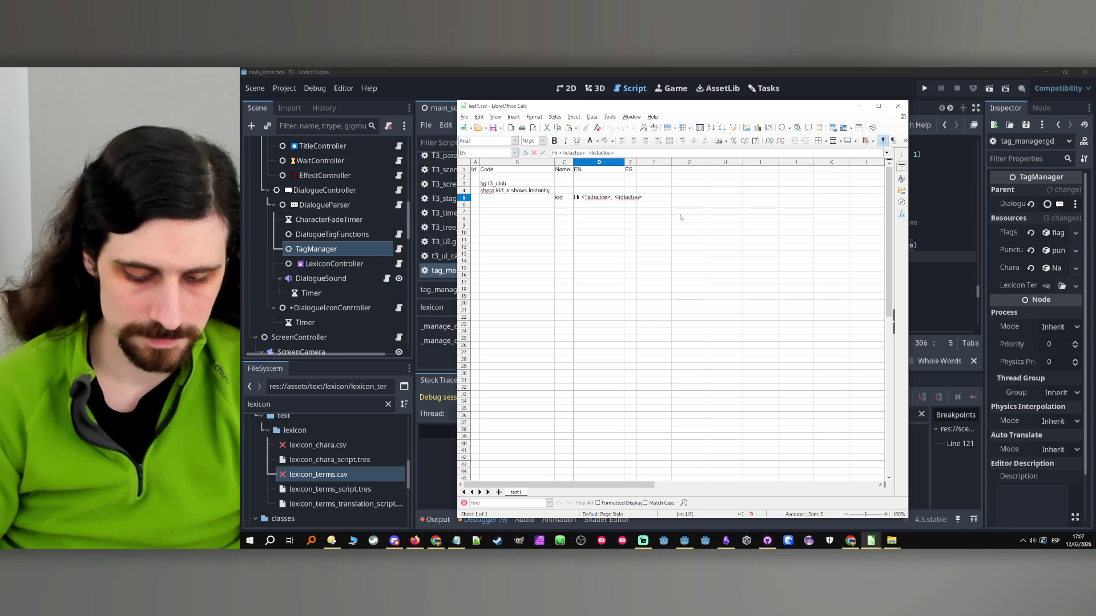
text(,)
text( <)
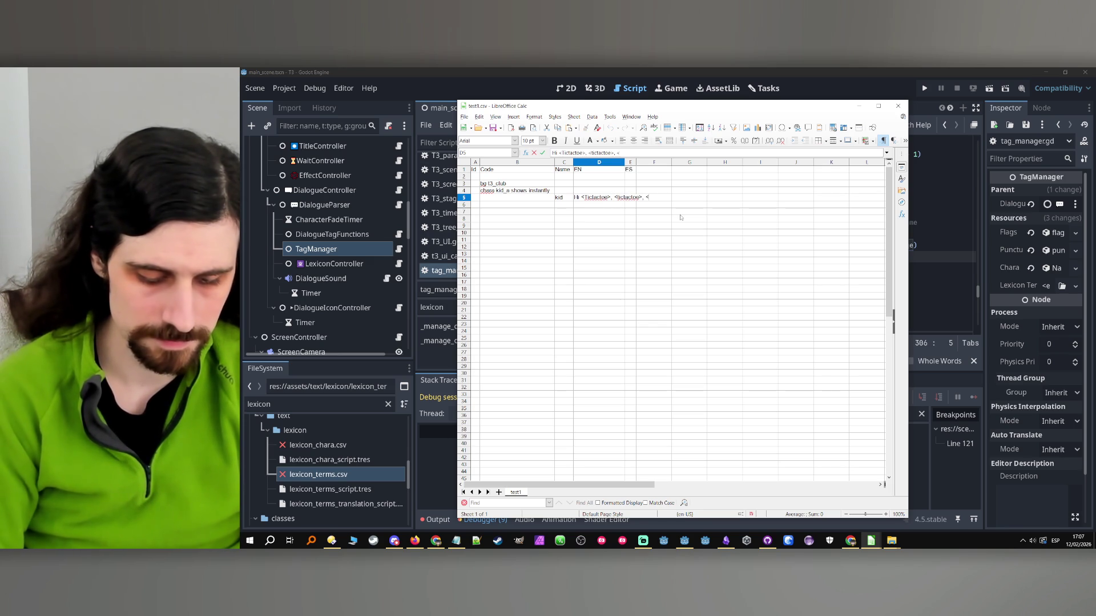
text(tonic the ra)
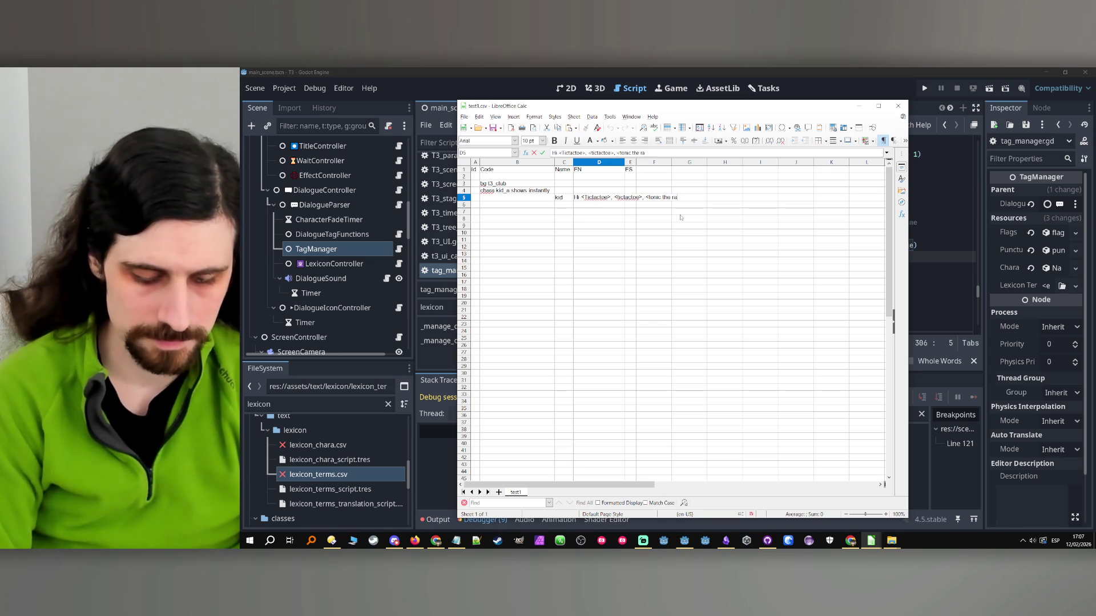
text(t>, <Tonic the r)
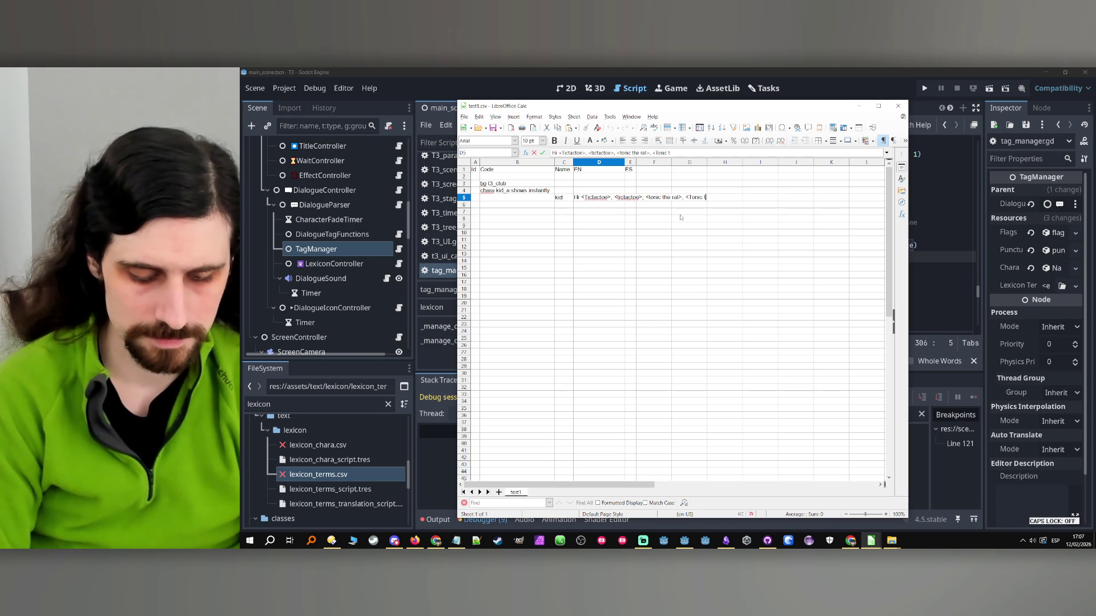
text(at>)
click(685, 211)
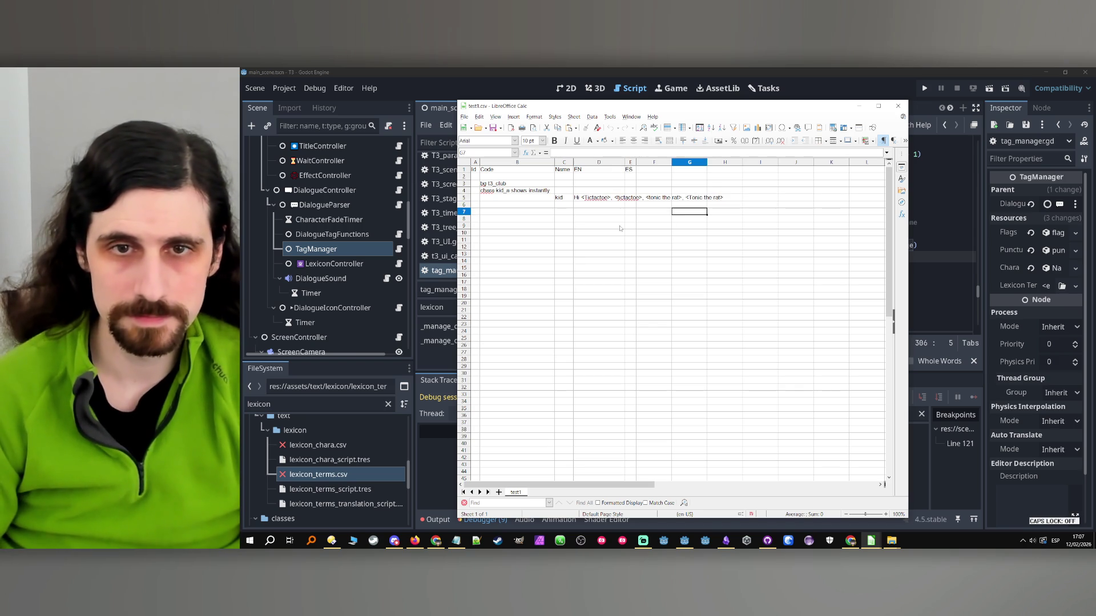
- Back in Godot, review the get_translated_name call on line 305 of tag_manager.gd
click(769, 70)
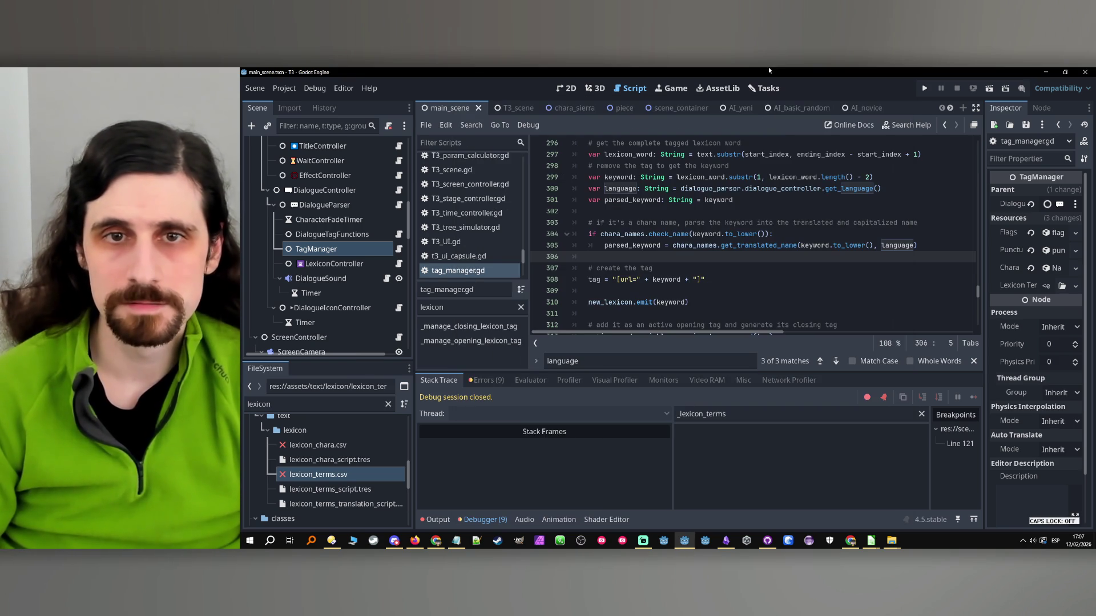
click(796, 207)
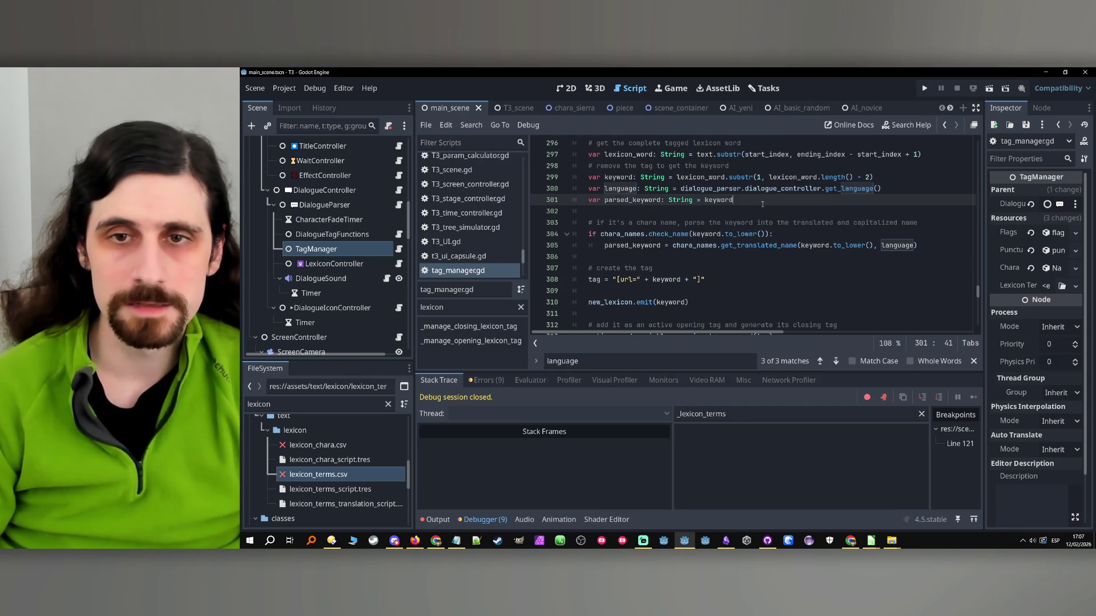
click(758, 252)
click(758, 246)
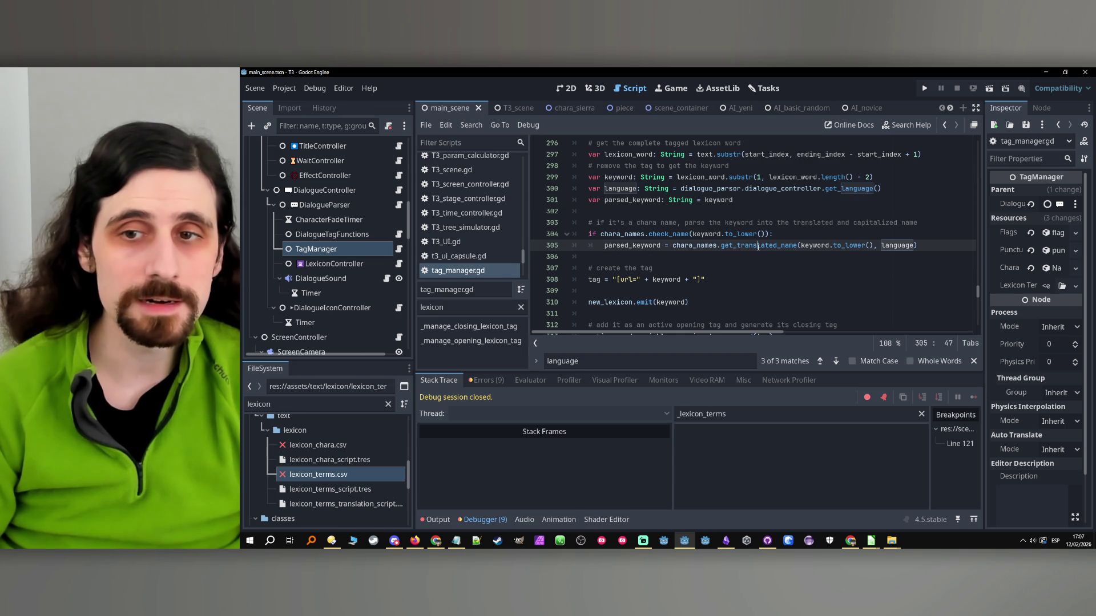
key(Left)
key(Left)
key(Left)
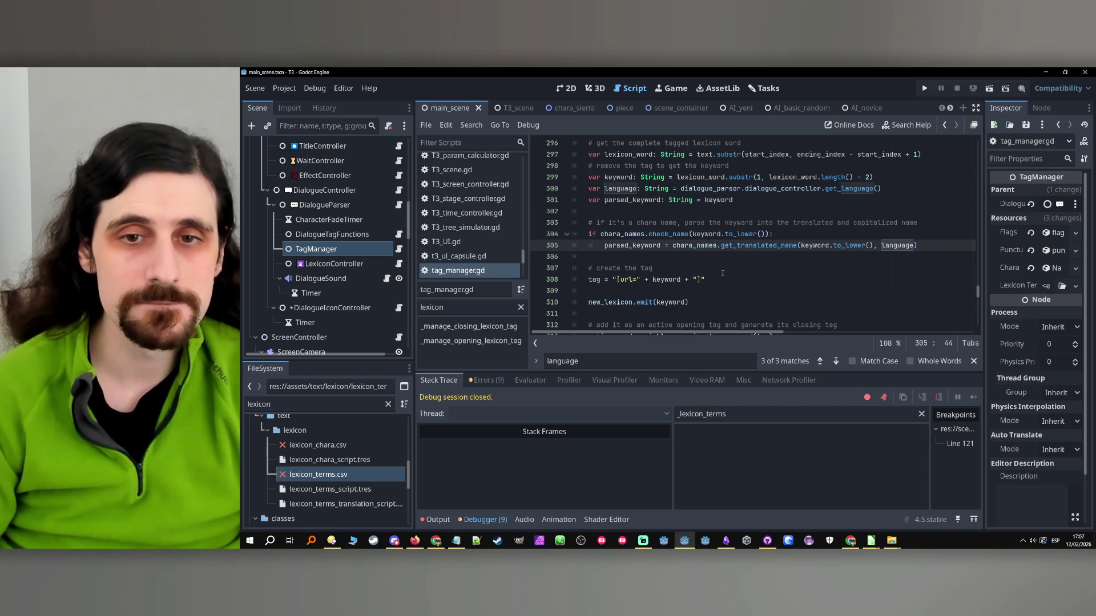
scroll(787, 256, down, 3)
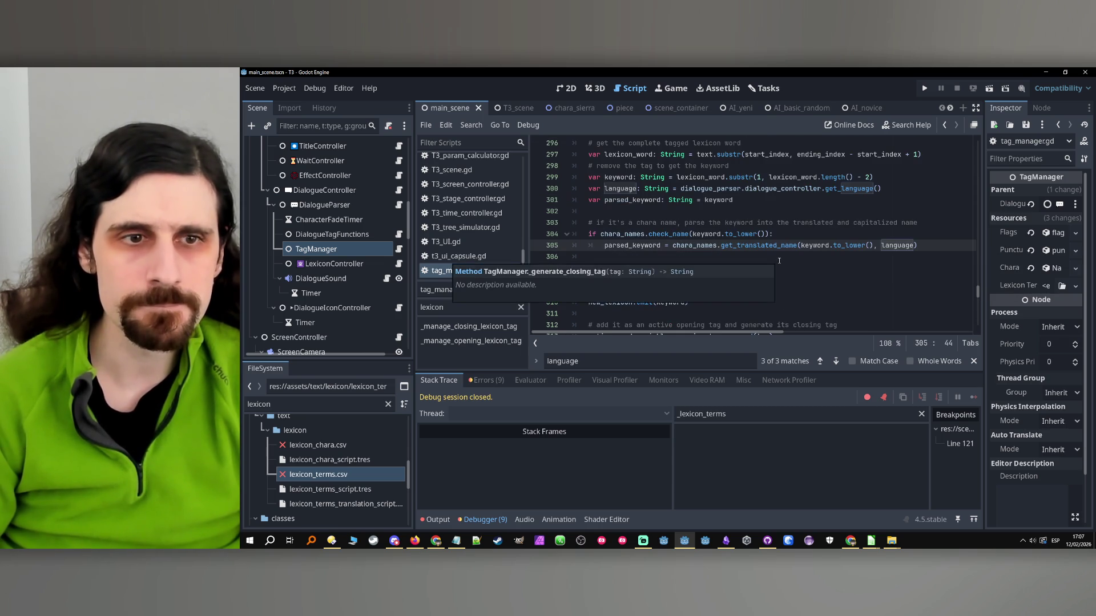
- Select the LexiconController node to open lexicon_controller.gd
click(337, 264)
click(399, 264)
scroll(686, 250, down, 4)
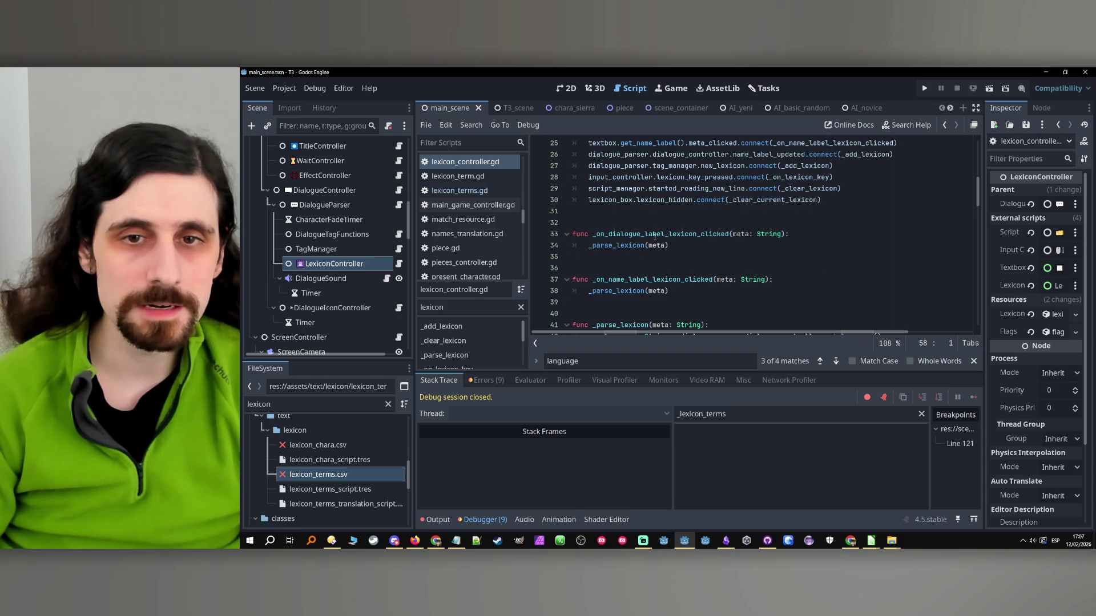
- Trace the get_dialogue_label definition from the dialogue label connection and return to lexicon_controller.gd
double_click(655, 235)
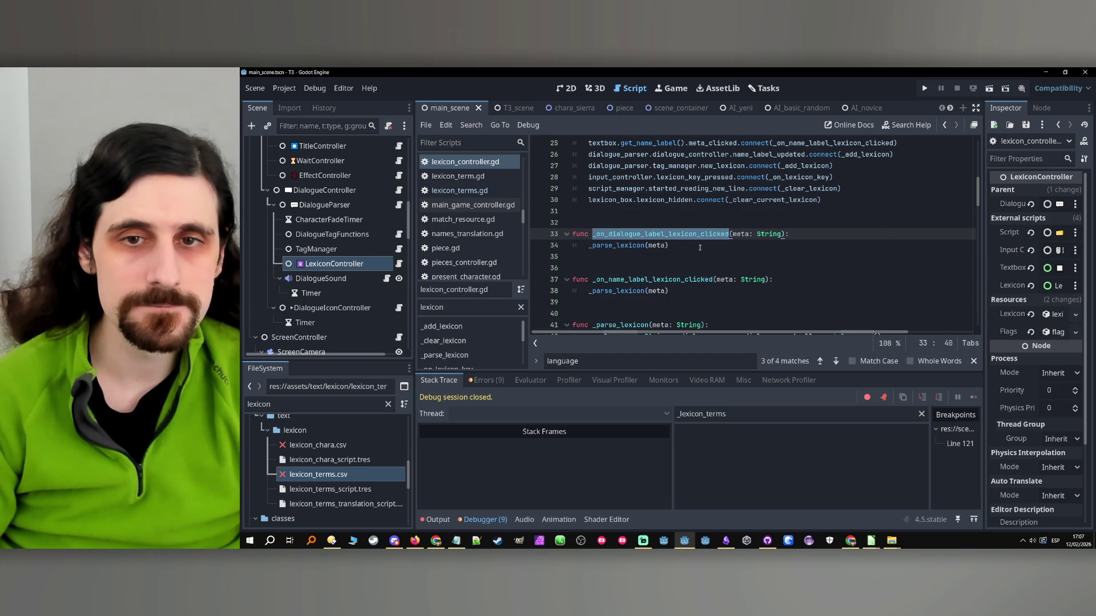
scroll(695, 249, up, 2)
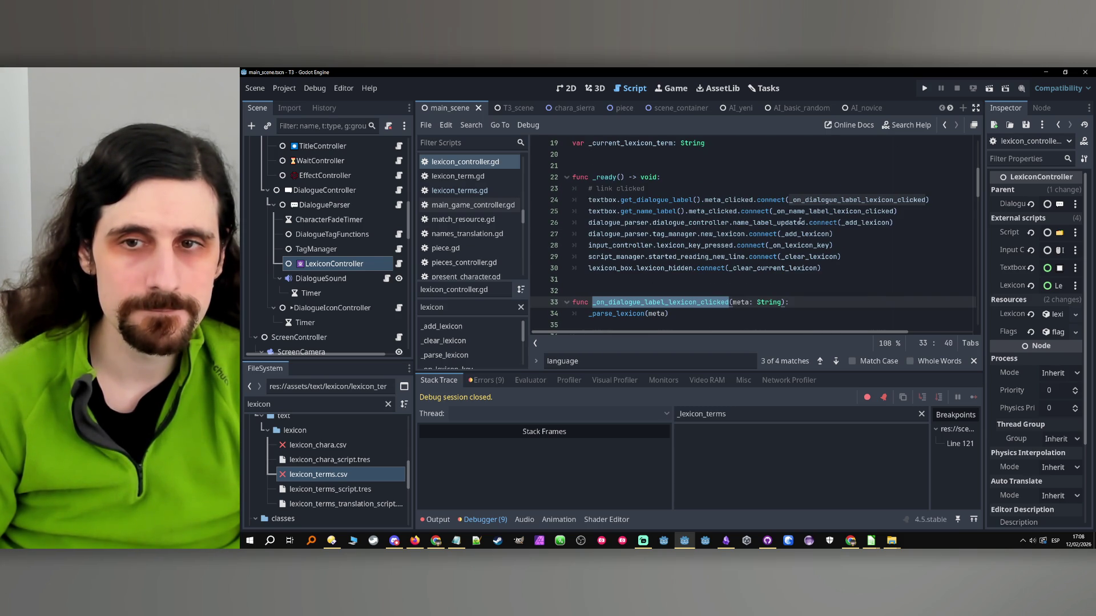
click(828, 200)
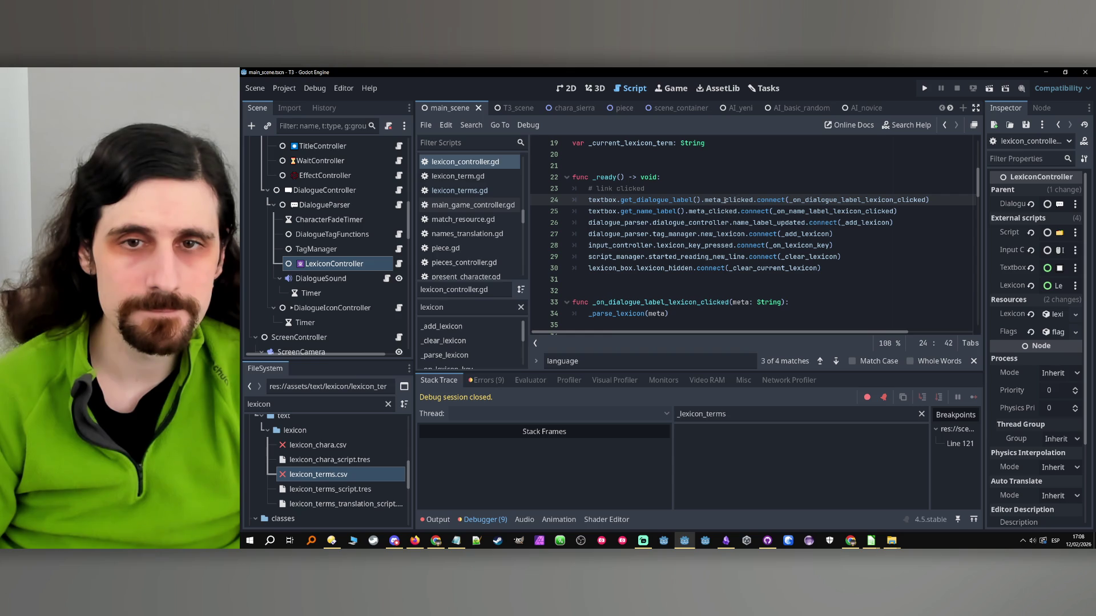
ctrl+click(640, 200)
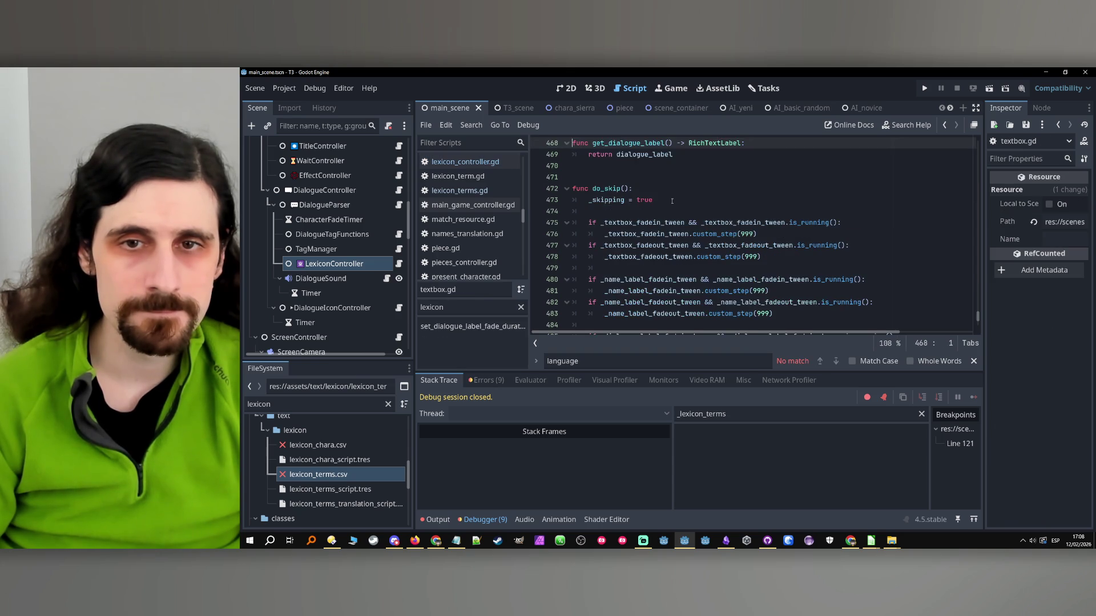
scroll(682, 216, up, 4)
scroll(688, 213, down, 3)
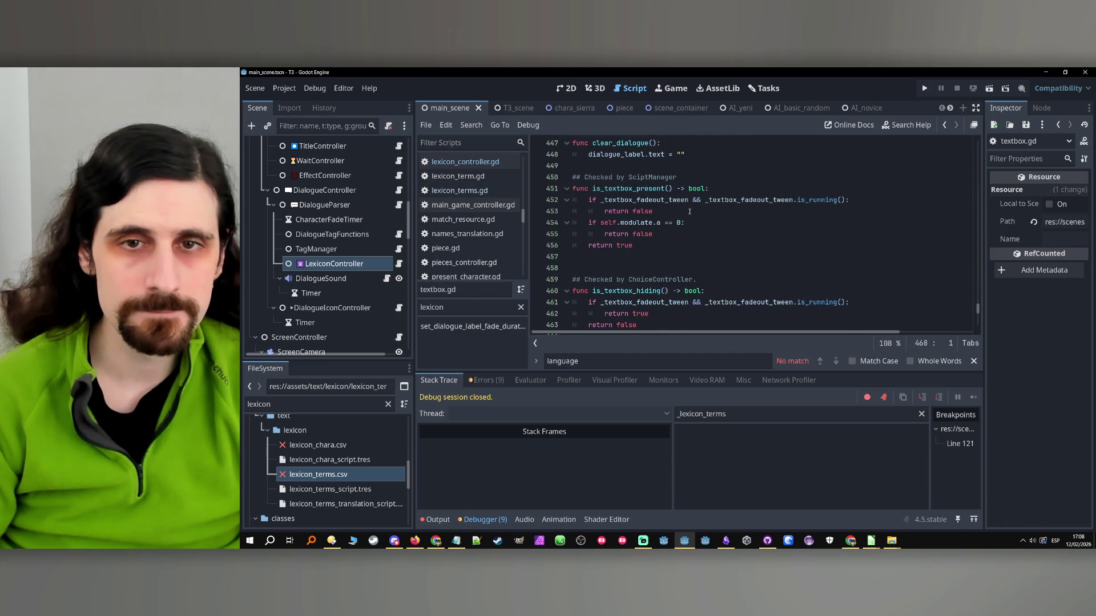
click(943, 124)
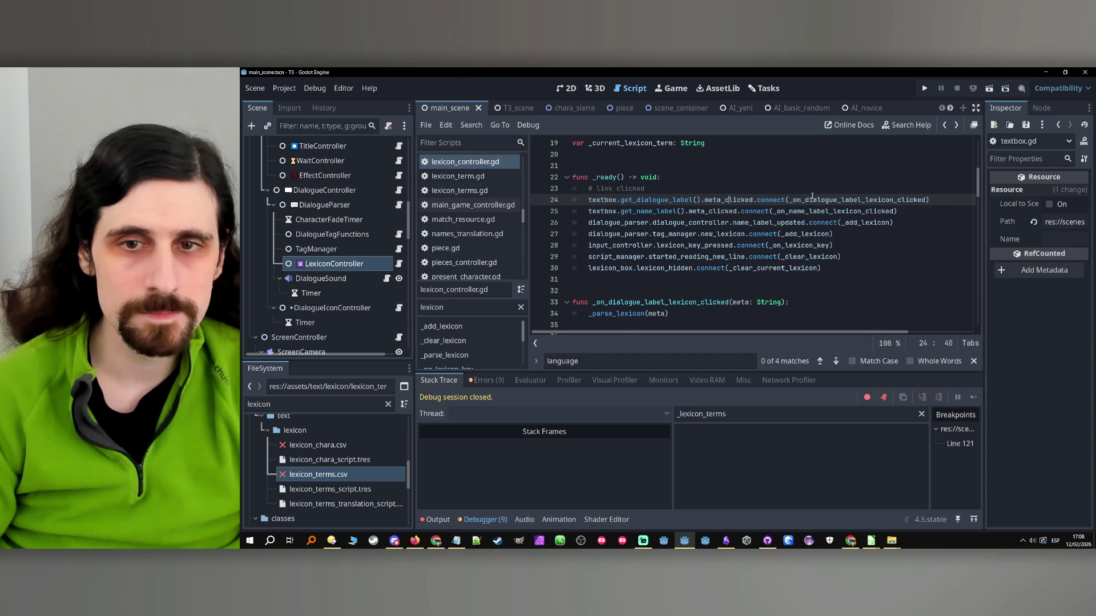
- Highlight the lexicon click handler and its meta parameter passed to _parse_lexicon
double_click(810, 200)
scroll(779, 227, down, 2)
scroll(779, 226, down, 1)
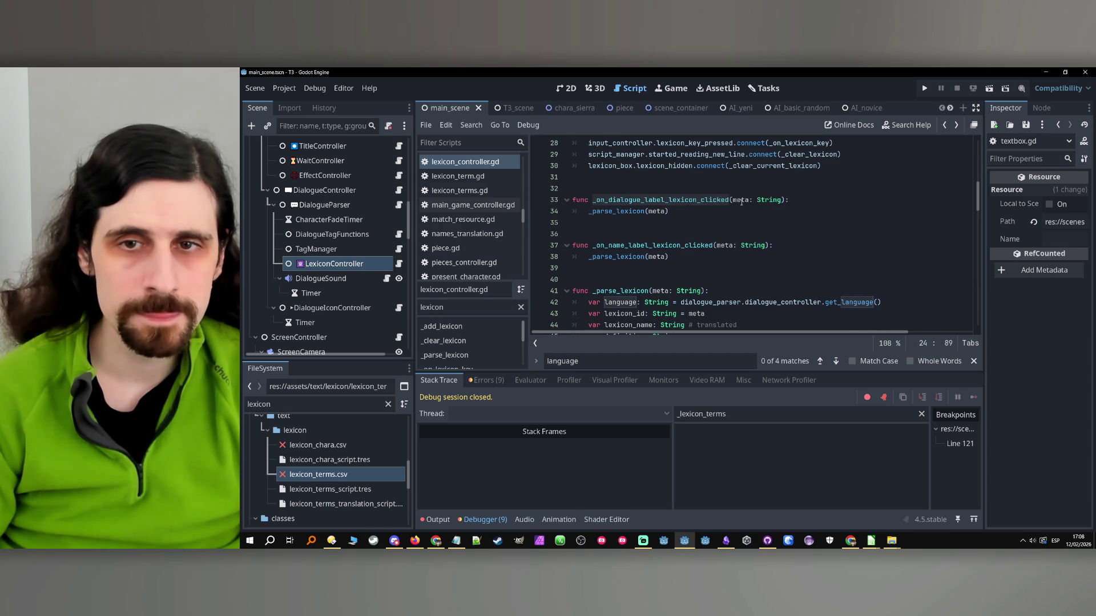
double_click(740, 200)
click(733, 210)
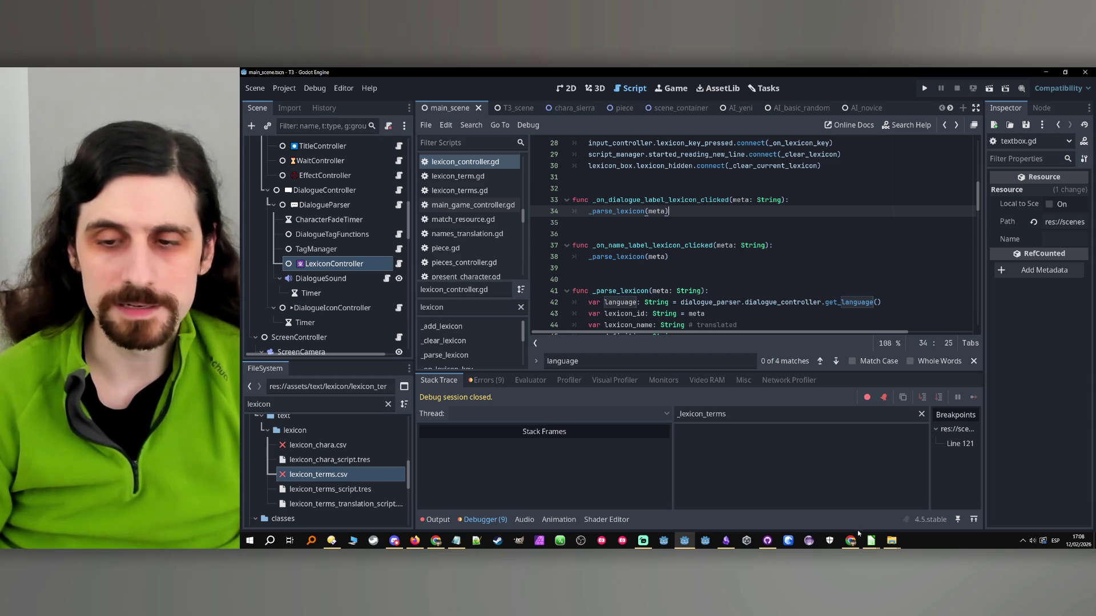
- Clear the capitalised Tictactoe rows 14–15 in lexicon_terms.csv, then select TagManager in Godot
click(871, 541)
mouse_move(938, 496)
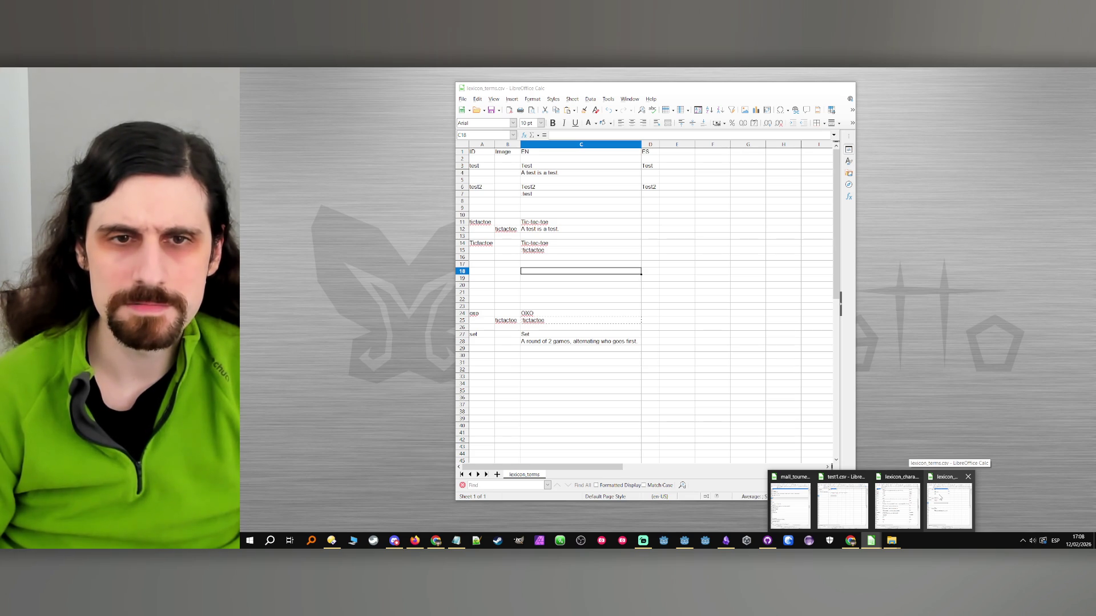
click(939, 497)
drag(488, 246, 570, 252)
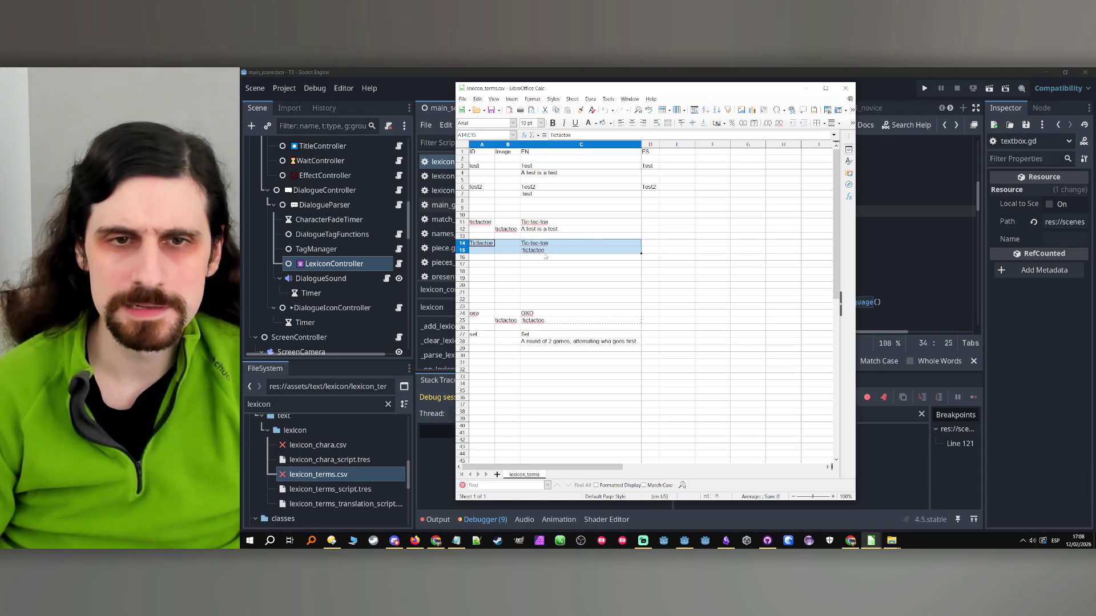
key(Delete)
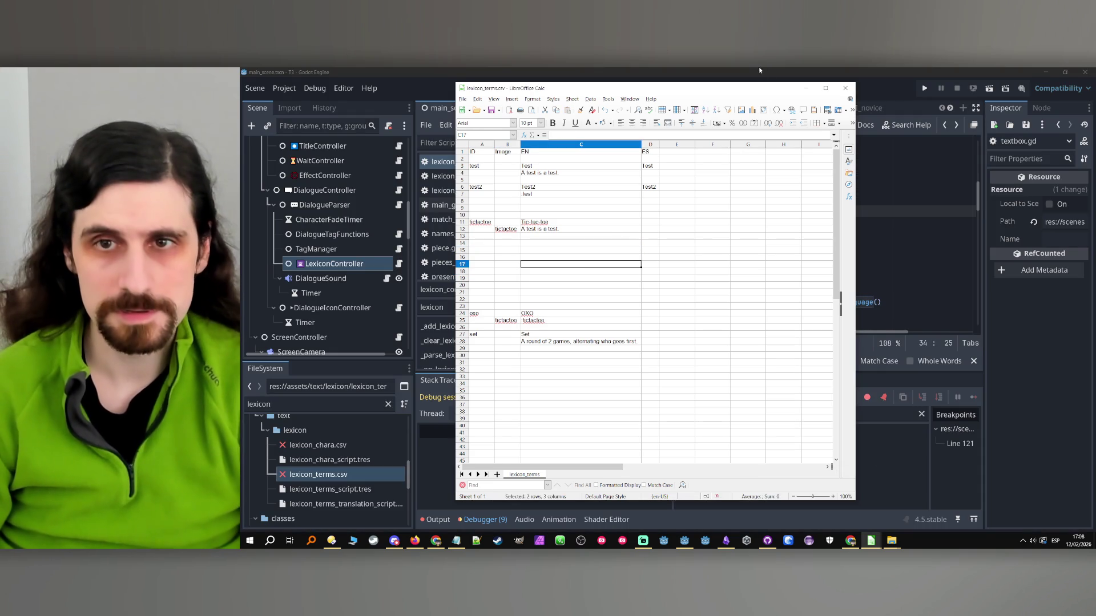
key(alt+Tab)
click(327, 251)
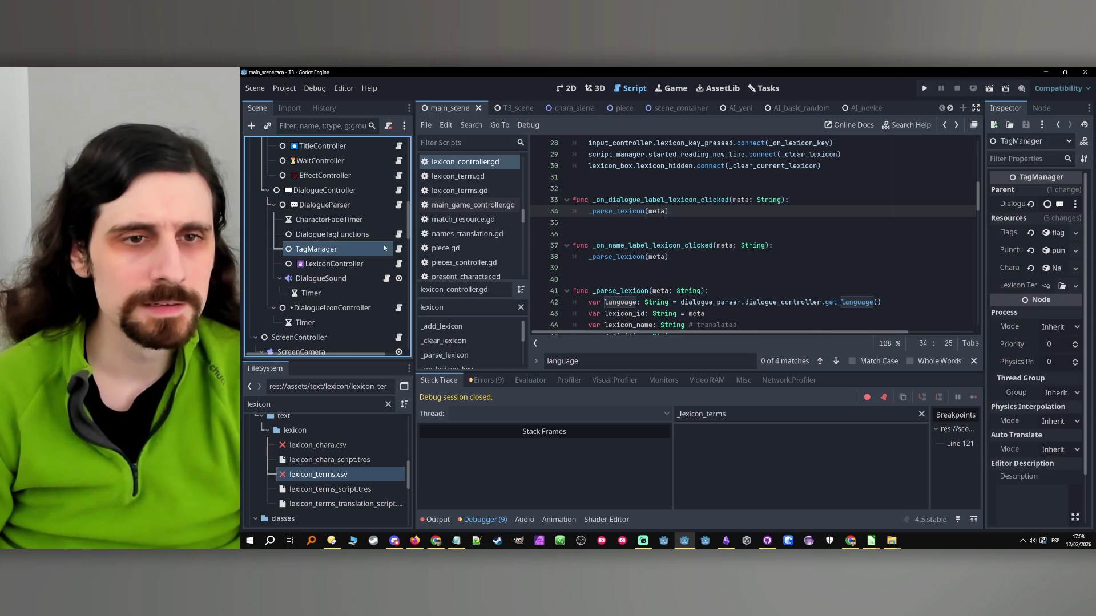
- Open tag_manager.gd from TagManager and review the keyword and parsed_keyword variables
click(399, 249)
double_click(628, 245)
scroll(620, 247, up, 1)
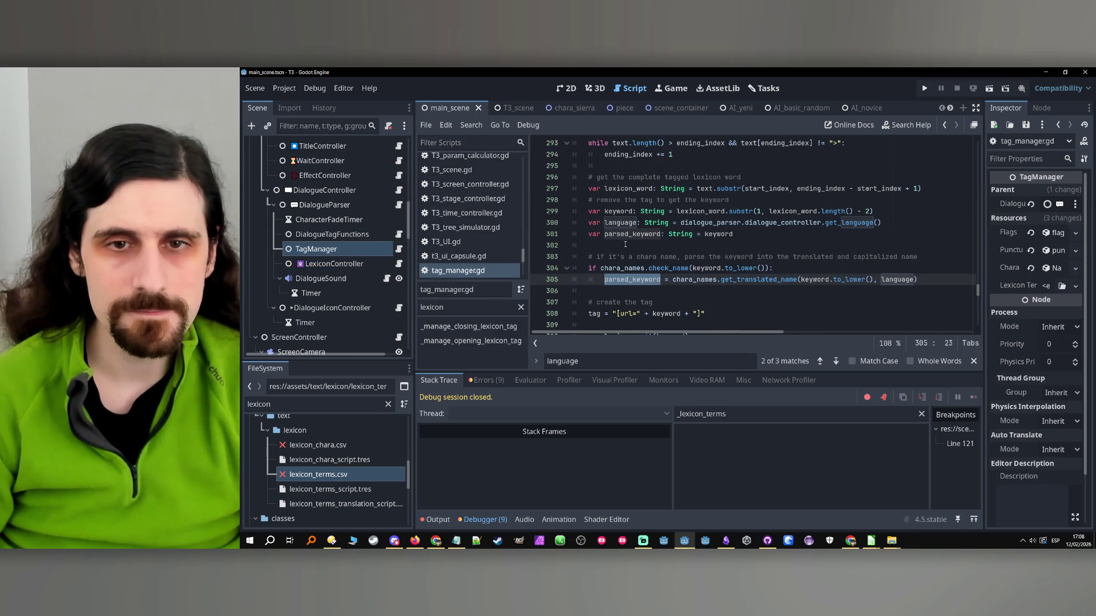
double_click(618, 211)
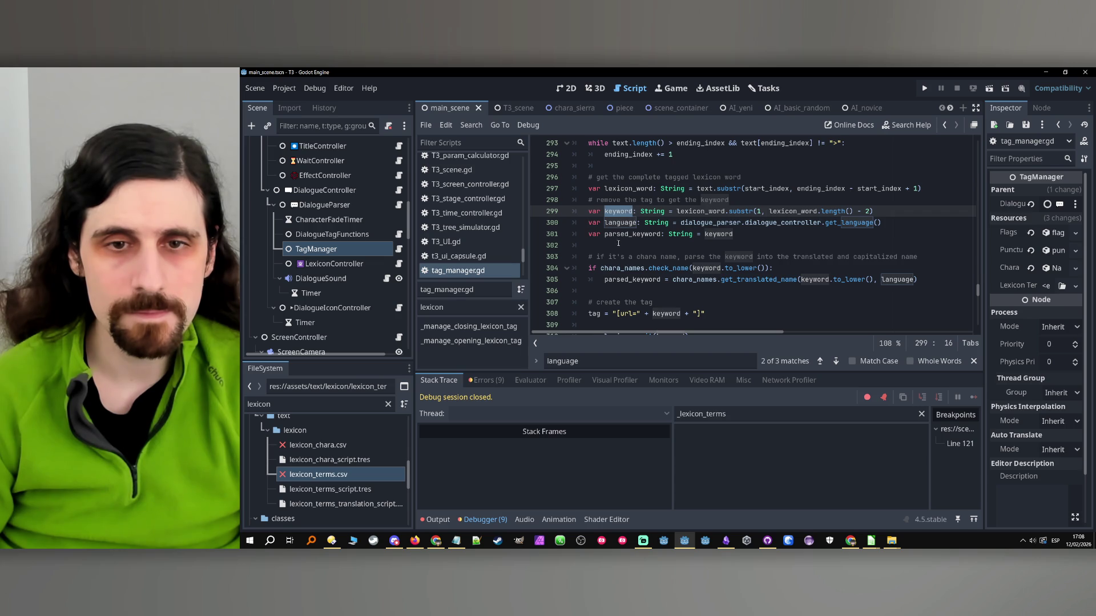
scroll(618, 244, down, 1)
scroll(619, 245, up, 1)
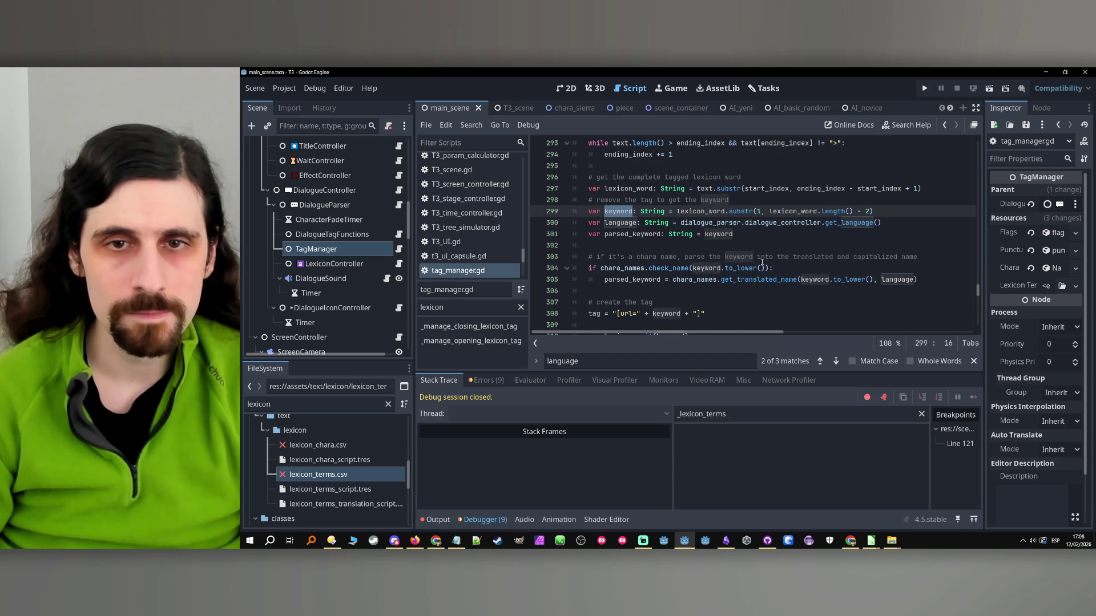
scroll(907, 248, up, 3)
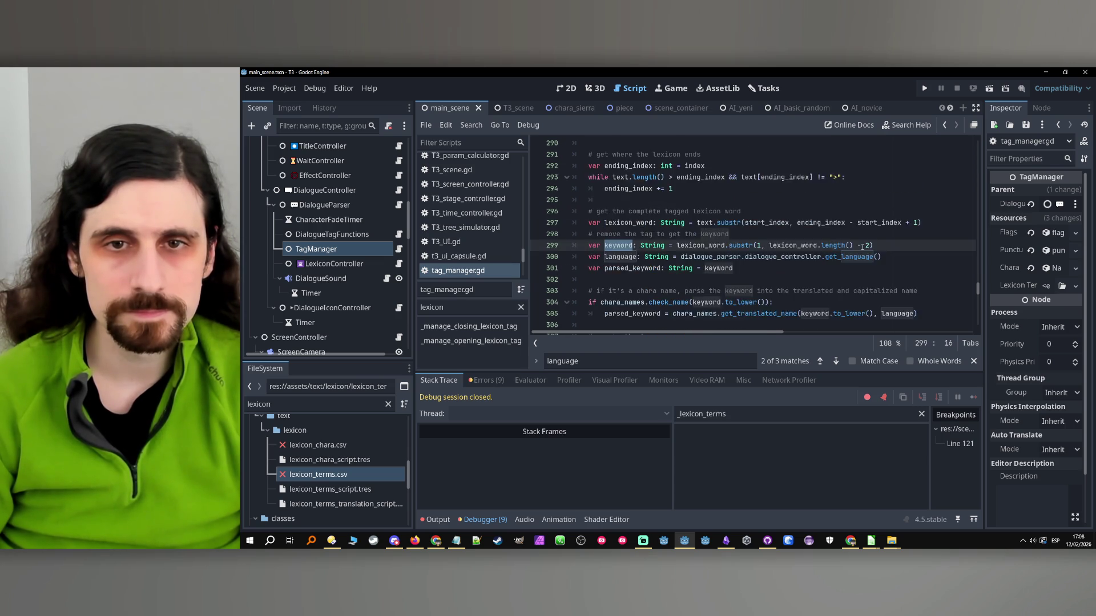
scroll(859, 246, down, 4)
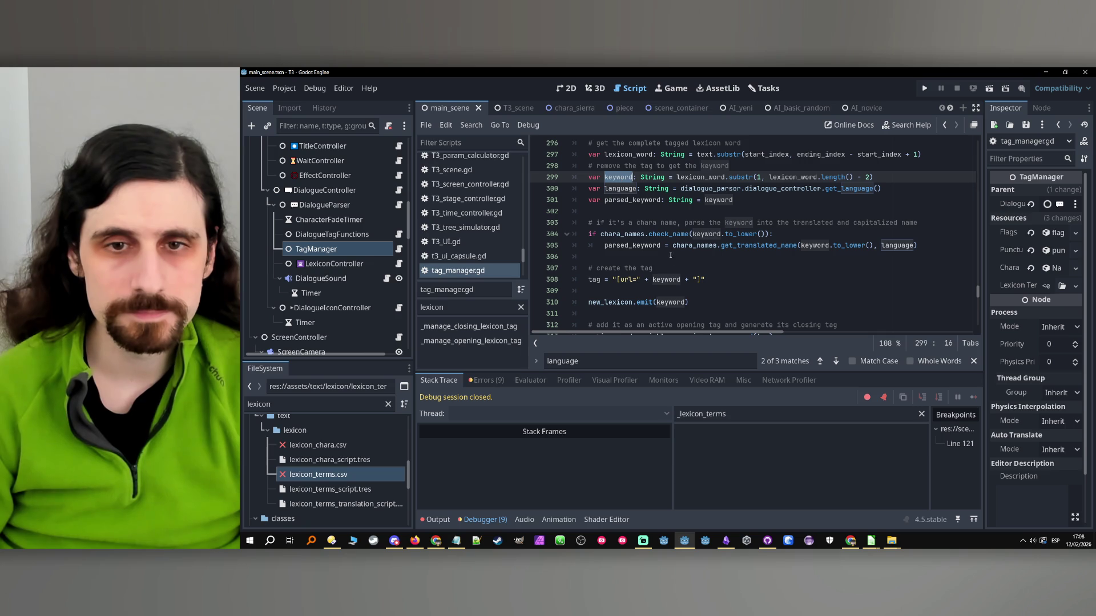
- Append .to_lower() to keyword in the line 308 url tag and save the script
click(682, 279)
text(.t)
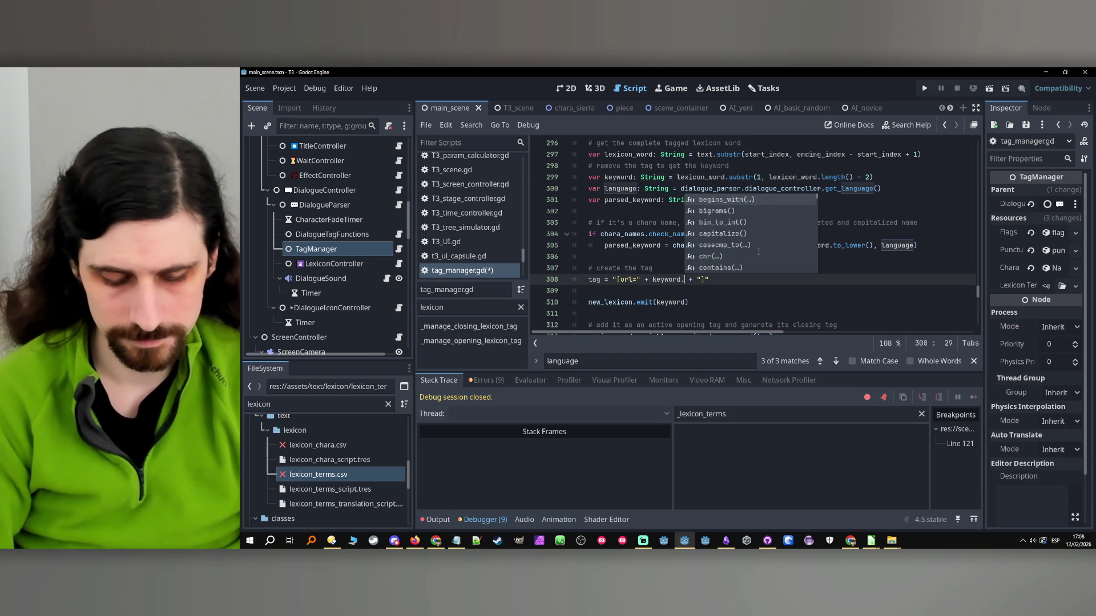
text(o_lower)
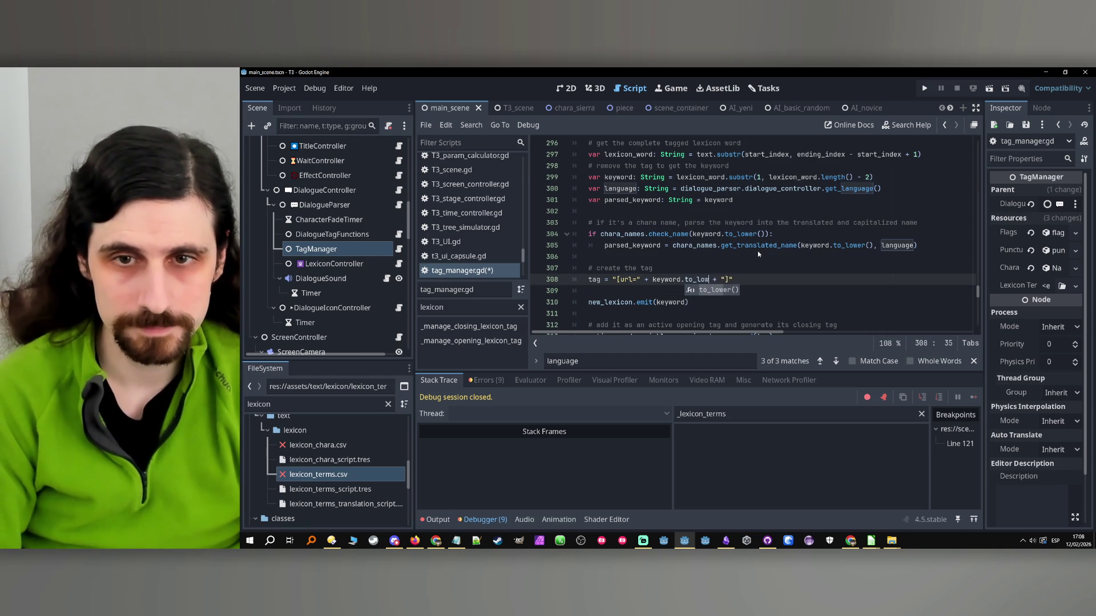
key(Return)
key(ctrl+s)
click(755, 246)
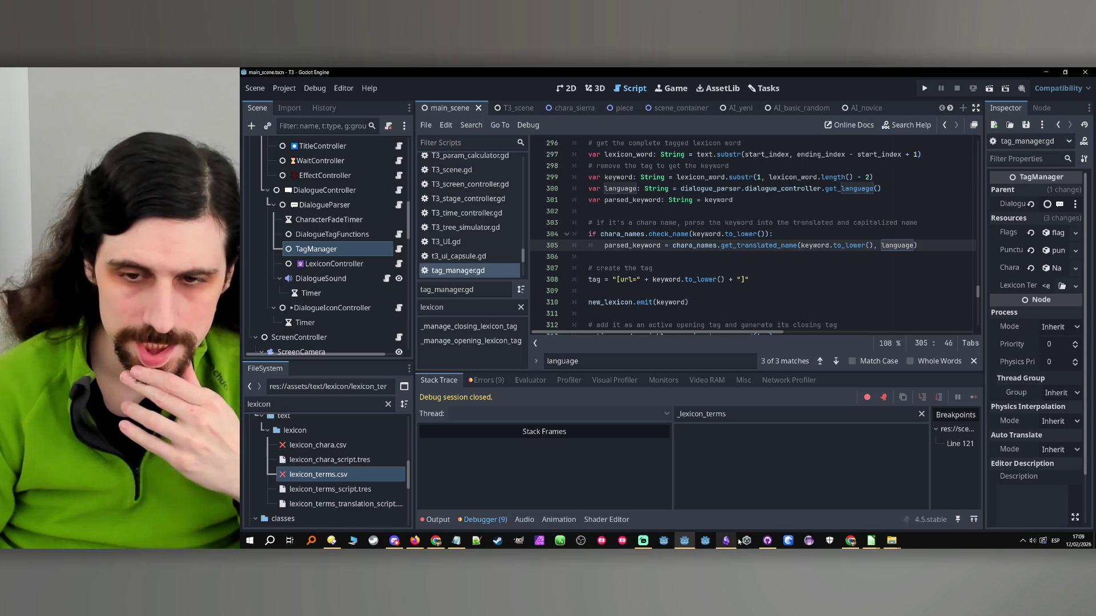
mouse_move(729, 546)
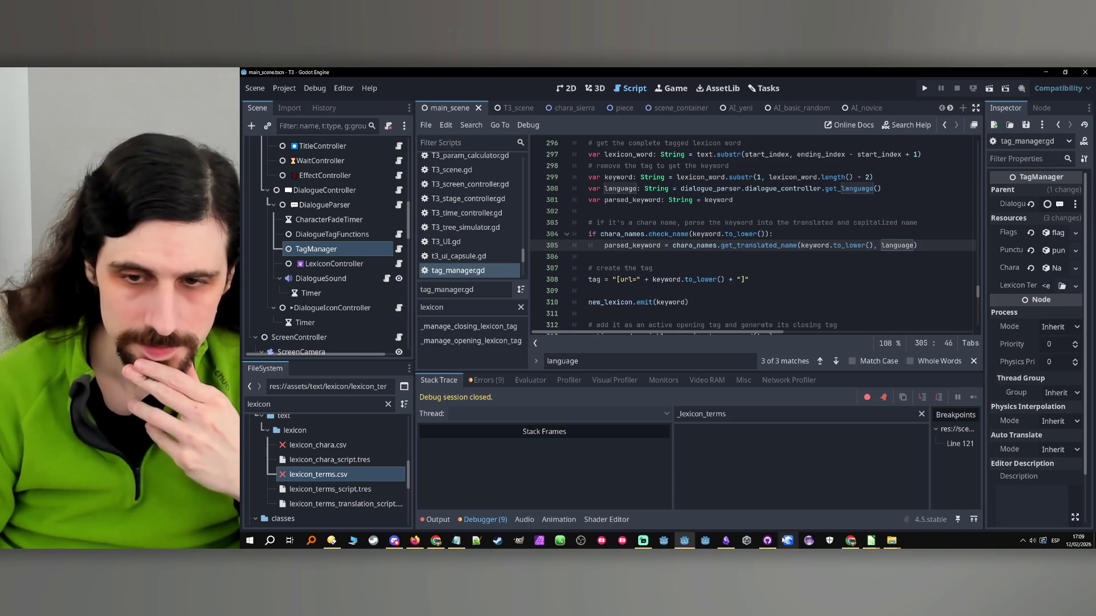
click(727, 542)
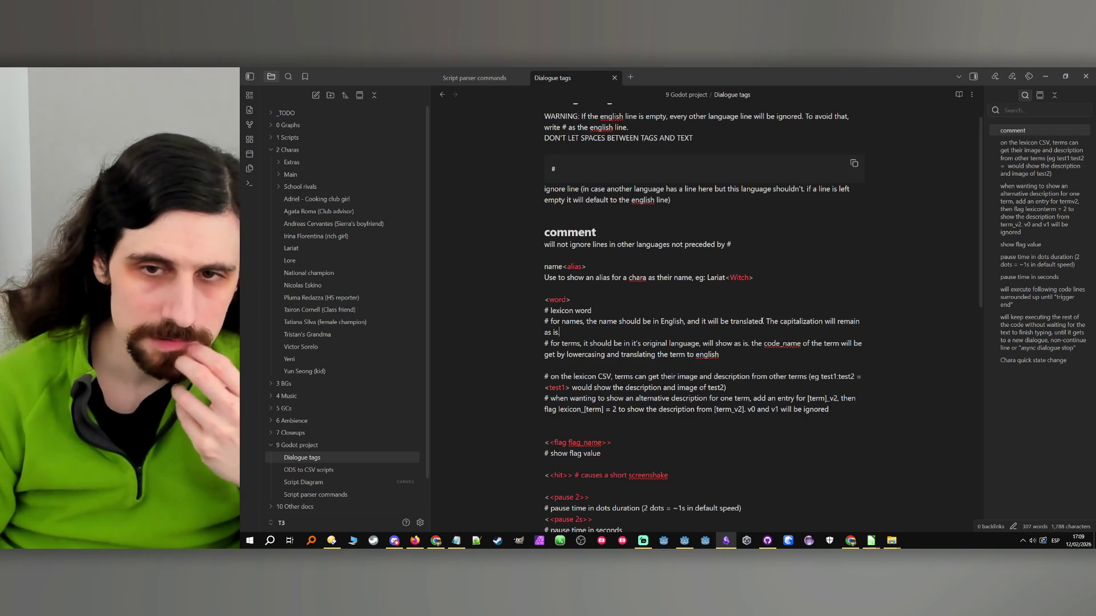
- Add the missing periods to the lexicon word sentences in the Dialogue tags note
text(.)
key(shift+End)
click(777, 332)
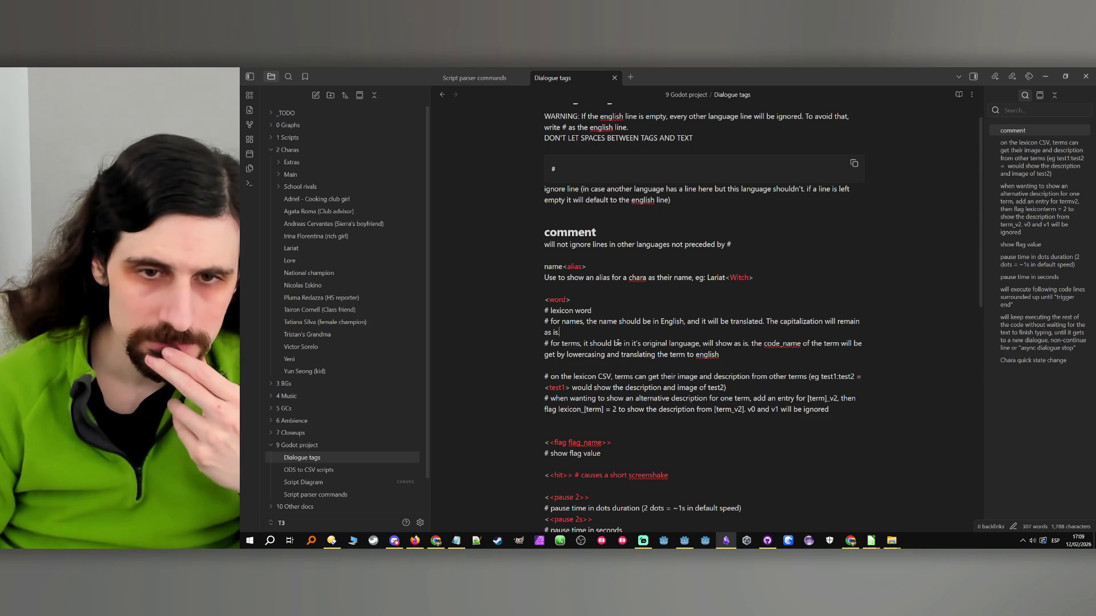
drag(618, 343, 702, 345)
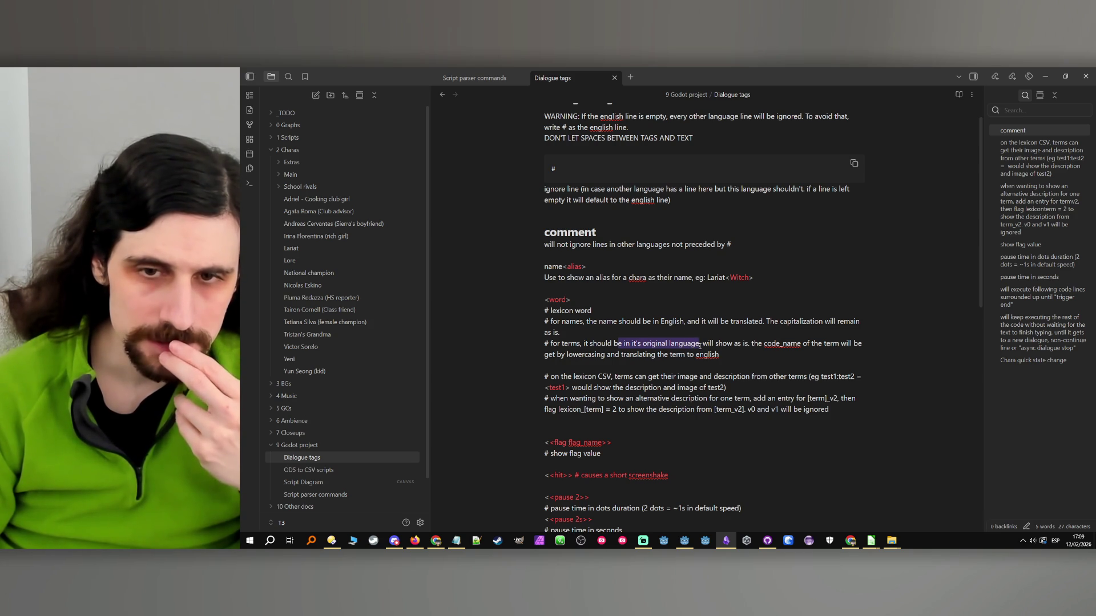
click(735, 352)
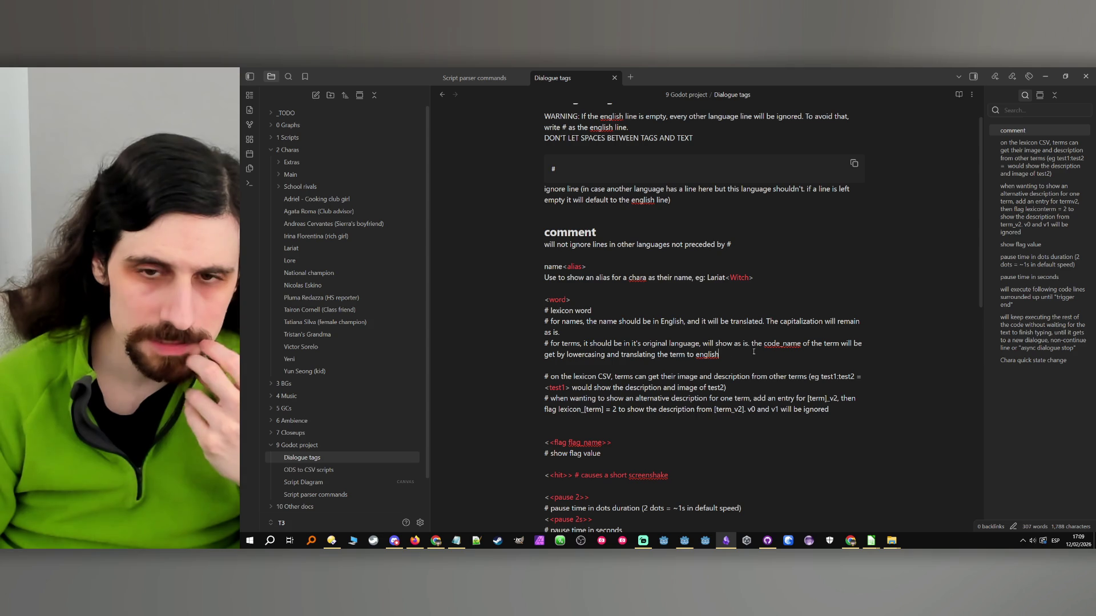
double_click(749, 343)
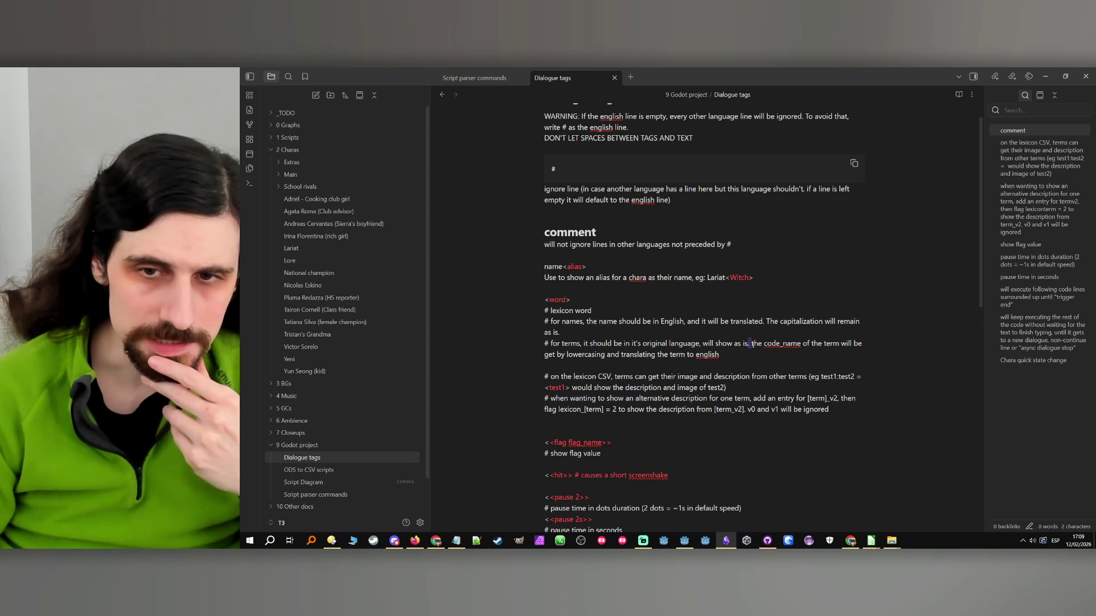
click(753, 344)
double_click(784, 343)
click(779, 351)
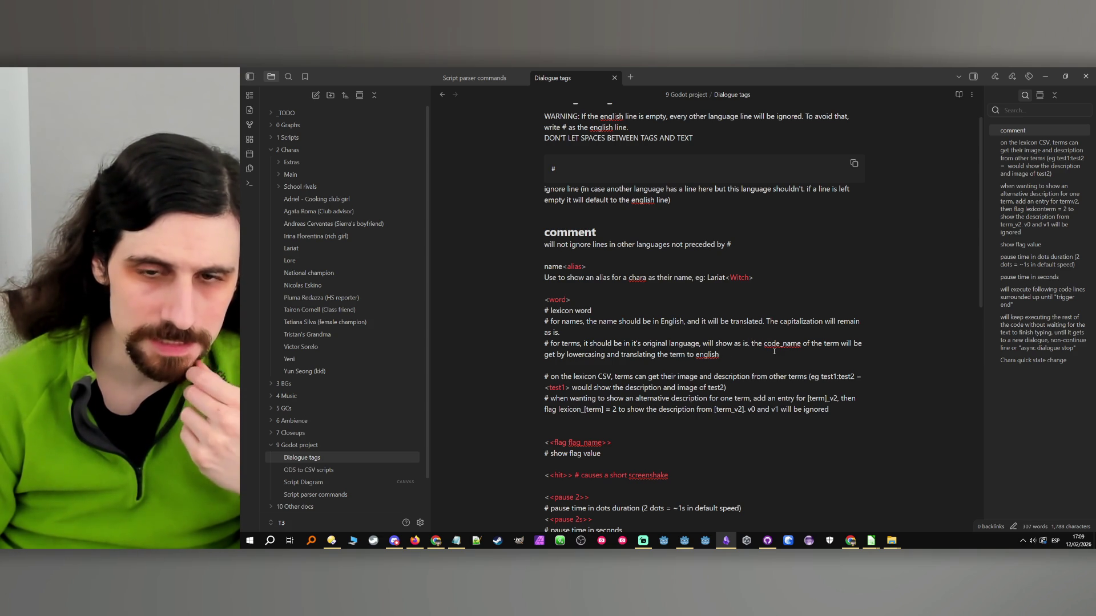
- Capitalise 'english' to 'English' and end the terms line with a period
double_click(707, 354)
click(696, 354)
key(shift+Left)
text(E)
key(shift+Left)
key(Caps_Lock)
key(Caps_Lock)
key(Right)
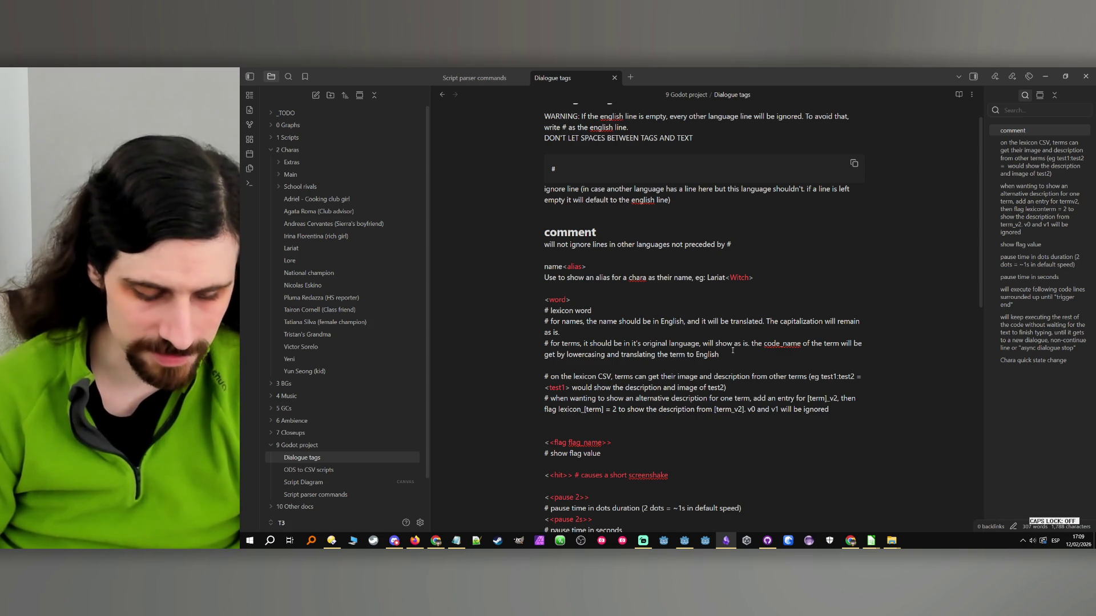
text(.)
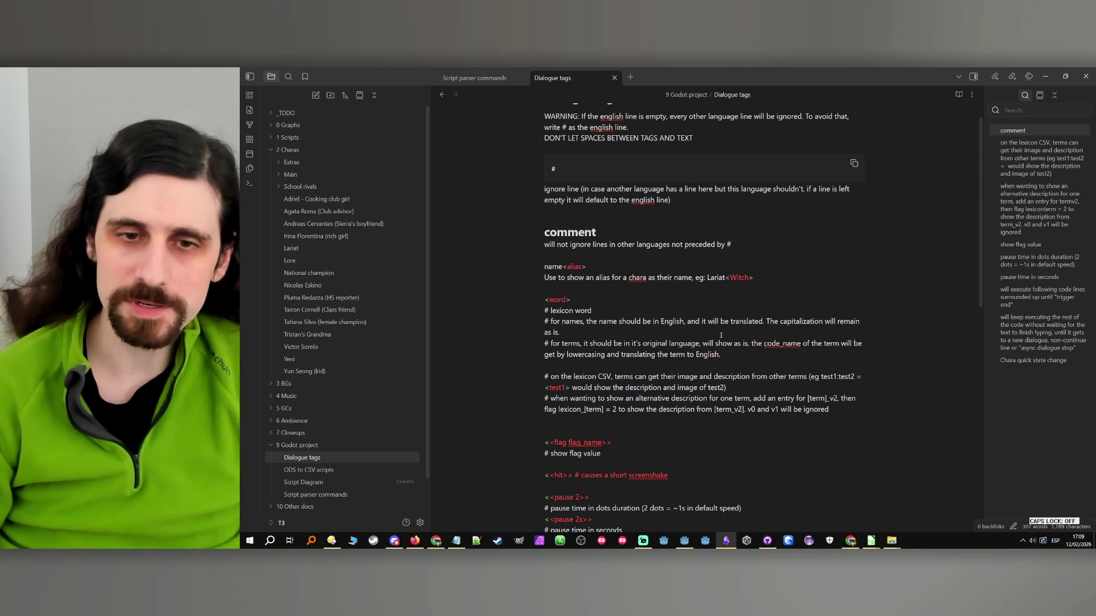
click(1045, 76)
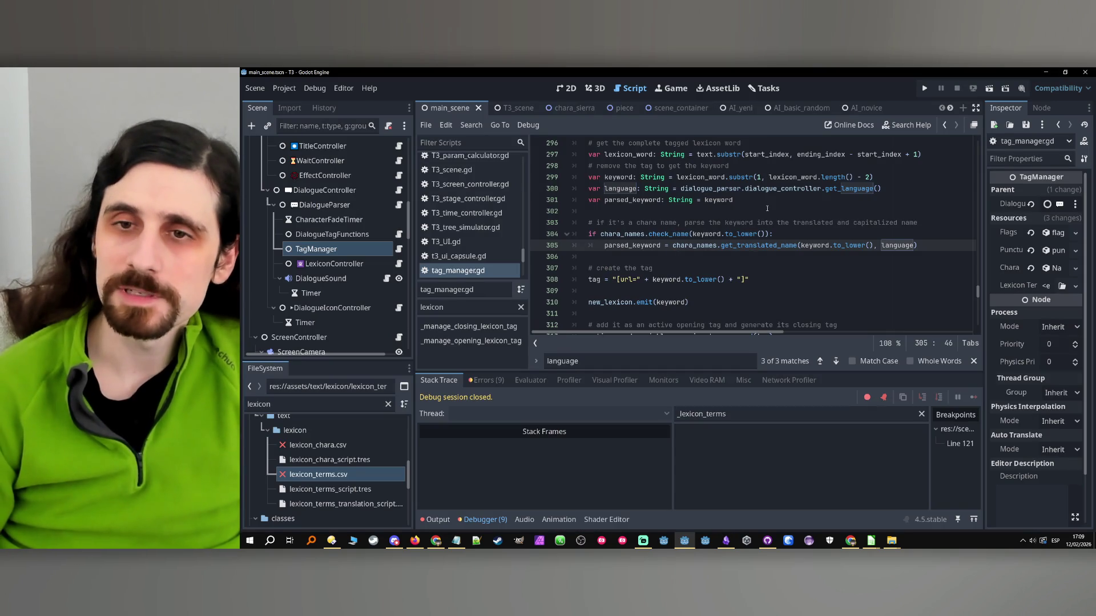
- Run the project, select the term 'kid' not on lexicon_terms error in Output, then stop with F8
click(925, 88)
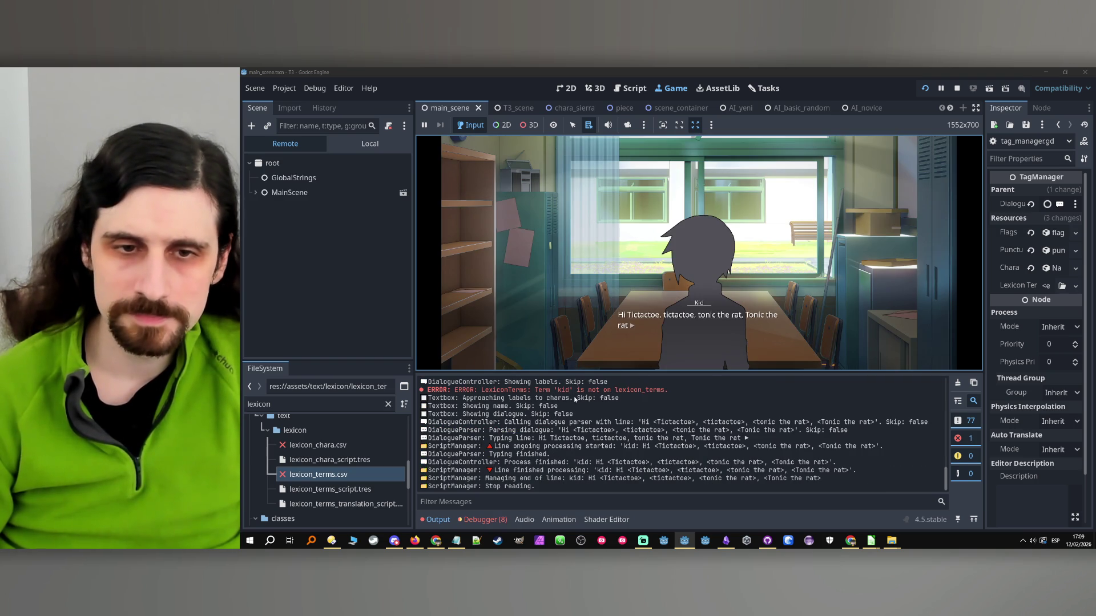
drag(528, 391, 662, 391)
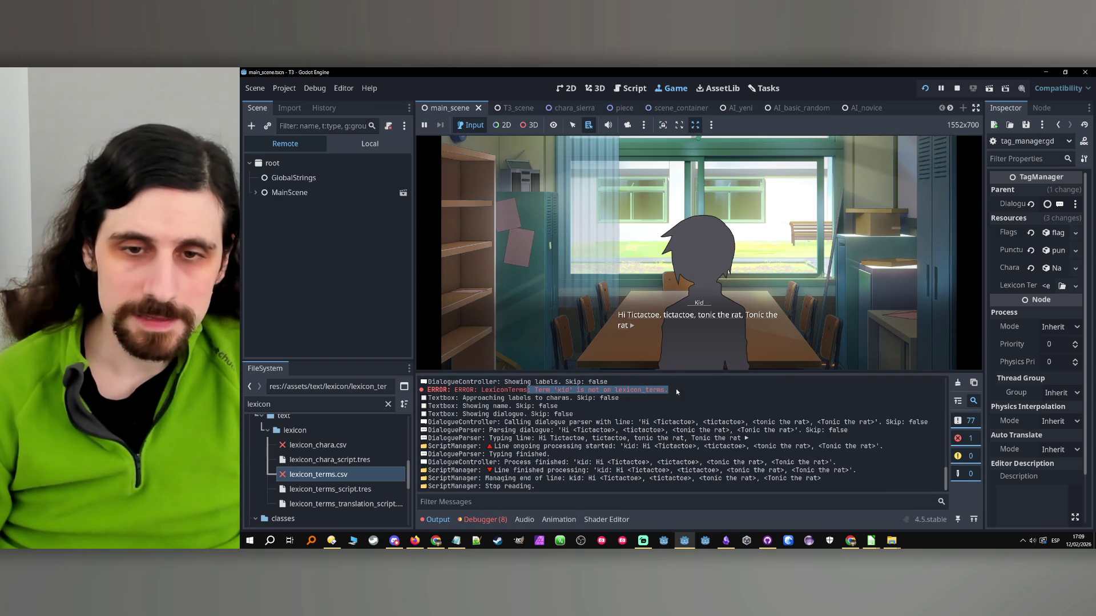
key(F8)
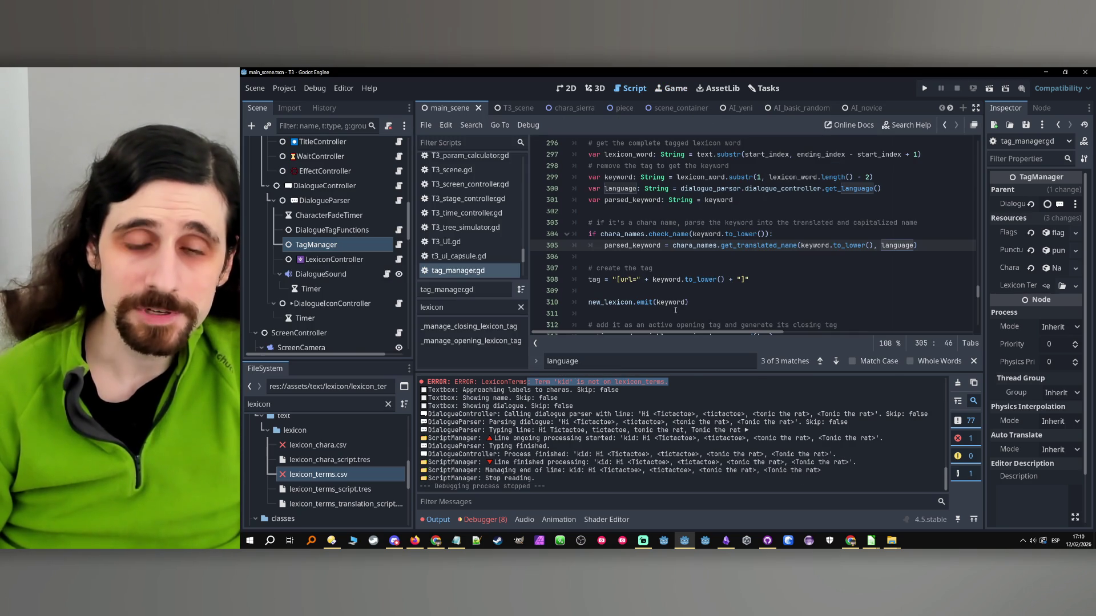
- Search all project files for 'is not on lexicon_terms' with Find in Files
scroll(711, 246, up, 3)
scroll(713, 257, down, 3)
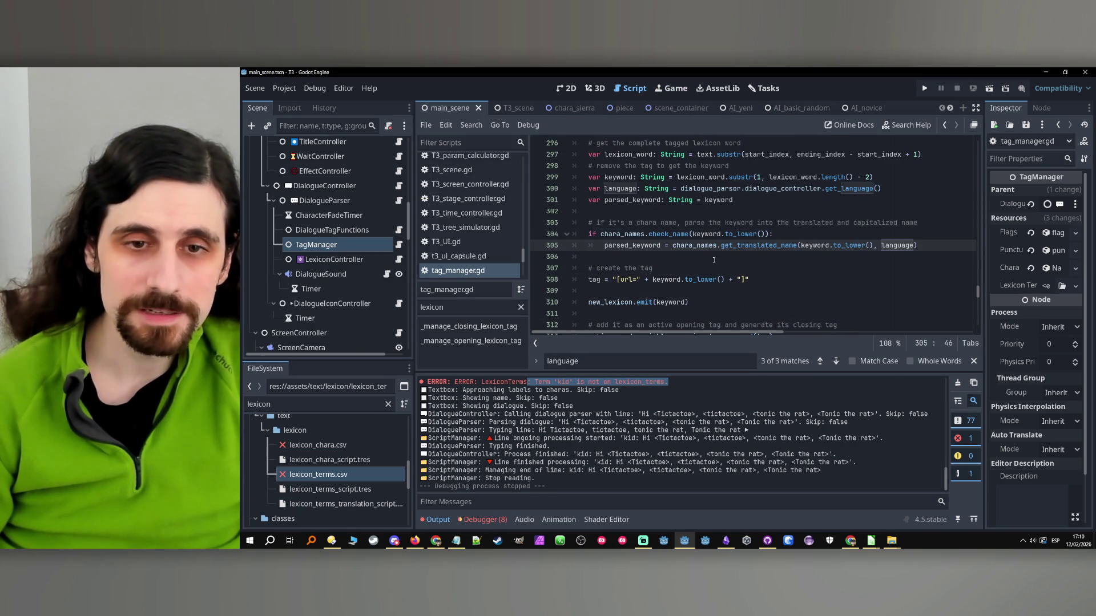
click(536, 378)
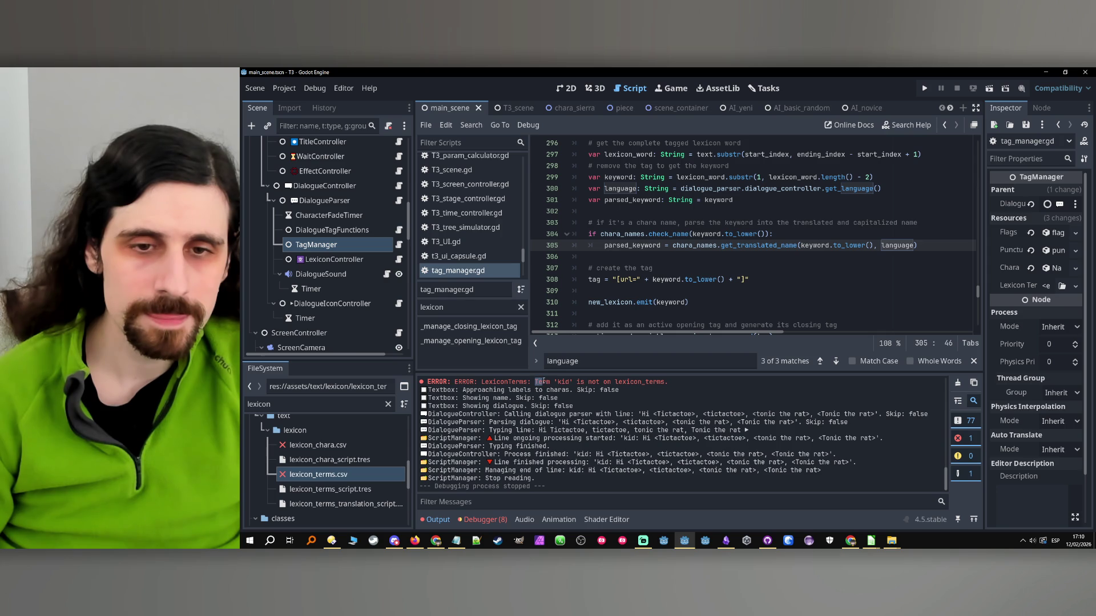
drag(575, 381, 665, 382)
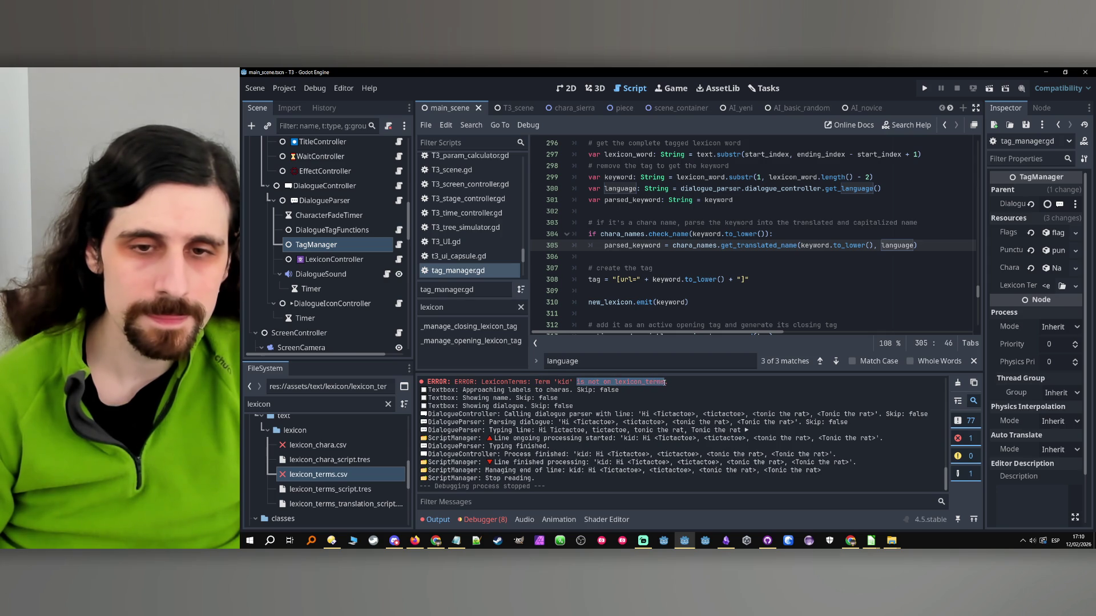
scroll(325, 456, up, 3)
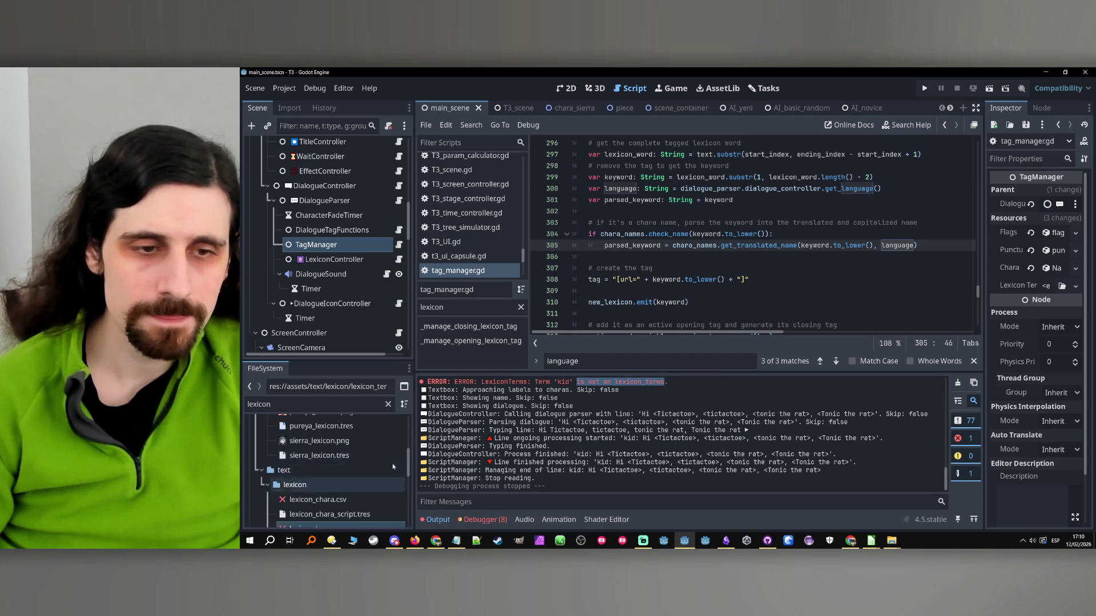
click(467, 125)
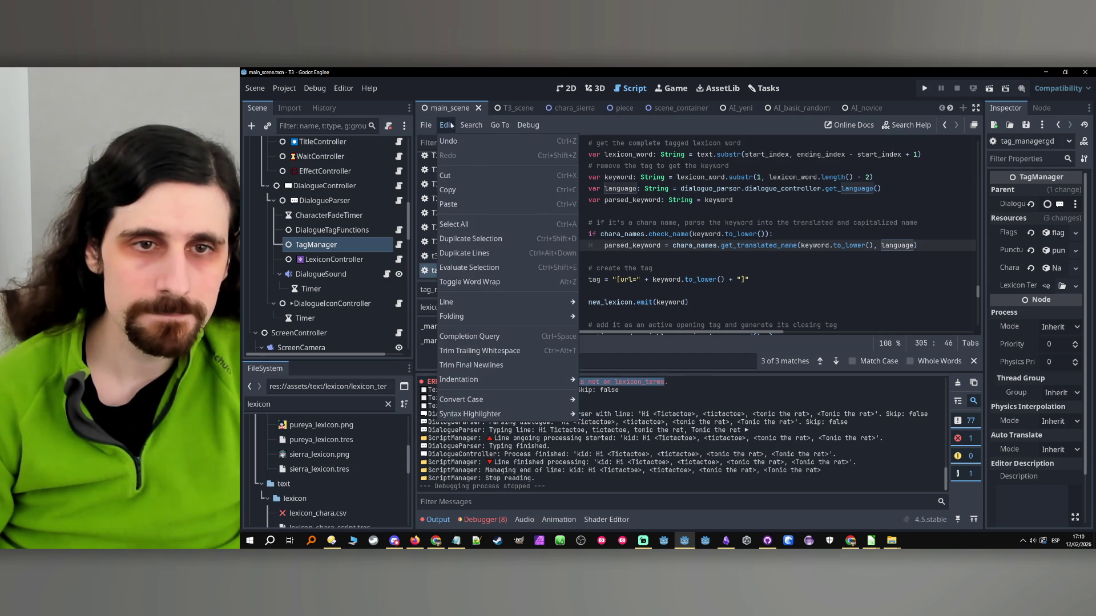
click(481, 201)
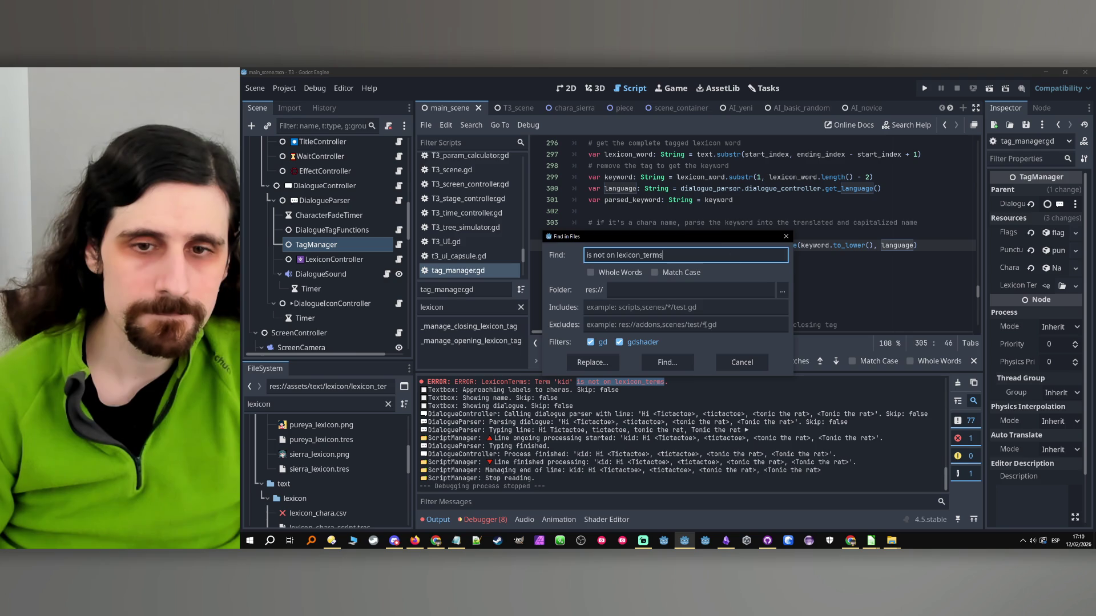
click(666, 363)
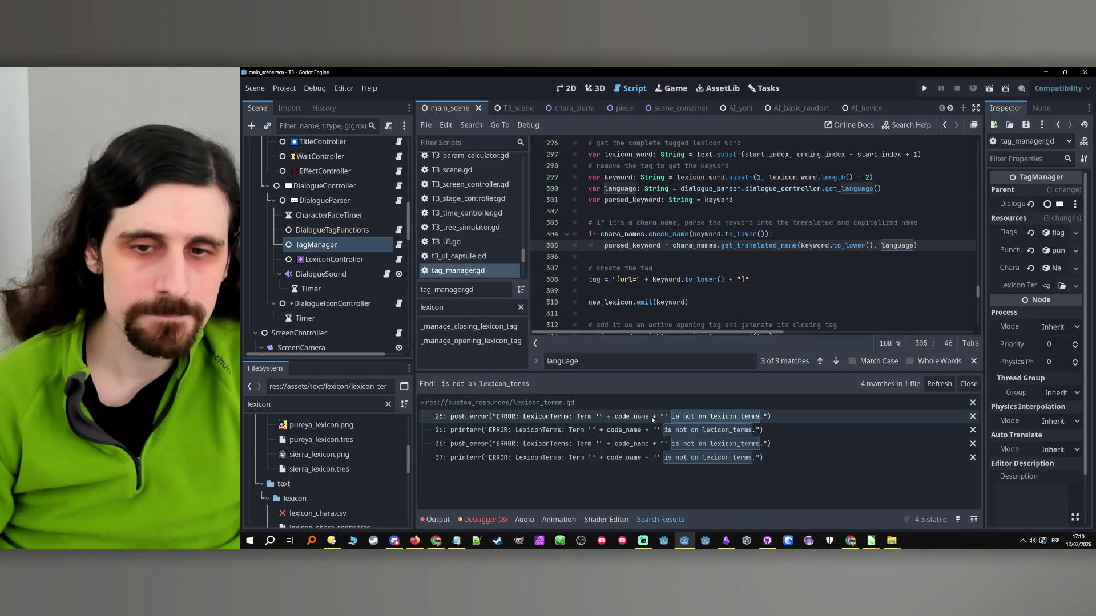
- Open the first match in lexicon_terms.gd, set a breakpoint on line 25, and rerun the project
click(524, 421)
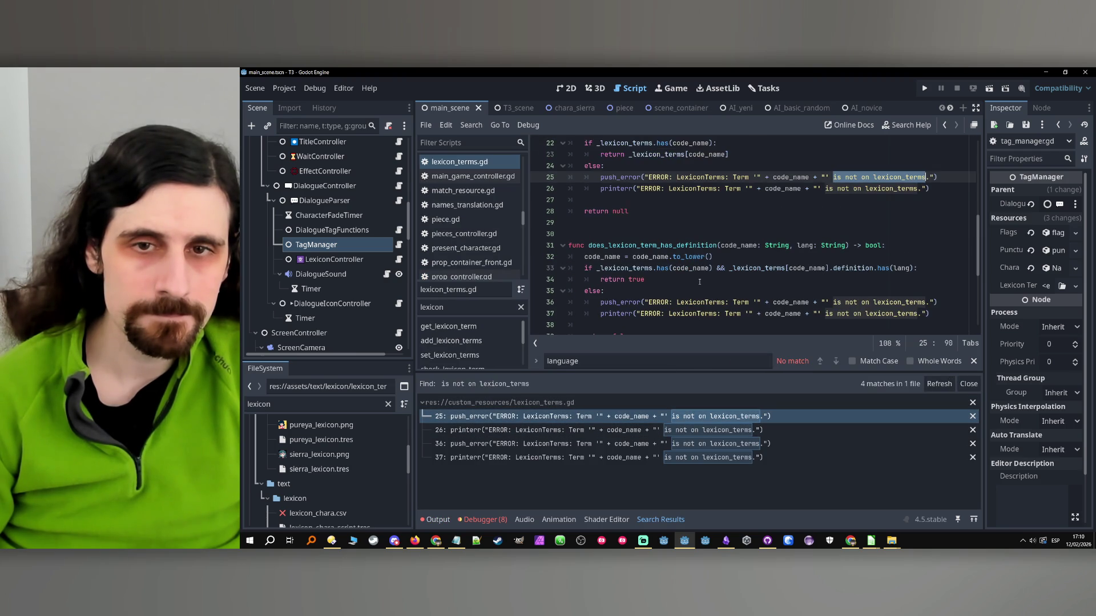
scroll(699, 281, down, 1)
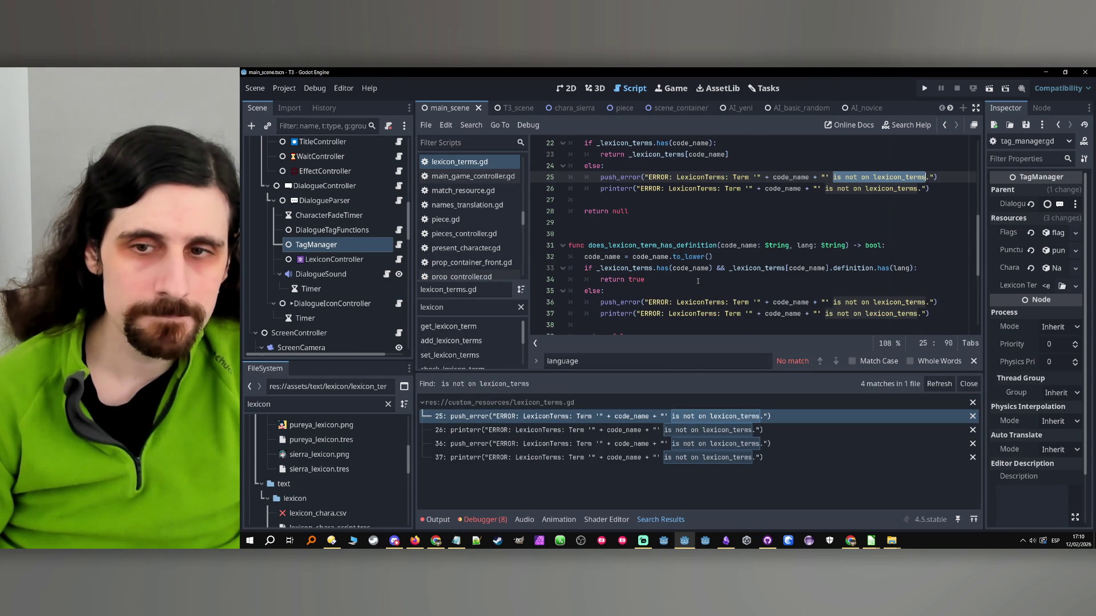
scroll(697, 281, up, 2)
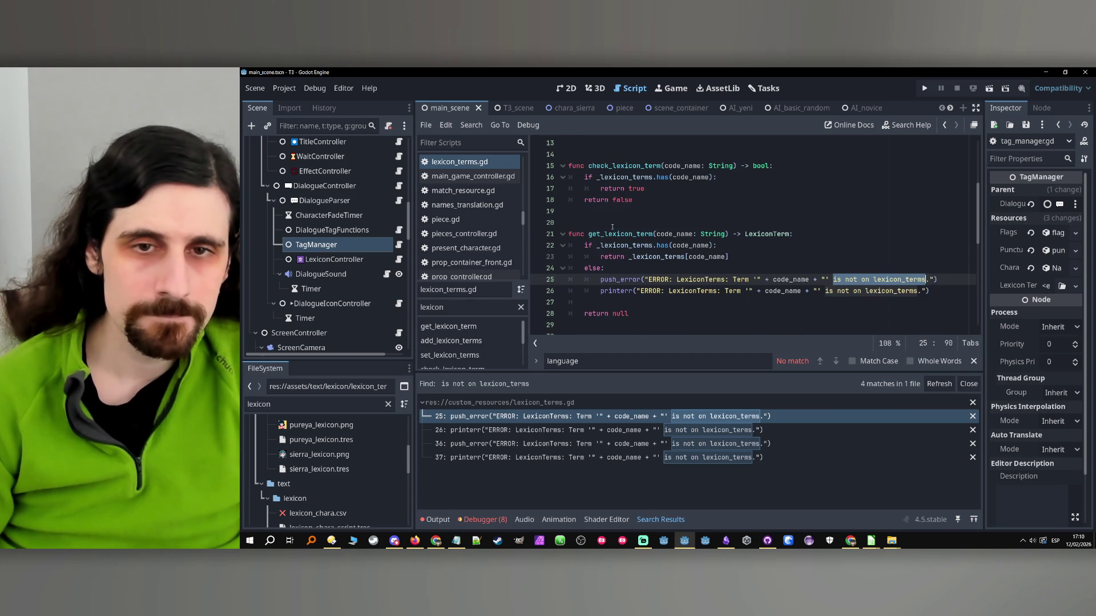
click(541, 245)
scroll(542, 251, down, 3)
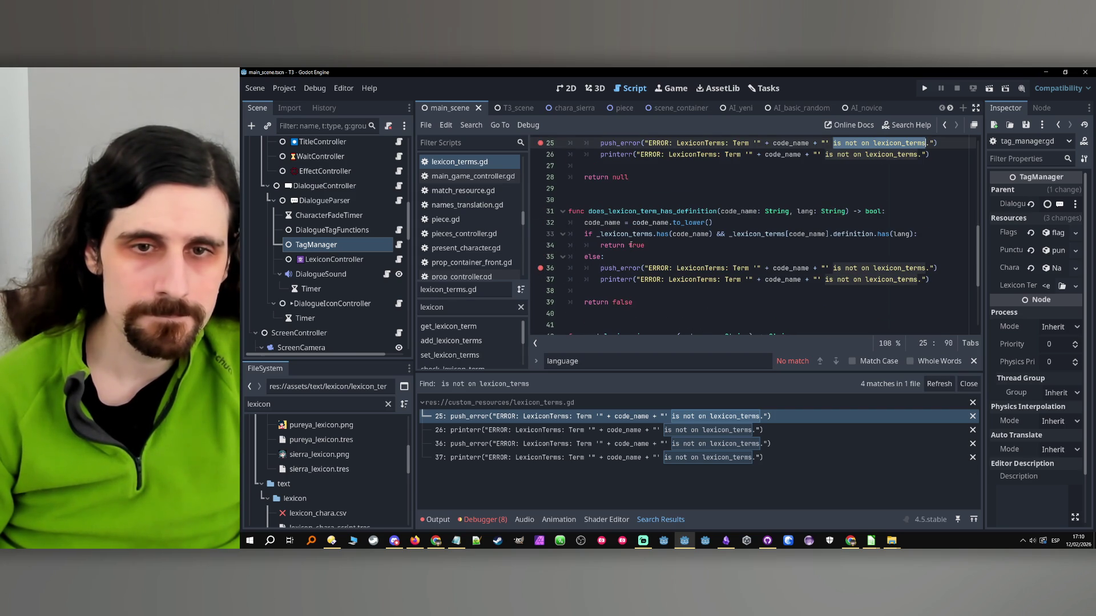
click(924, 88)
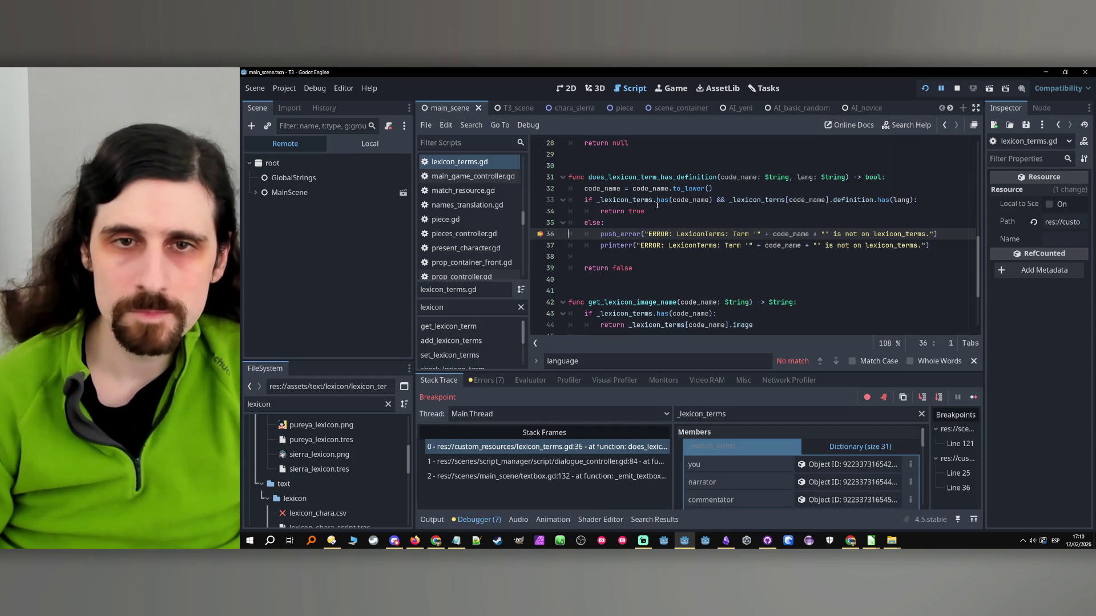
double_click(738, 177)
key(ctrl+c)
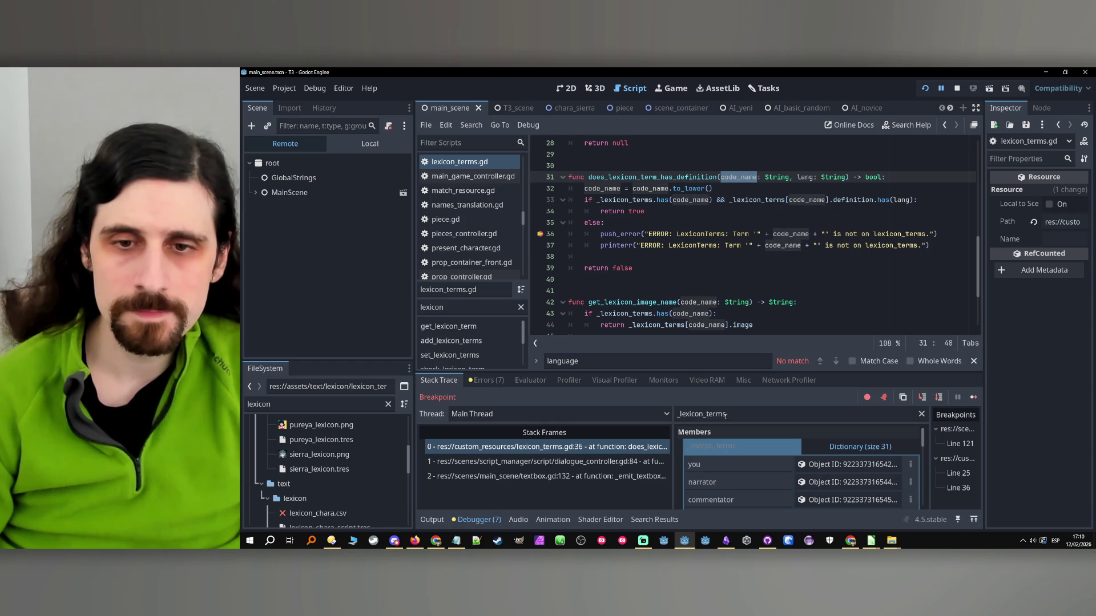
double_click(705, 414)
key(ctrl+v)
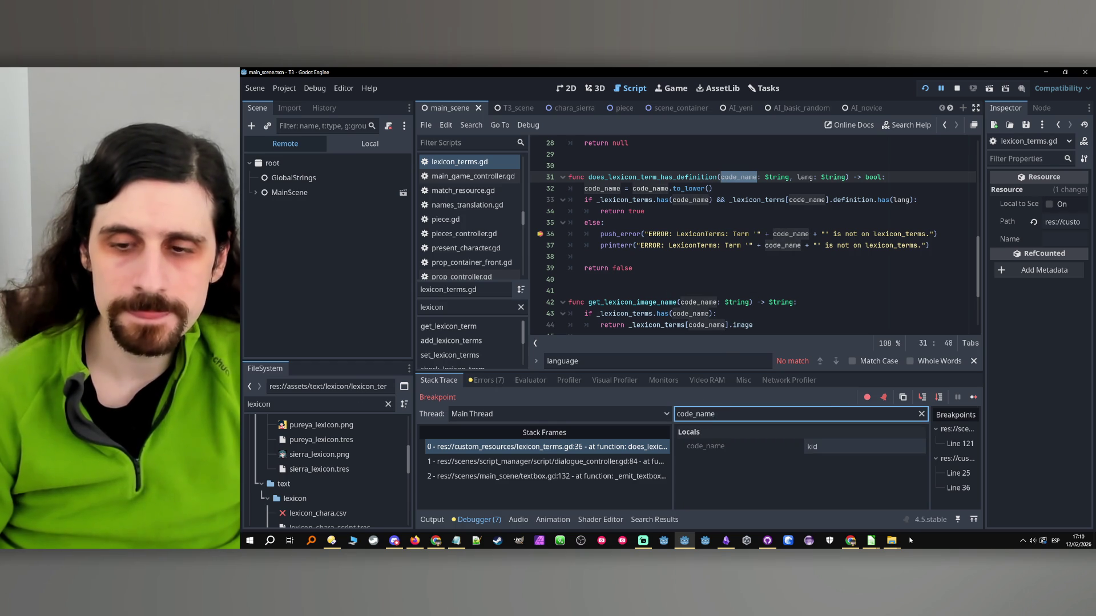
click(872, 540)
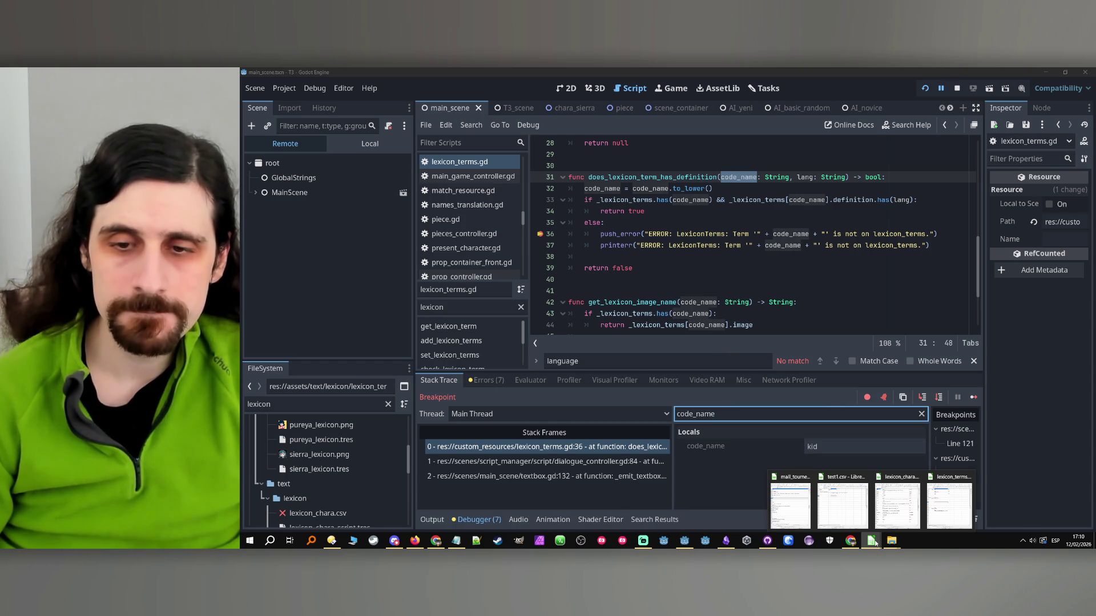
mouse_move(950, 507)
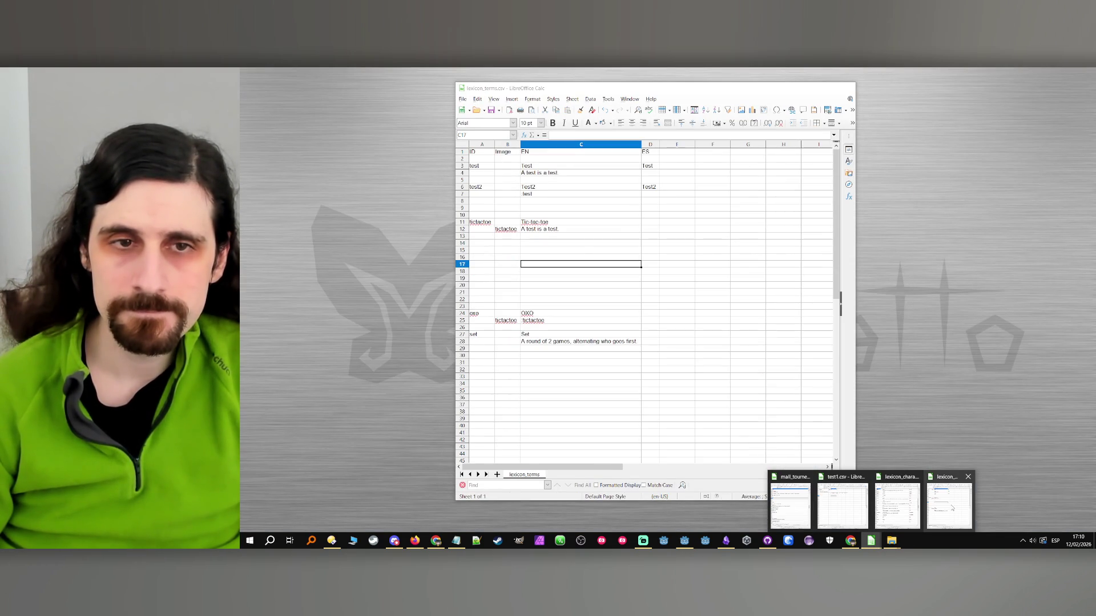
click(895, 509)
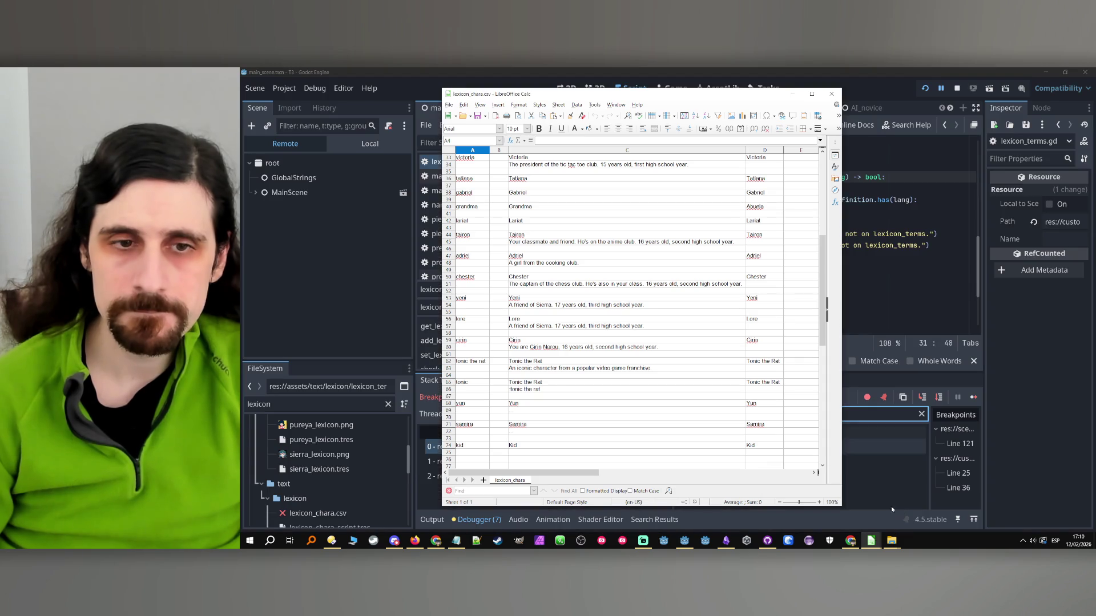
scroll(498, 371, down, 3)
click(499, 375)
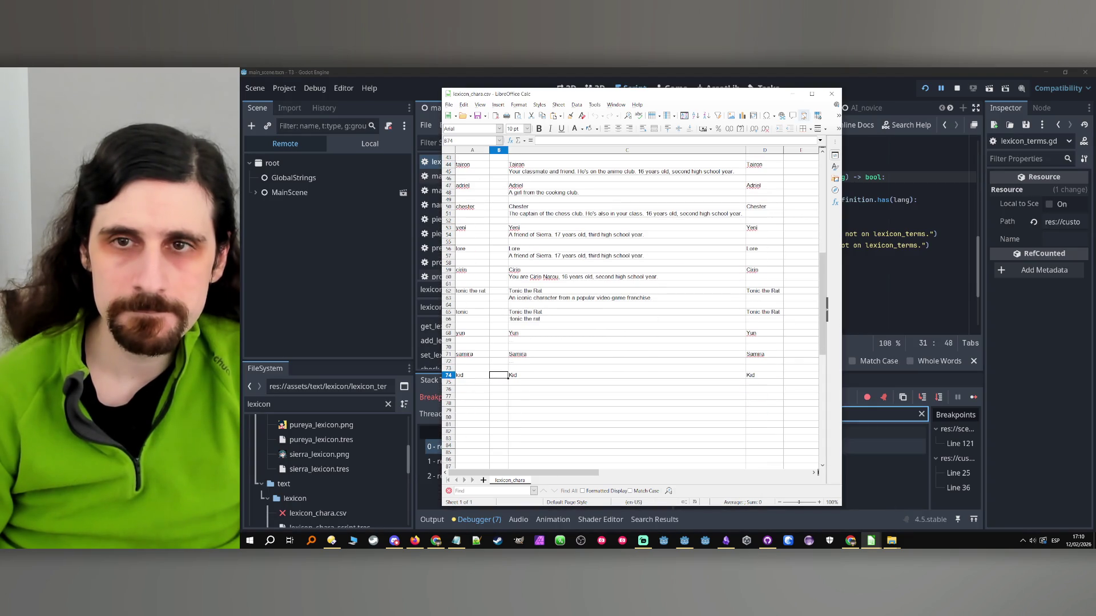
click(794, 96)
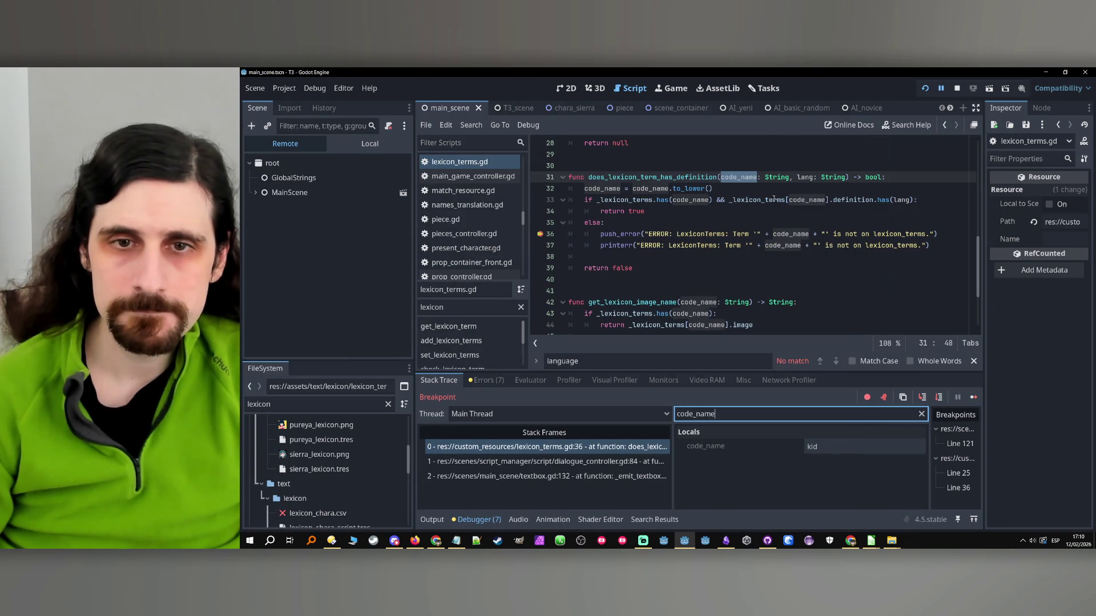
double_click(612, 189)
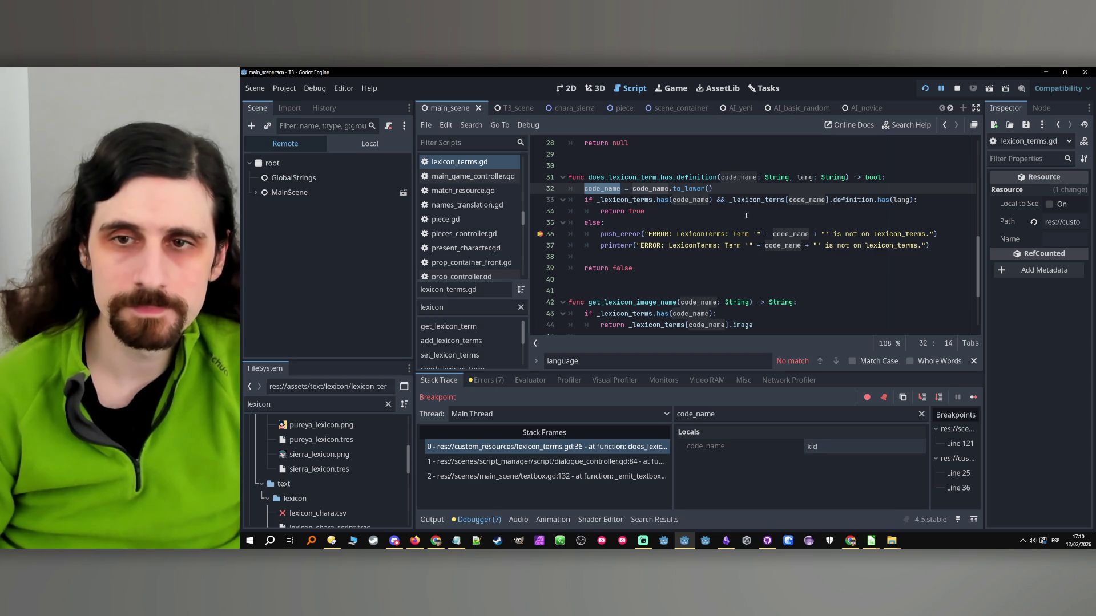
click(651, 200)
ctrl+click(654, 201)
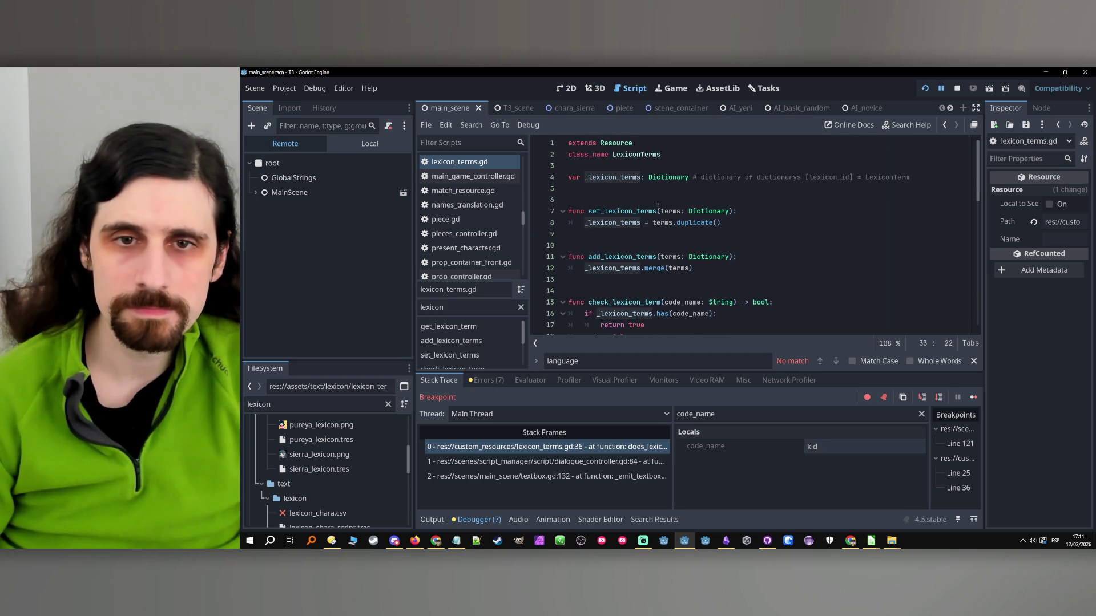
scroll(658, 207, down, 6)
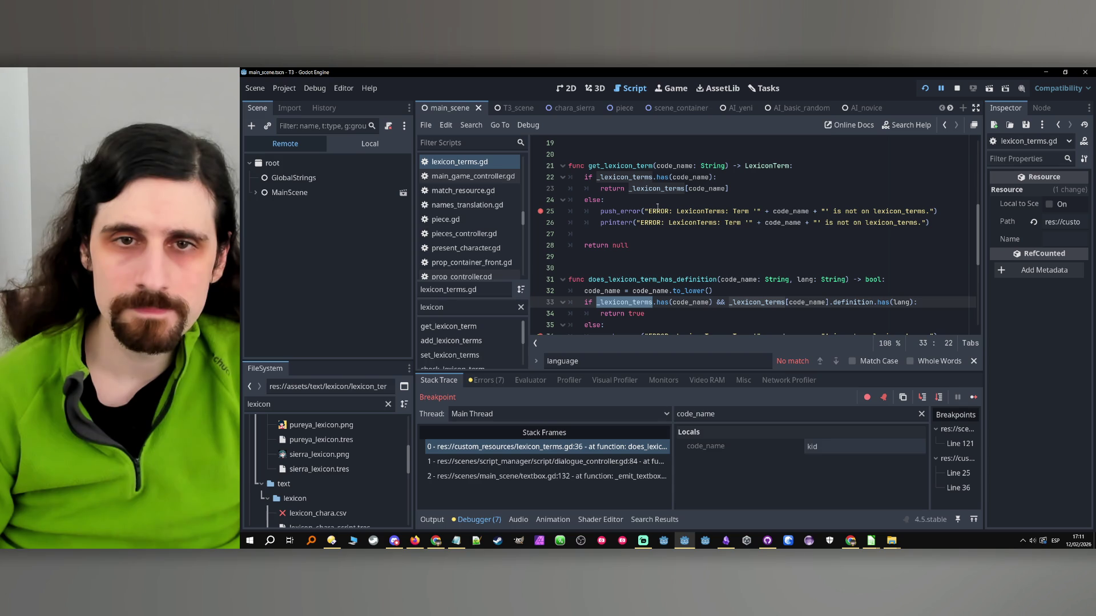
scroll(658, 207, down, 3)
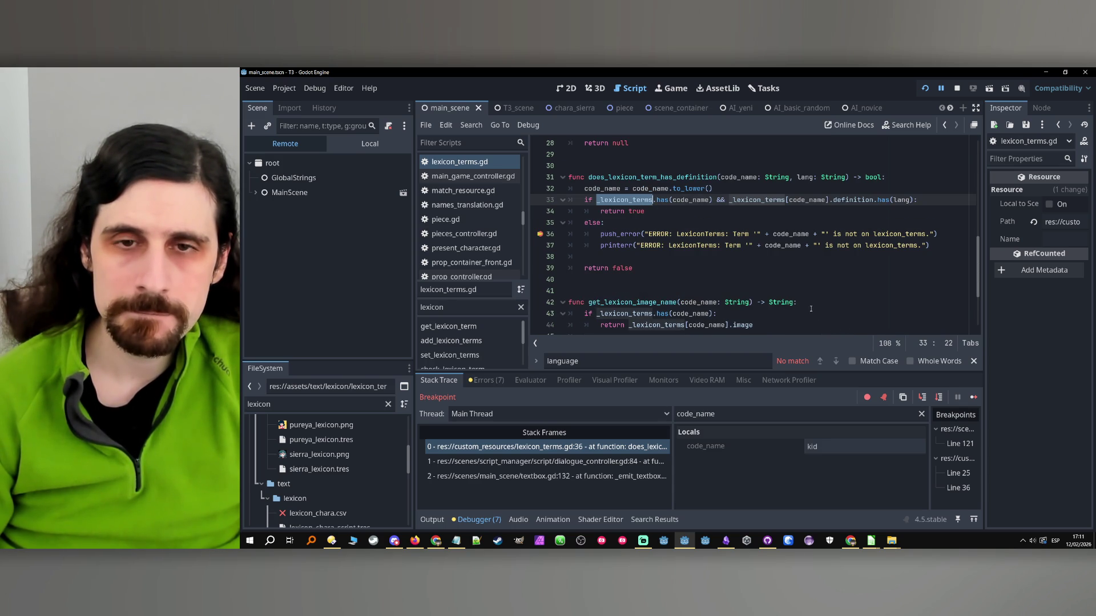
drag(729, 200, 914, 200)
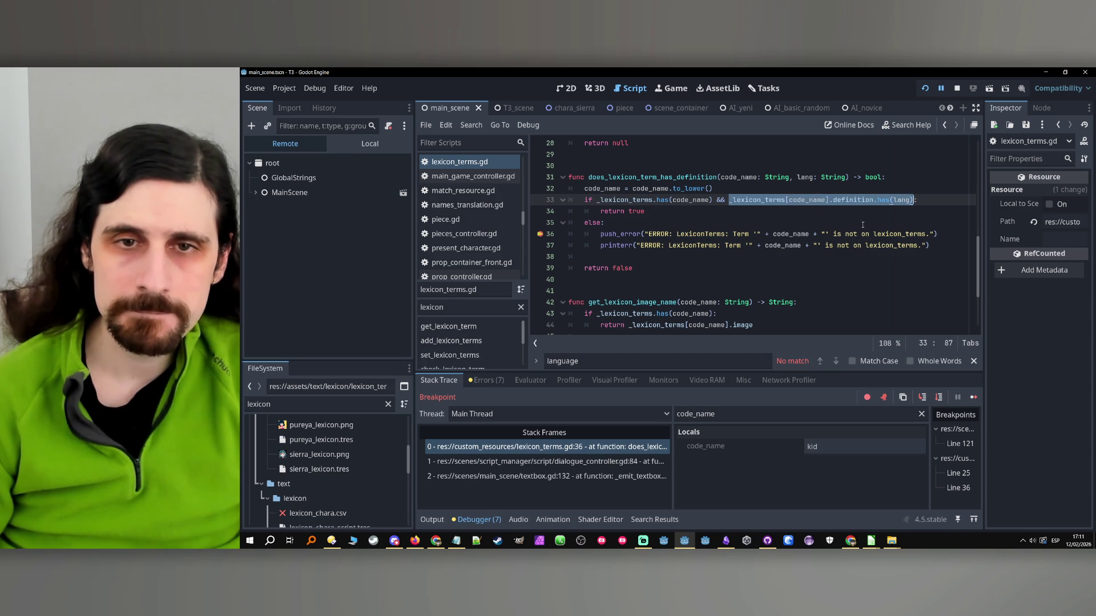
click(539, 234)
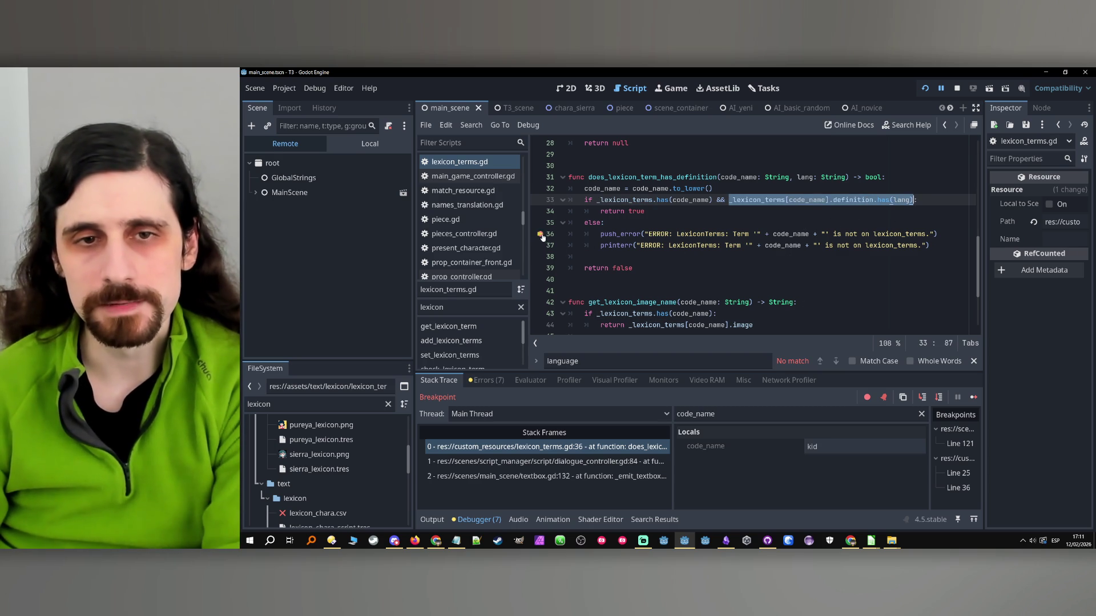
- Nest the definition.has(lang) check inside the term-exists check, returning true, else: return false
key(BackSpace)
key(Return)
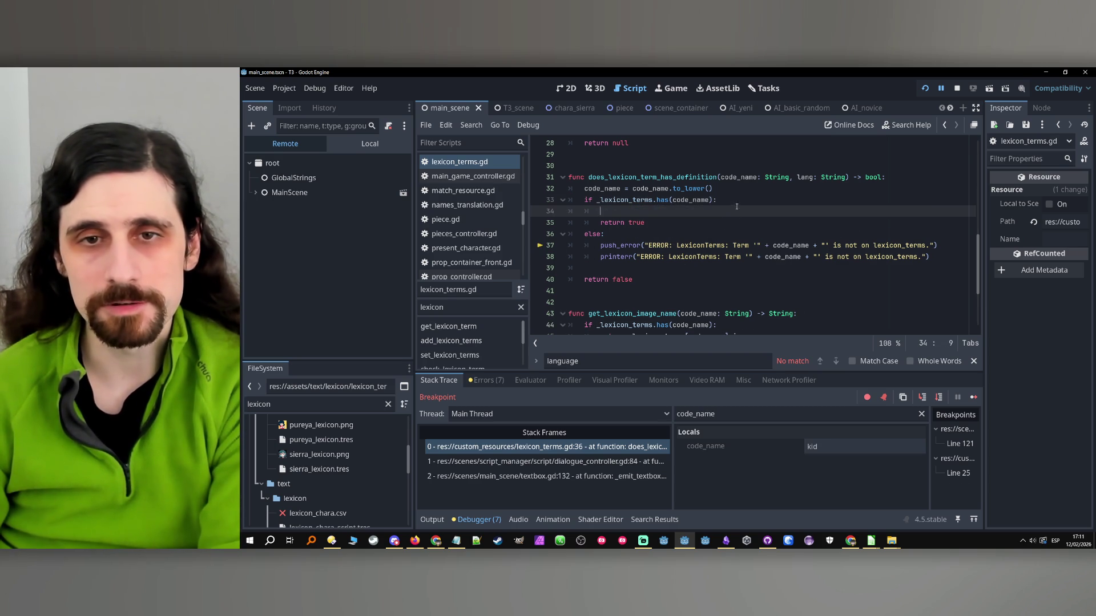
text(if )
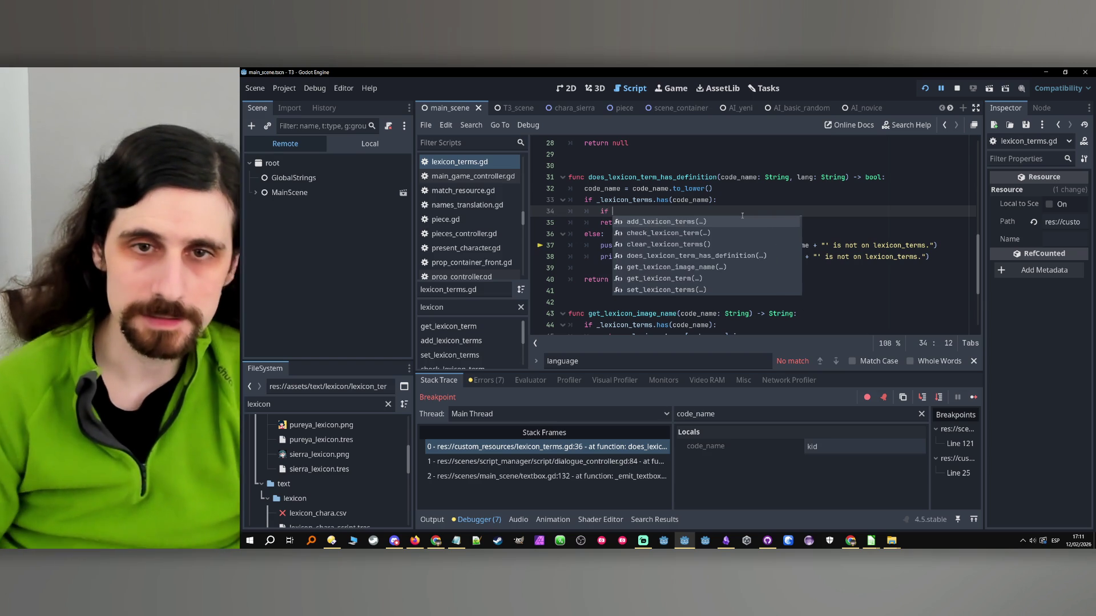
text(_lexicon_terms[code_name].definition.has(lang)):)
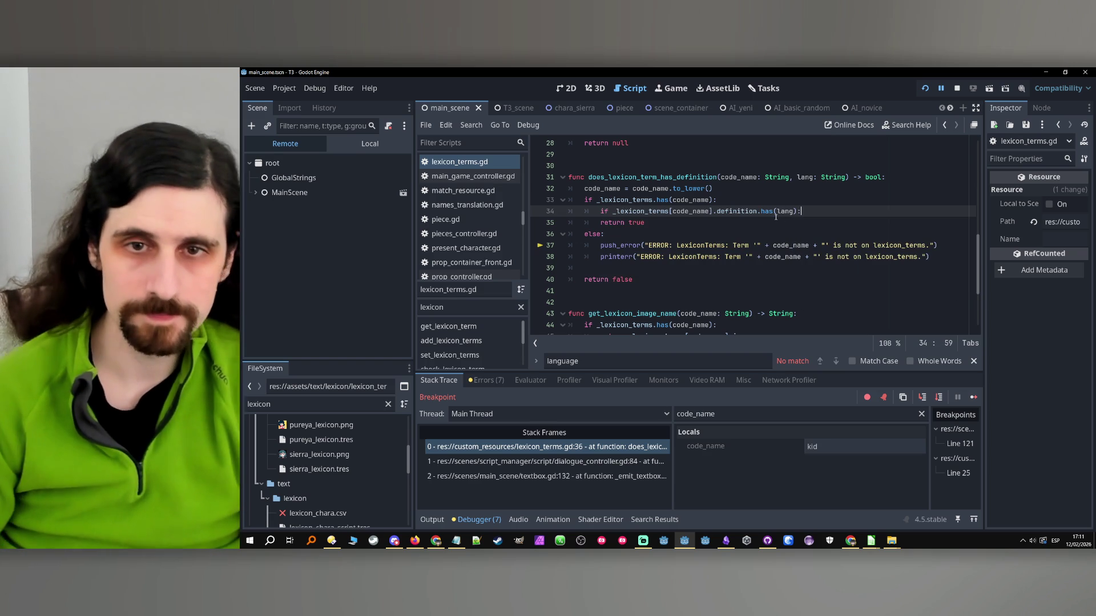
click(592, 223)
key(Tab)
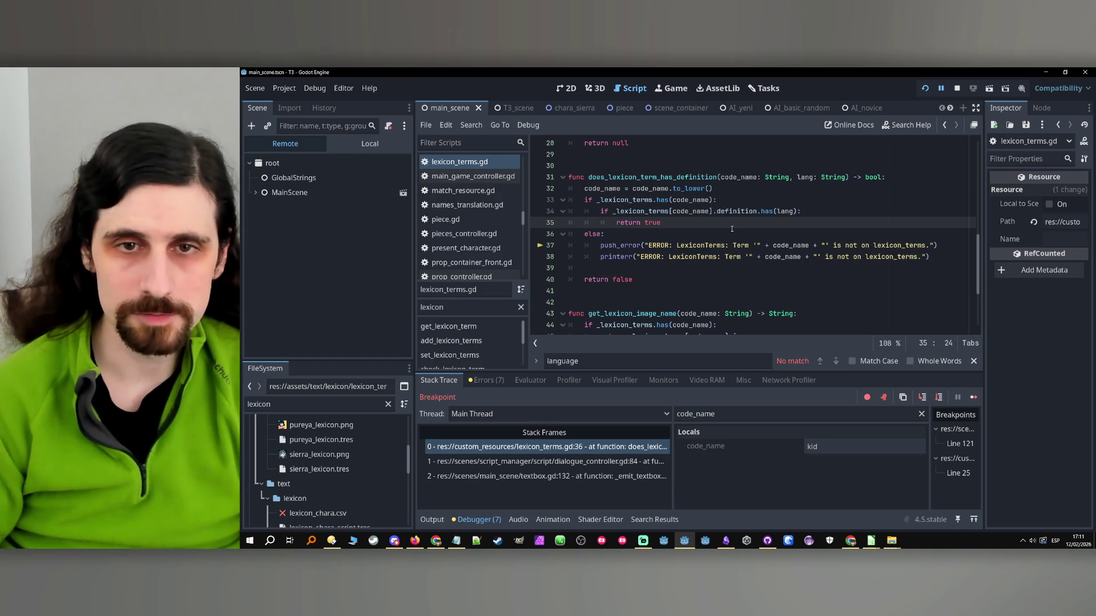
click(732, 227)
key(Return)
text(else:)
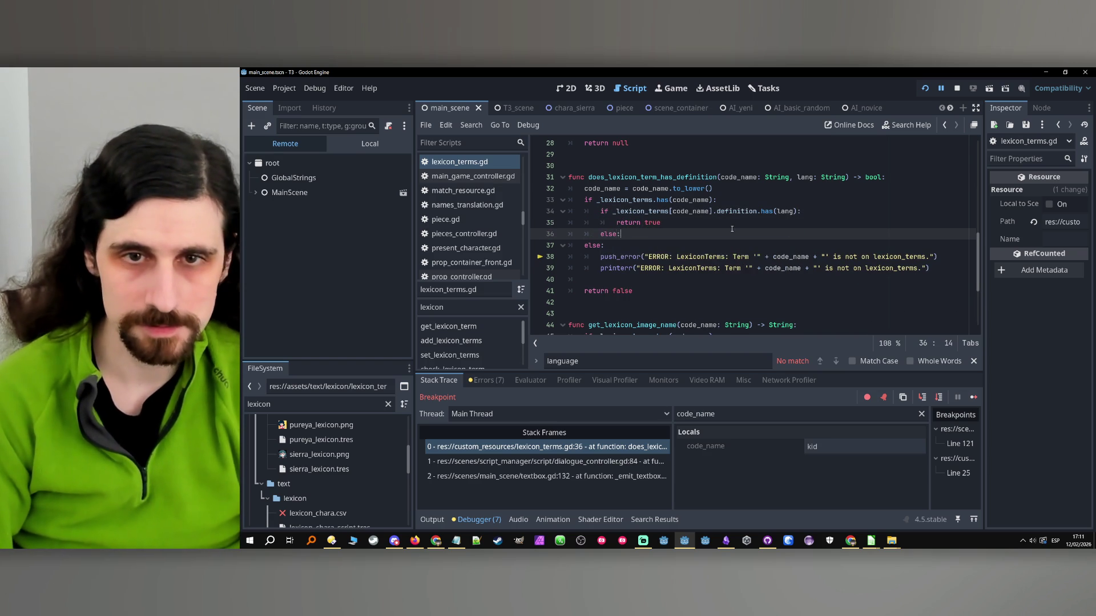
key(Return)
text(return false)
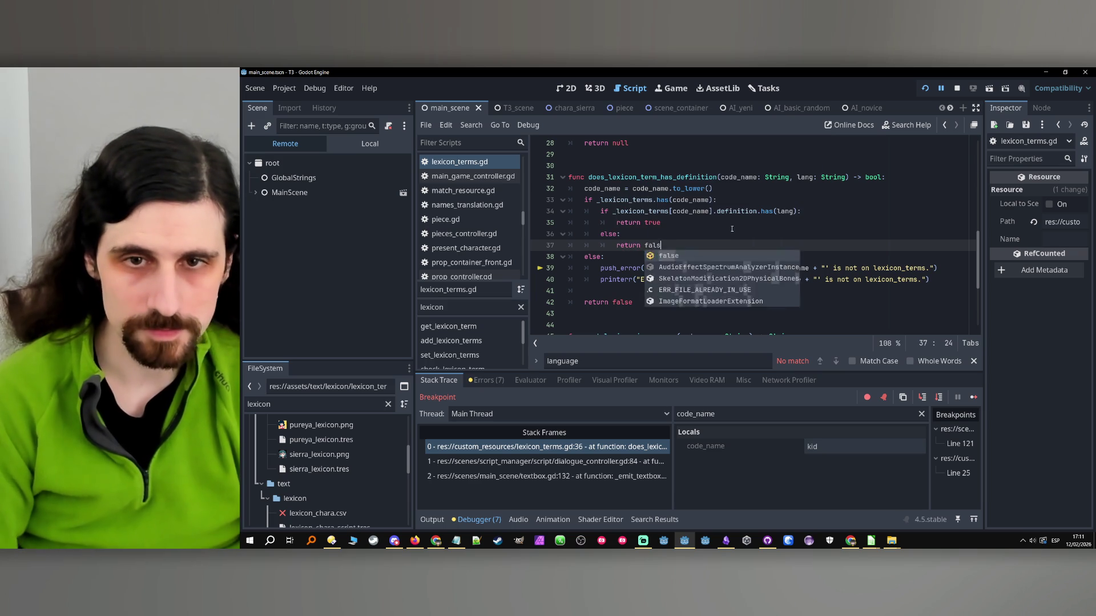
click(732, 229)
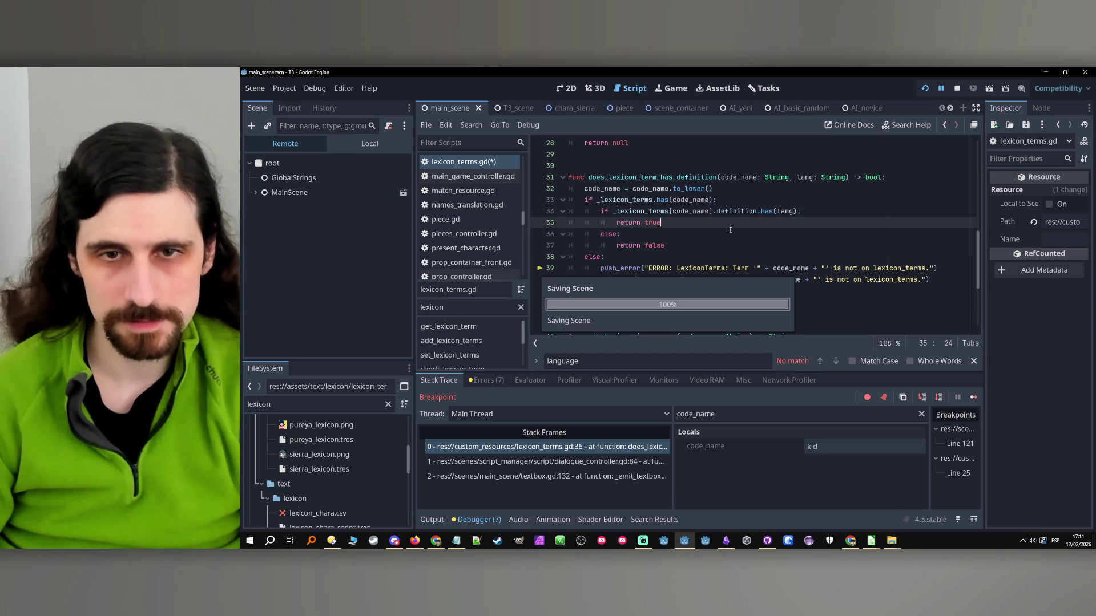
- Remove the breakpoints in does_lexicon_term_has_definition, including line 25, and stop the debug session
scroll(705, 213, down, 2)
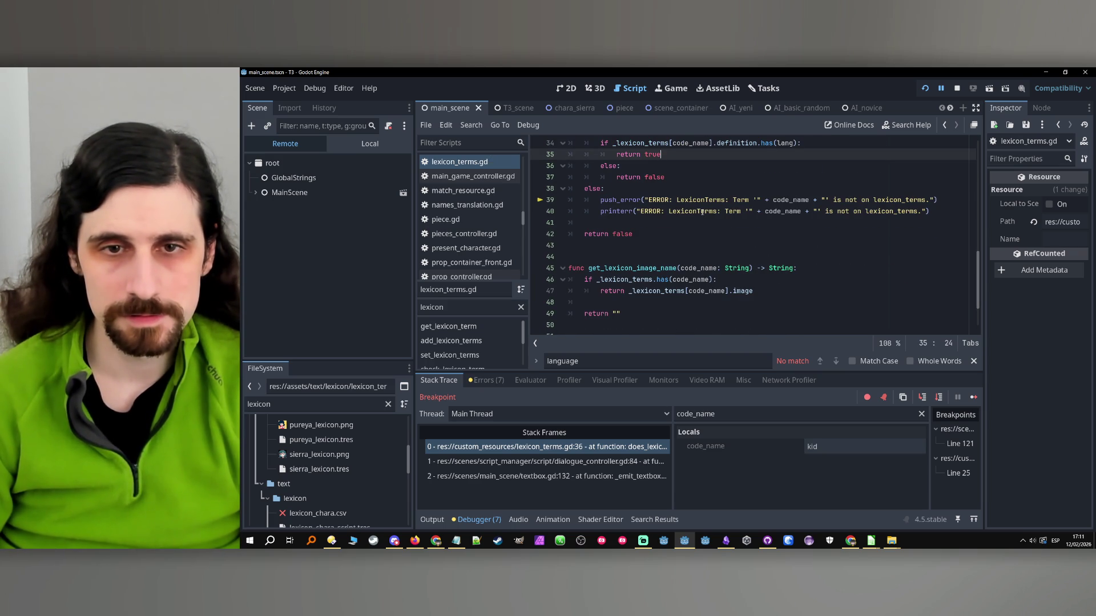
click(678, 291)
scroll(680, 288, down, 2)
scroll(685, 276, up, 6)
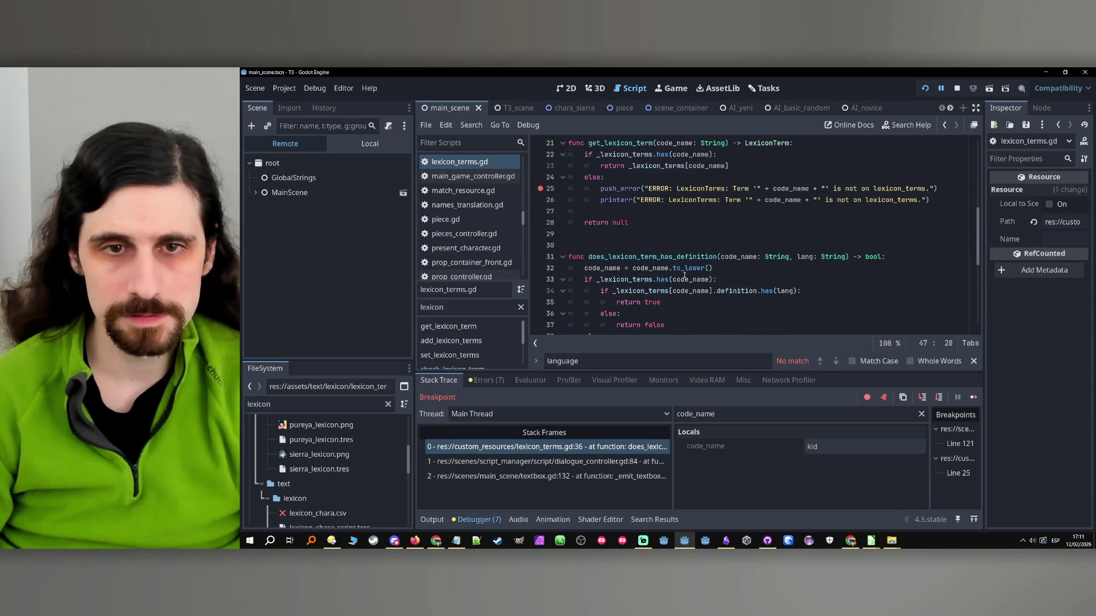
click(542, 189)
click(588, 212)
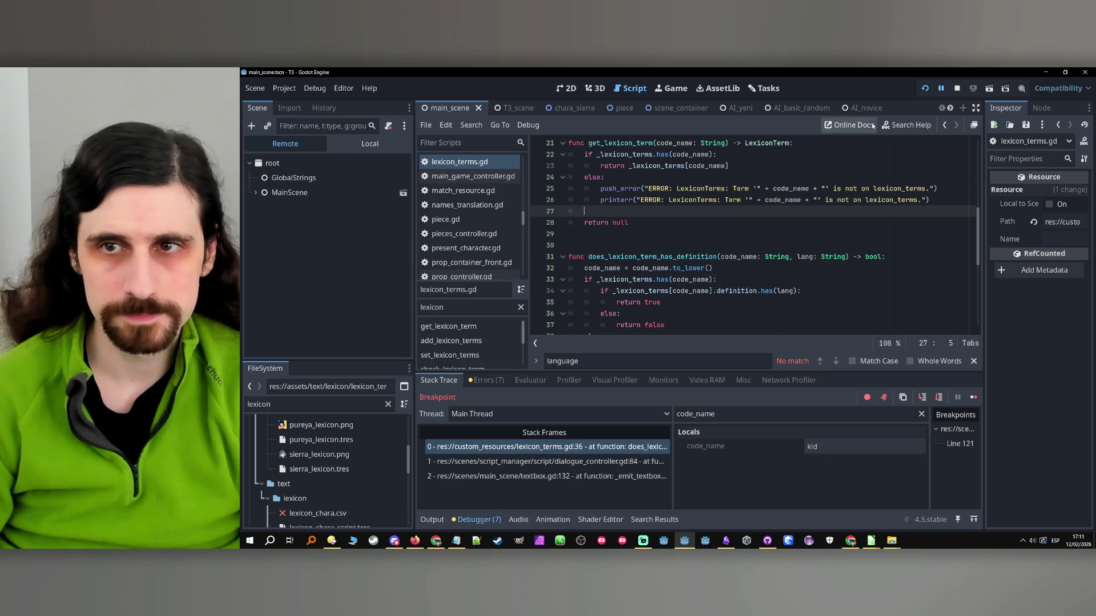
click(957, 88)
- Rerun the game through Kid's line until the get_texture error at lexicon_controller.gd line 65
click(924, 88)
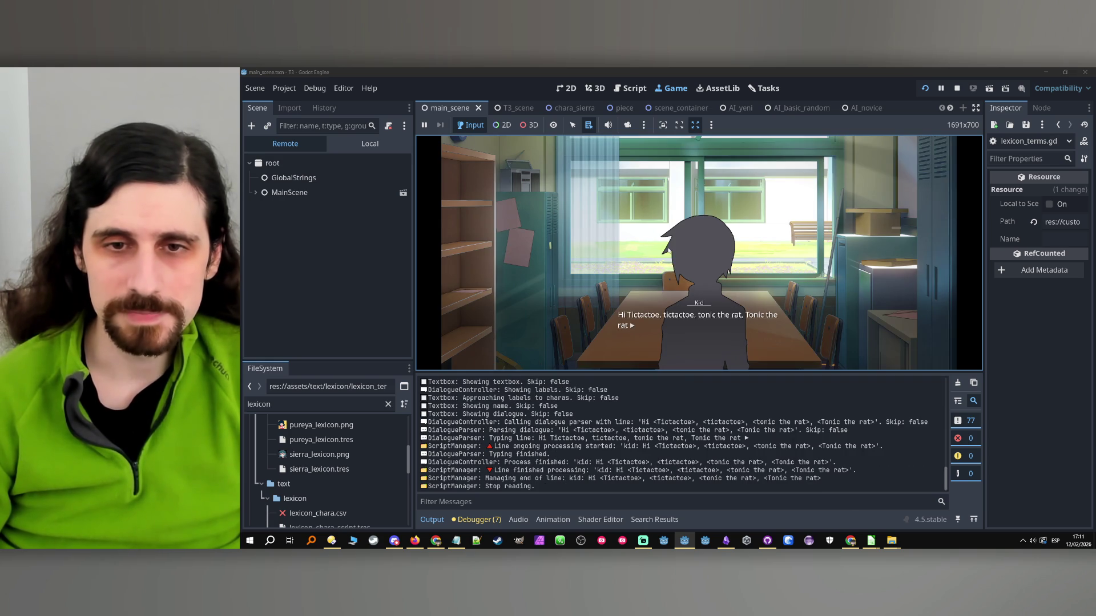
click(647, 318)
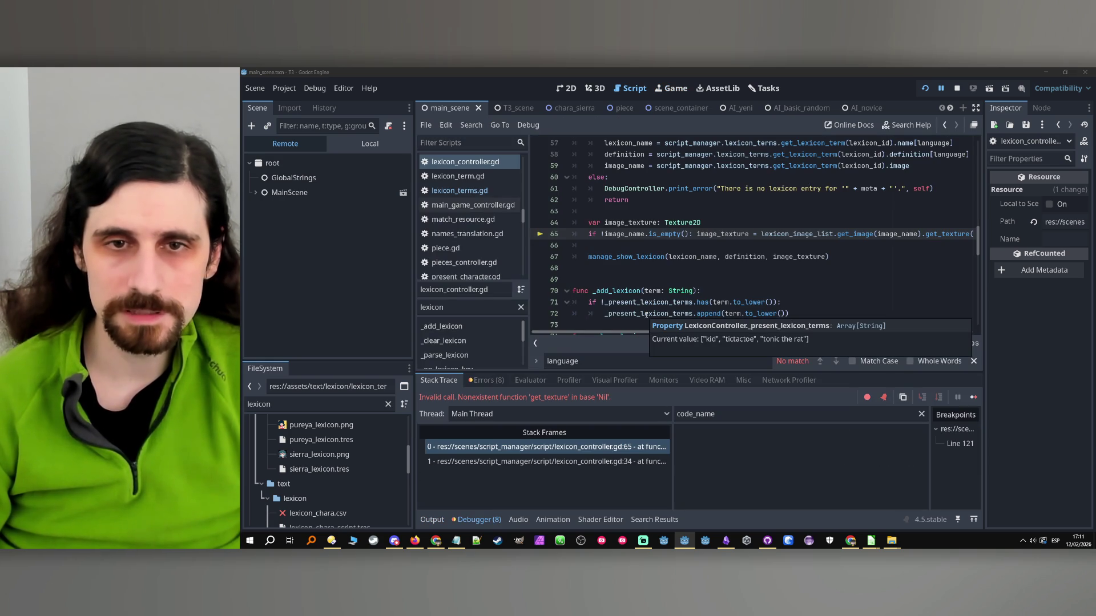
mouse_move(646, 311)
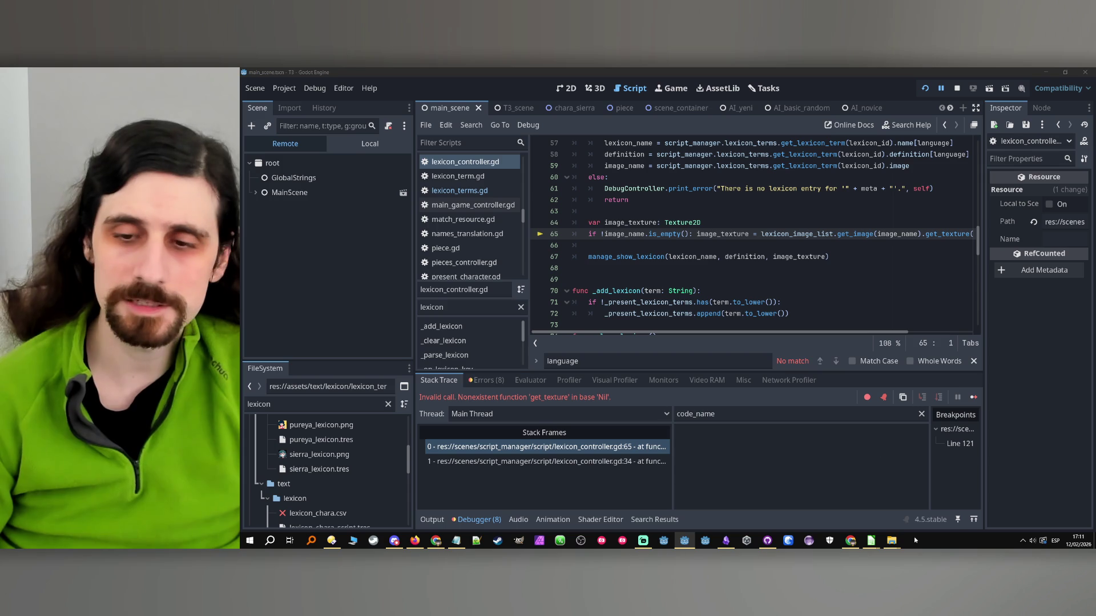
mouse_move(871, 540)
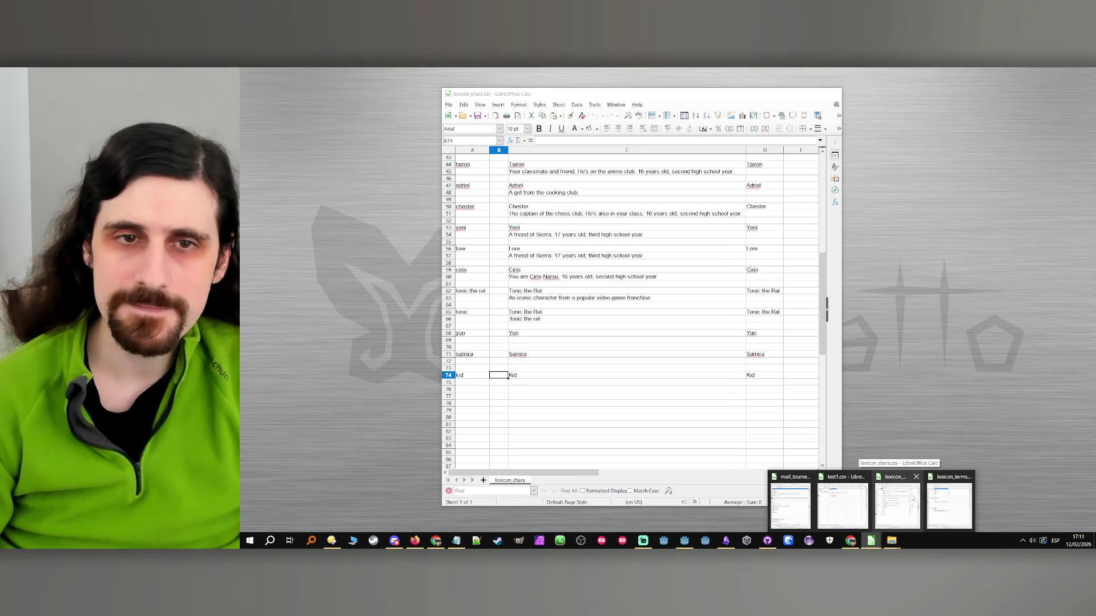
- Stop the game, clear the tictactoe image value in lexicon_terms.csv row 12, and rerun the project
click(952, 500)
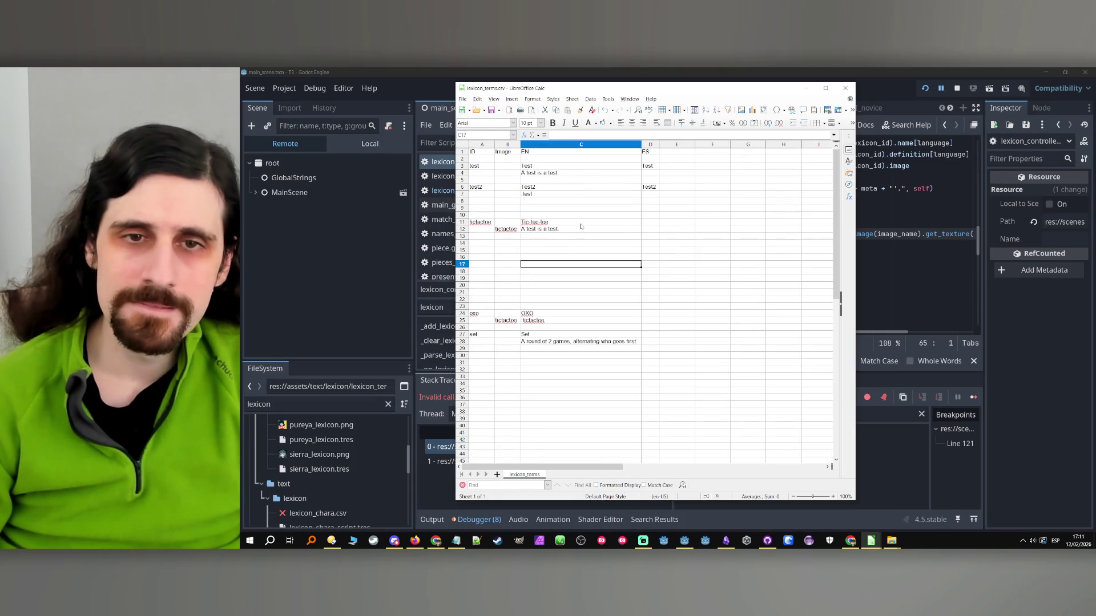
click(956, 89)
mouse_move(871, 541)
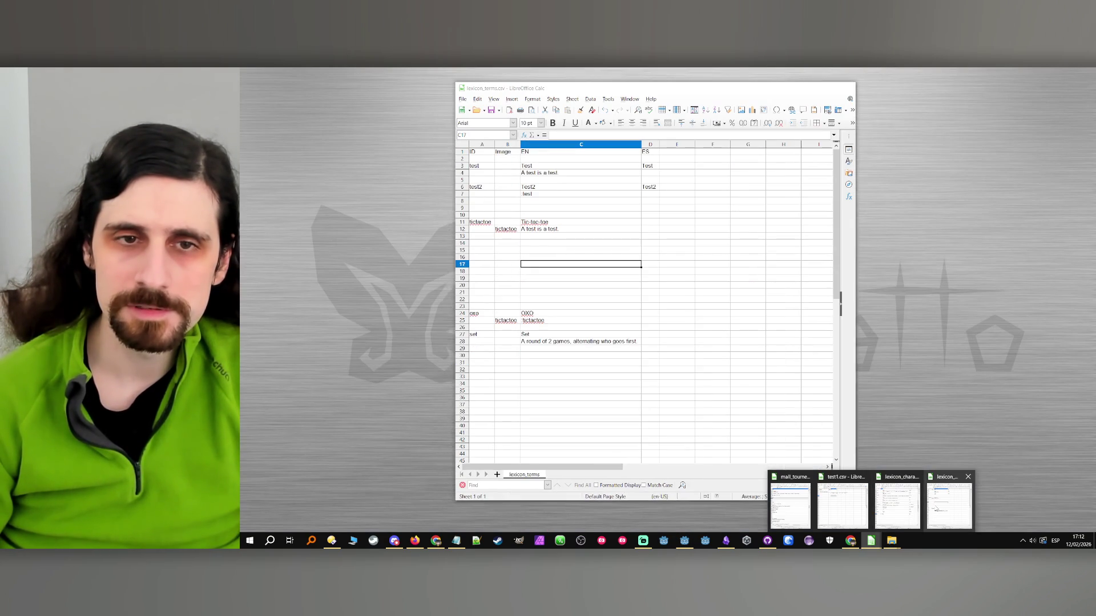
click(931, 508)
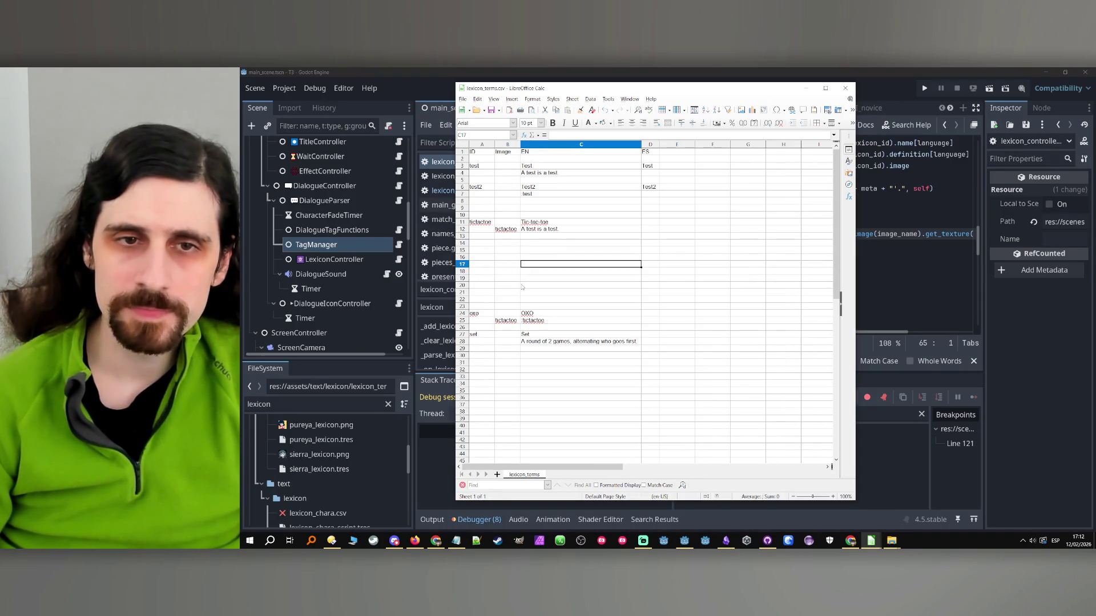
click(541, 245)
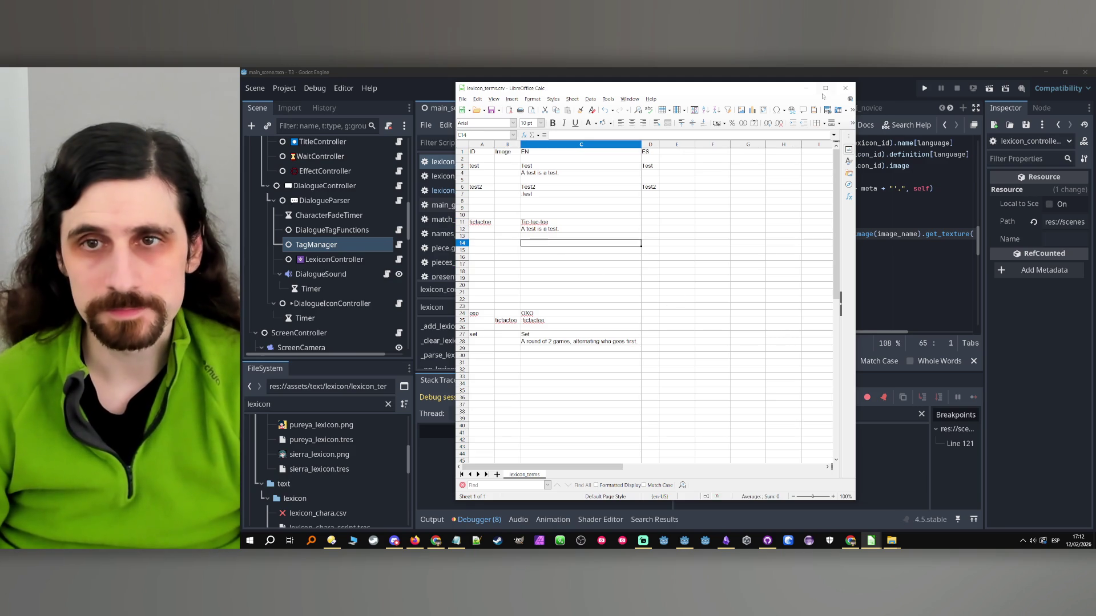
click(922, 90)
click(923, 89)
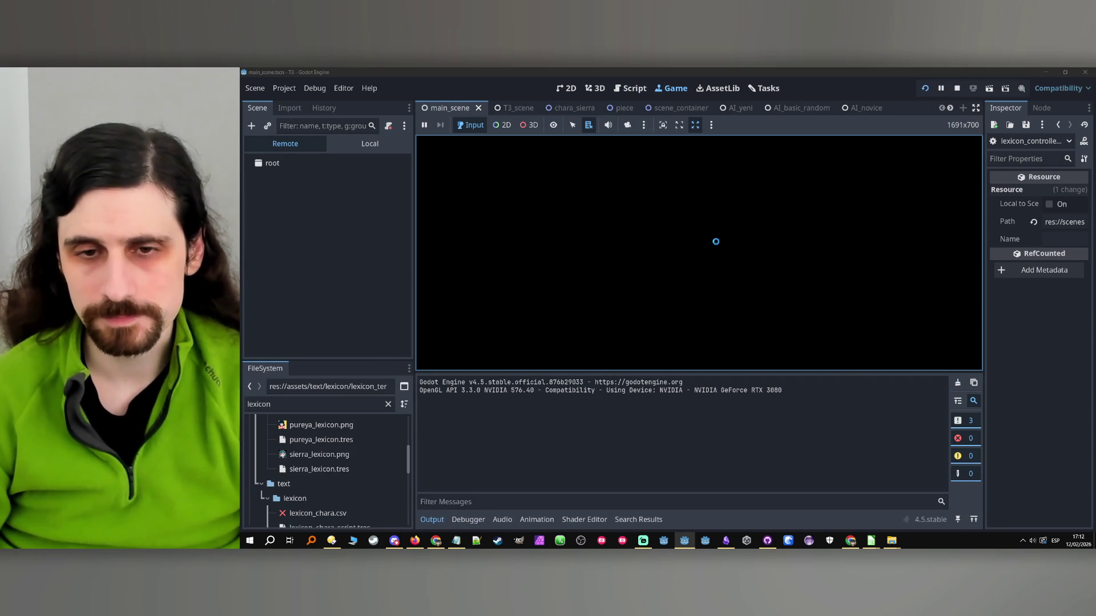
- View the Tic-tac-toe and Tonic the Rat lexicon popups in the dialogue, then stop the game
mouse_move(720, 318)
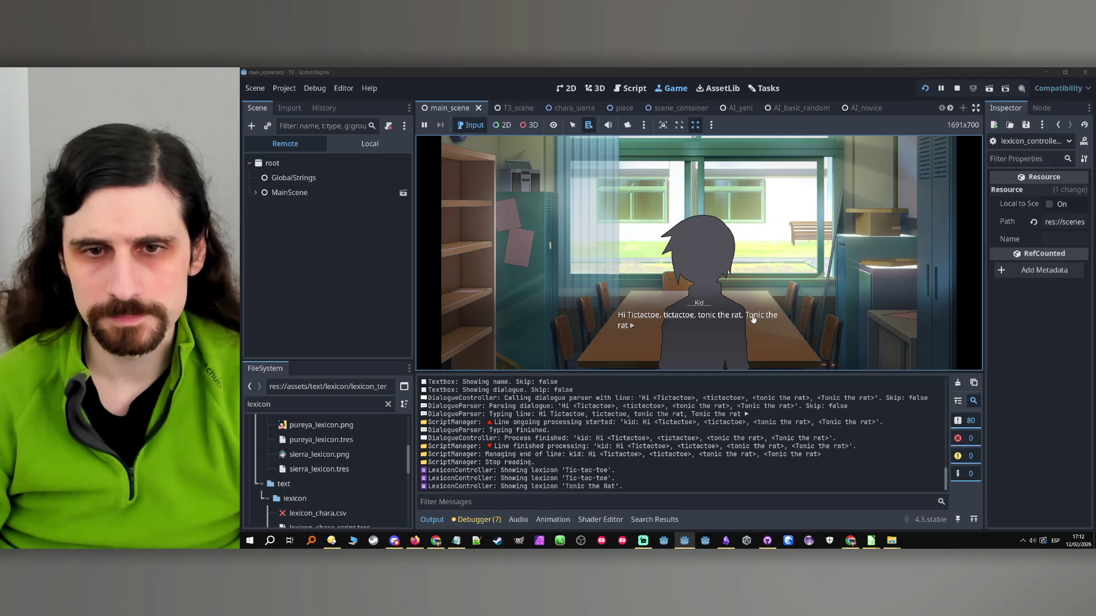
mouse_move(754, 320)
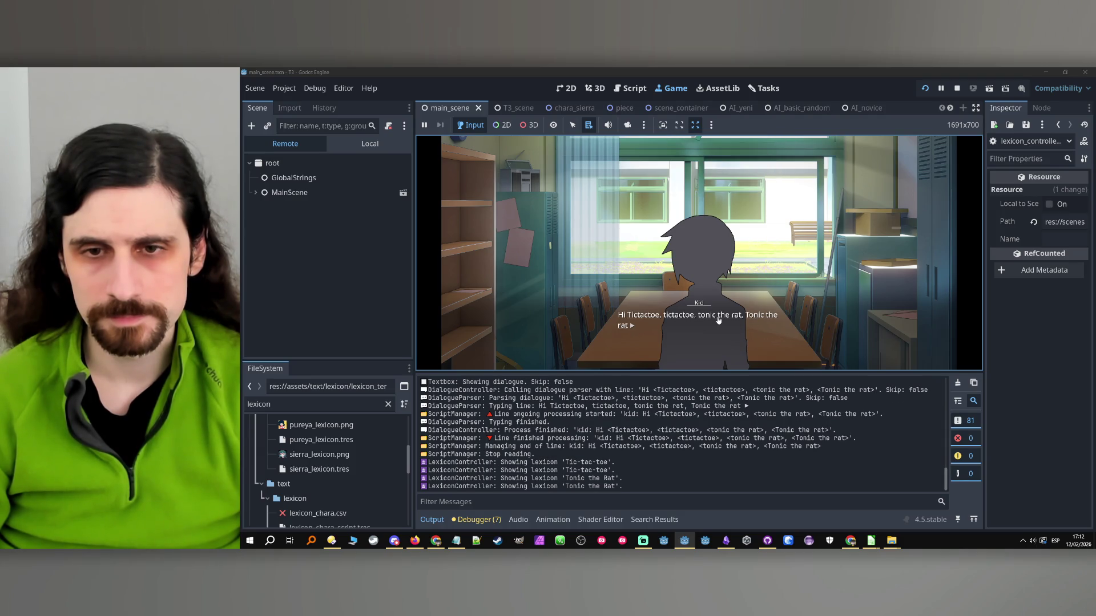
click(957, 88)
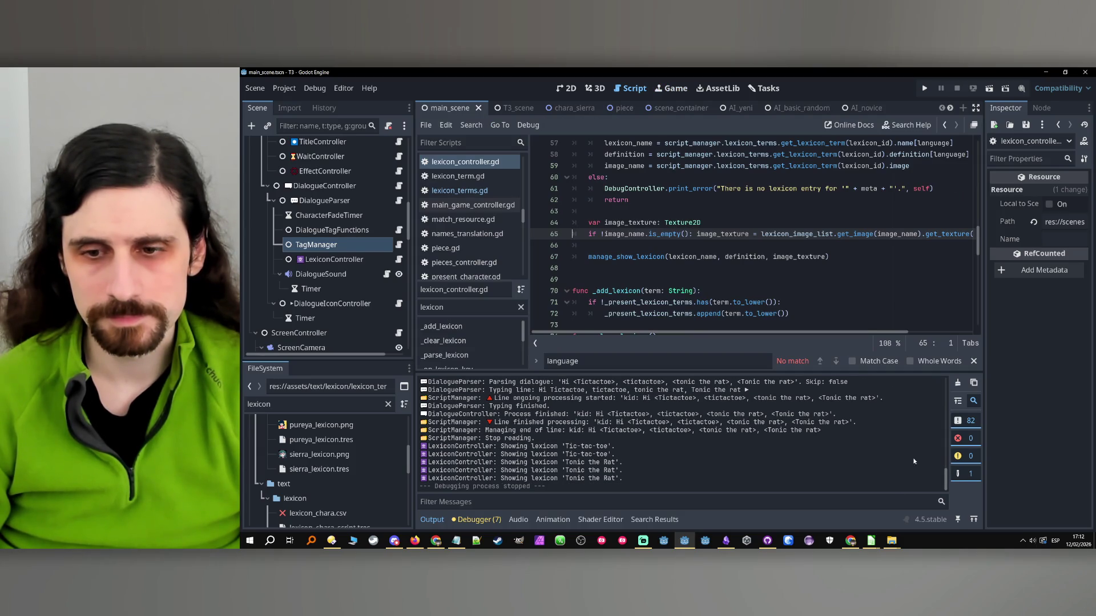
- Undo the change in lexicon_terms.csv to restore tictactoe in B12, then minimize Calc
mouse_move(871, 541)
mouse_move(956, 509)
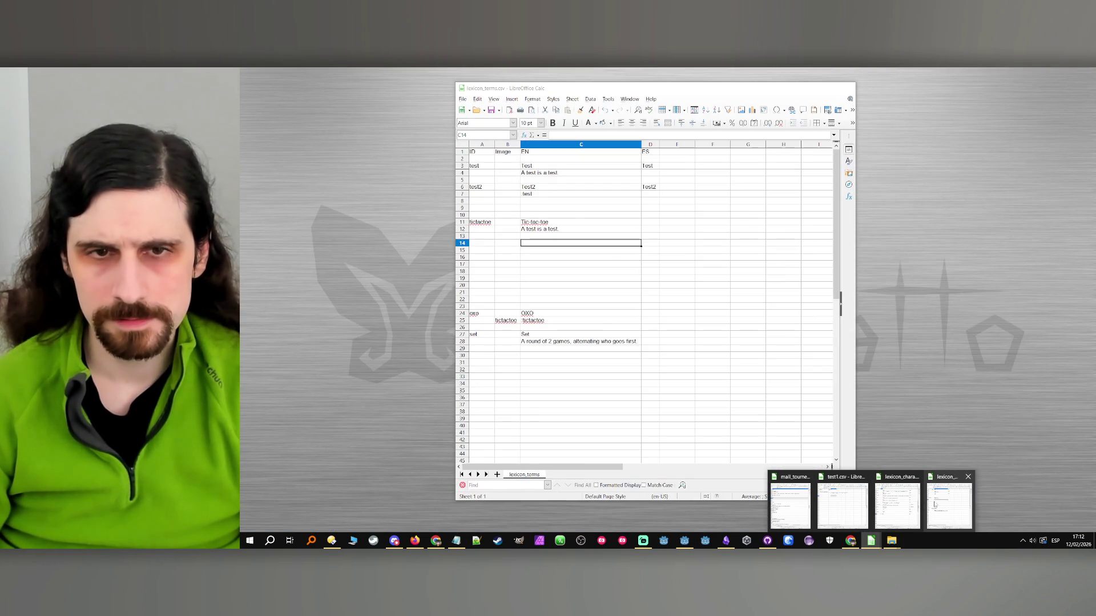
click(949, 506)
click(631, 326)
key(ctrl+z)
click(629, 264)
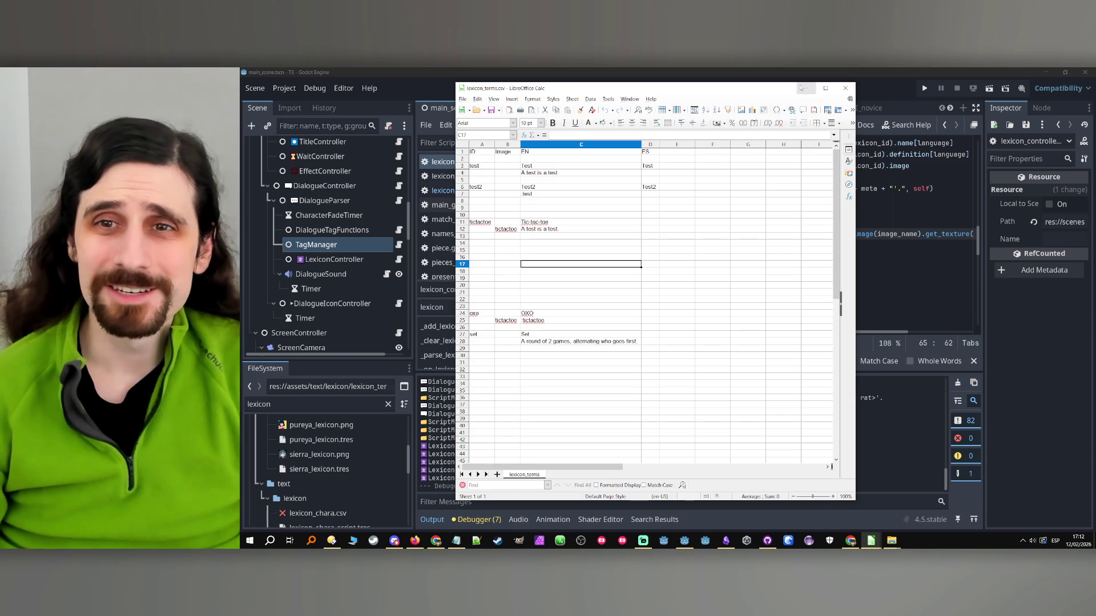
click(806, 88)
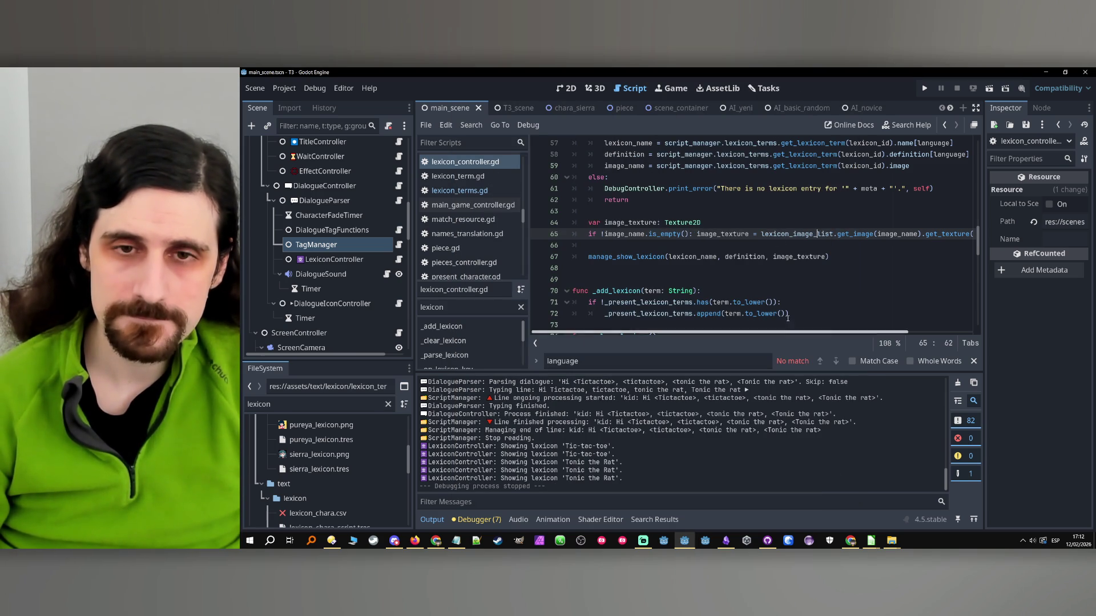
- Open the TagManager node's tag_manager.gd script from the LexiconController in the Scene tree
click(764, 257)
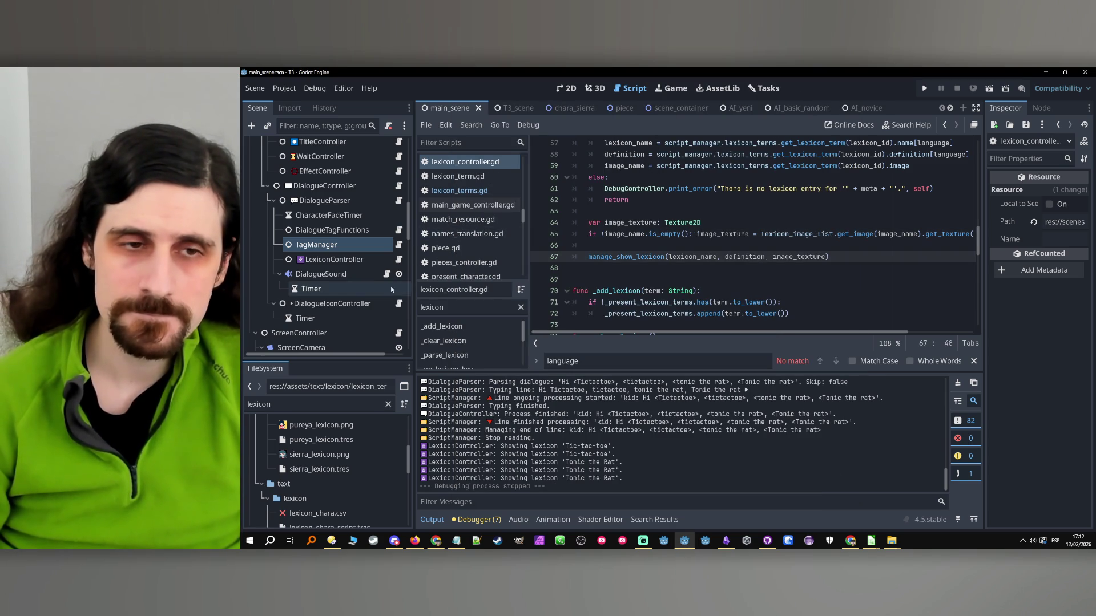
click(388, 264)
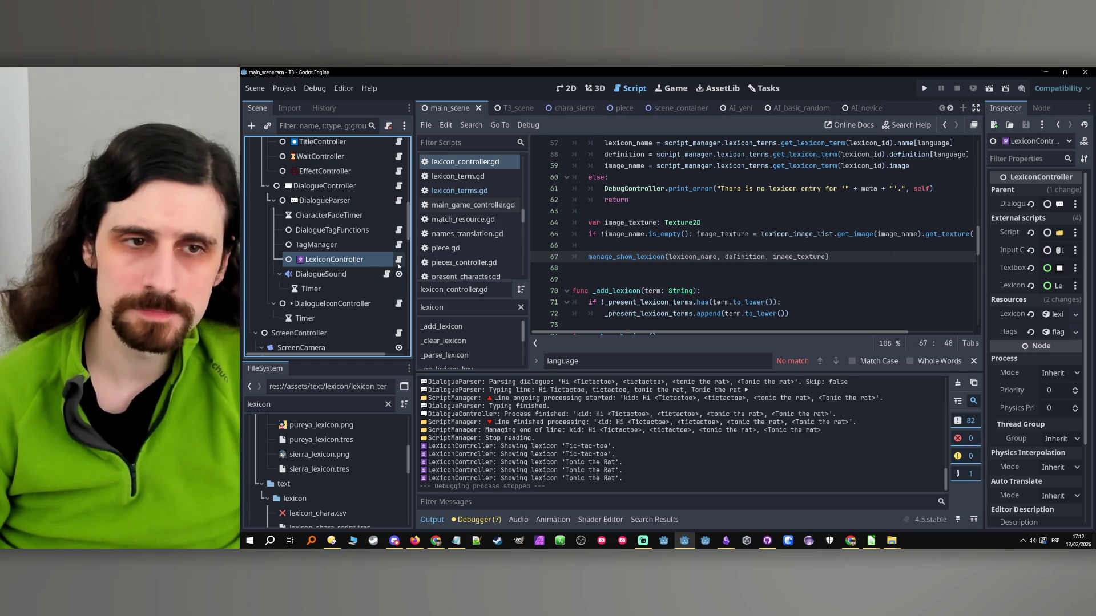
click(372, 244)
click(399, 245)
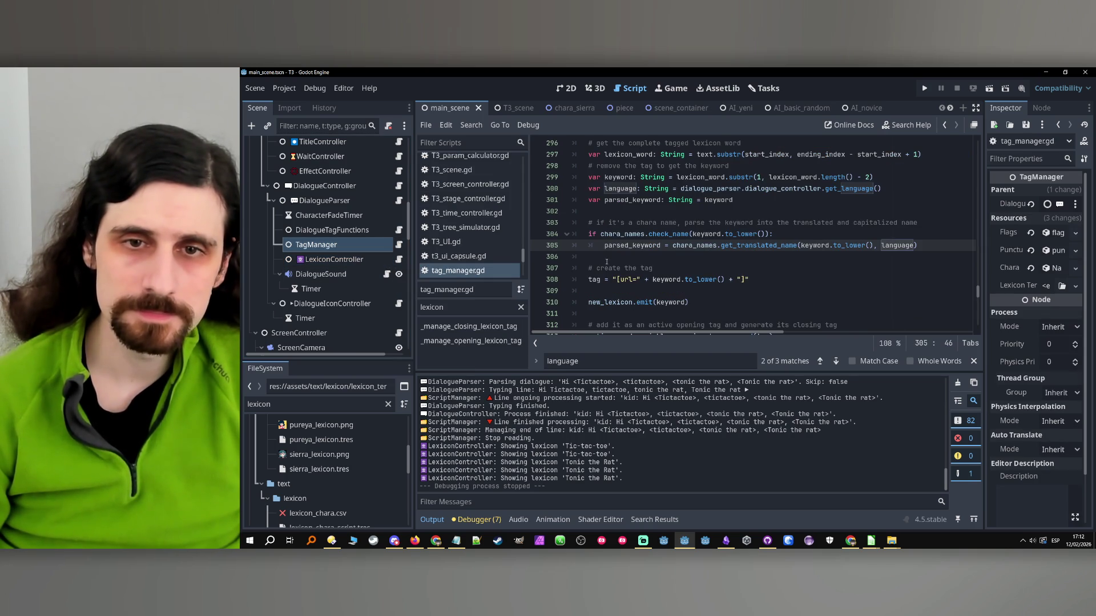
- Change the test1.csv dialogue line in D5 to read 'Hi <tonic>'
double_click(628, 245)
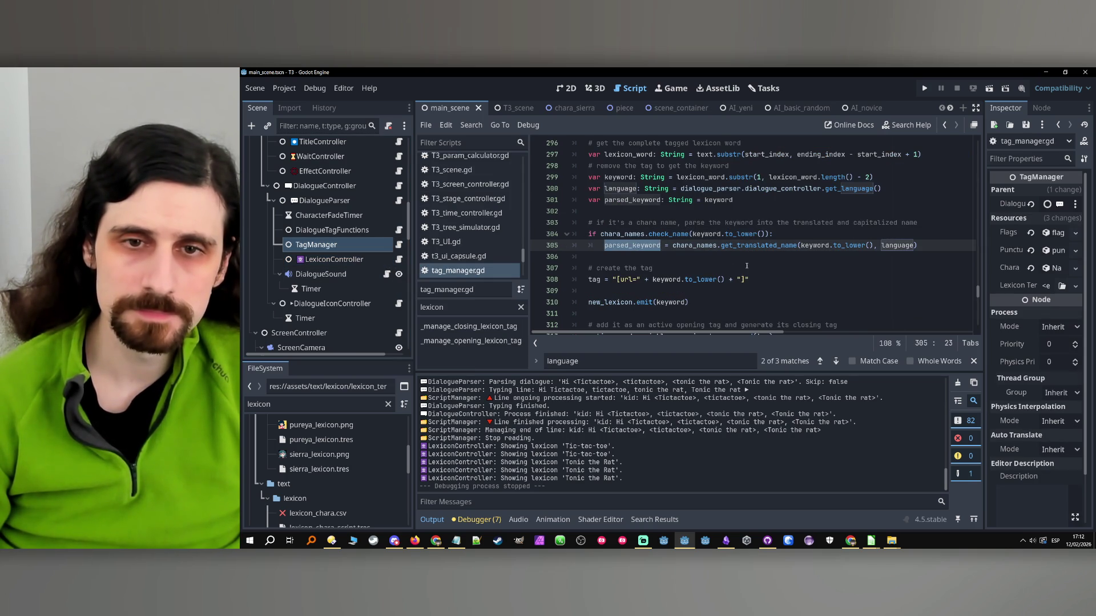
mouse_move(871, 541)
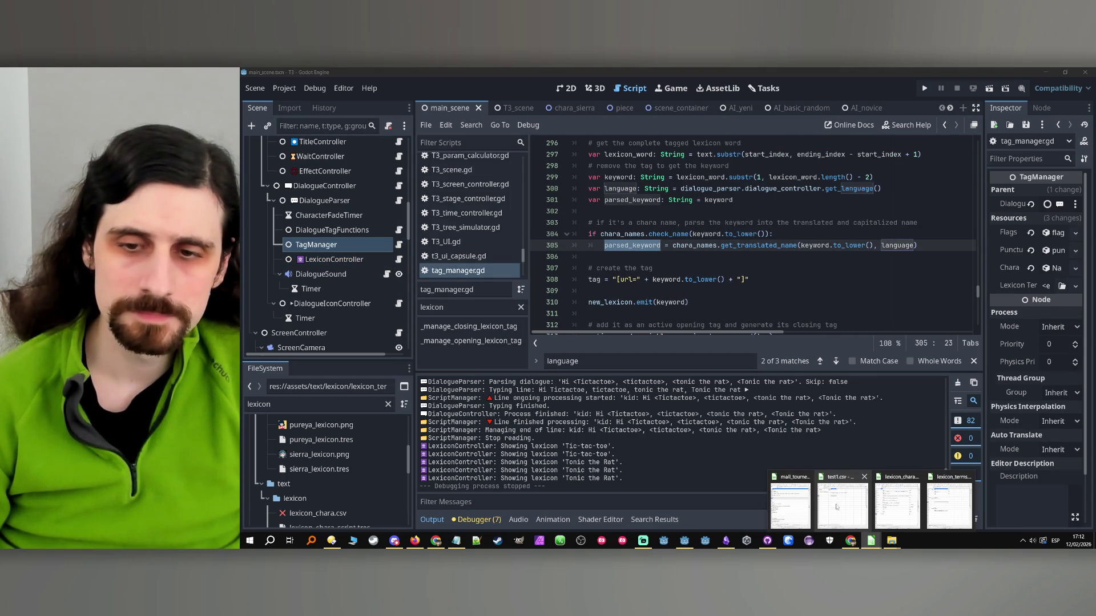
mouse_move(952, 502)
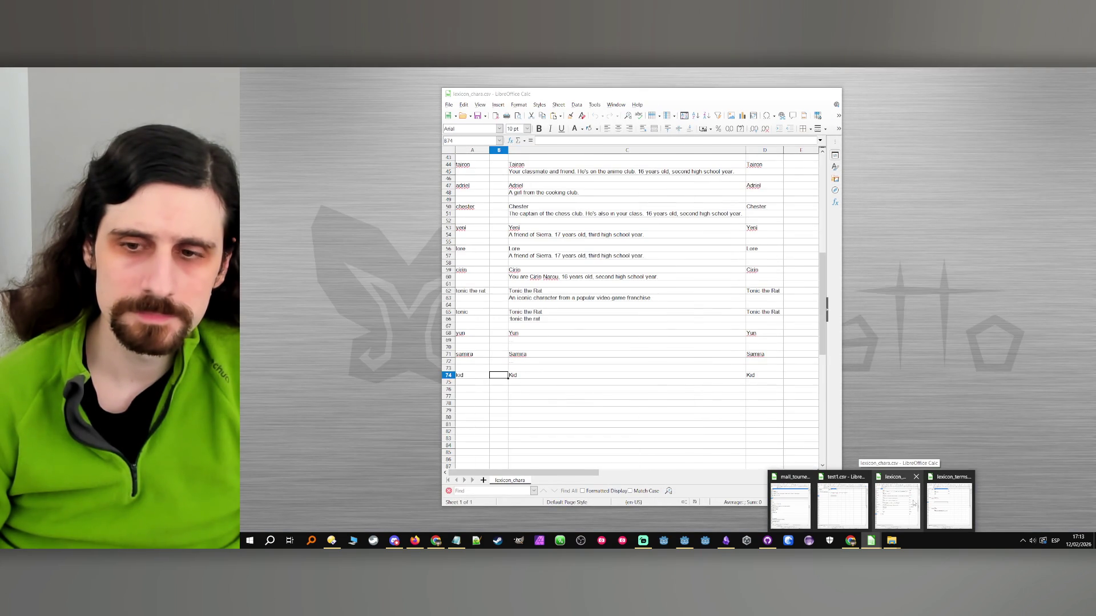
click(843, 505)
click(587, 193)
double_click(583, 197)
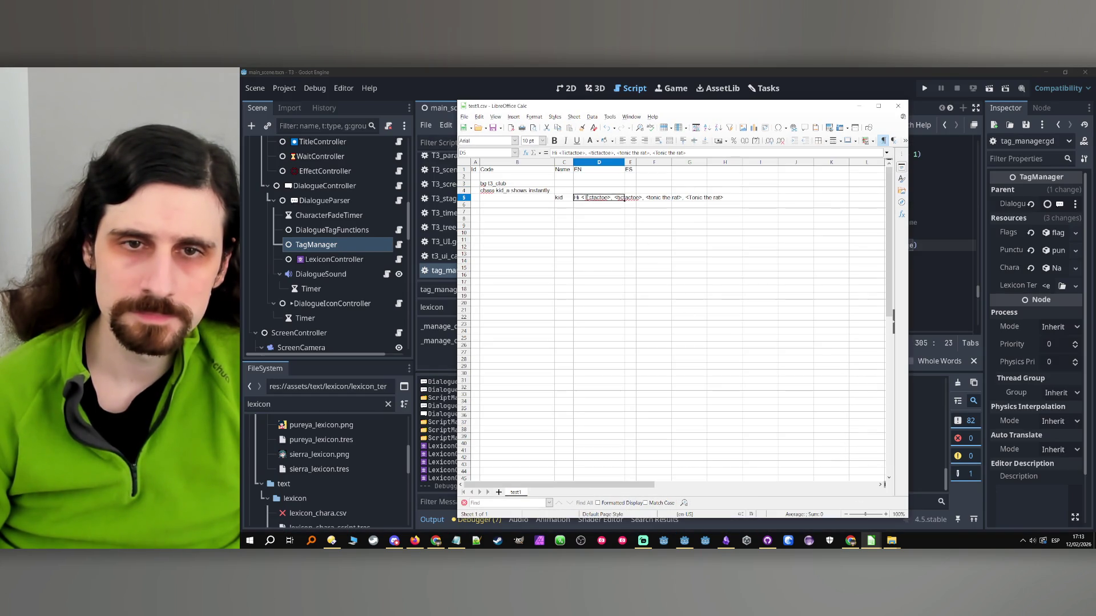
drag(583, 197, 793, 198)
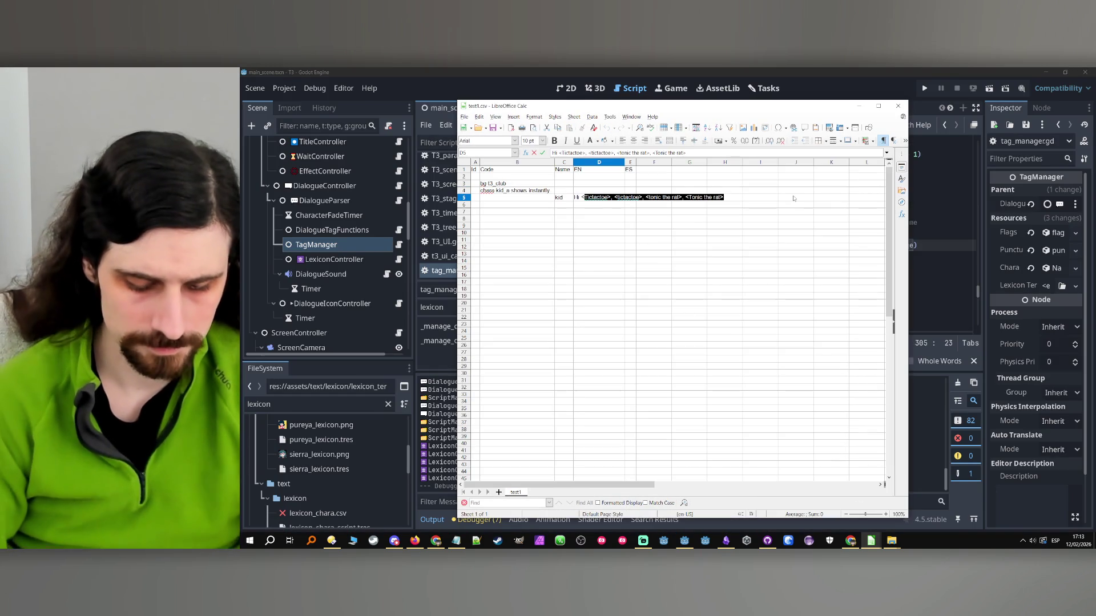
text(<toni)
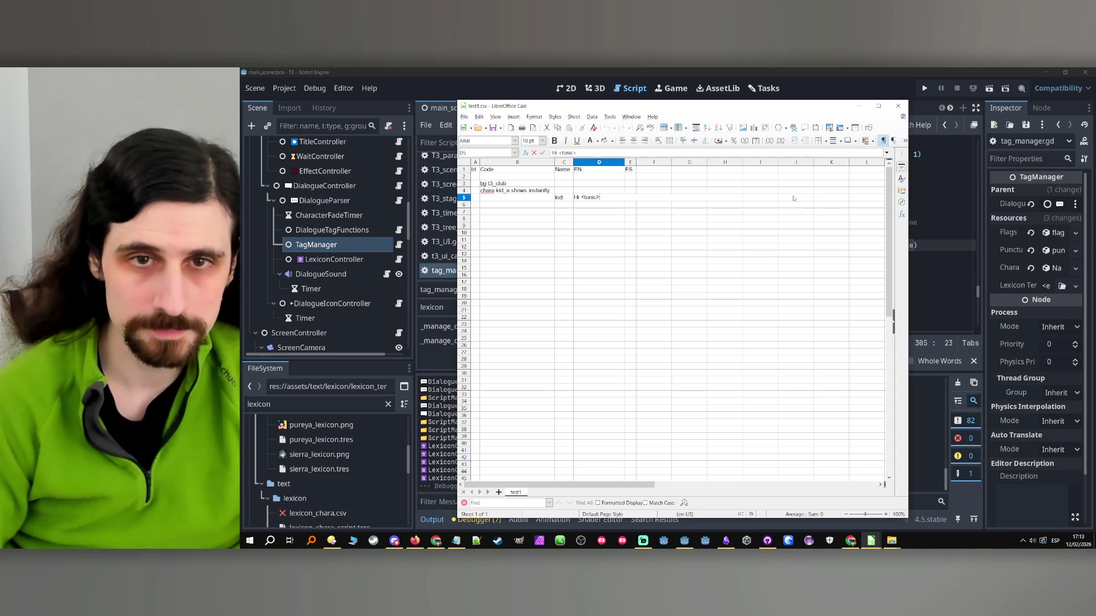
text(c>)
key(Return)
click(599, 198)
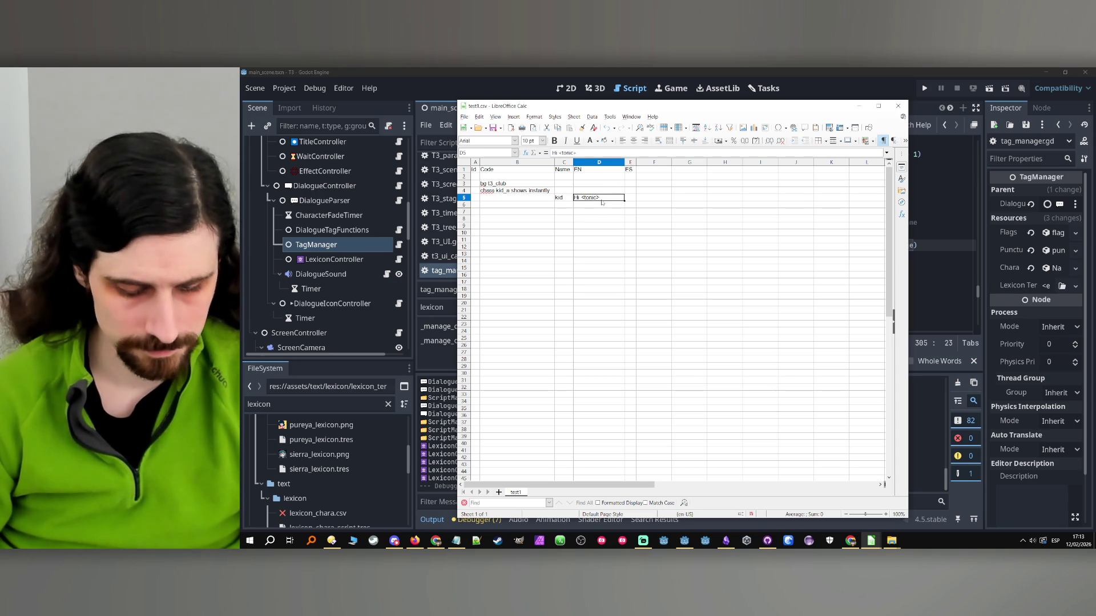
click(859, 106)
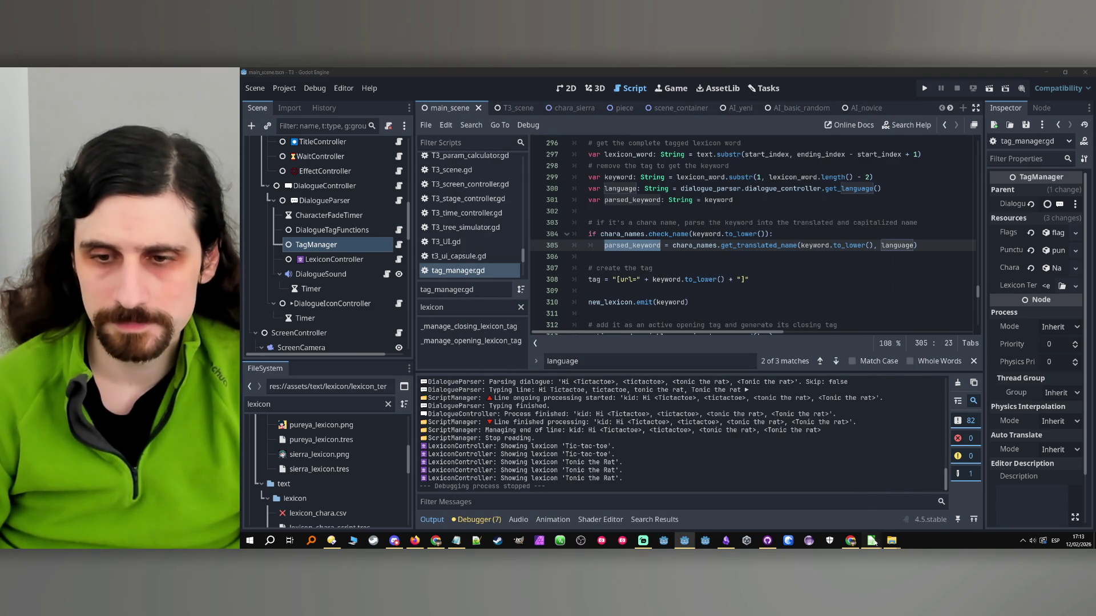
- Rename 'Tonic the Rat' to 'Tonic' in lexicon_chara.csv cells C65 and D65
mouse_move(871, 541)
mouse_move(896, 508)
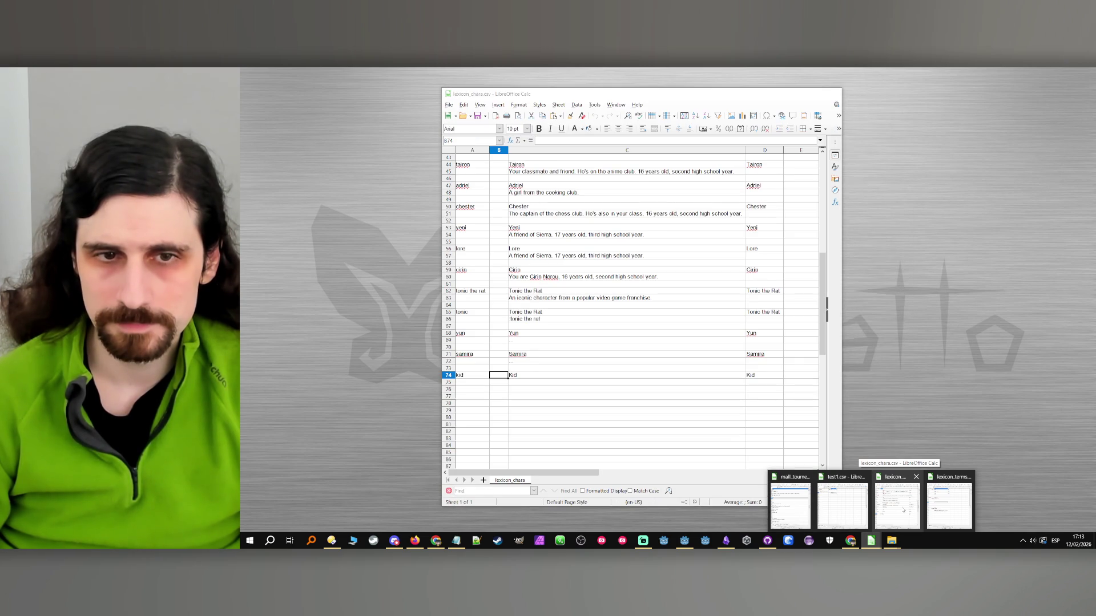
click(880, 494)
double_click(525, 312)
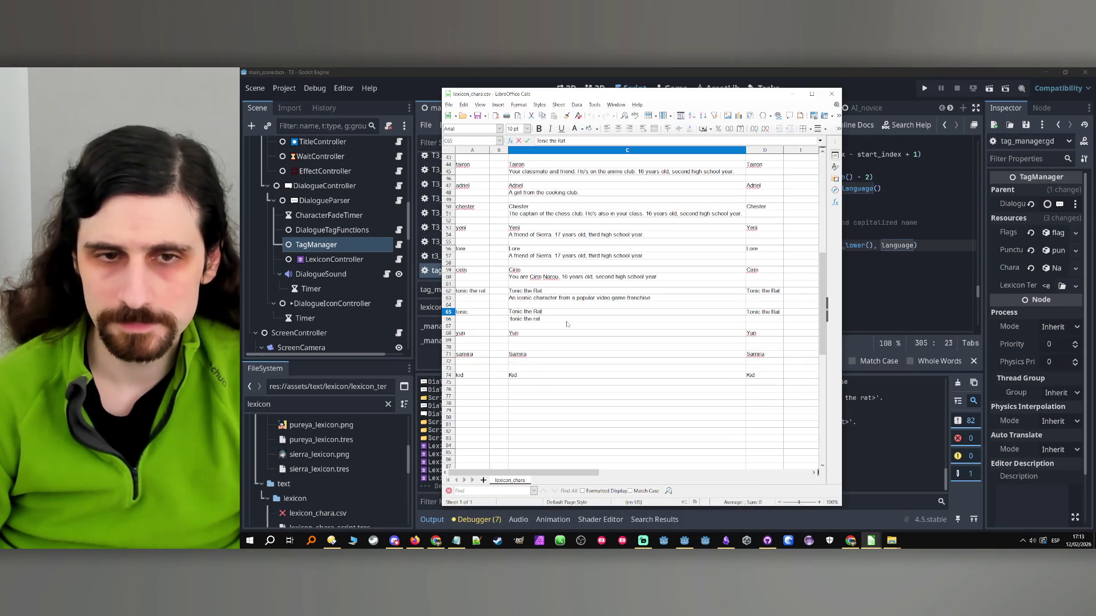
drag(562, 313, 457, 312)
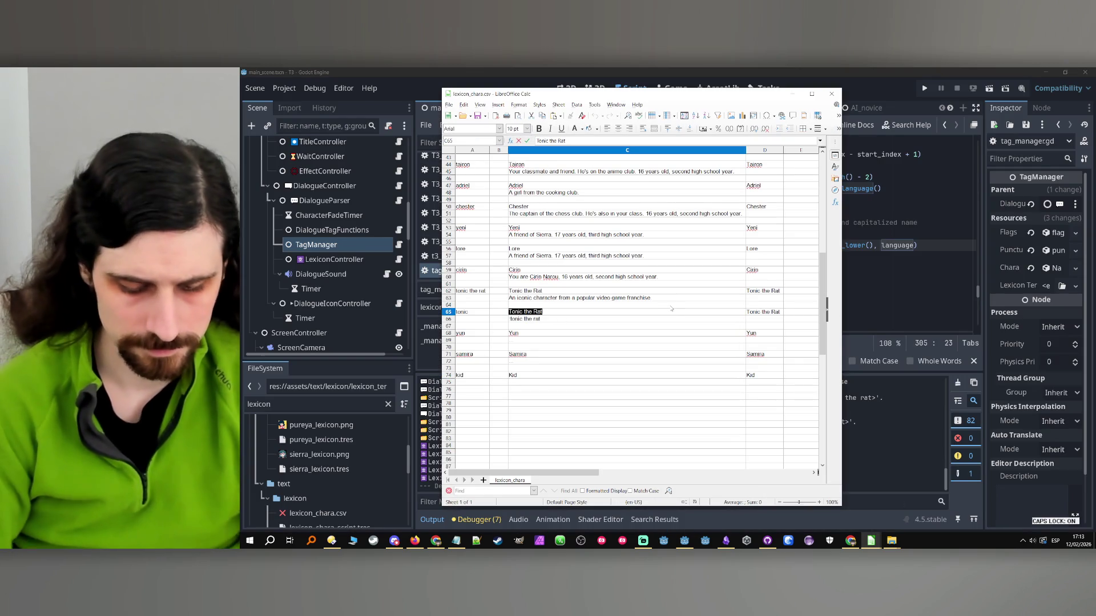
text(Tonic)
key(Return)
key(Up)
key(ctrl+c)
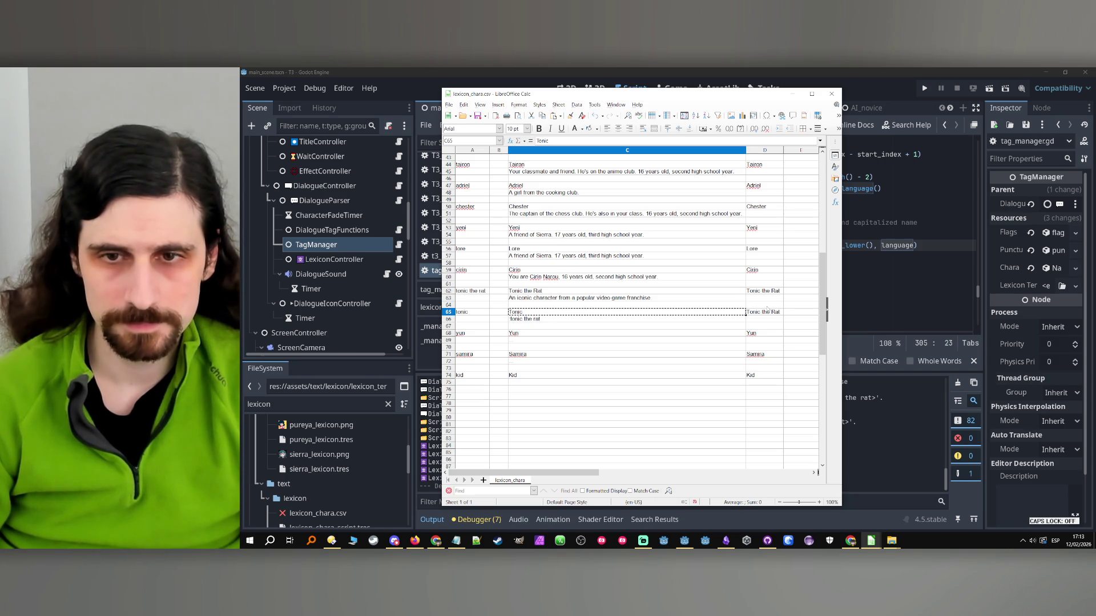
key(Right)
key(ctrl+v)
key(Return)
key(Left)
key(Down)
key(Down)
key(Down)
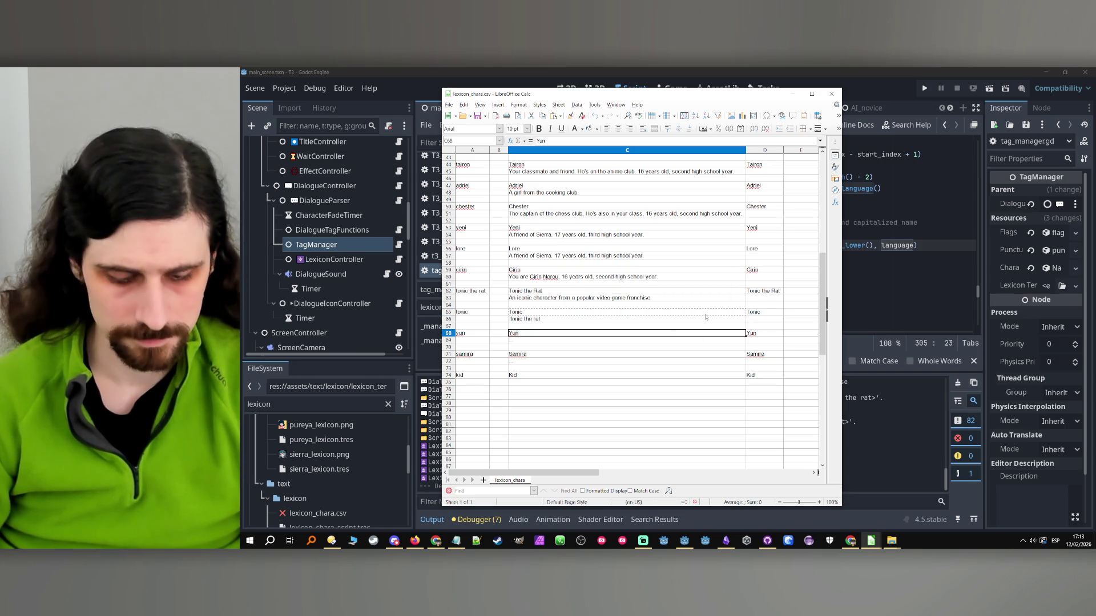
click(794, 93)
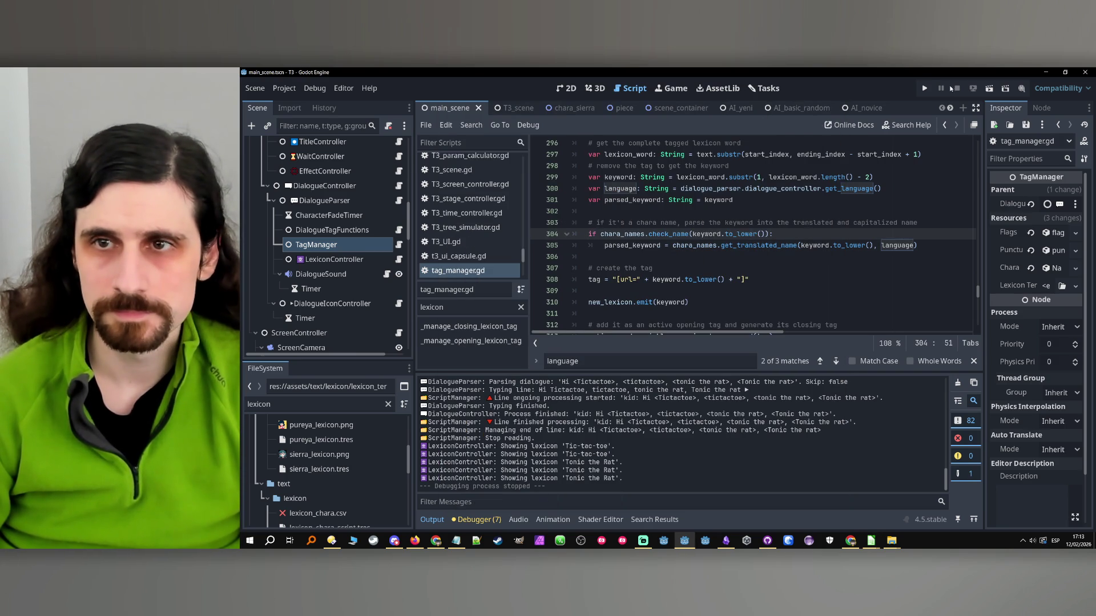
- Test-run the Hi <tonic> line, then trace keyword and parsed_keyword through the tag code
click(953, 90)
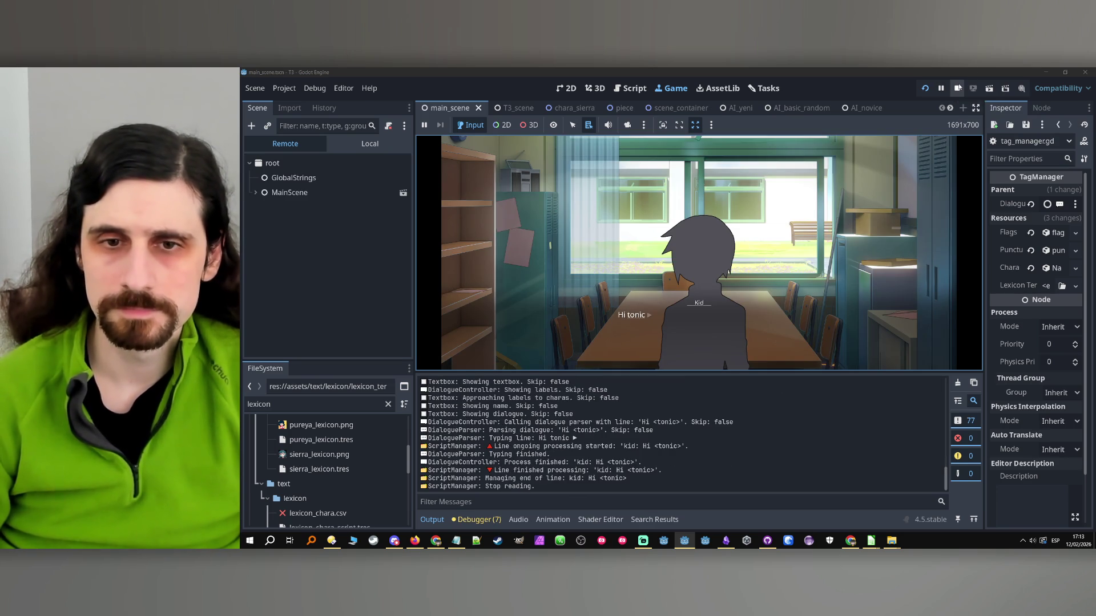
click(956, 89)
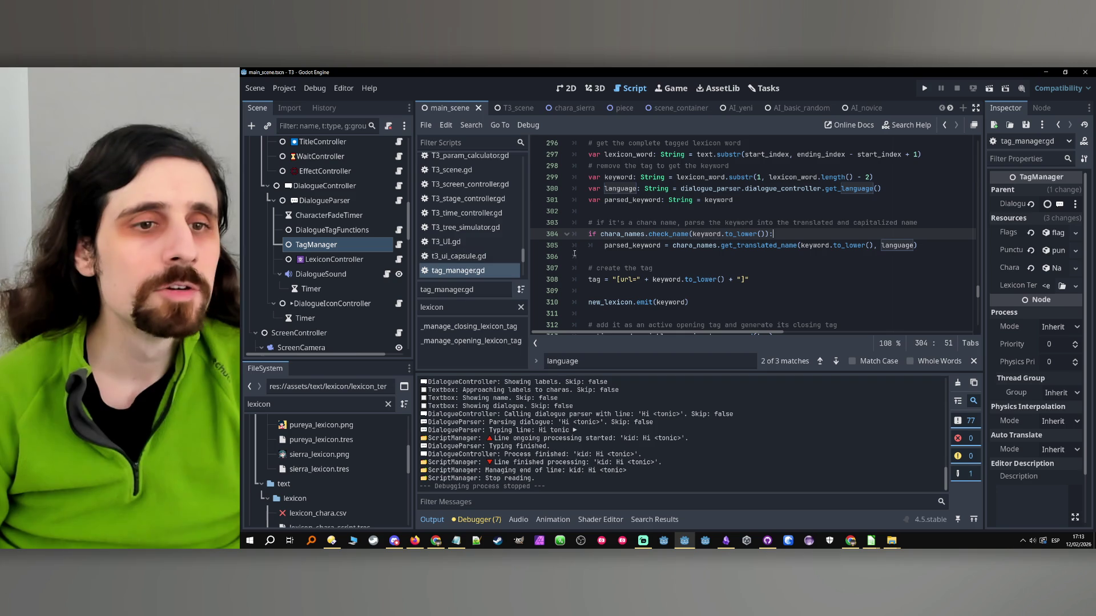
scroll(647, 241, up, 1)
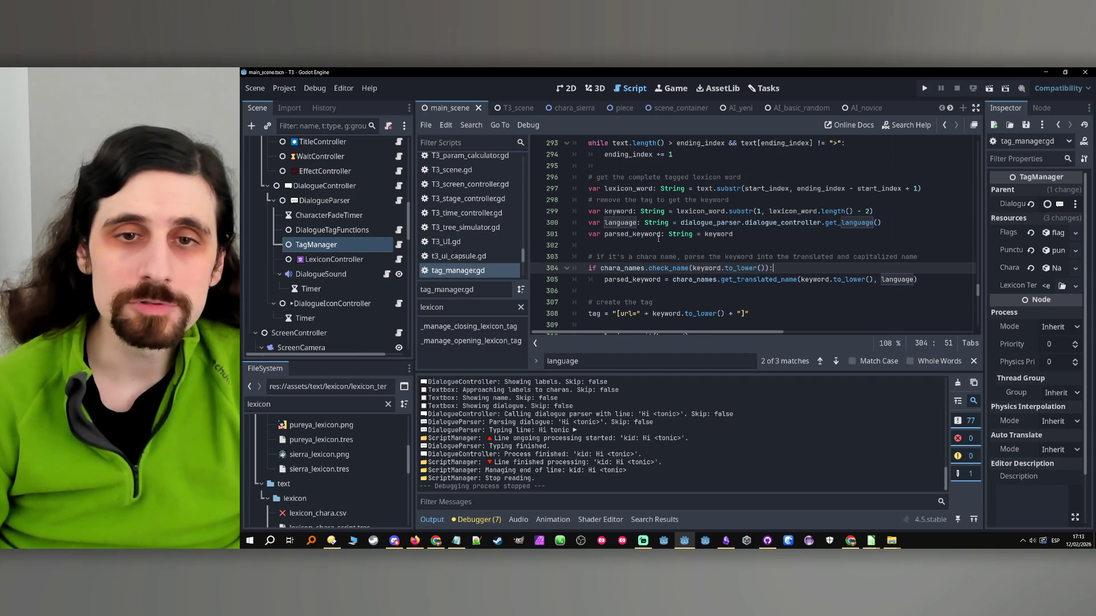
double_click(626, 279)
scroll(674, 236, down, 2)
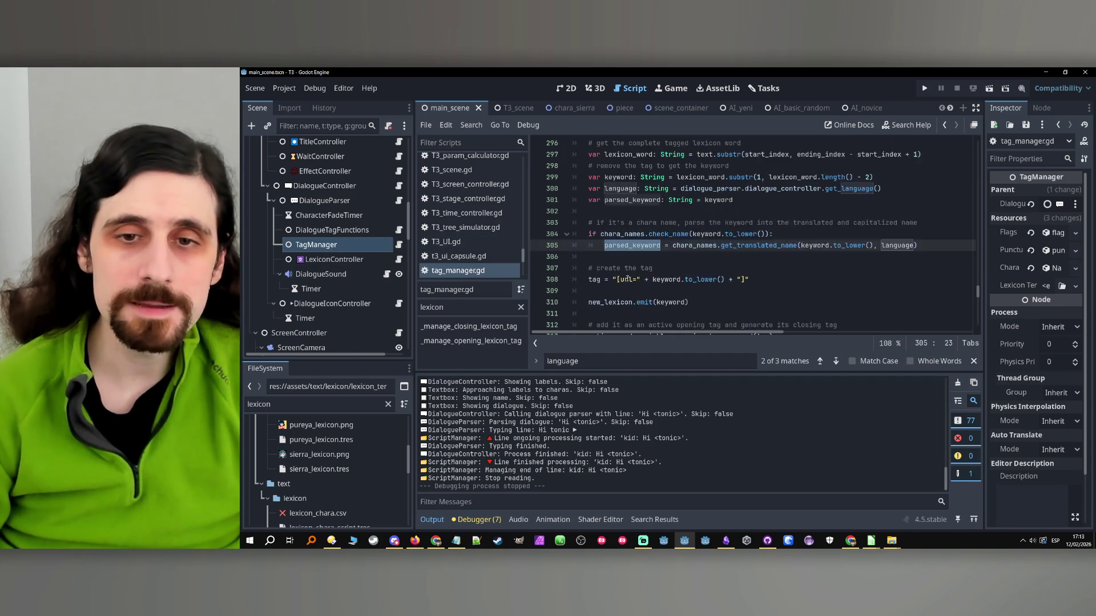
double_click(666, 246)
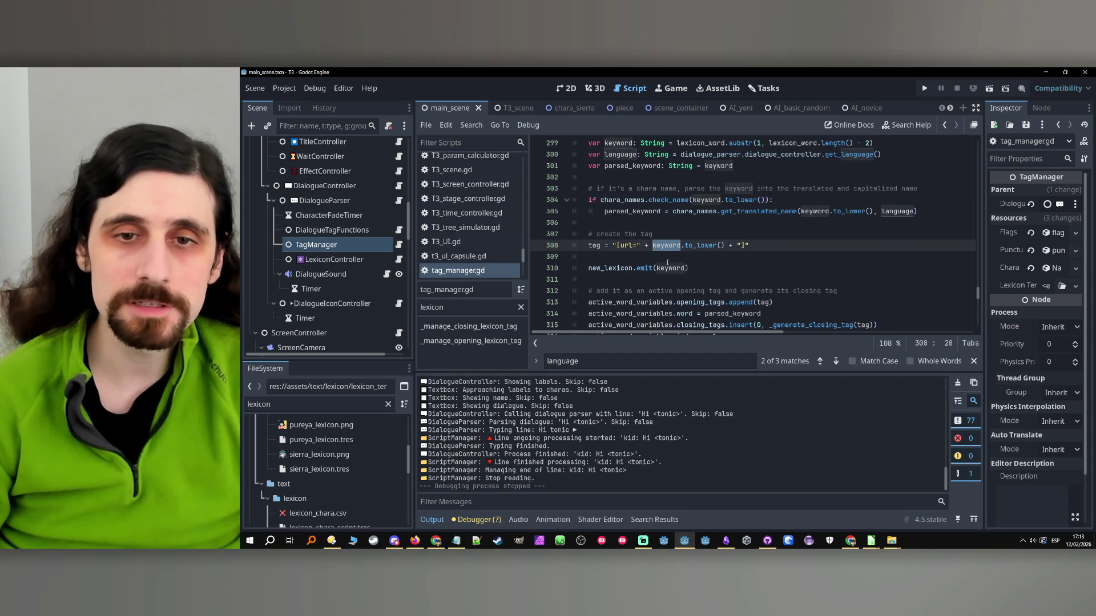
double_click(669, 267)
- Check that active_word_variables stores parsed_keyword on line 314, then return to line 305
scroll(694, 268, down, 2)
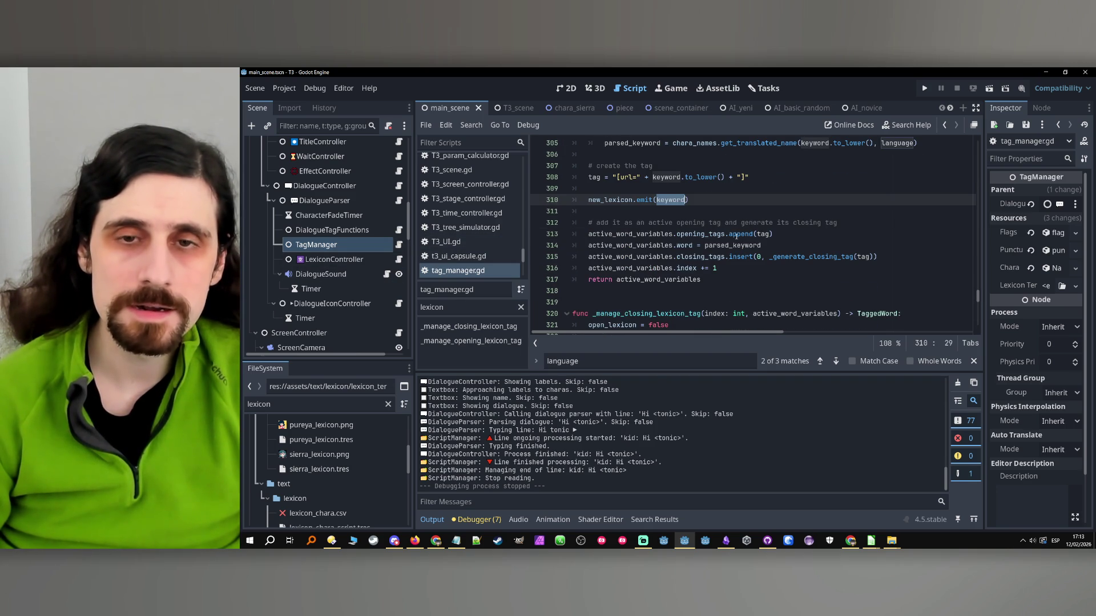
scroll(729, 250, up, 1)
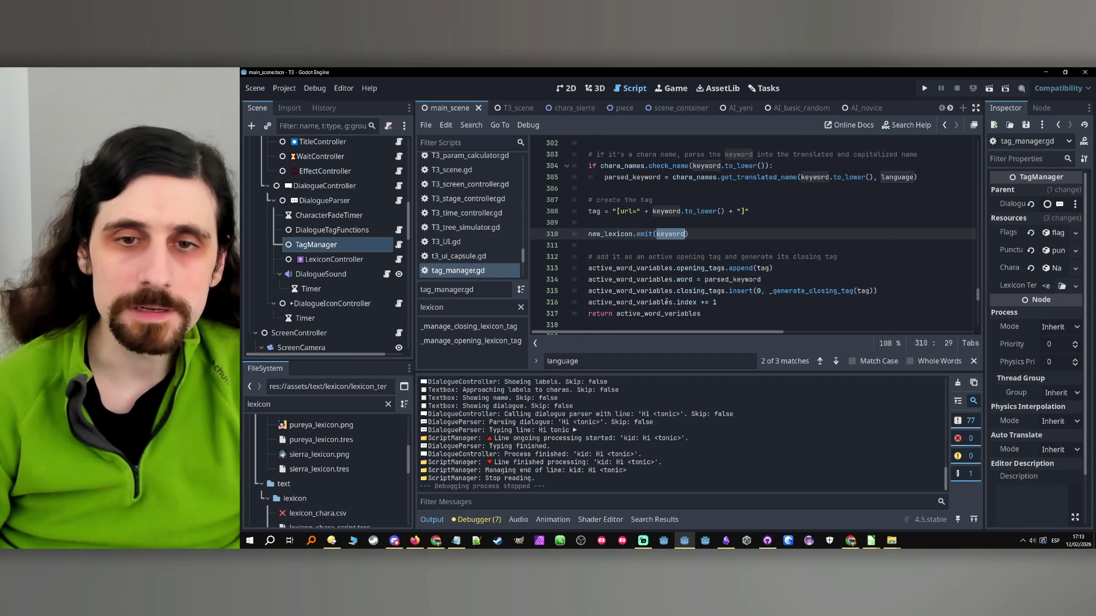
double_click(653, 280)
double_click(735, 279)
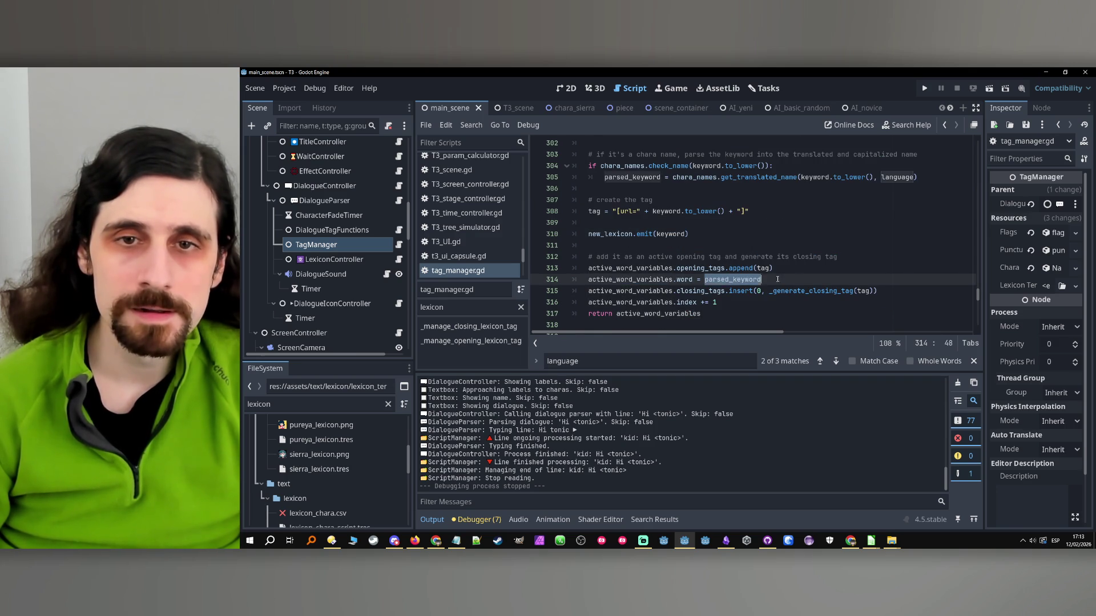
scroll(765, 278, up, 2)
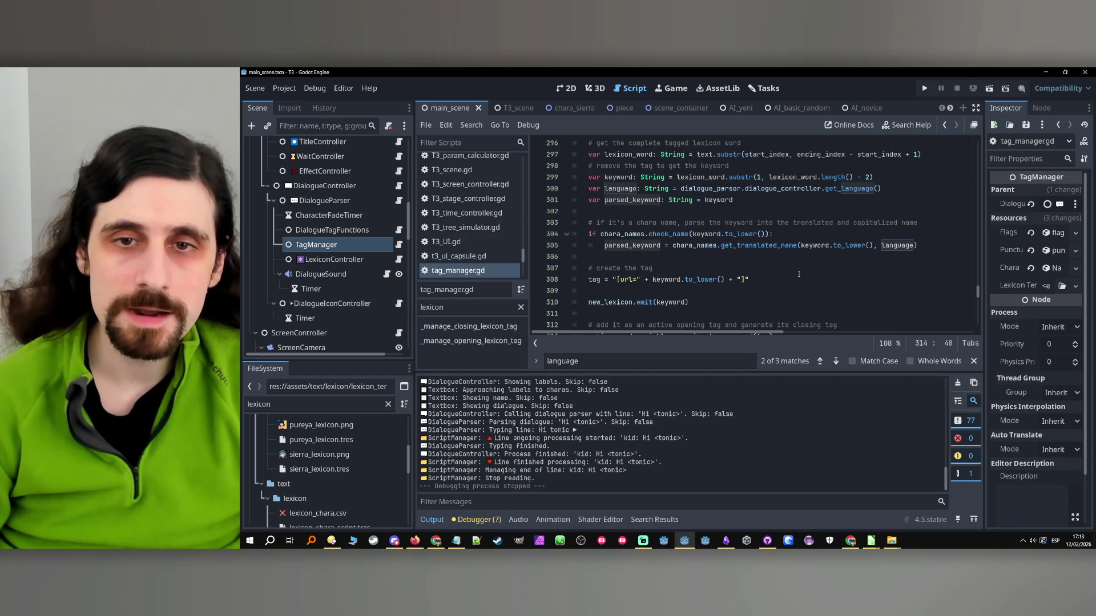
double_click(622, 245)
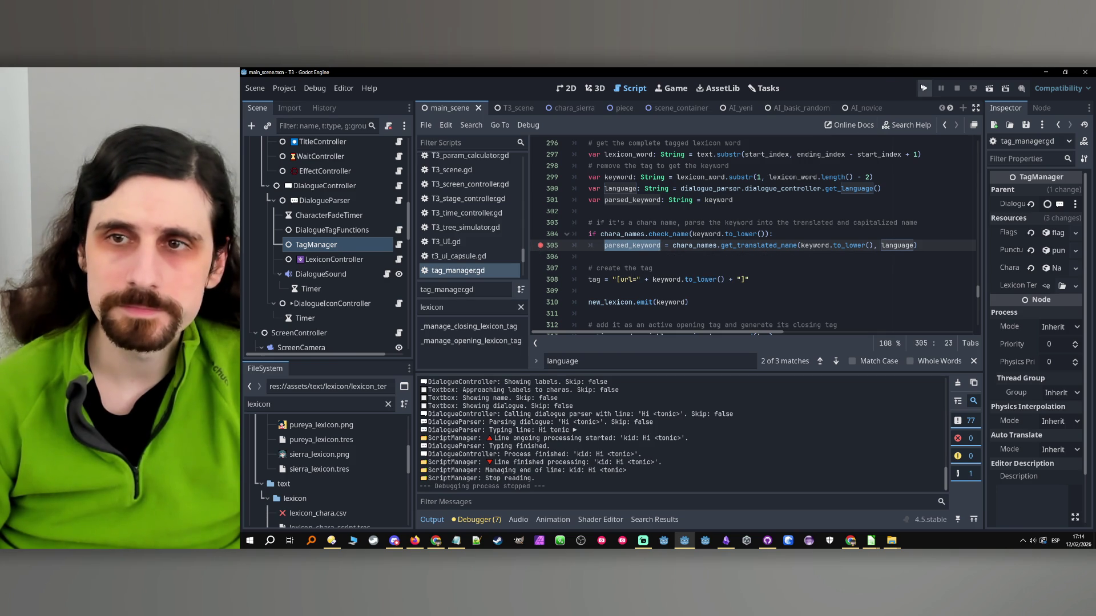
- Run the game, advance past the Hi tonic line, and stop it
click(924, 87)
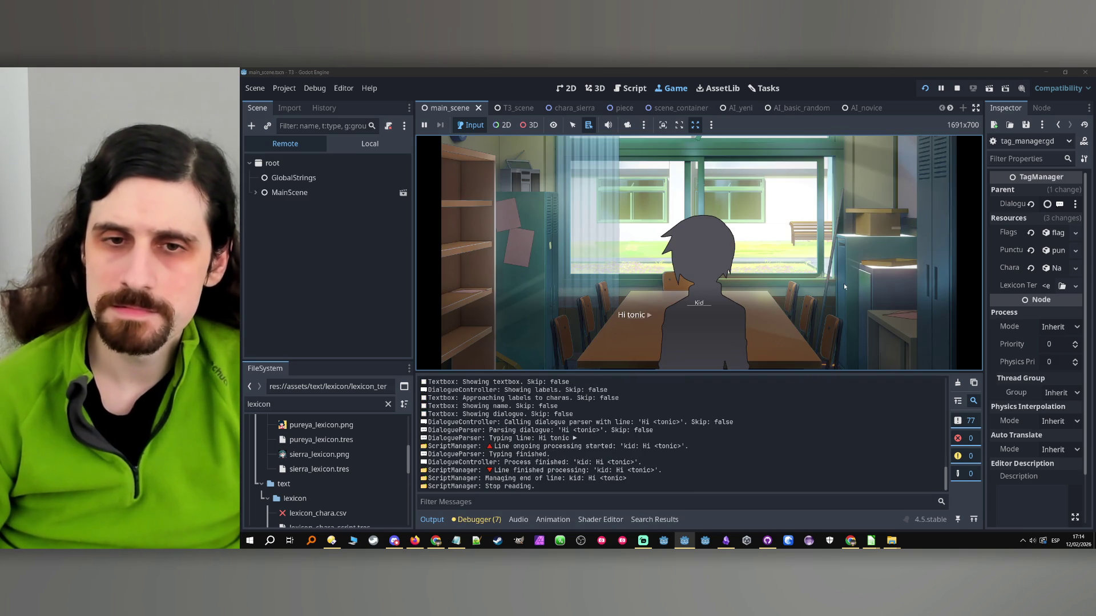
click(844, 288)
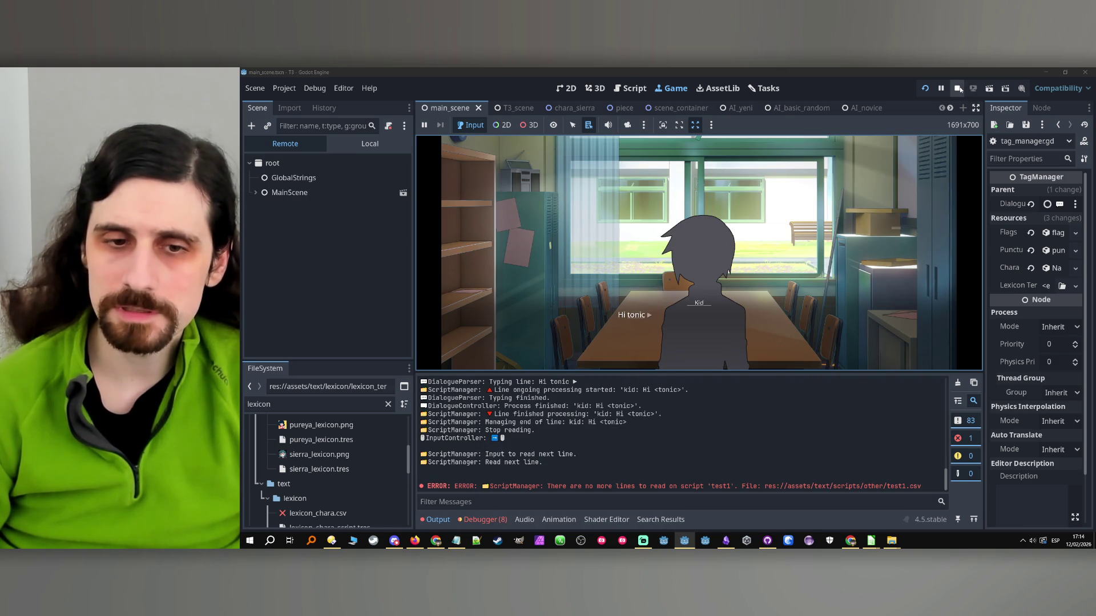
click(958, 88)
scroll(651, 268, up, 1)
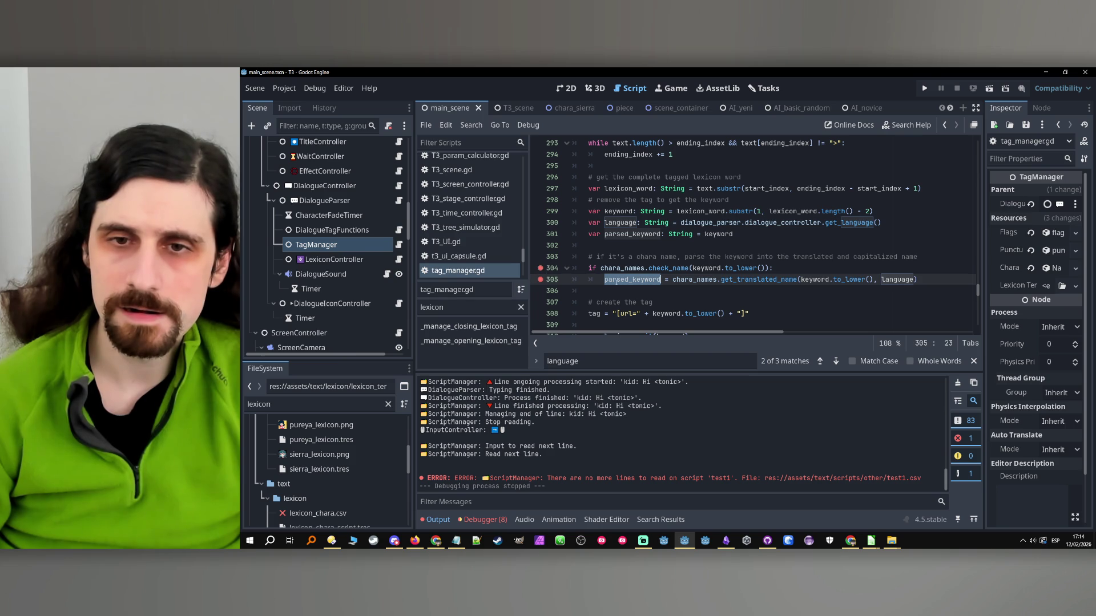
- Review lexicon_chara.csv in Calc, then rerun the project to hit the line 304 and 305 breakpoints
mouse_move(871, 541)
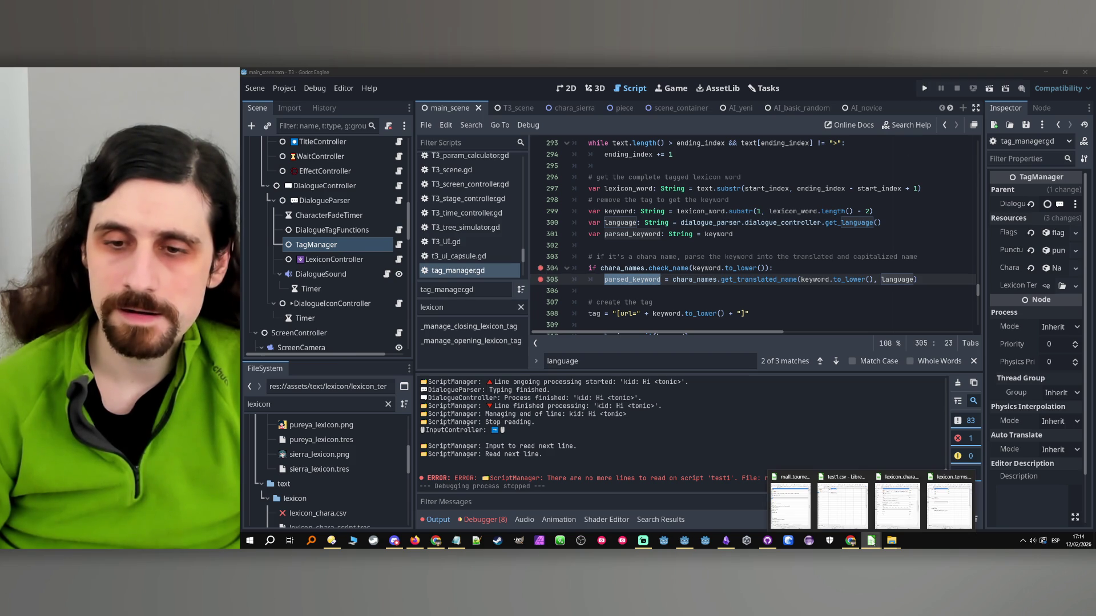
mouse_move(950, 497)
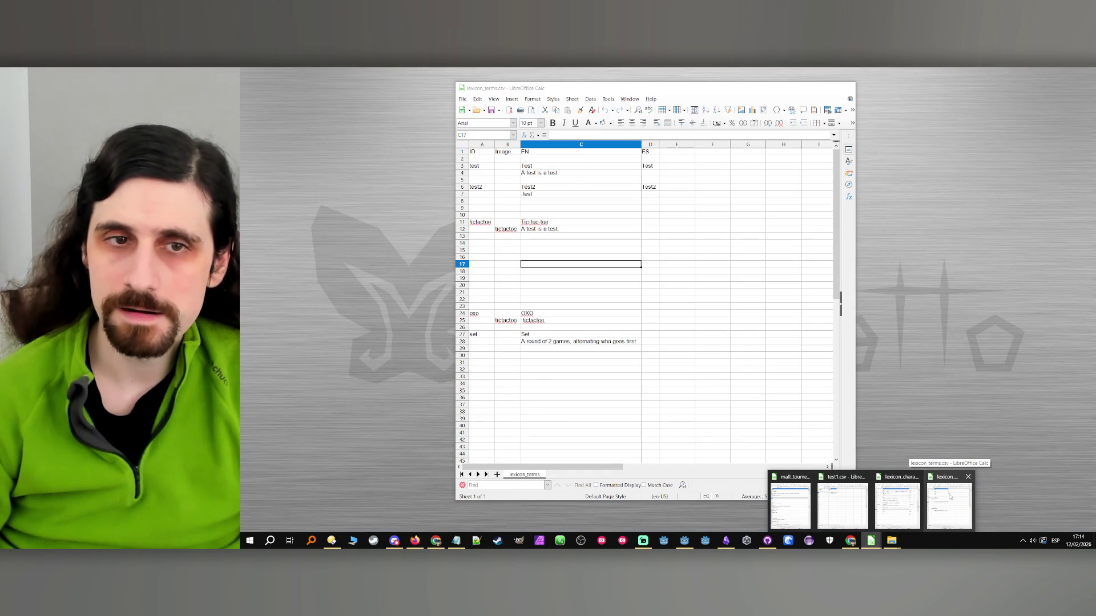
mouse_move(917, 504)
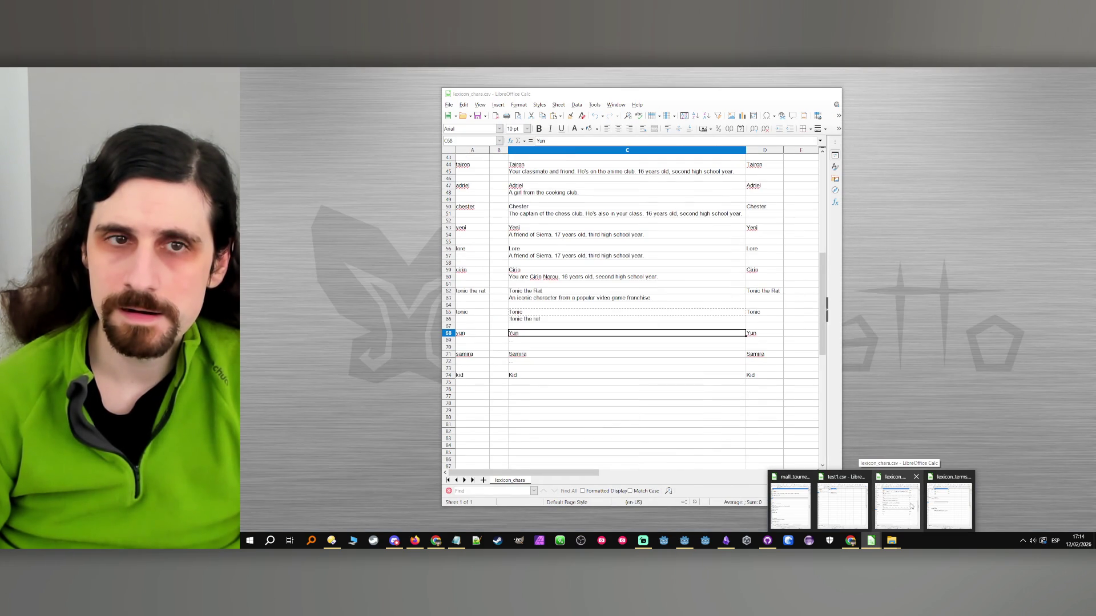
click(912, 506)
click(663, 361)
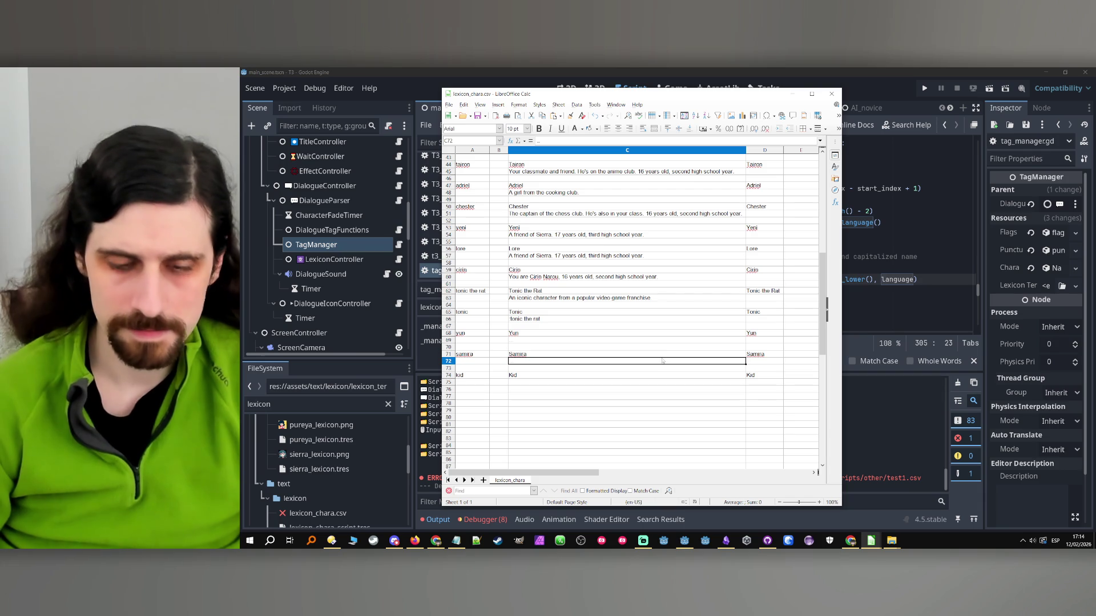
click(793, 94)
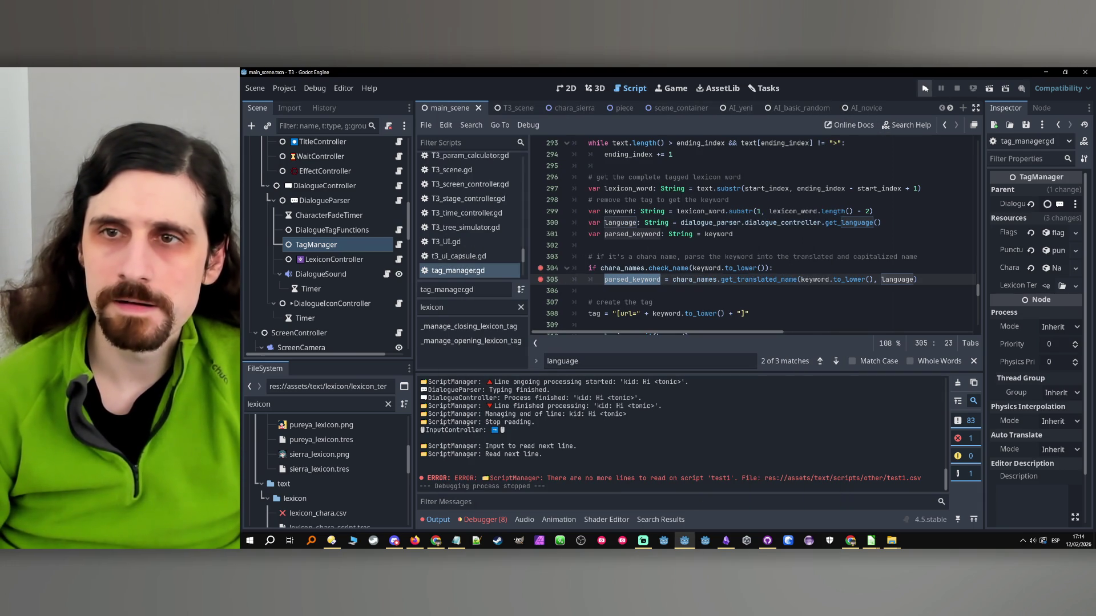
click(925, 89)
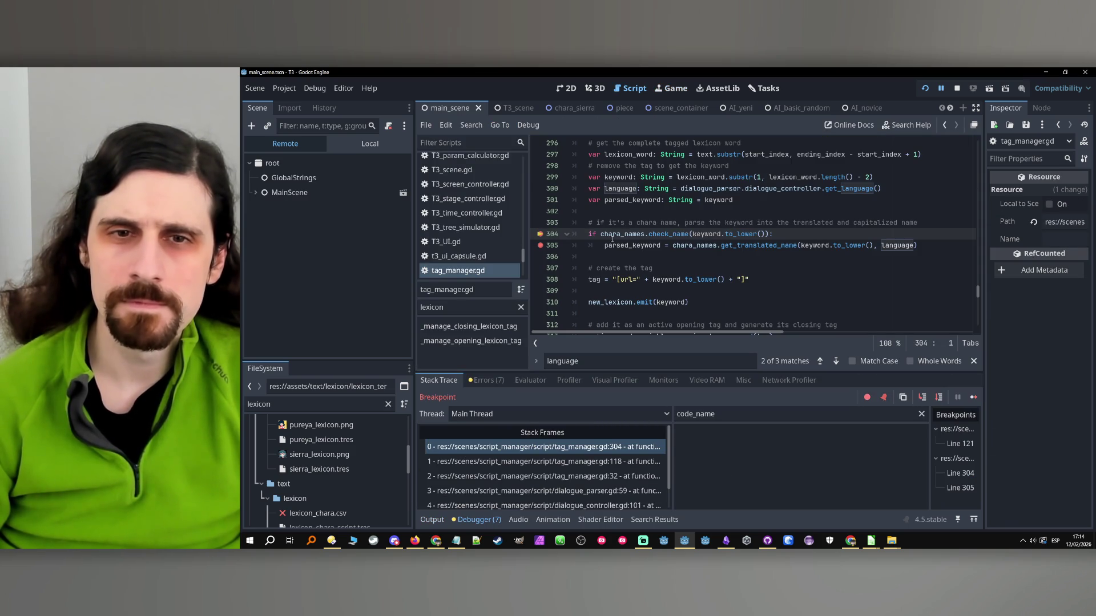
- Filter the debugger variables for keyword and chara_names at line 304 and inspect chara_names
click(656, 234)
scroll(673, 240, up, 20)
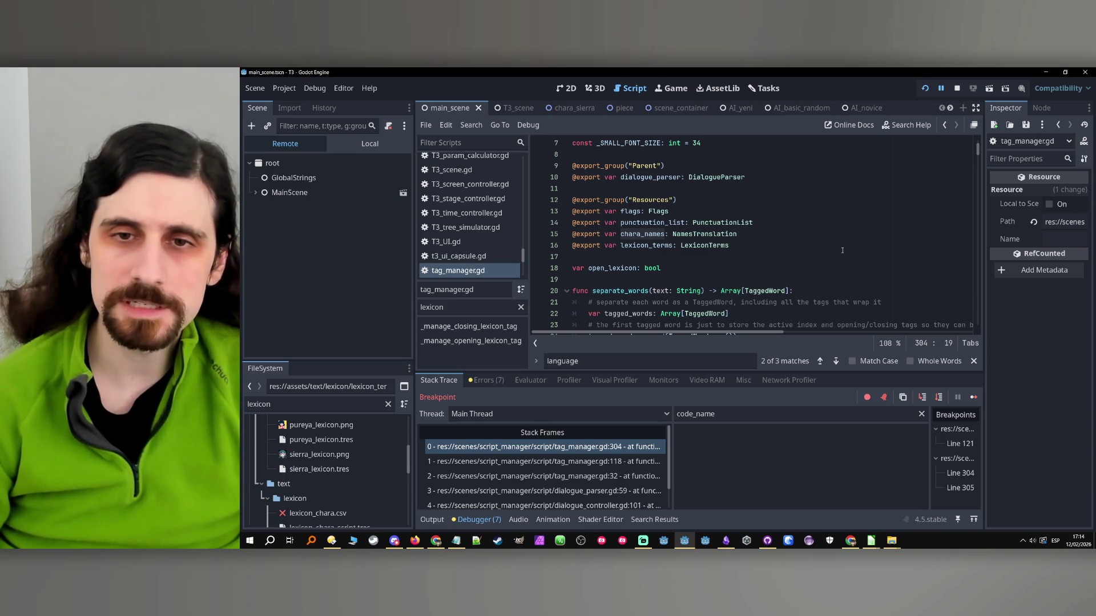
scroll(839, 245, down, 15)
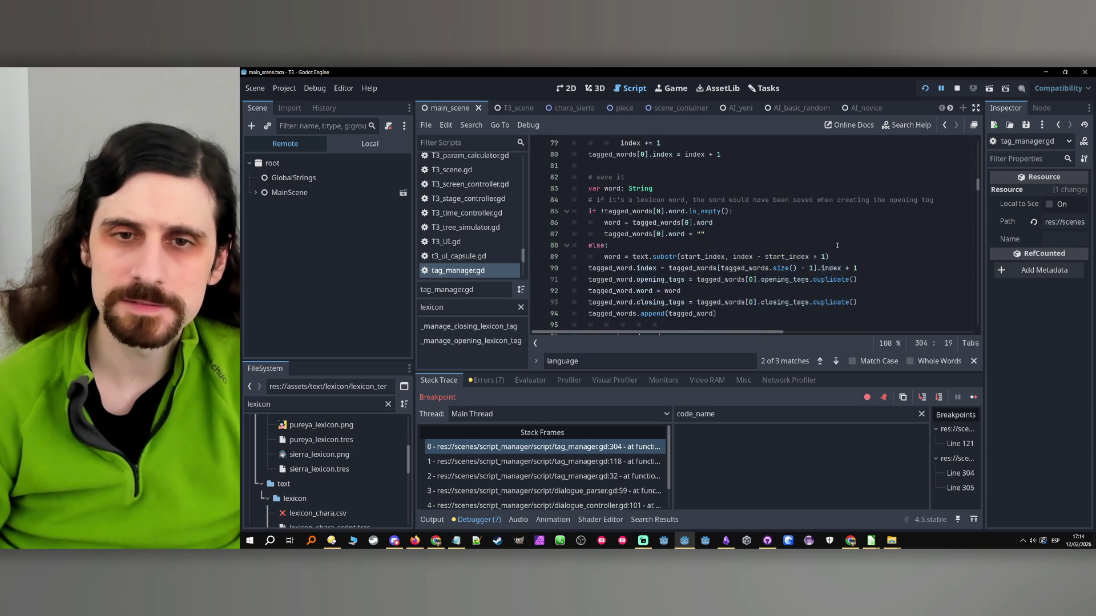
scroll(835, 241, down, 20)
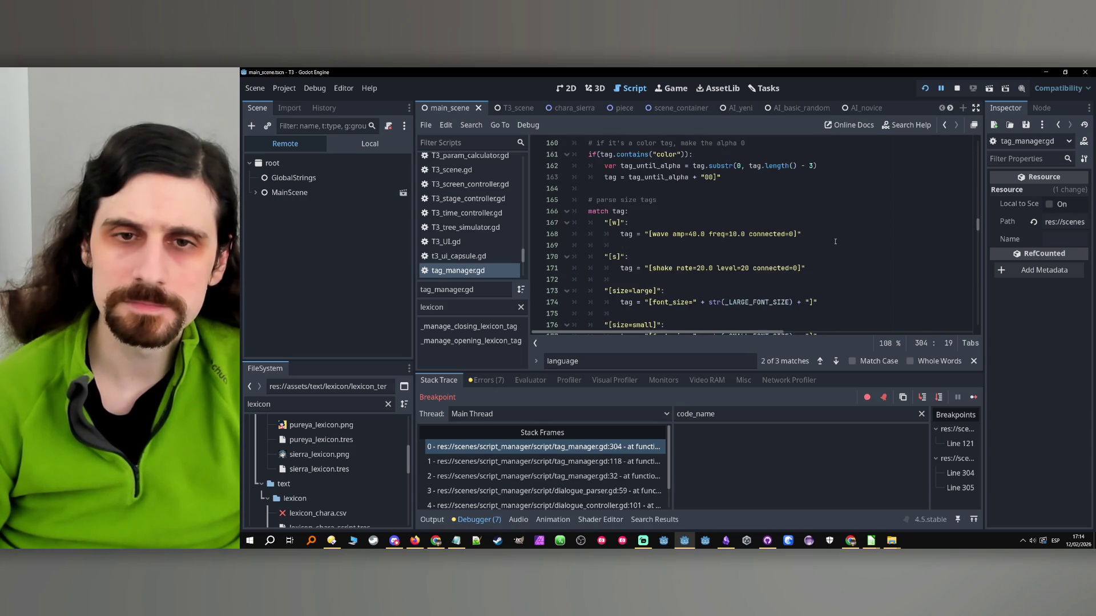
scroll(834, 241, down, 10)
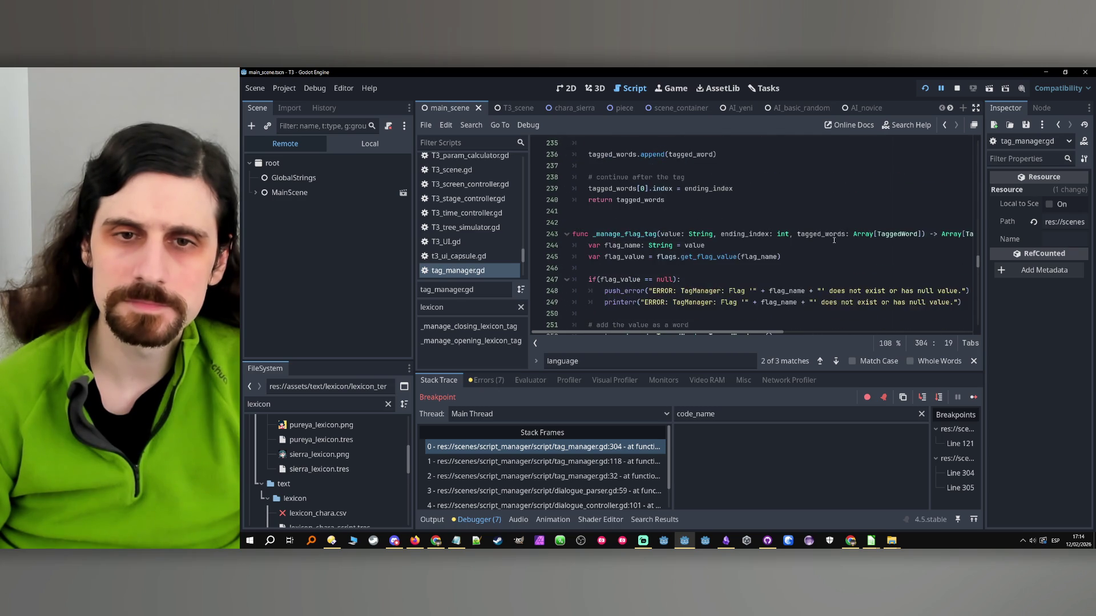
scroll(835, 235, down, 16)
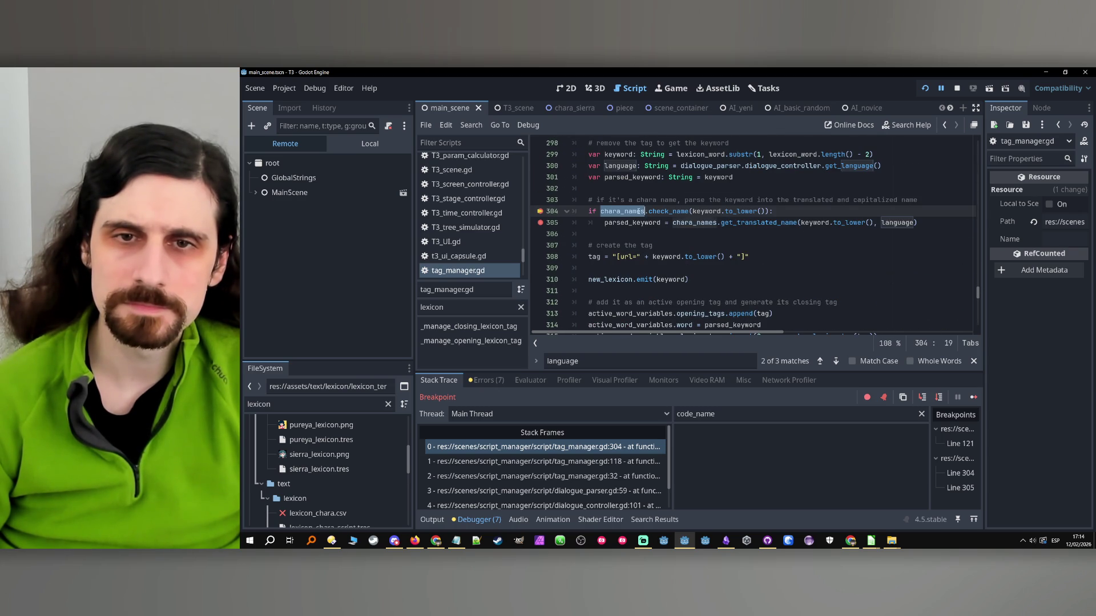
double_click(709, 213)
double_click(718, 414)
key(ctrl+v)
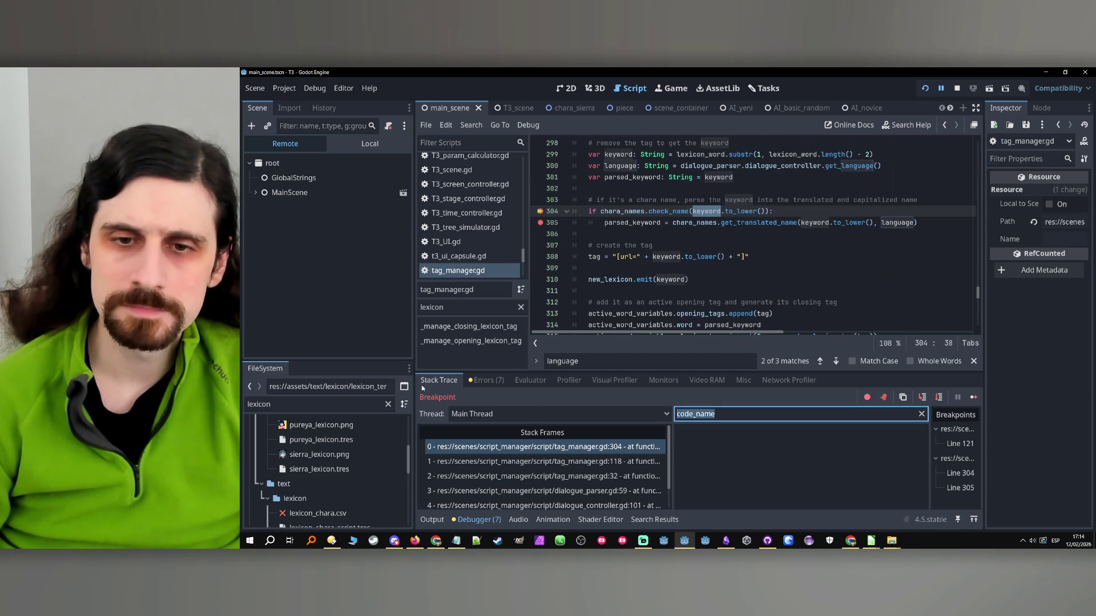
double_click(635, 211)
key(ctrl+c)
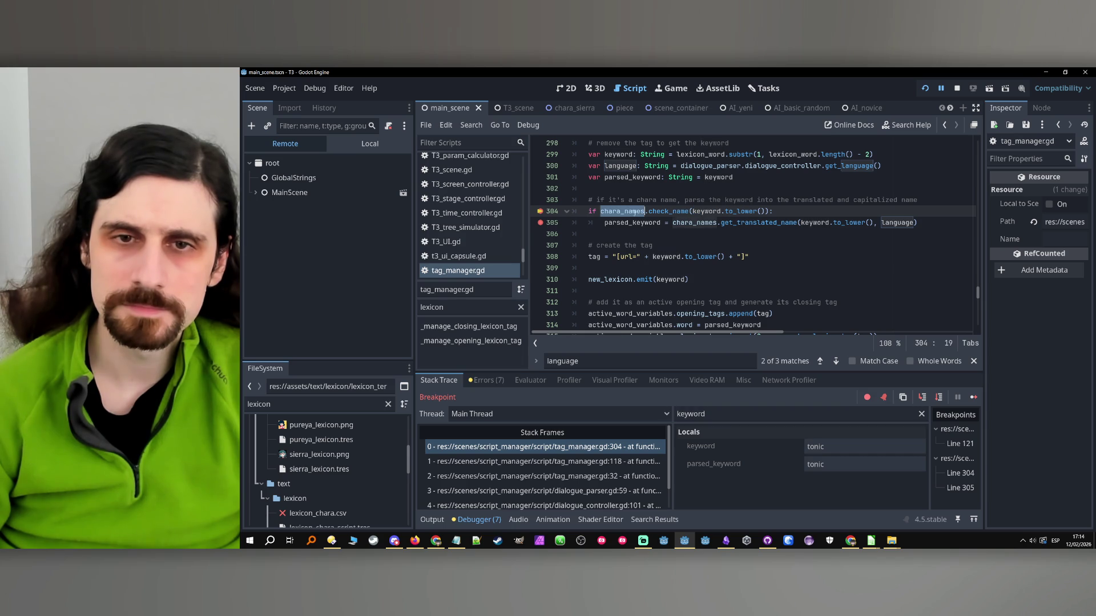
double_click(725, 414)
key(ctrl+v)
click(865, 447)
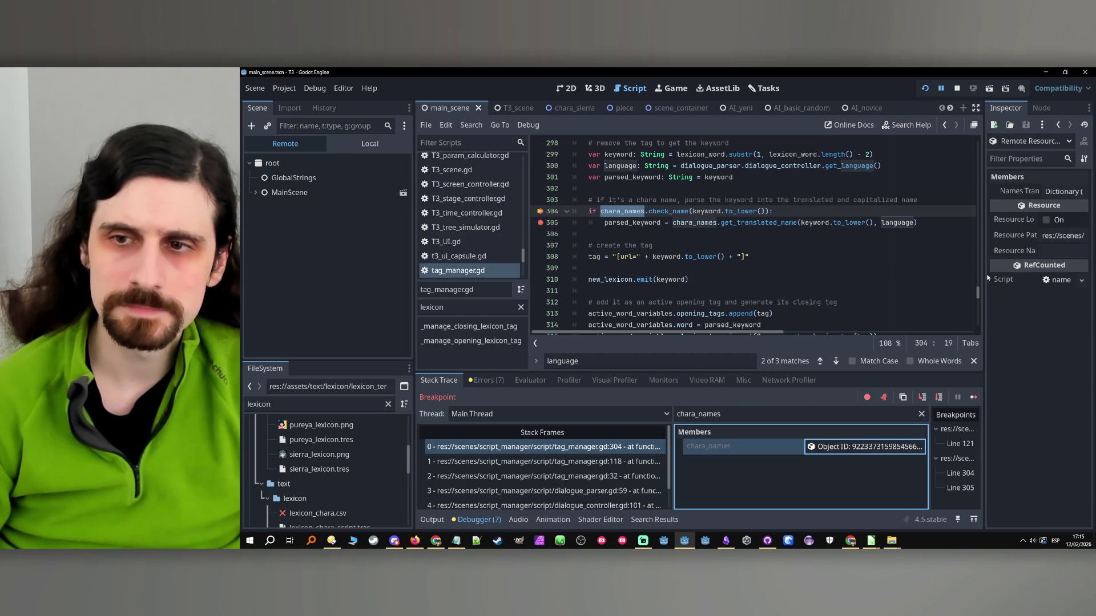
- Step into check_name and filter the debugger for _names_translation, an empty Dictionary
click(922, 397)
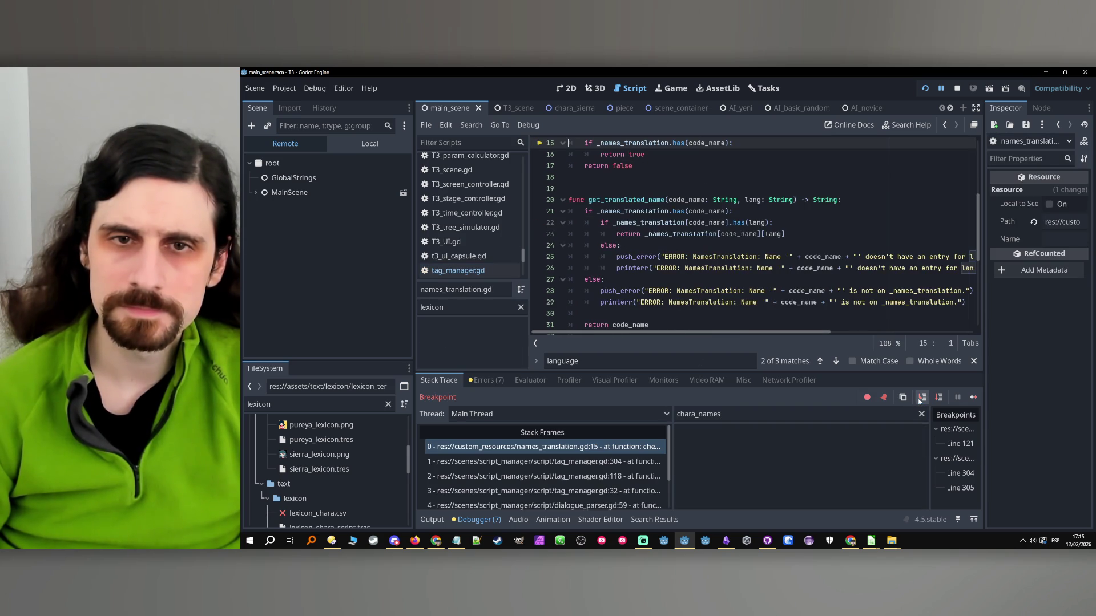
scroll(684, 229, up, 2)
double_click(645, 245)
key(ctrl+c)
double_click(699, 413)
key(ctrl+v)
click(866, 446)
click(865, 446)
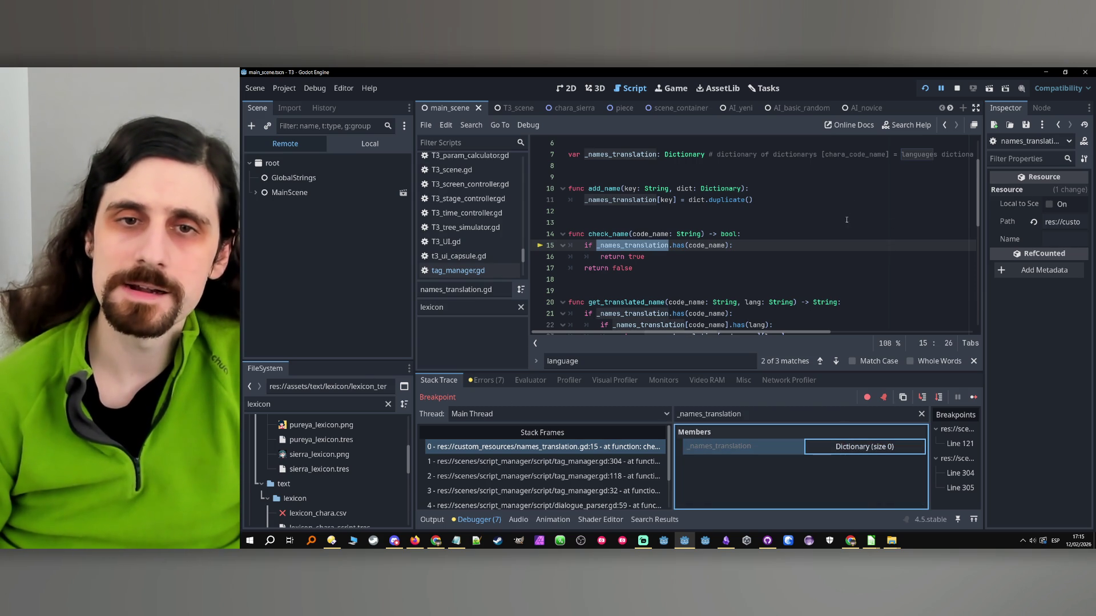
scroll(862, 245, up, 2)
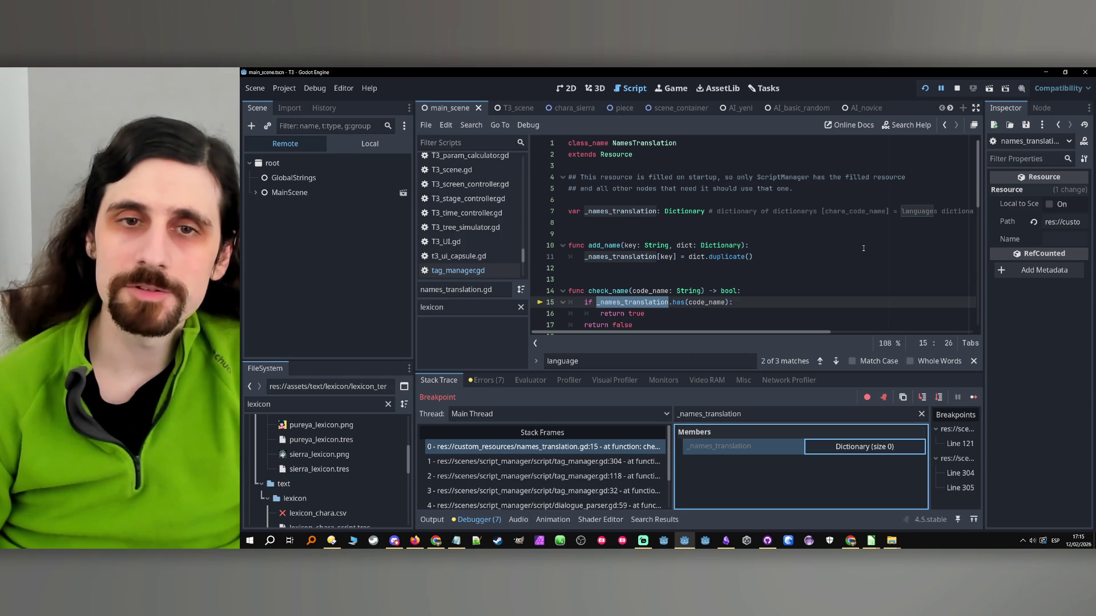
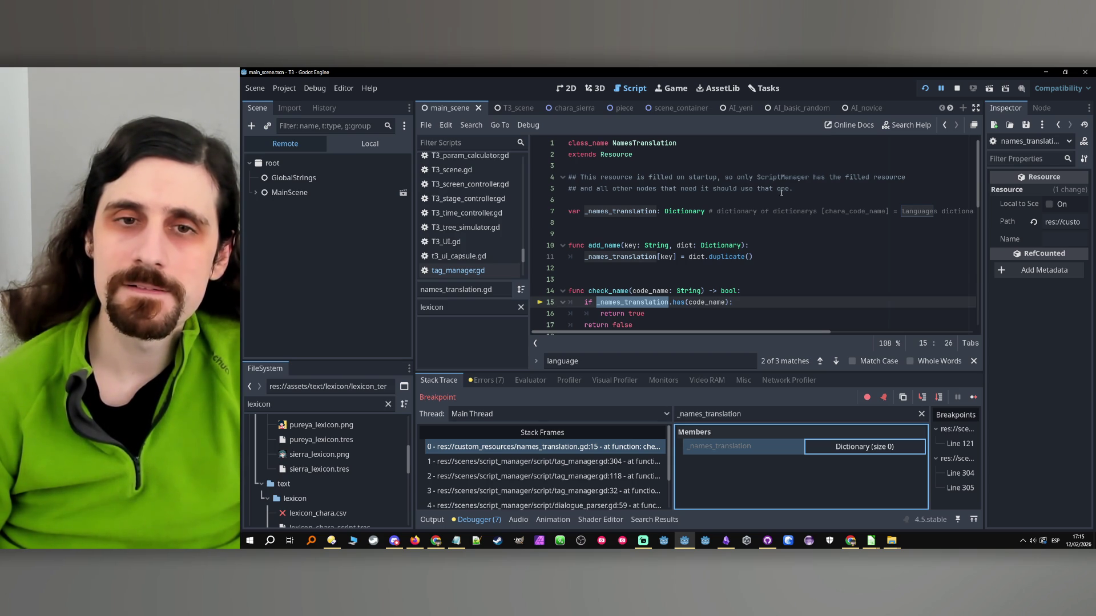
- Stop the running debug session
drag(726, 180, 817, 188)
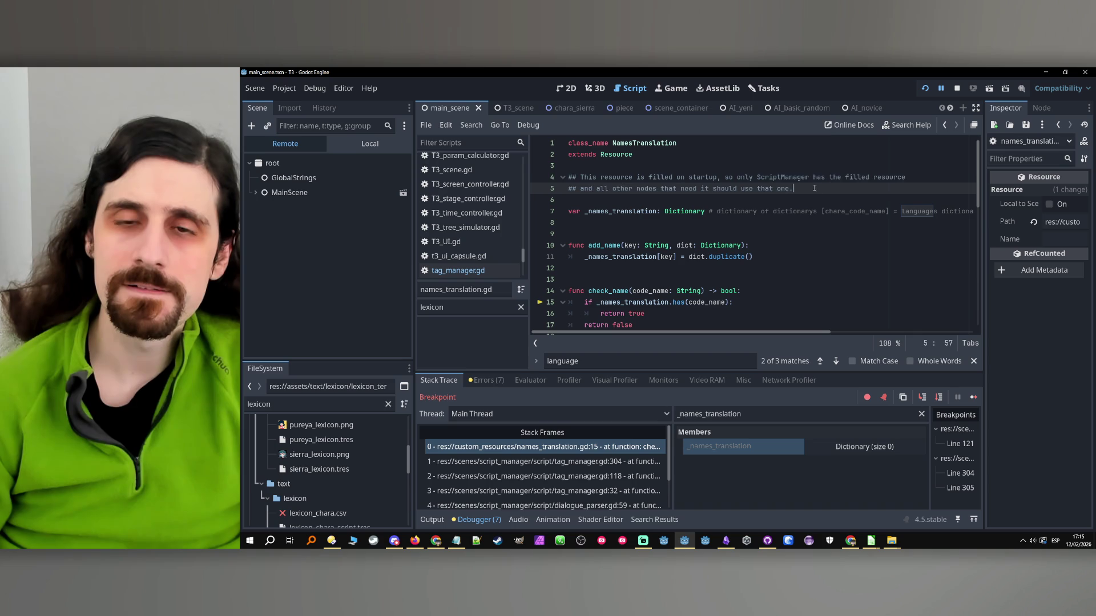
click(832, 188)
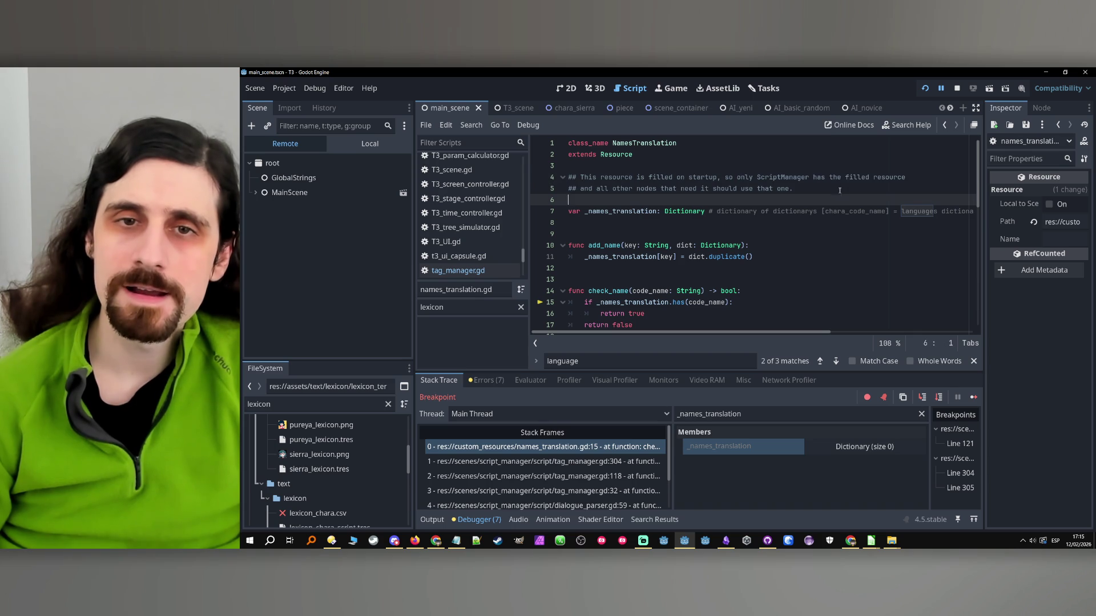
click(956, 89)
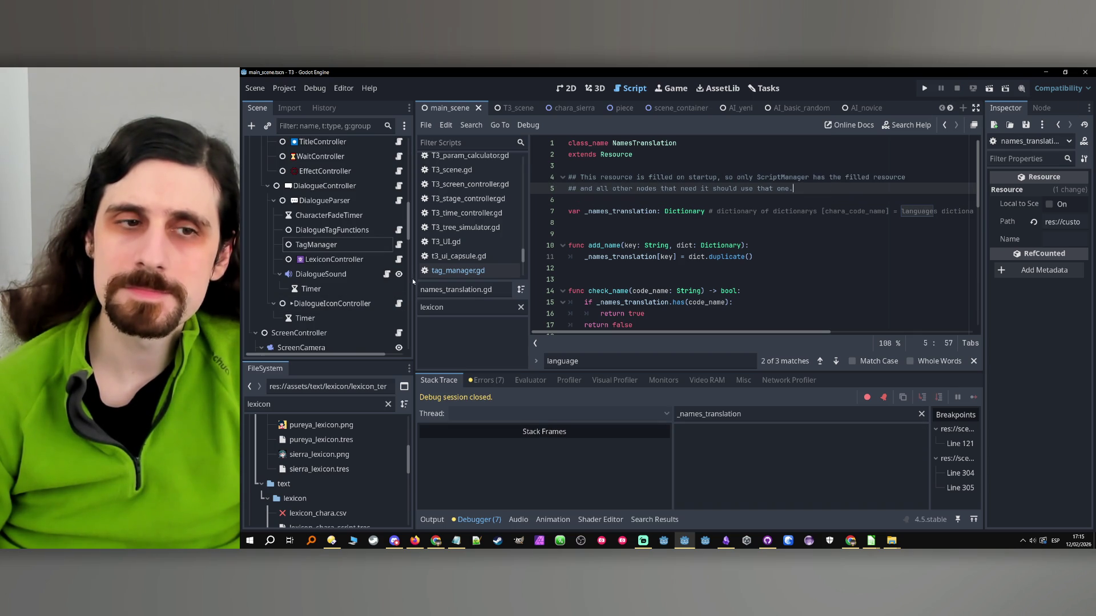
- Open tag_manager.gd and locate the exported chara_names declaration
click(399, 245)
scroll(811, 247, up, 15)
scroll(811, 246, up, 15)
scroll(743, 244, down, 5)
scroll(743, 243, up, 3)
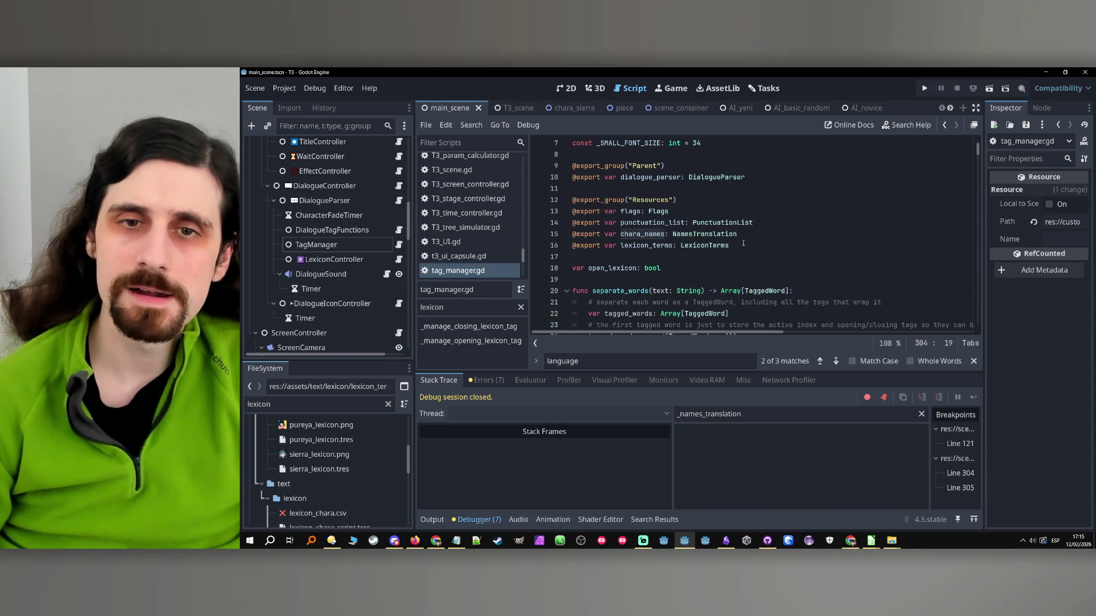
double_click(646, 234)
scroll(694, 238, down, 3)
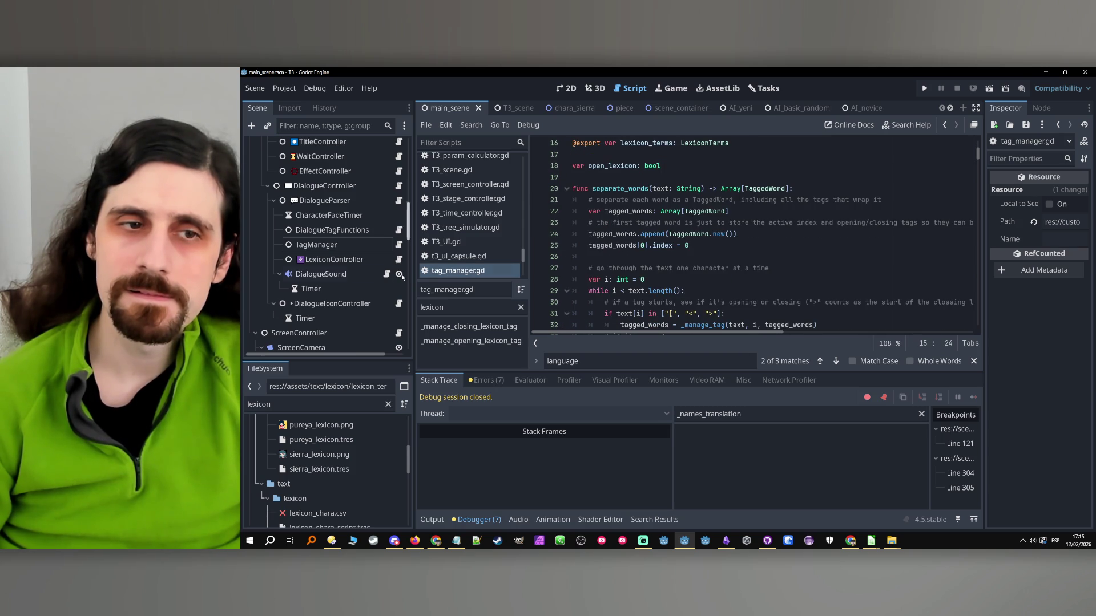
click(365, 246)
scroll(767, 233, up, 4)
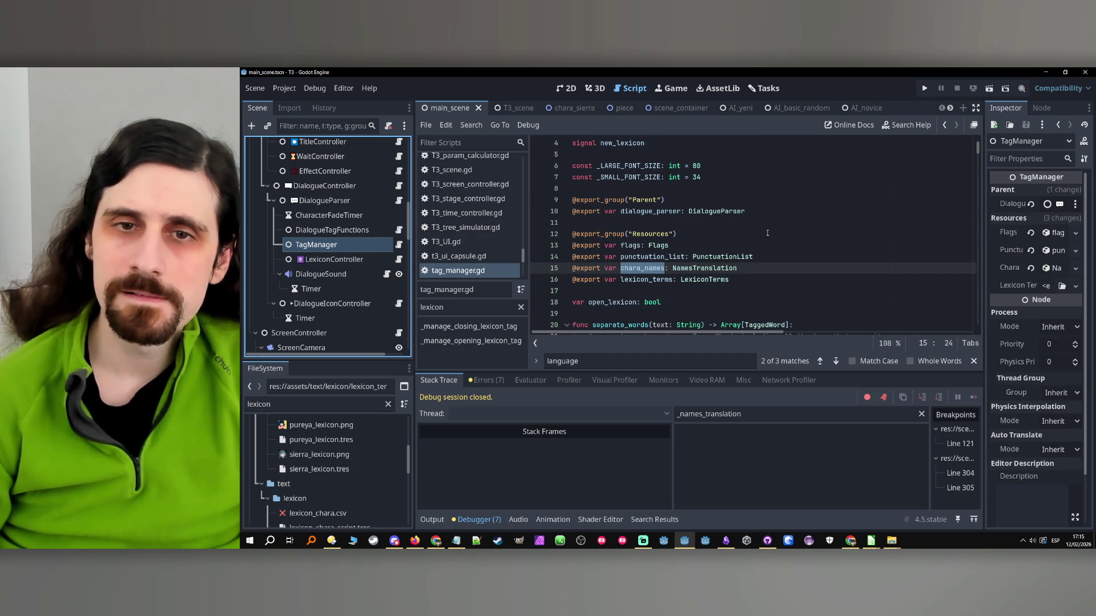
drag(737, 268, 631, 270)
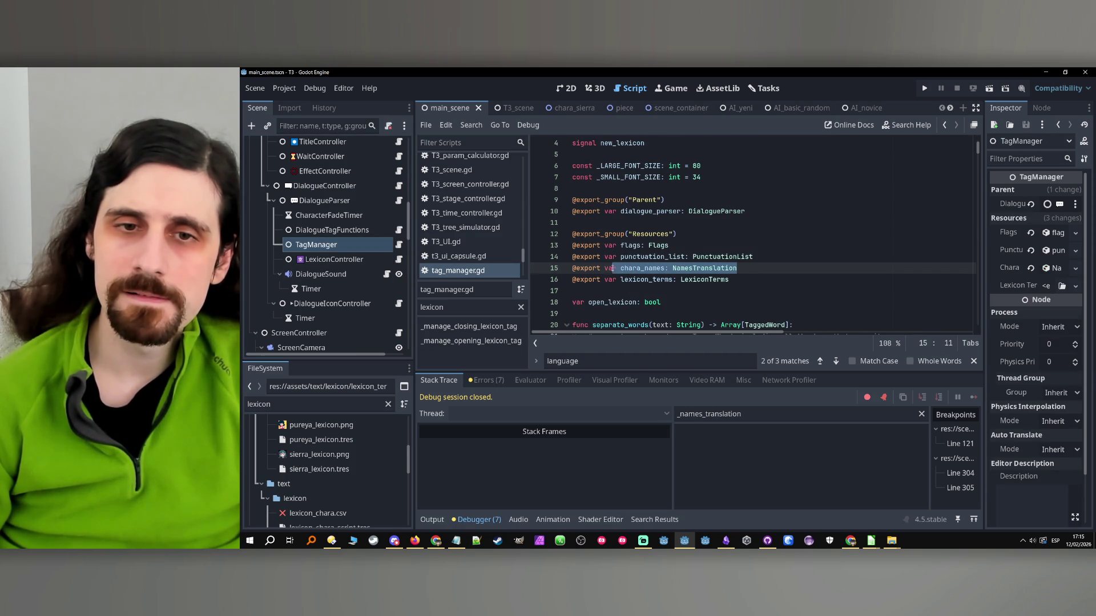
key(Left)
triple_click(739, 268)
key(ctrl+c)
key(BackSpace)
key(BackSpace)
click(706, 281)
key(Return)
key(ctrl+v)
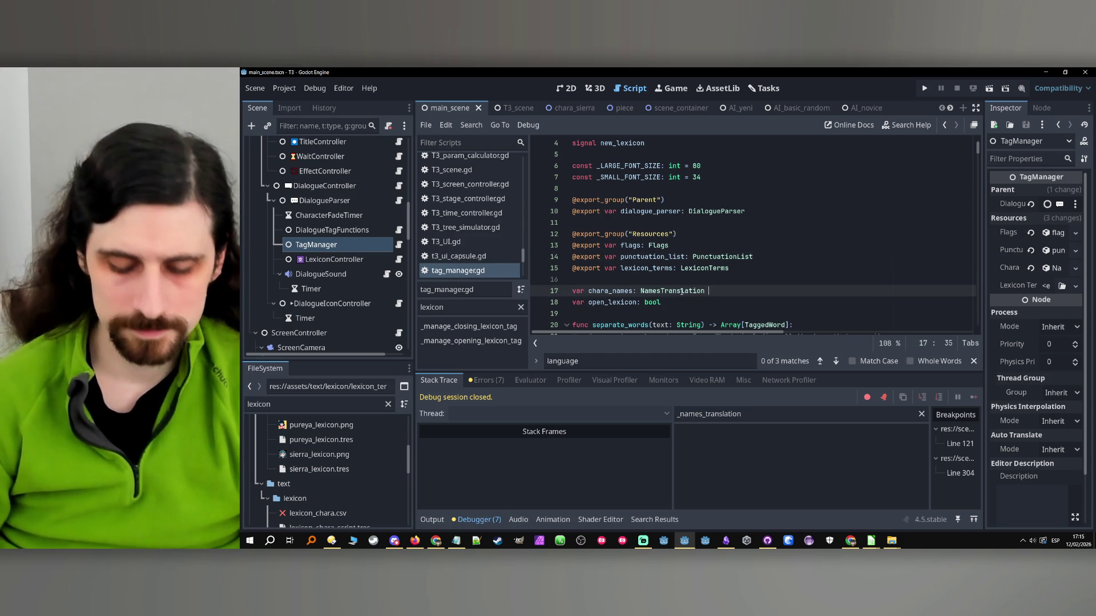
- Type a 'needs to get it from' comment after the chara_names declaration
text(# needs to get t)
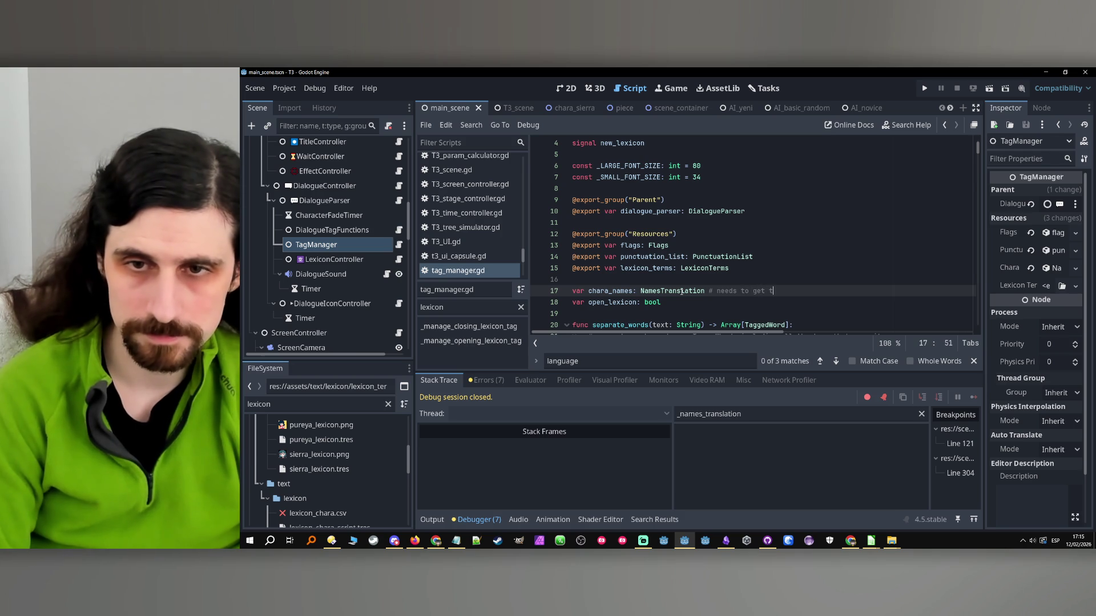
key(BackSpace)
text(it from)
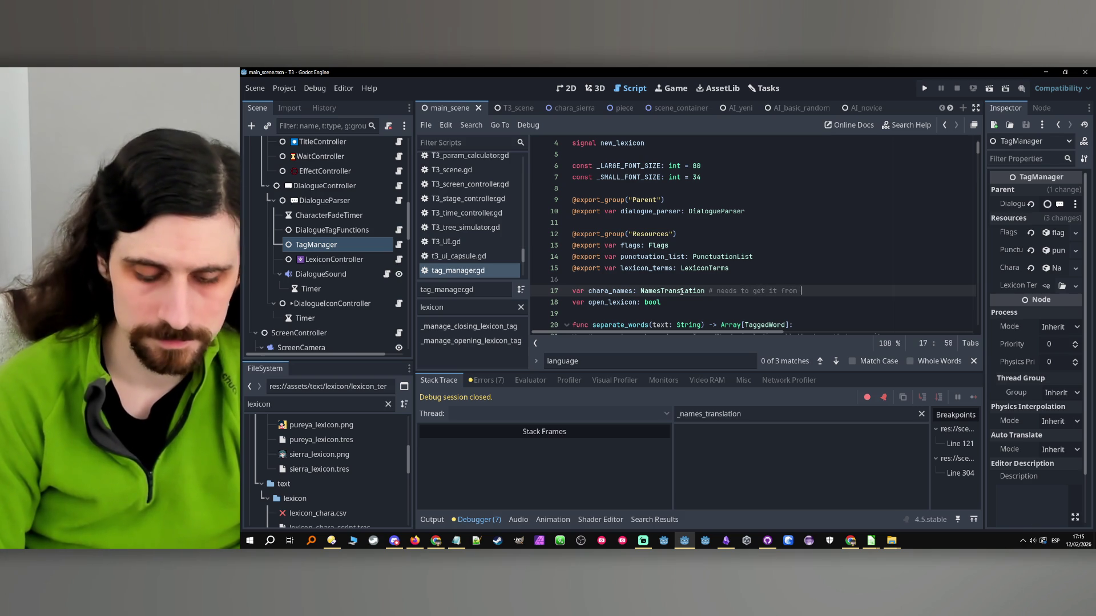
text(Scri)
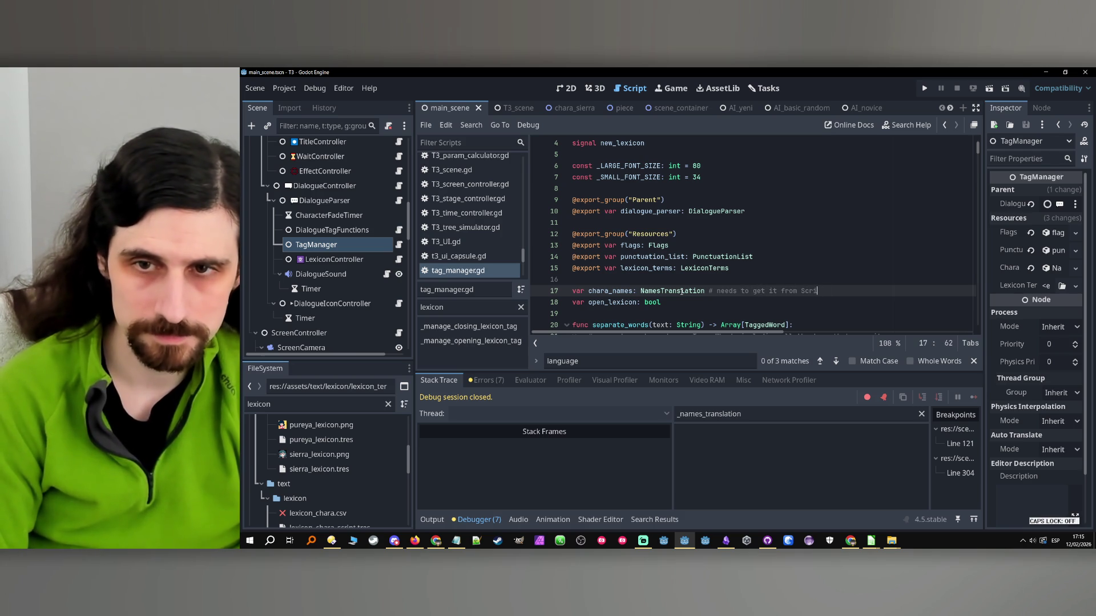
text(ptParser)
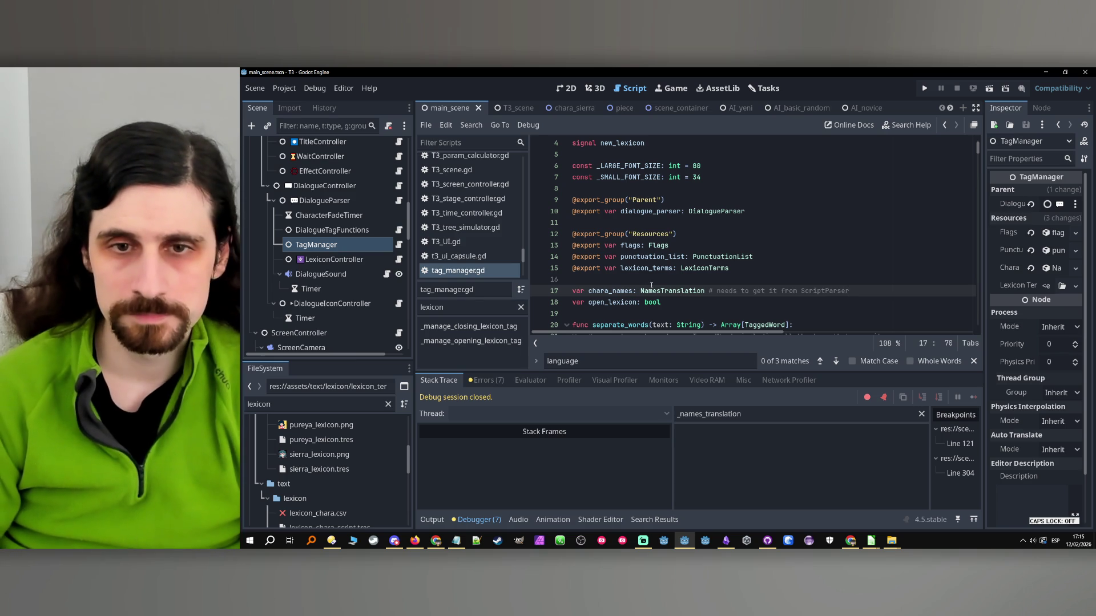
double_click(609, 291)
scroll(680, 283, up, 1)
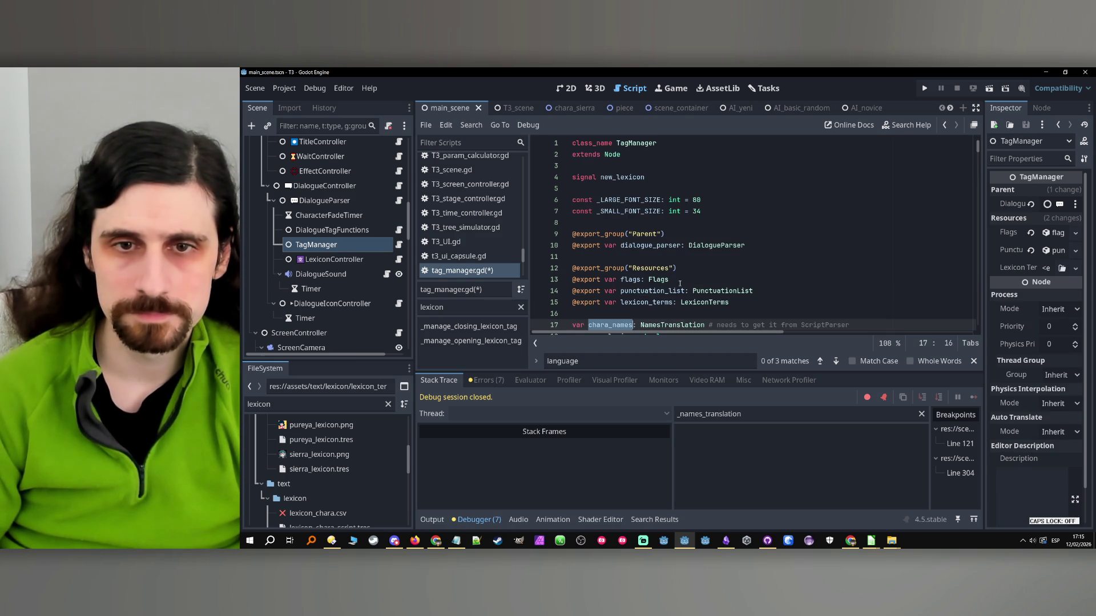
scroll(680, 284, down, 1)
click(681, 289)
scroll(681, 289, down, 2)
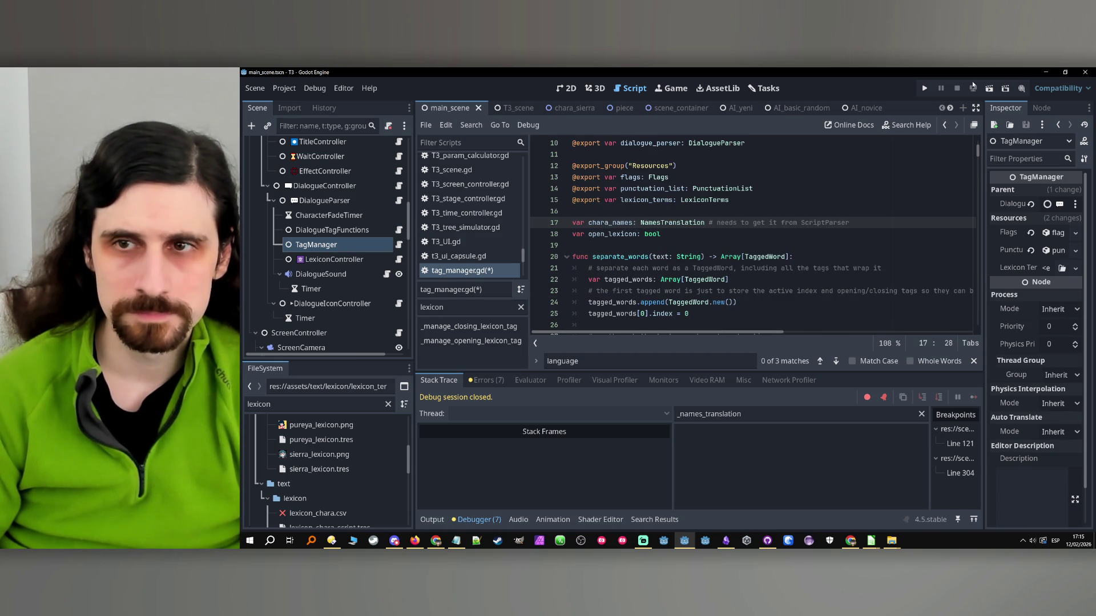
- Copy the ScriptManager name from names_translation.gd and fix the comment to read ScriptManager
click(943, 126)
click(944, 125)
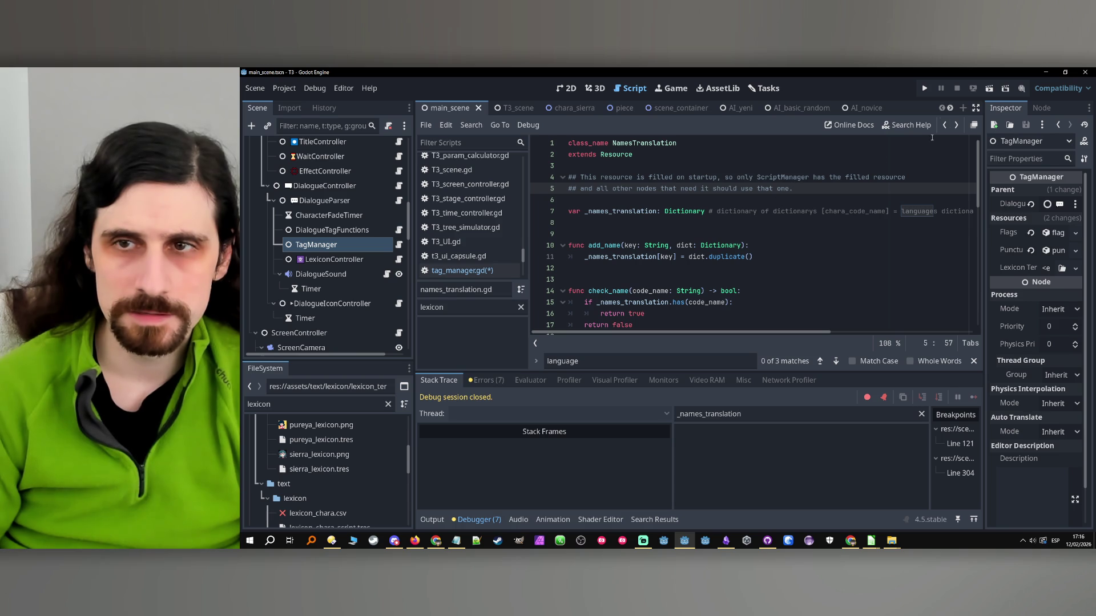
double_click(796, 179)
key(ctrl+c)
click(956, 126)
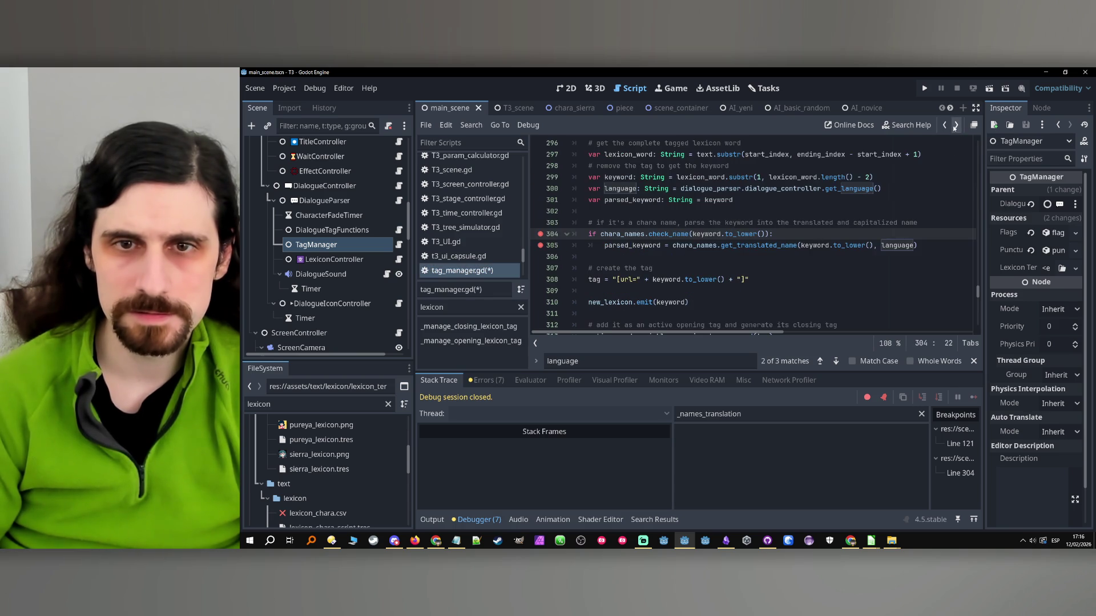
double_click(837, 222)
key(ctrl+v)
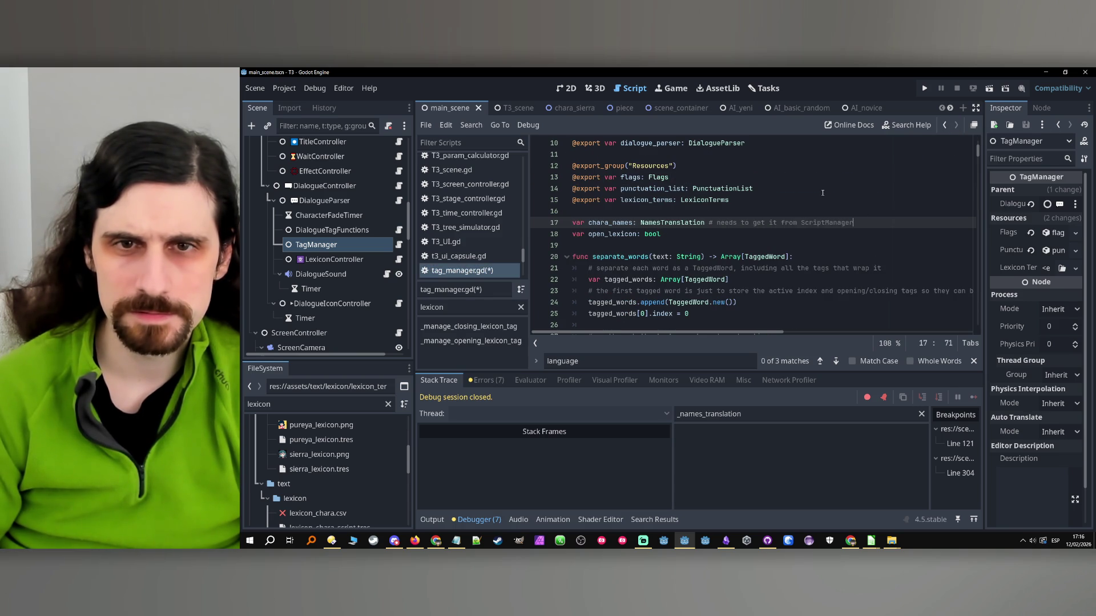
scroll(791, 198, up, 2)
- Select the Parent export group line in tag_manager.gd
click(722, 256)
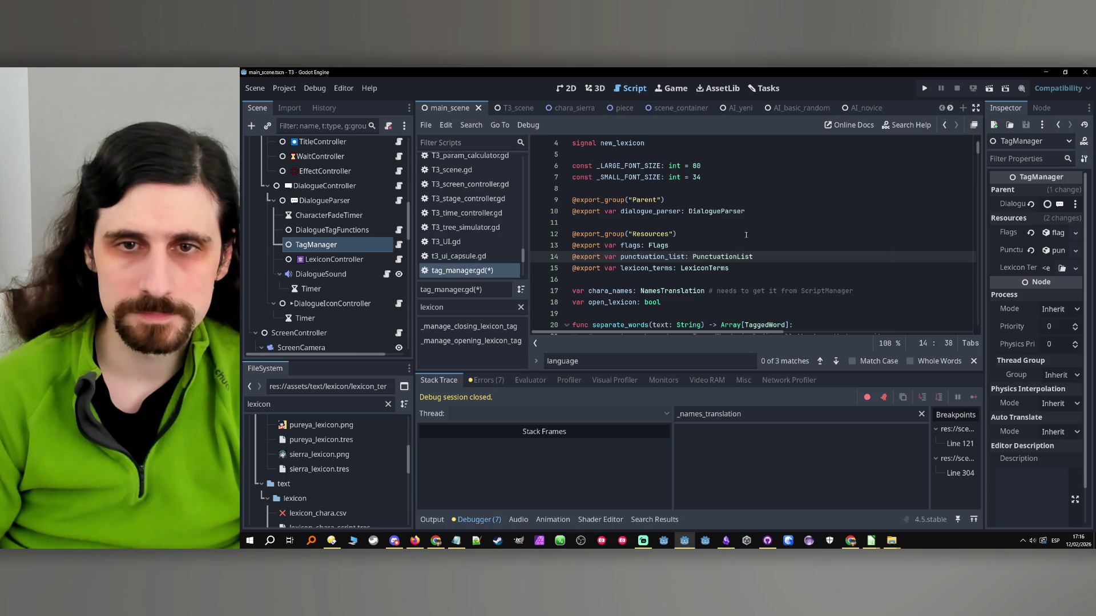
click(770, 201)
key(shift+Home)
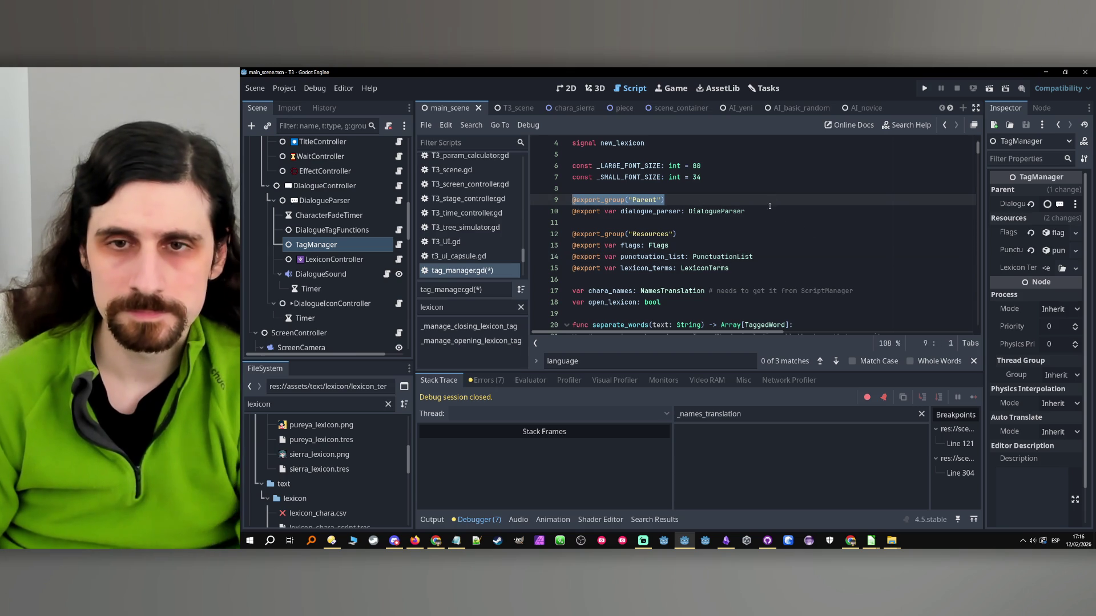
- Duplicate the Parent export group below it and rename it to 'External nodes'
key(ctrl+c)
key(Down)
key(End)
key(Return)
key(Return)
key(ctrl+v)
double_click(638, 235)
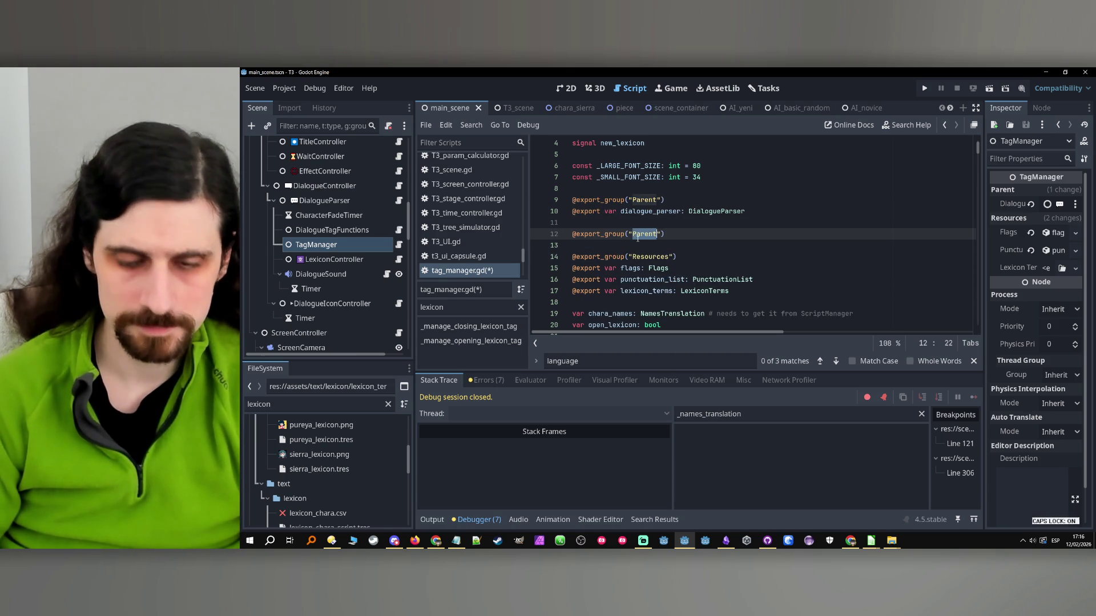
text(External no)
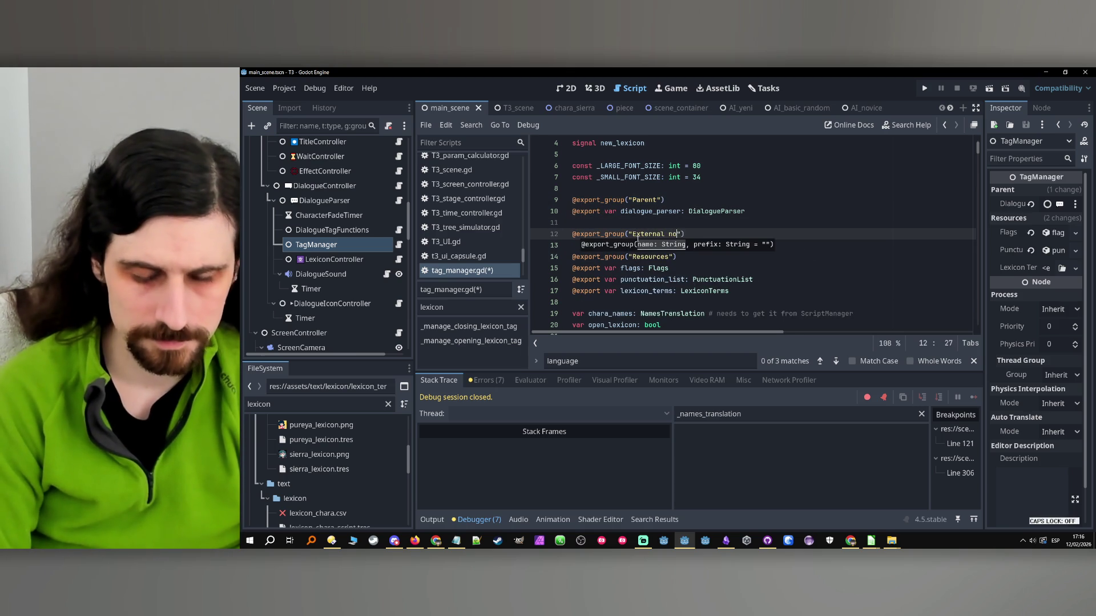
text(des)
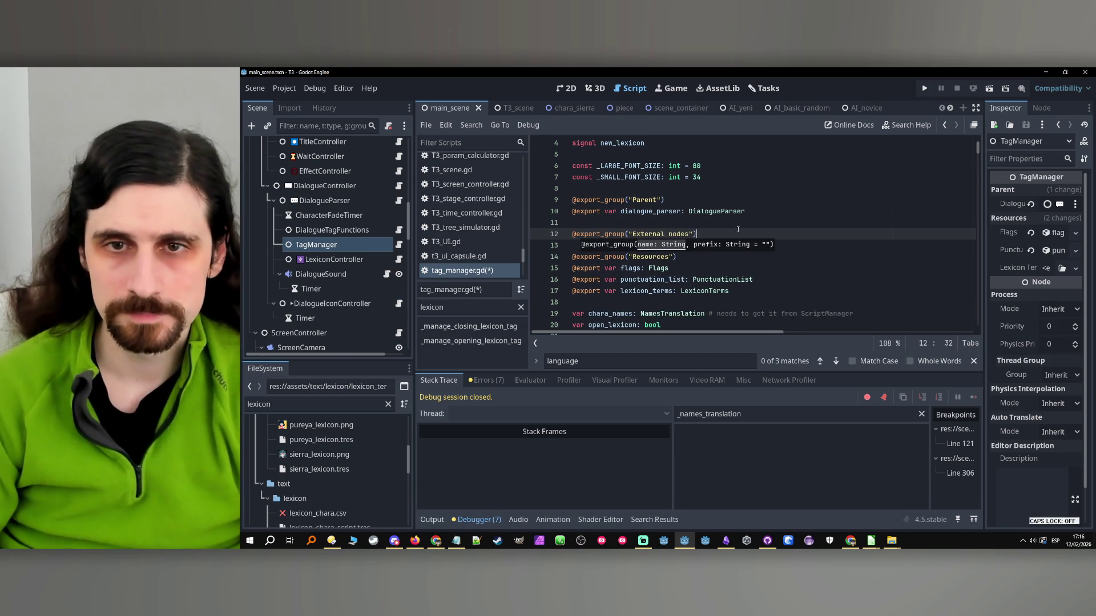
click(554, 213)
key(ctrl+c)
click(573, 246)
key(ctrl+v)
double_click(650, 246)
text(script_manag)
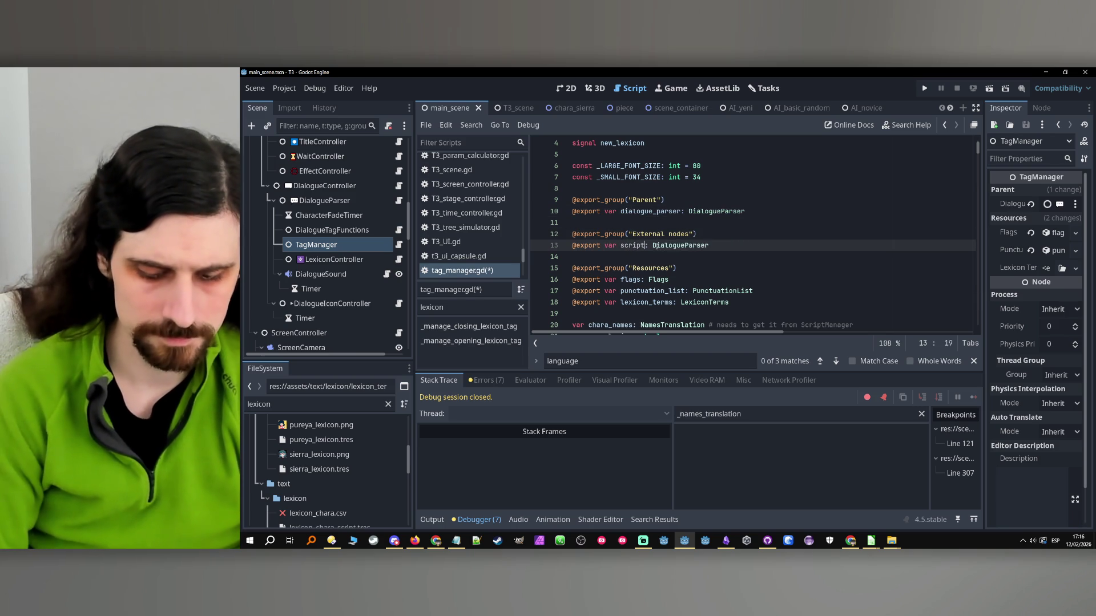
text(er)
double_click(701, 245)
text(Script)
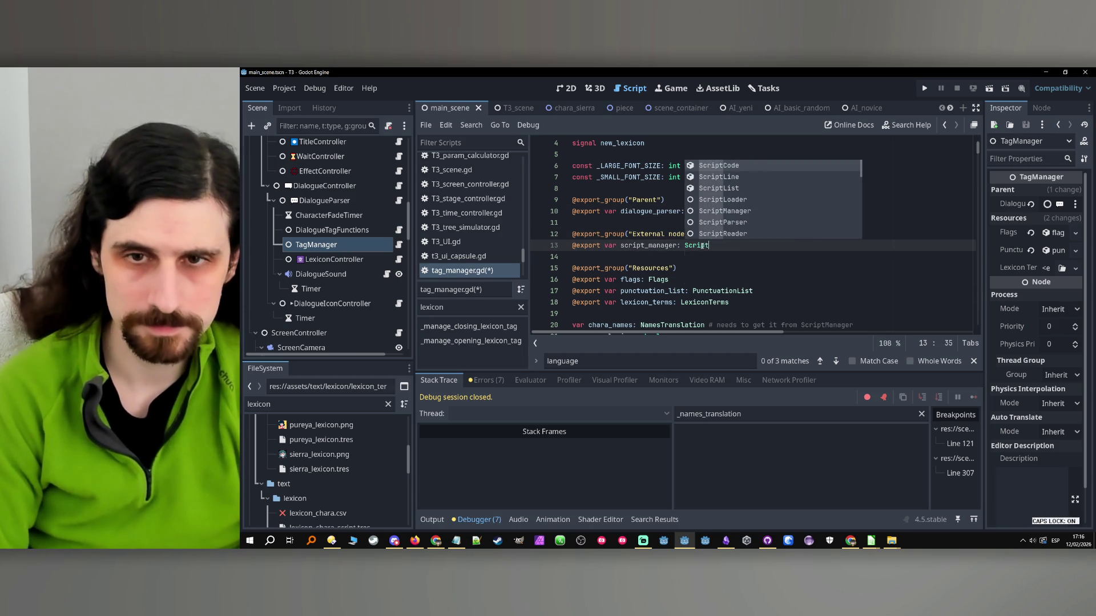
text(Mana)
key(Return)
key(ctrl+s)
- Move the insertion point to just after the open_lexicon declaration
double_click(648, 245)
scroll(722, 279, down, 3)
scroll(722, 279, down, 2)
scroll(713, 268, up, 2)
click(689, 233)
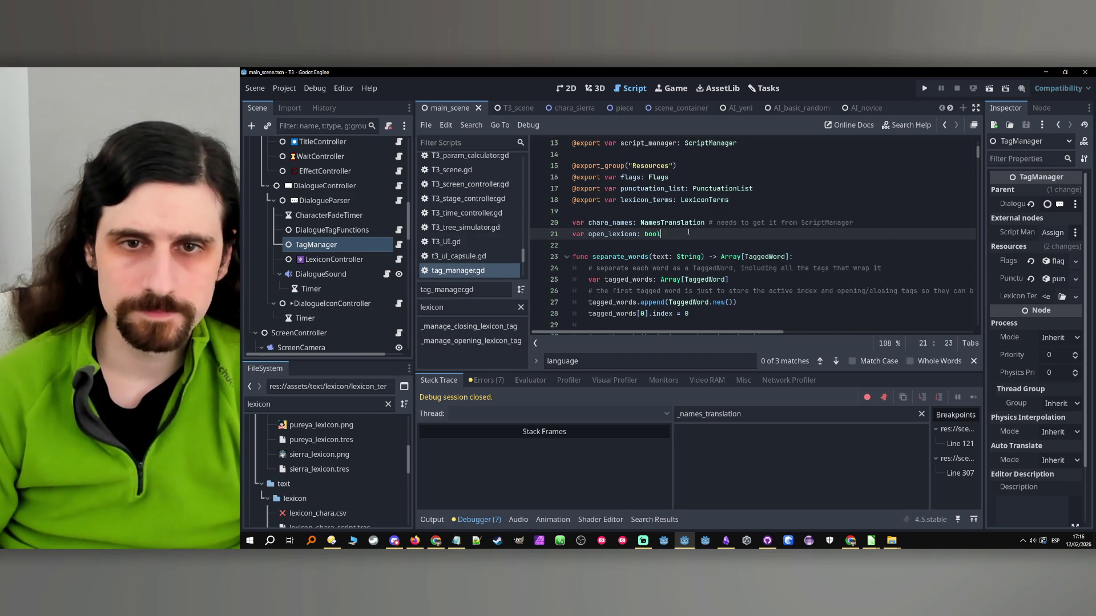
- Add a _ready() function beginning 'chara_names = script_manager.'
key(Return)
key(Return)
text(func _read)
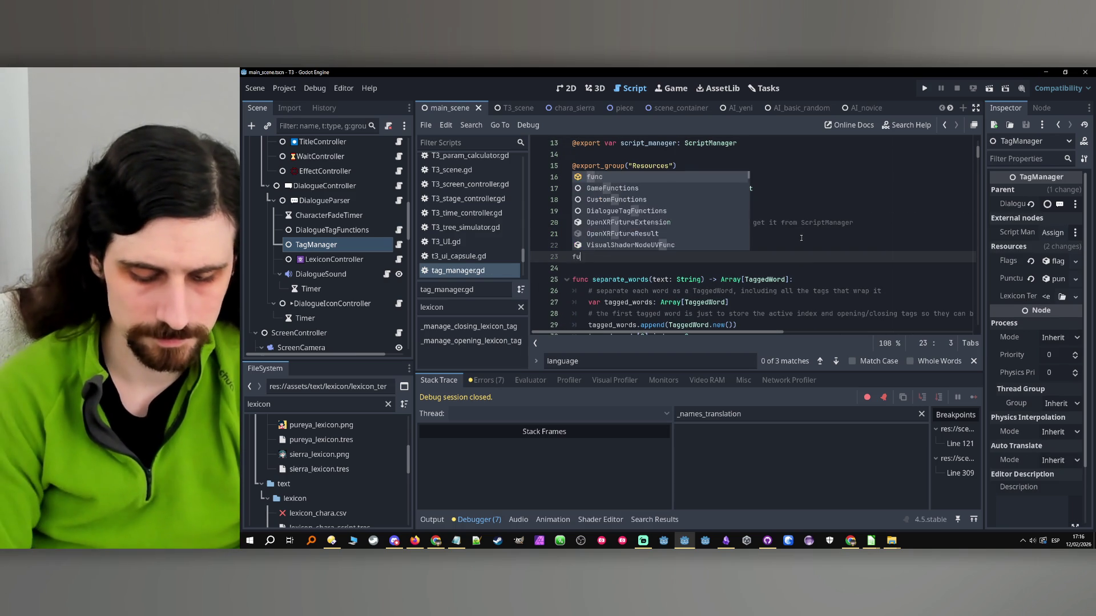
key(Return)
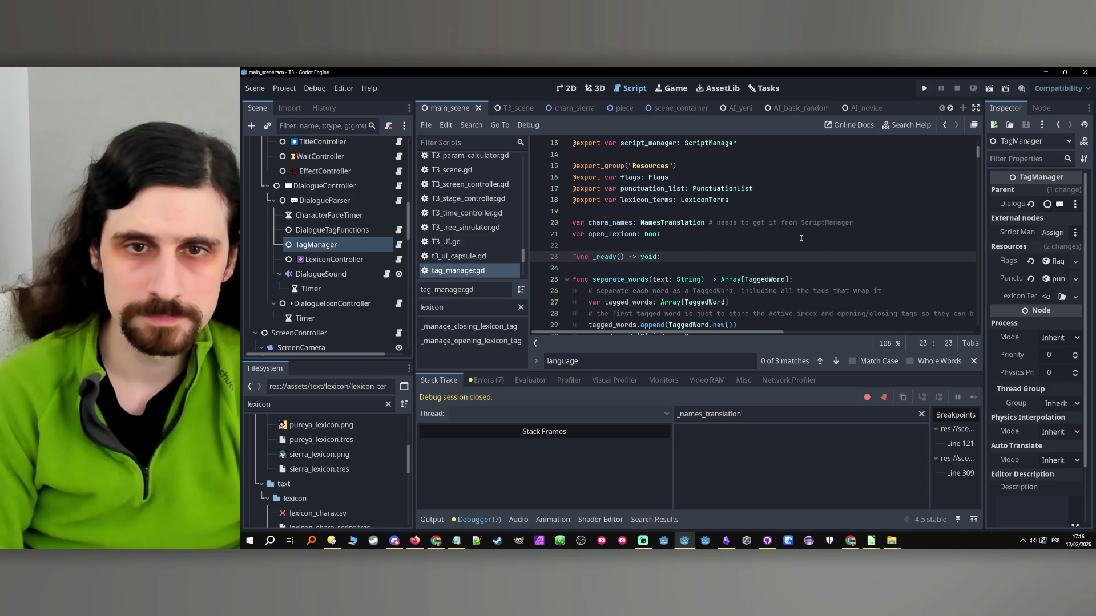
key(Return)
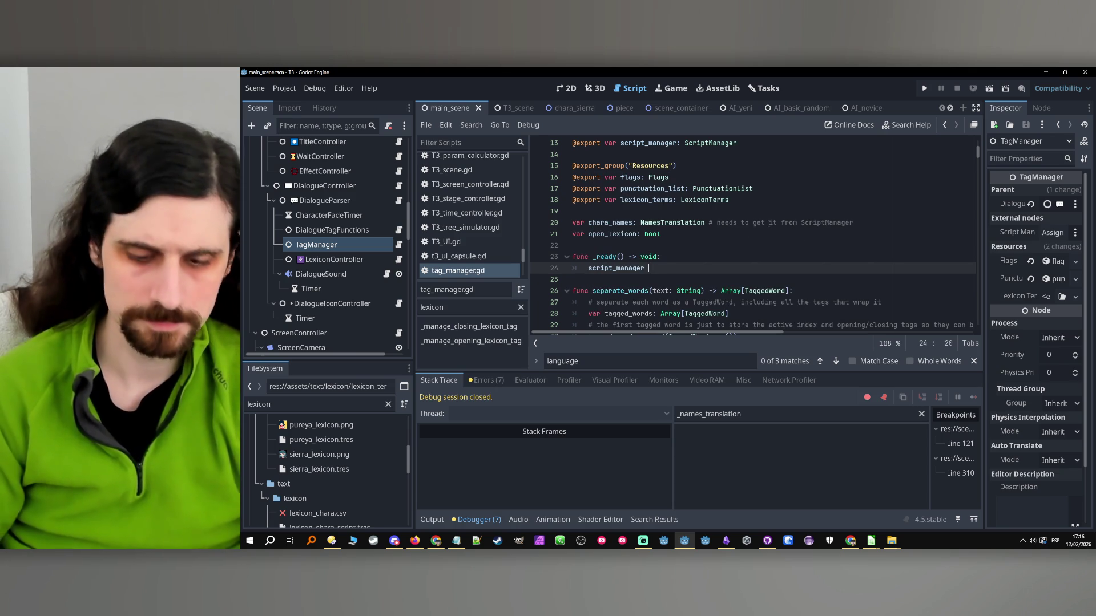
scroll(656, 217, up, 3)
scroll(639, 234, down, 1)
double_click(617, 259)
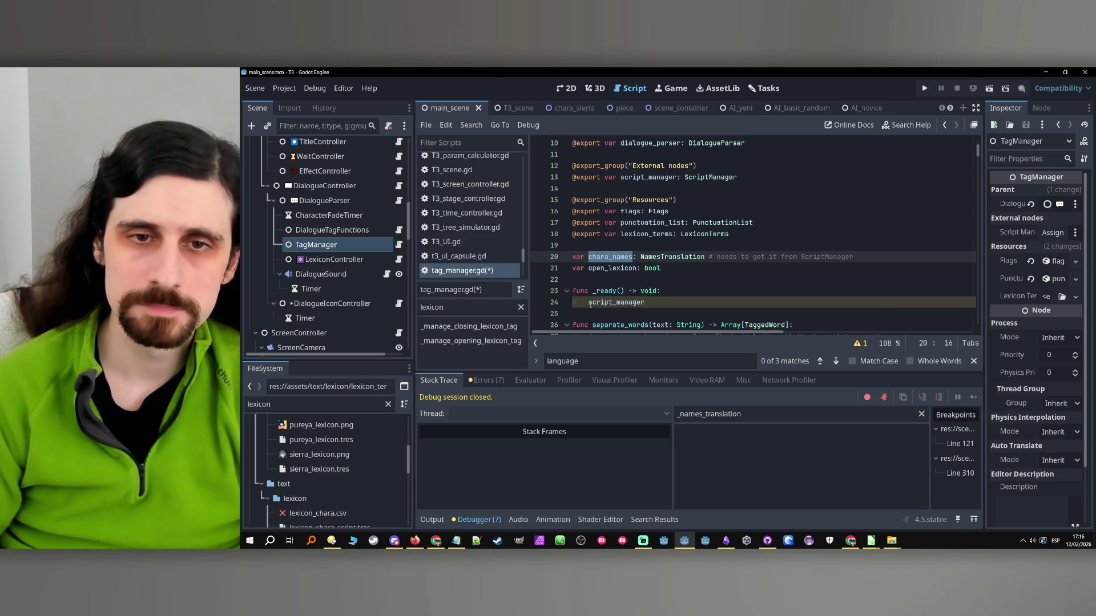
click(590, 304)
key(ctrl+v)
text(=)
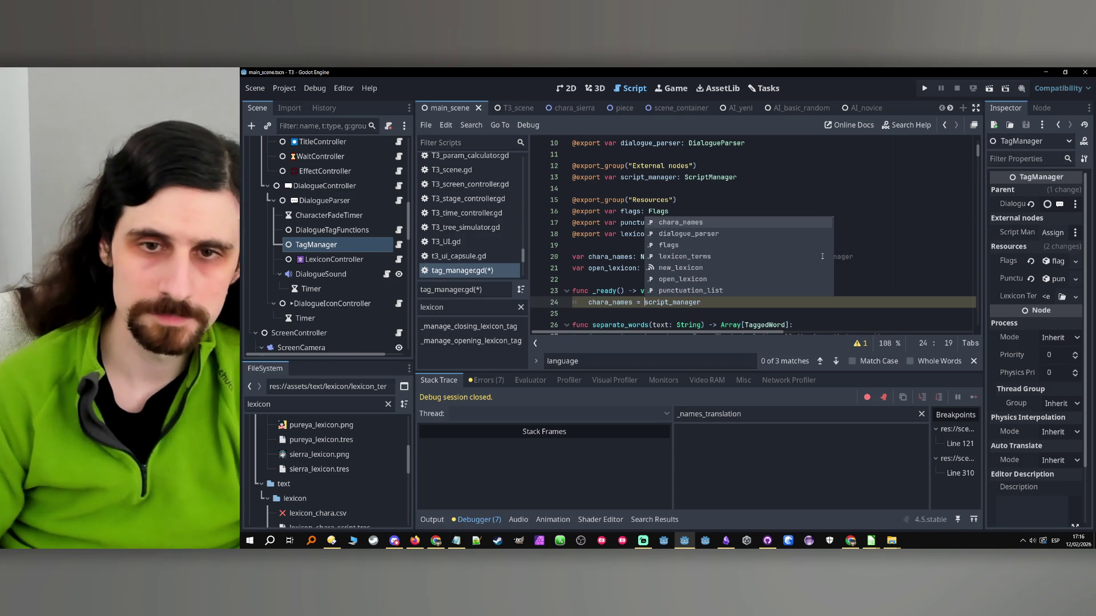
key(Escape)
key(End)
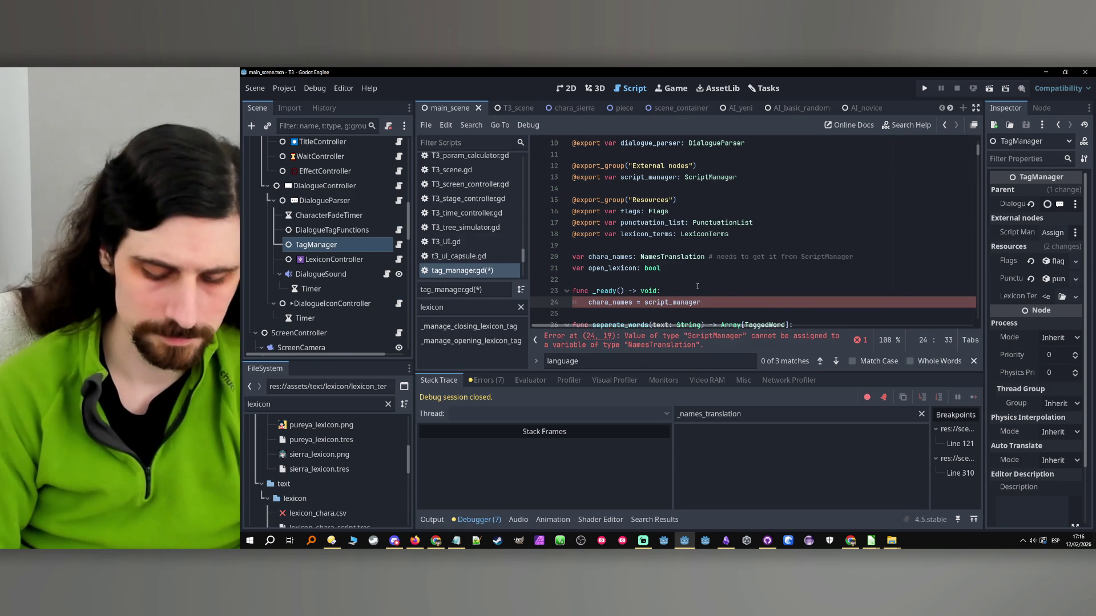
text(.)
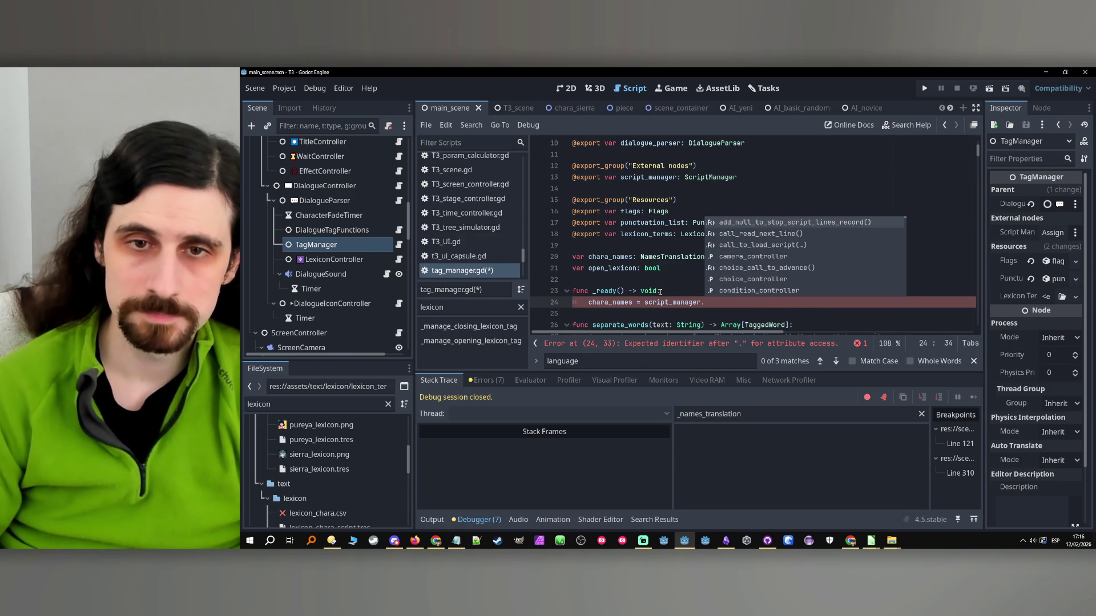
- Rename open_lexicon to _open_lexicon and chara_names to _chara_names
double_click(612, 268)
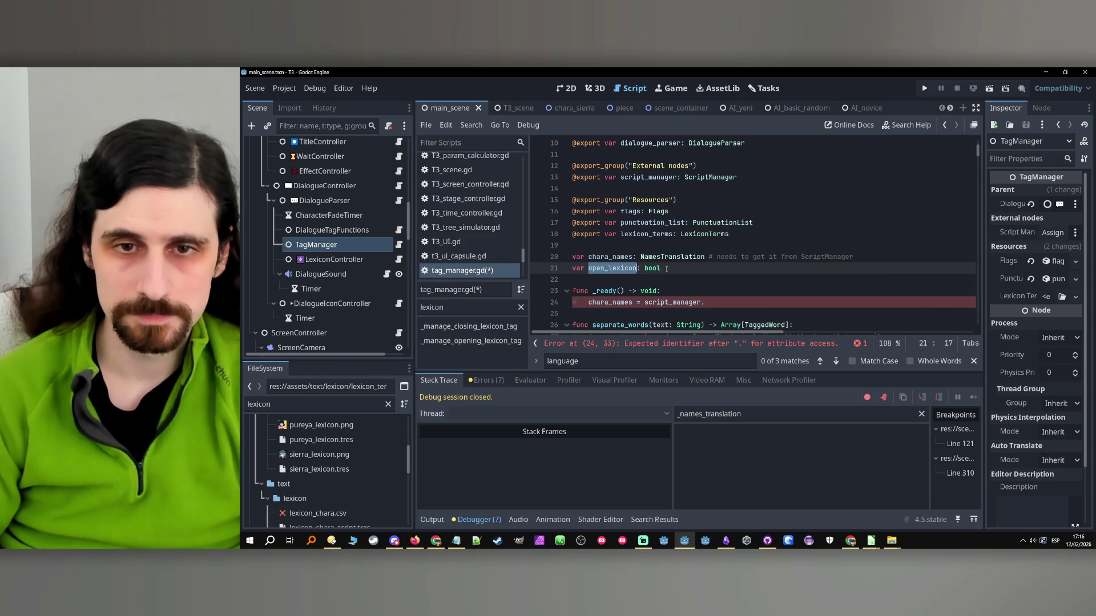
scroll(667, 269, down, 20)
key(Left)
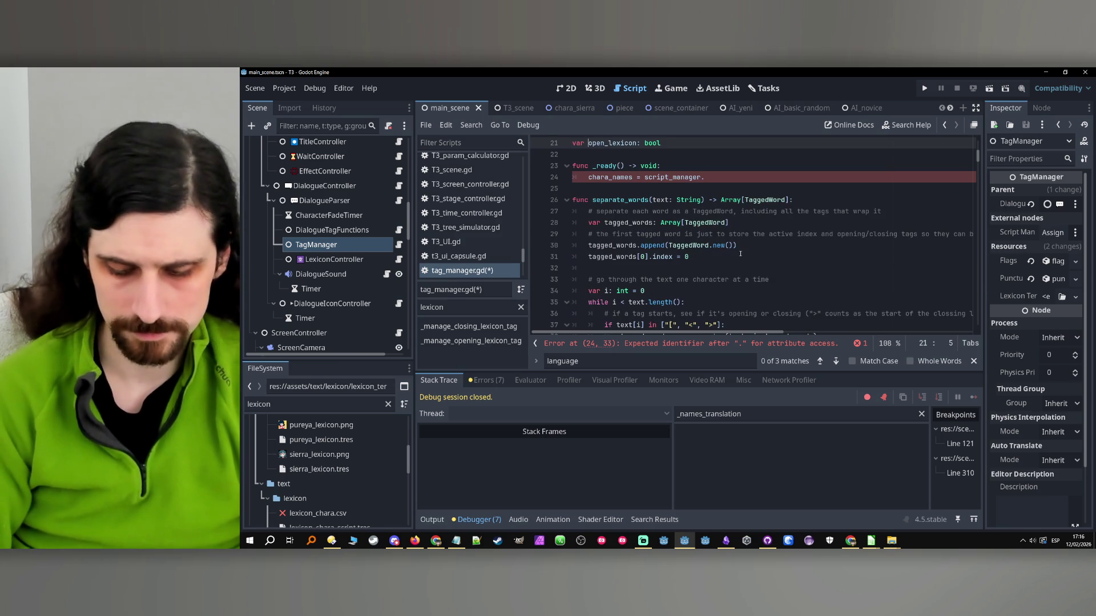
text(_)
scroll(727, 230, up, 7)
scroll(674, 226, down, 6)
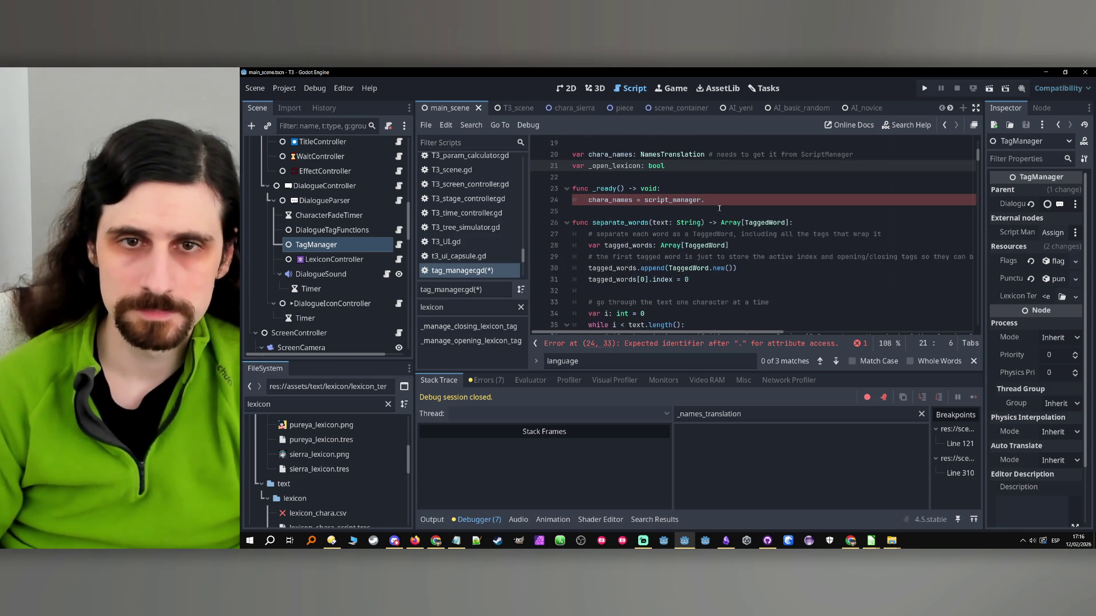
scroll(623, 222, up, 2)
double_click(611, 190)
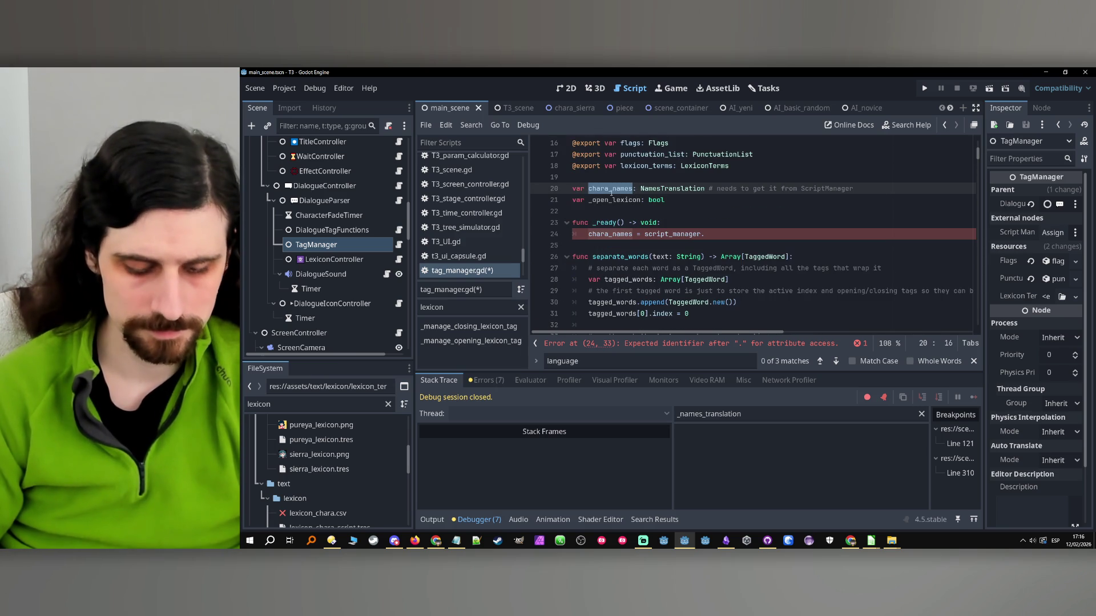
scroll(640, 183, down, 20)
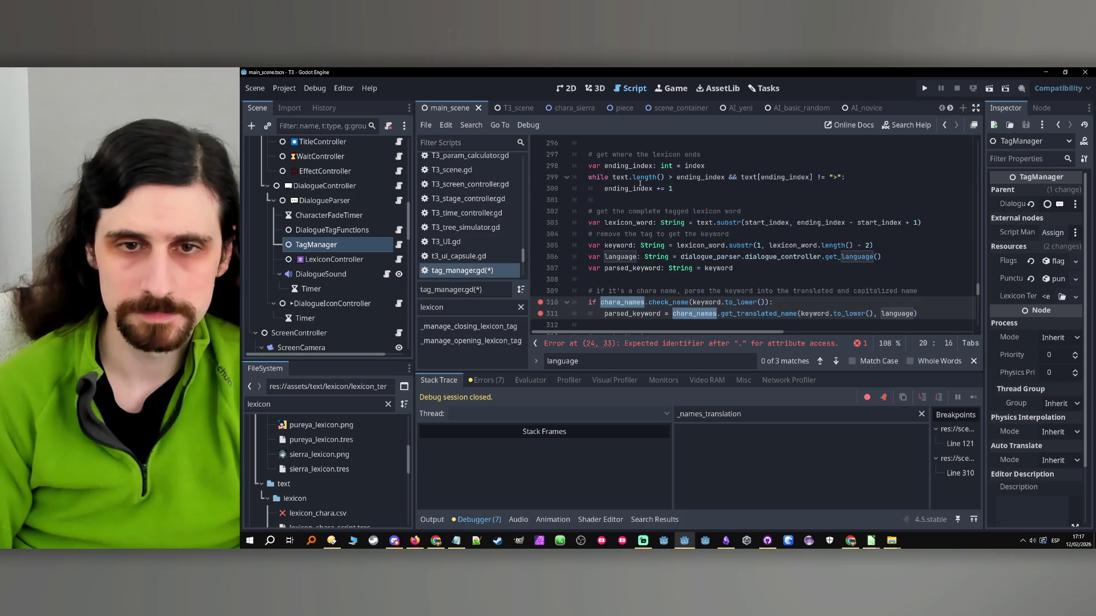
key(Left)
text(_)
scroll(748, 190, up, 3)
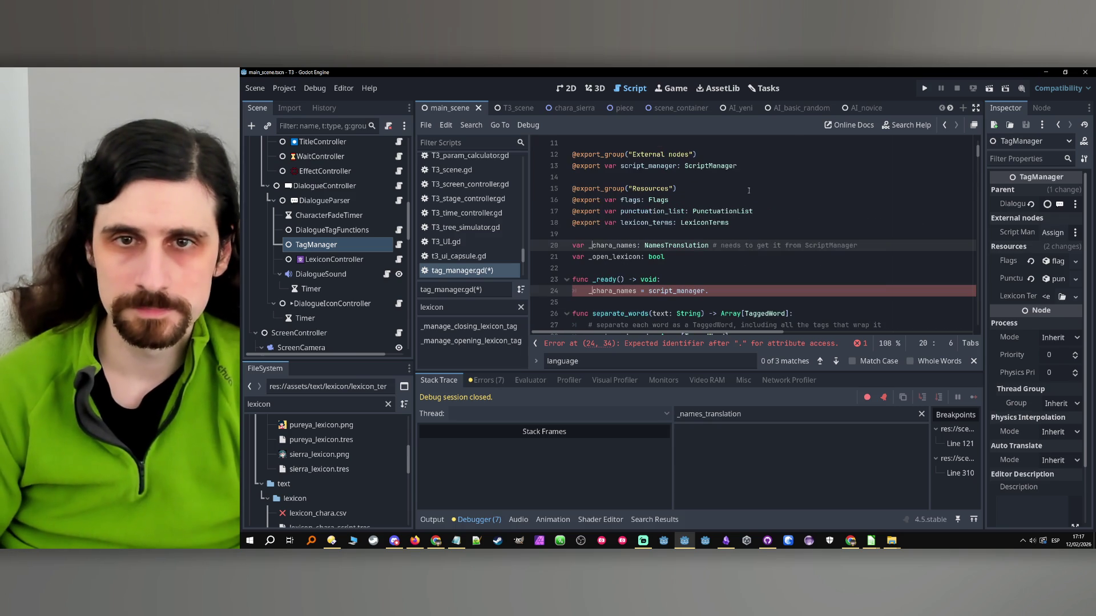
- Extend the _ready assignment to '_chara_names = script_manager.get_nam'
double_click(676, 246)
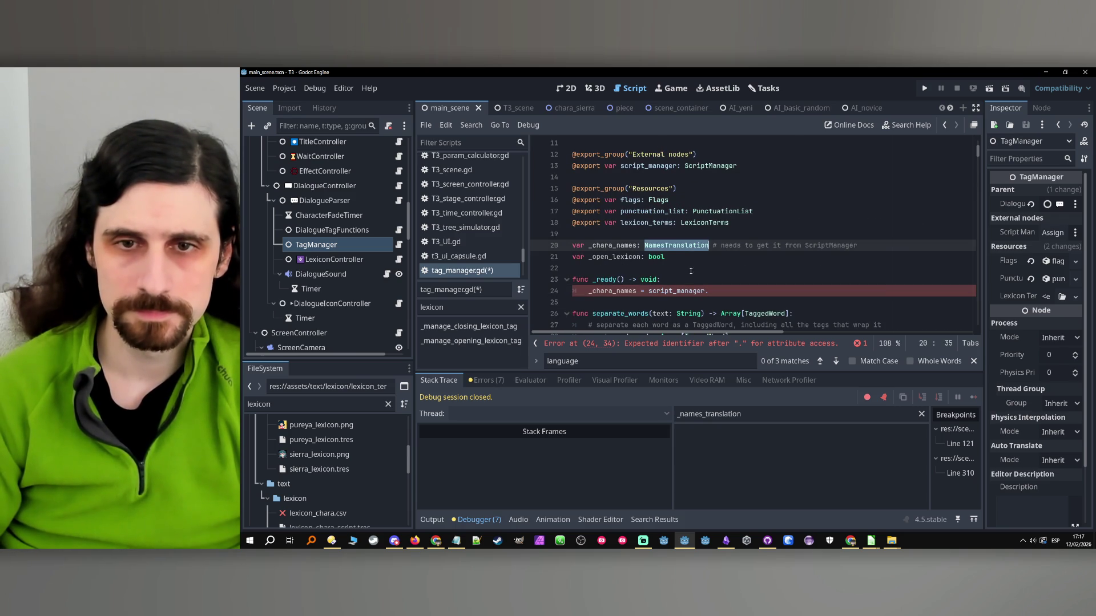
click(725, 291)
text(ge)
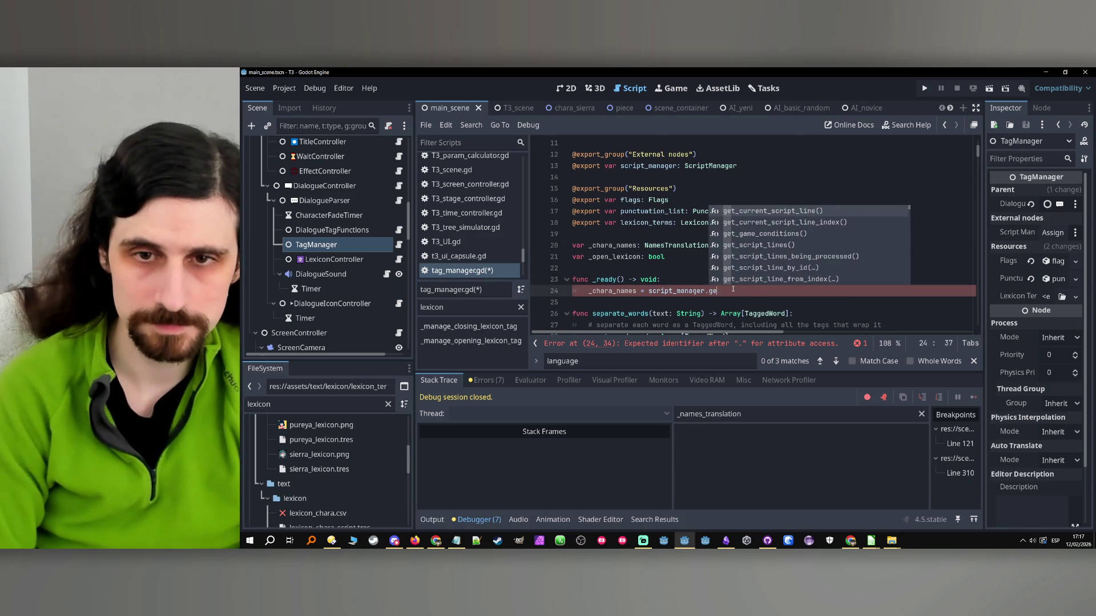
text(t_n)
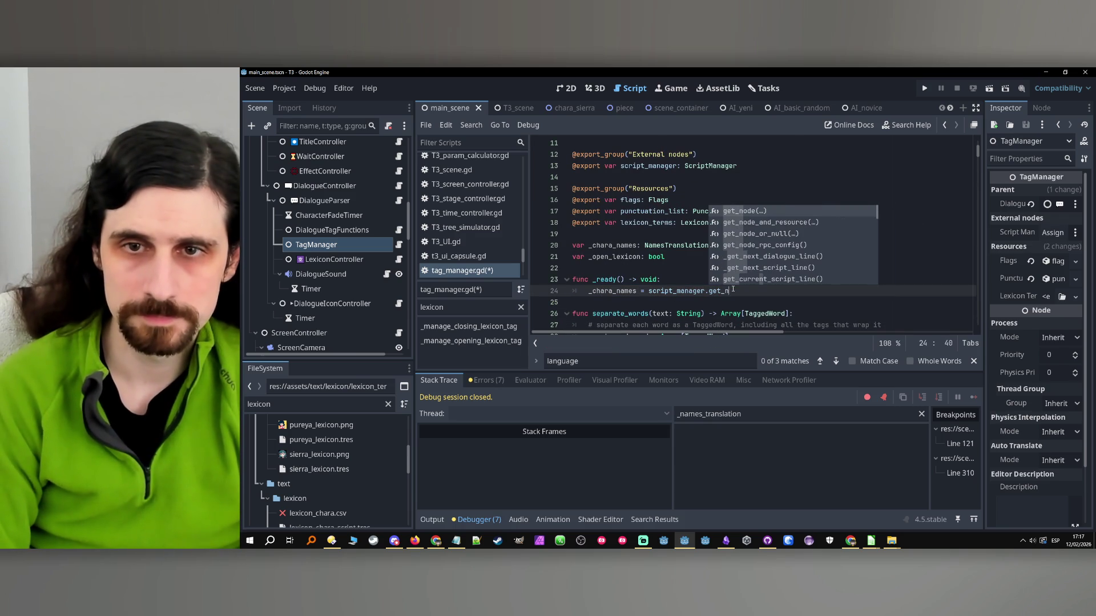
text(am)
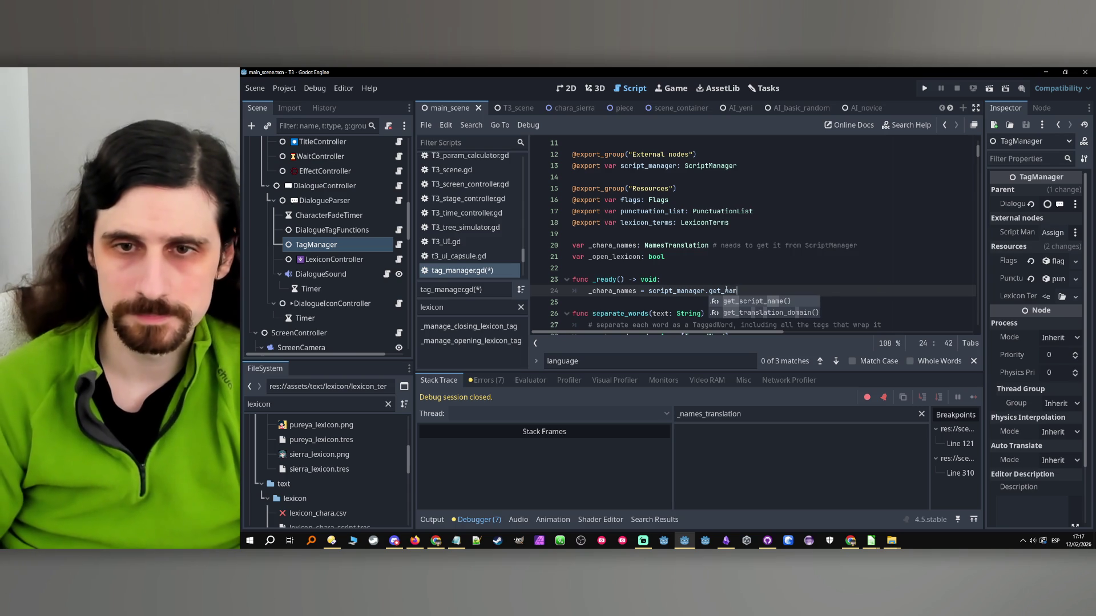
click(726, 291)
double_click(676, 245)
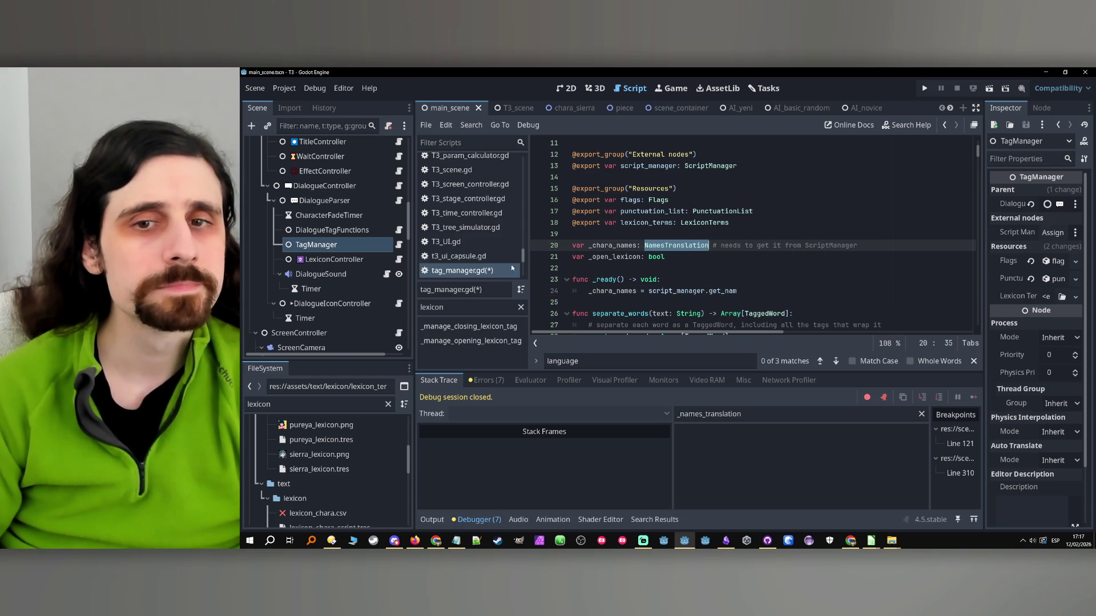
scroll(361, 233, up, 5)
scroll(361, 249, up, 5)
click(370, 235)
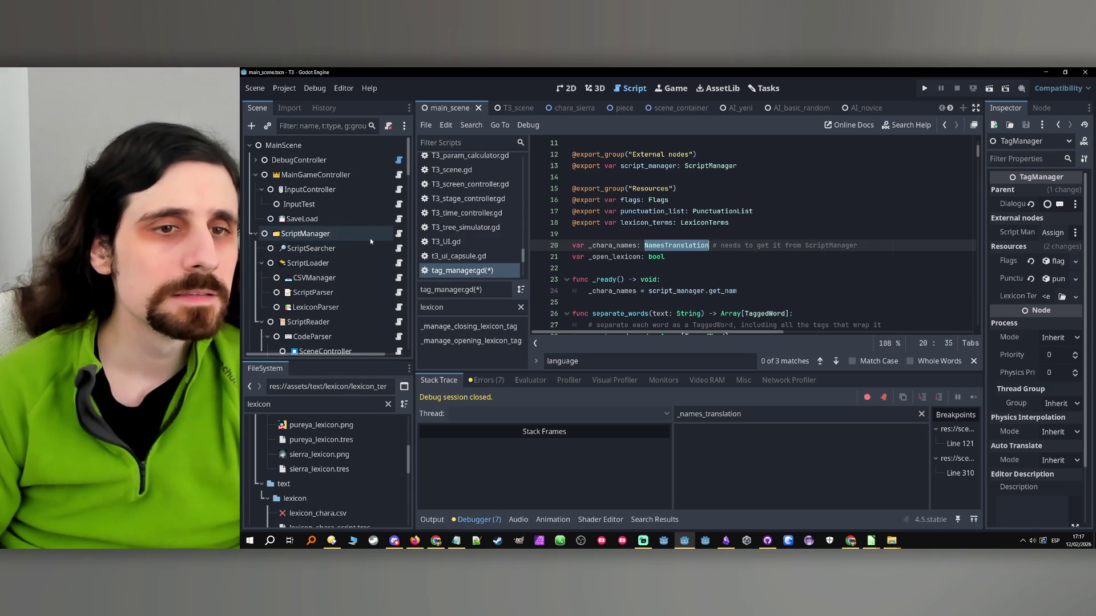
- Open script_manager.gd and find the lexicon_terms: LexiconTerms declaration
click(399, 233)
scroll(641, 262, up, 20)
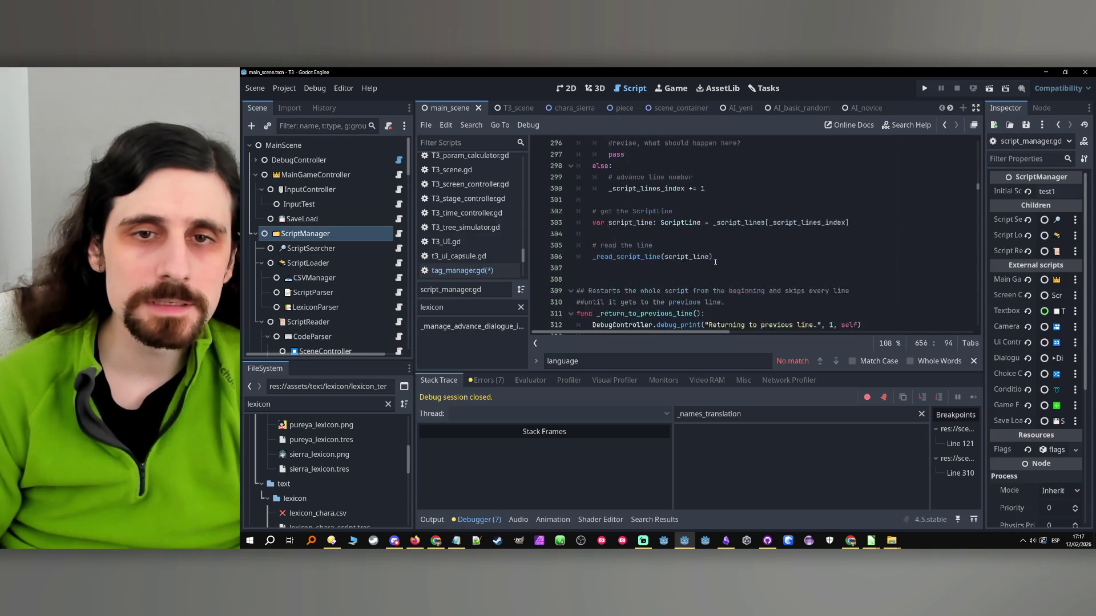
scroll(736, 274, down, 7)
key(ctrl+f)
text(names)
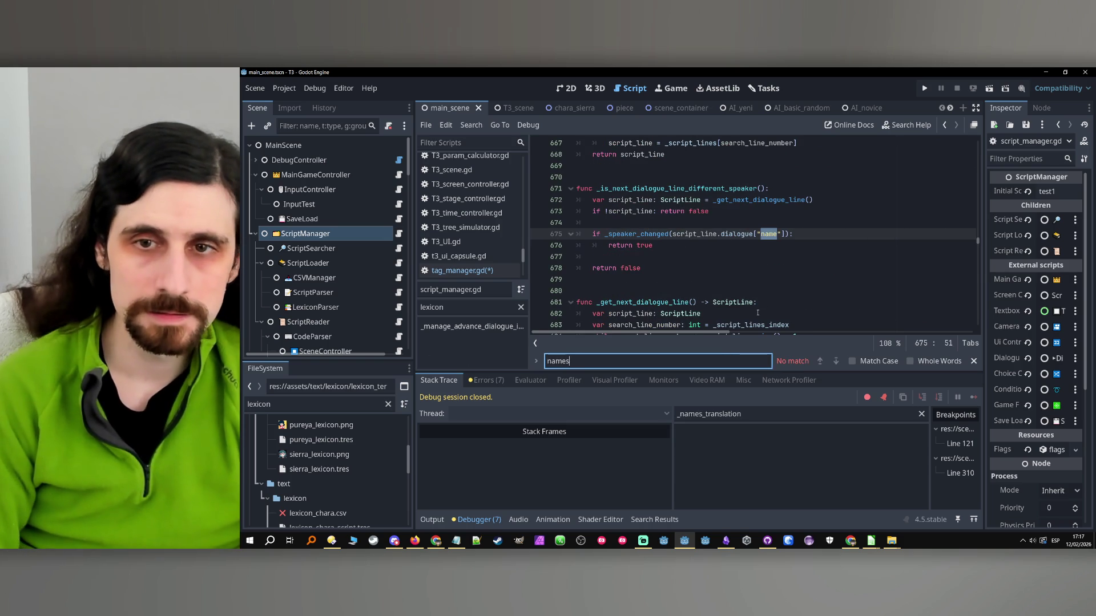
text(_tr)
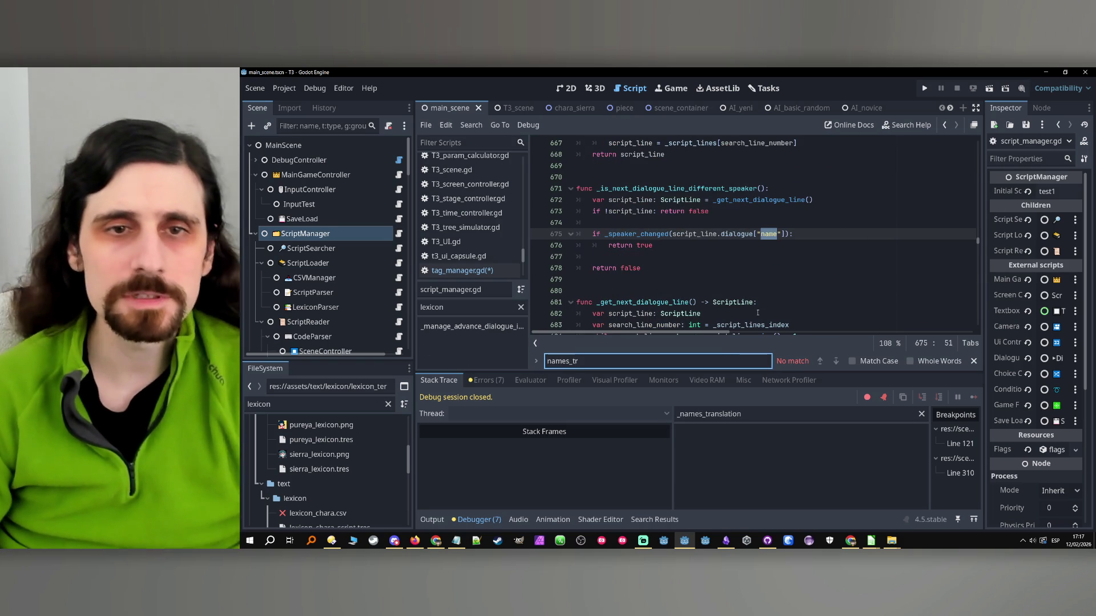
scroll(674, 218, up, 3)
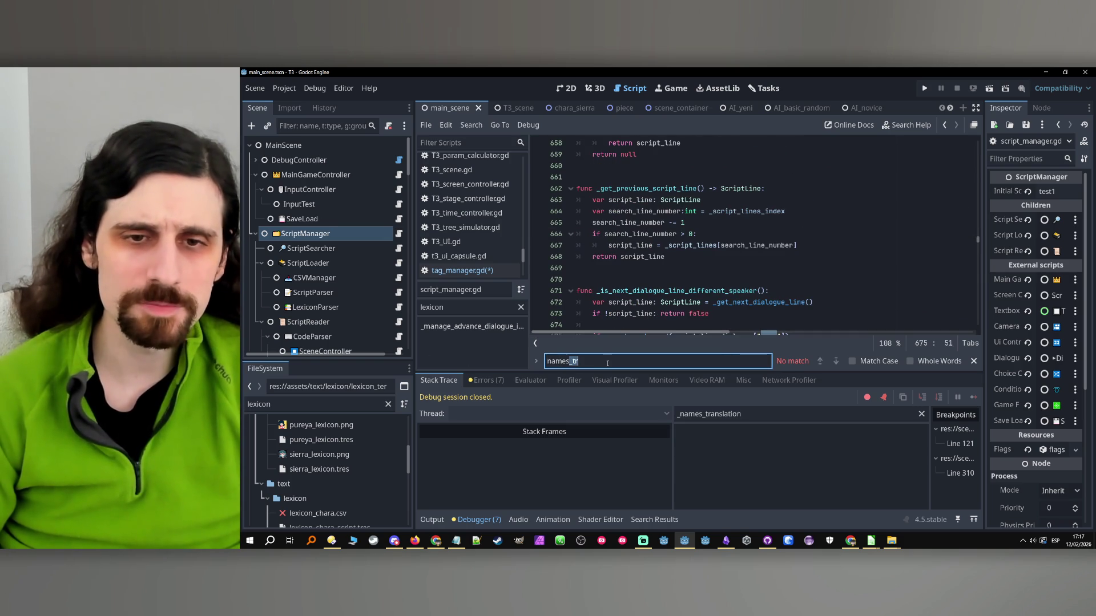
text(tra)
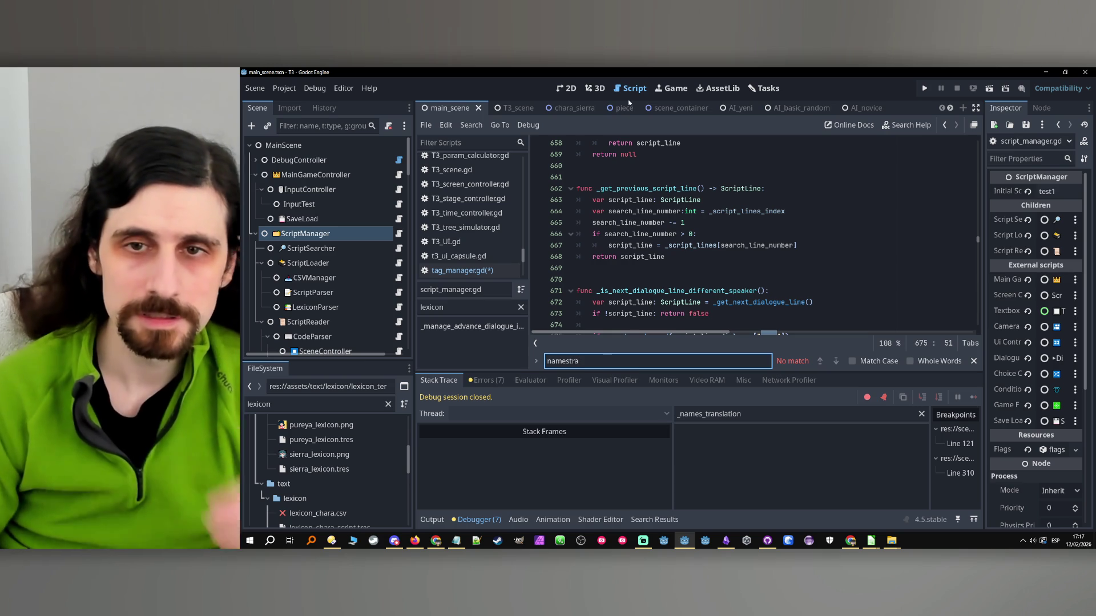
scroll(769, 189, up, 20)
scroll(769, 188, up, 20)
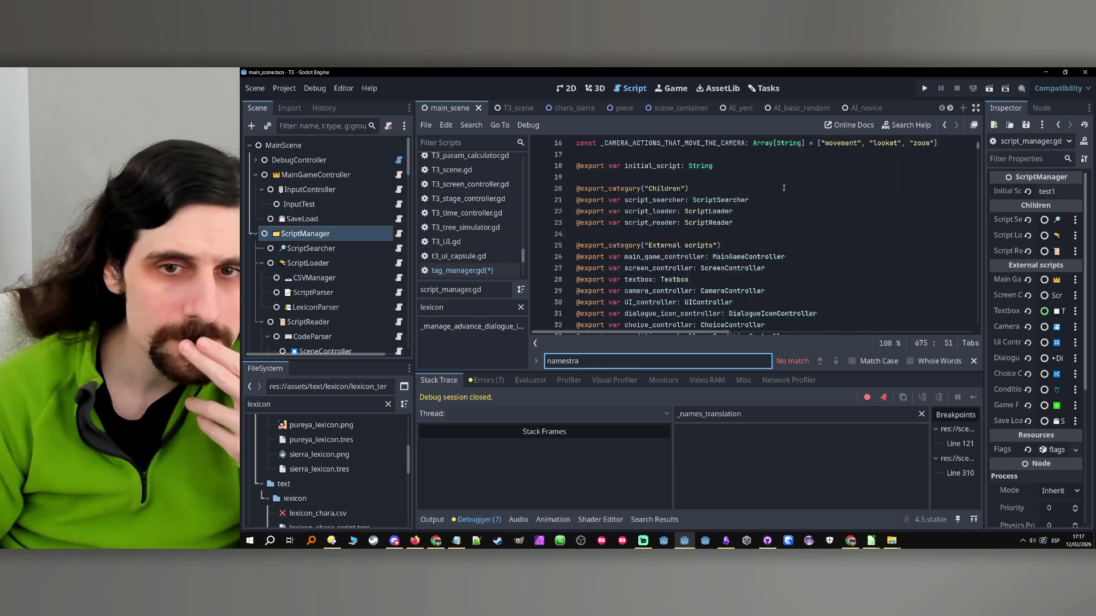
scroll(784, 187, down, 3)
scroll(799, 197, up, 2)
click(808, 202)
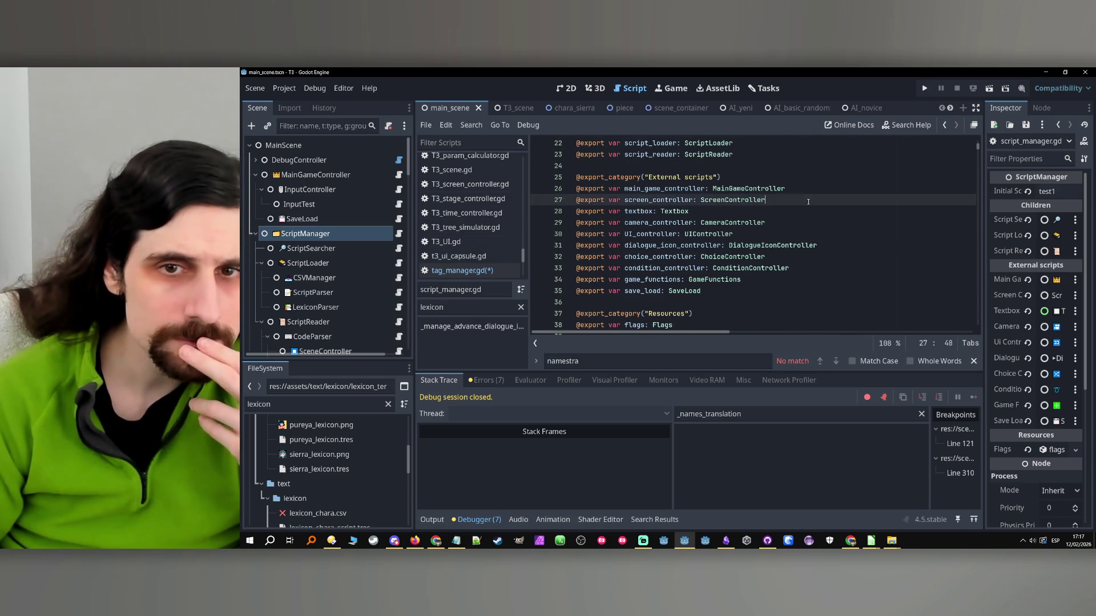
scroll(805, 203, down, 4)
click(670, 236)
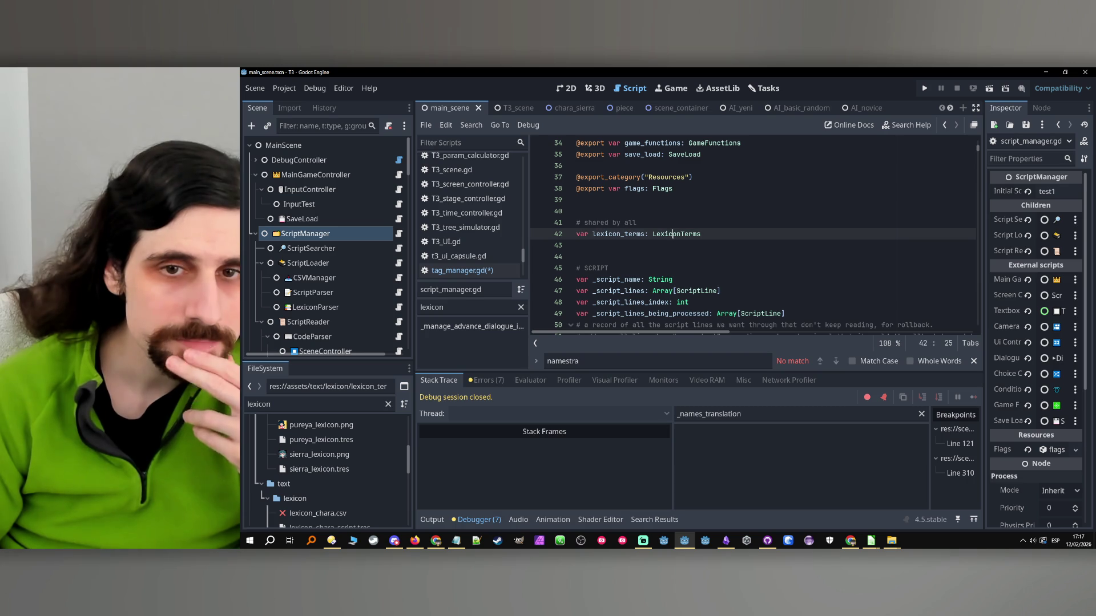
click(671, 236)
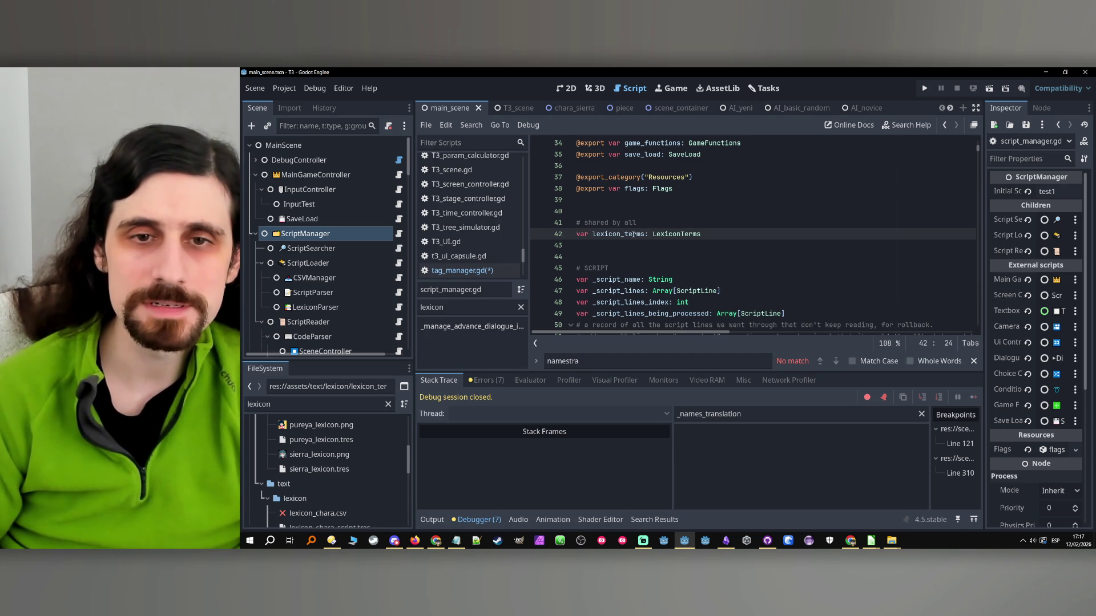
double_click(619, 234)
- Search for lexicon_terms and cycle through all 9 matches
key(ctrl+f)
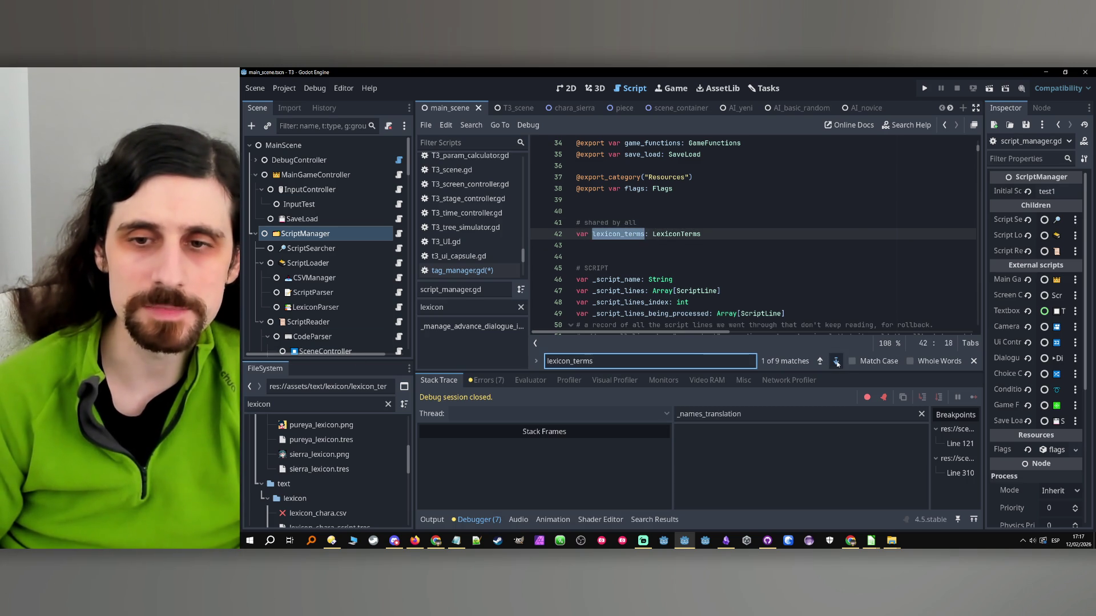
click(836, 361)
click(836, 361)
click(836, 362)
click(836, 362)
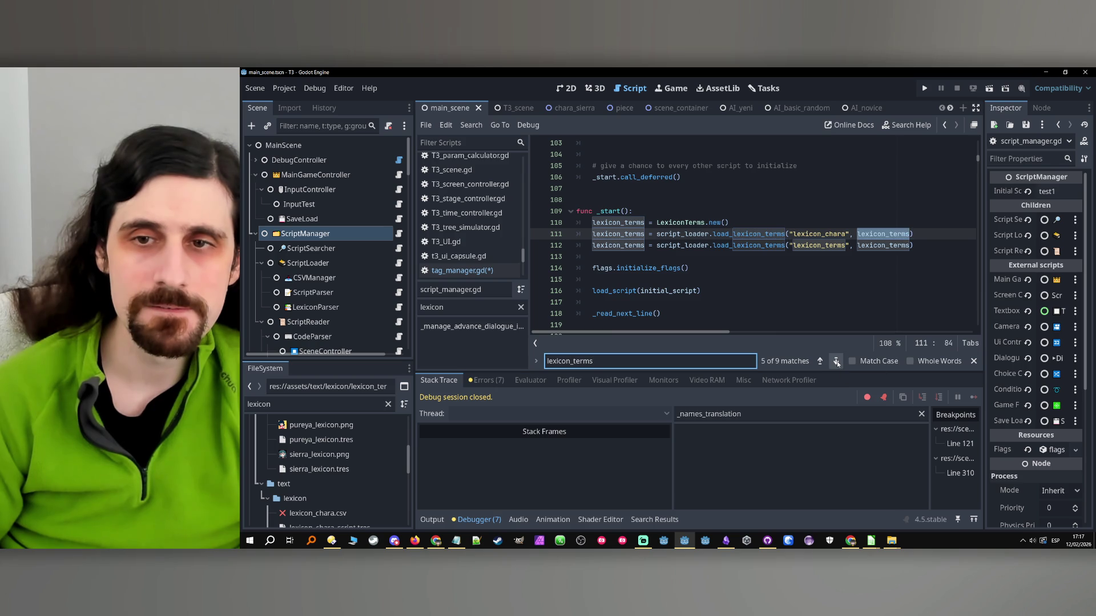
click(836, 361)
click(836, 361)
click(836, 361)
click(837, 361)
click(837, 361)
click(837, 362)
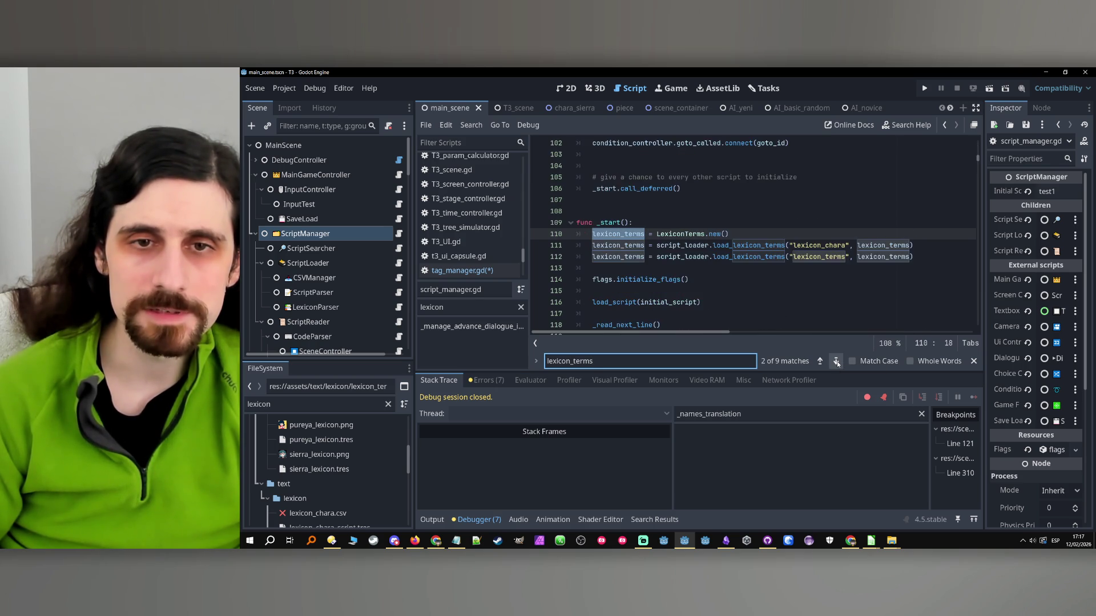
click(837, 361)
click(836, 361)
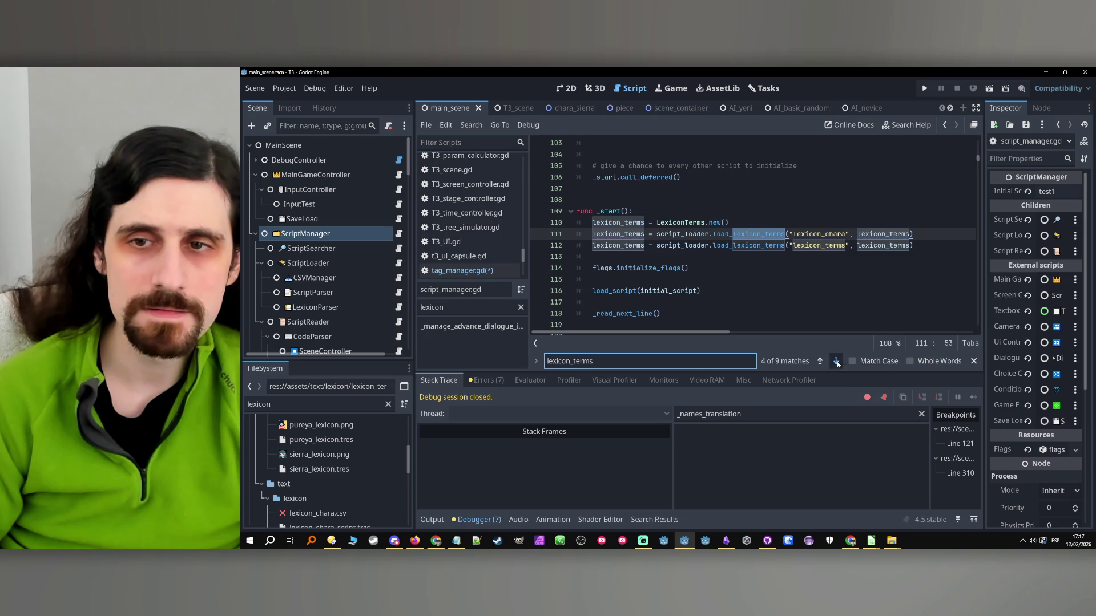
click(836, 361)
click(836, 362)
click(836, 361)
click(836, 362)
click(836, 361)
click(836, 361)
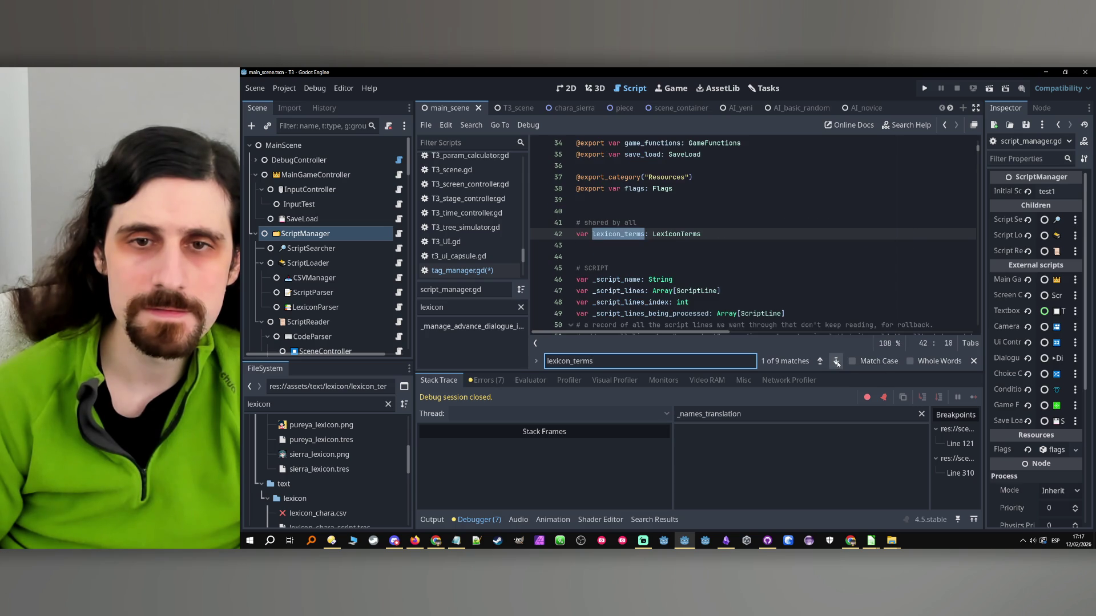
click(836, 362)
click(836, 361)
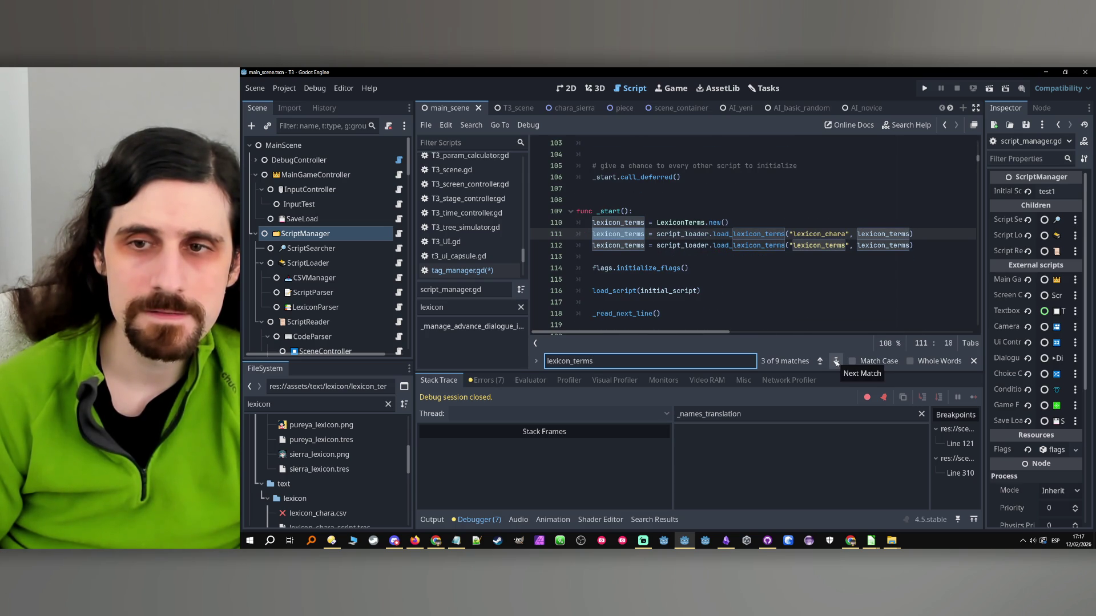
click(836, 362)
click(836, 361)
click(837, 362)
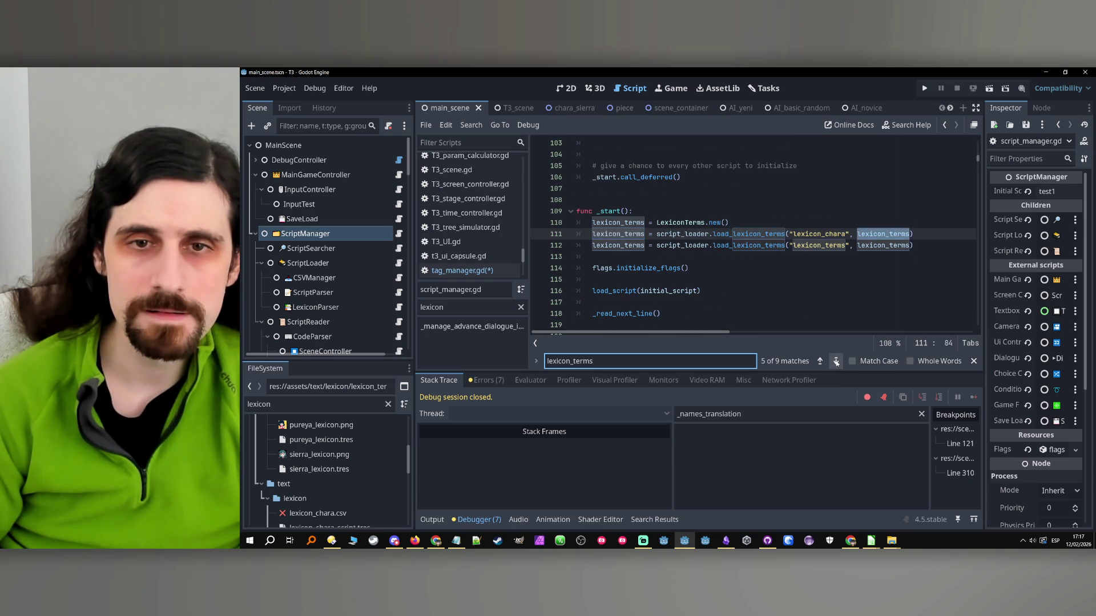
click(837, 362)
click(836, 362)
click(836, 361)
click(836, 362)
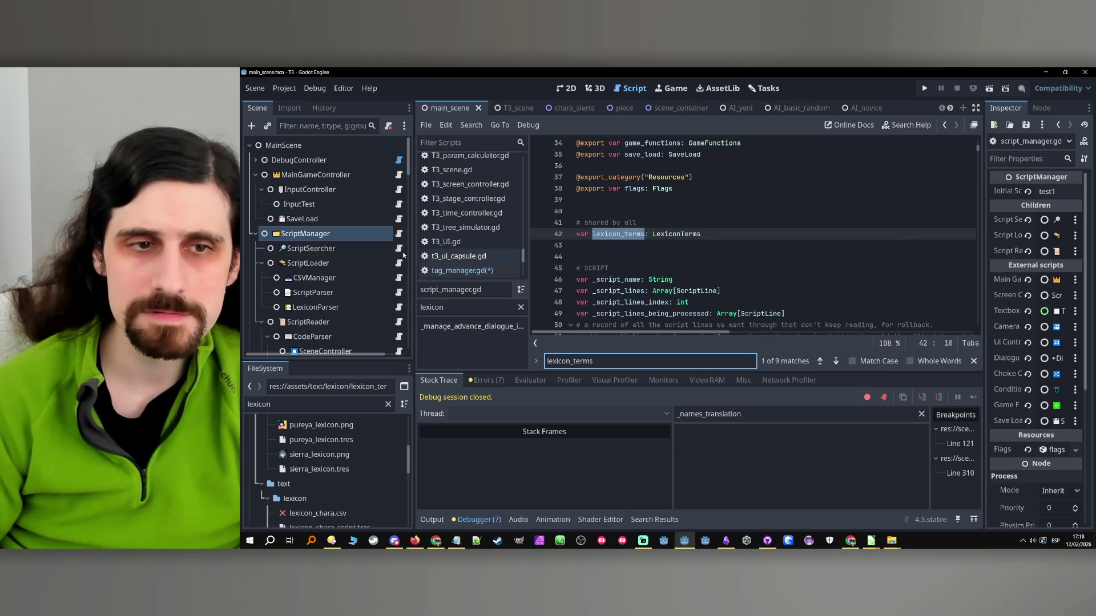
- Flip between the lexicon_terms declaration and its loading code in _start()
click(945, 125)
click(945, 131)
click(945, 131)
click(945, 131)
click(945, 131)
click(945, 131)
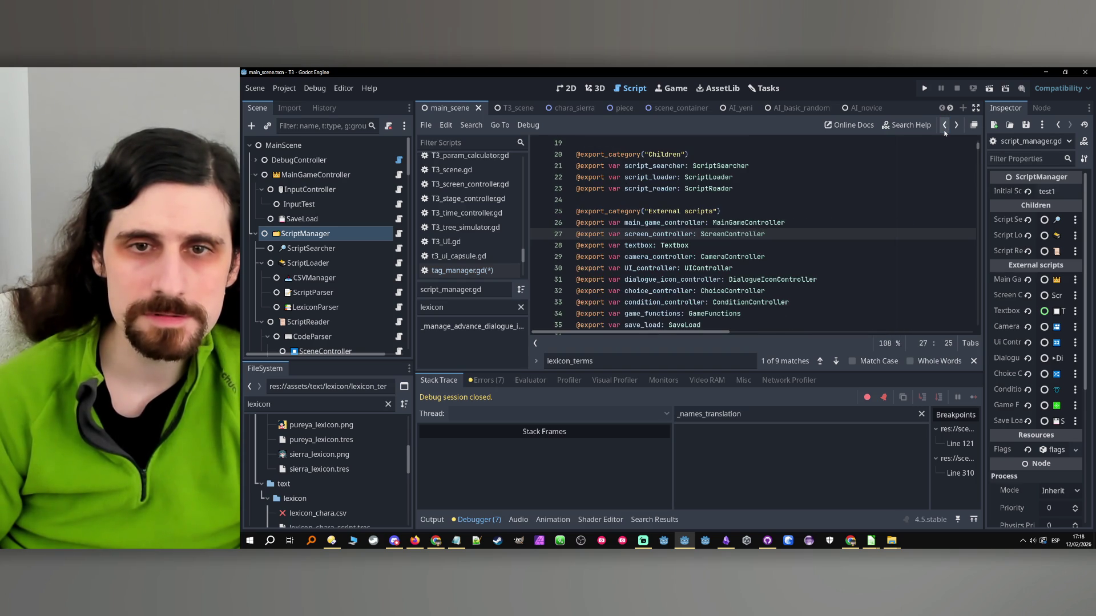
- Navigate back through earlier code and open the TagManager node's tag_manager.gd script
click(944, 132)
click(944, 132)
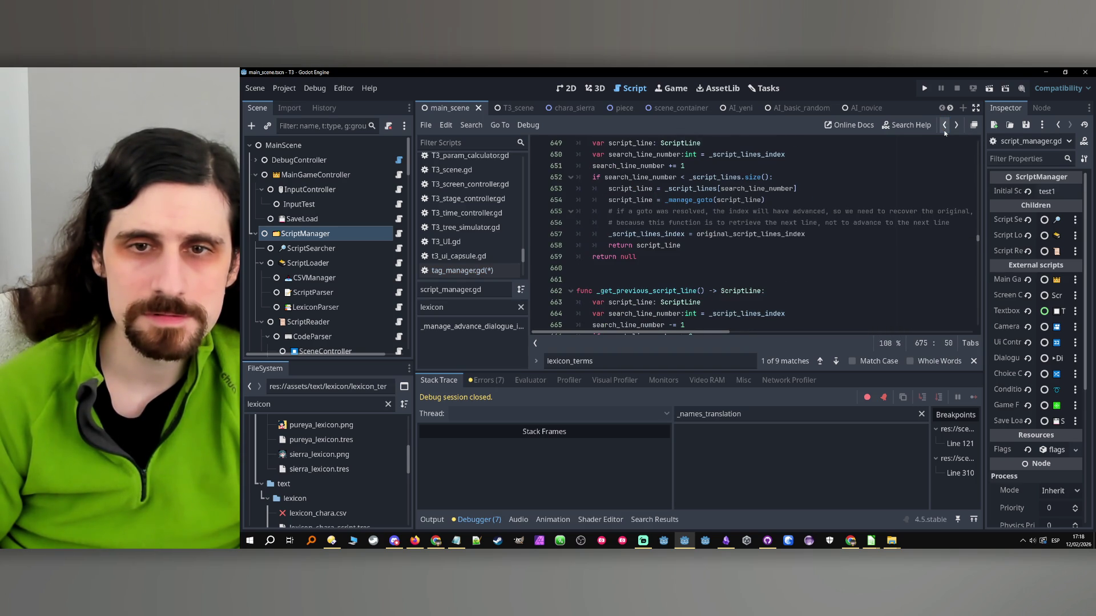
scroll(348, 257, down, 2)
scroll(348, 266, down, 10)
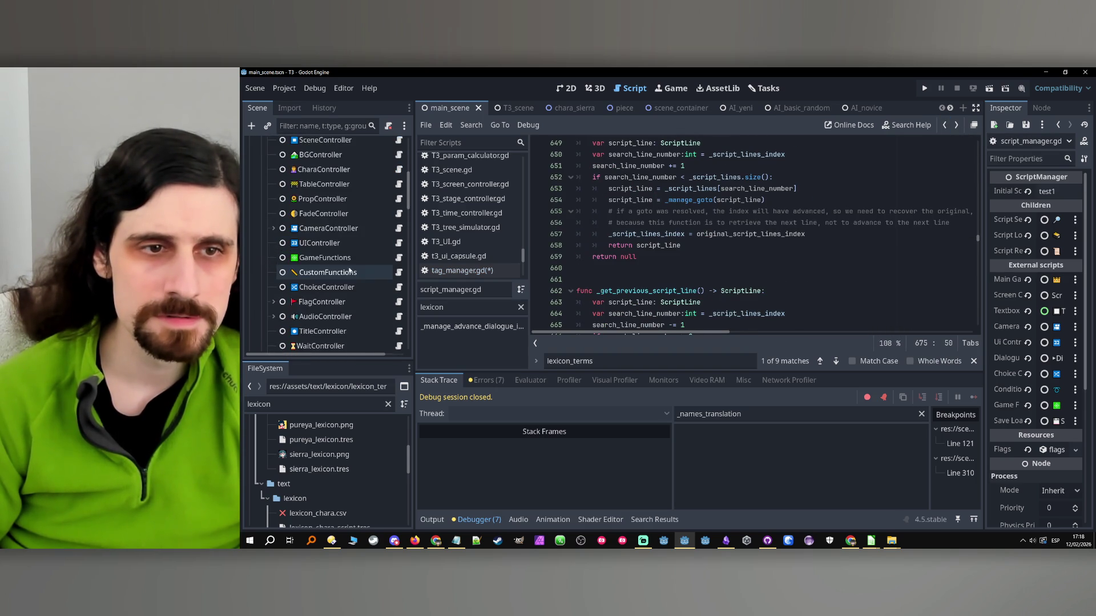
click(347, 224)
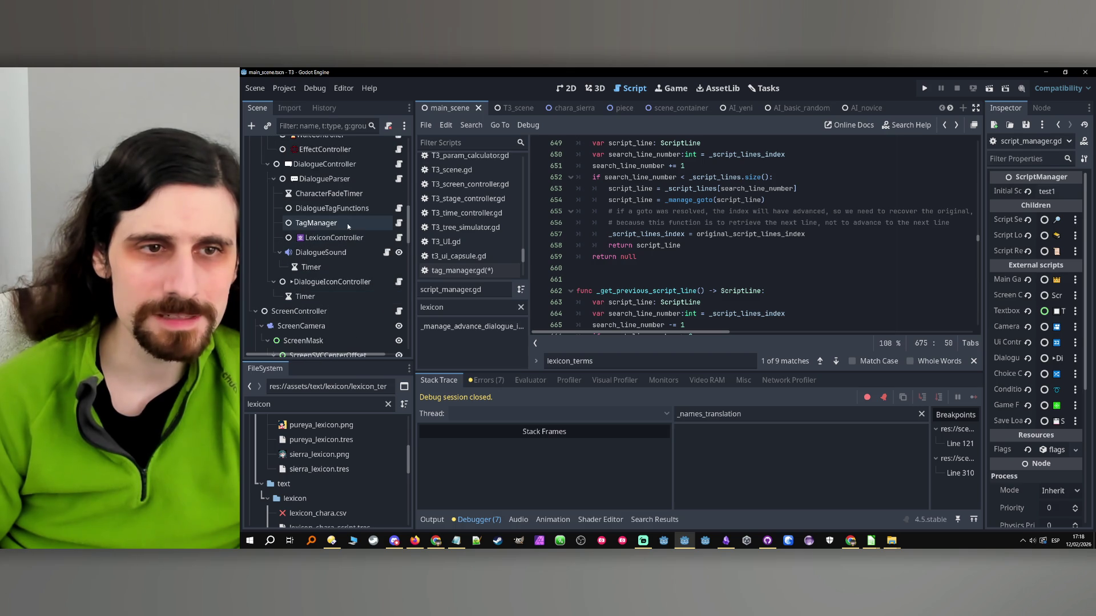
click(399, 223)
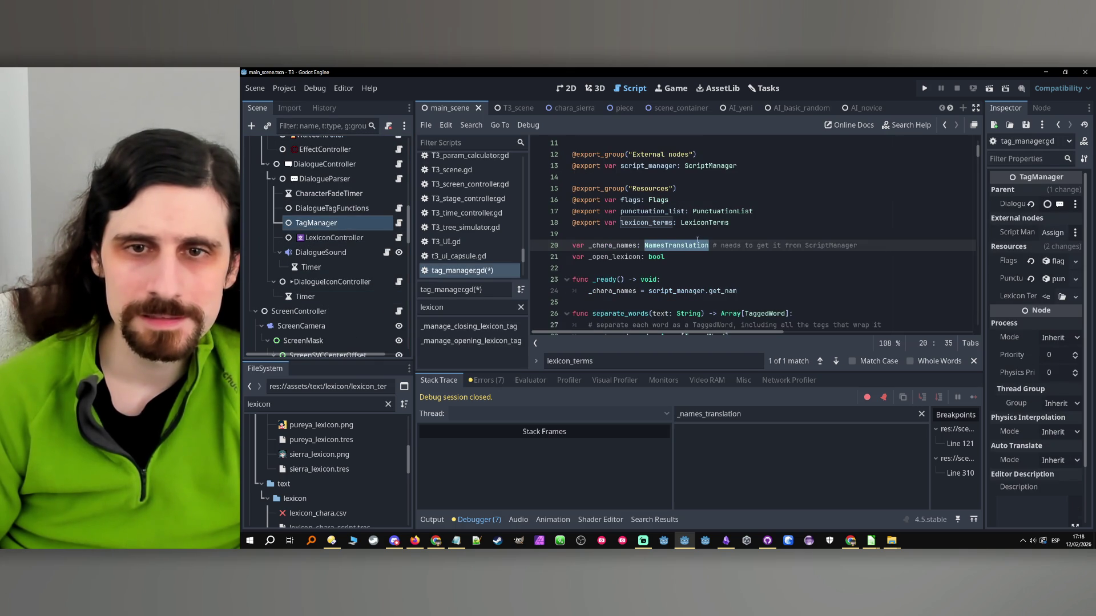
- Try deleting line 20's _chara_names declaration, undo it, and select its NamesTranslation type
drag(893, 244, 572, 245)
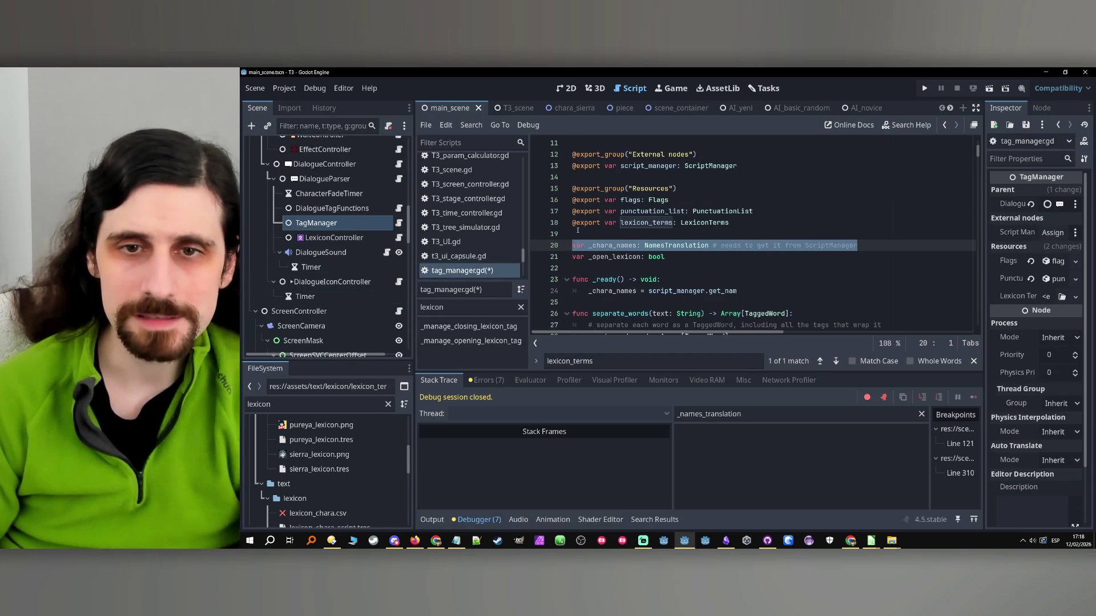
key(BackSpace)
key(BackSpace)
key(ctrl+z)
click(679, 245)
double_click(679, 245)
key(ctrl+c)
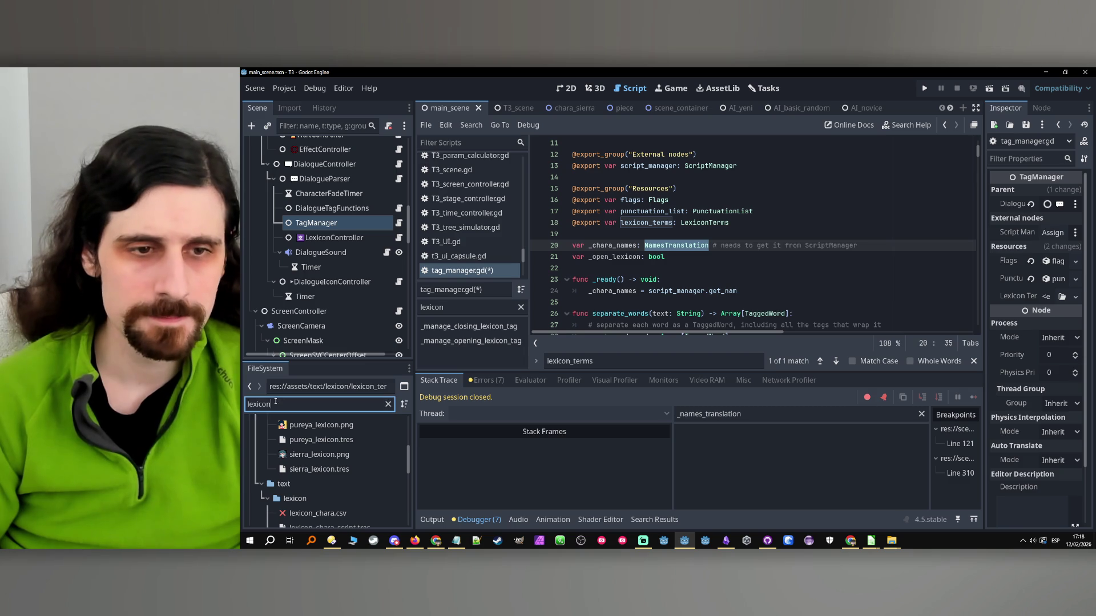
- Filter project files by NamesTranslation and inspect the NamesTranslation class definition
key(ctrl+a)
key(ctrl+v)
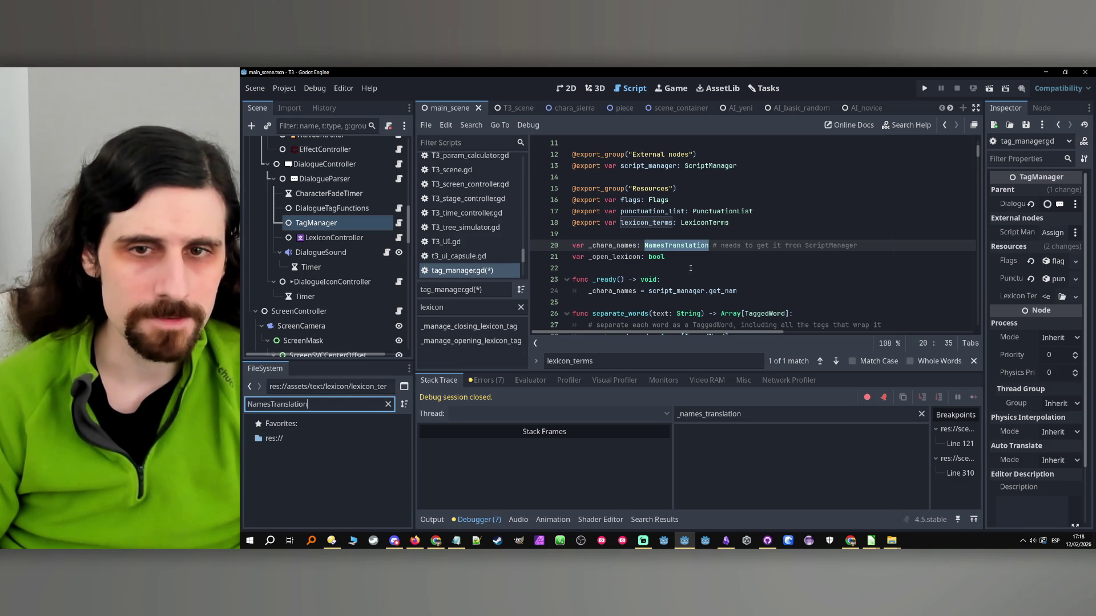
ctrl+click(693, 247)
click(671, 154)
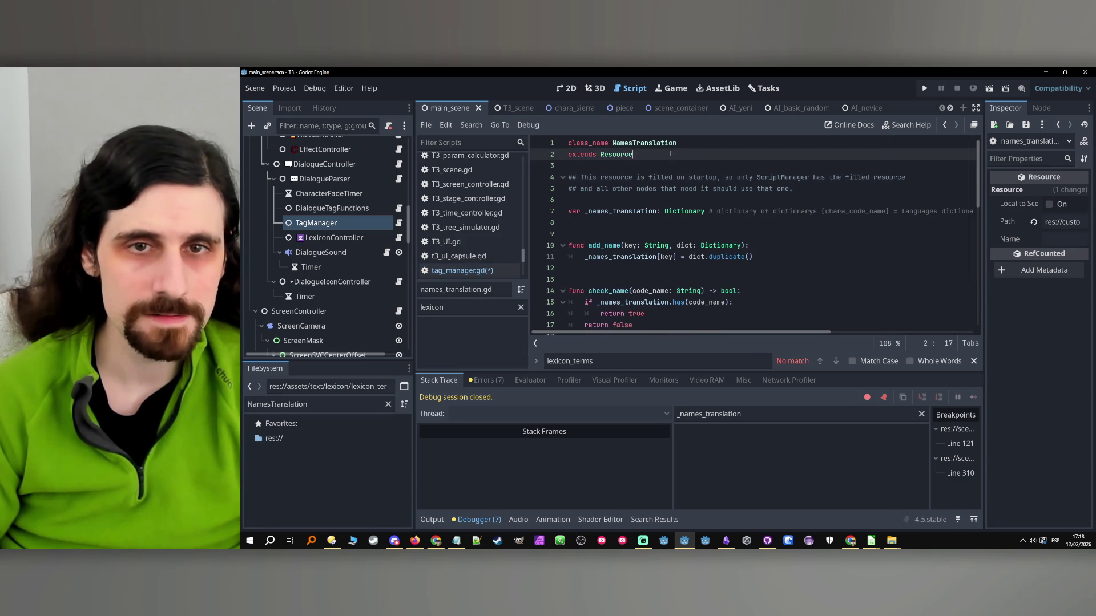
double_click(663, 144)
click(613, 222)
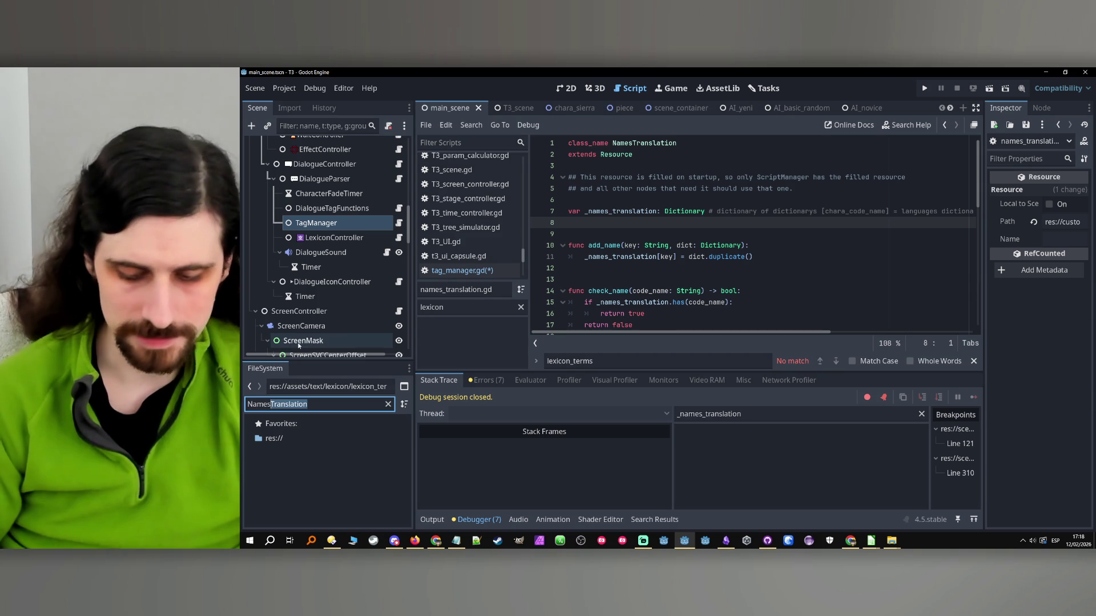
- Filter for Names_tran and delete both names_translation.tres and names_translation.gd
text(:_)
key(BackSpace)
key(BackSpace)
text(_tran)
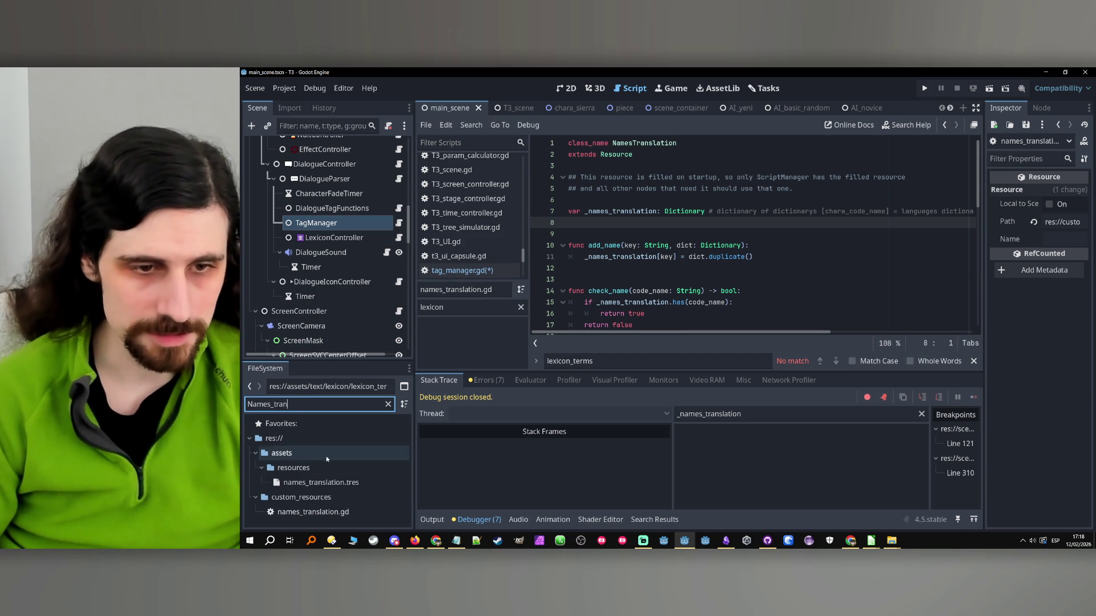
click(322, 482)
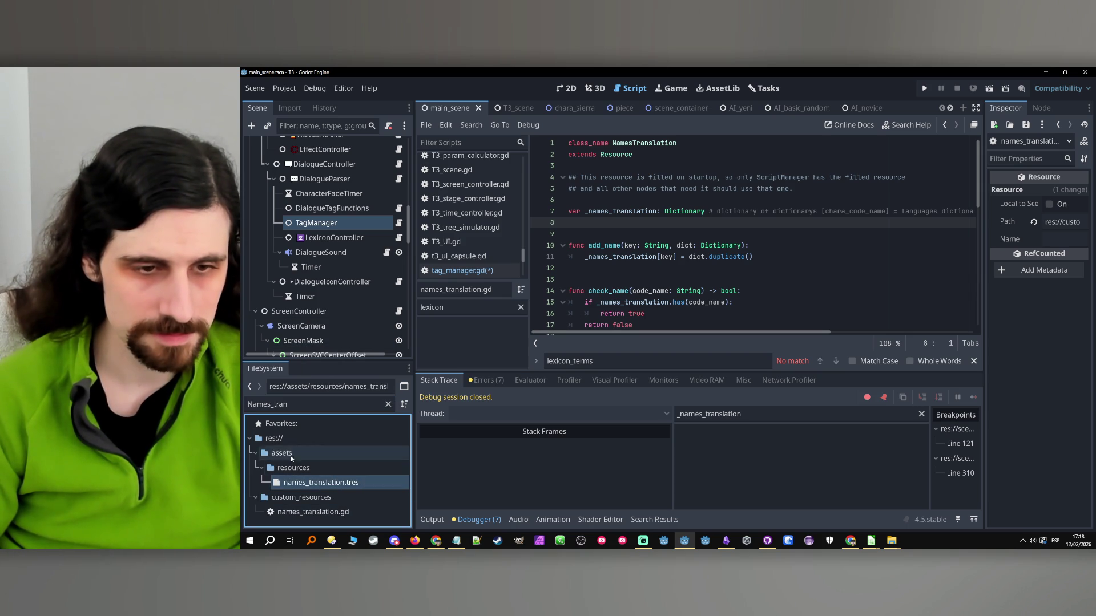
double_click(308, 483)
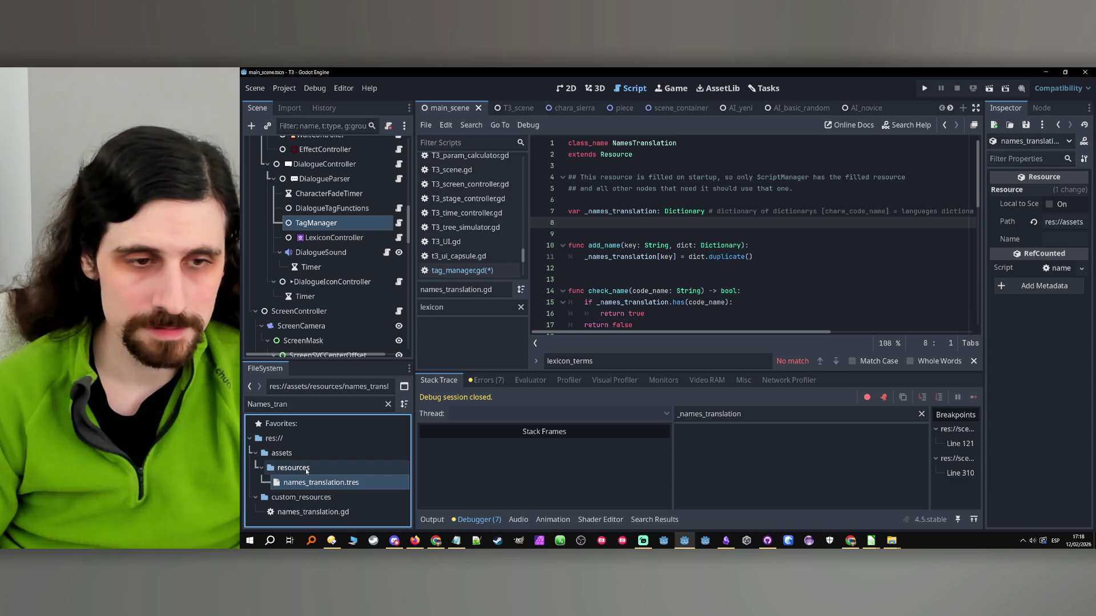
key(Down)
key(Down)
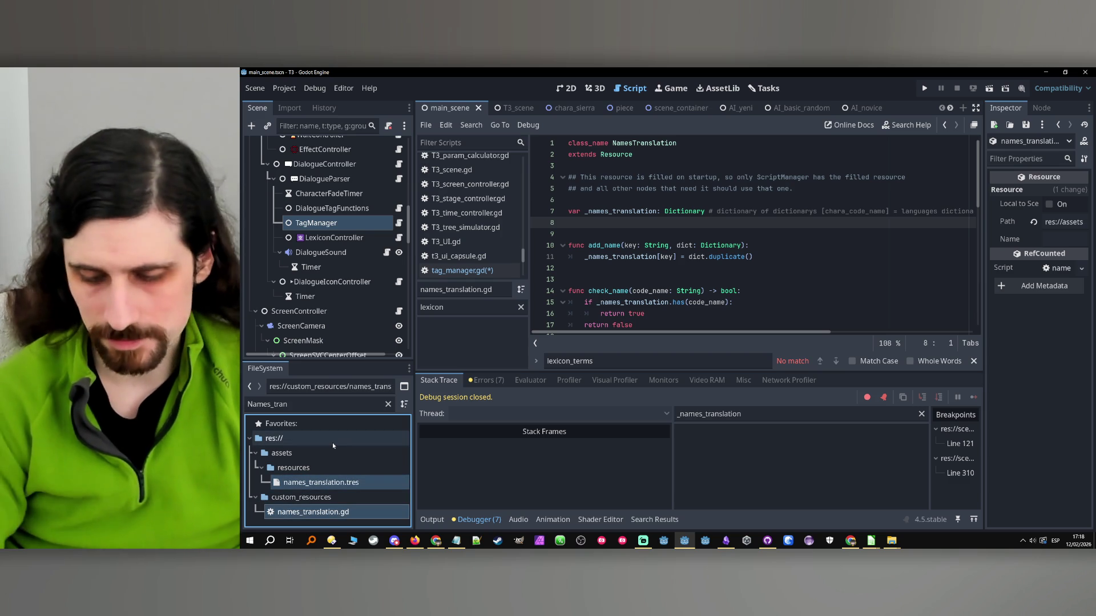
key(Delete)
click(576, 356)
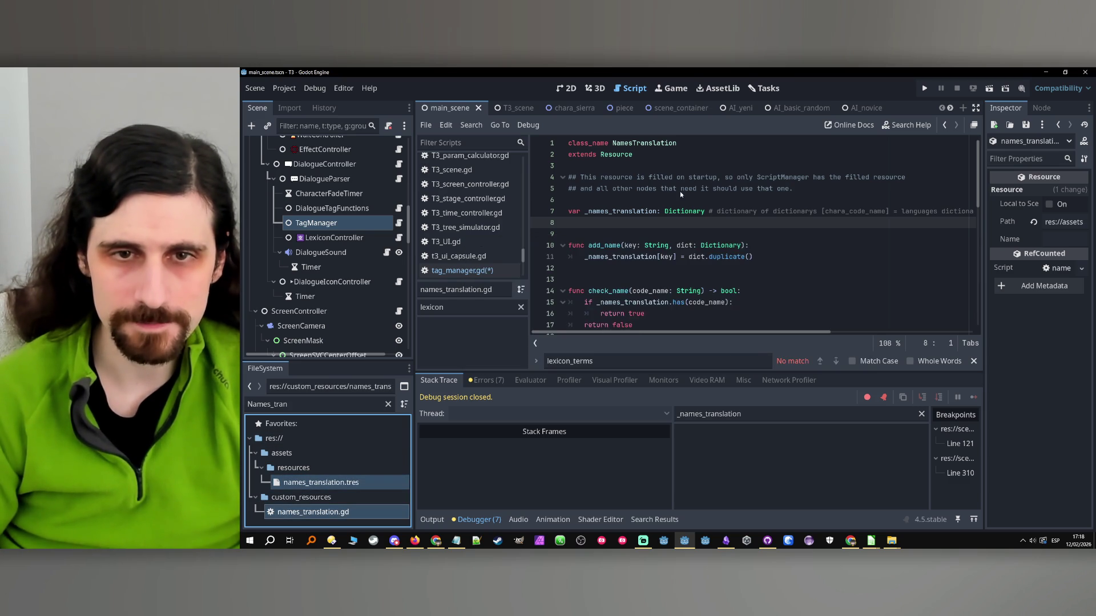
scroll(688, 233, up, 5)
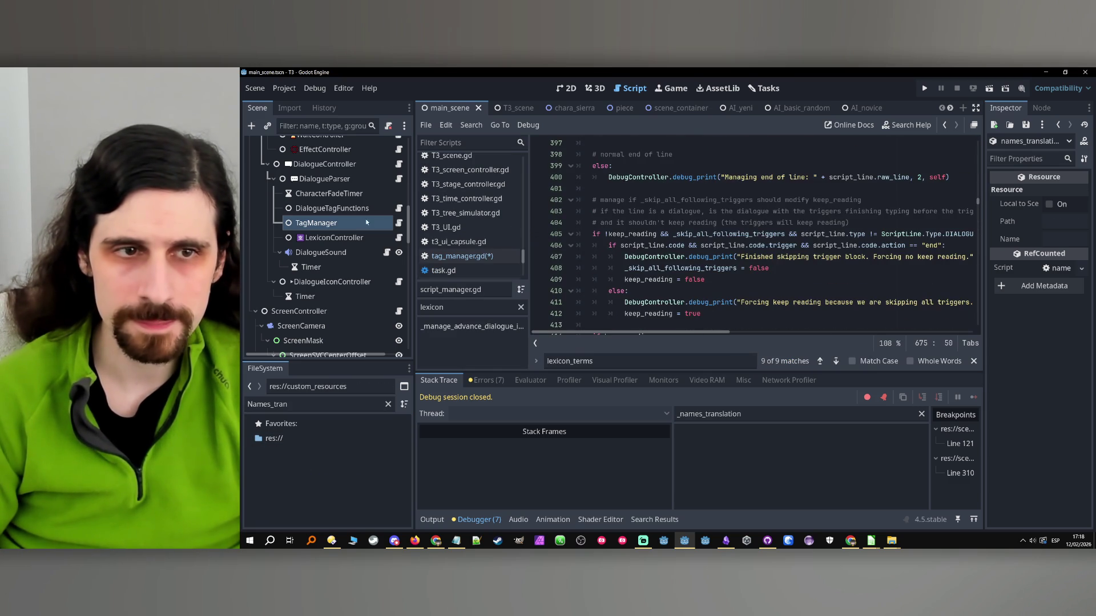
- Find names_translation in all project files and open the first match in script_parser.gd
double_click(593, 365)
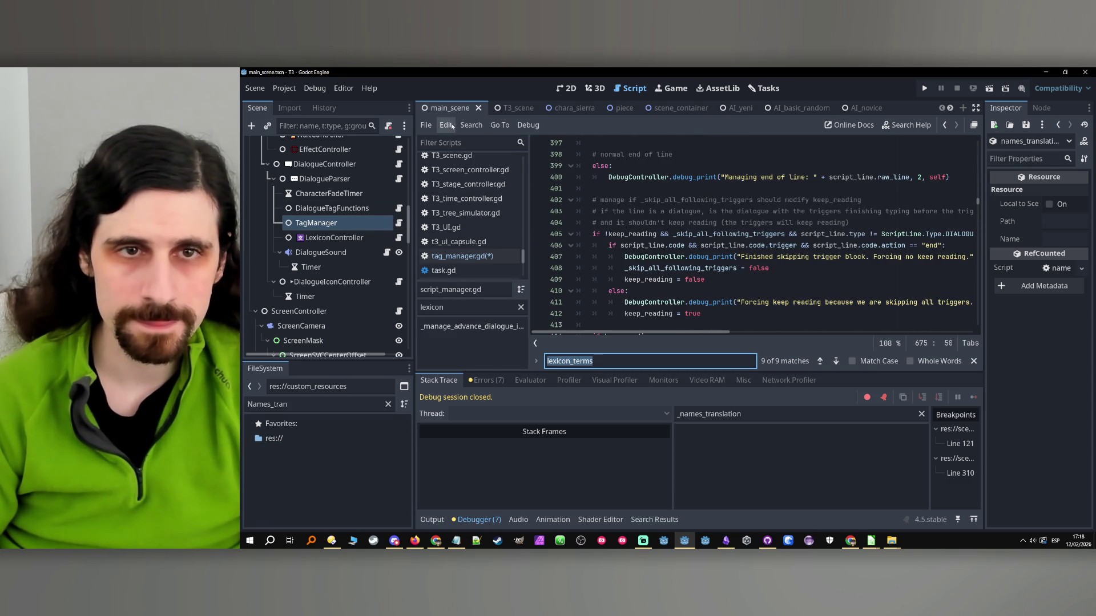
click(471, 125)
click(507, 204)
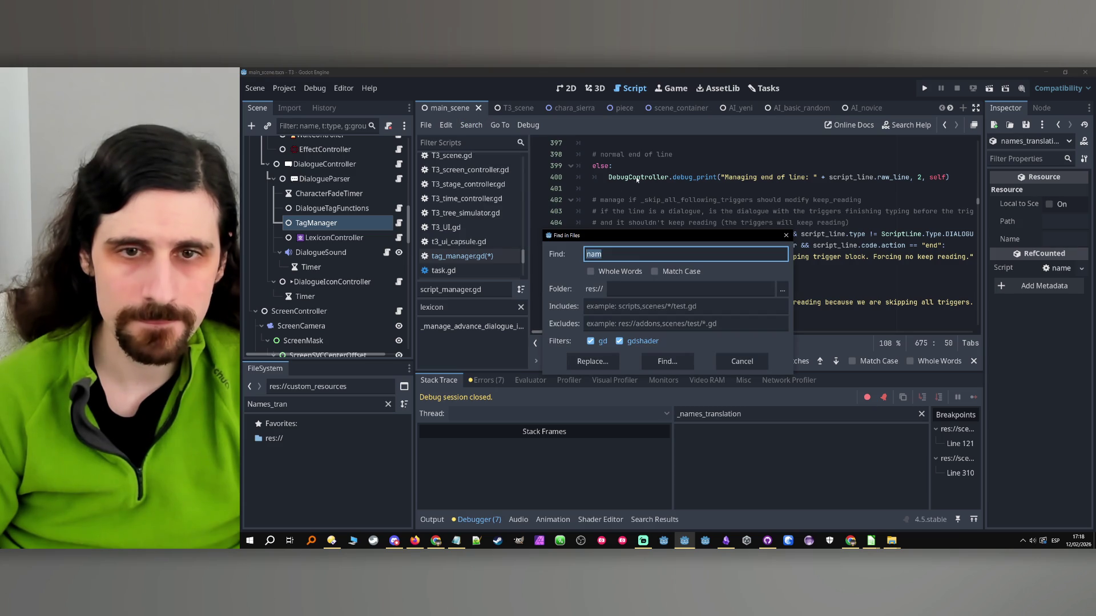
text(names_translation)
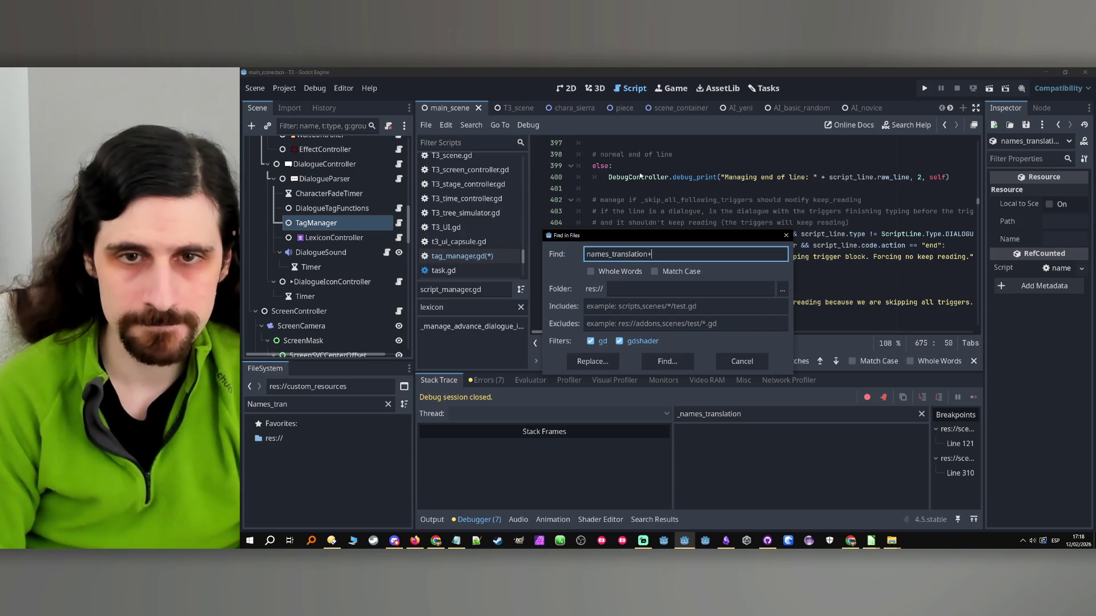
click(689, 362)
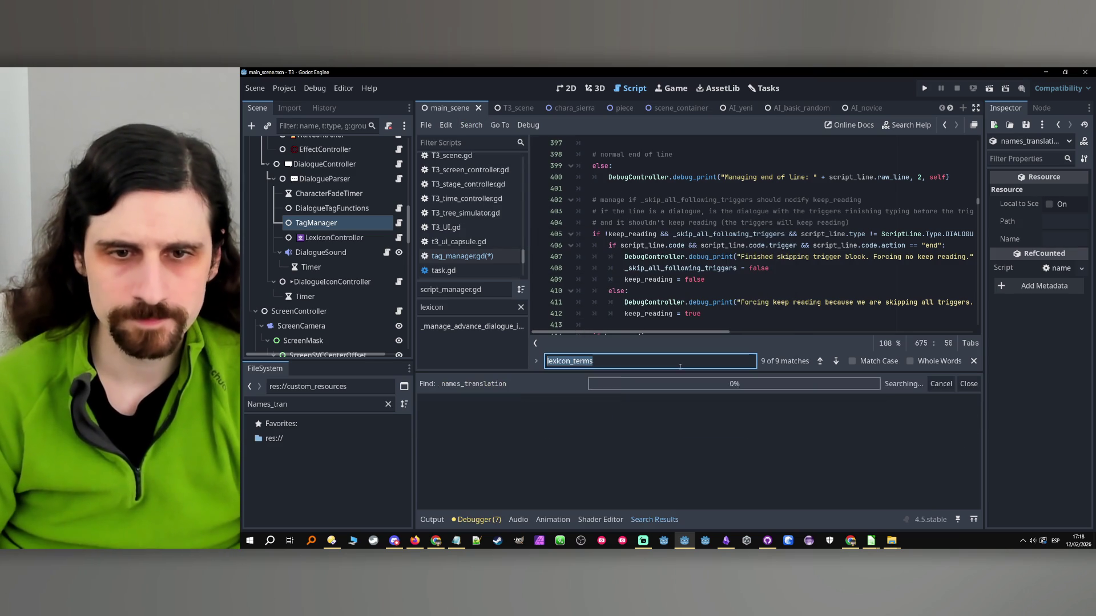
click(589, 417)
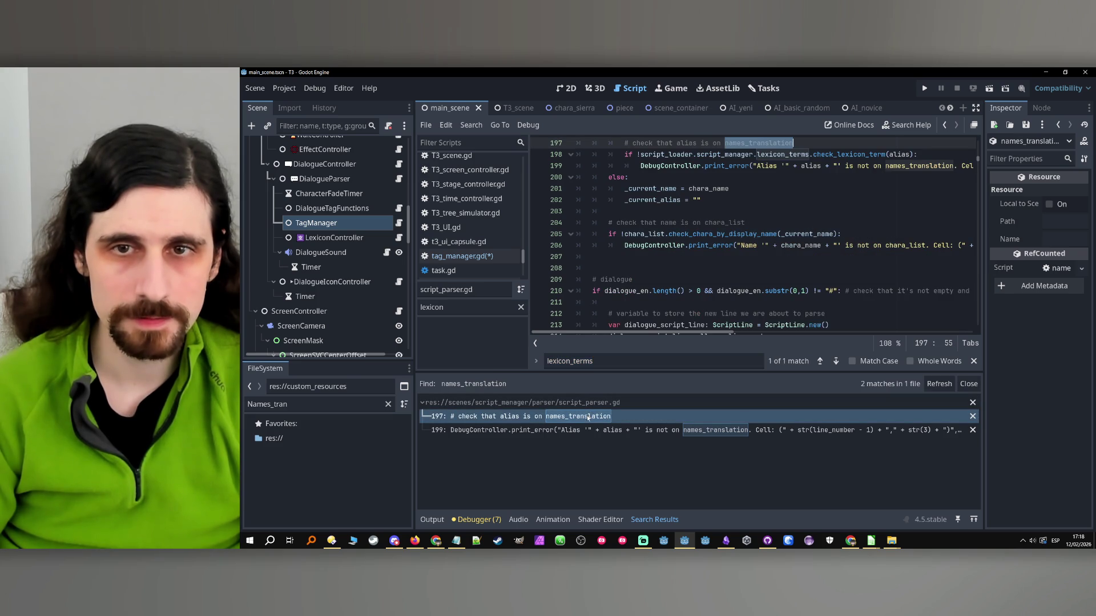
- Change the line 197 comment to read 'check that alias exists'
scroll(752, 253, up, 2)
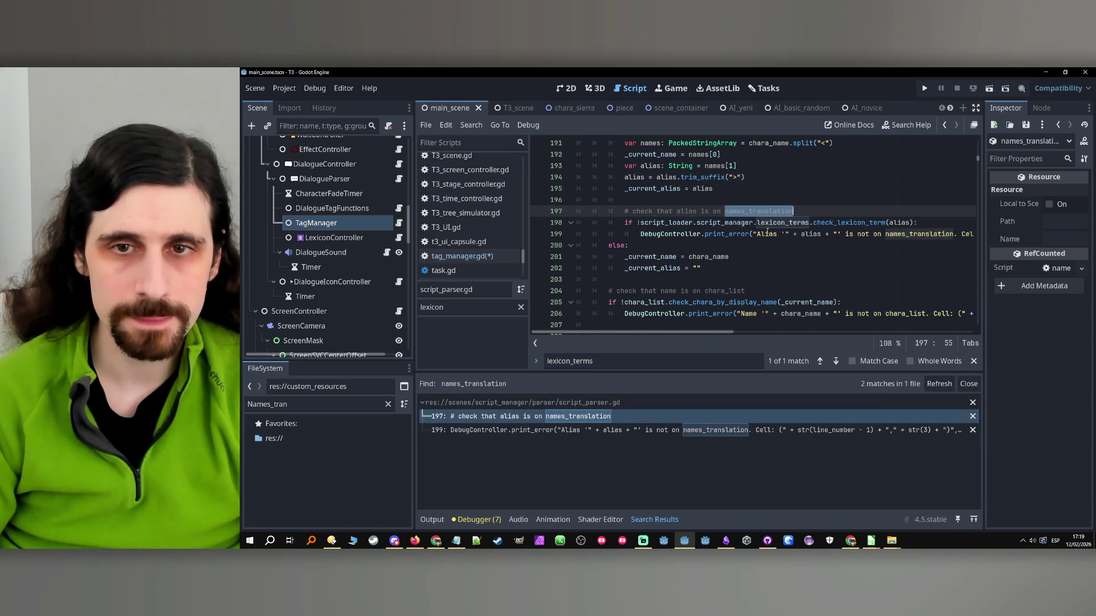
click(724, 212)
scroll(713, 214, up, 3)
scroll(711, 213, down, 2)
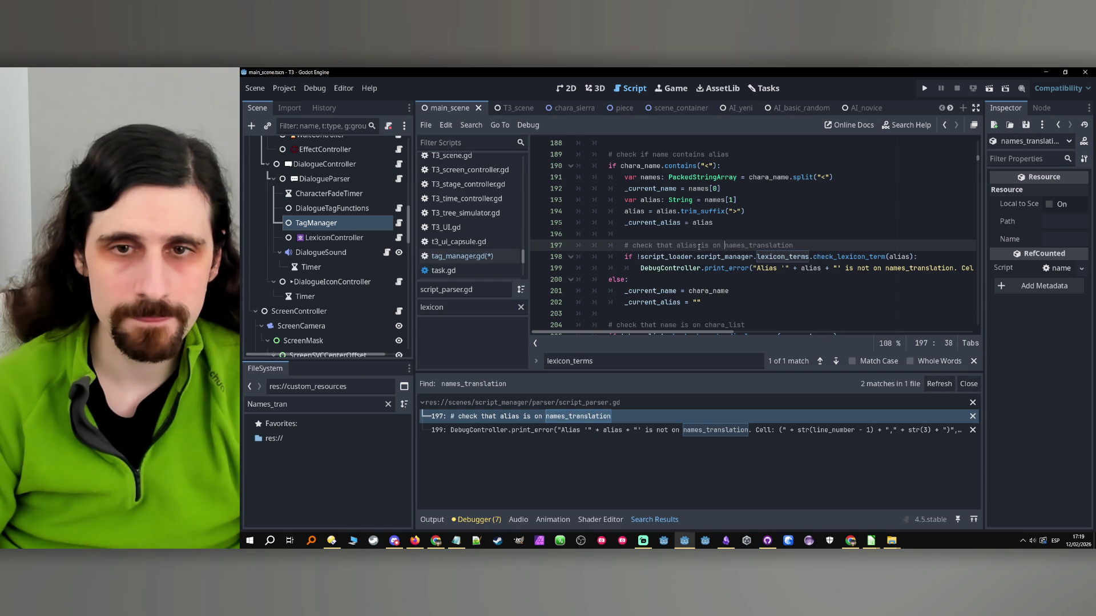
drag(700, 246, 831, 244)
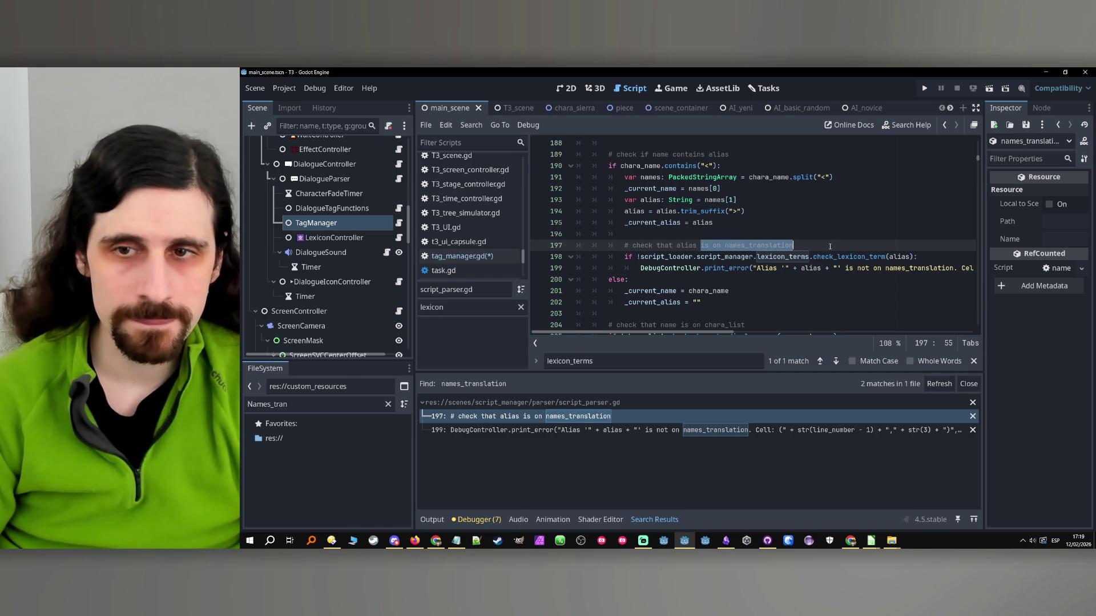
text(exists)
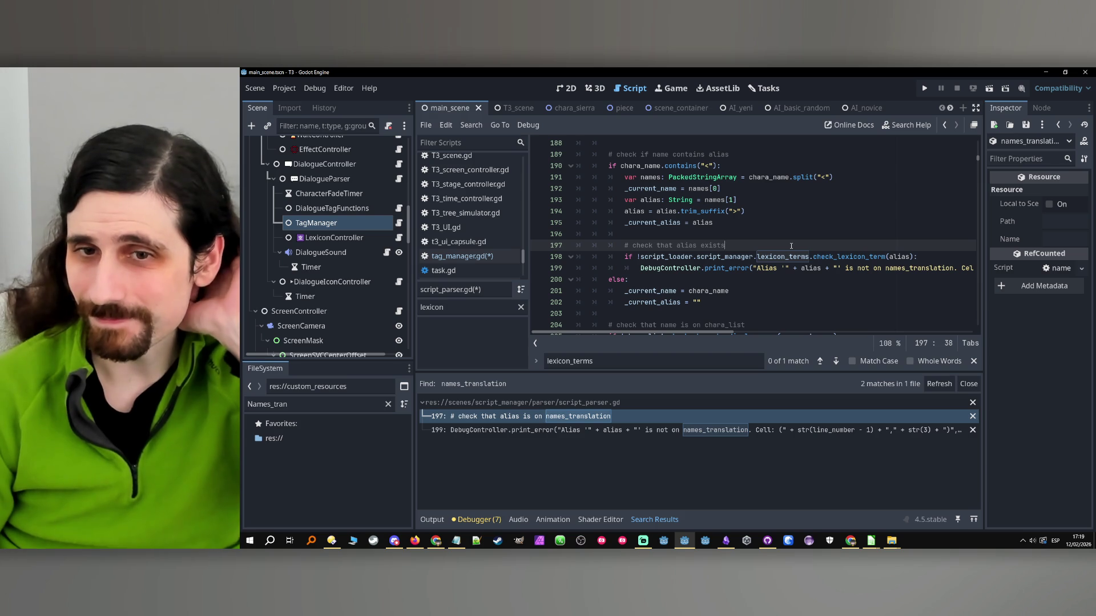
- Replace names_translation with lexicon_terms in the line 199 error message
click(907, 269)
scroll(879, 269, up, 3)
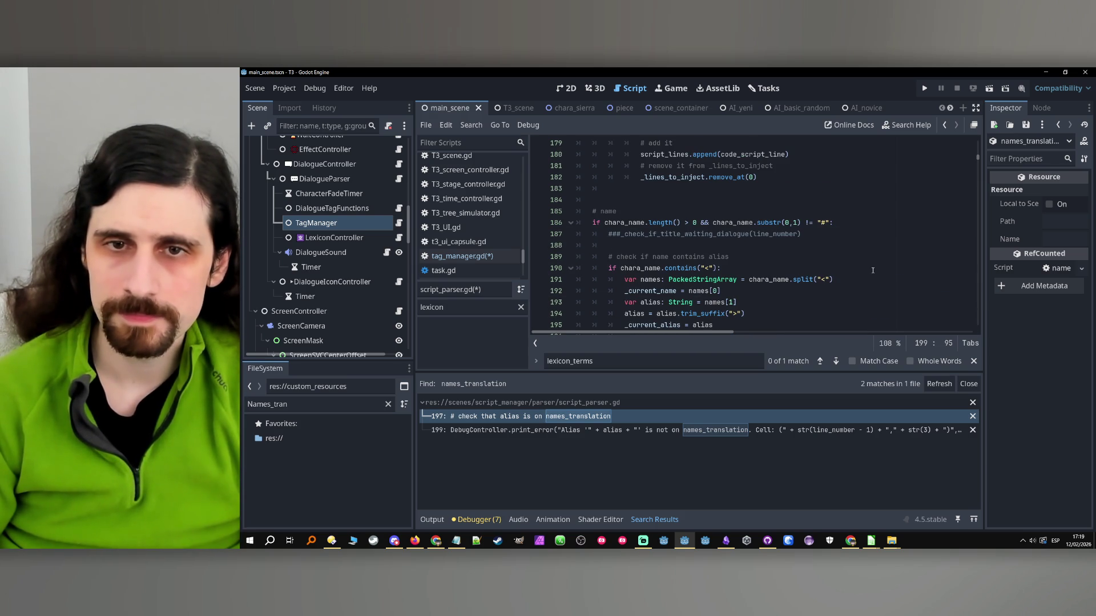
scroll(873, 270, down, 3)
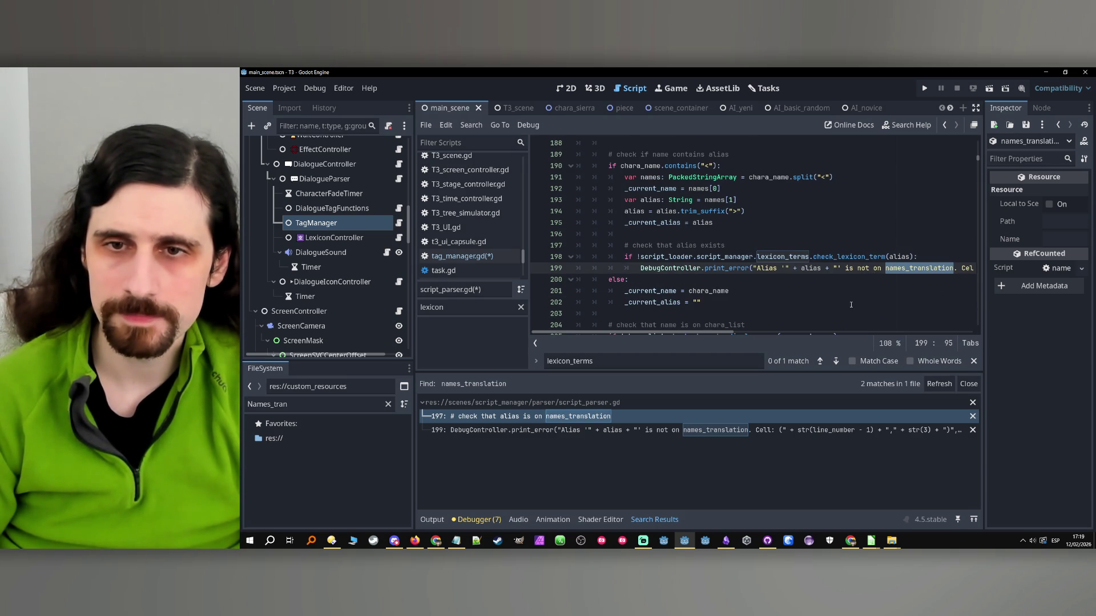
text(lexicon_)
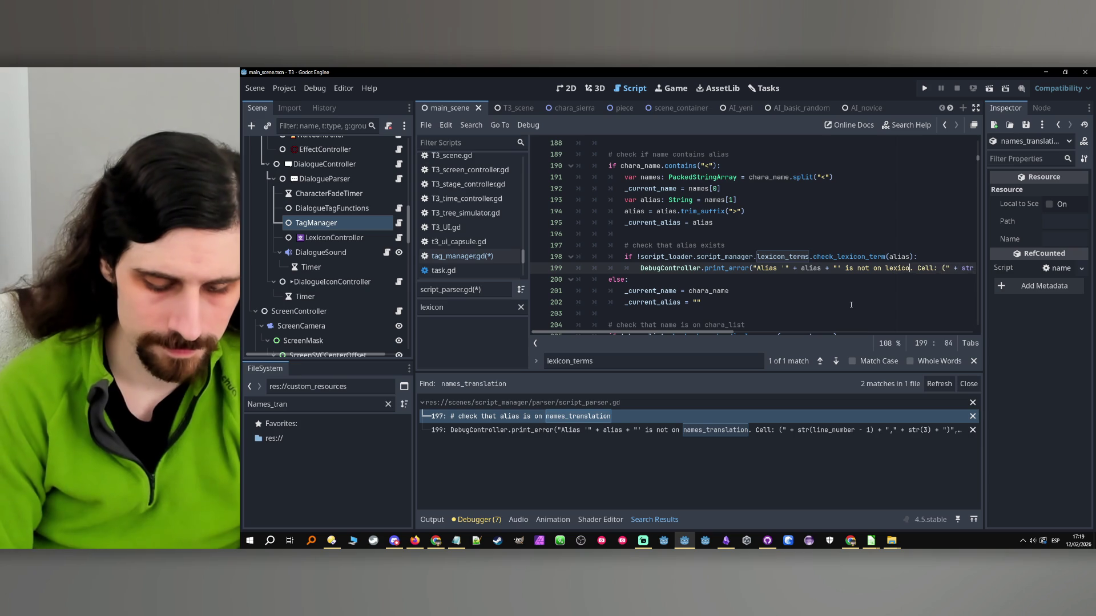
text(terms)
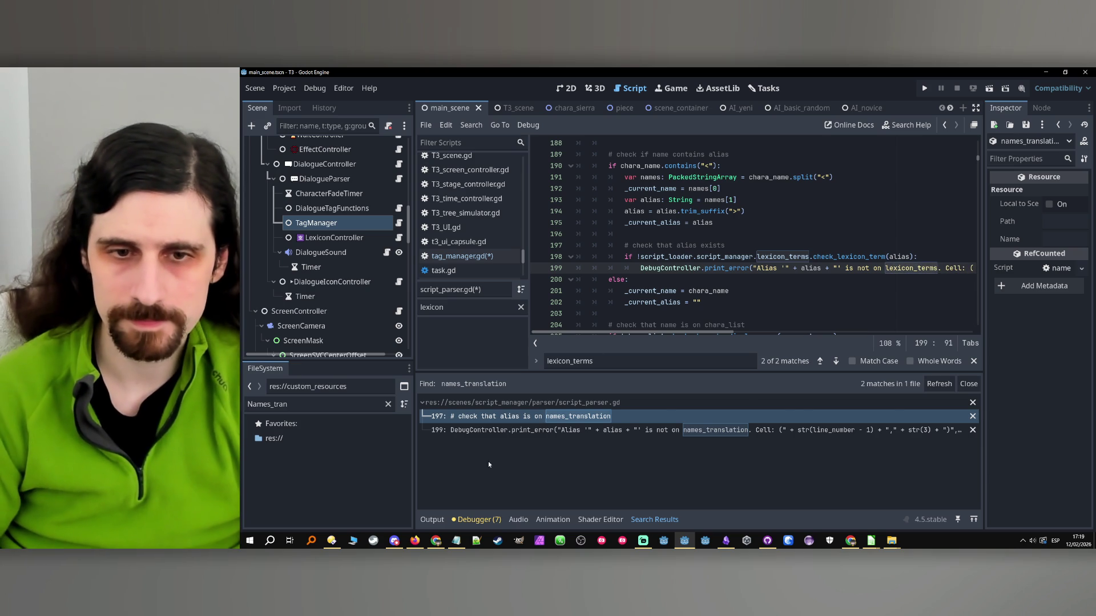
click(576, 432)
click(870, 292)
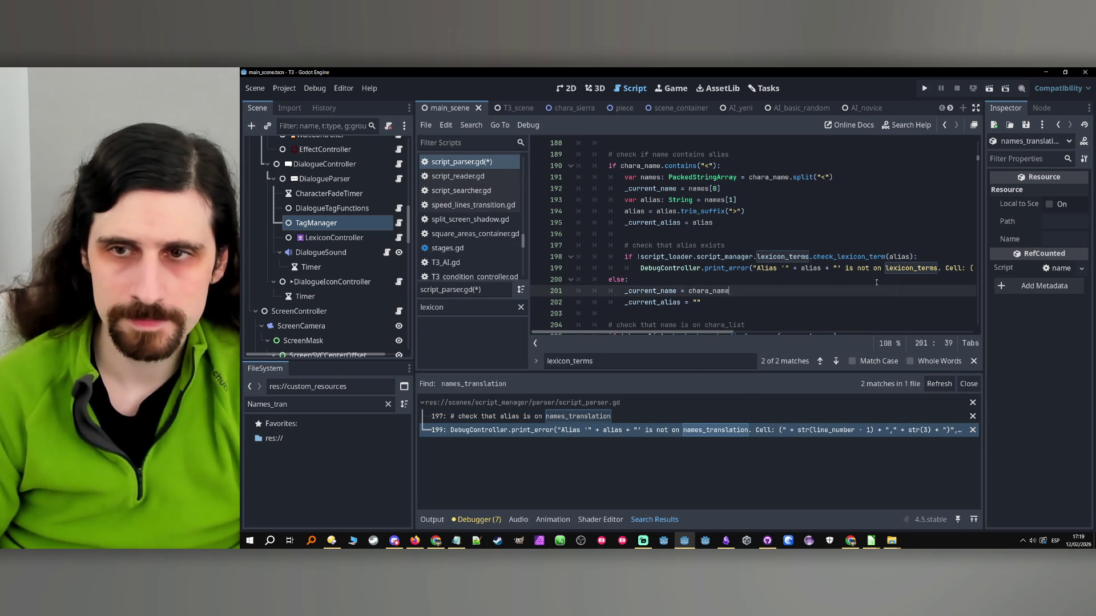
scroll(348, 246, down, 3)
scroll(348, 246, up, 2)
scroll(349, 245, down, 2)
scroll(354, 242, up, 3)
click(354, 240)
click(355, 249)
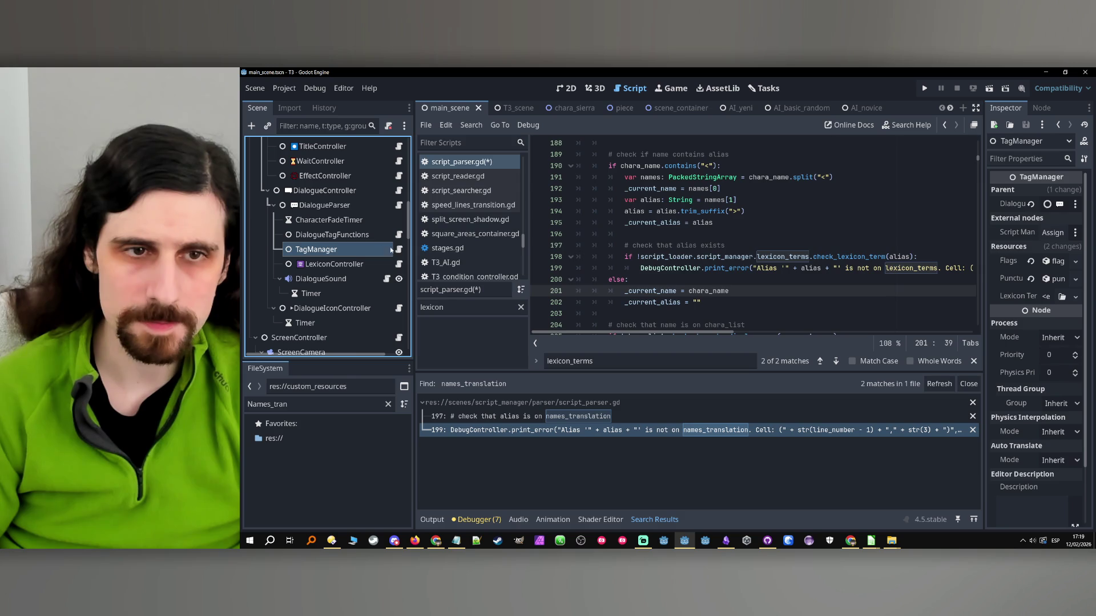
- Delete the _chara_names declaration on line 20 of tag_manager.gd
click(399, 249)
double_click(635, 246)
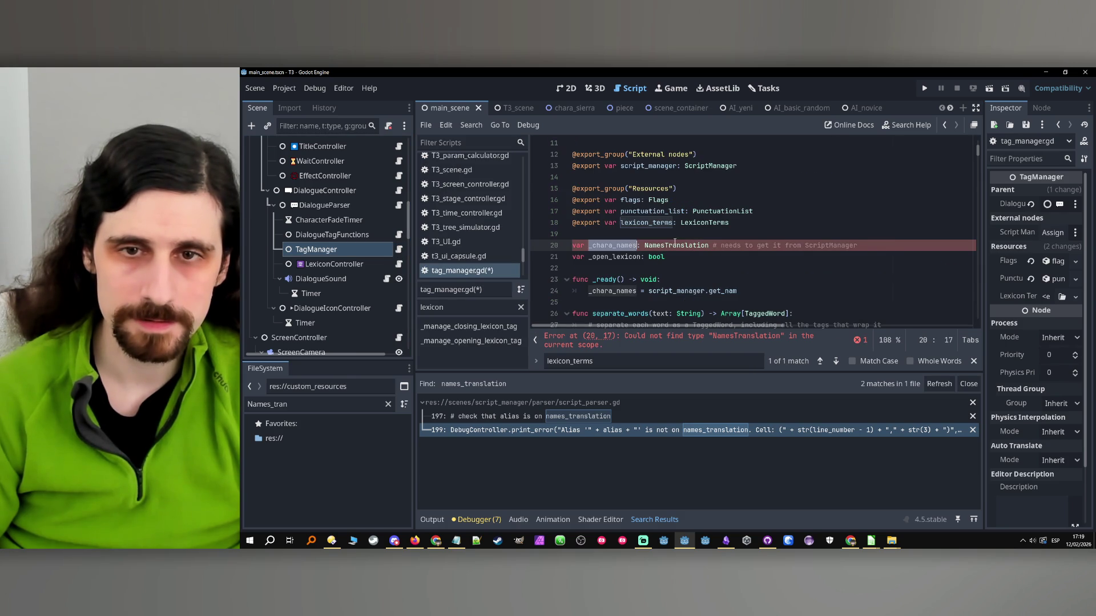
drag(635, 245, 522, 242)
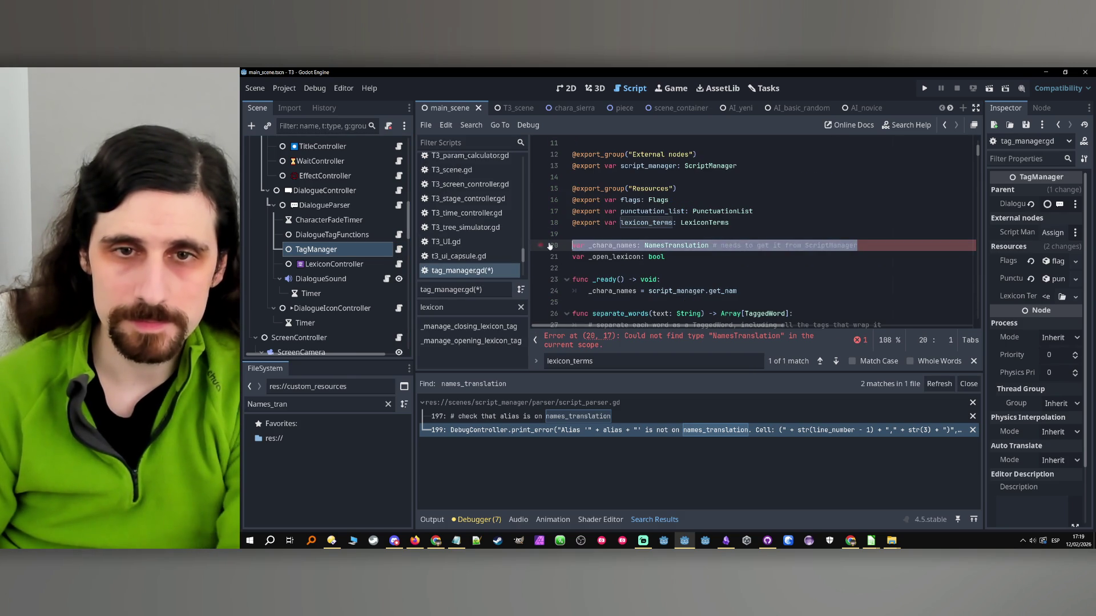
key(BackSpace)
key(BackSpace)
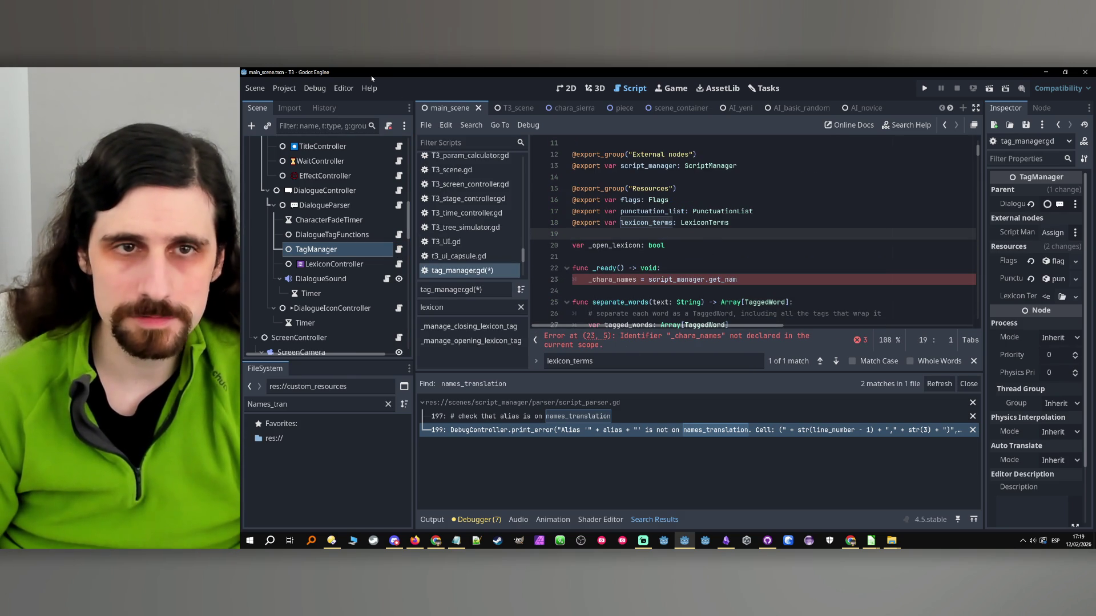
- Find the remaining namestranslation reference and delete the old _ready function that set _chara_names
click(471, 125)
click(490, 205)
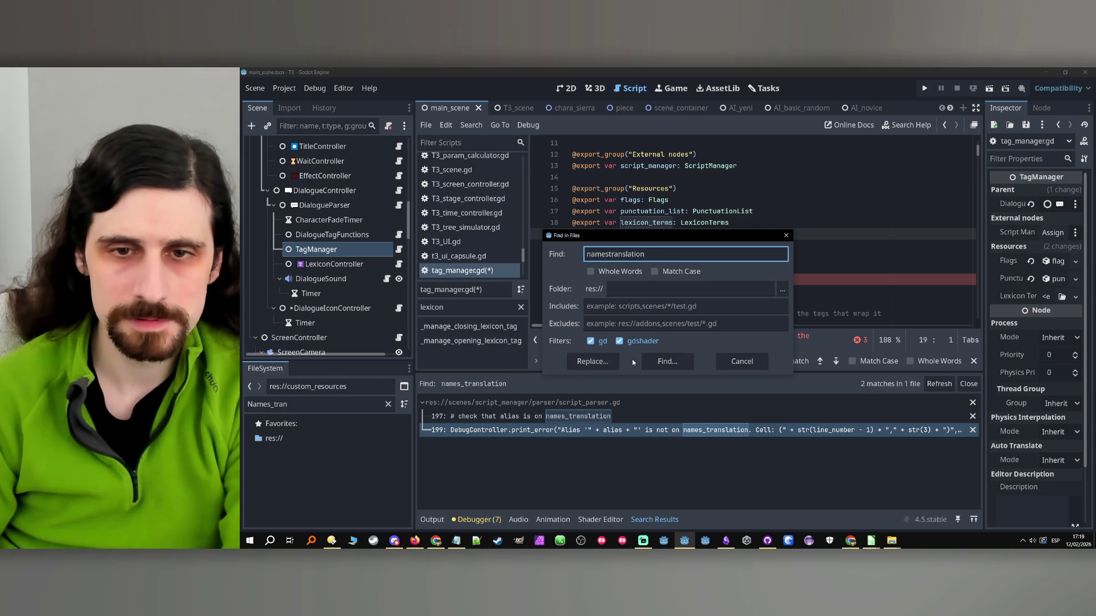
click(661, 362)
click(580, 418)
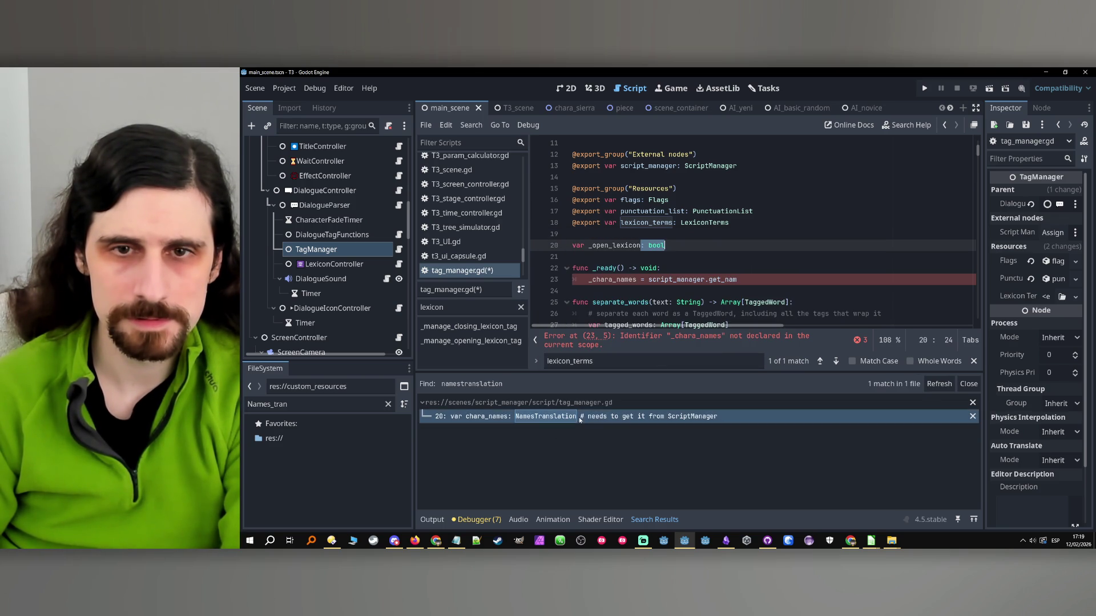
scroll(702, 260, down, 1)
drag(740, 245, 506, 248)
key(ctrl+shift+k)
key(ctrl+shift+k)
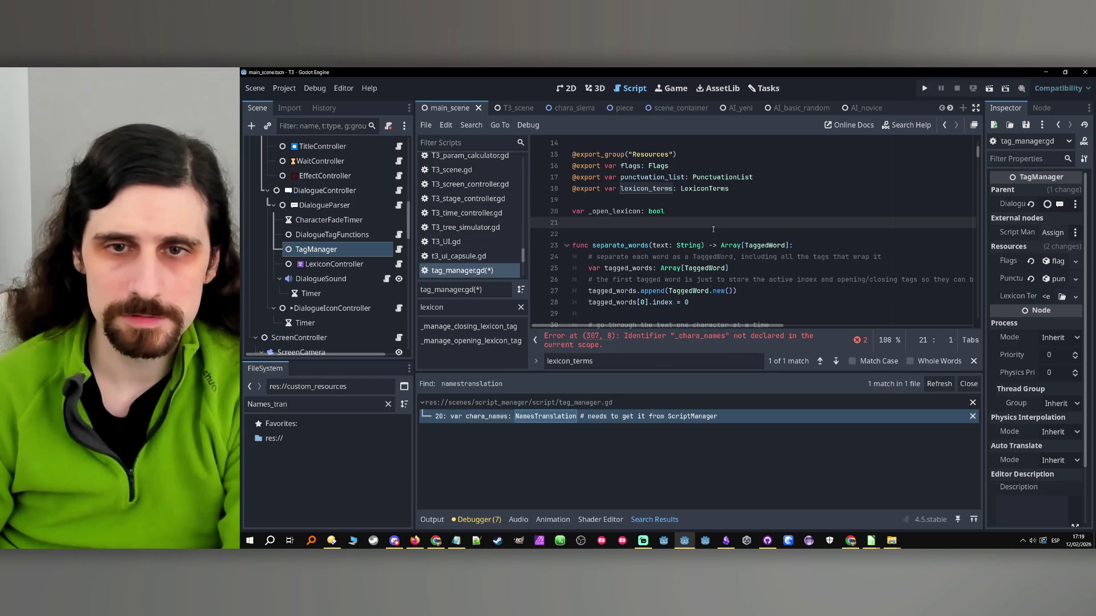
- Replace _chara_names with lexicon_terms on line 307
scroll(703, 258, down, 3)
click(680, 337)
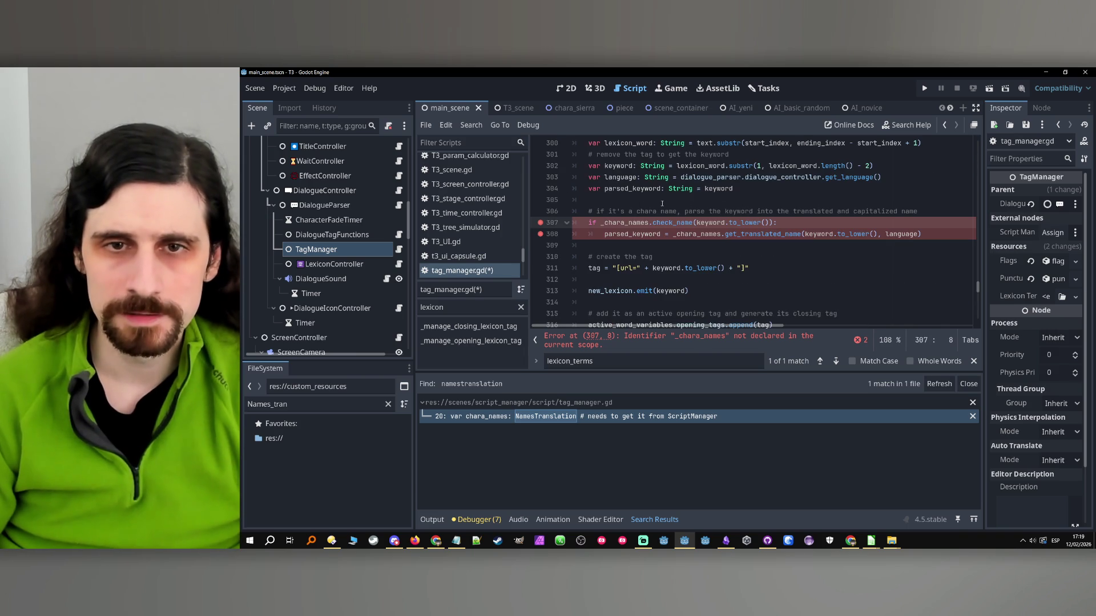
double_click(634, 222)
text(lexi)
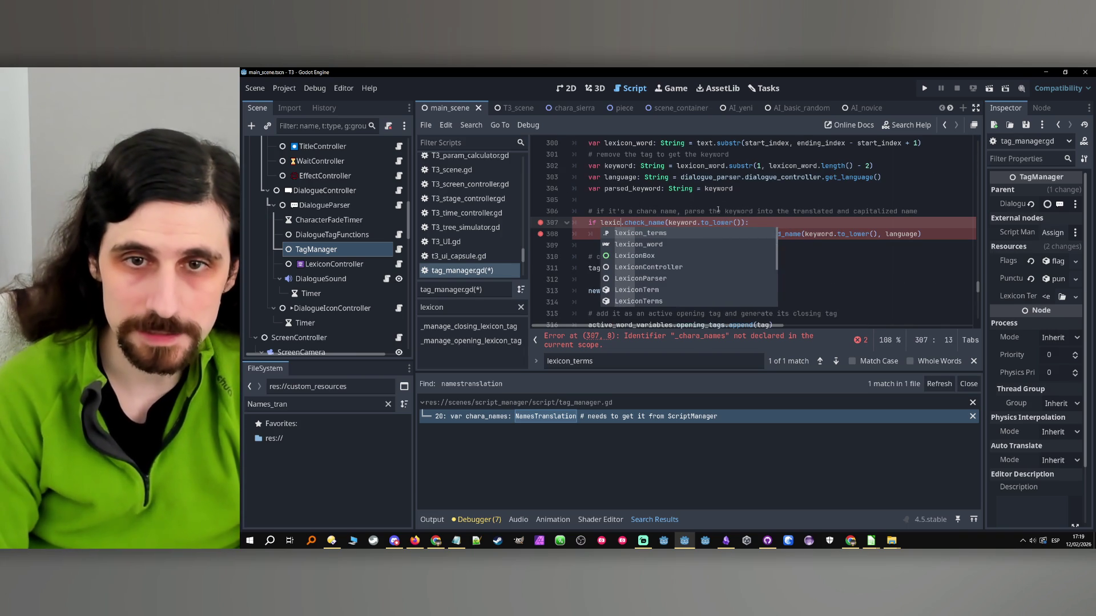
click(654, 234)
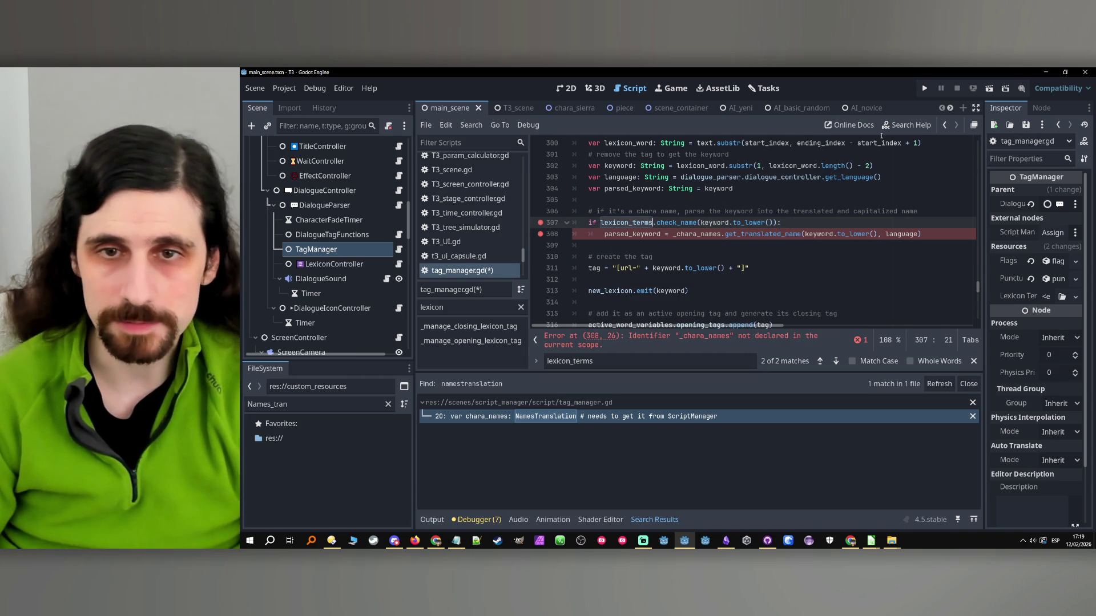
double_click(633, 222)
key(ctrl+c)
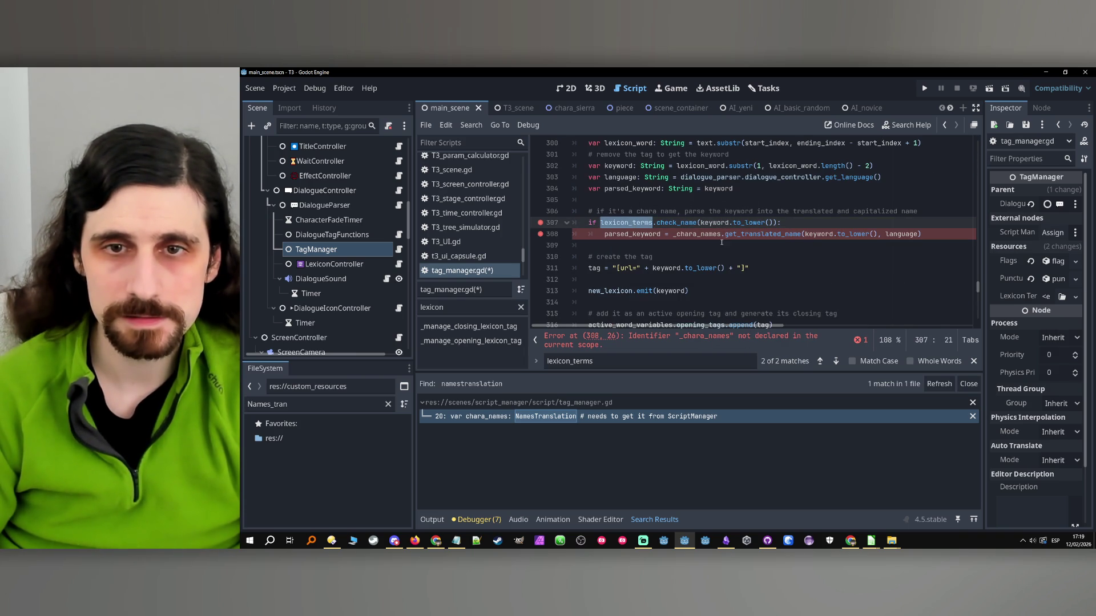
scroll(718, 229, up, 15)
scroll(718, 229, up, 20)
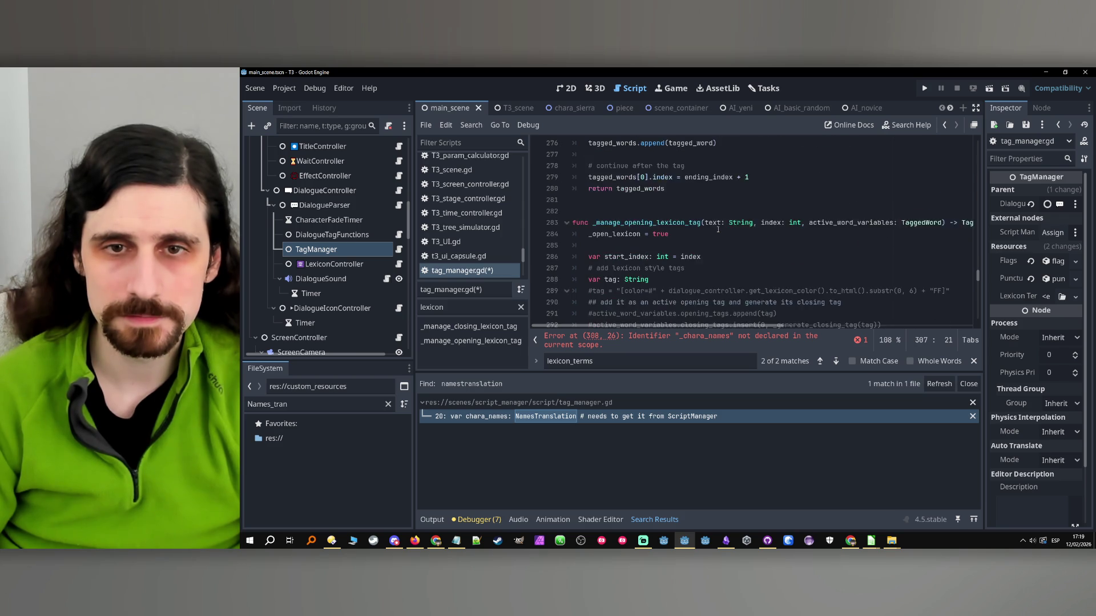
scroll(721, 233, up, 1)
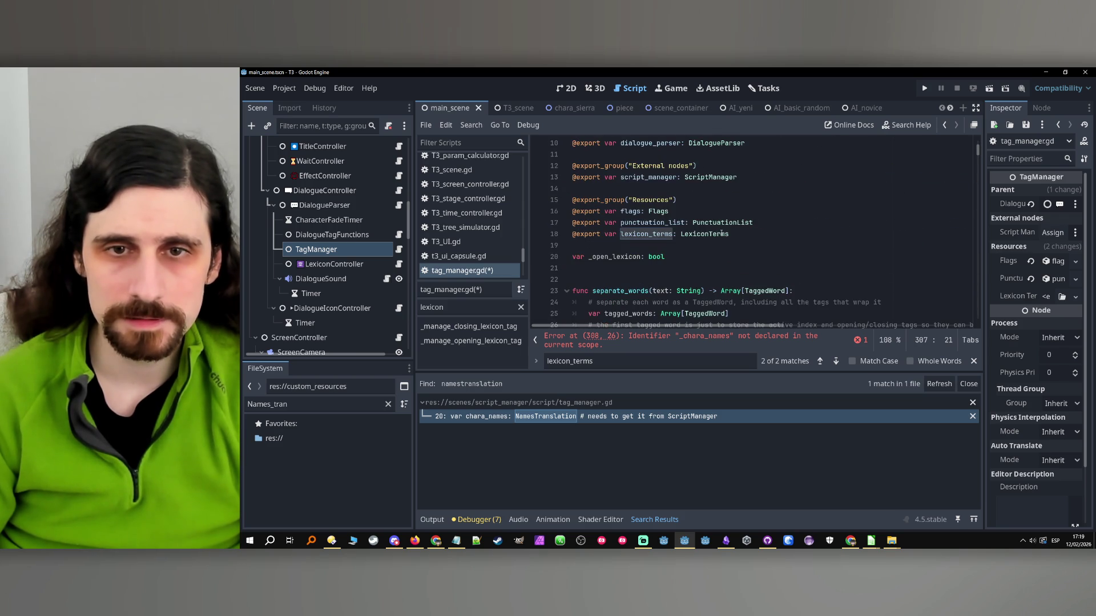
click(640, 234)
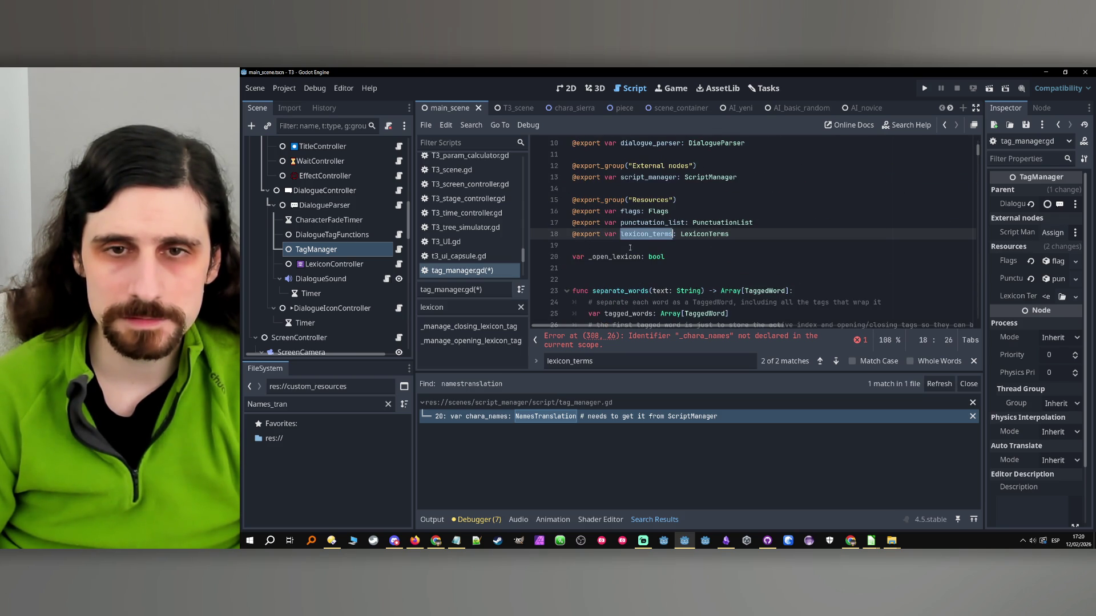
click(609, 357)
click(821, 363)
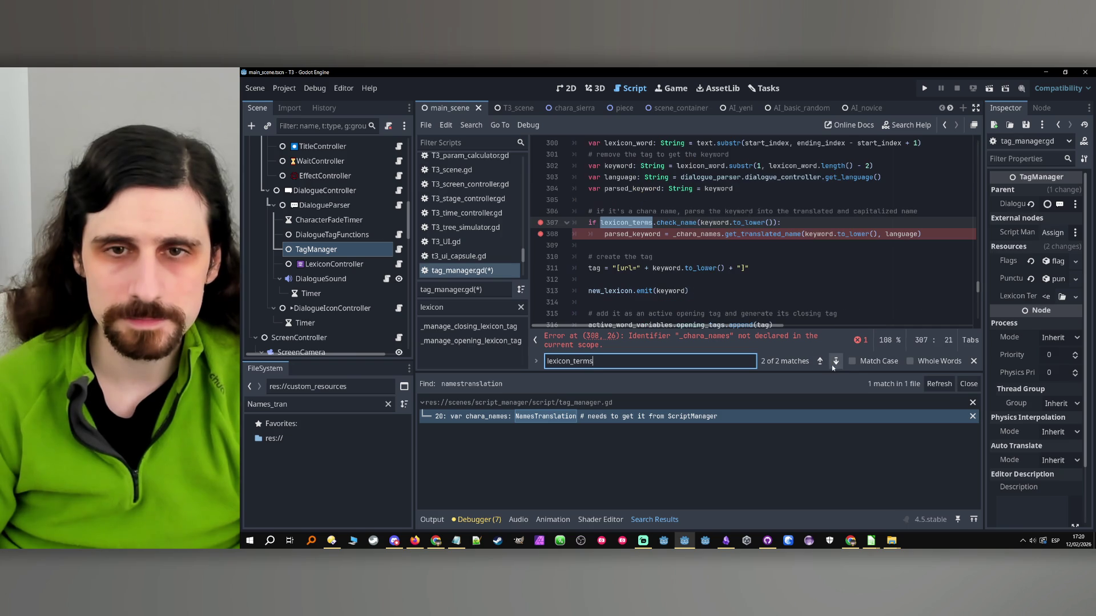
- Paste lexicon_terms over _chara_names on line 308, remove its breakpoint, and save
double_click(650, 235)
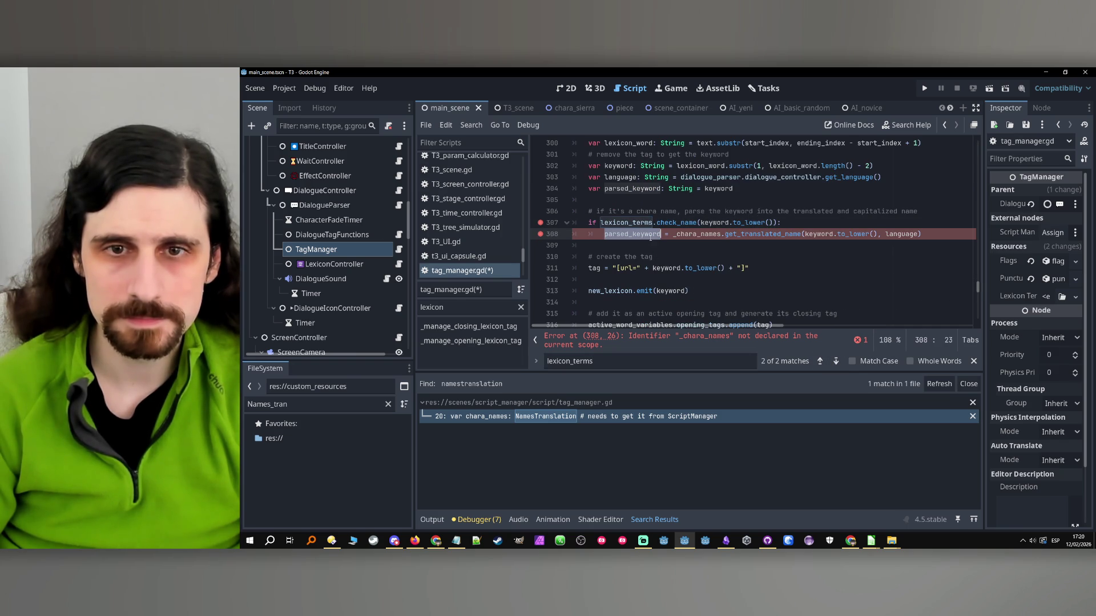
double_click(696, 234)
key(ctrl+v)
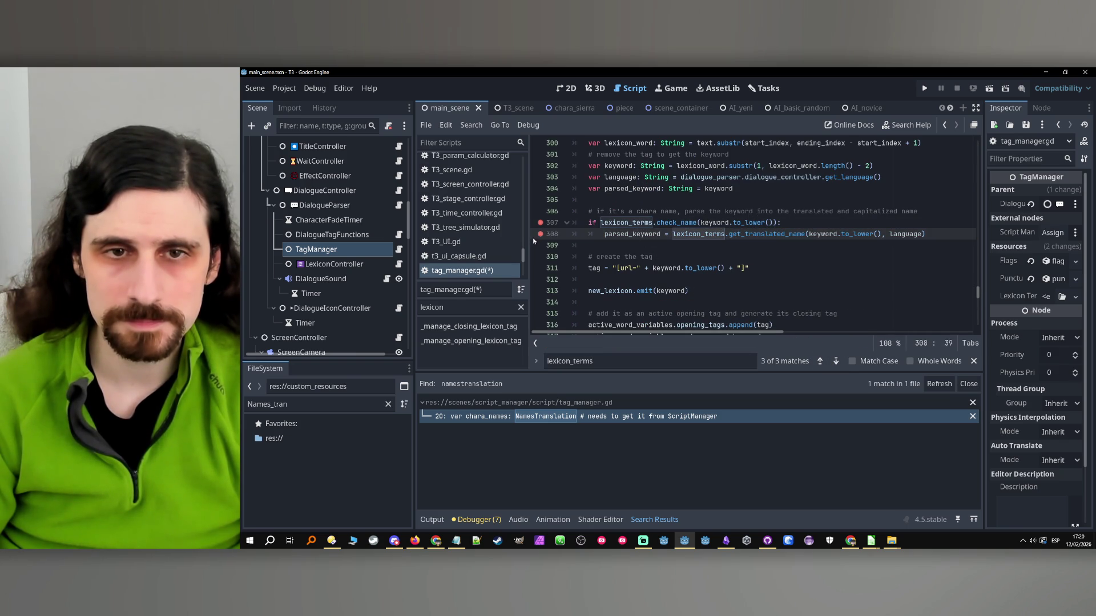
click(540, 236)
click(874, 228)
scroll(874, 227, down, 1)
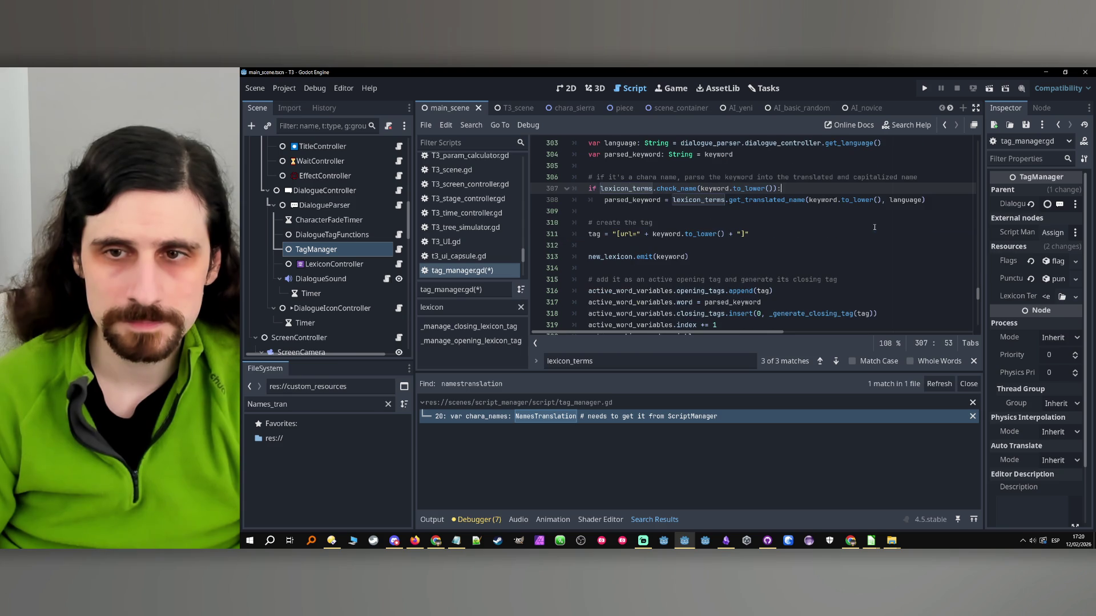
key(Down)
key(End)
key(ctrl+s)
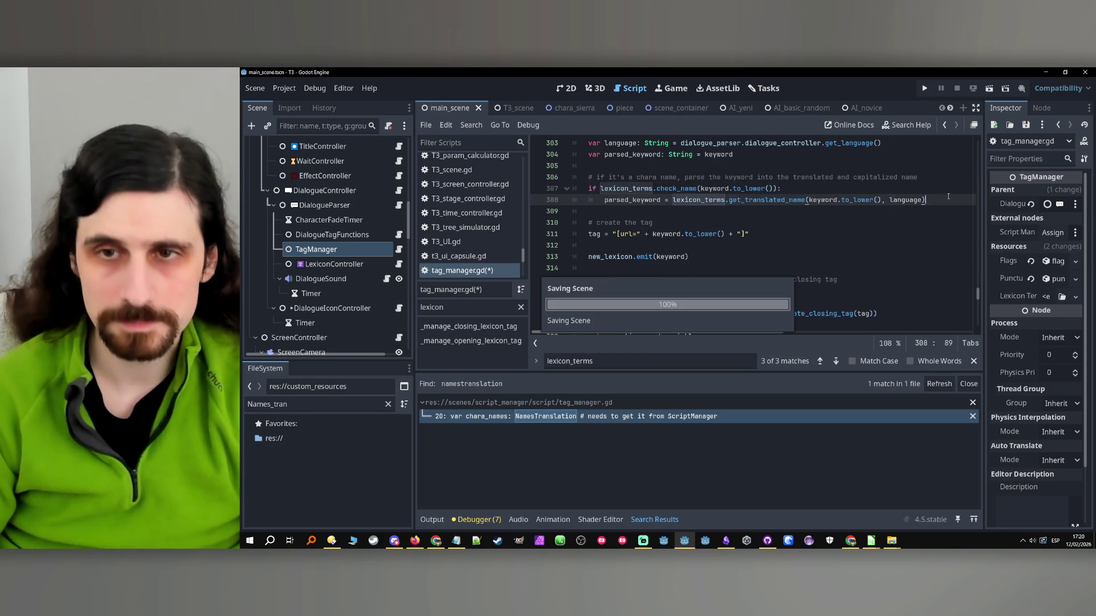
click(925, 88)
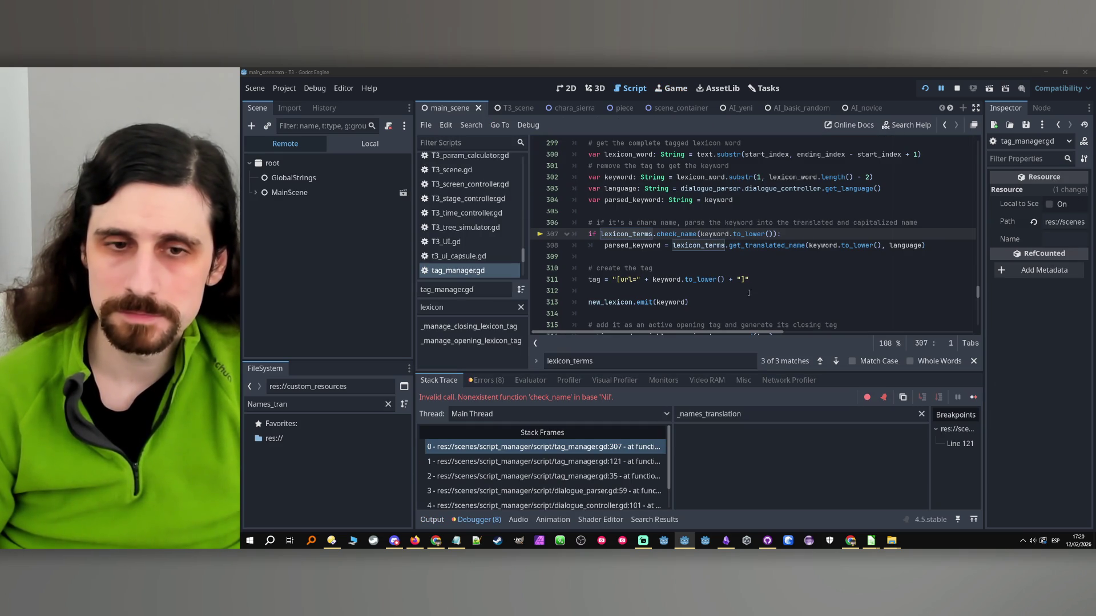
- Stop the debug run after the Nil check_name error and select the LexiconTerms type on line 18
double_click(653, 234)
click(957, 88)
scroll(828, 233, up, 20)
scroll(828, 232, down, 5)
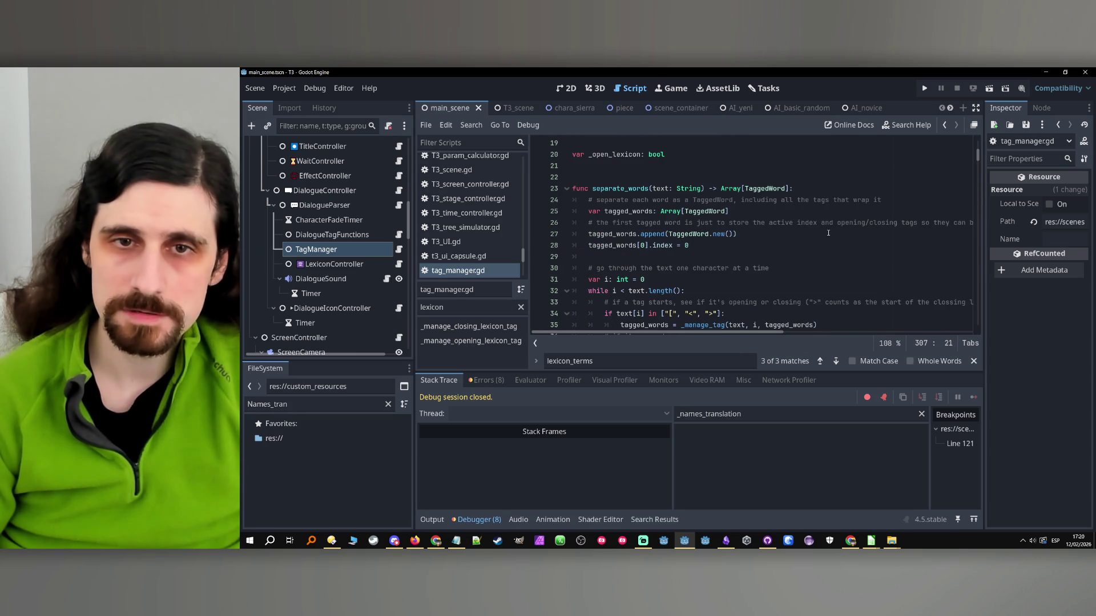
scroll(828, 233, up, 2)
double_click(720, 201)
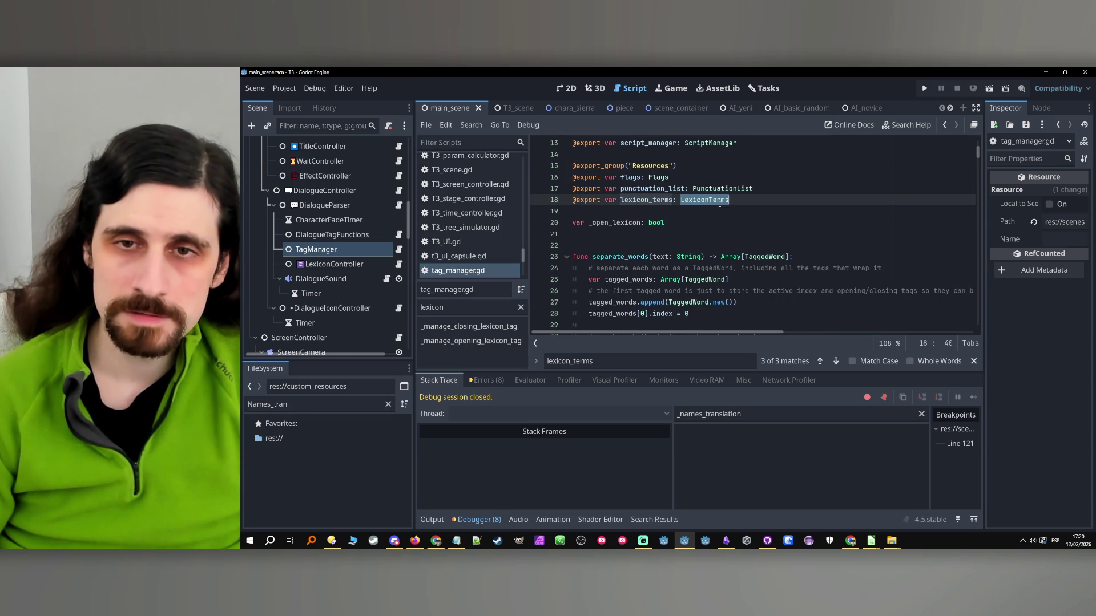
- Search all project files for lexicon_terms and open the first match in lexicon_terms.gd
double_click(654, 201)
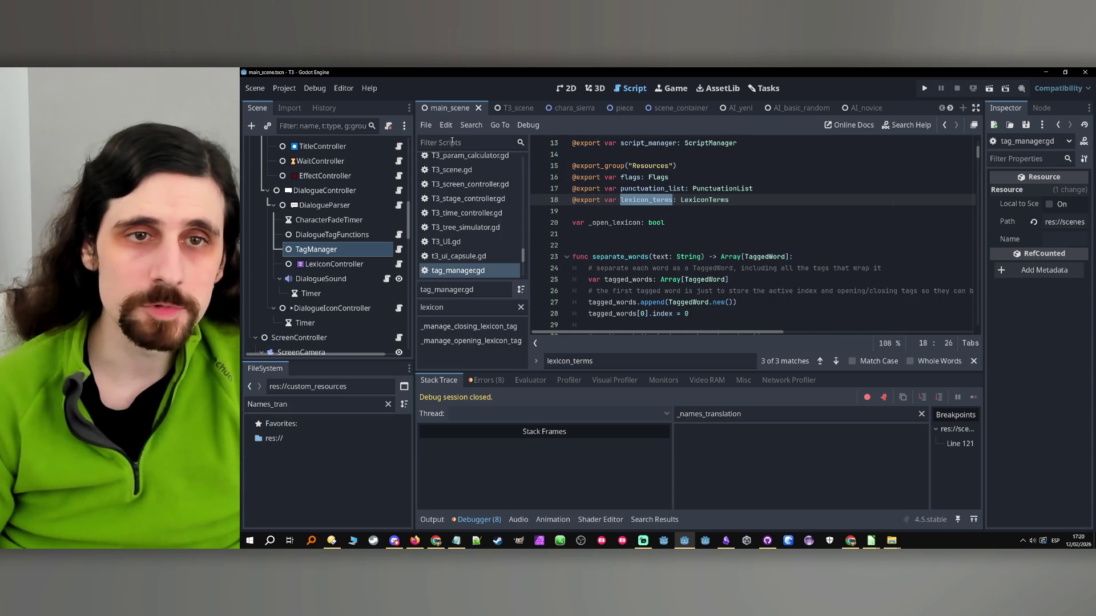
click(471, 125)
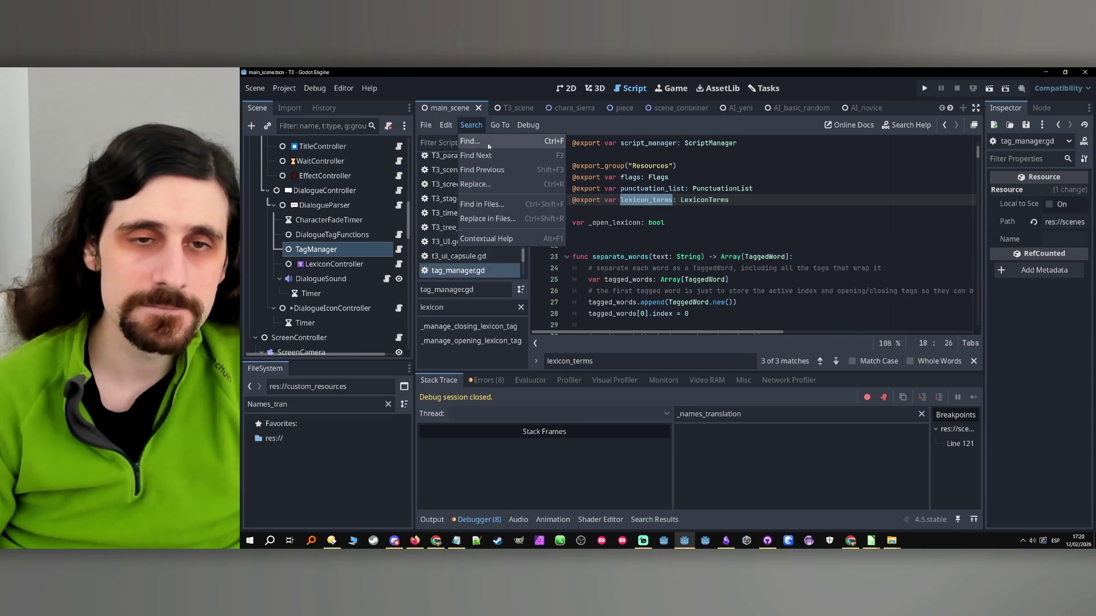
click(482, 204)
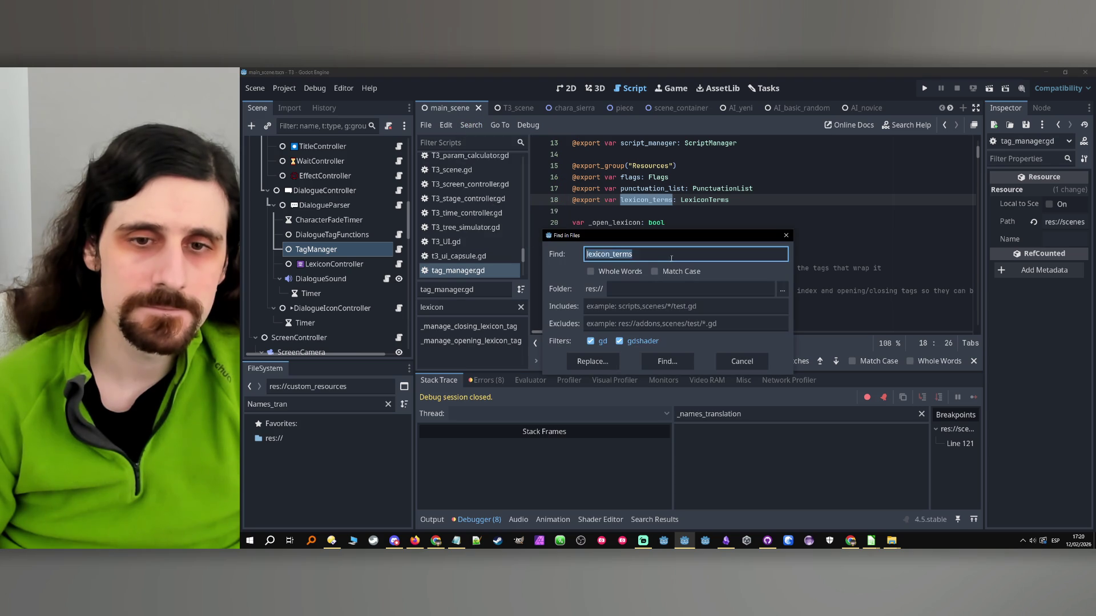
click(671, 362)
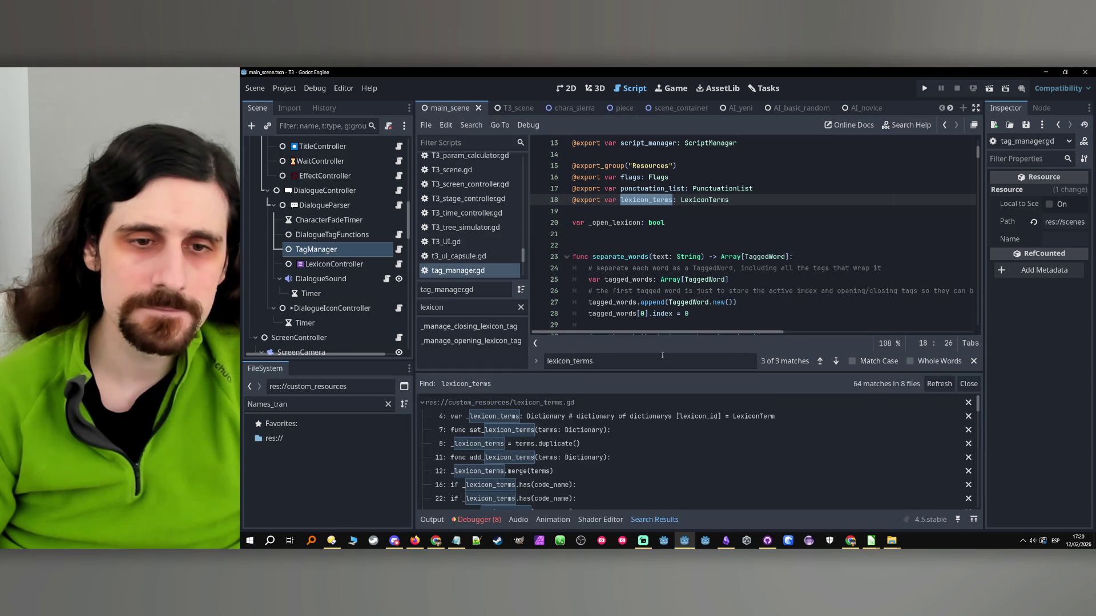
click(646, 416)
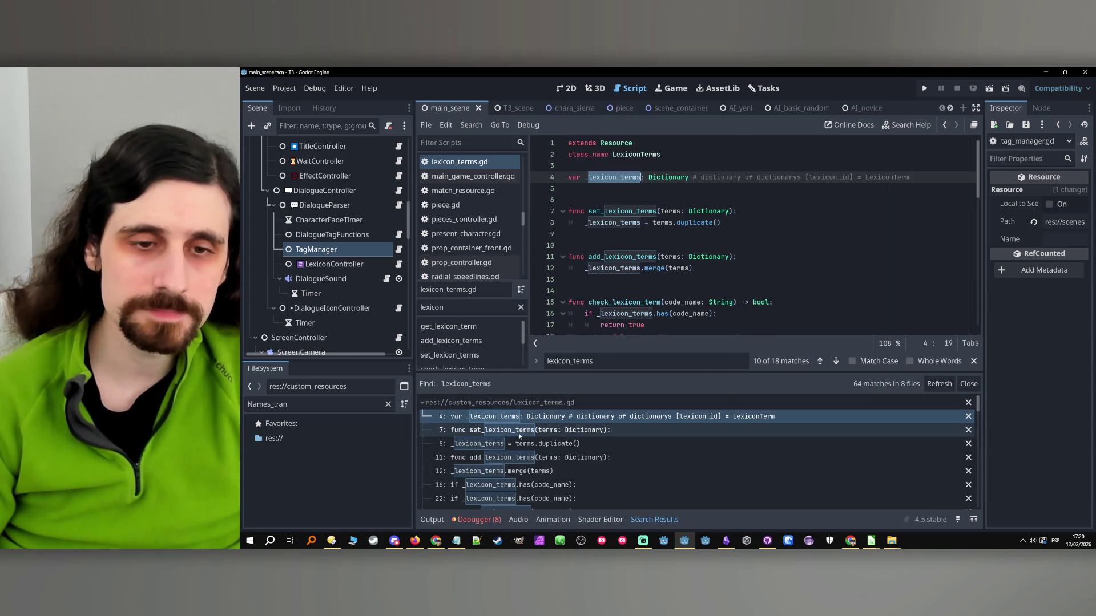
scroll(501, 446, down, 3)
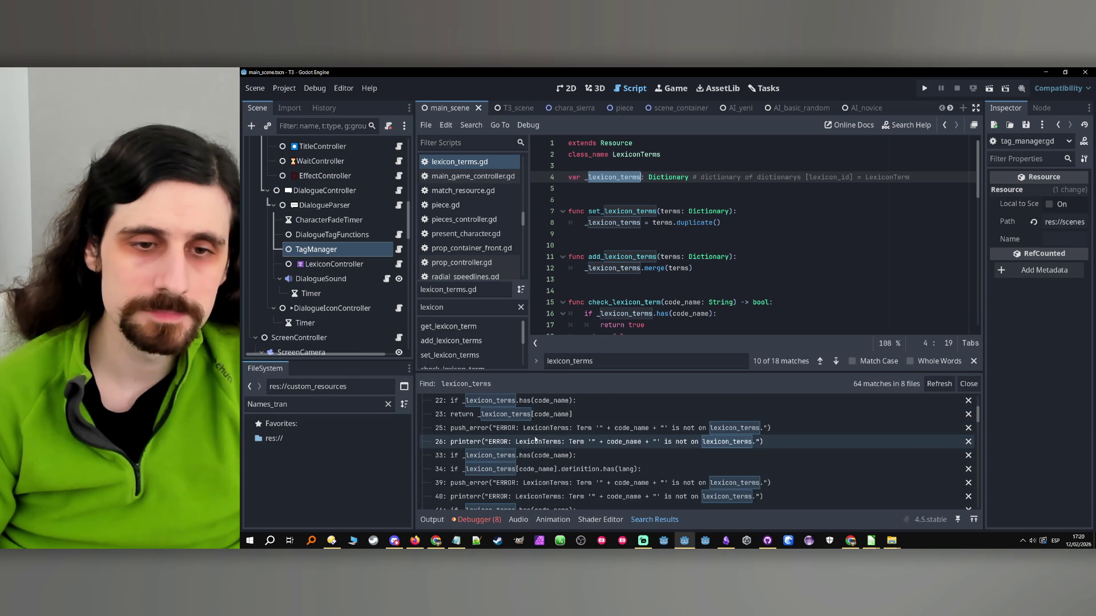
scroll(536, 440, down, 5)
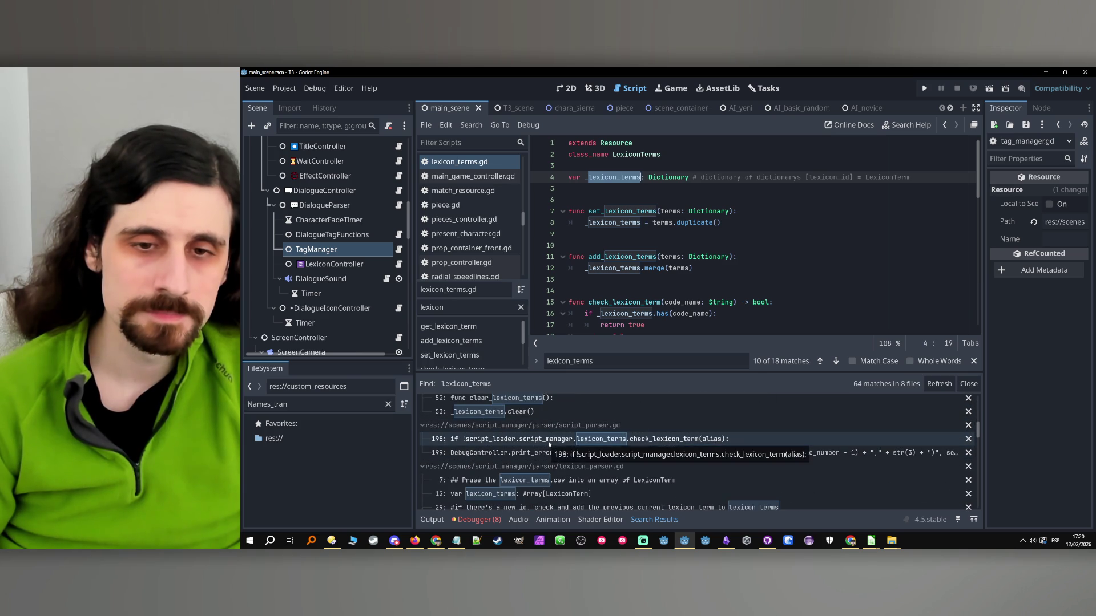
- Browse the lexicon_parser.gd and script_manager.gd matches, ending at lexicon_terms creation on line 110
click(539, 482)
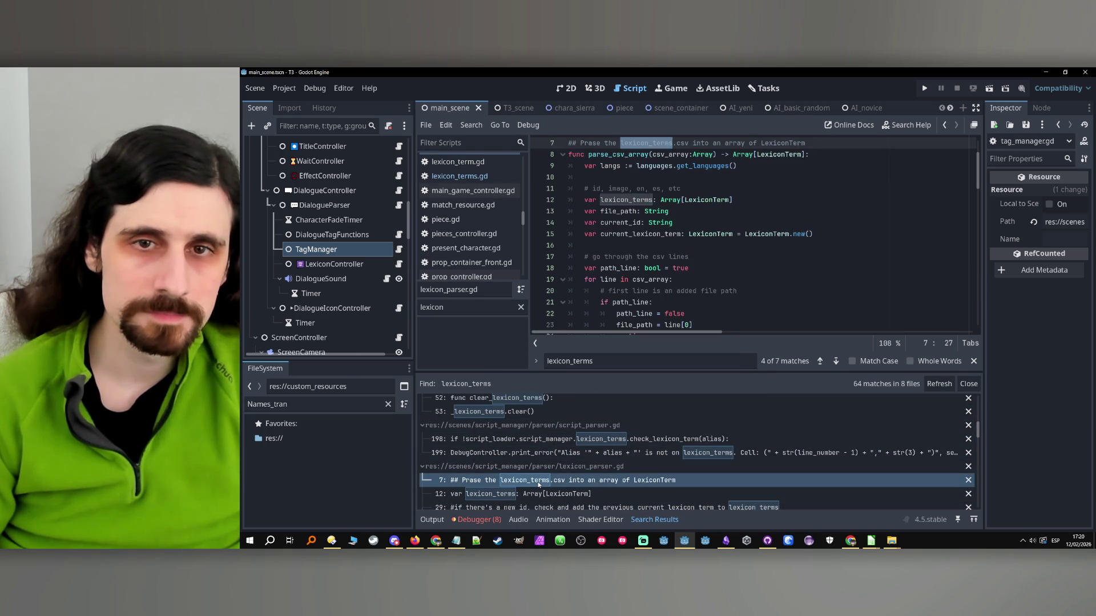
scroll(702, 247, up, 2)
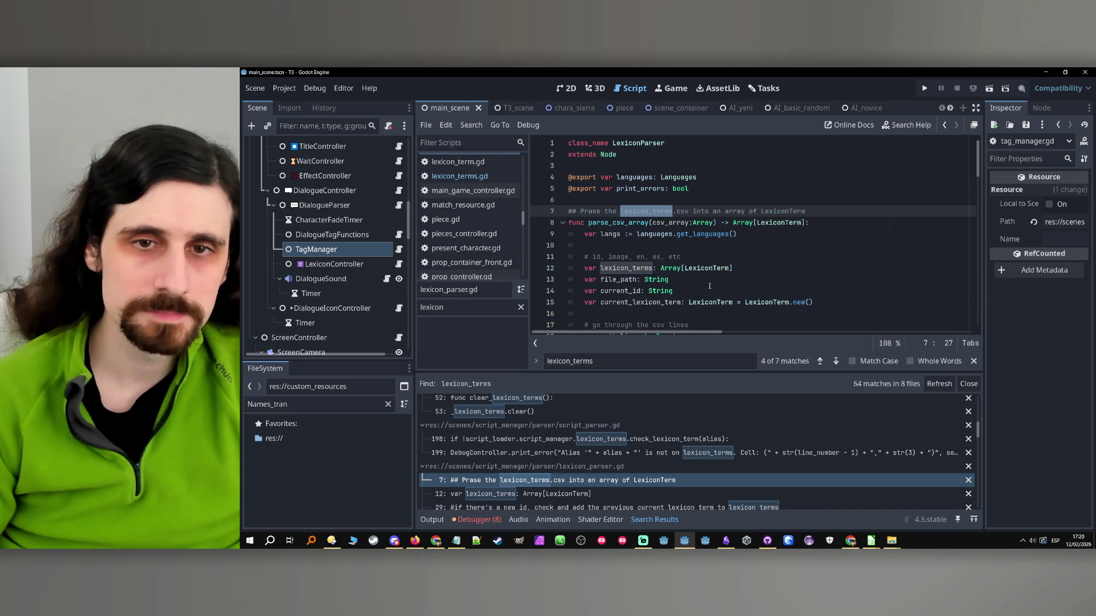
scroll(498, 481, down, 5)
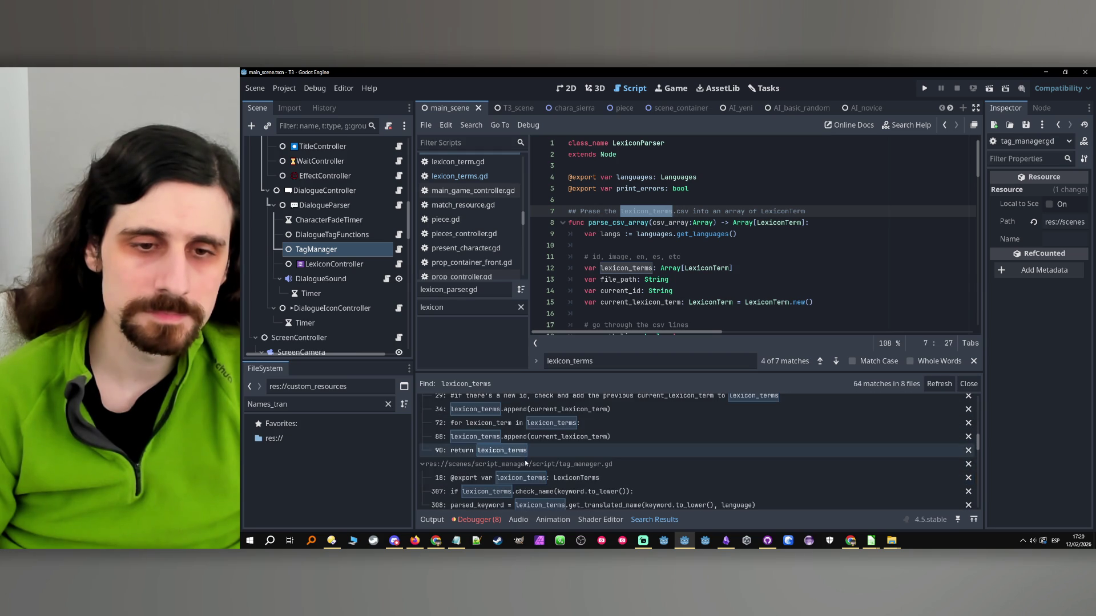
scroll(551, 481, down, 4)
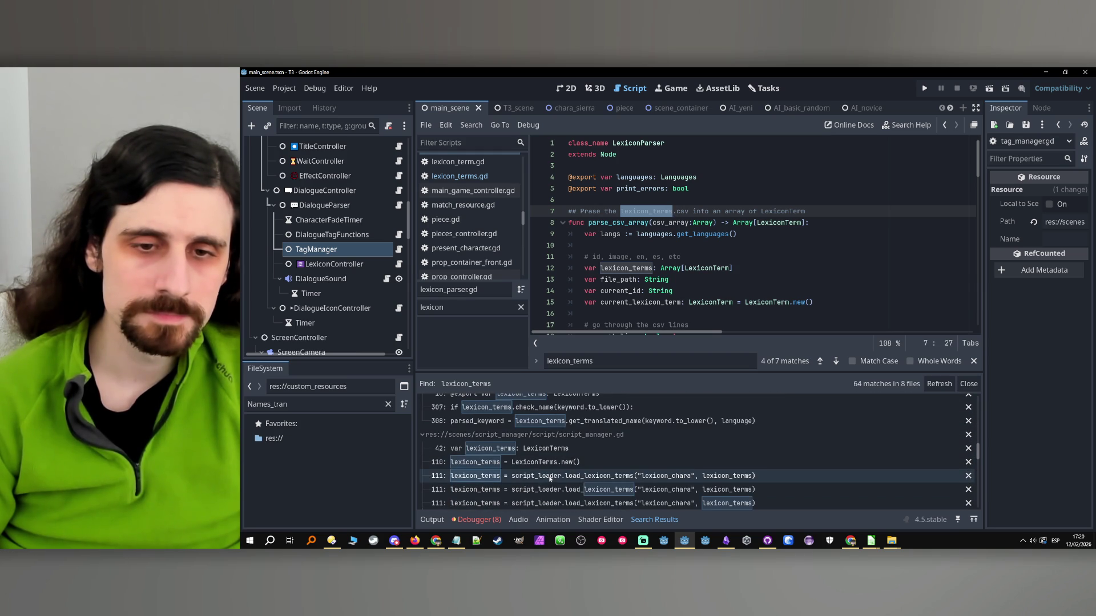
scroll(550, 478, up, 1)
click(548, 466)
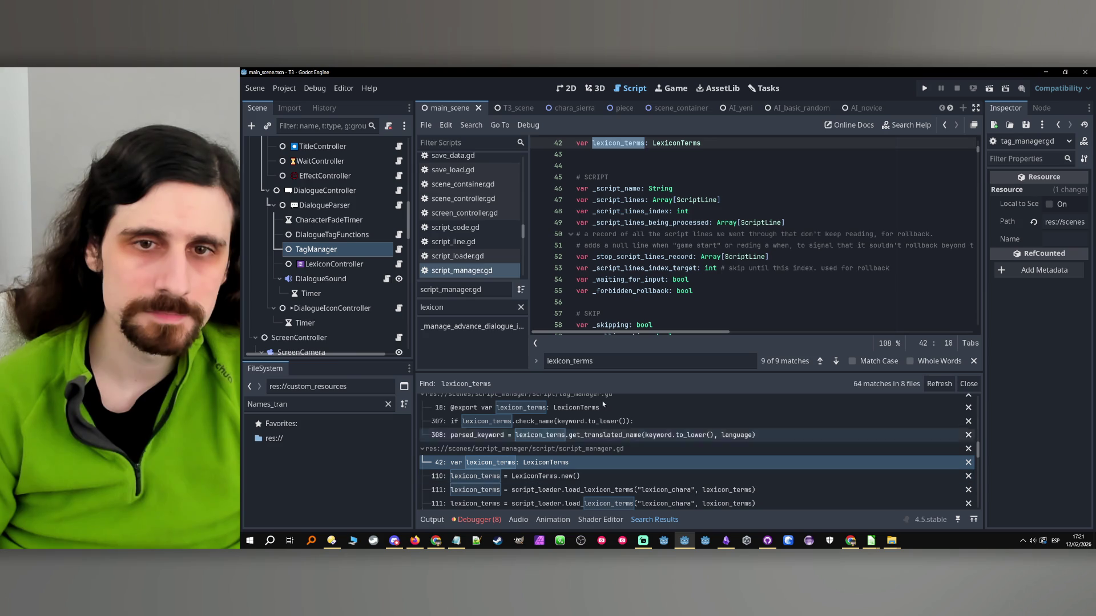
click(536, 477)
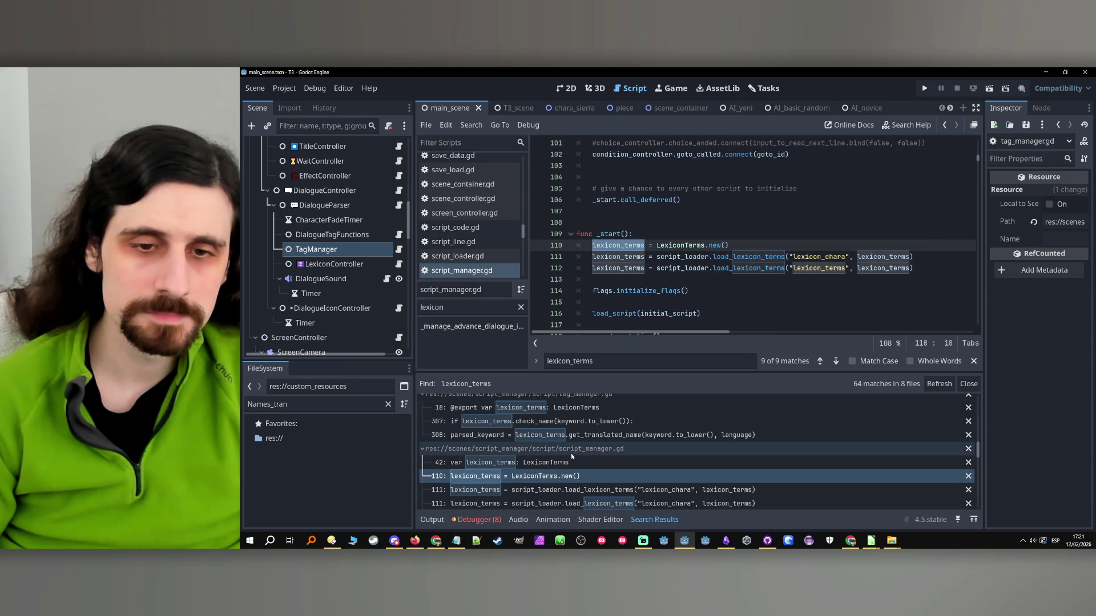
scroll(598, 457, up, 3)
scroll(598, 458, up, 5)
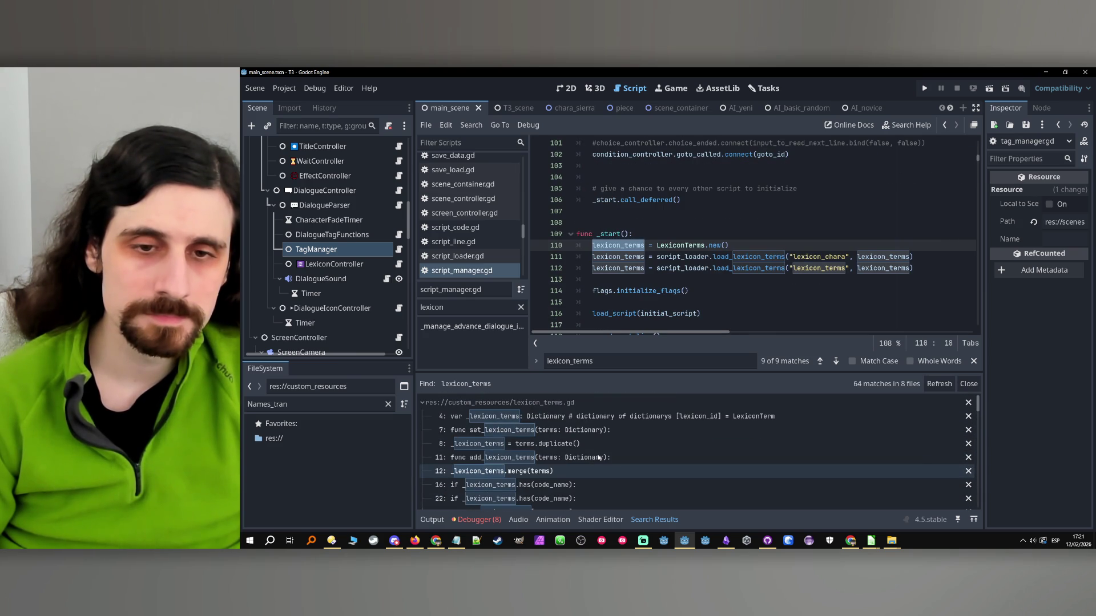
scroll(558, 421, down, 8)
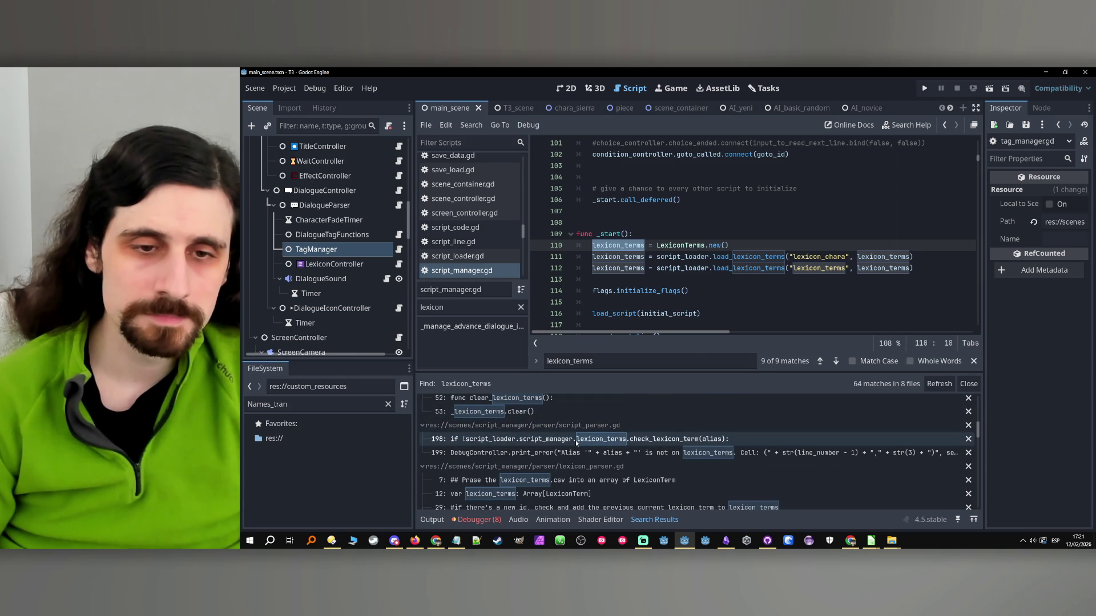
- Review script_parser.gd's lexicon_terms check and error on lines 198–199
click(607, 443)
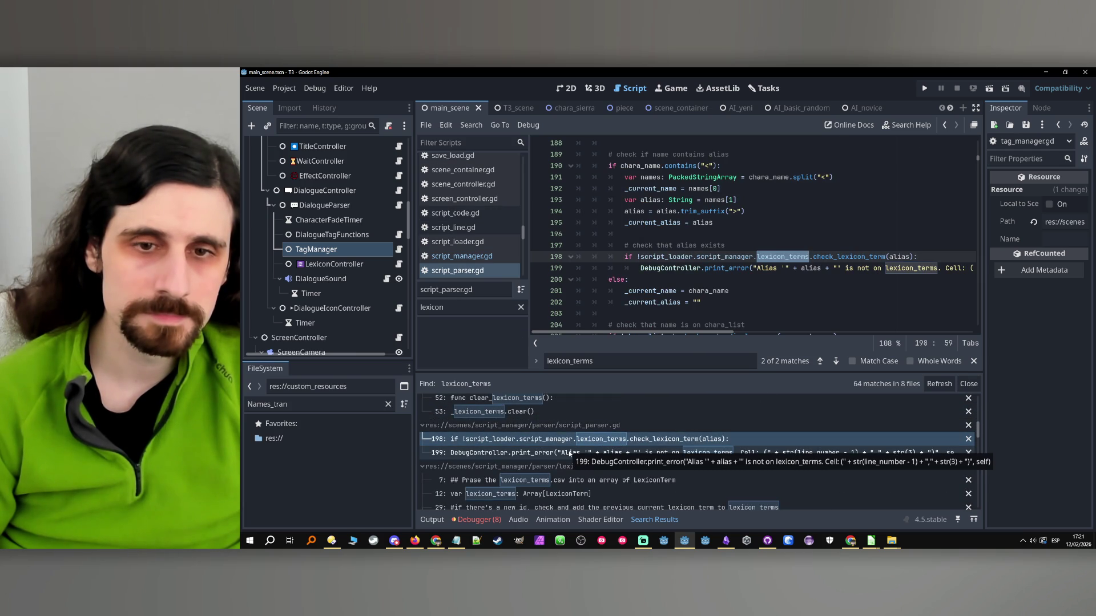
click(570, 453)
click(571, 439)
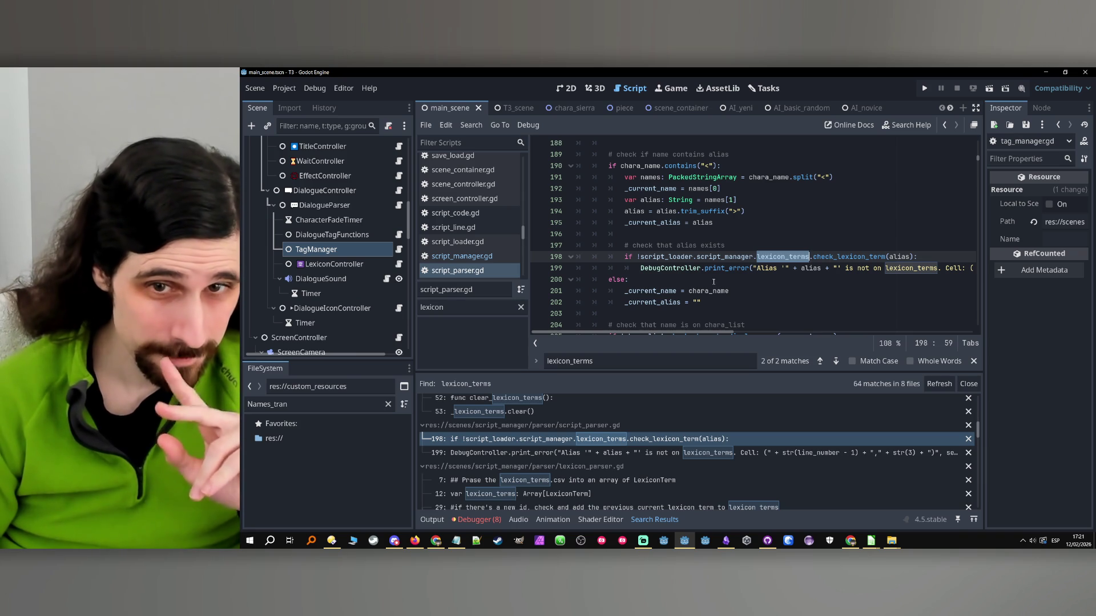
scroll(714, 282, up, 5)
scroll(714, 282, down, 5)
scroll(537, 454, down, 5)
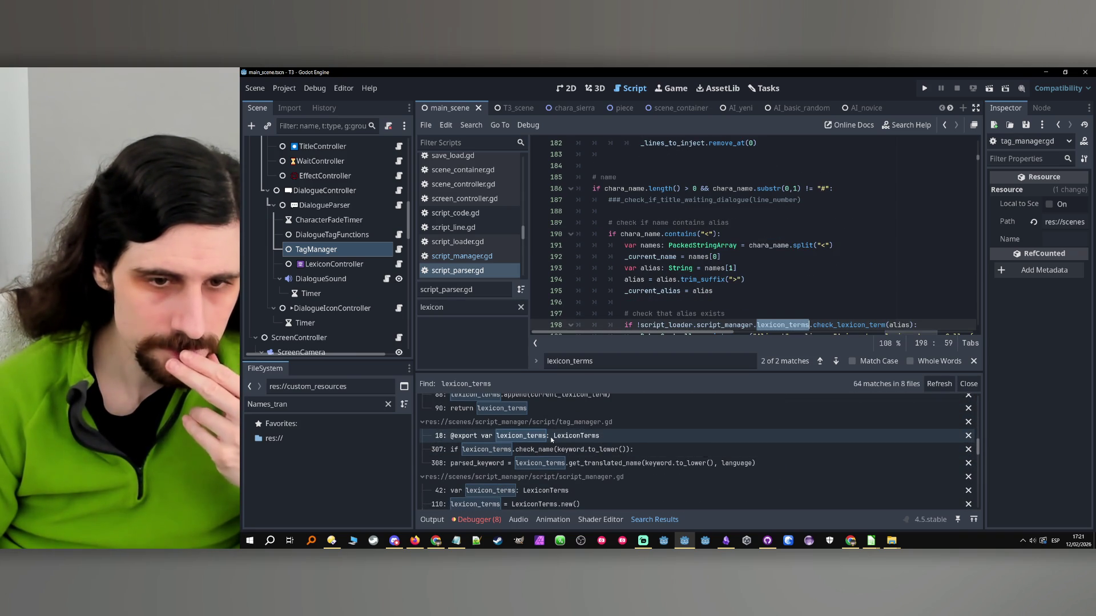
- Select dialogue_controller.gd line 74's script_manager.lexicon_terms.get_lexicon_term expression after viewing tag_manager.gd's declaration
click(550, 437)
scroll(571, 474, down, 10)
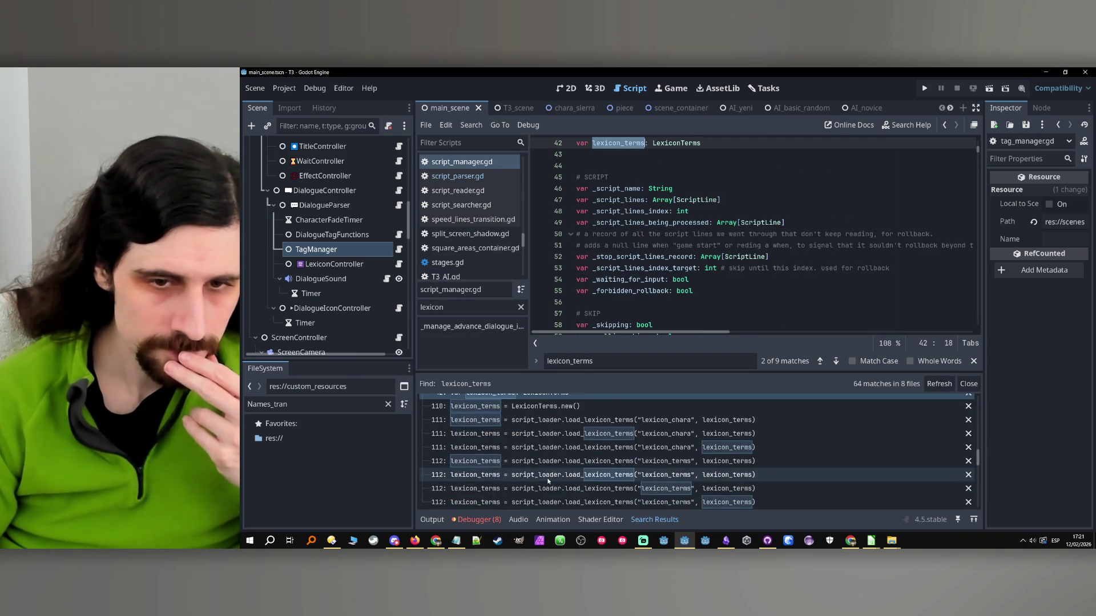
scroll(629, 455, down, 4)
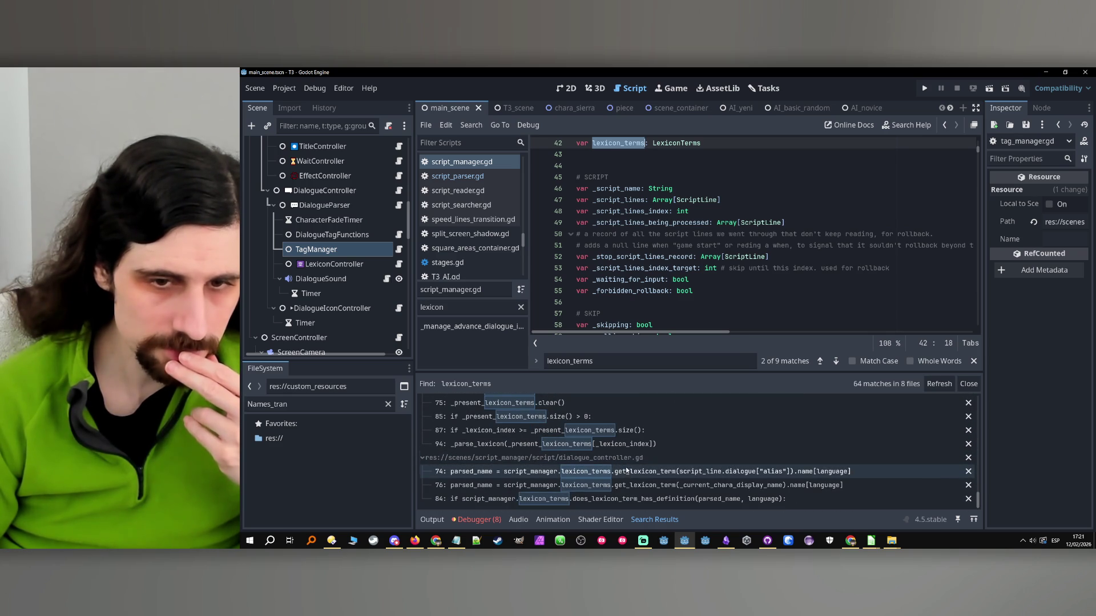
click(627, 474)
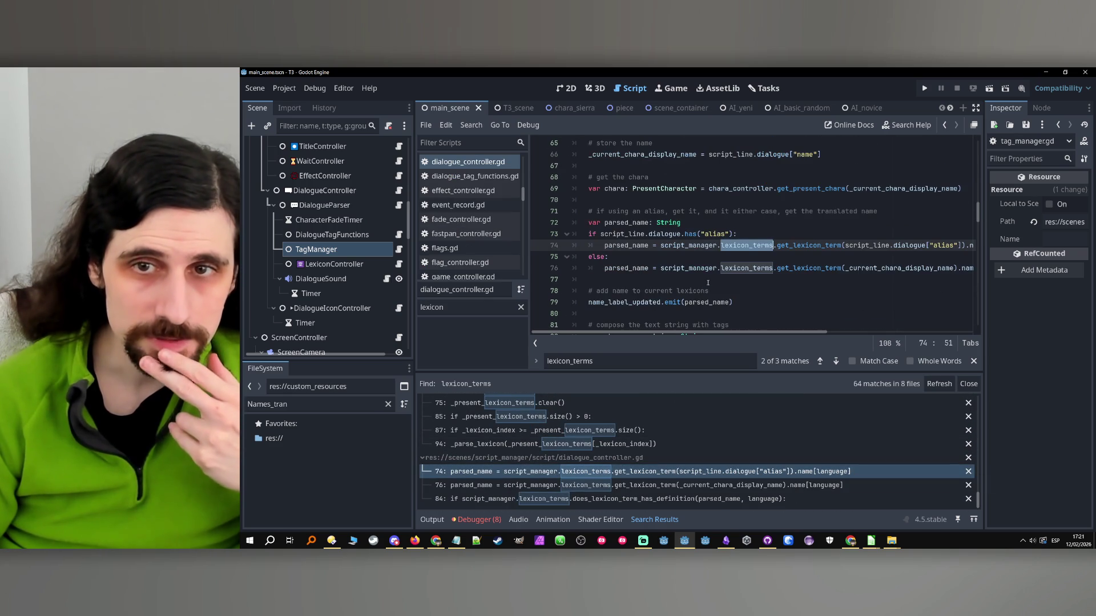
double_click(688, 245)
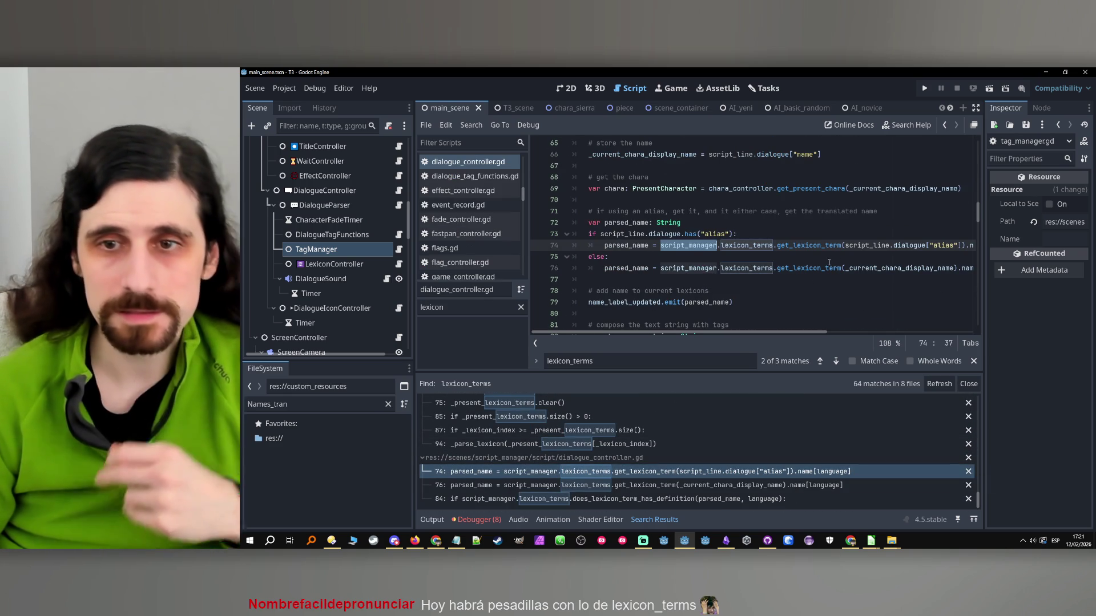
click(705, 245)
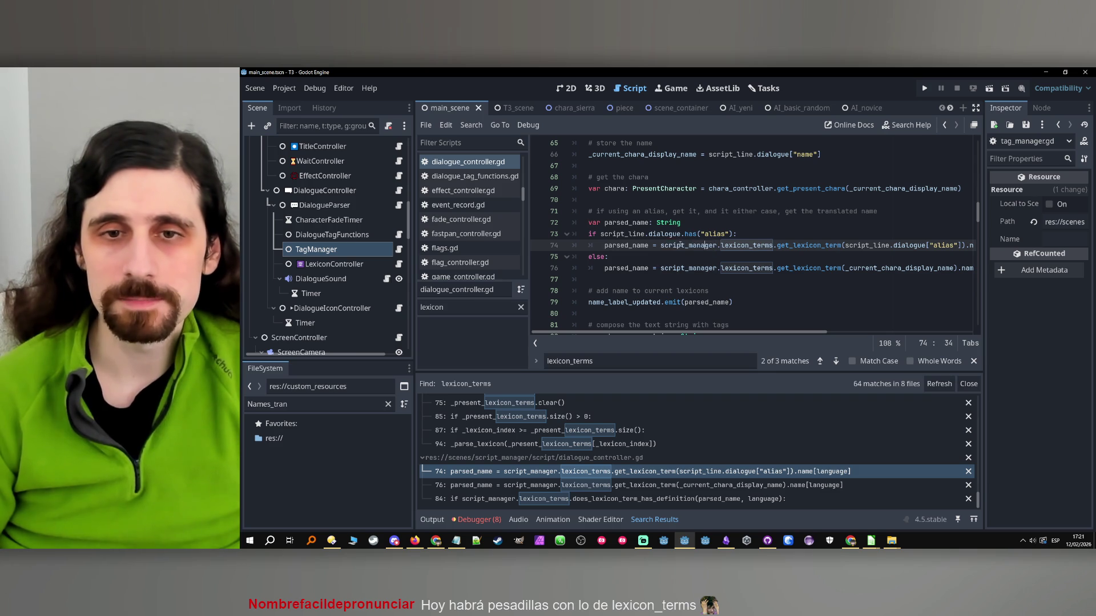
drag(661, 246, 840, 246)
key(ctrl+c)
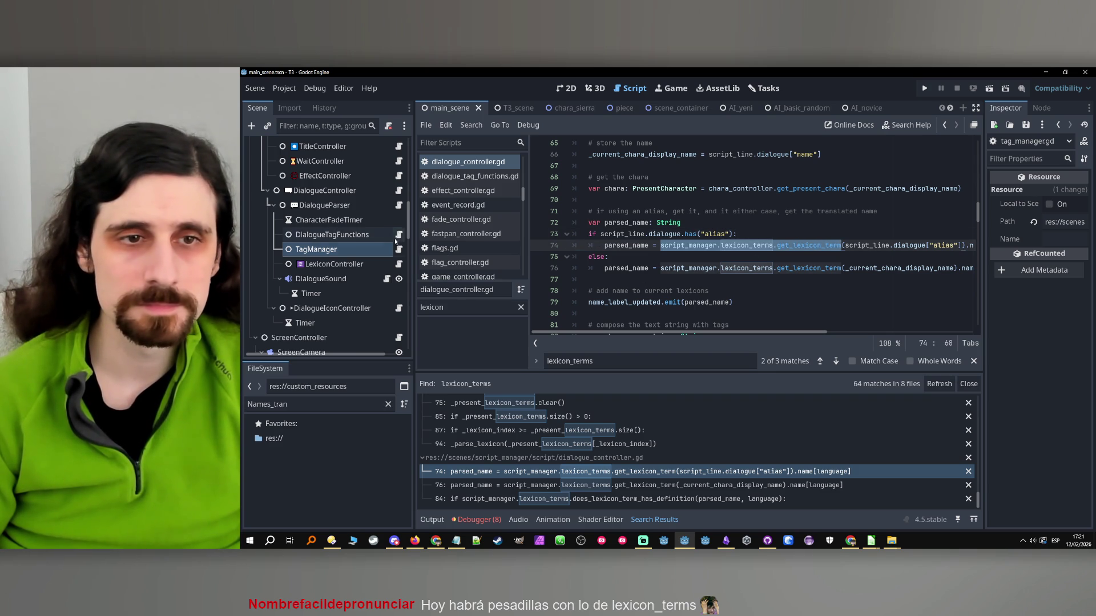
click(398, 249)
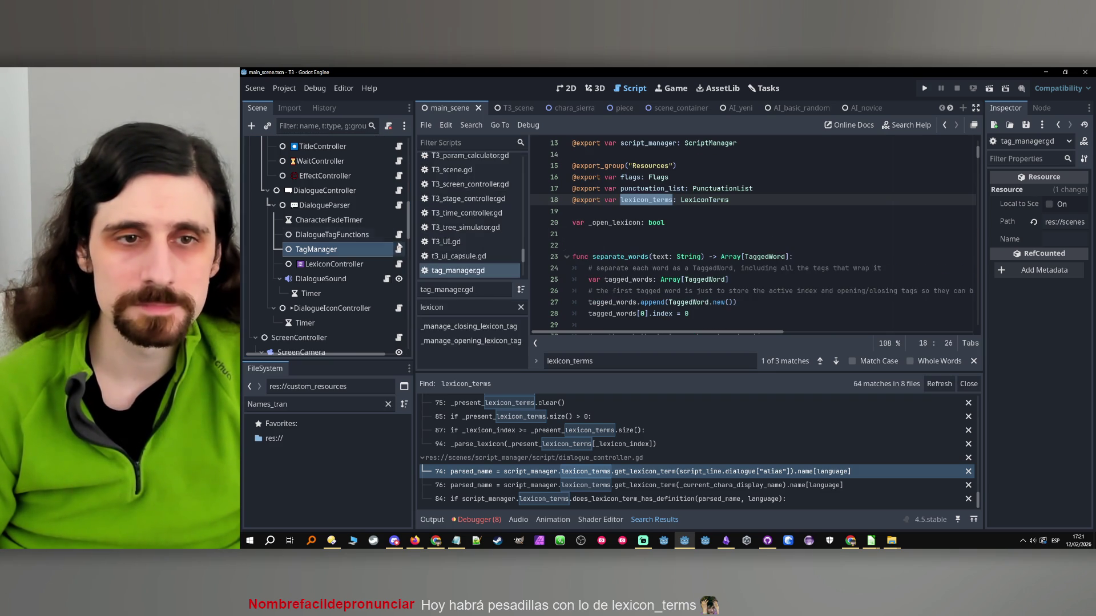
- Delete line 18's lexicon_terms export and make lines 306–307 call script_manager.lexicon_terms
triple_click(757, 202)
key(BackSpace)
key(BackSpace)
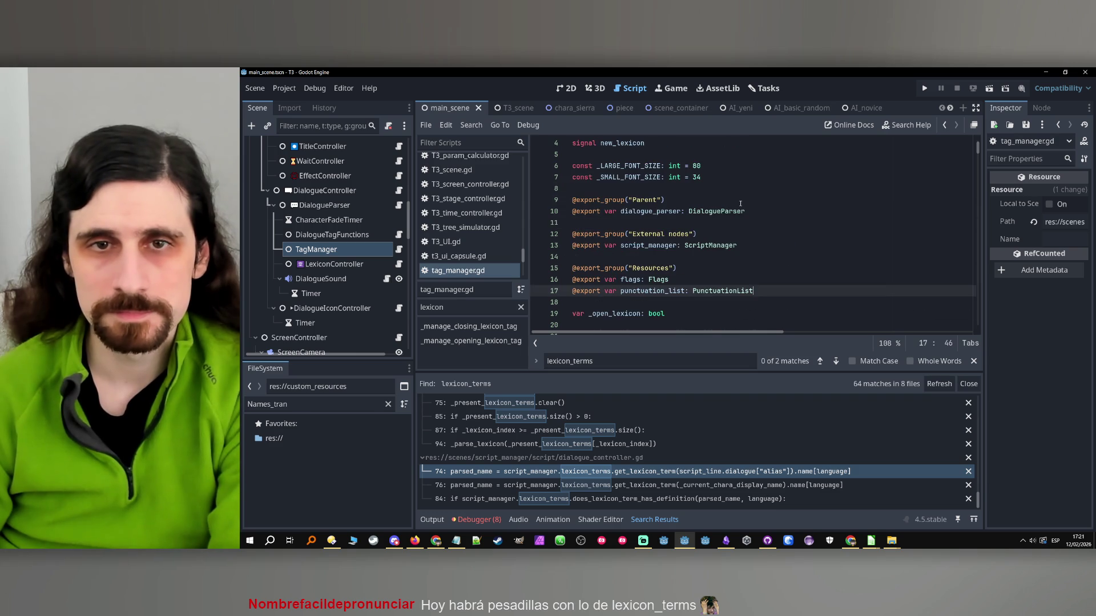
click(835, 361)
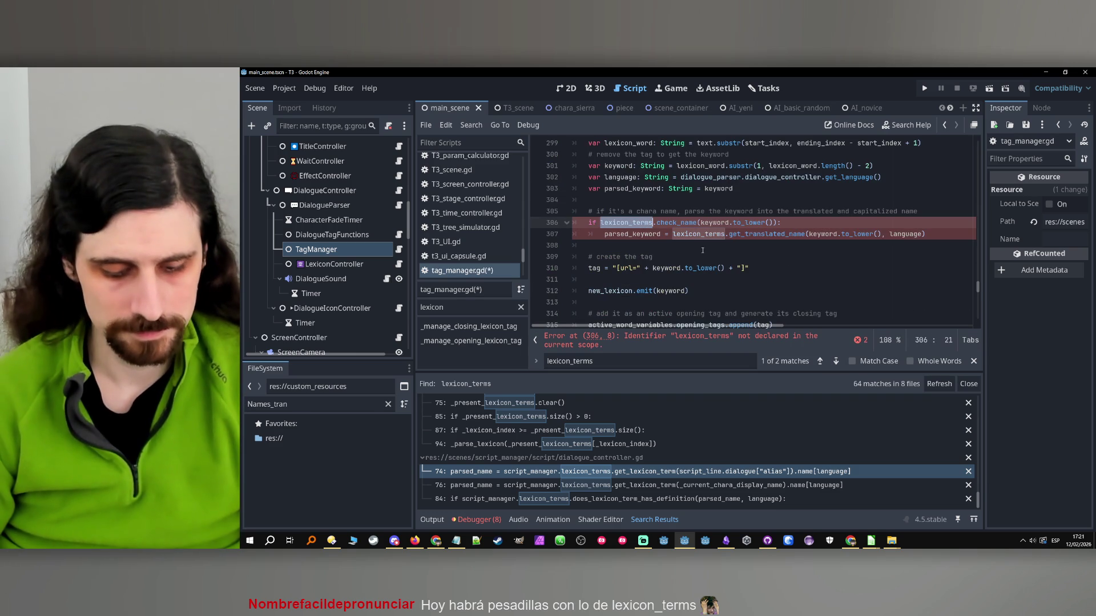
key(ctrl+v)
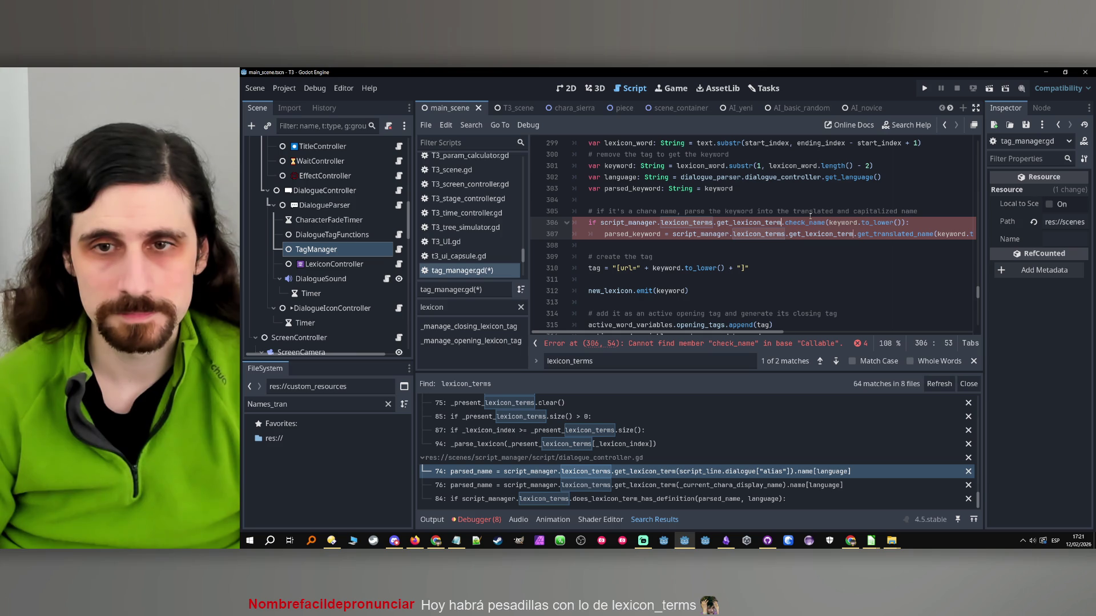
key(BackSpace)
key(BackSpace)
key(BackSpace)
key(BackSpace)
key(BackSpace)
key(BackSpace)
key(BackSpace)
key(BackSpace)
key(BackSpace)
click(737, 226)
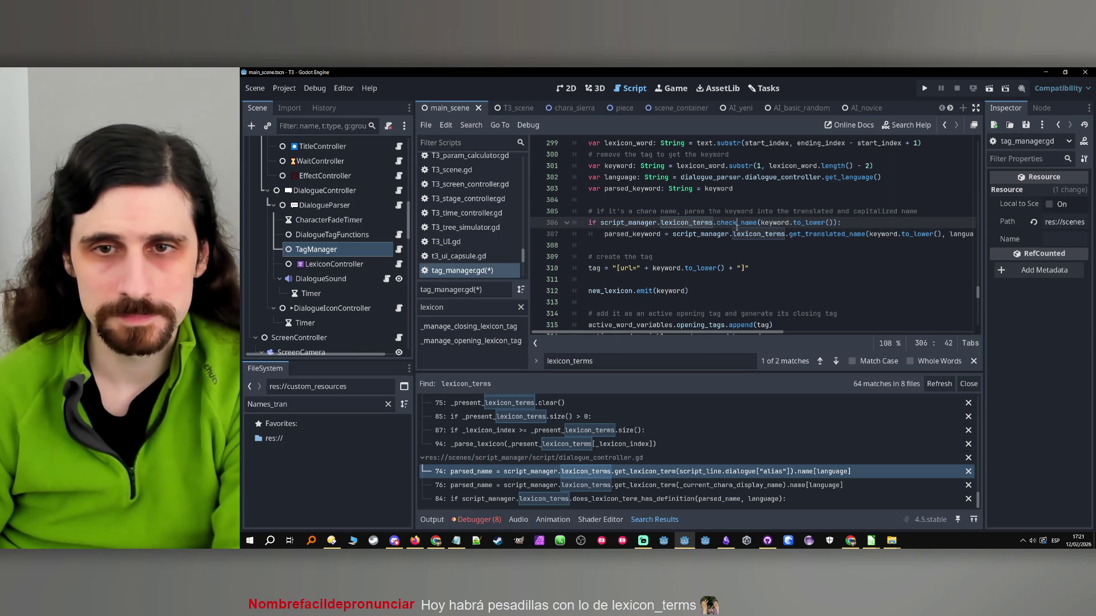
click(717, 223)
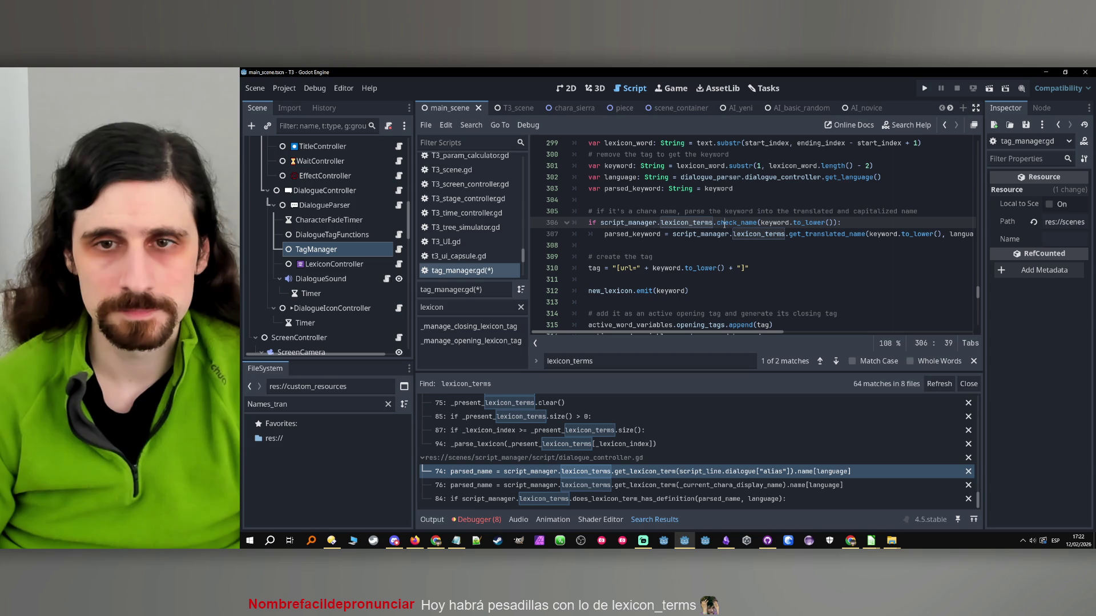
ctrl+click(696, 222)
scroll(698, 244, down, 10)
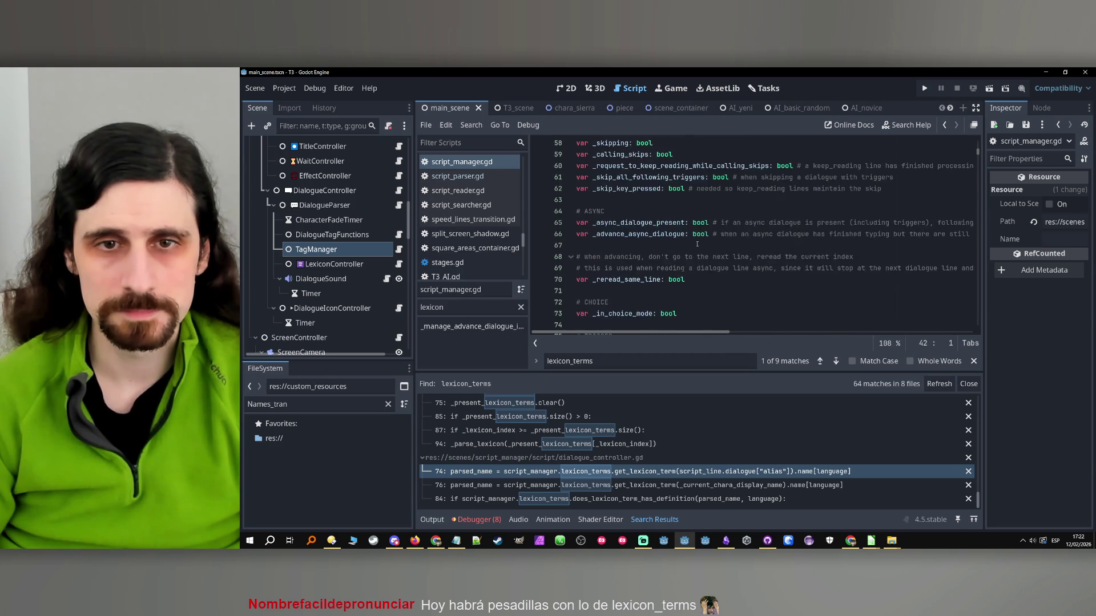
- Scroll through script_manager.gd and clear the Filter Methods box so every method is listed
scroll(699, 245, down, 12)
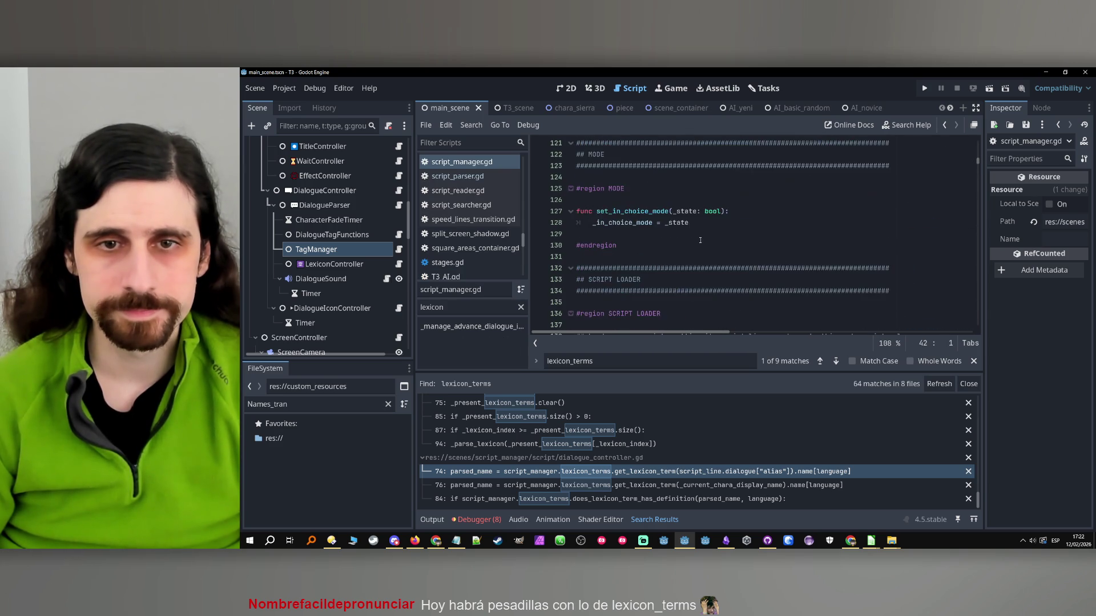
scroll(700, 241, down, 5)
scroll(698, 240, down, 20)
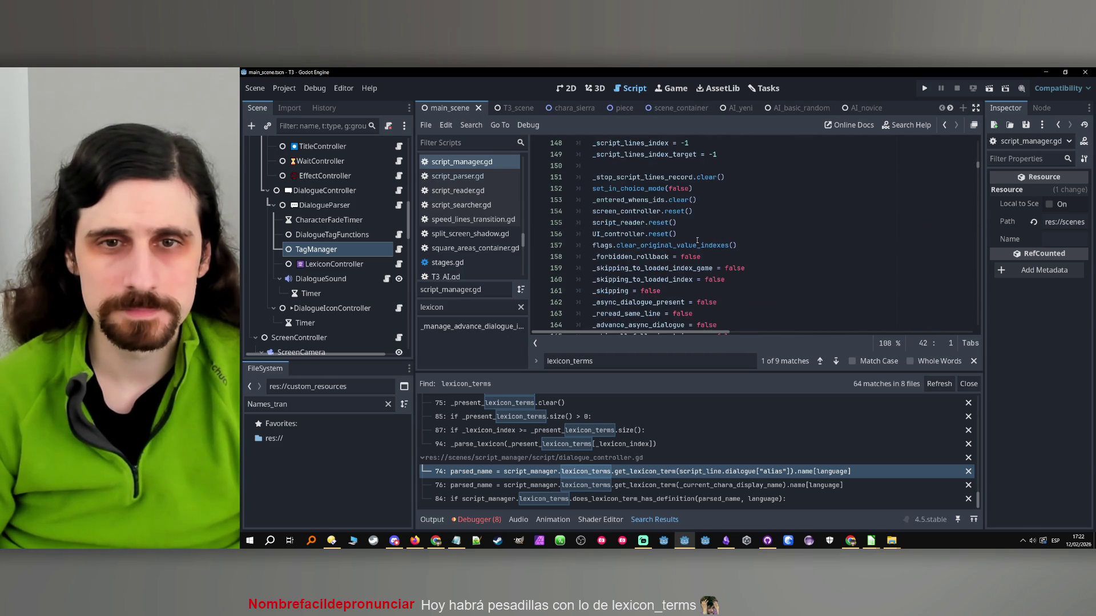
scroll(707, 234, down, 20)
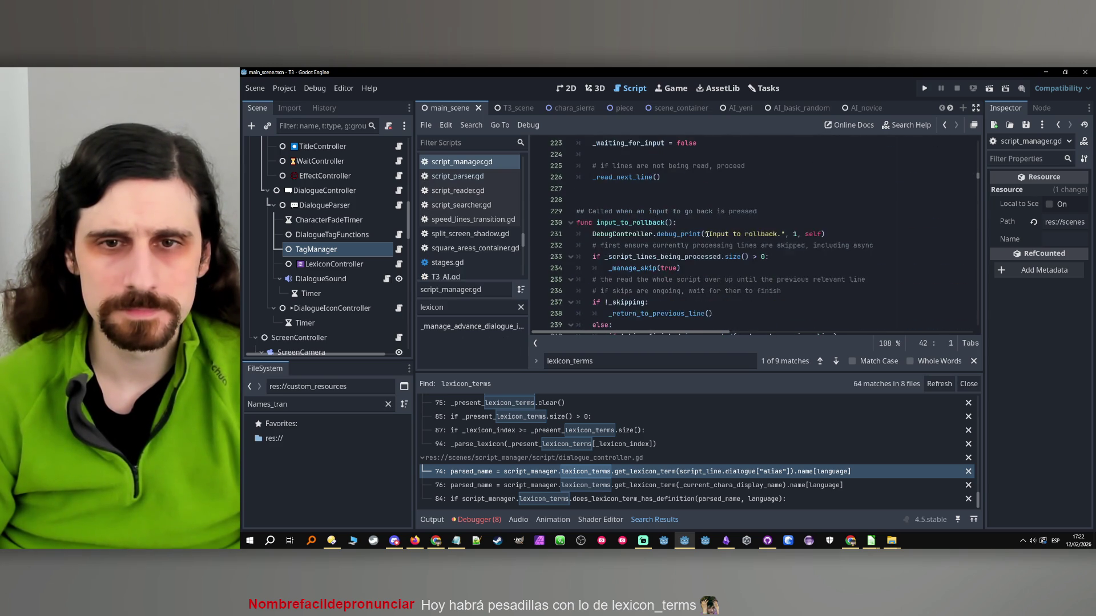
scroll(708, 234, down, 20)
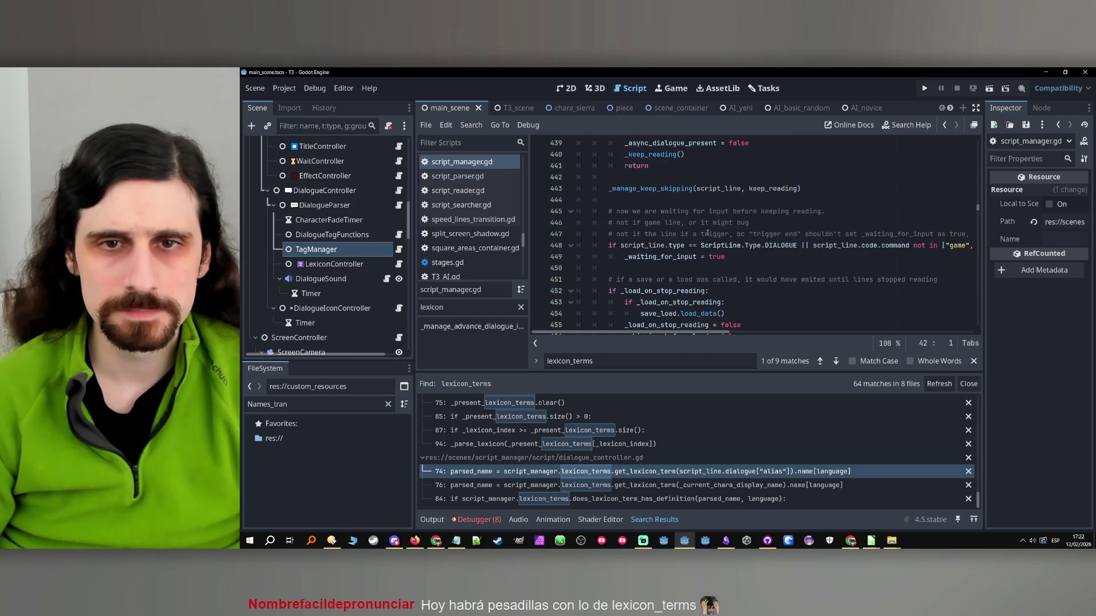
click(521, 308)
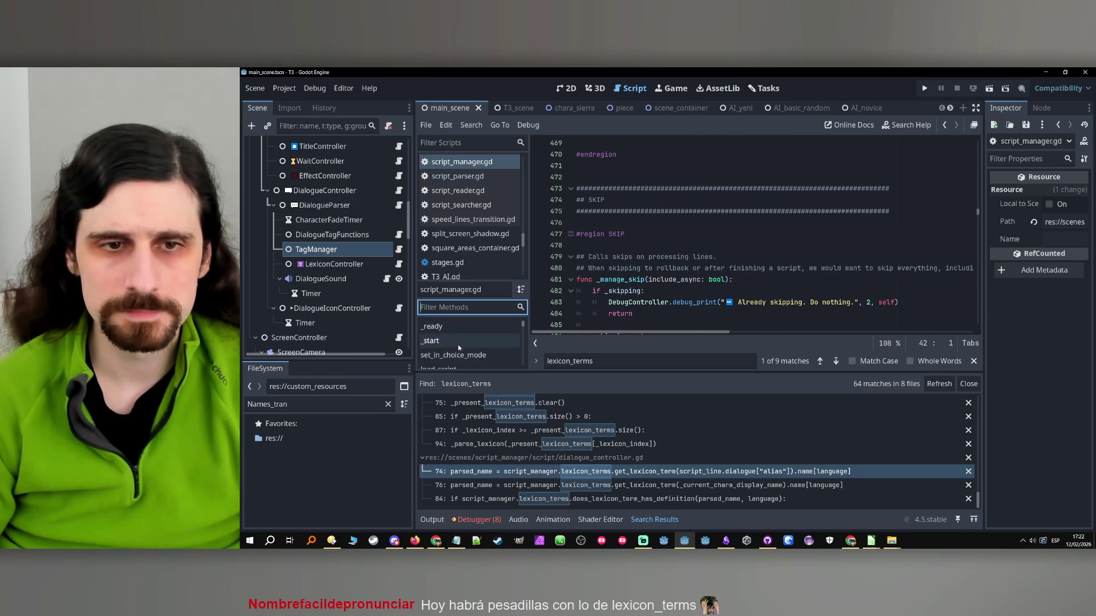
- Scroll through script_manager.gd's complete methods list and code
scroll(494, 337, down, 10)
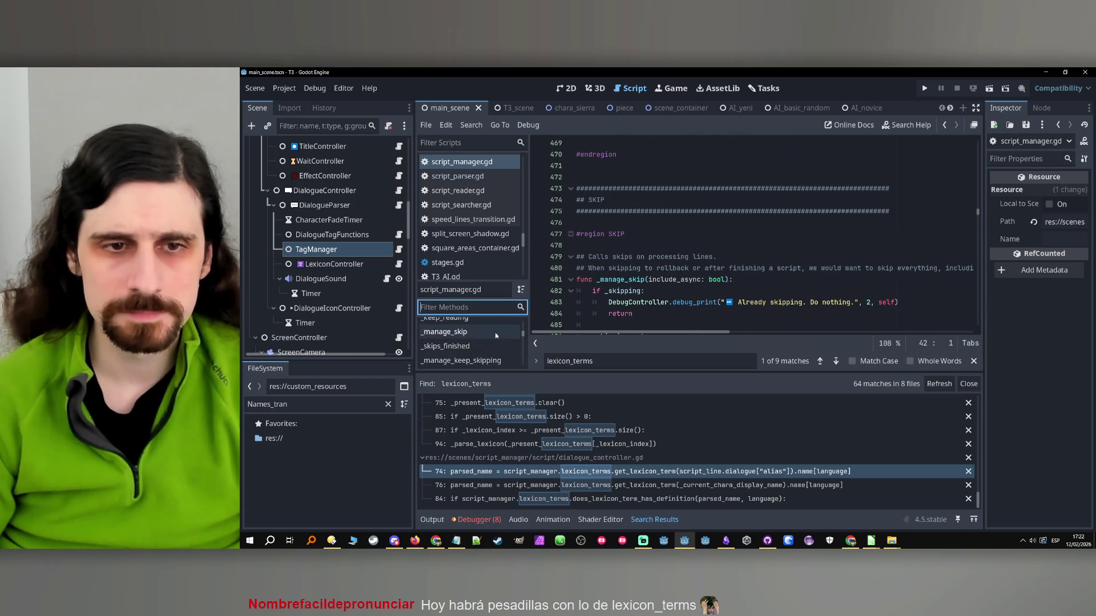
scroll(494, 339, down, 3)
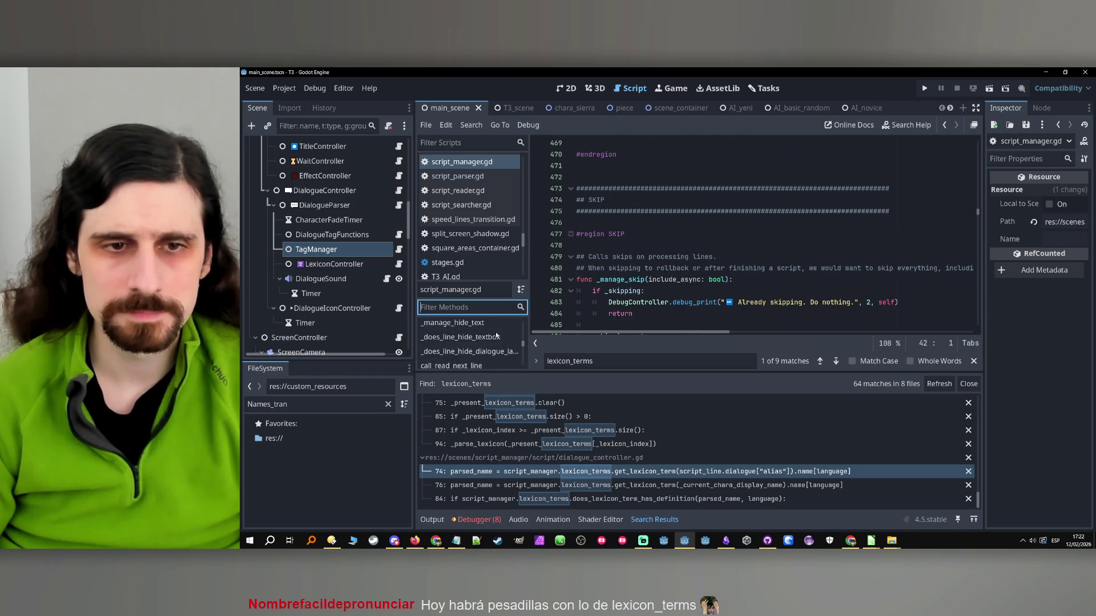
scroll(483, 342, down, 2)
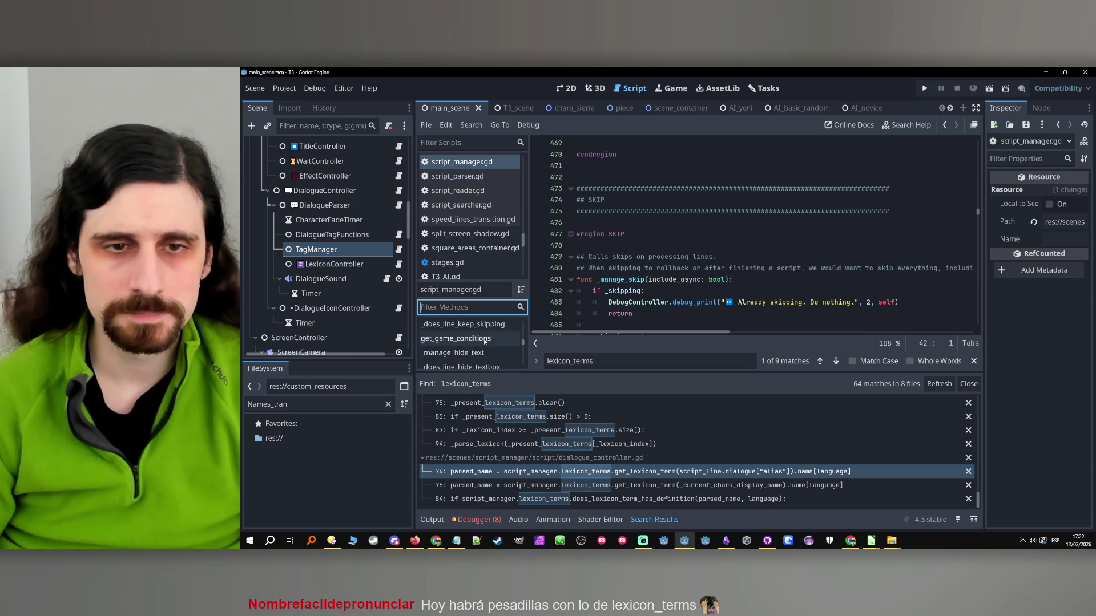
scroll(487, 339, down, 8)
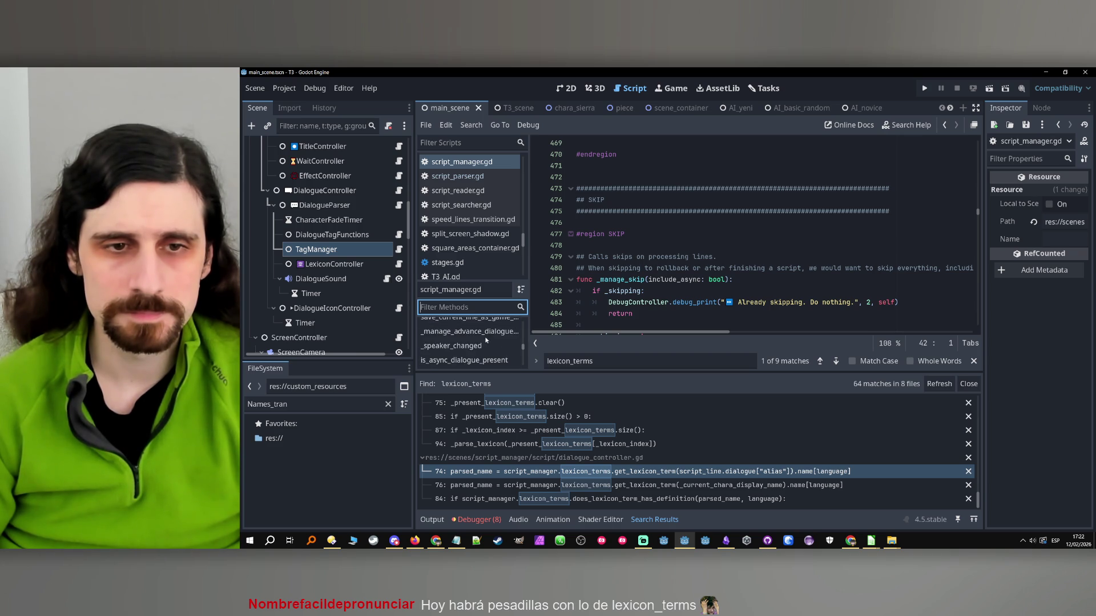
scroll(485, 341, down, 1)
scroll(484, 341, down, 5)
scroll(478, 342, down, 6)
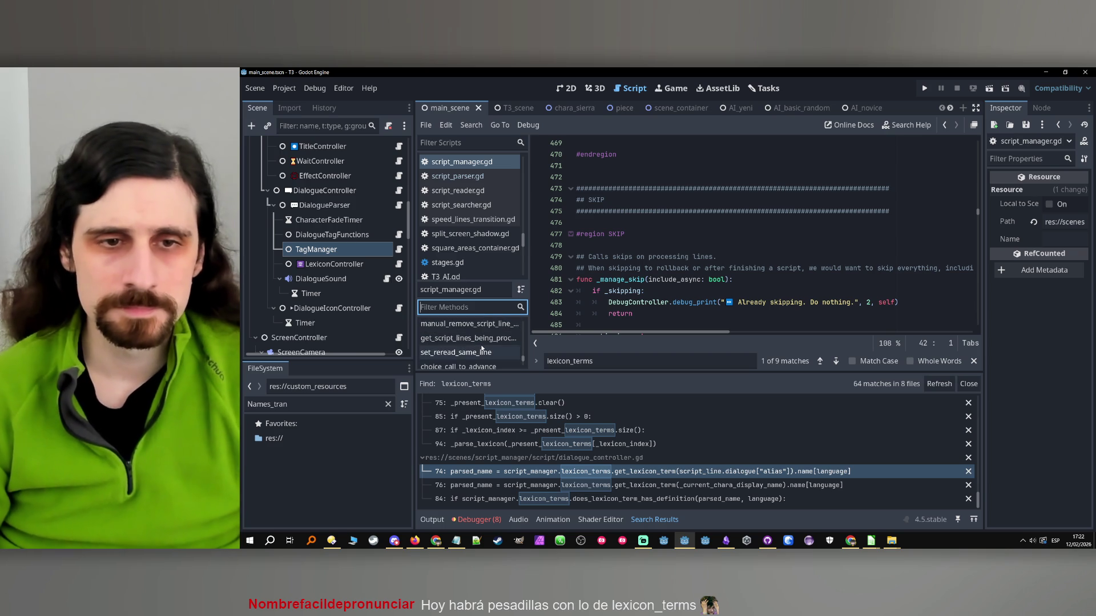
scroll(483, 346, down, 6)
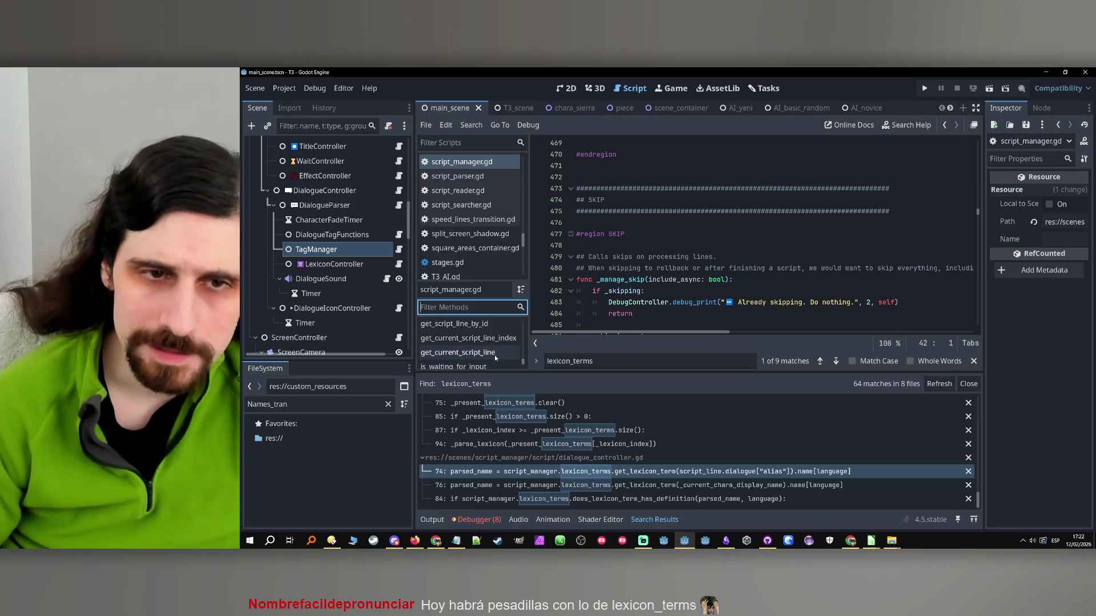
scroll(485, 348, up, 1)
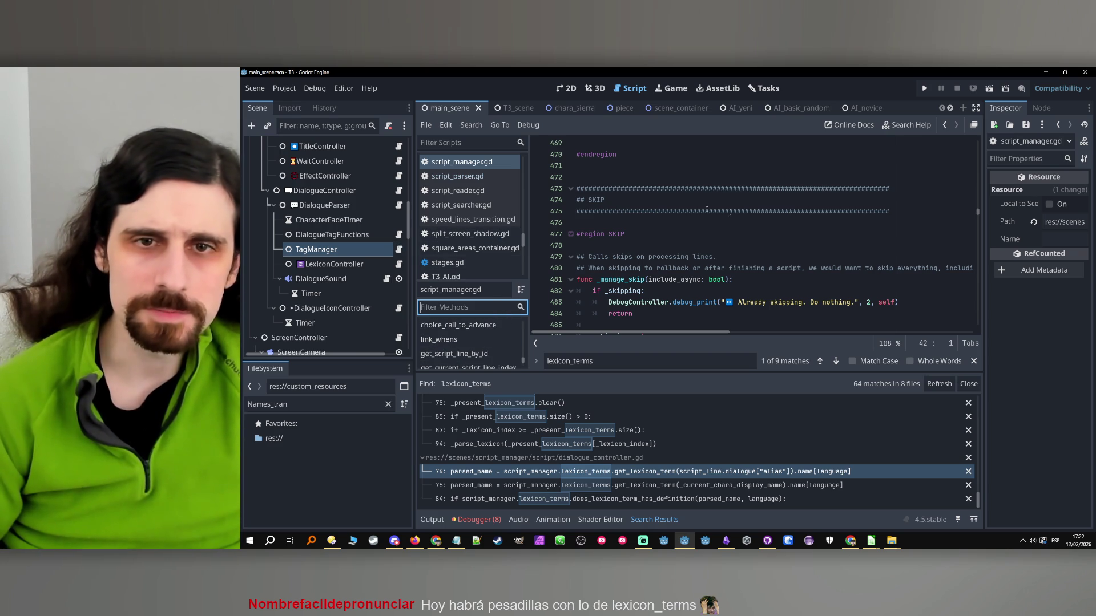
scroll(707, 210, up, 20)
scroll(811, 226, down, 2)
- Filter the script list by 'lexicon' and open lexicon_terms.gd
double_click(654, 356)
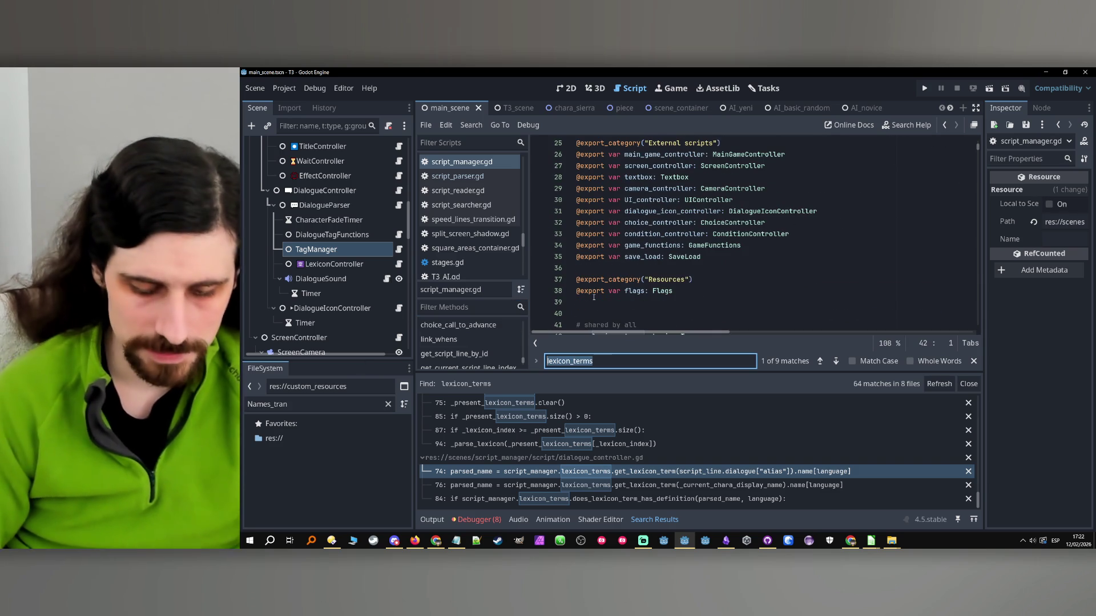
text(lexicon)
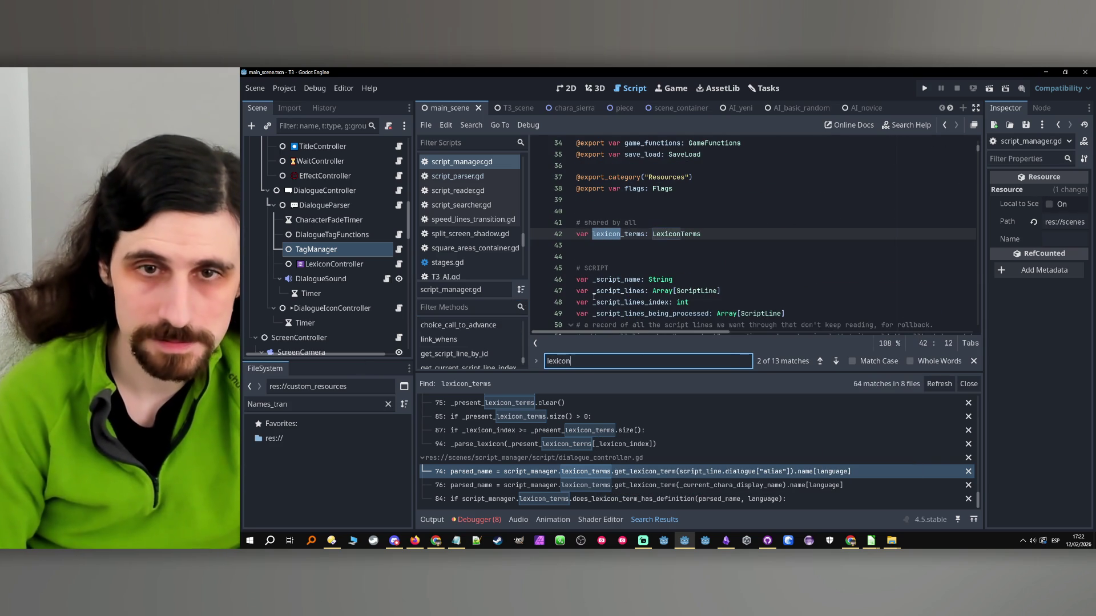
ctrl+click(675, 234)
- Paste the check_lexicon_term function name into a new Notepad window
scroll(689, 245, down, 2)
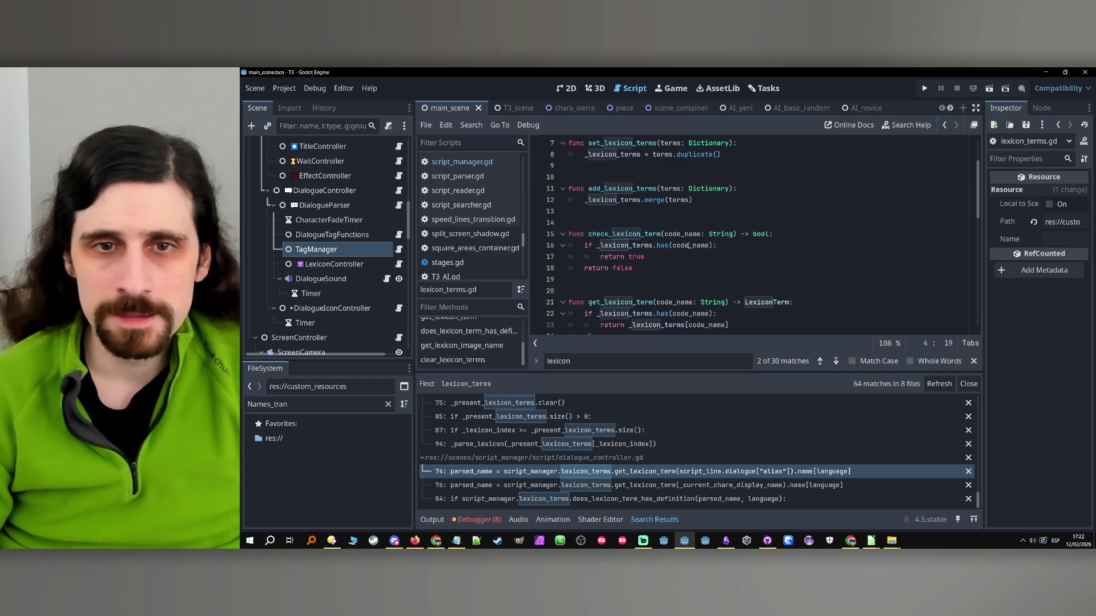
double_click(613, 235)
key(ctrl+c)
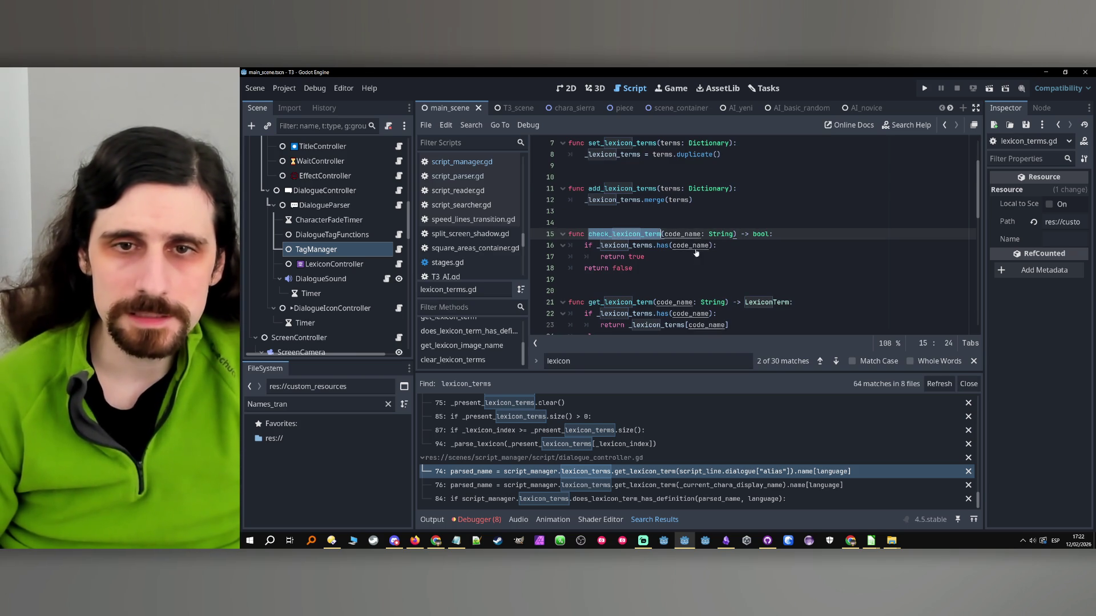
right_click(458, 541)
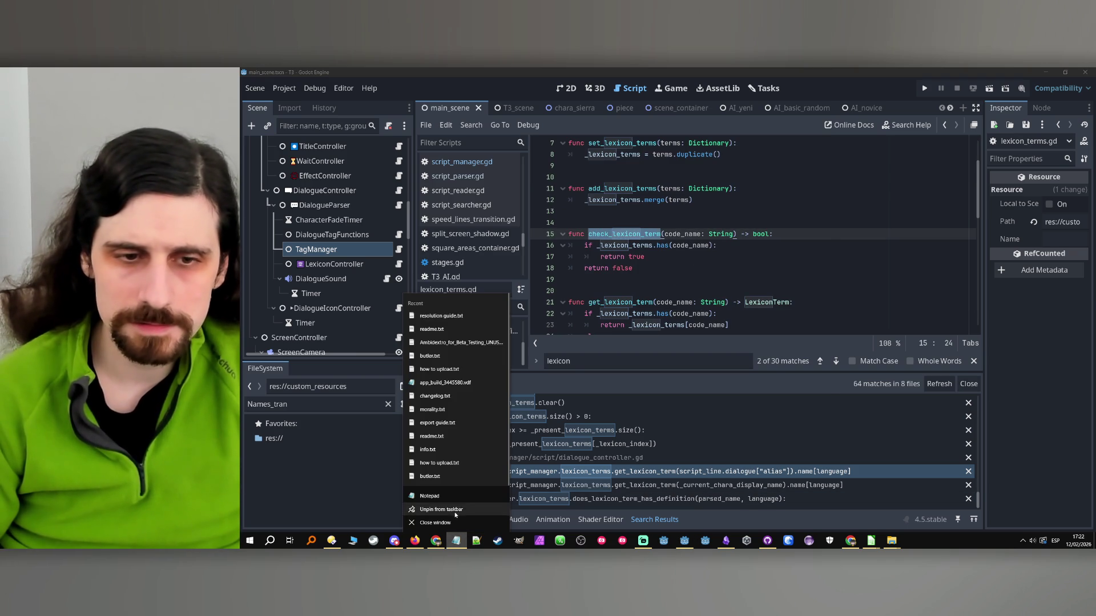
click(429, 496)
key(ctrl+v)
key(alt+Tab)
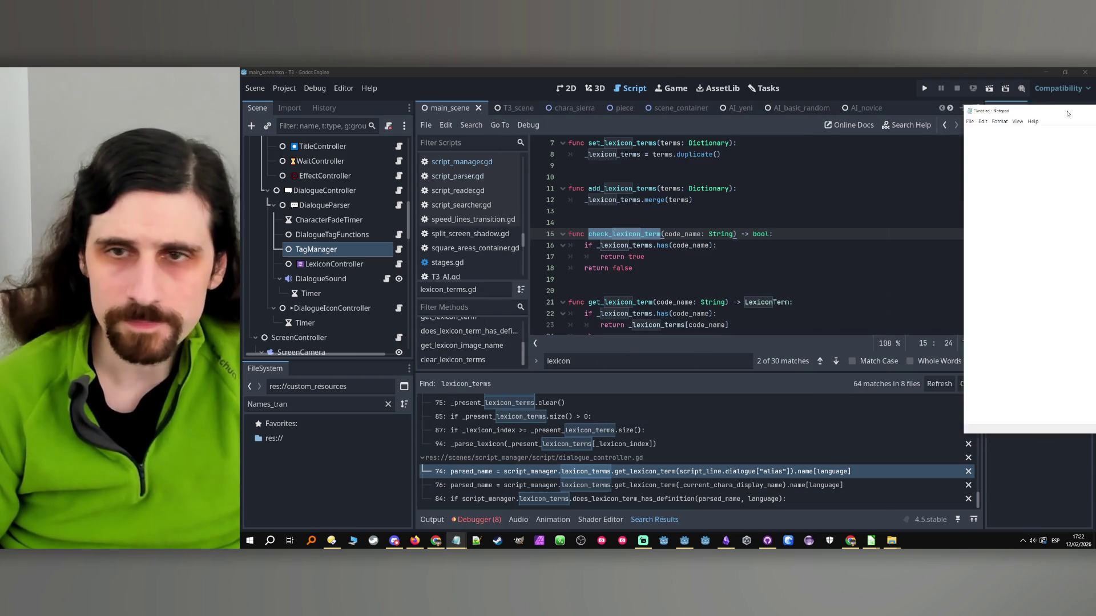
- Review get_lexicon_term and does_lexicon_term_has_definition, then add blank lines after line 29
scroll(568, 276, down, 2)
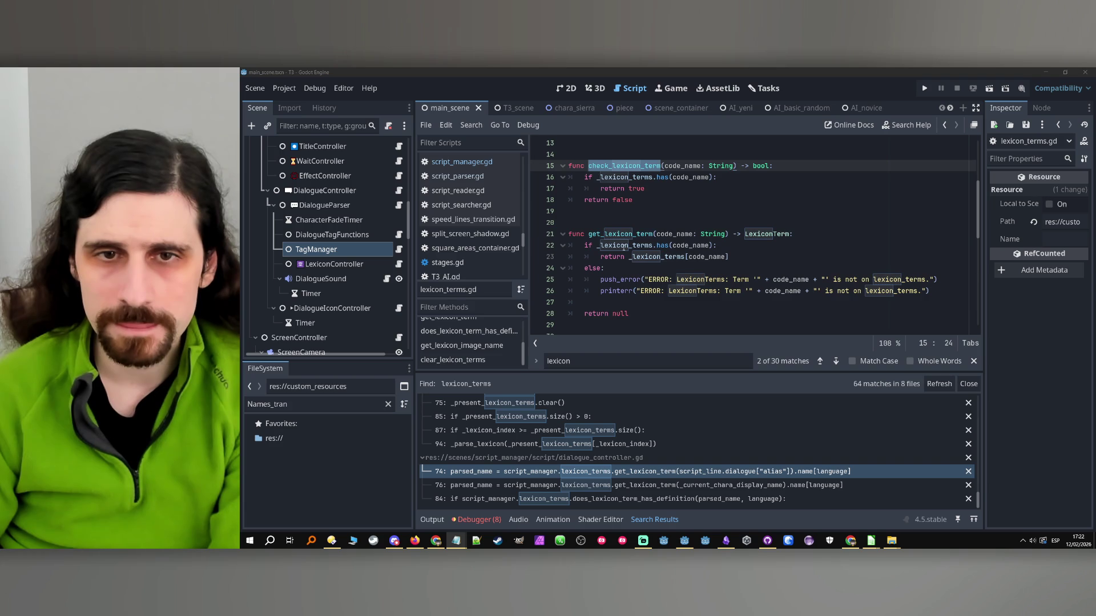
double_click(617, 234)
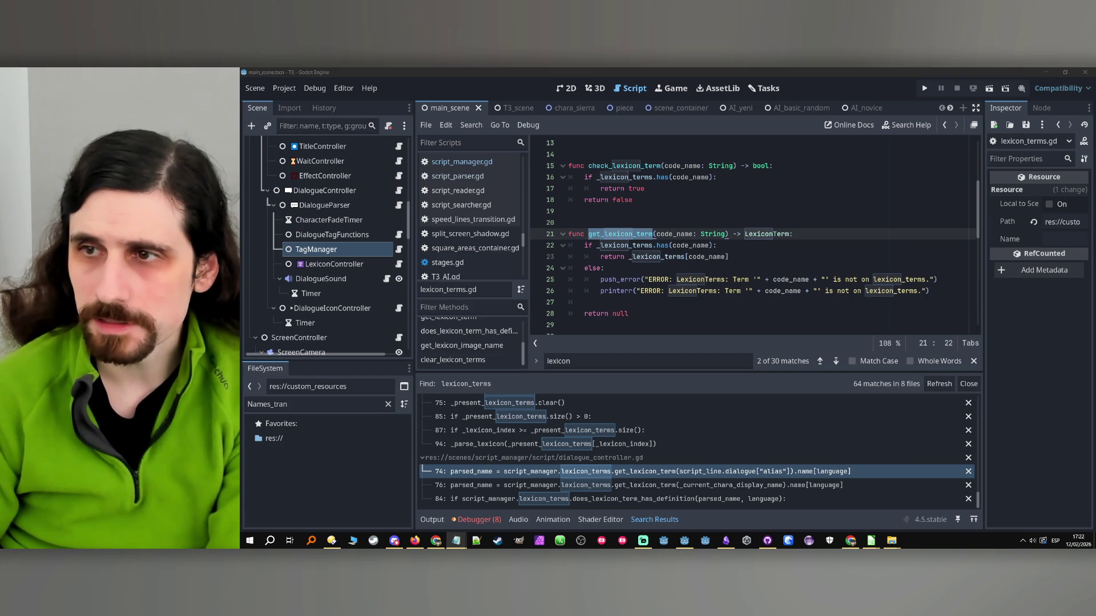
scroll(685, 239, down, 3)
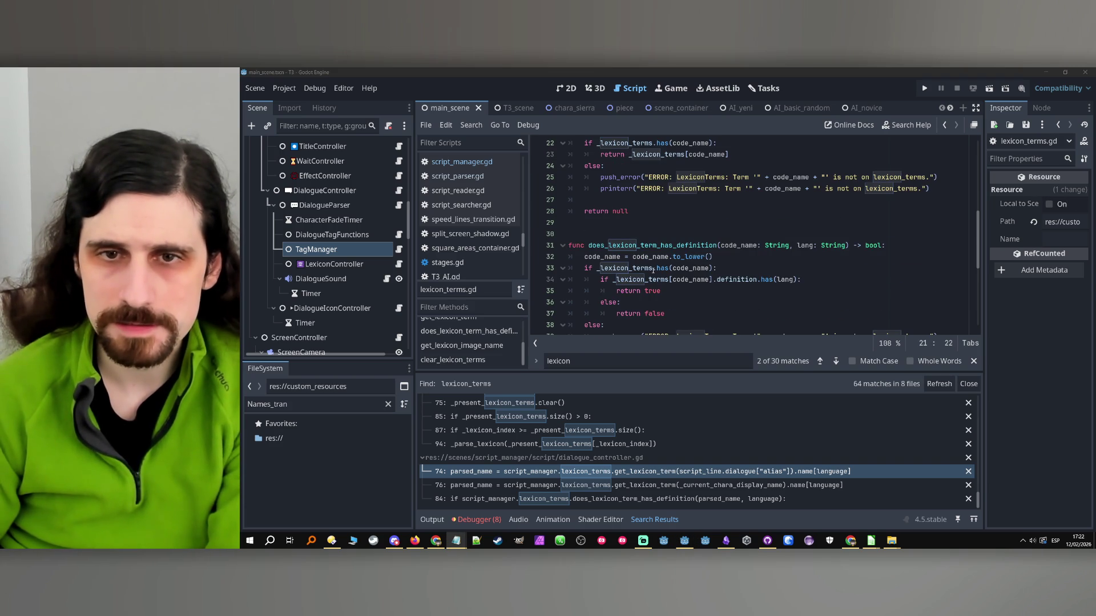
double_click(651, 245)
scroll(651, 248, down, 5)
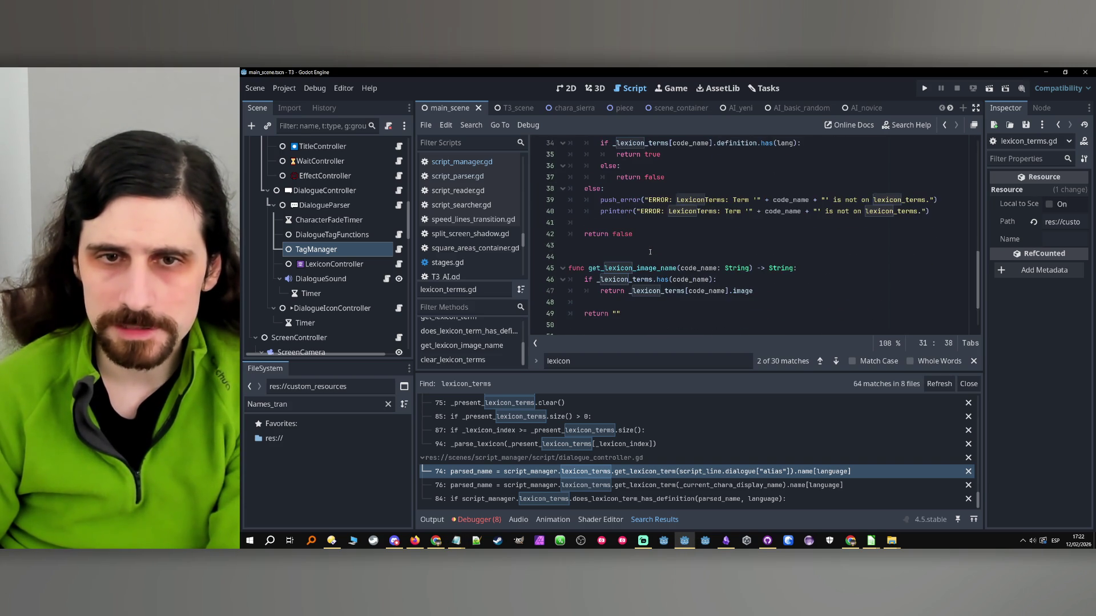
scroll(651, 252, down, 1)
scroll(636, 291, up, 12)
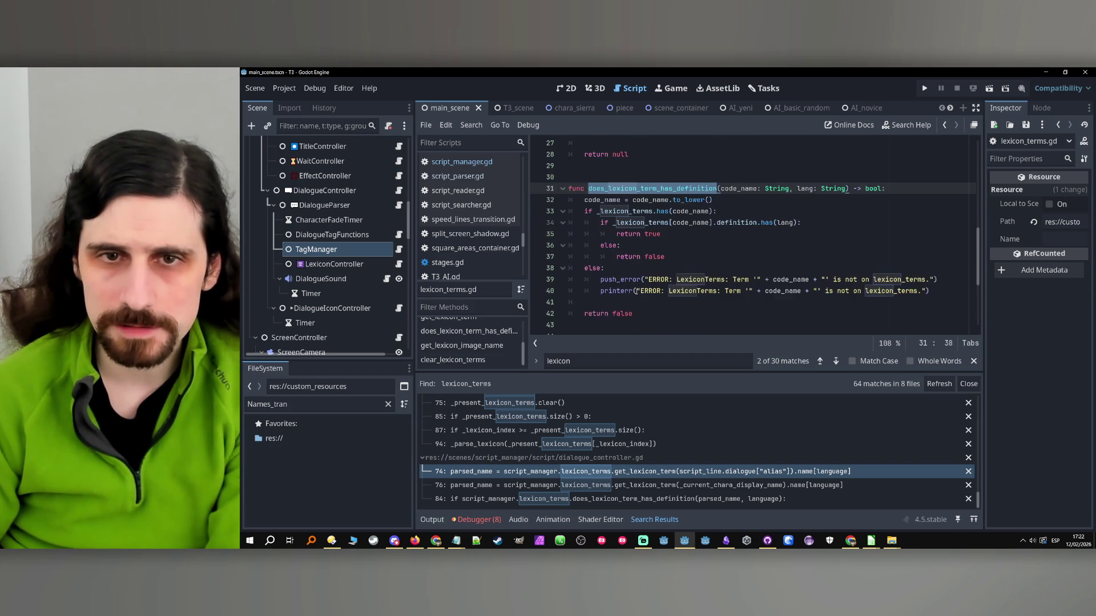
scroll(637, 291, down, 4)
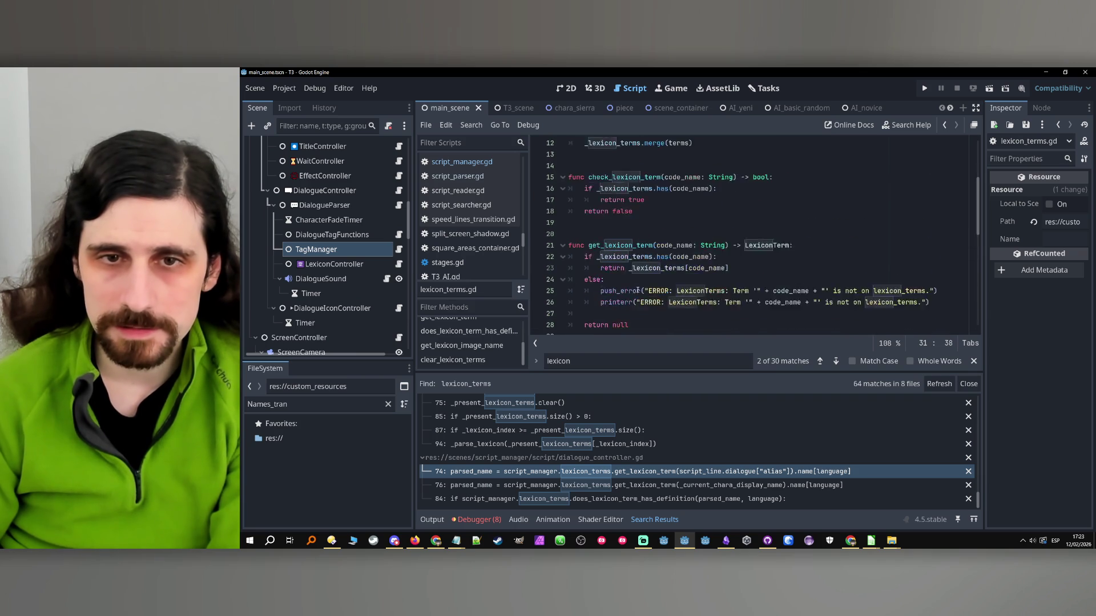
click(622, 305)
key(Return)
key(Return)
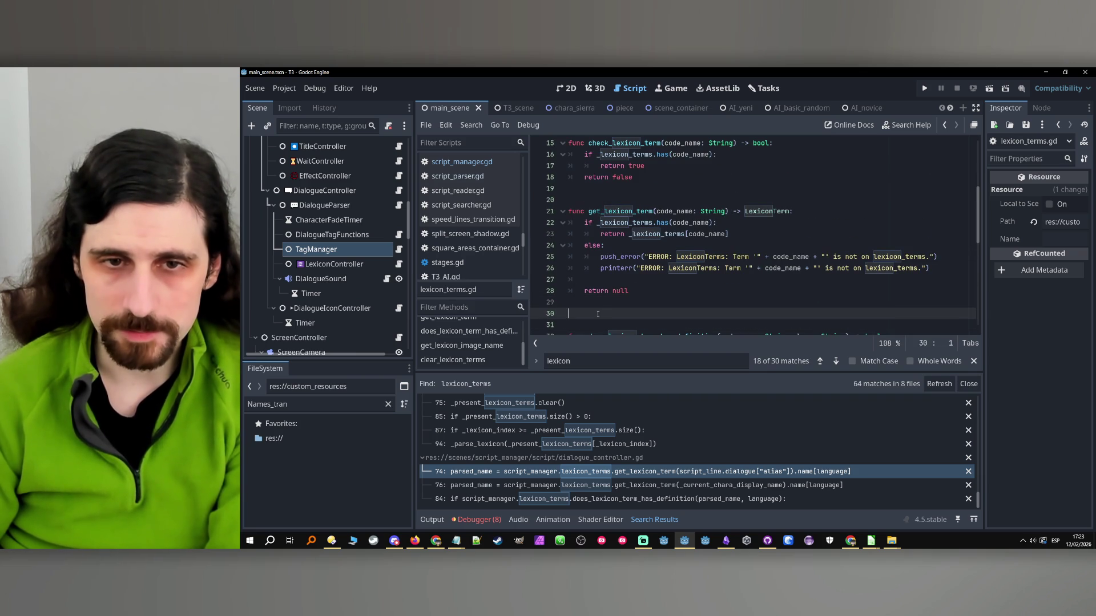
- Type the get_lexicon_term_translation() declaration and paste get_lexicon_term's parameters into it
text(func get_)
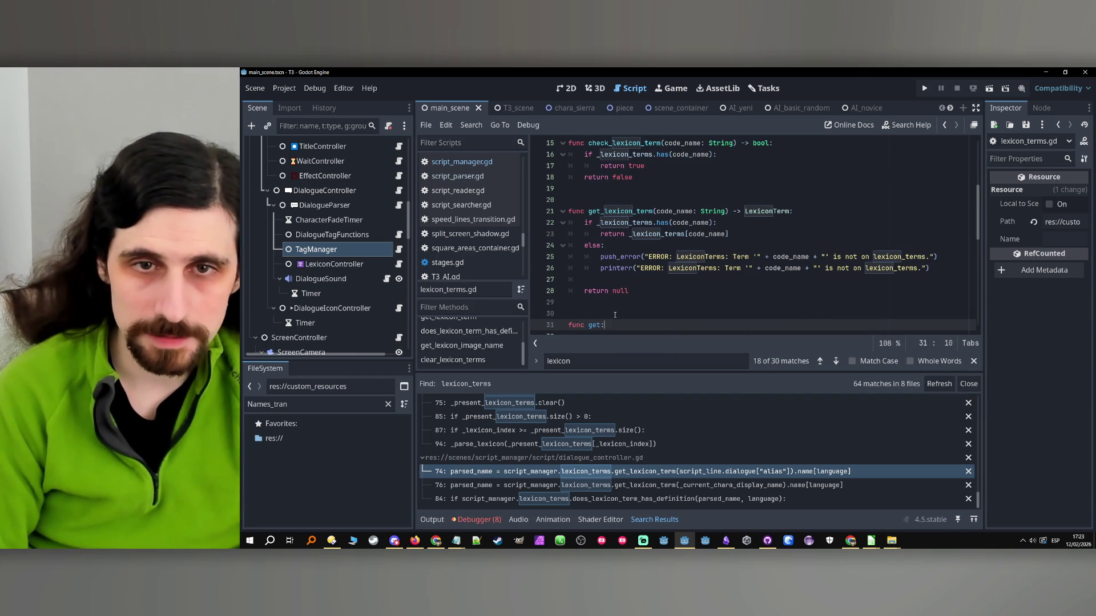
text(lex)
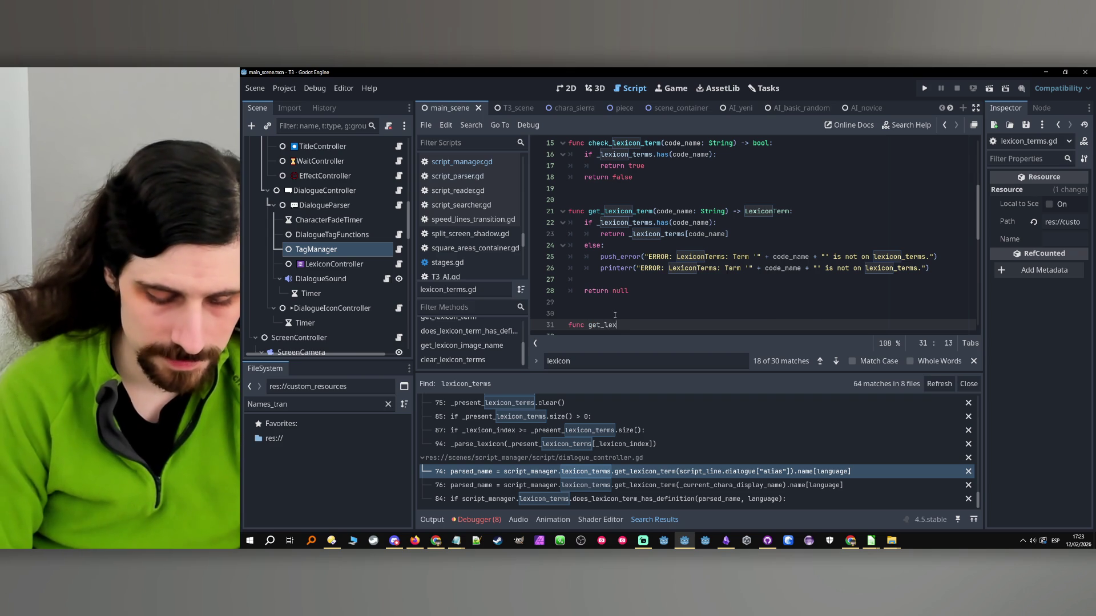
text(icon_term_tr)
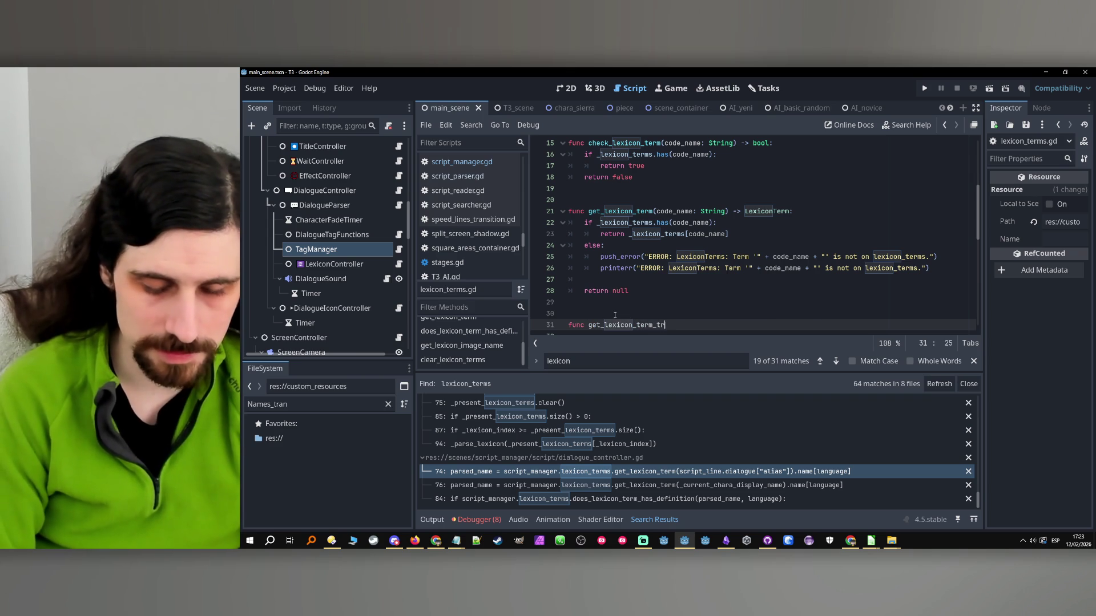
text(anslation)
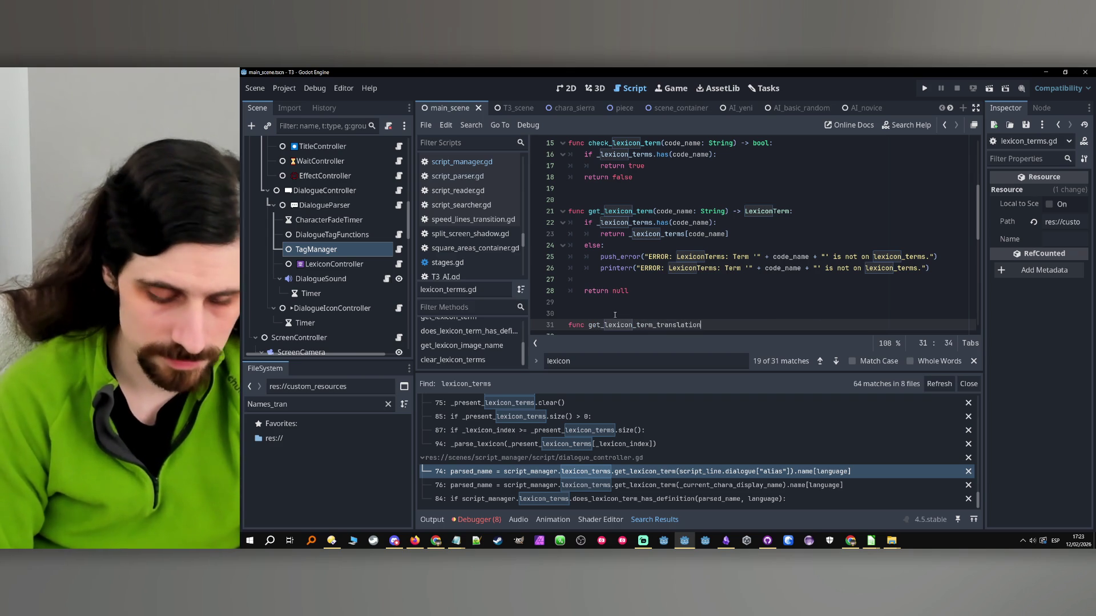
text(())
drag(811, 209, 655, 212)
key(ctrl+c)
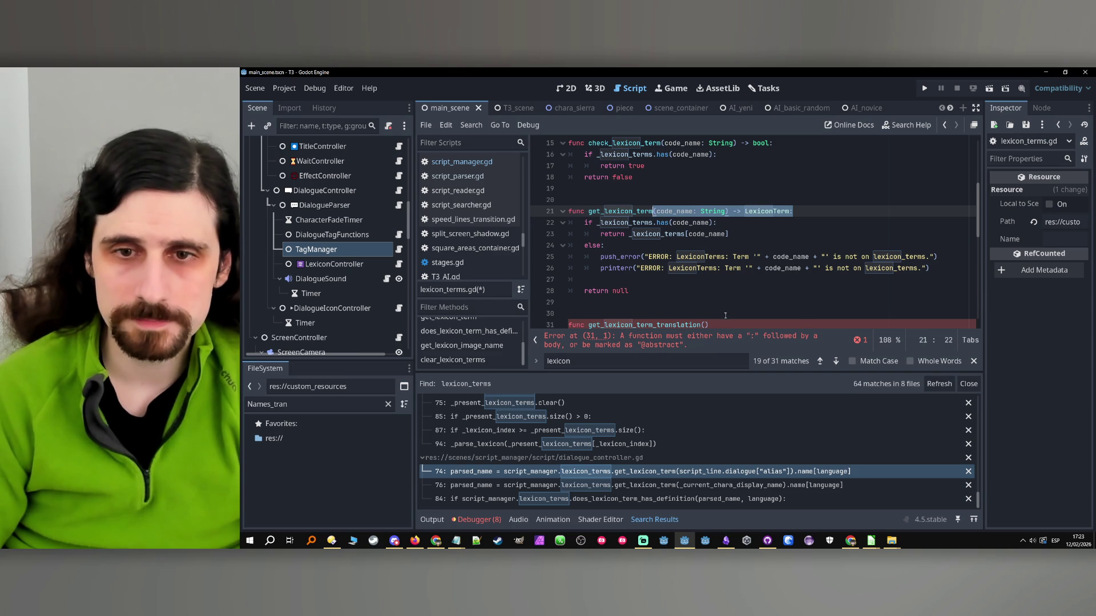
scroll(725, 316, down, 3)
click(713, 244)
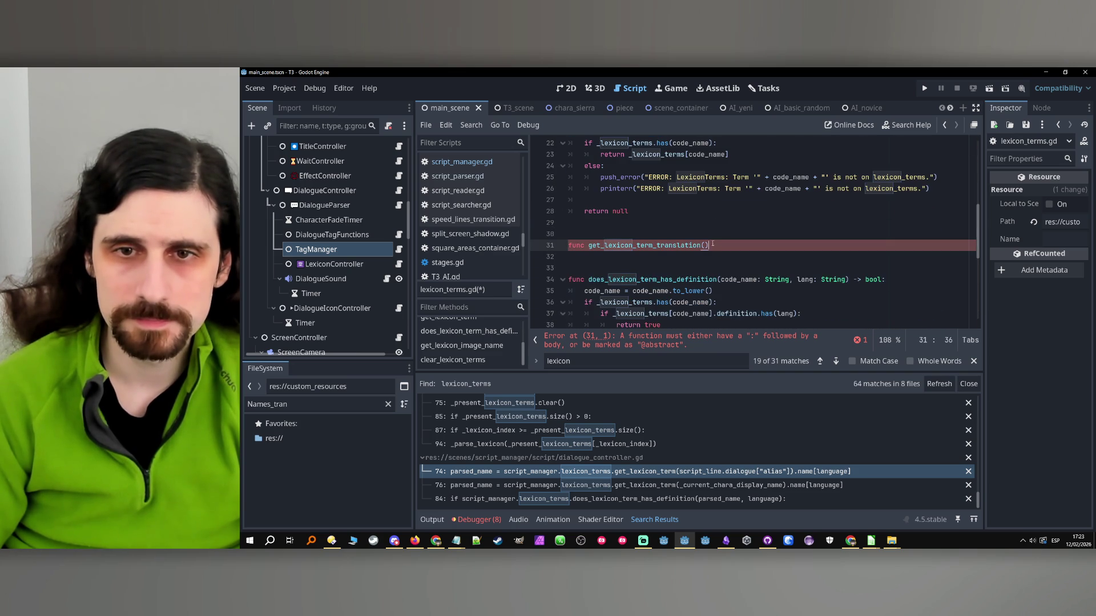
key(ctrl+v)
- Make the return type String, add a lang: String parameter, and start the body line
scroll(800, 276, up, 1)
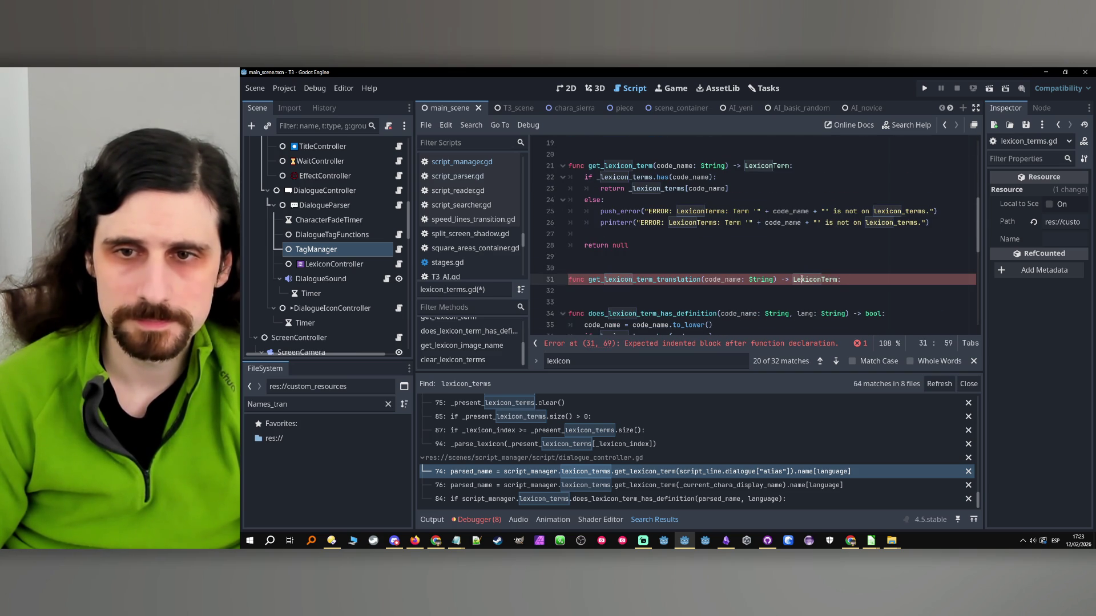
double_click(799, 280)
text(String)
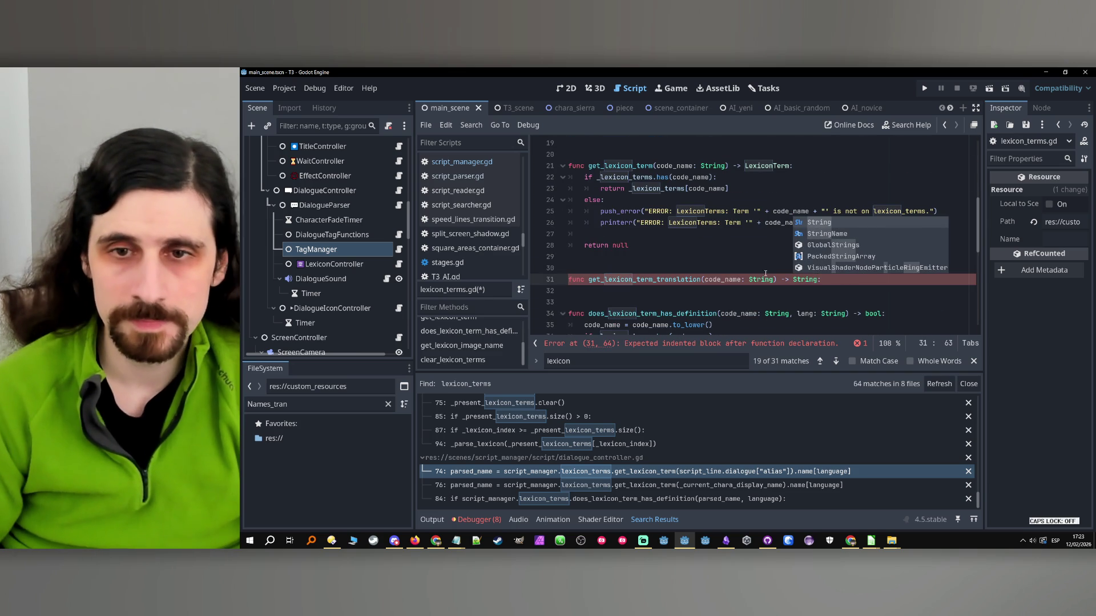
click(727, 279)
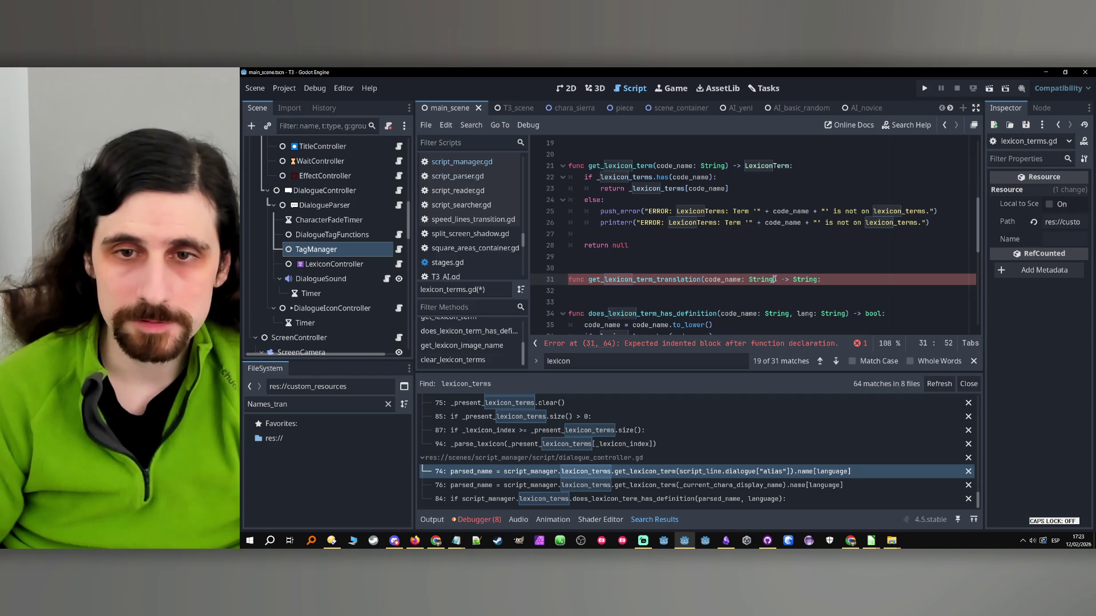
text(,lang>)
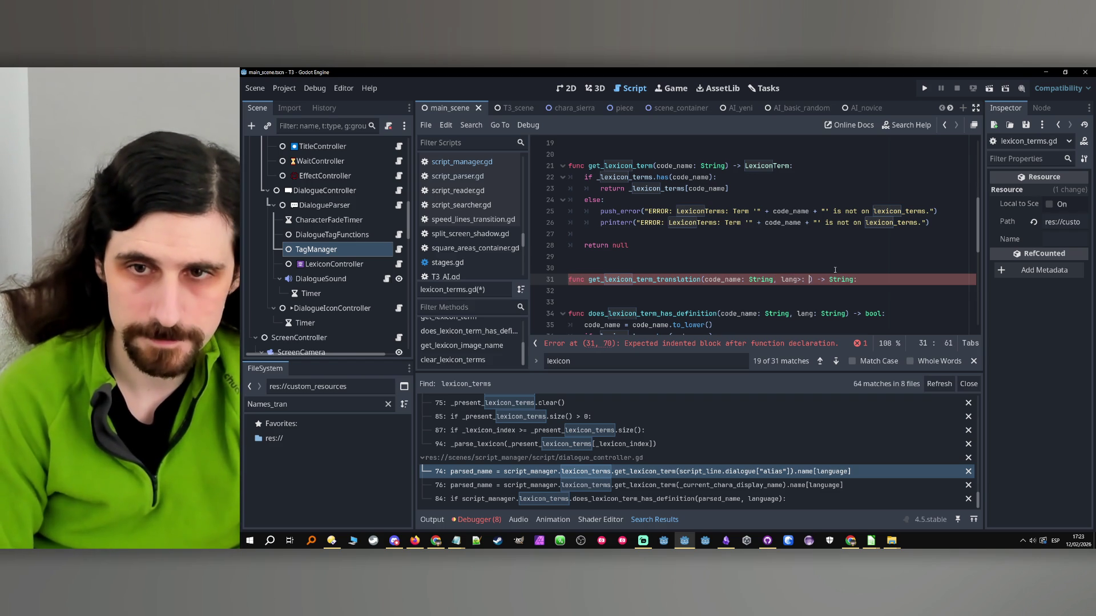
text(: String)
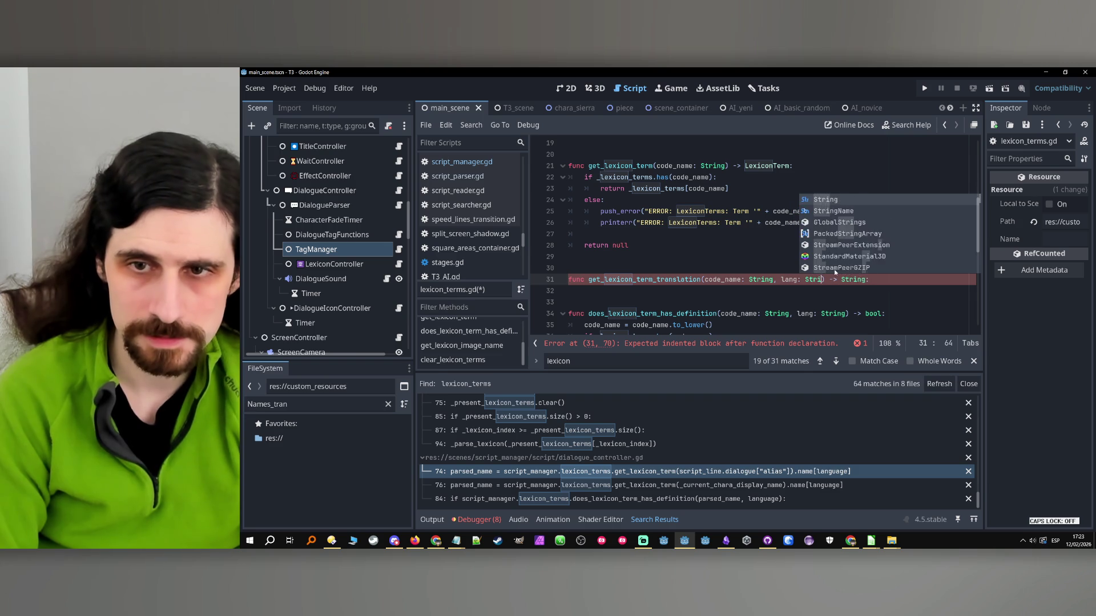
click(674, 280)
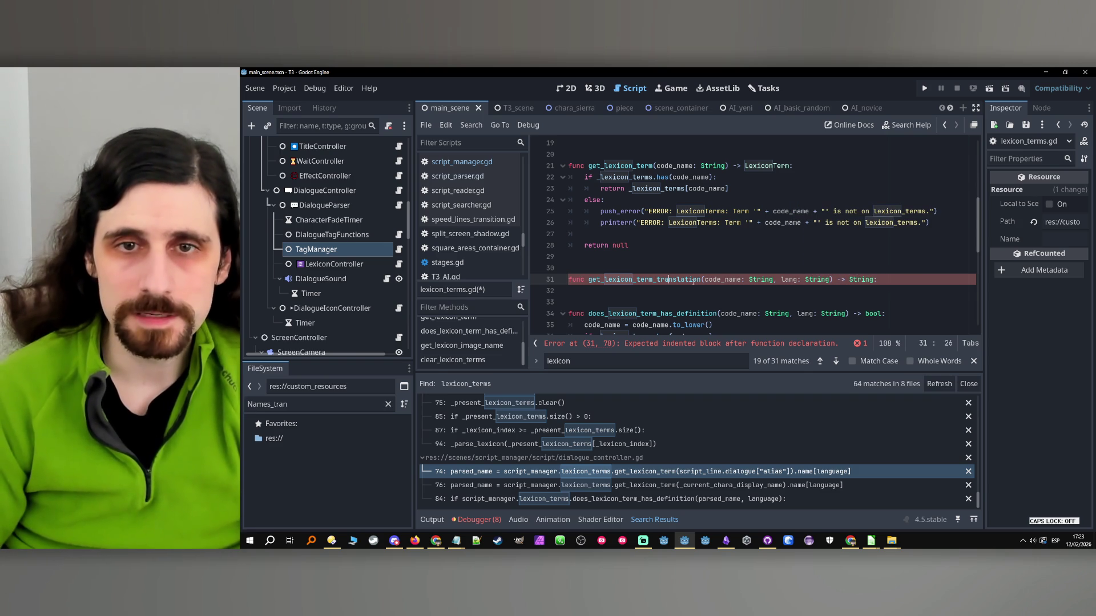
click(892, 282)
key(Return)
double_click(621, 165)
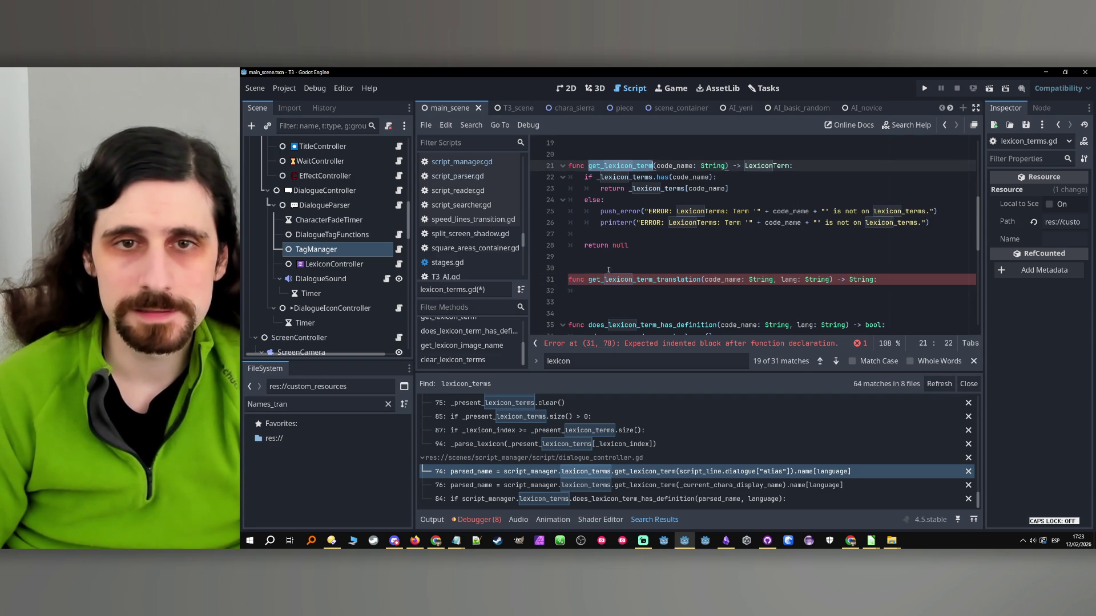
- Fetch the term into a LexiconTerm variable with get_lexicon_term(code_name)
click(611, 292)
text(var te)
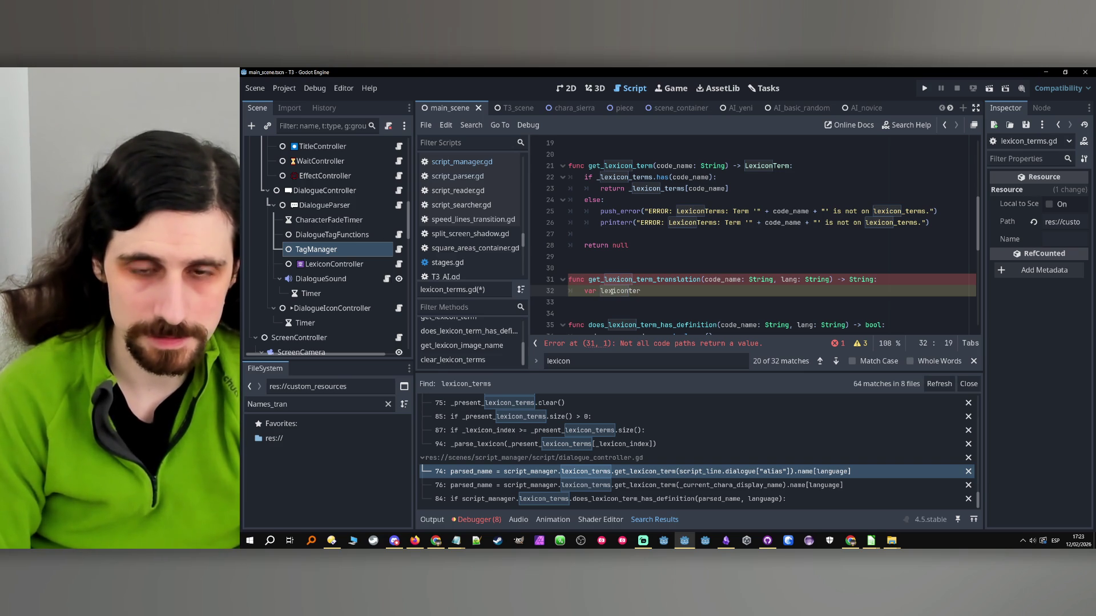
text(Lex)
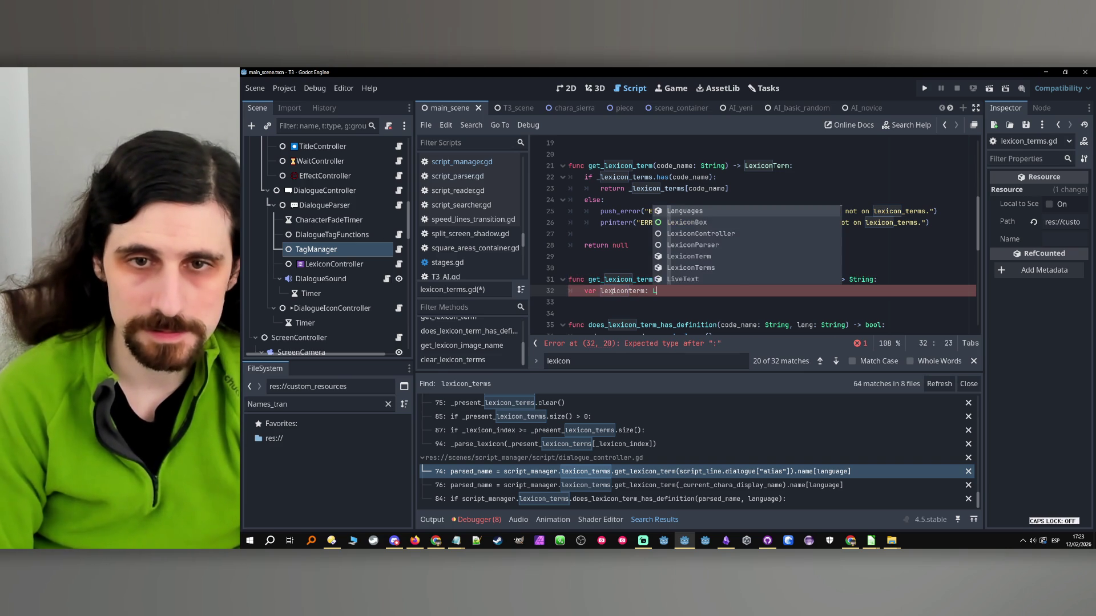
text(iconT)
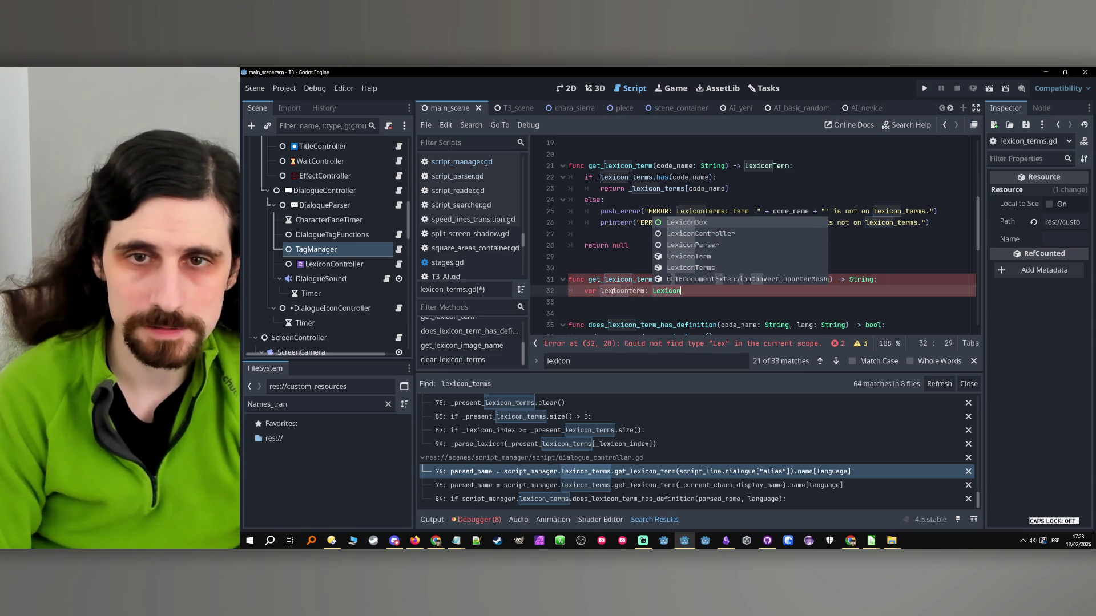
key(Return)
text(= )
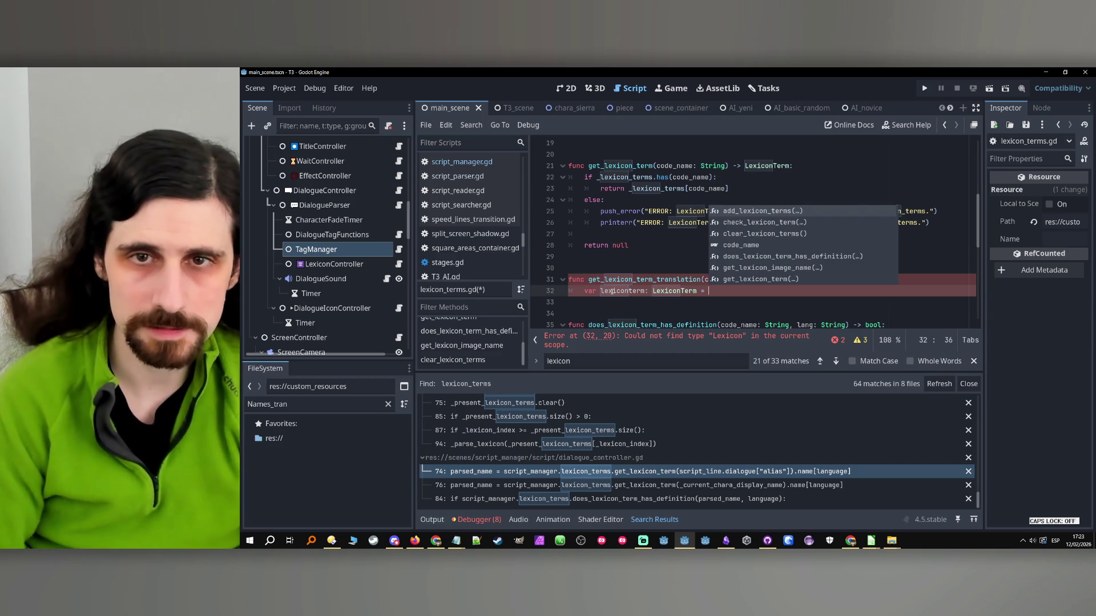
text(get_lexicon_term())
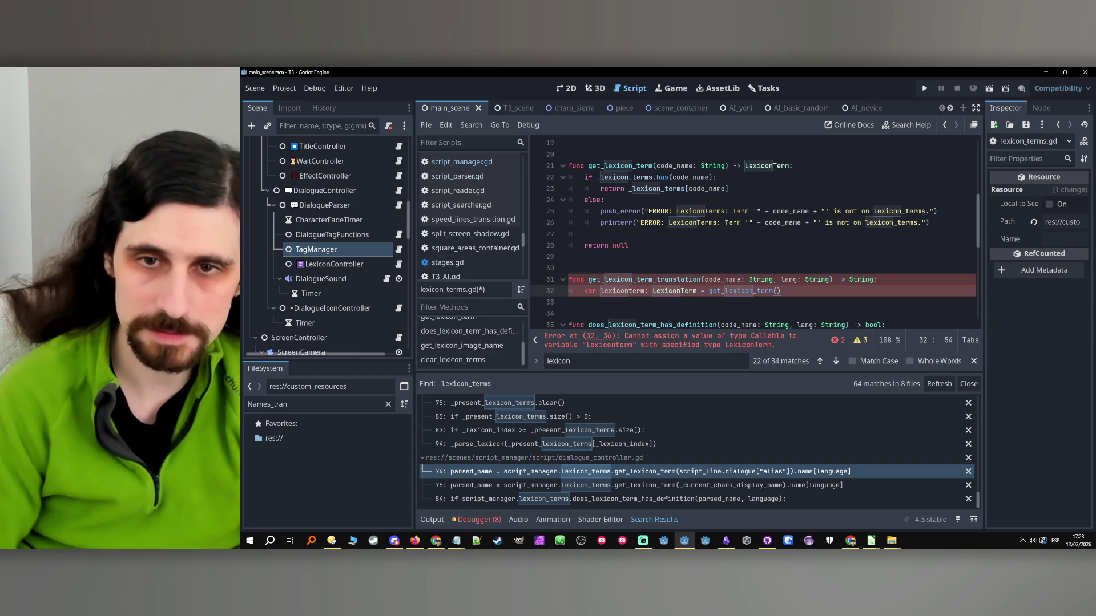
double_click(718, 280)
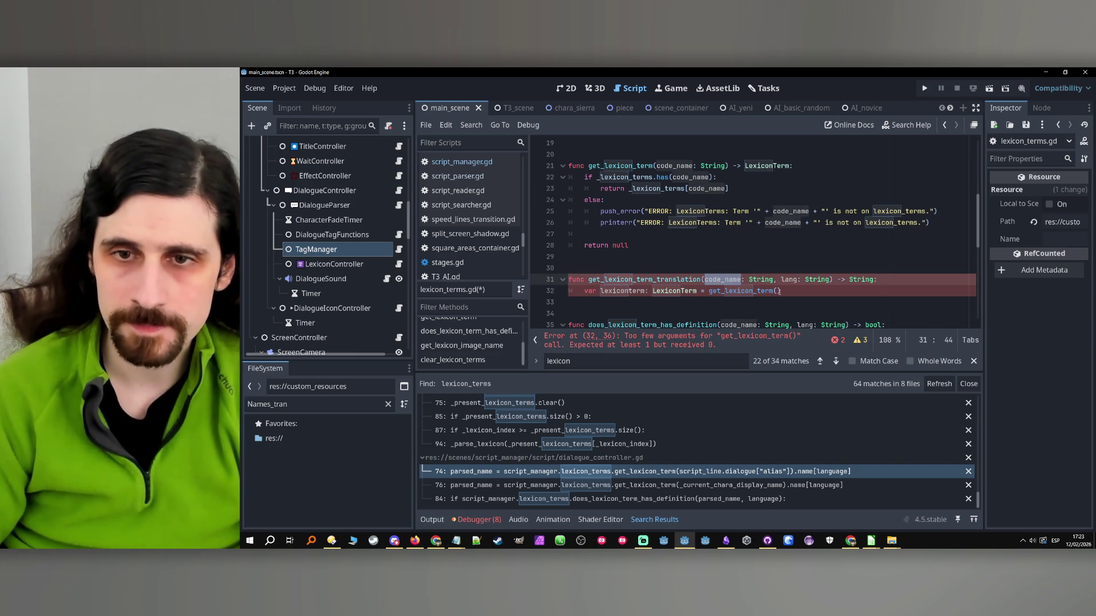
key(ctrl+c)
click(778, 291)
key(ctrl+v)
click(836, 293)
key(Return)
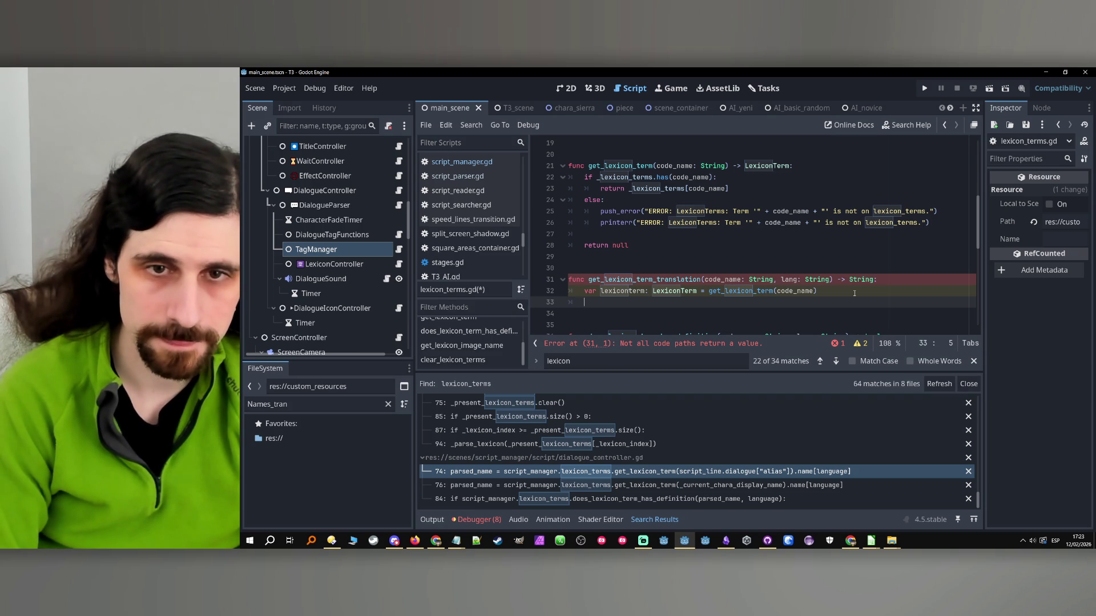
- Add an if check that lexiconterm.definition has lang, and start its return line
text(if)
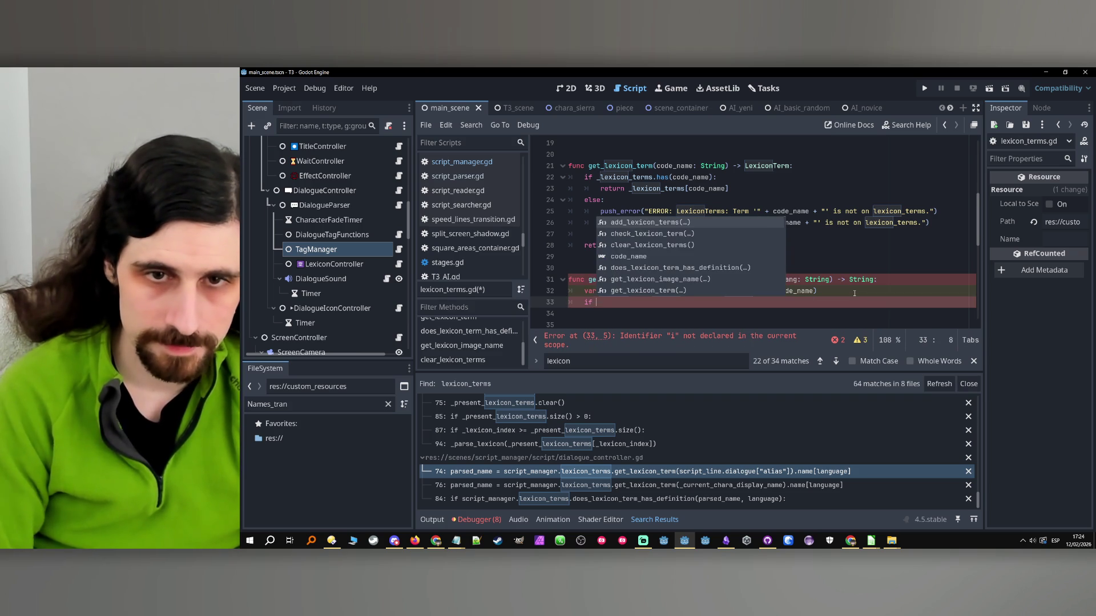
double_click(605, 292)
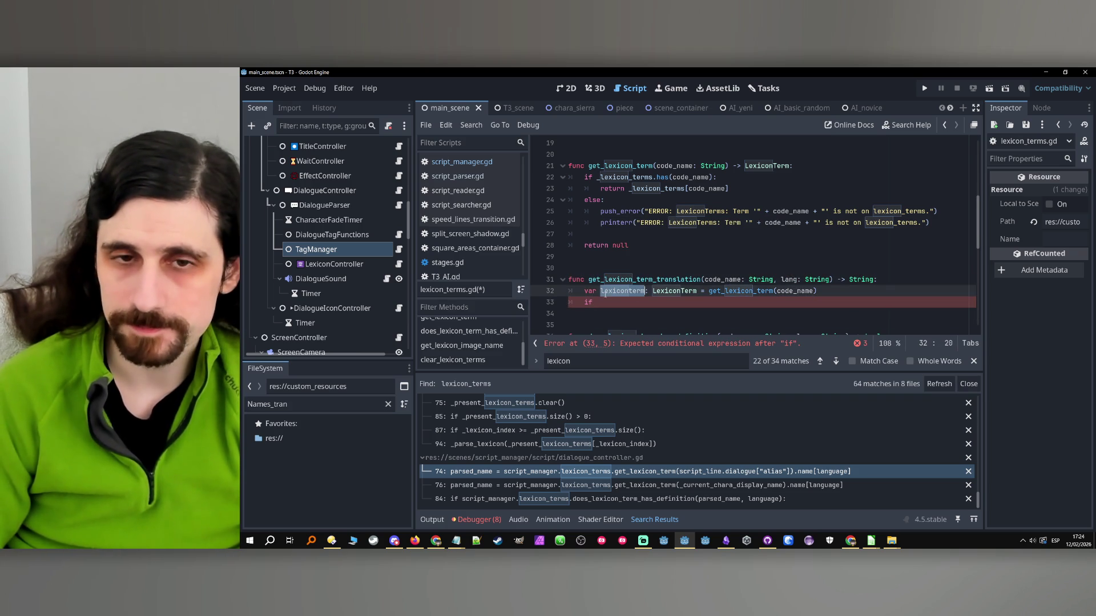
click(647, 306)
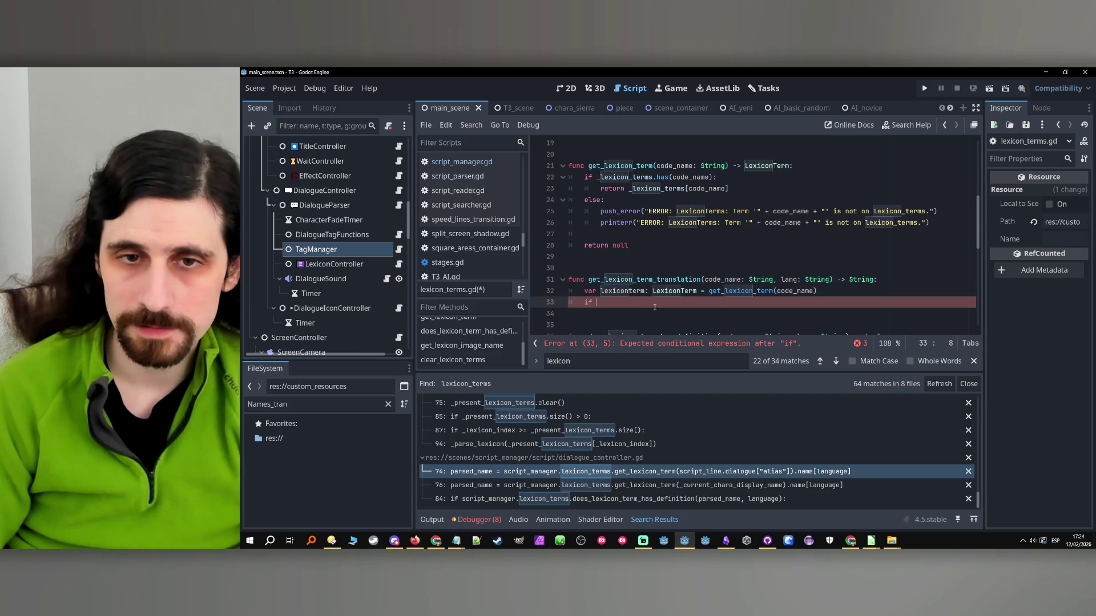
text(lexiconterm.)
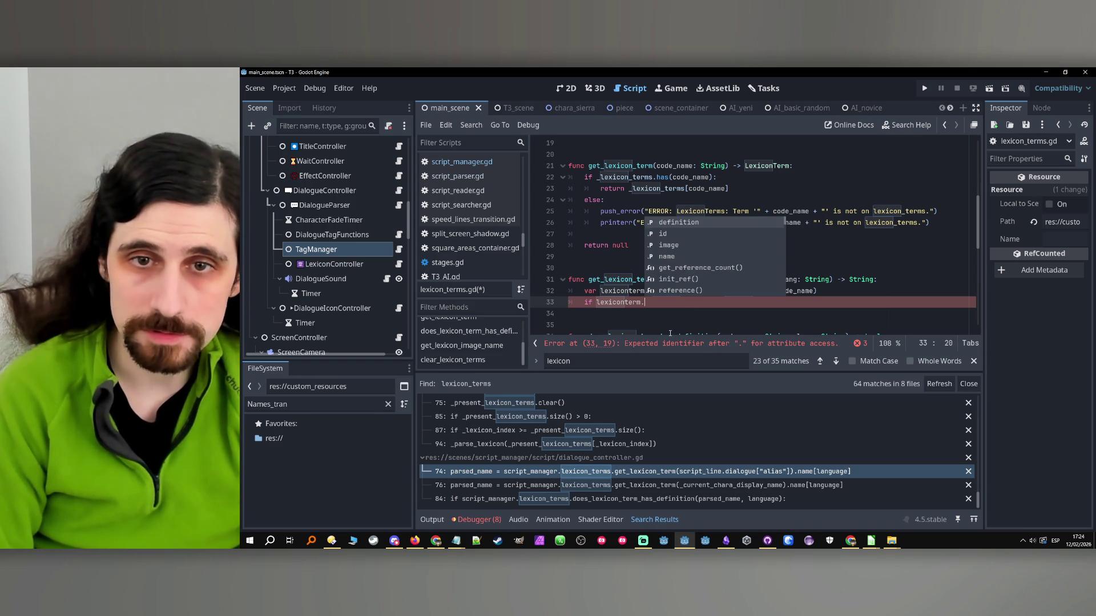
key(Return)
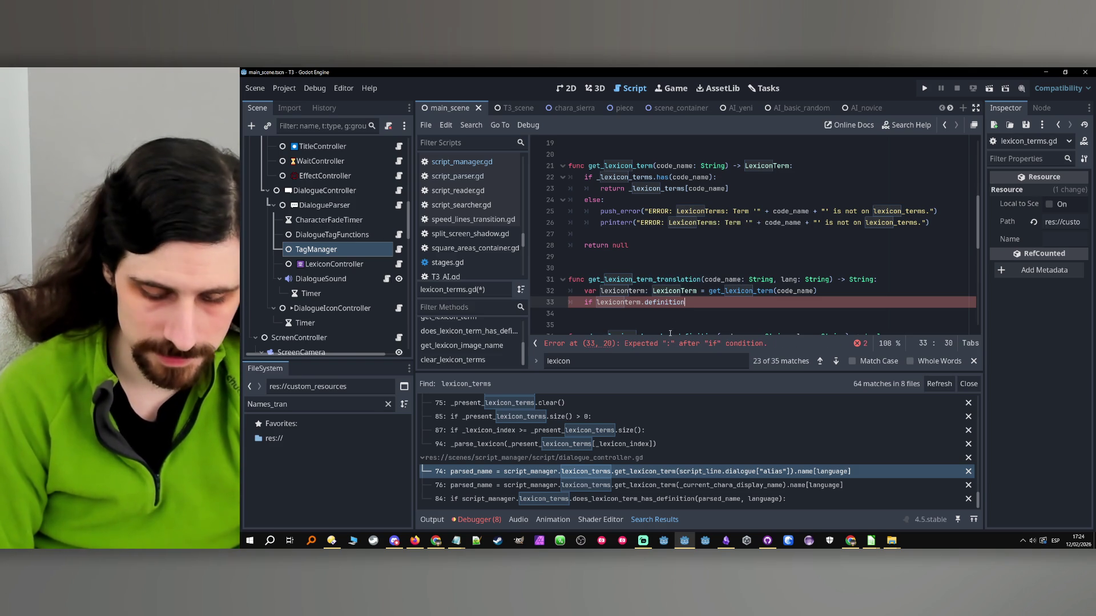
text(.has()
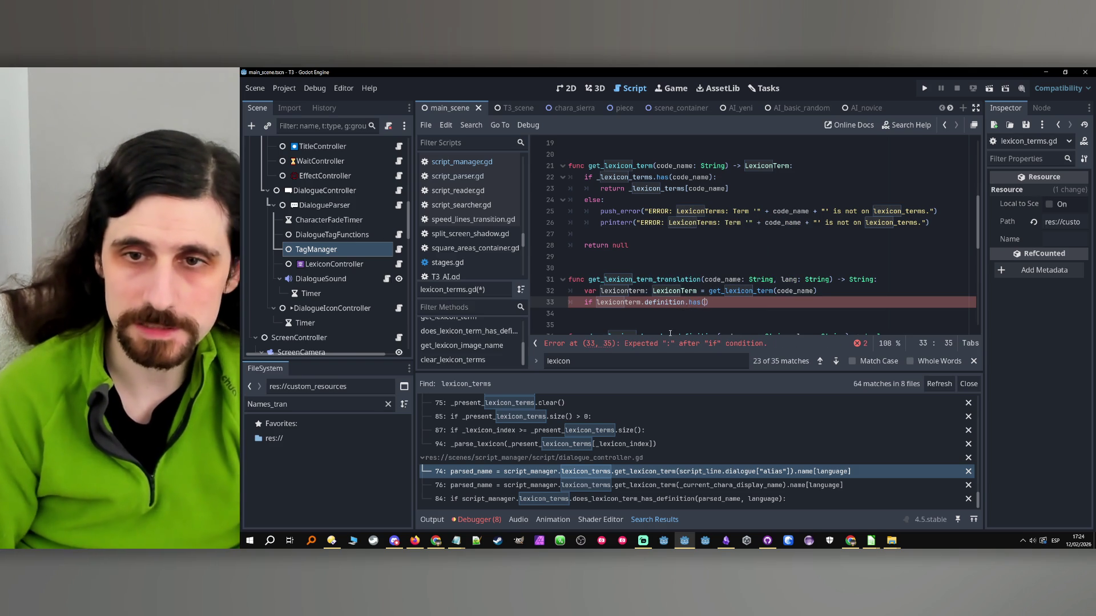
text(")
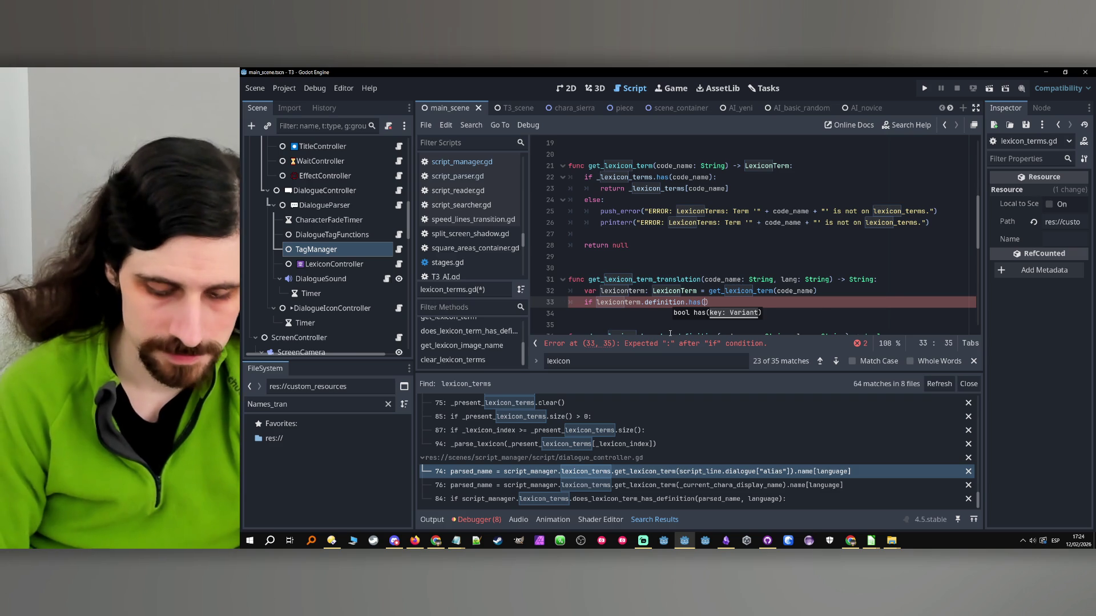
text(lang):)
key(Return)
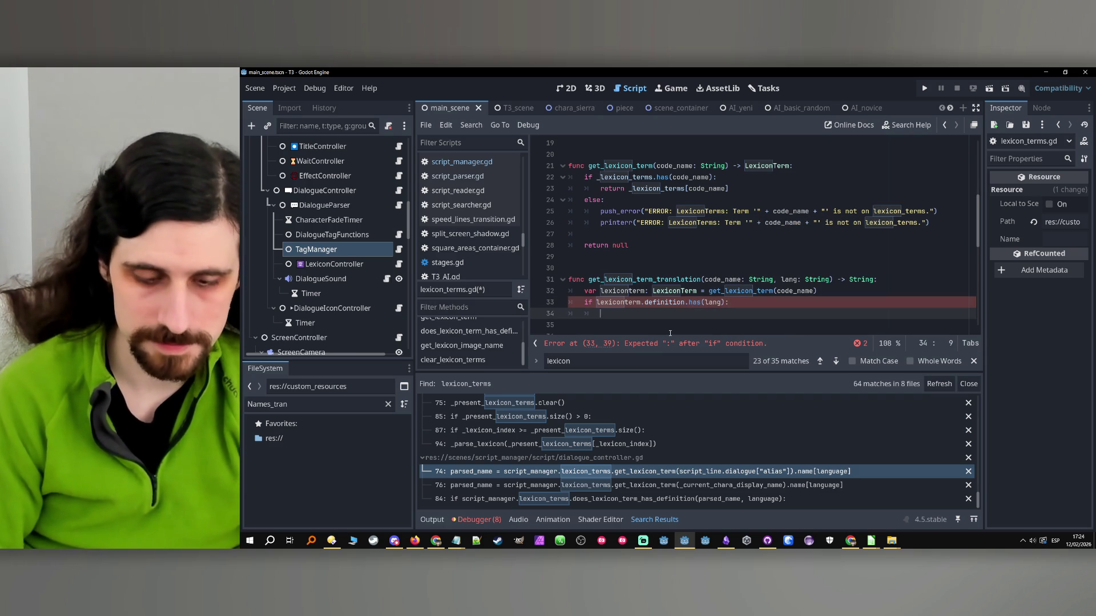
text(return)
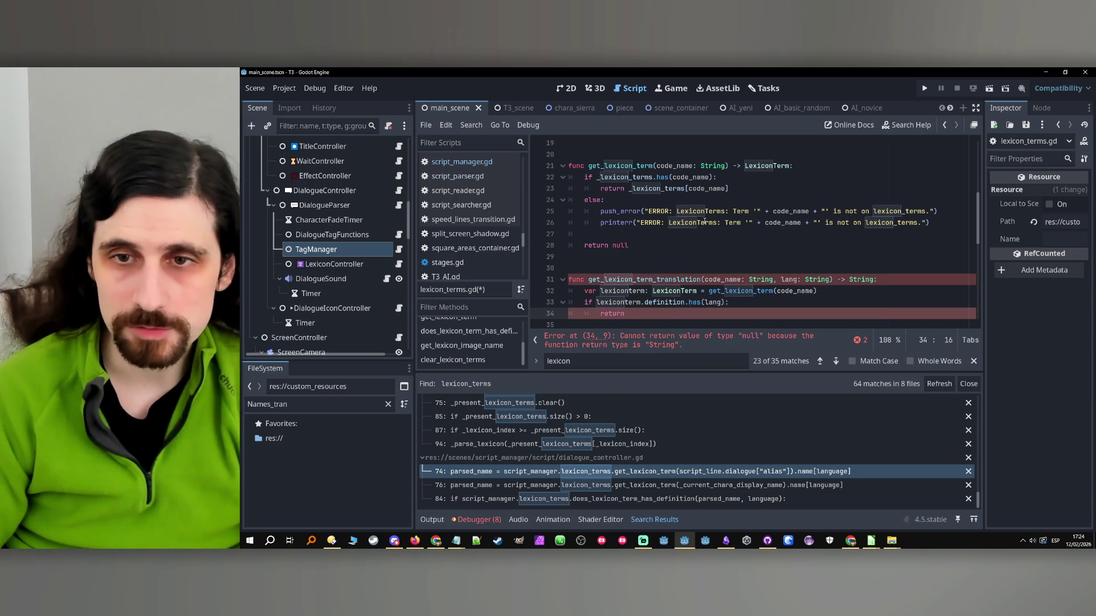
- Complete 'return lexiconterm.definition[lang]' and add 'else: return ""'
mouse_move(598, 302)
mouse_down()
mouse_move(641, 306)
mouse_move(595, 303)
mouse_up()
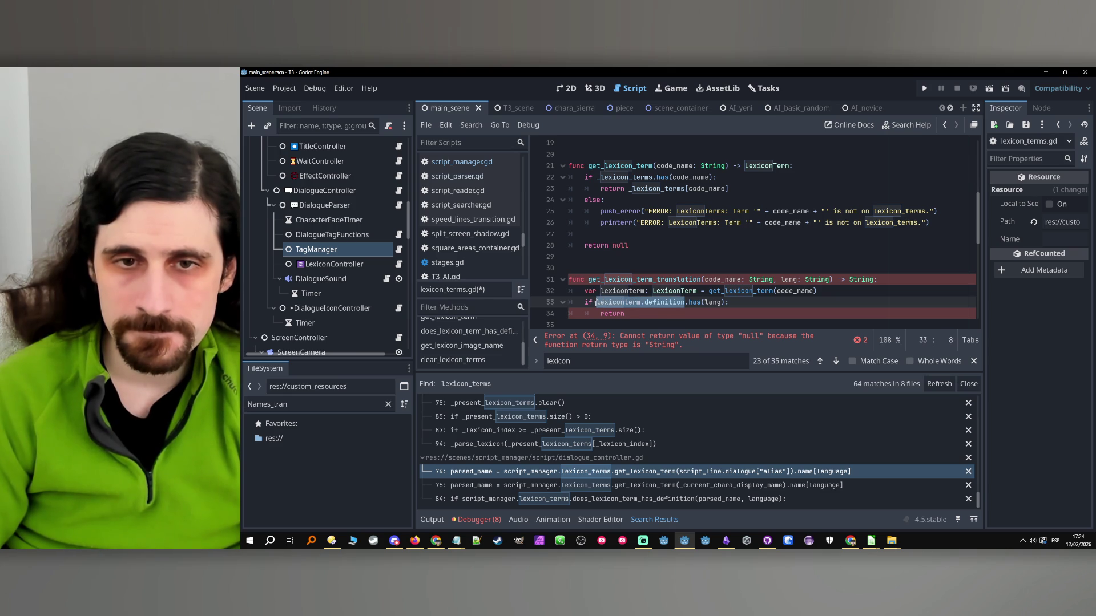
key(ctrl+c)
click(677, 314)
key(ctrl+v)
text(lang])
key(Return)
text(else:)
key(Return)
key(Return)
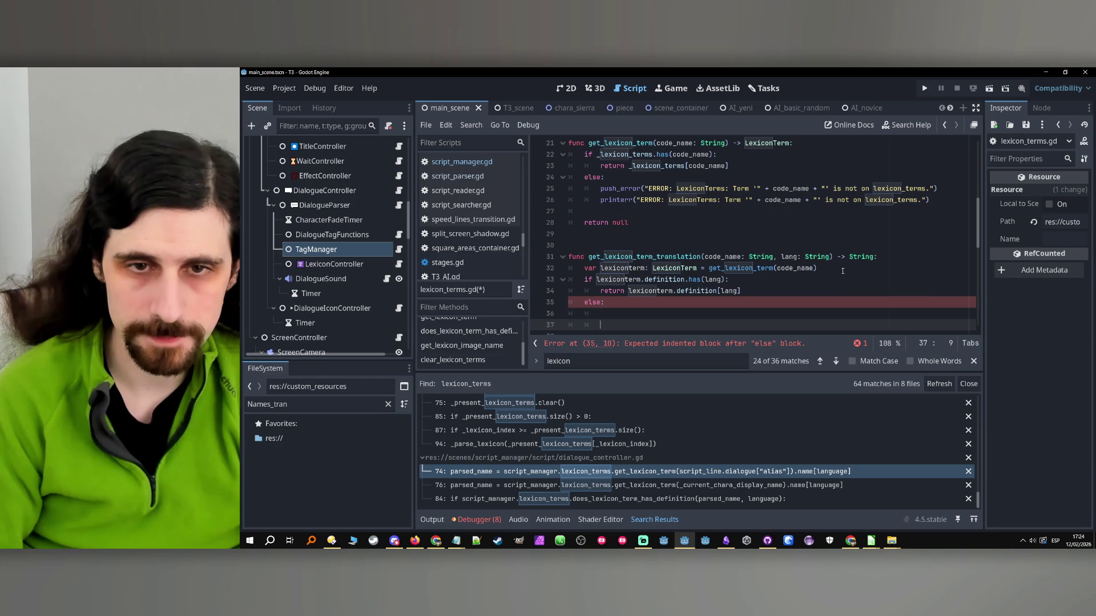
text(return )
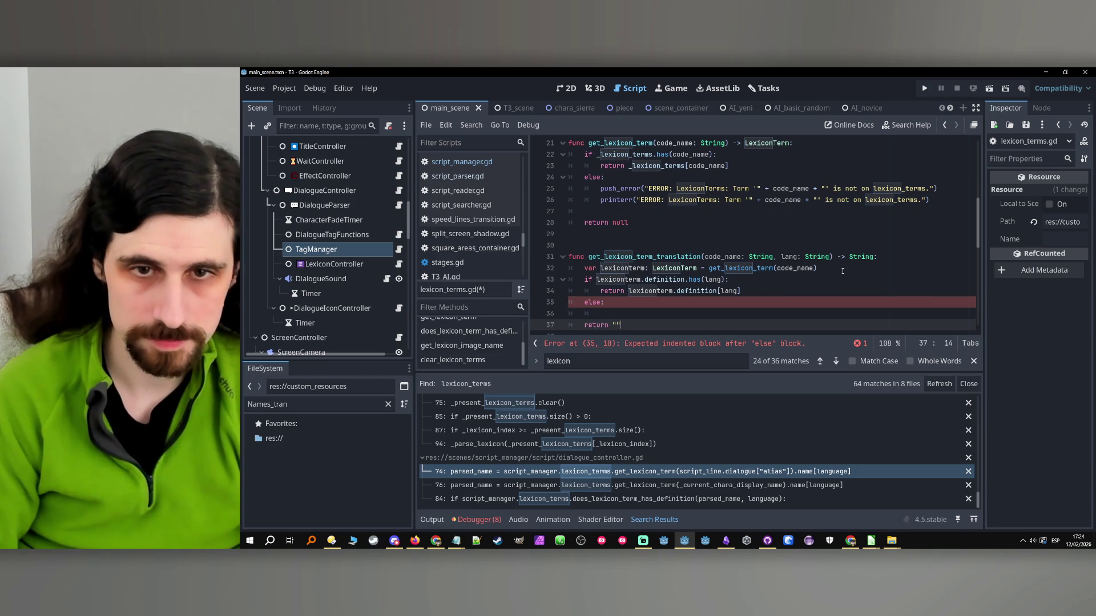
text("")
key(Up)
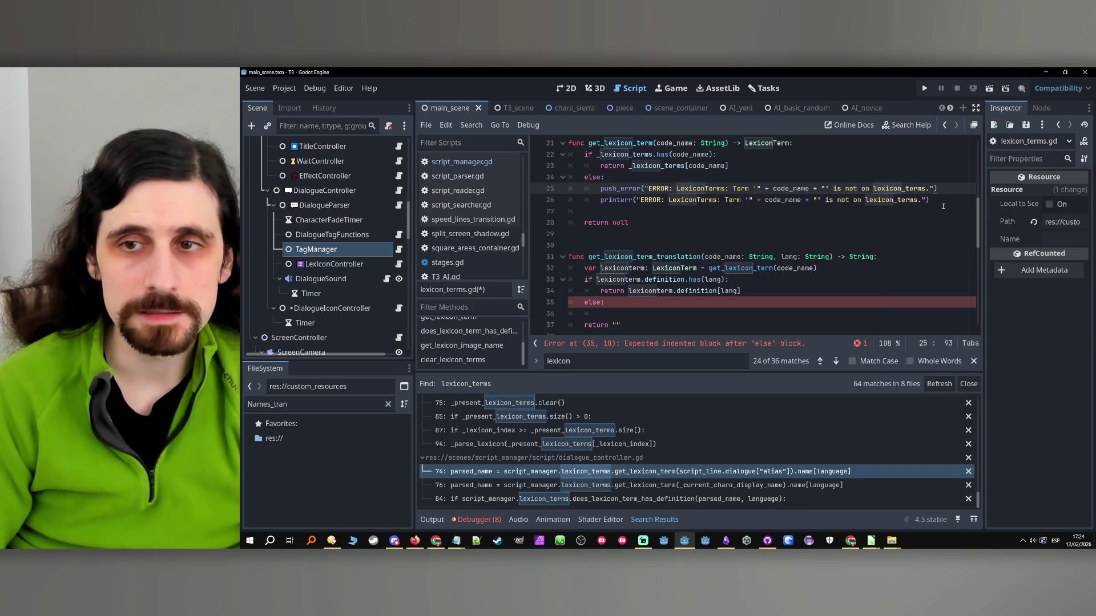
- Copy the two error-reporting lines into the else branch
drag(930, 200, 612, 190)
key(ctrl+c)
click(635, 317)
key(ctrl+v)
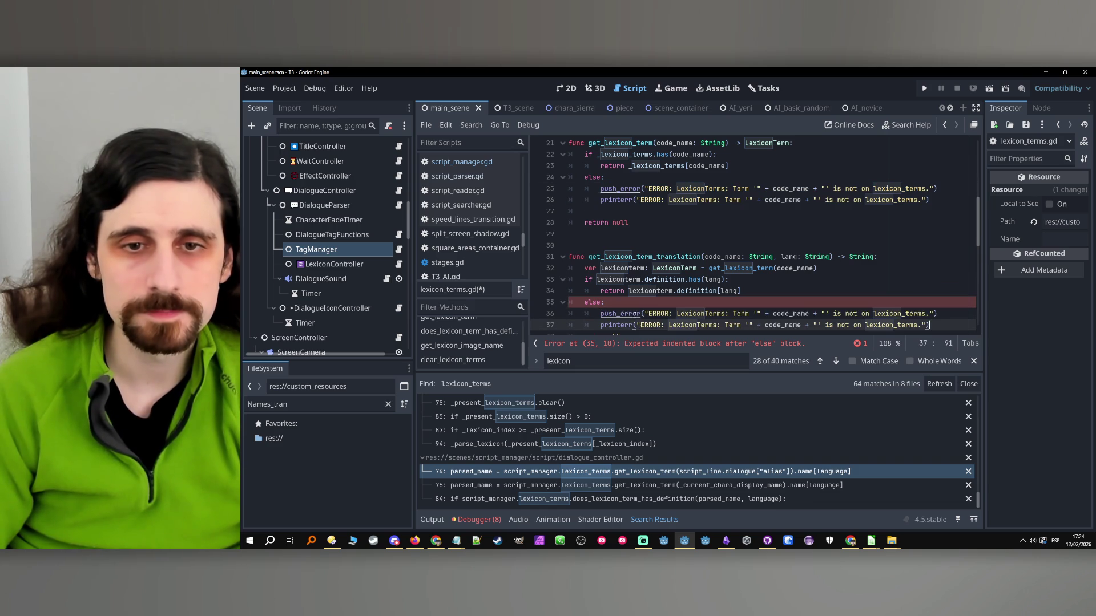
scroll(703, 275, down, 1)
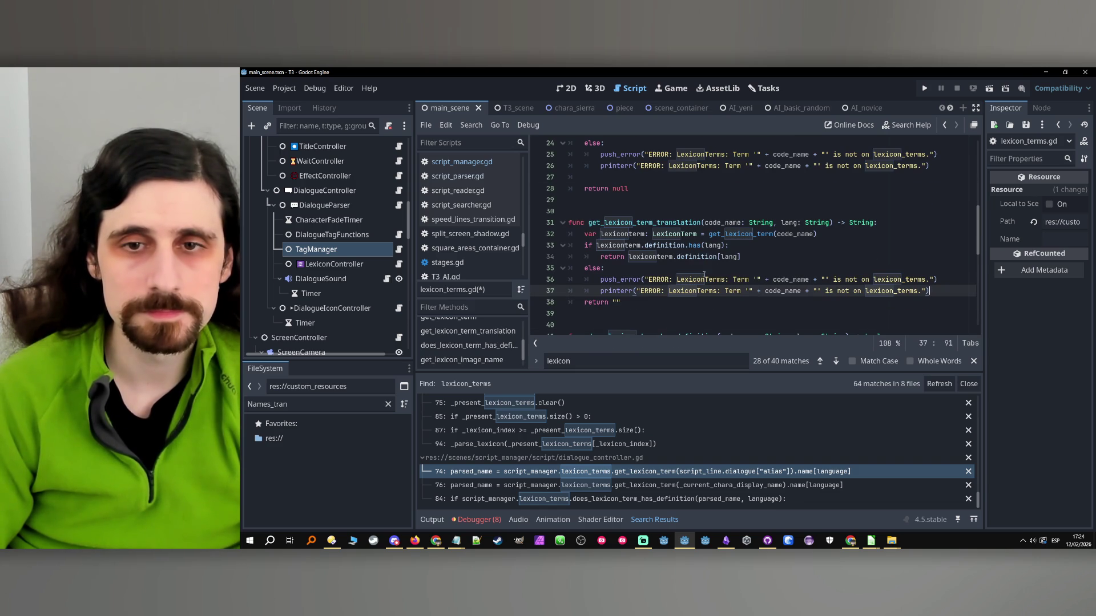
- Change line 36's message to 'does not have a translation for language " + lang +'
double_click(738, 279)
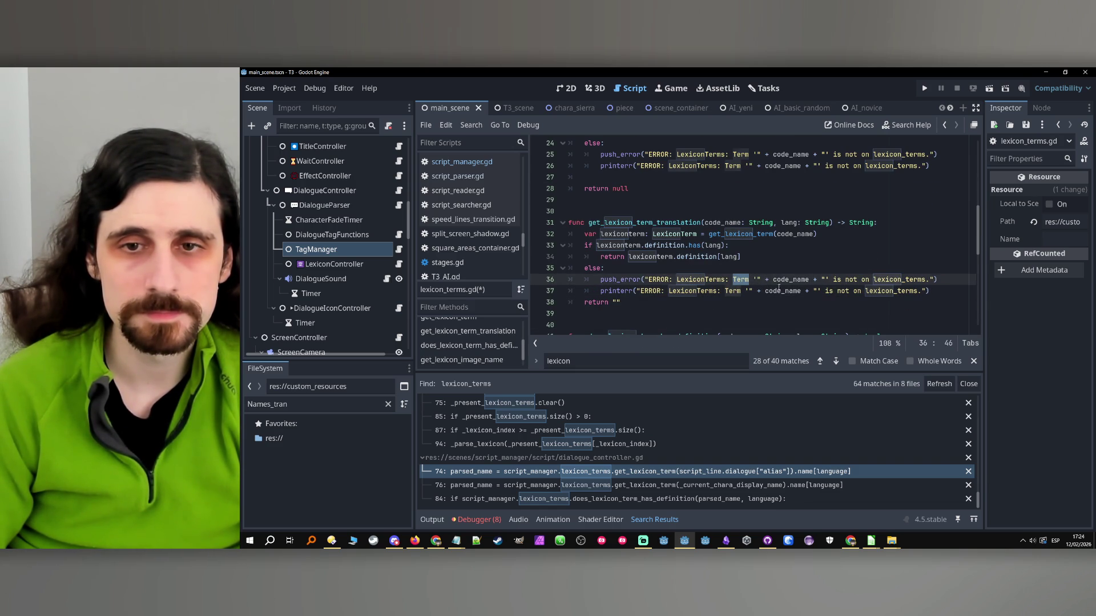
drag(834, 279, 923, 280)
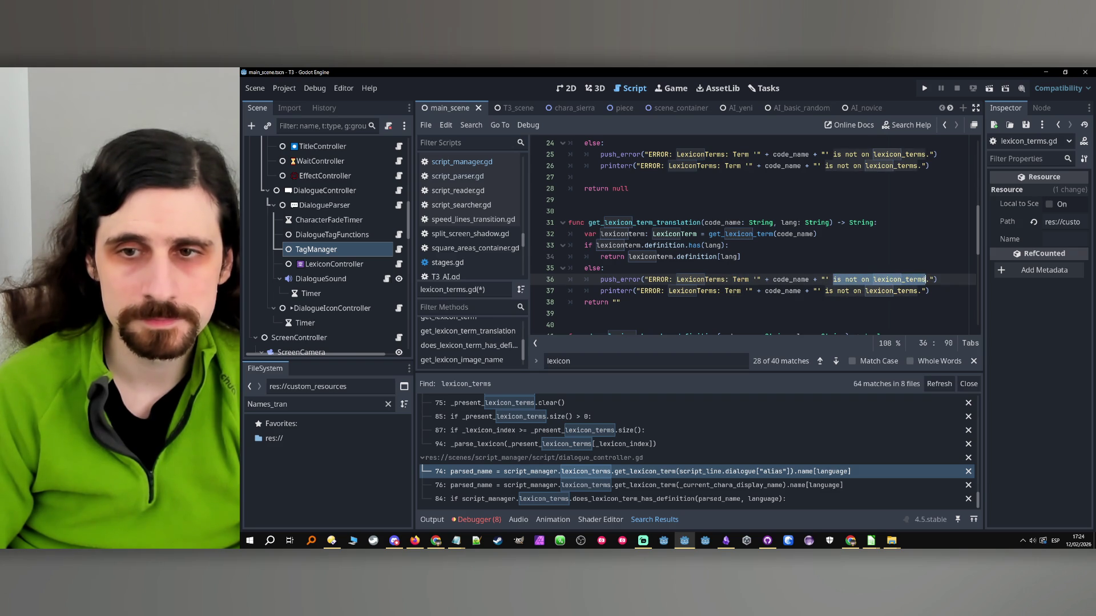
text(does not )
text(have a tran)
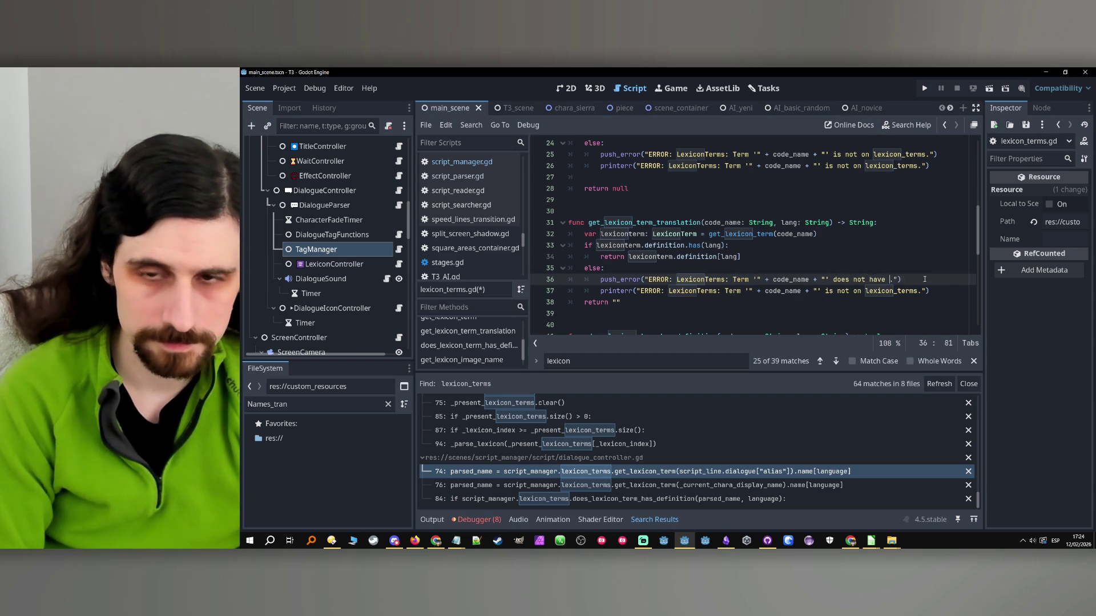
text(slation)
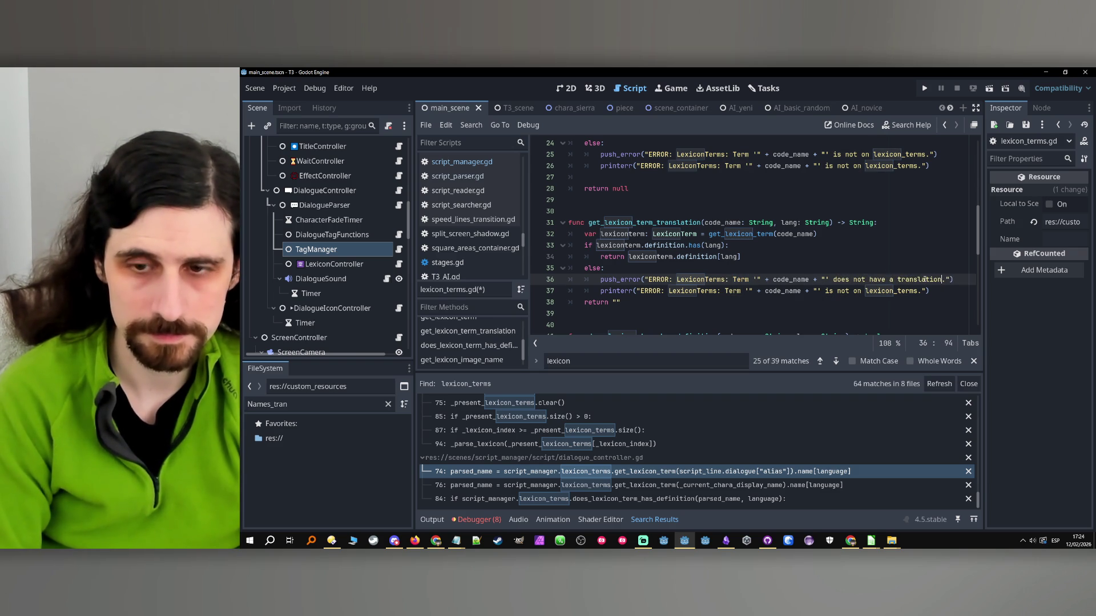
text( for language)
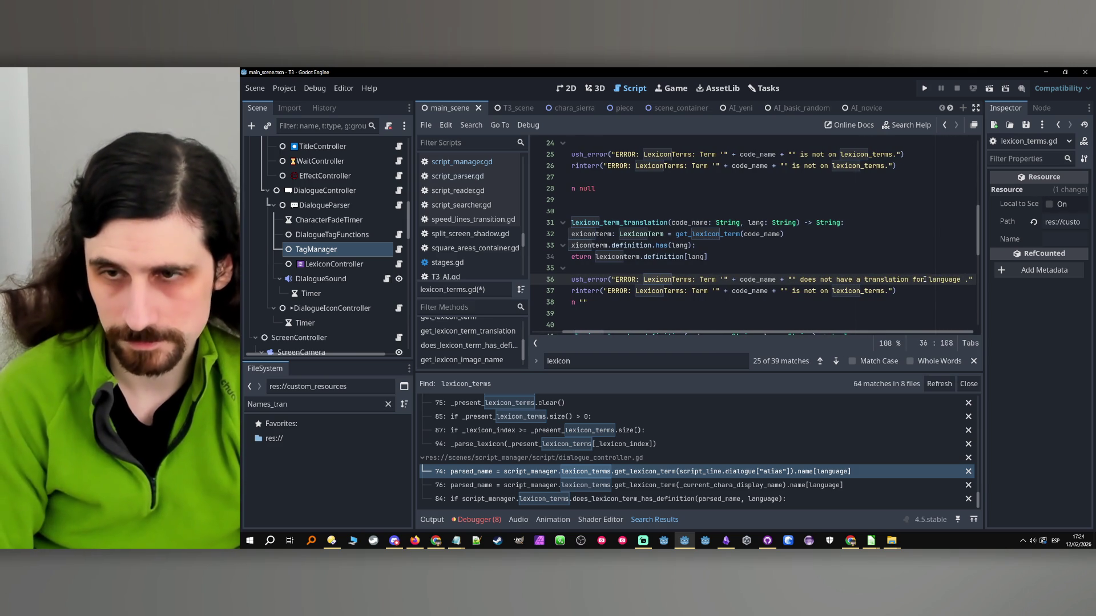
text( " + )
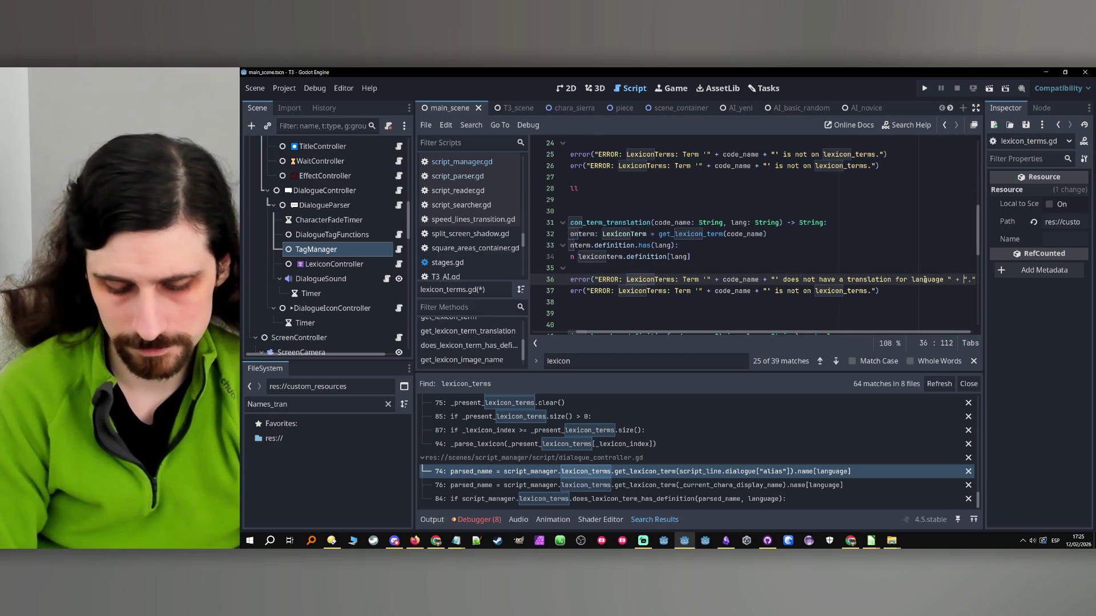
text(lang +)
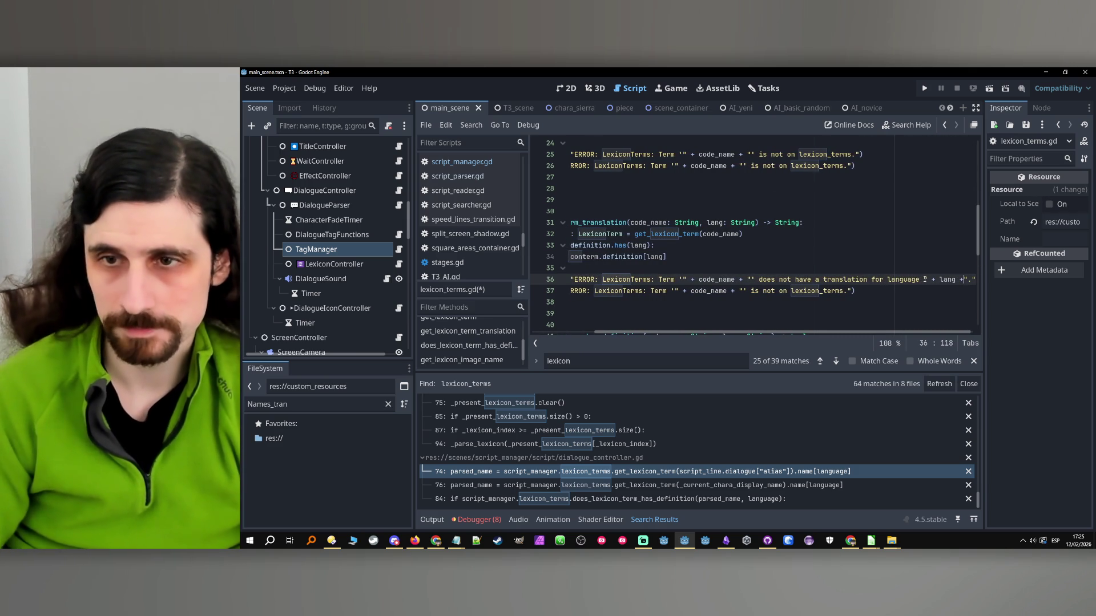
drag(914, 282, 991, 284)
mouse_move(752, 280)
mouse_down()
mouse_move(714, 333)
mouse_move(628, 336)
mouse_up()
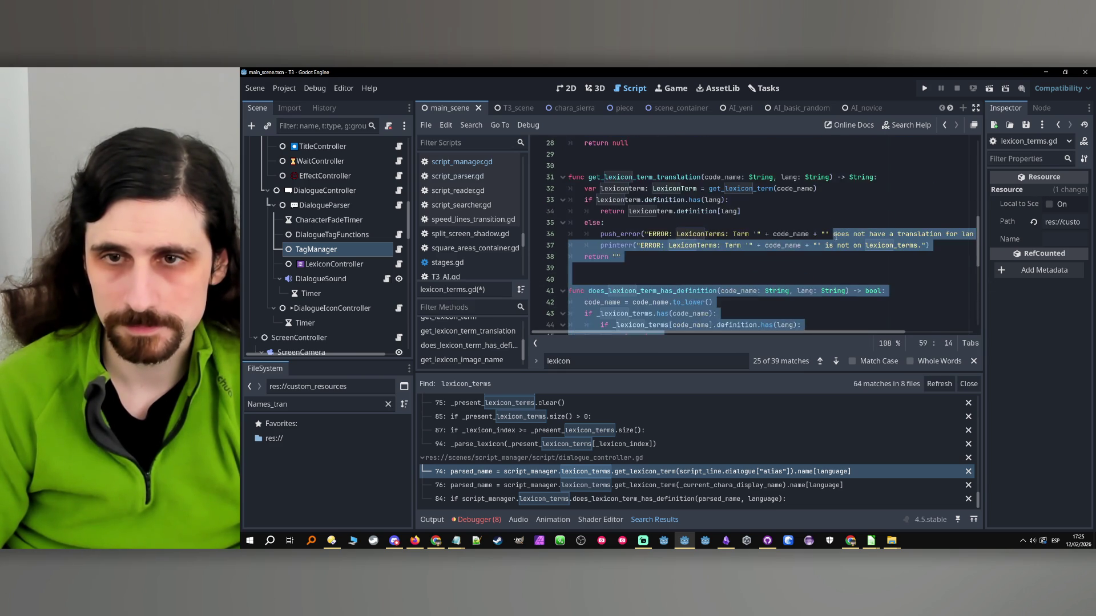
scroll(834, 237, up, 1)
click(835, 246)
- Apply the same no-translation message to line 37, then select the get_lexicon_term_translation name
drag(834, 272, 975, 273)
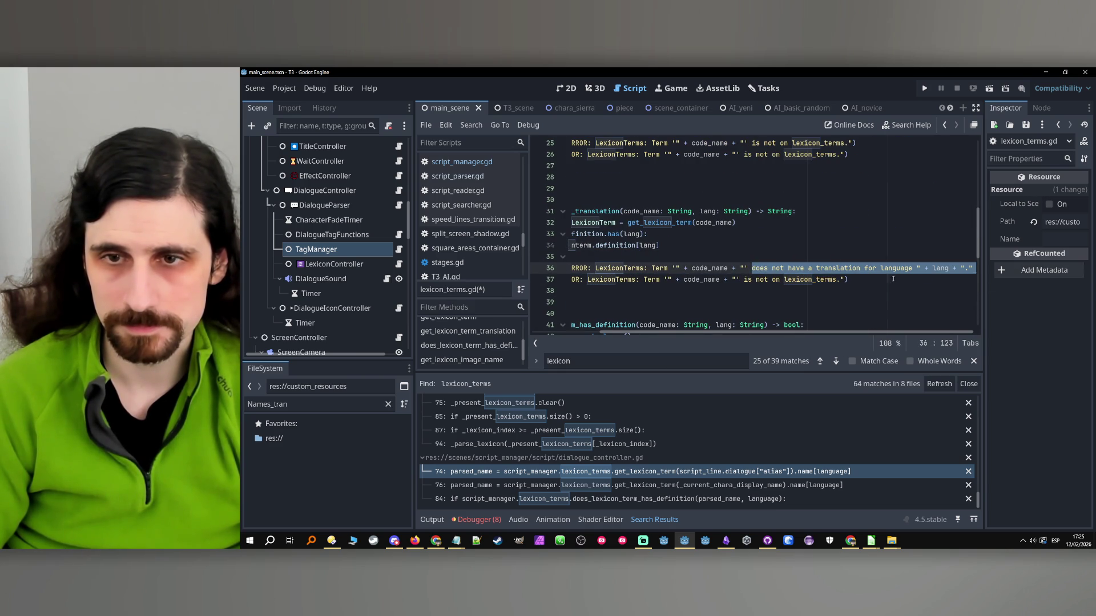
drag(822, 280, 976, 280)
key(ctrl+v)
click(757, 263)
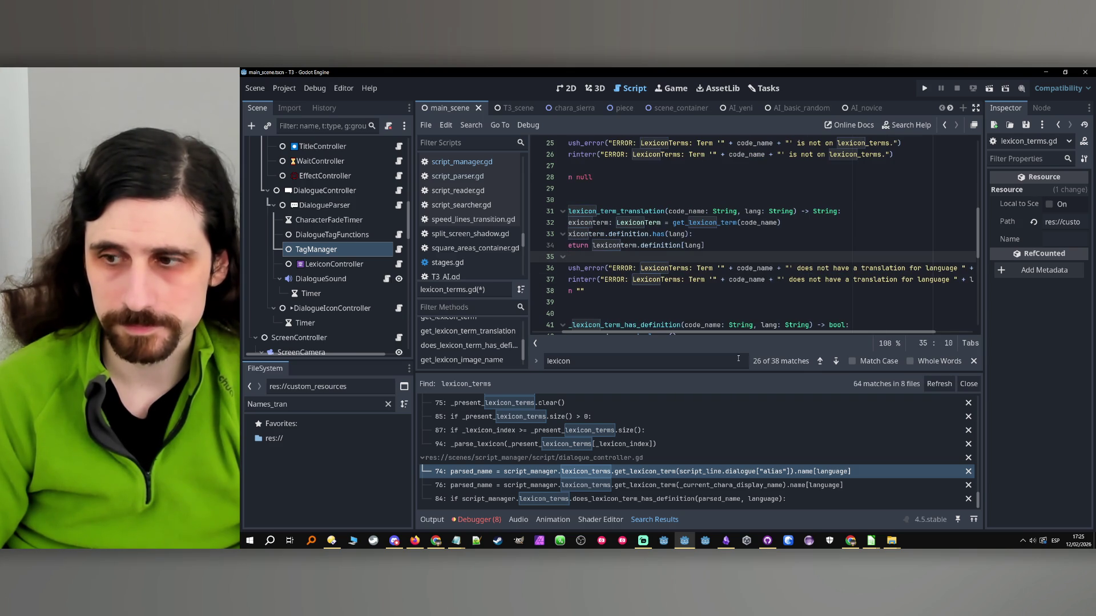
scroll(740, 334, left, 2)
click(698, 268)
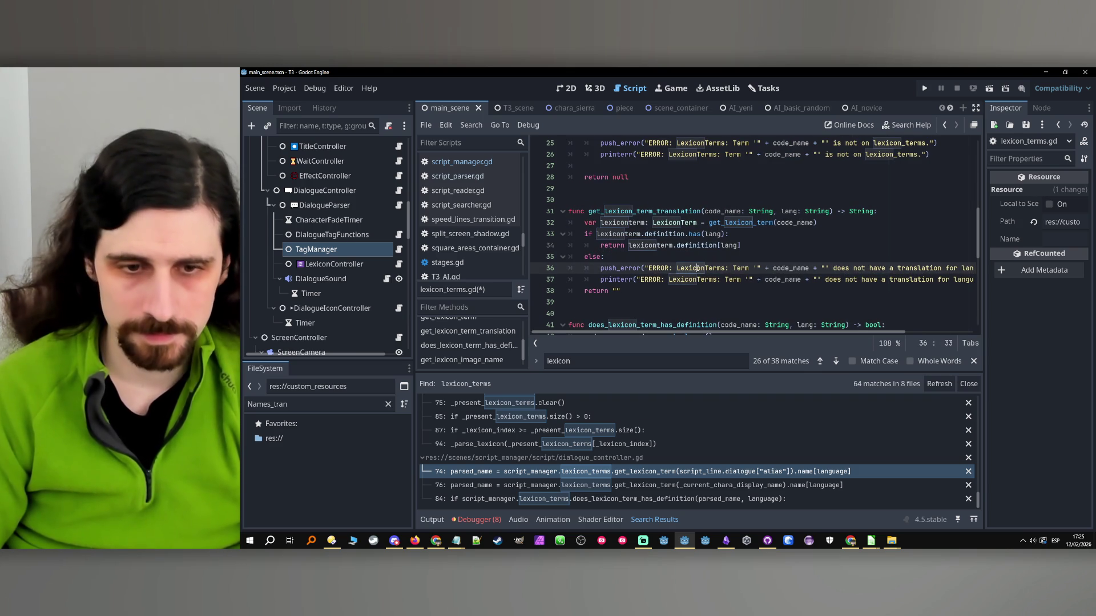
double_click(645, 212)
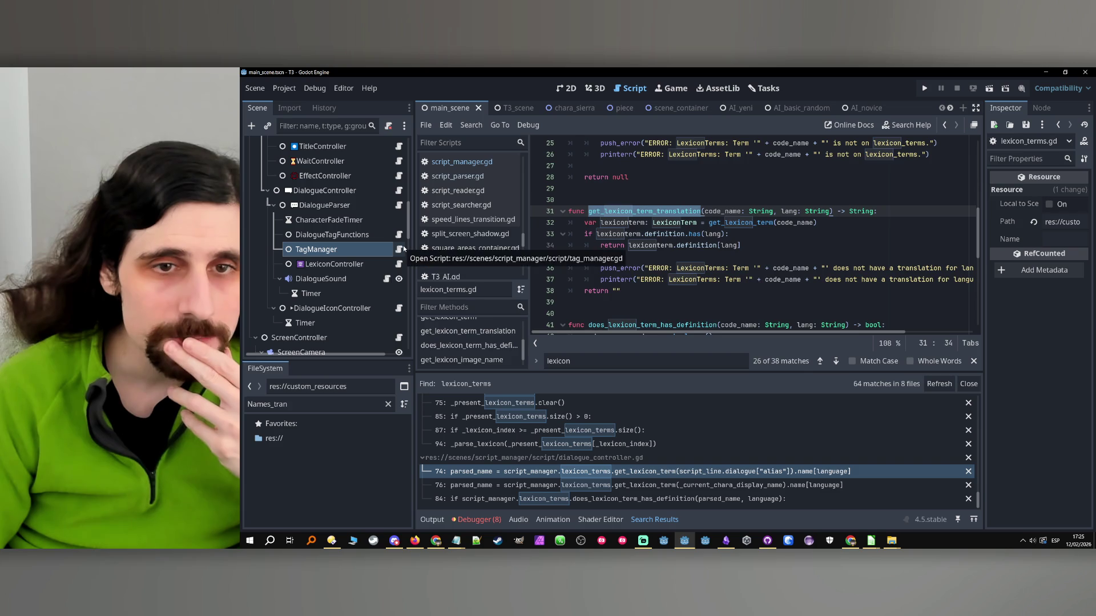
- In tag_manager.gd, replace get_translated_name on line 307 with get_lexicon_term_translation, then jump to its definition
click(400, 249)
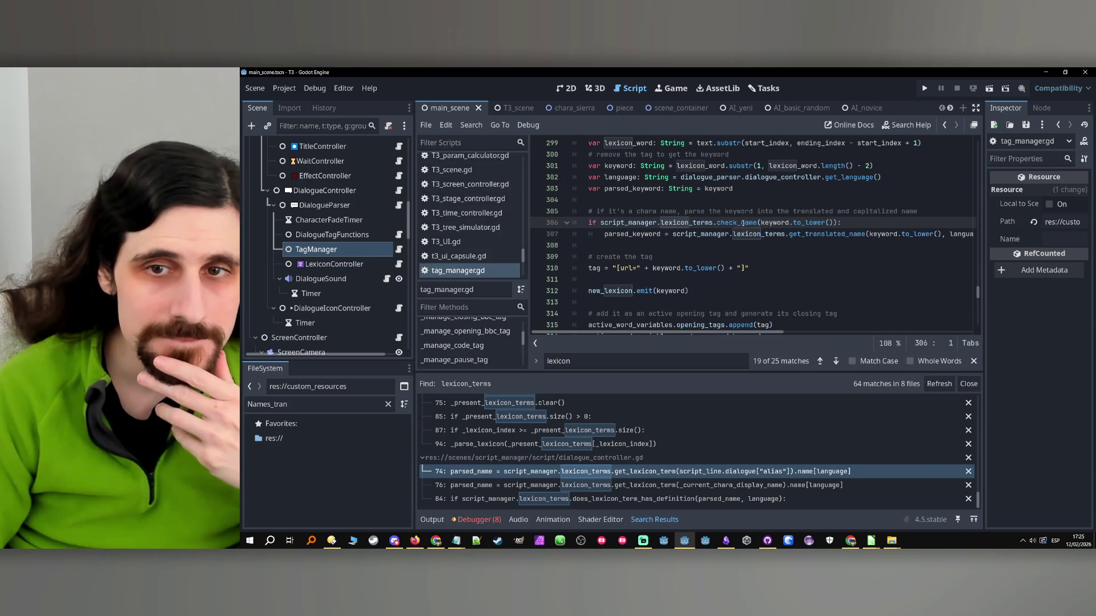
double_click(742, 223)
double_click(822, 236)
key(ctrl+v)
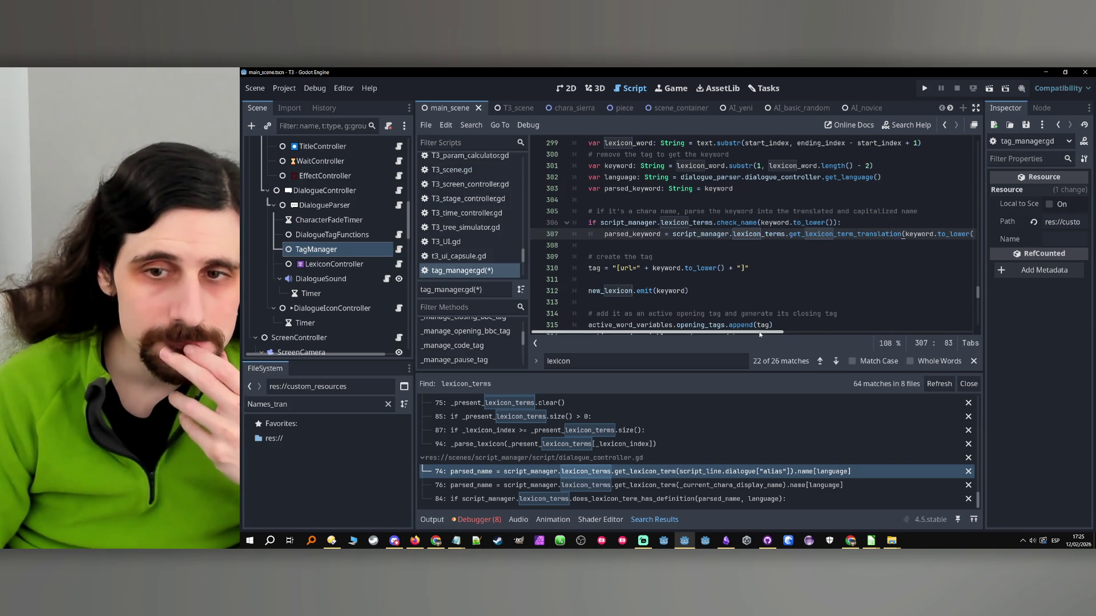
scroll(842, 331, right, 3)
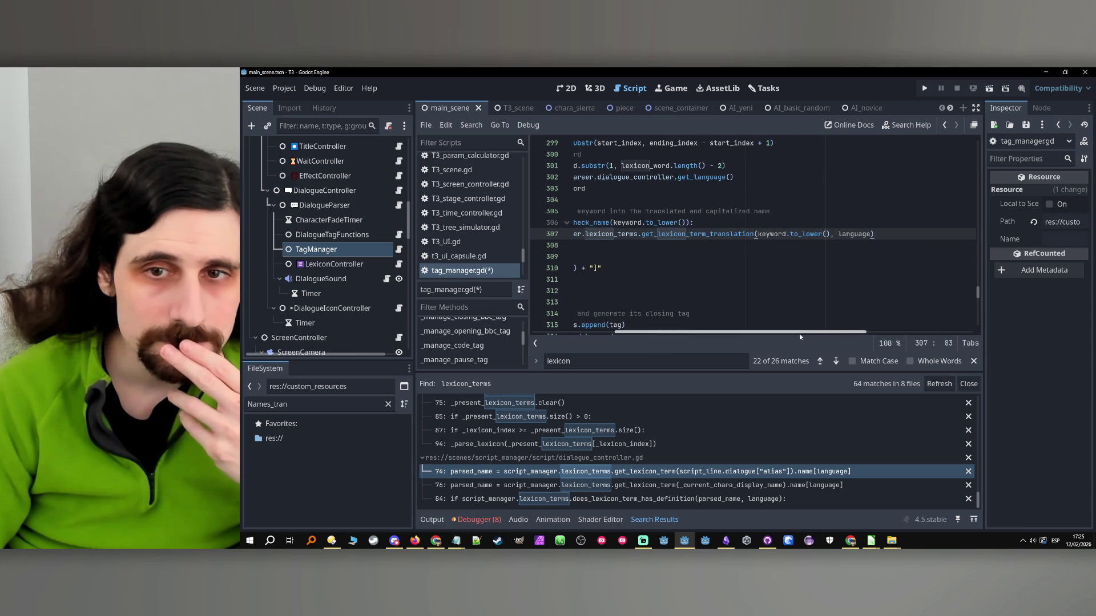
scroll(803, 334, left, 3)
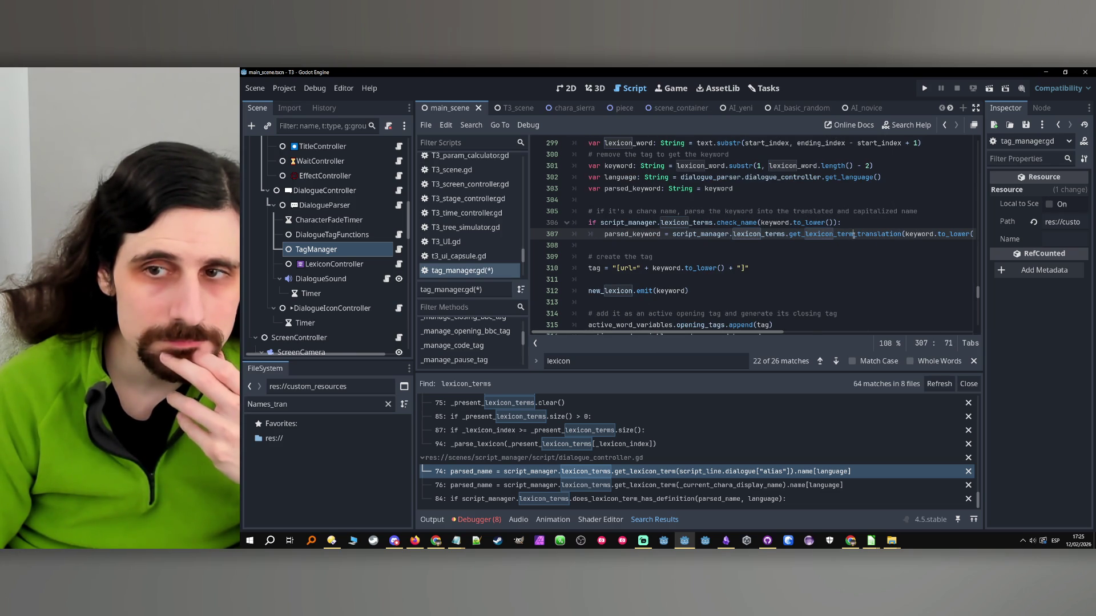
ctrl+click(811, 234)
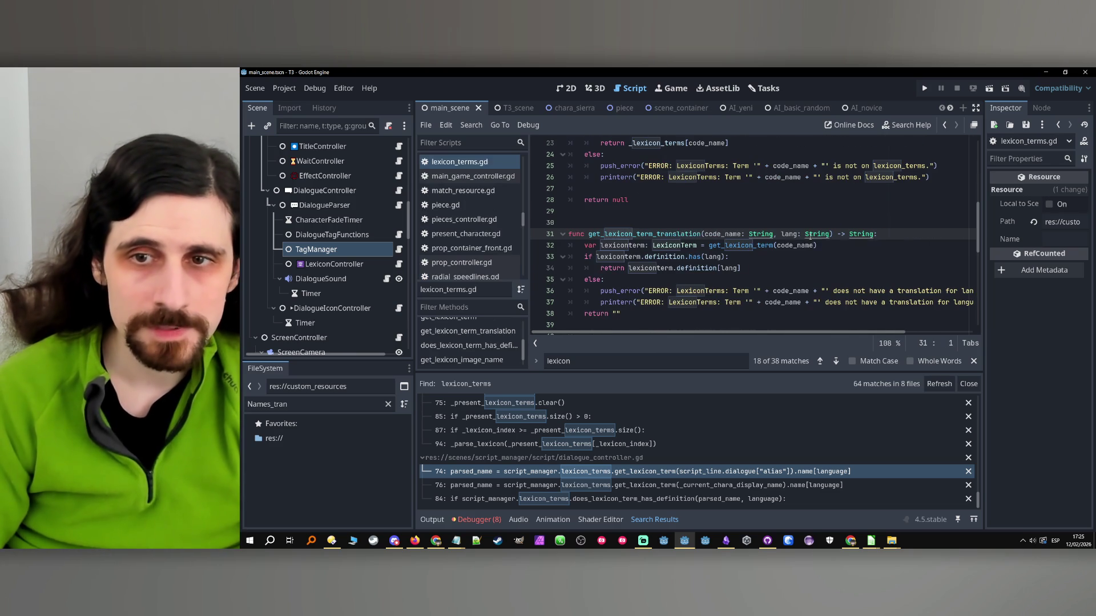
- Shorten the function name to get_translation, then revisit the calls on lines 306–307 of tag_manager.gd
drag(656, 234, 605, 234)
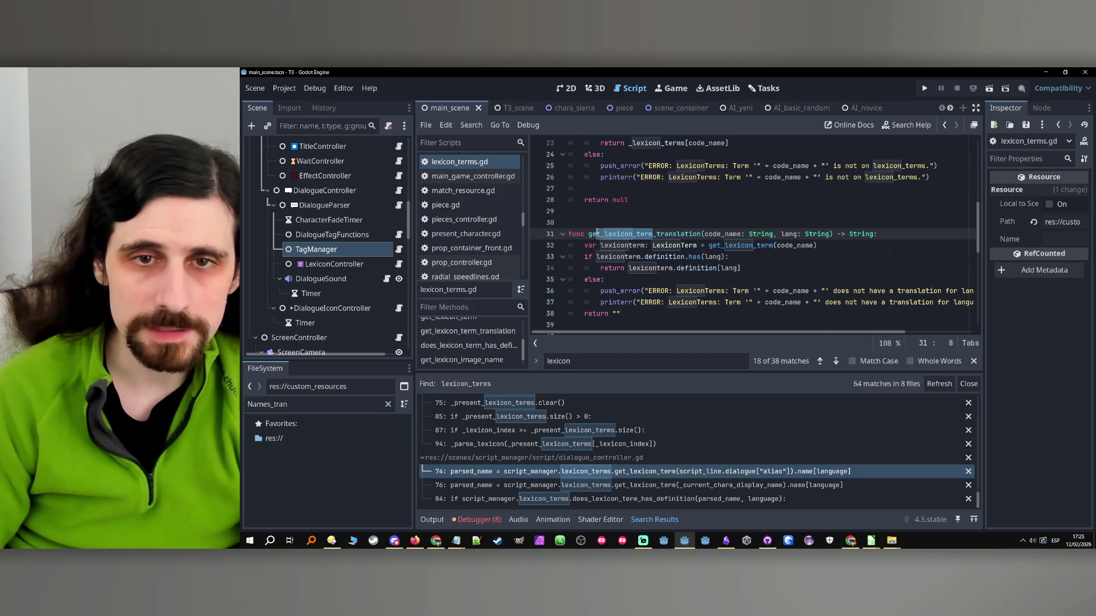
key(BackSpace)
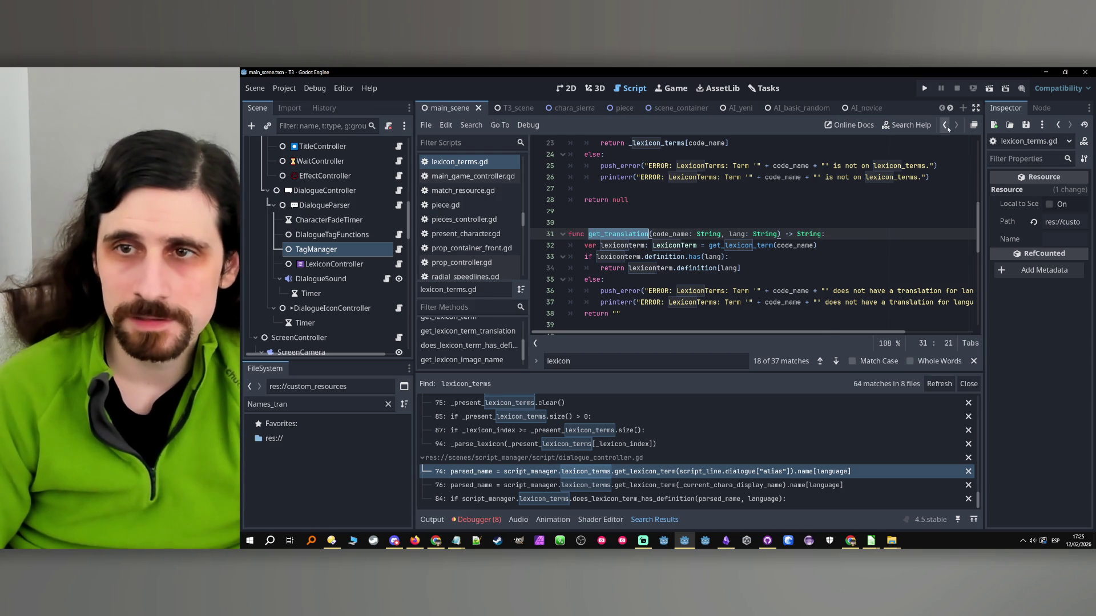
key(Home)
scroll(799, 172, down, 1)
click(946, 126)
double_click(845, 234)
text(get_translation)
double_click(742, 223)
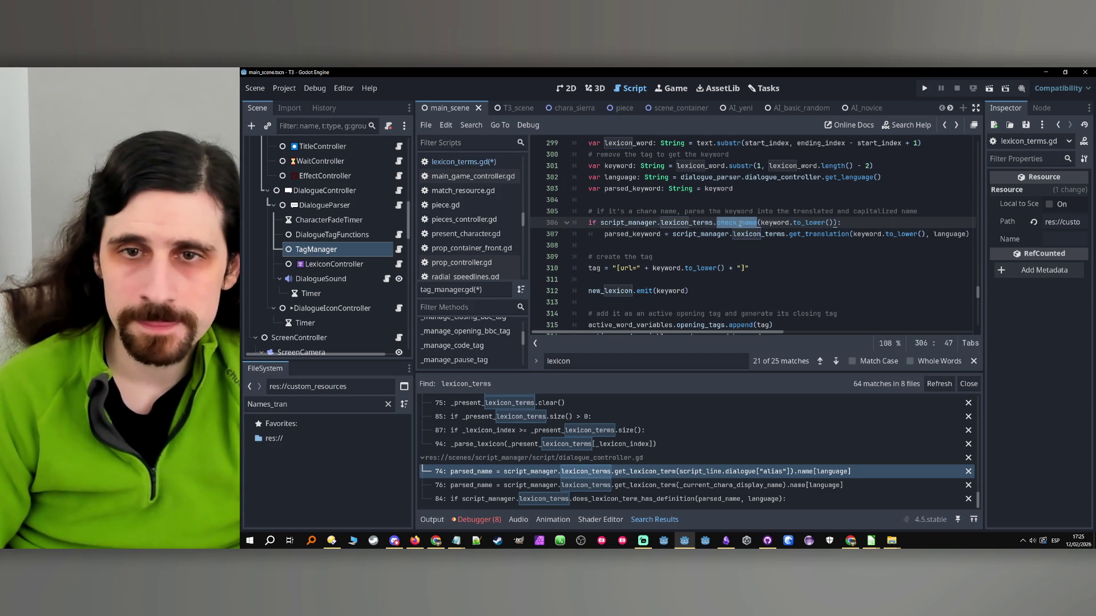
click(741, 223)
click(802, 234)
- Follow lexicon_terms to the LexiconTerms script and select the check_lexicon_term function name
ctrl+click(685, 222)
scroll(706, 241, down, 5)
scroll(706, 241, down, 10)
scroll(604, 257, up, 18)
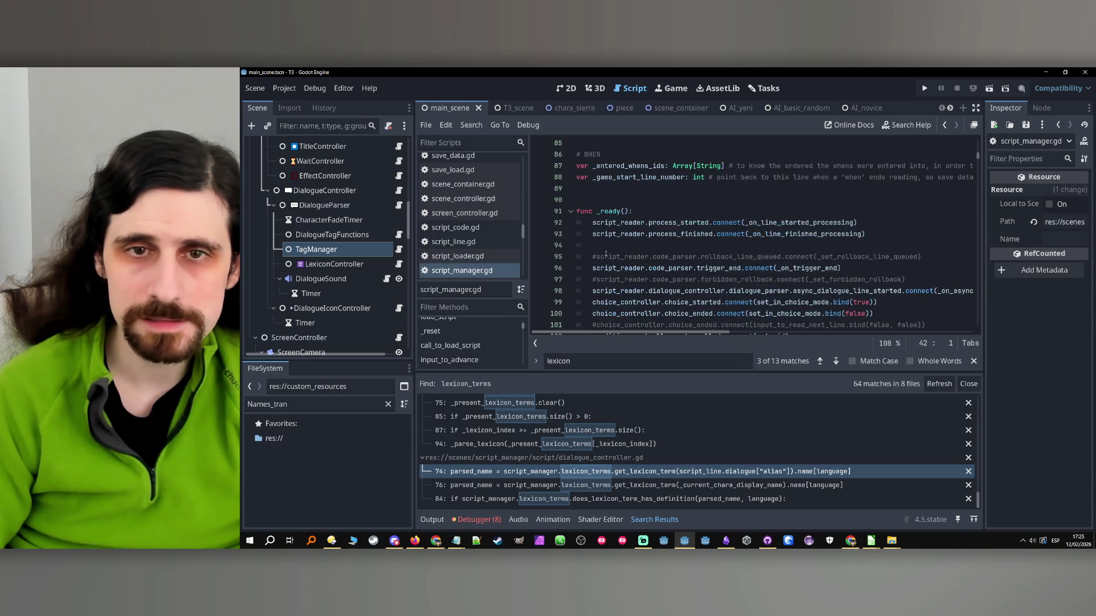
scroll(662, 301, up, 1)
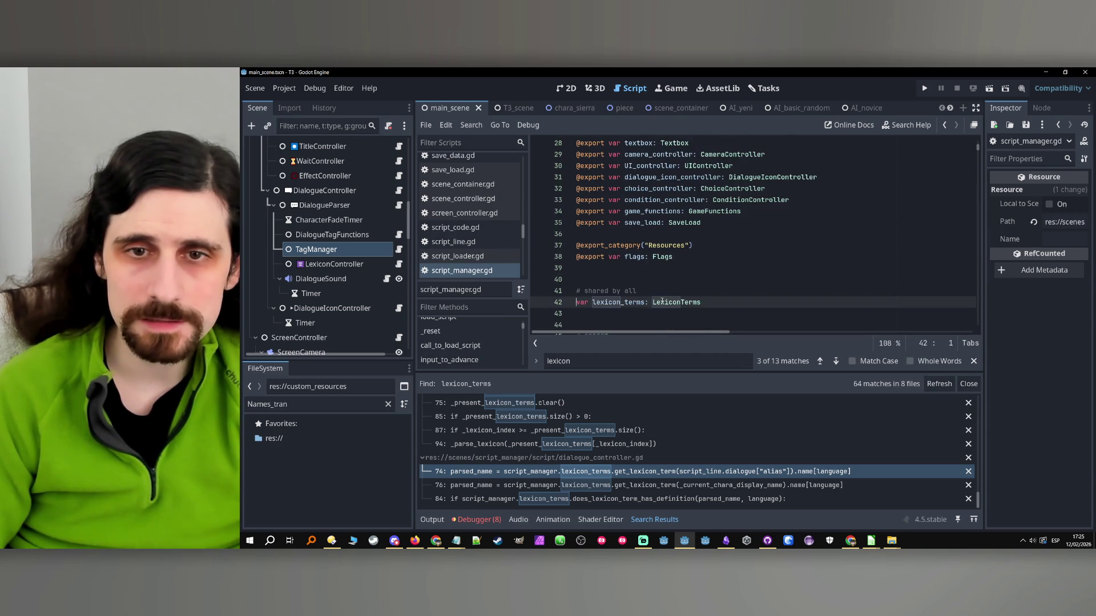
ctrl+click(665, 302)
scroll(612, 245, down, 2)
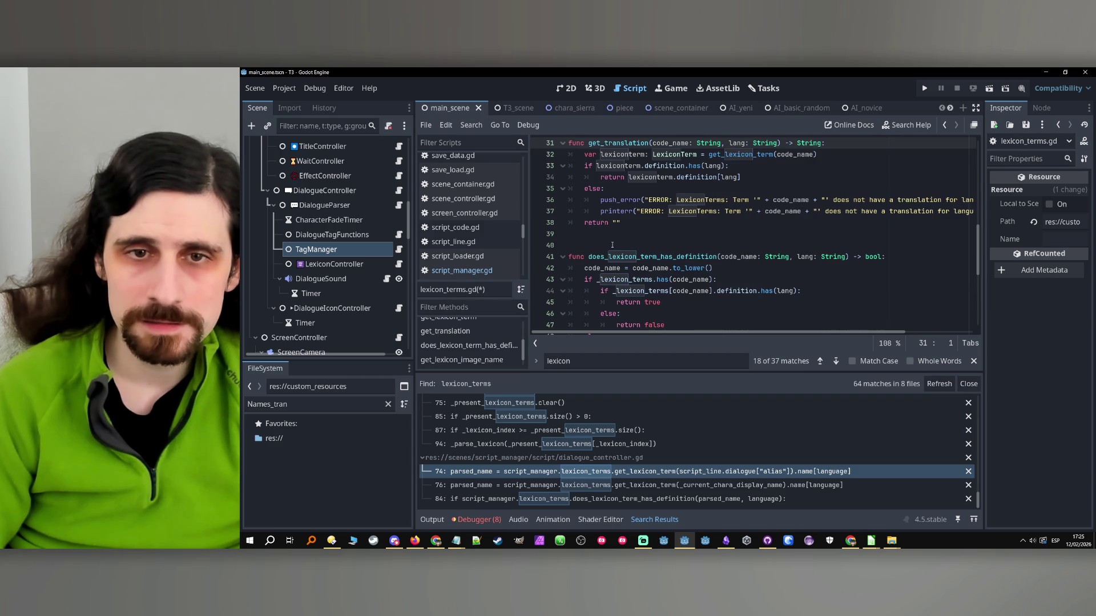
double_click(615, 257)
scroll(657, 245, up, 6)
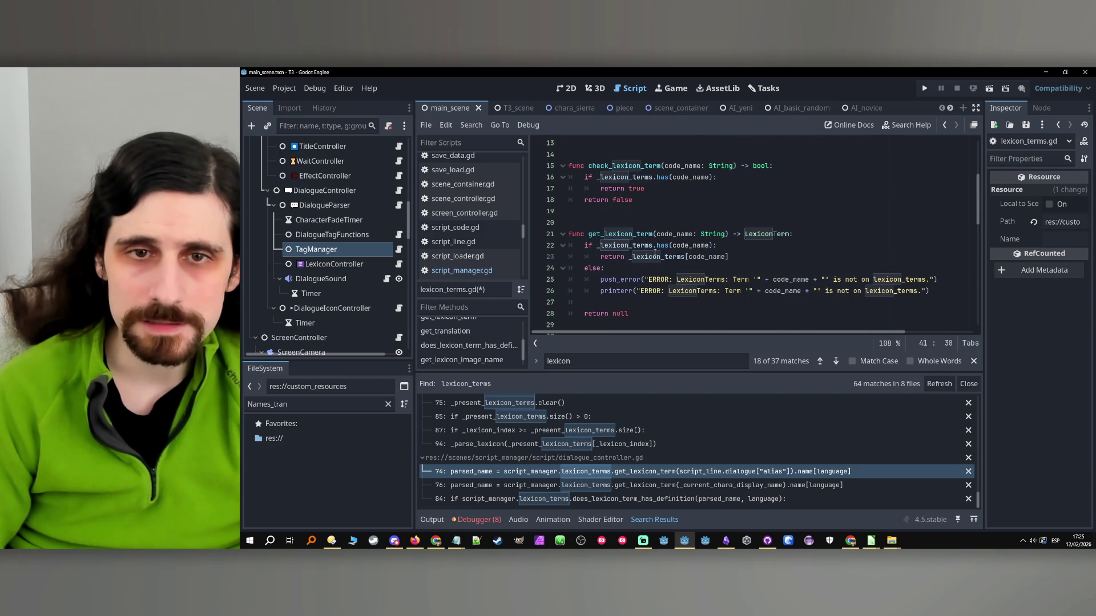
- Replace check_name with check_lexicon_term on line 306 of tag_manager.gd
click(945, 125)
click(945, 125)
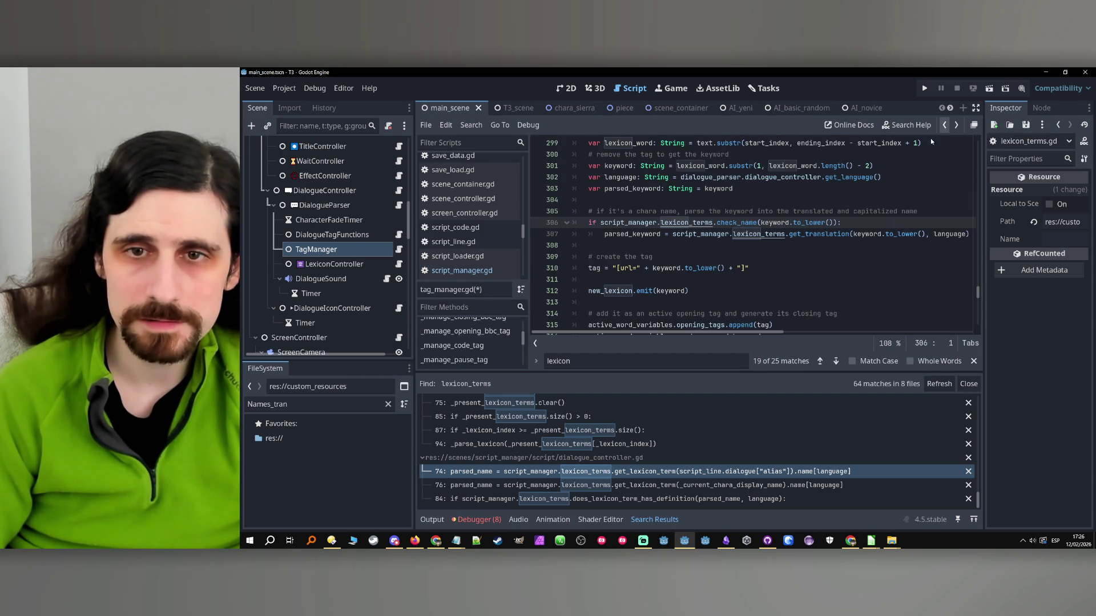
double_click(755, 223)
text(check_lexicon_term)
click(934, 224)
- Run the project, stop it after the Nil lexicon_terms error, and select the TagManager node
click(925, 89)
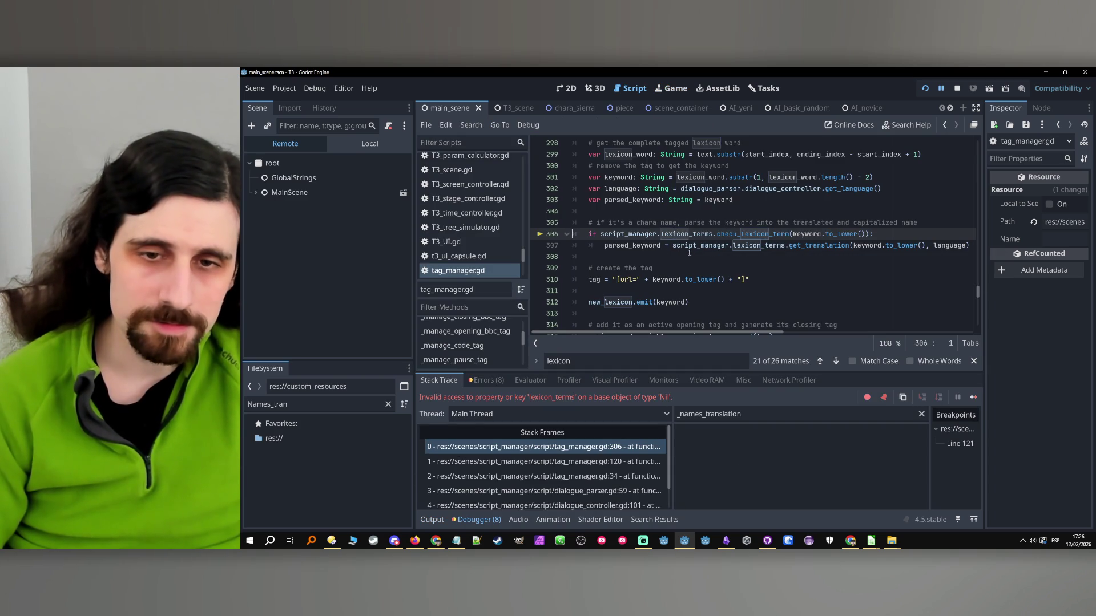
click(957, 88)
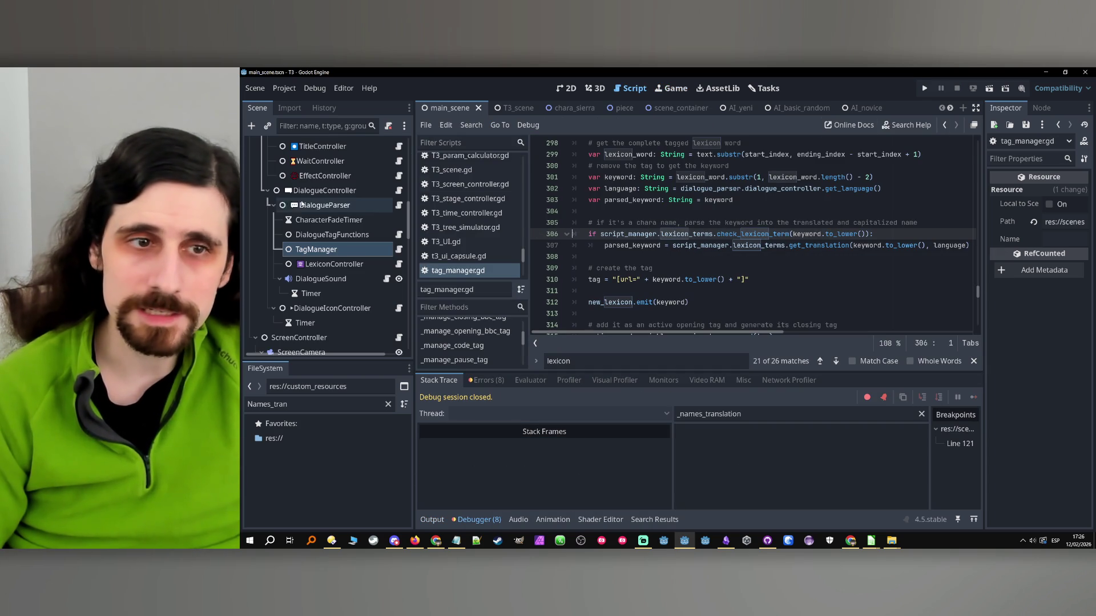
click(344, 249)
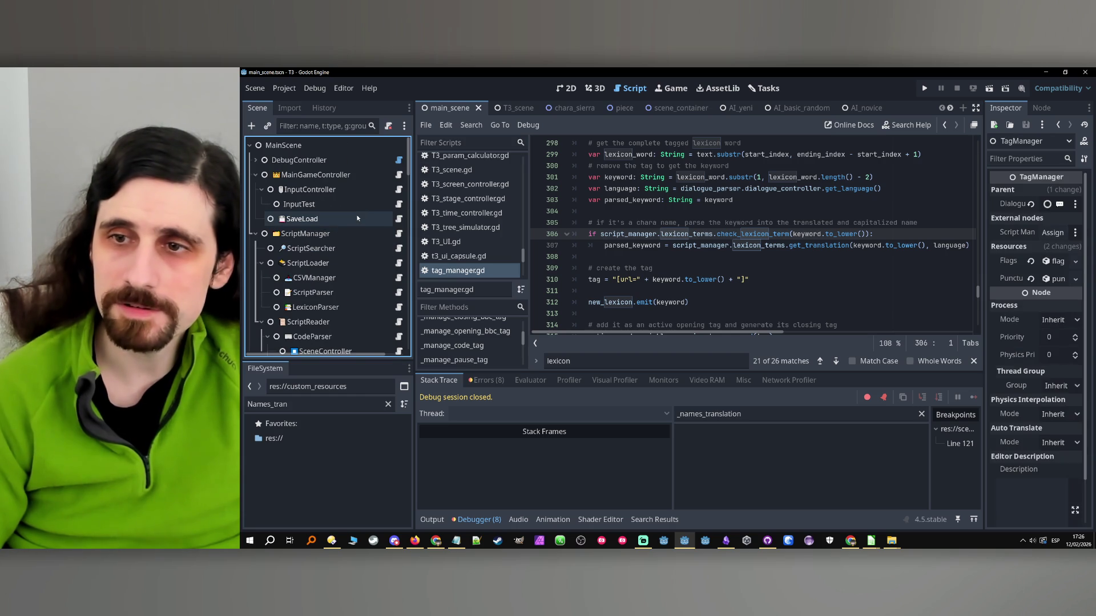
- Assign ScriptManager to TagManager's Script Manager slot, run, advance one dialogue line, then stop
drag(303, 234, 1052, 233)
click(924, 88)
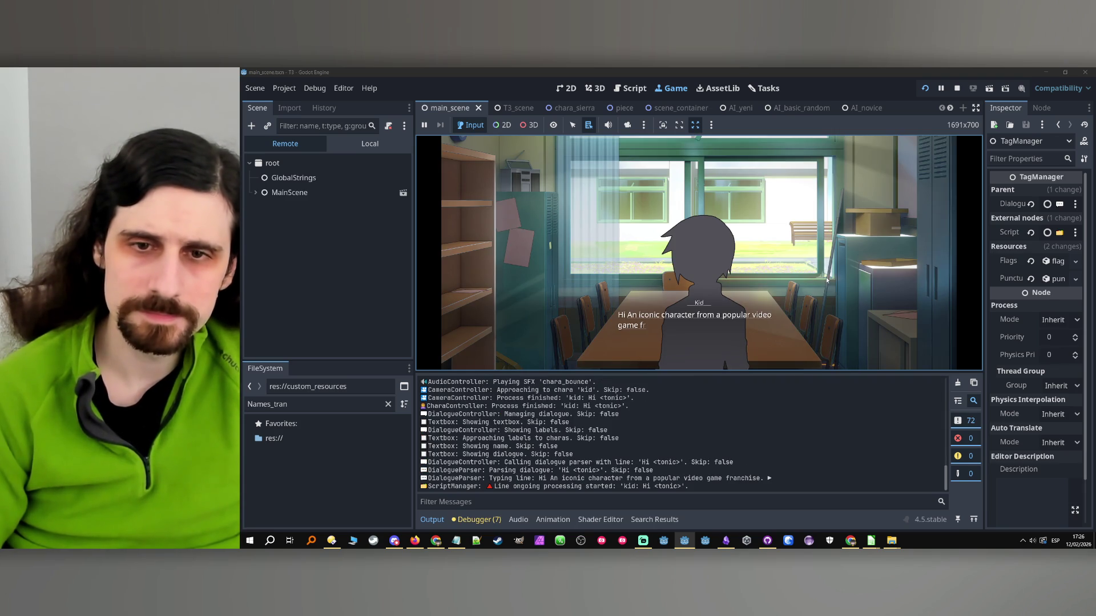
click(699, 305)
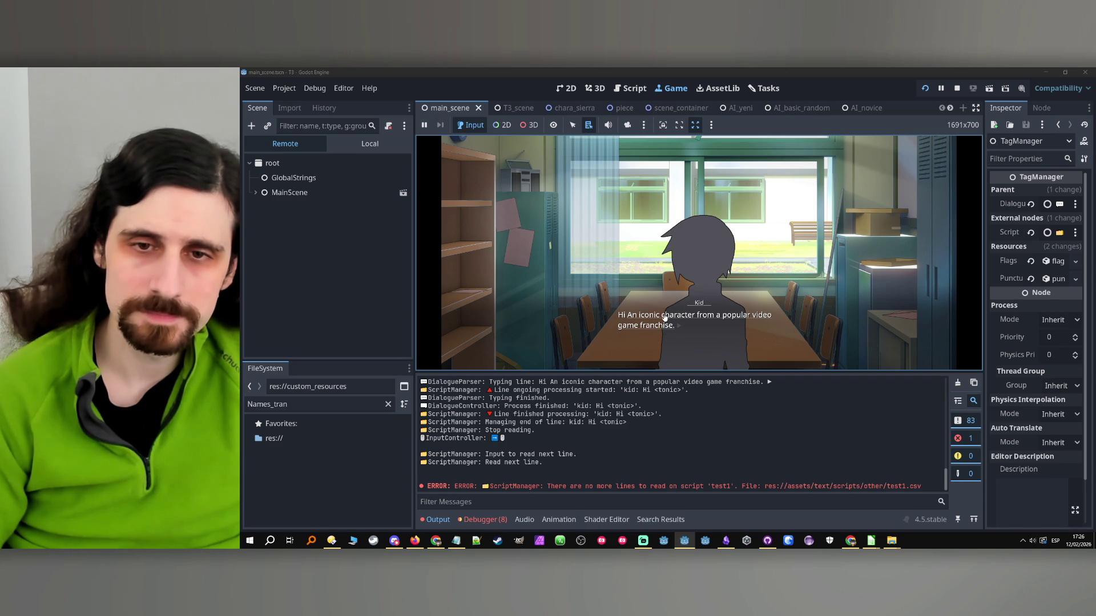
click(958, 90)
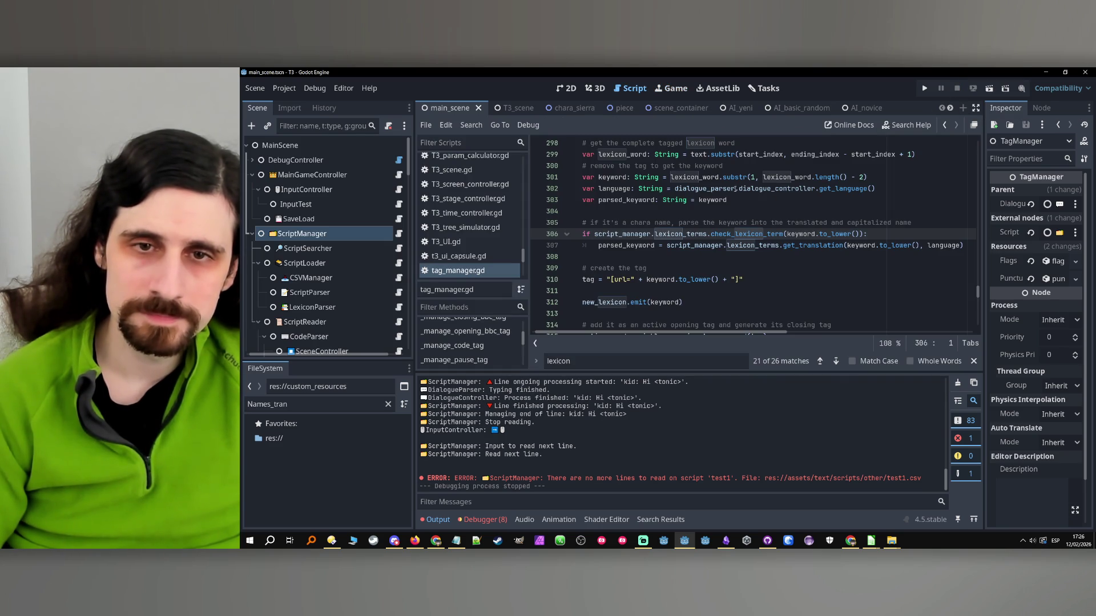
- Jump from the get_translation call on line 307 to its definition in lexicon_terms.gd
double_click(652, 246)
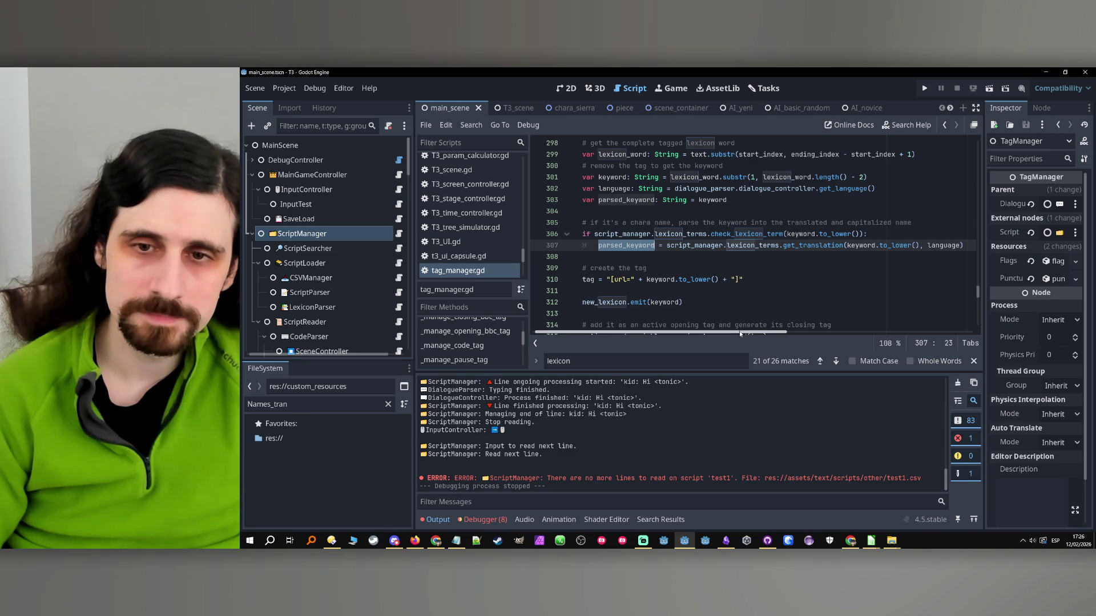
click(814, 246)
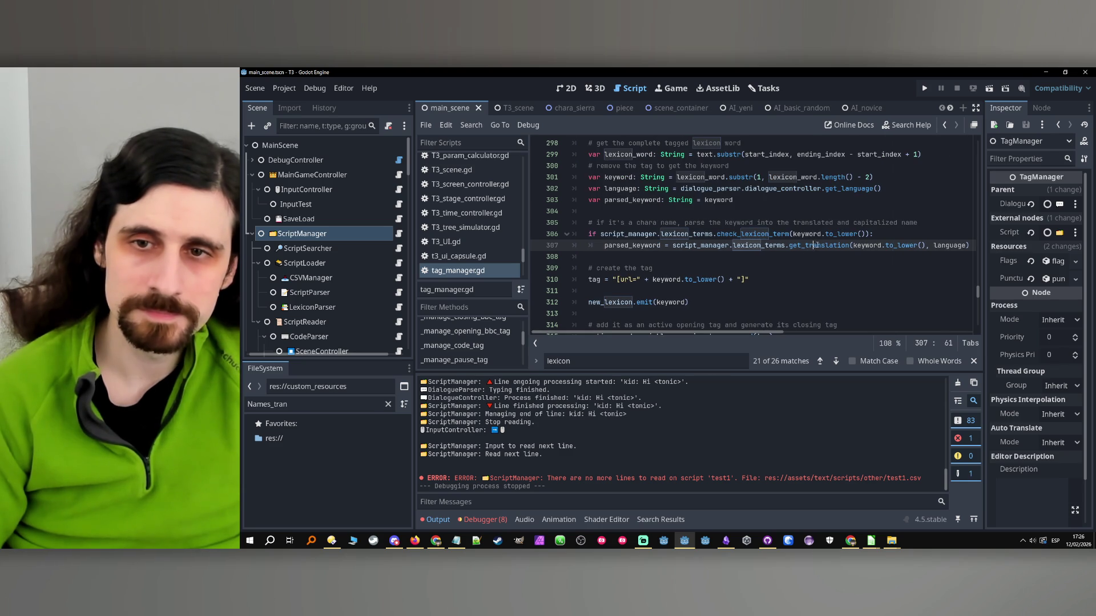
ctrl+click(814, 245)
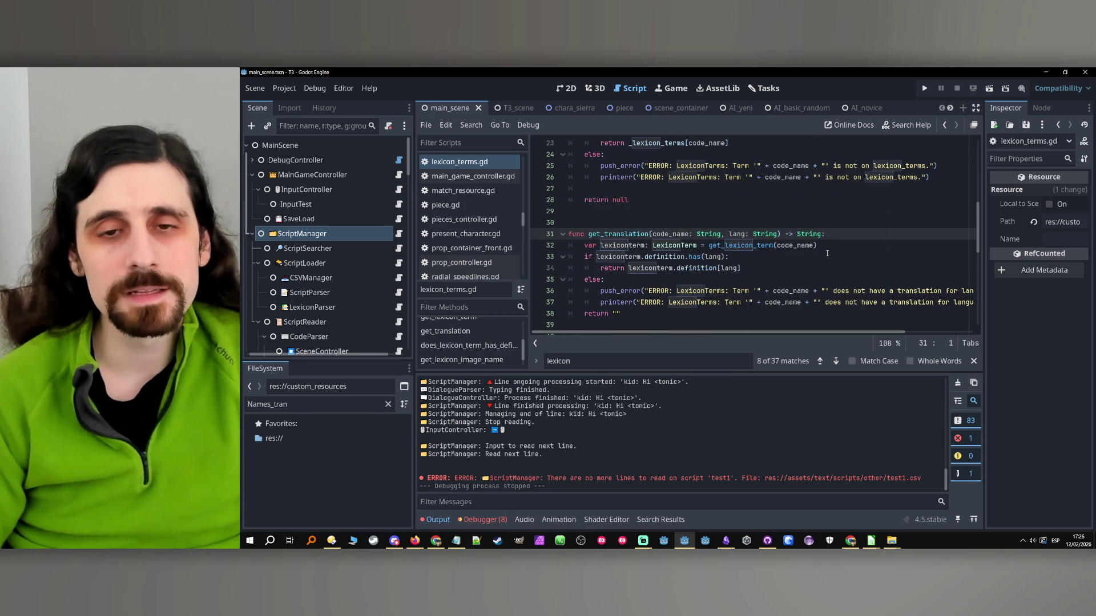
click(818, 245)
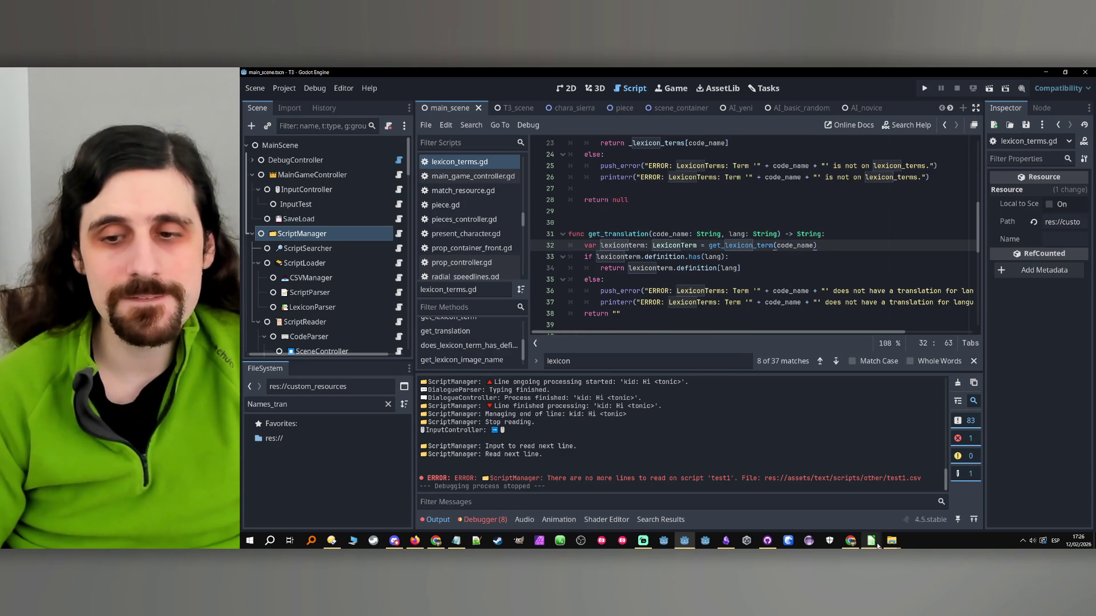
mouse_move(871, 540)
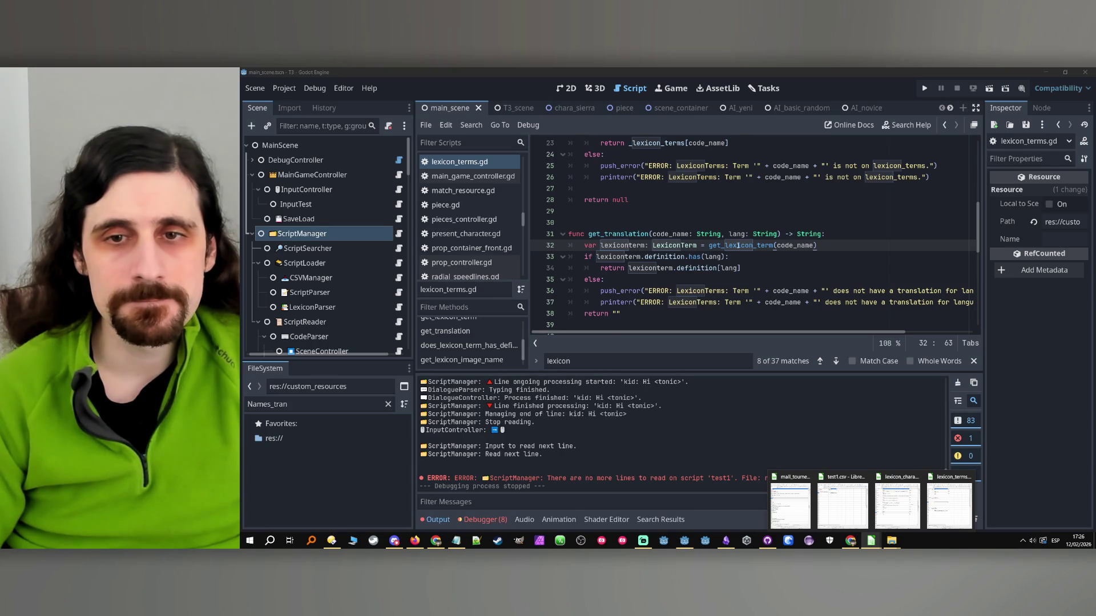
- Change get_translation to look up the term's name instead of its definition on line 33
click(738, 245)
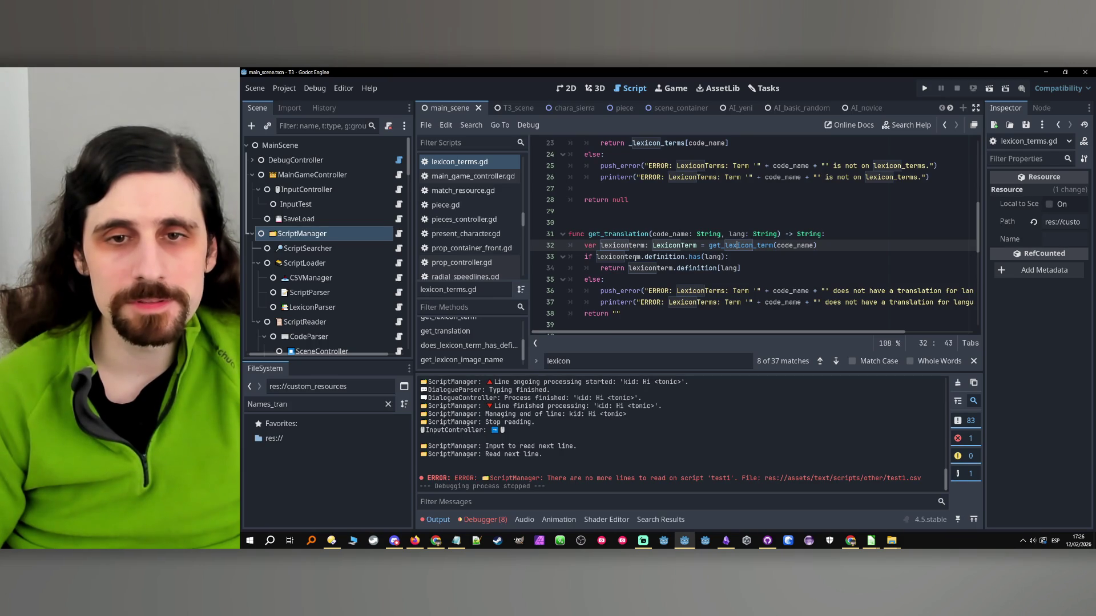
double_click(665, 257)
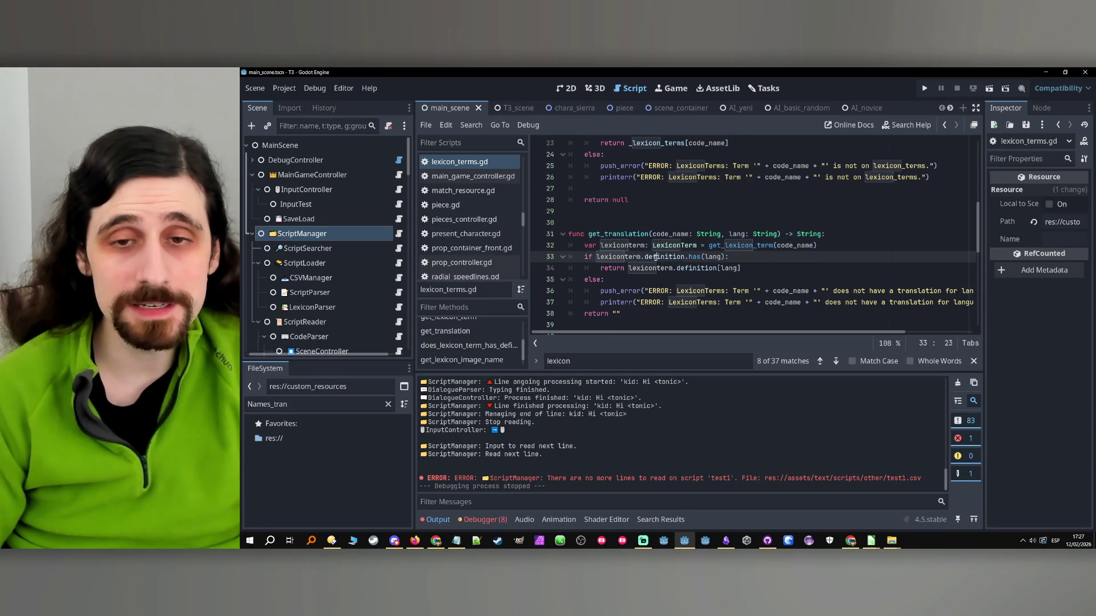
text(na)
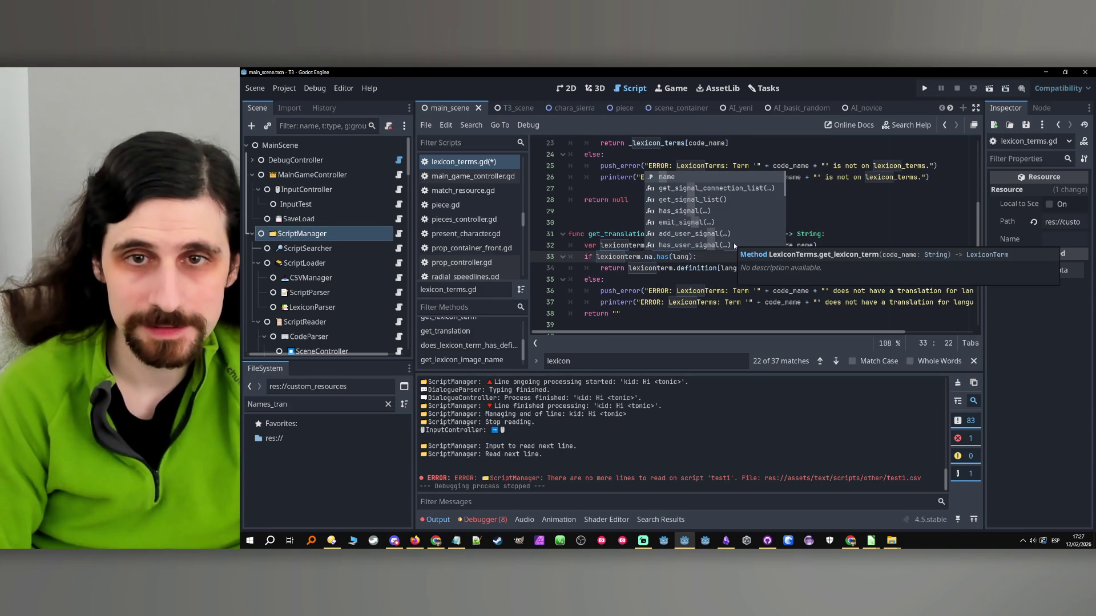
key(Return)
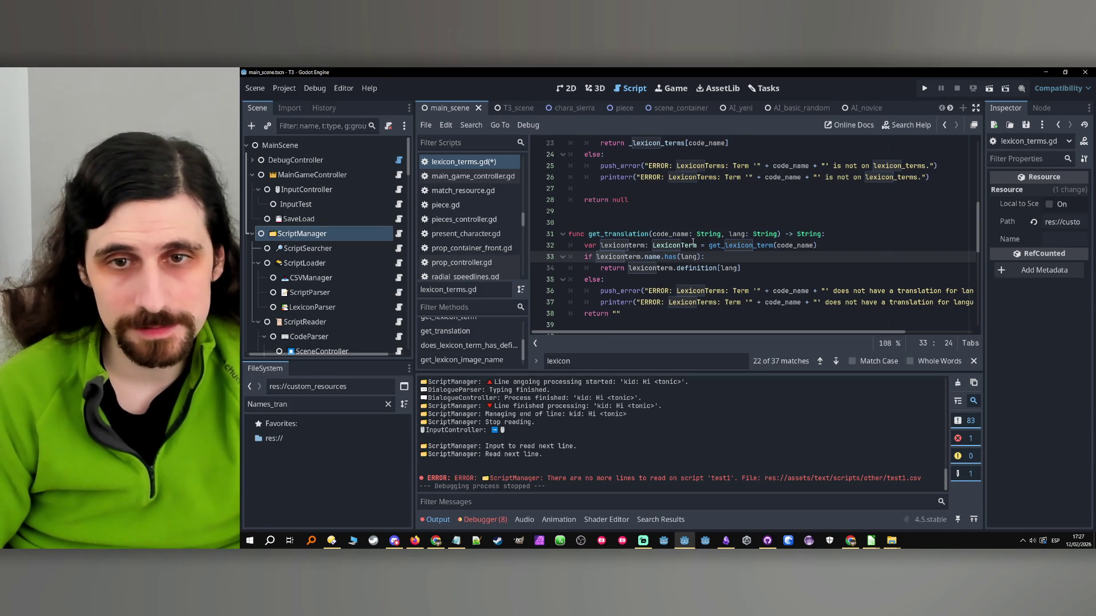
- Save lexicon_terms.gd and run the project to test the change
click(707, 246)
key(Down)
key(ctrl+s)
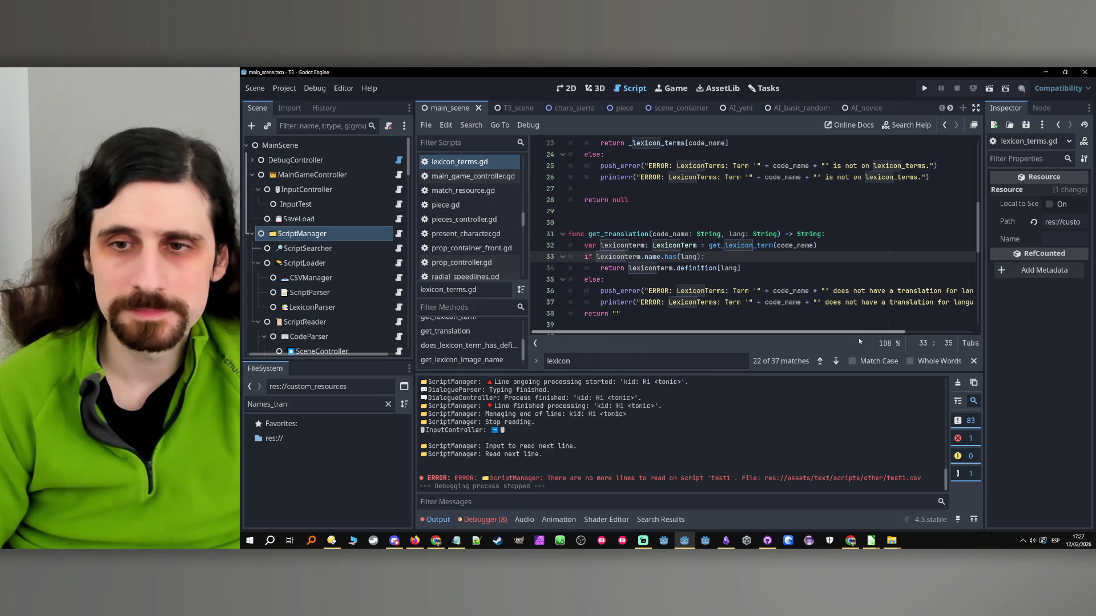
click(924, 87)
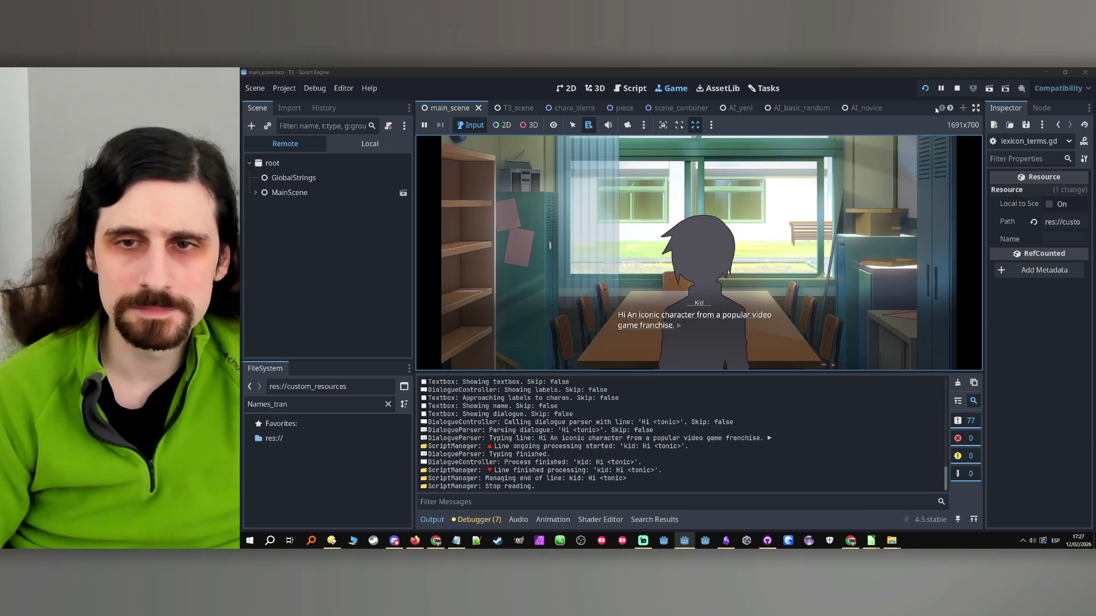
- Stop the game and check the name property in the LexiconTerm class definition
click(957, 89)
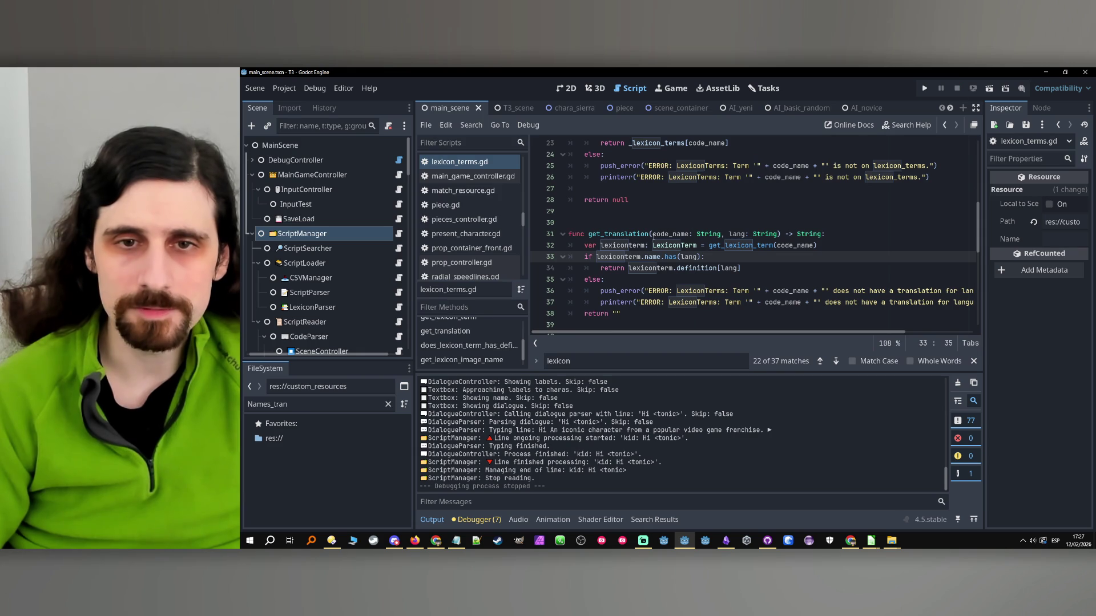
double_click(637, 245)
ctrl+click(673, 245)
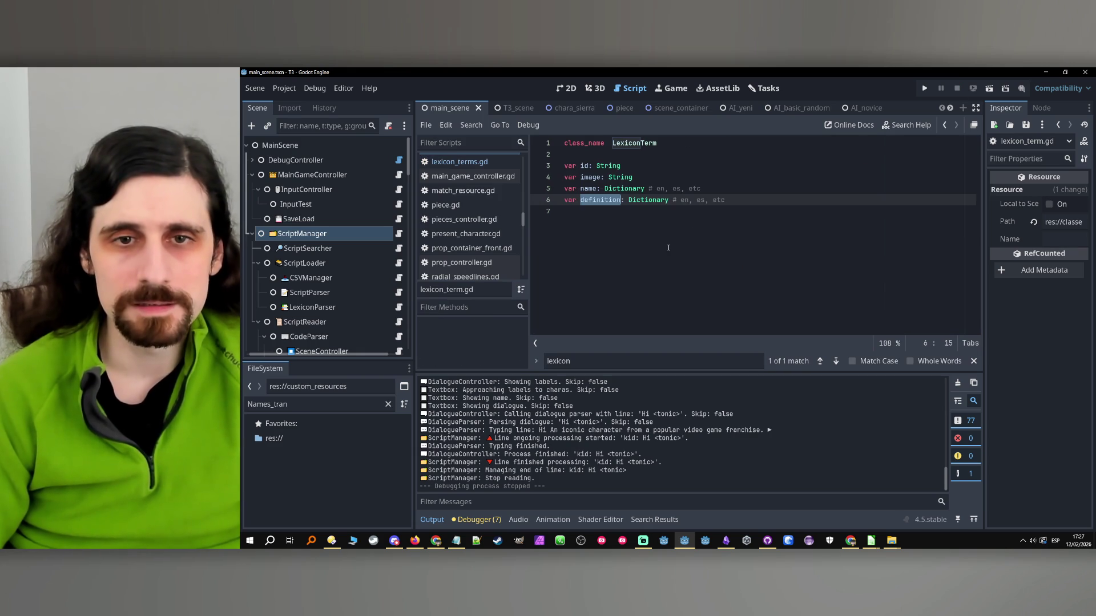
double_click(591, 189)
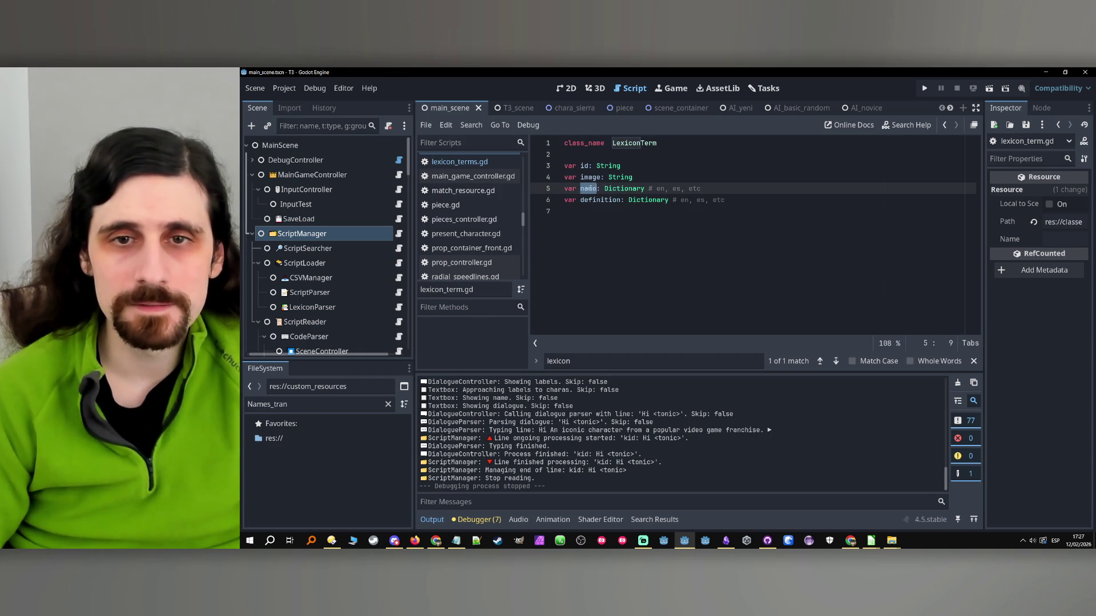
click(943, 127)
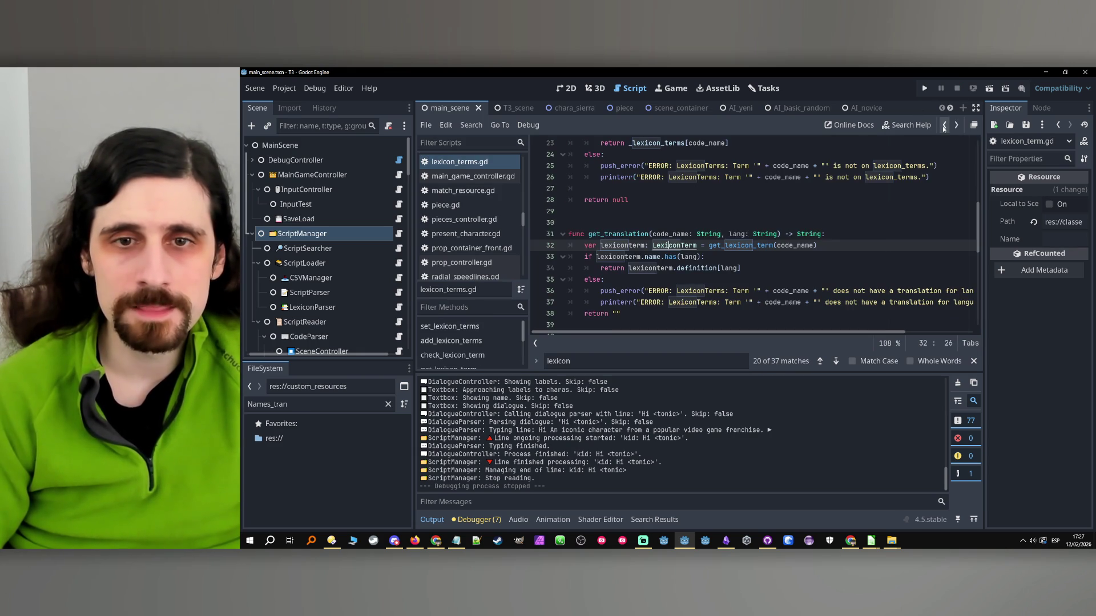
- Replace definition with name on line 34 as well and save lexicon_terms.gd
click(651, 257)
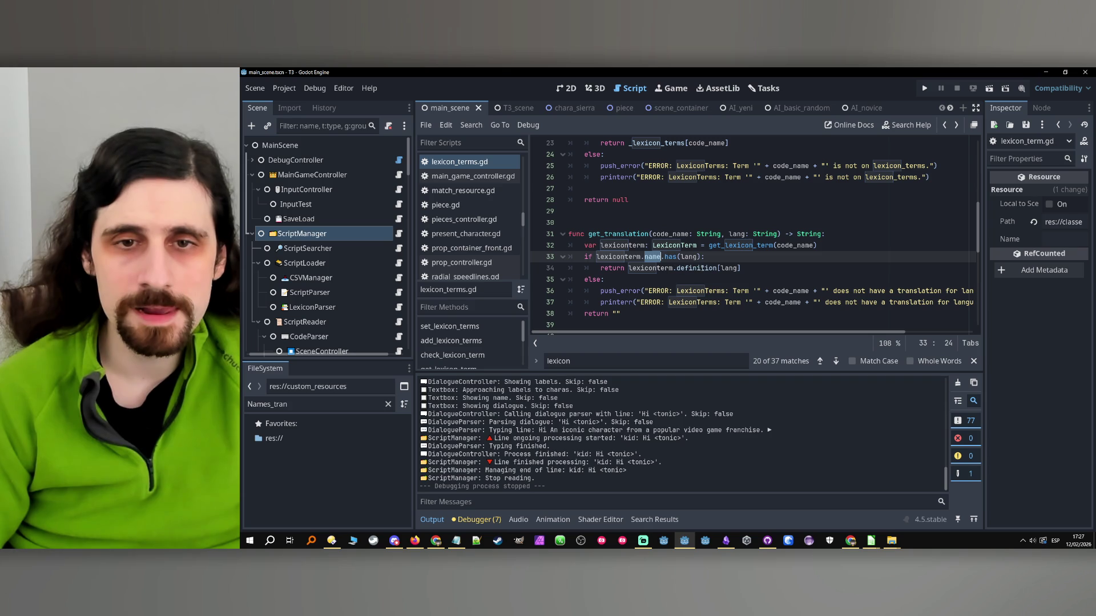
key(ctrl+c)
double_click(702, 268)
key(ctrl+v)
click(753, 274)
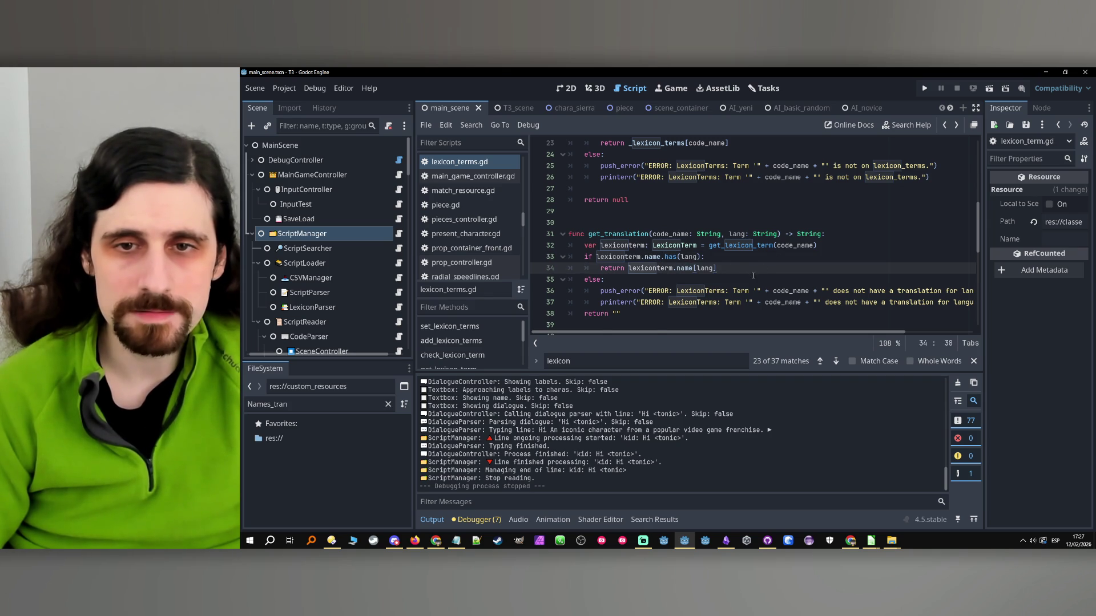
key(ctrl+s)
- Rename the function get_translation to get_name_translation and save the script
scroll(685, 257, down, 2)
click(634, 245)
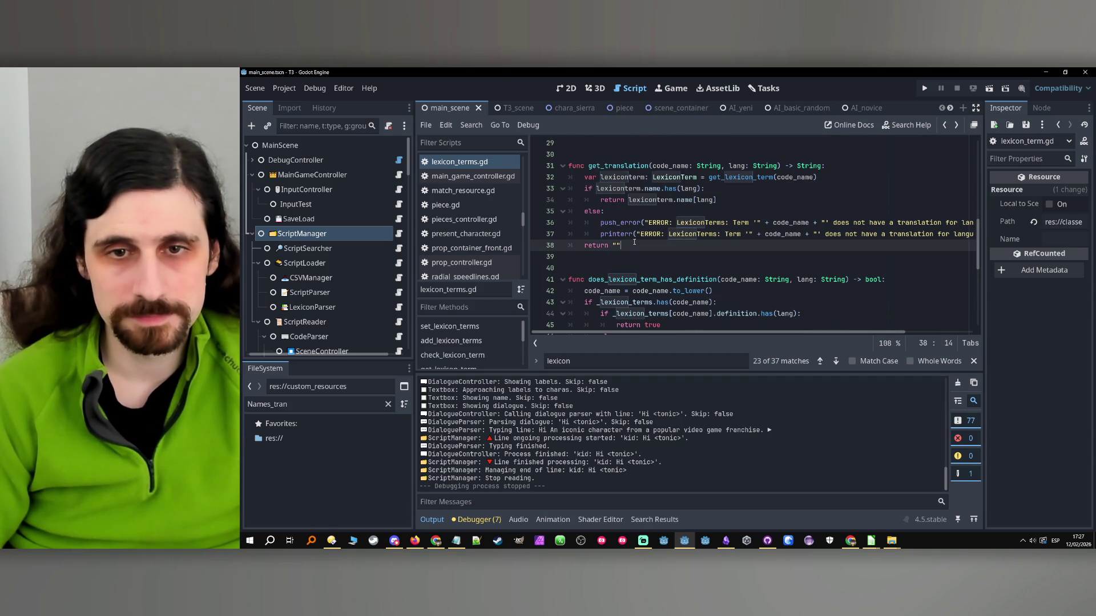
scroll(634, 242, down, 1)
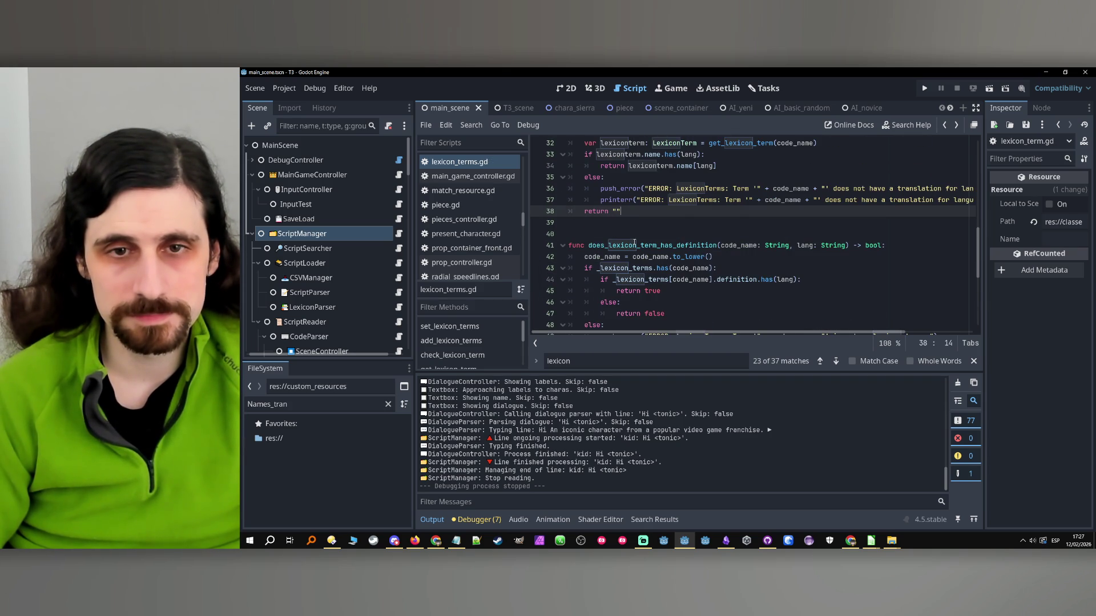
scroll(634, 243, up, 6)
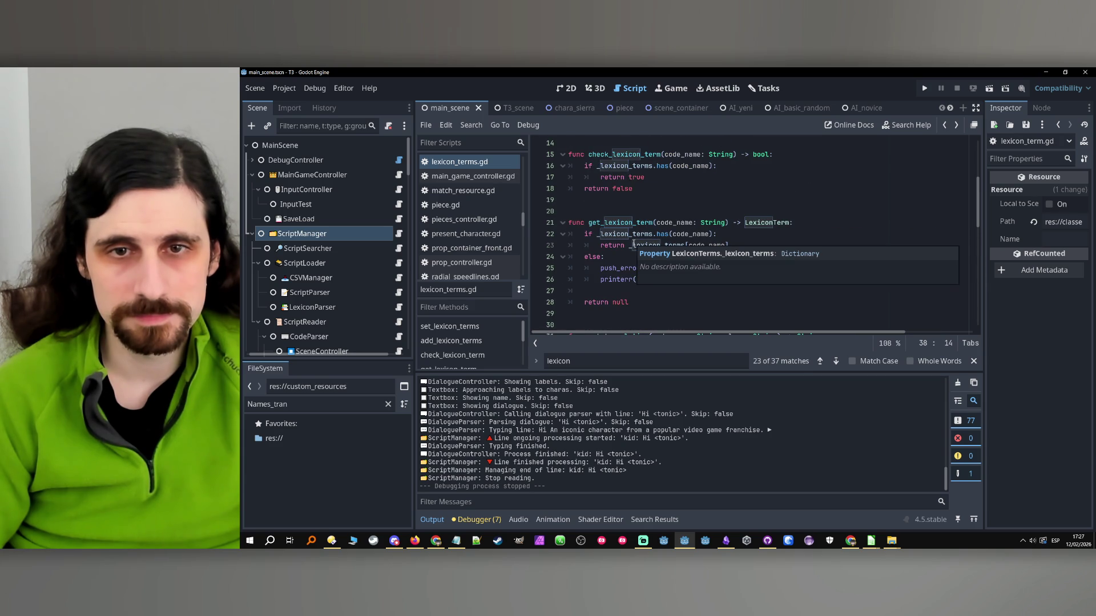
scroll(632, 262, down, 1)
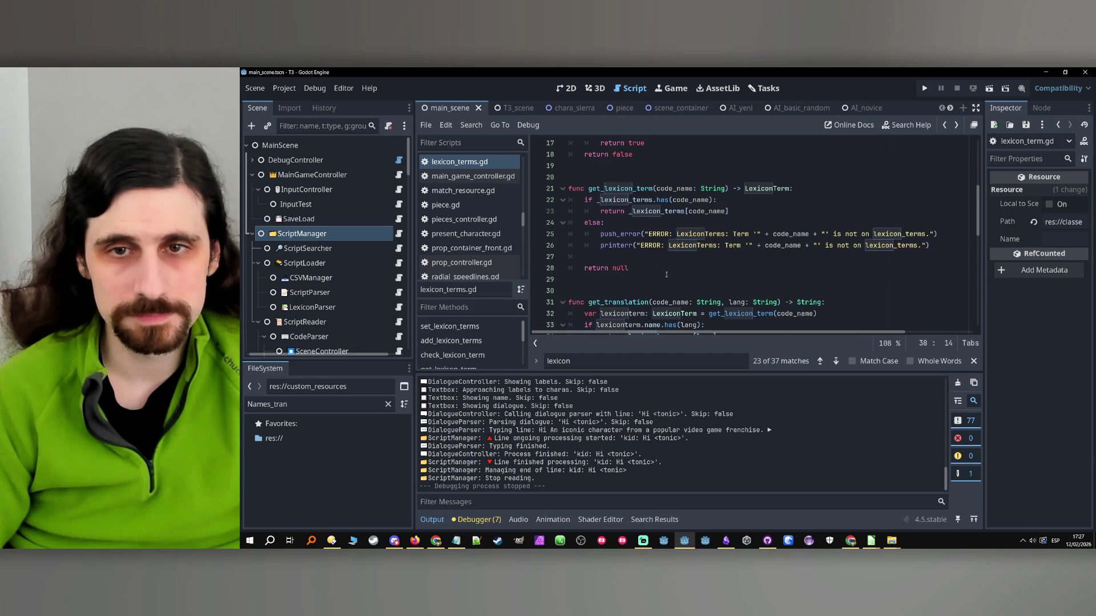
scroll(666, 274, down, 1)
scroll(665, 274, up, 4)
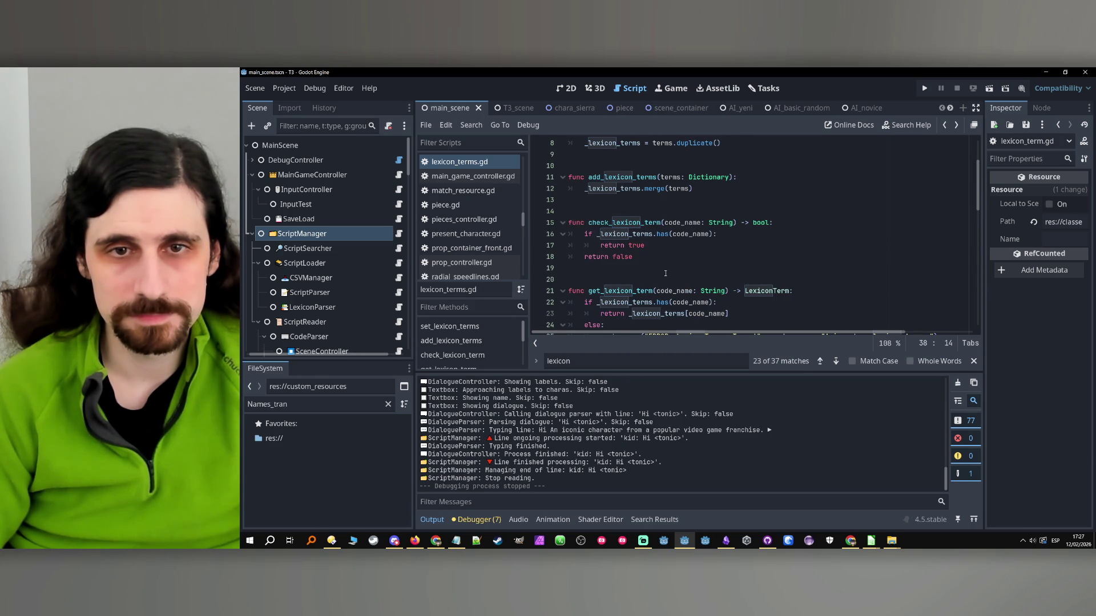
scroll(665, 274, down, 6)
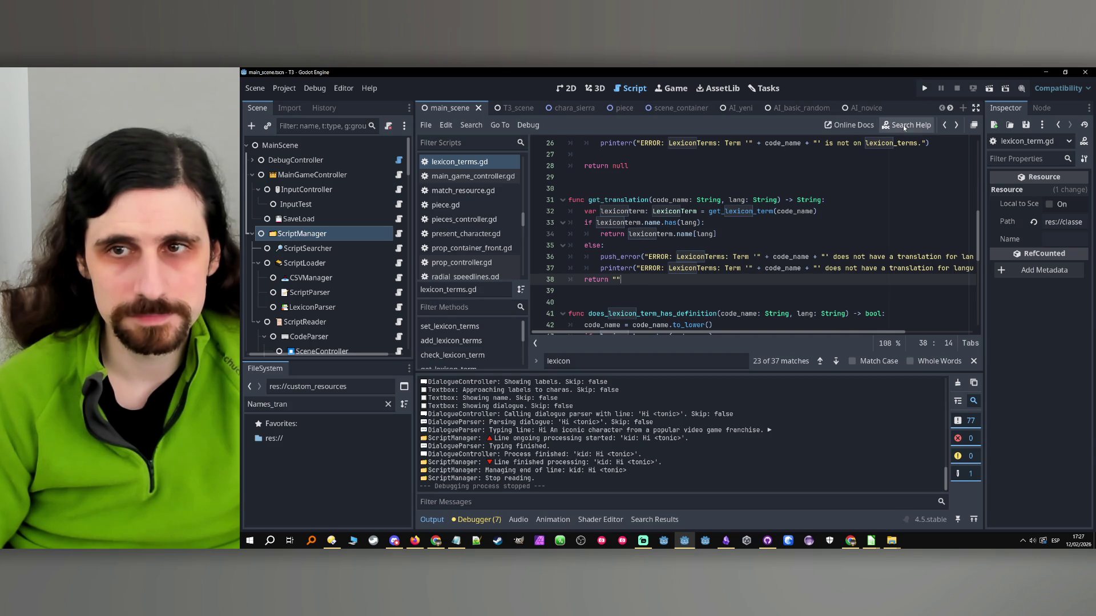
click(605, 199)
mouse_move(706, 204)
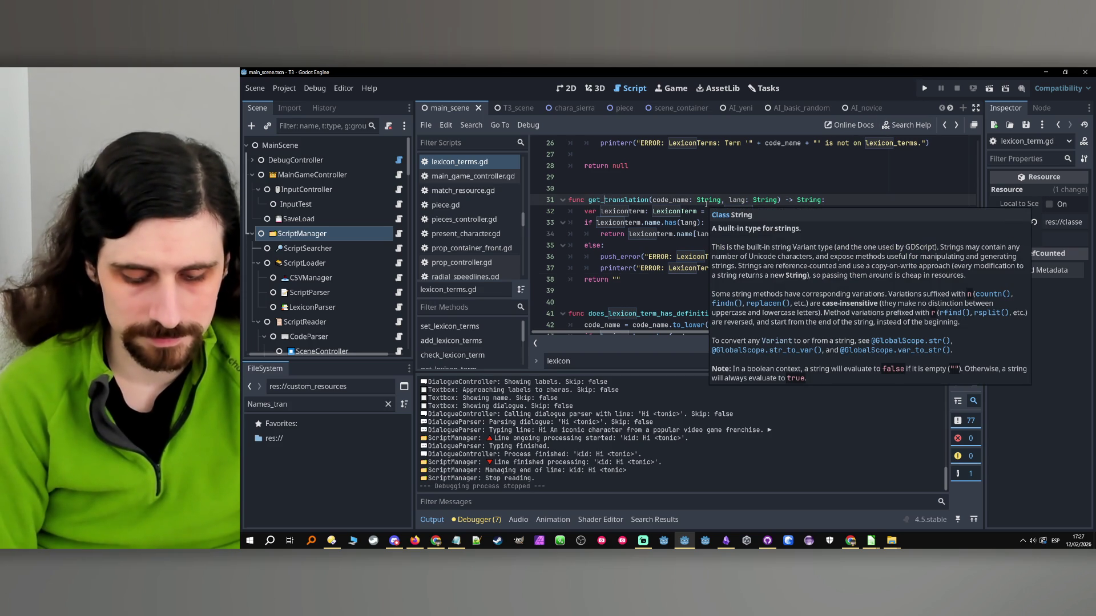
text(name)
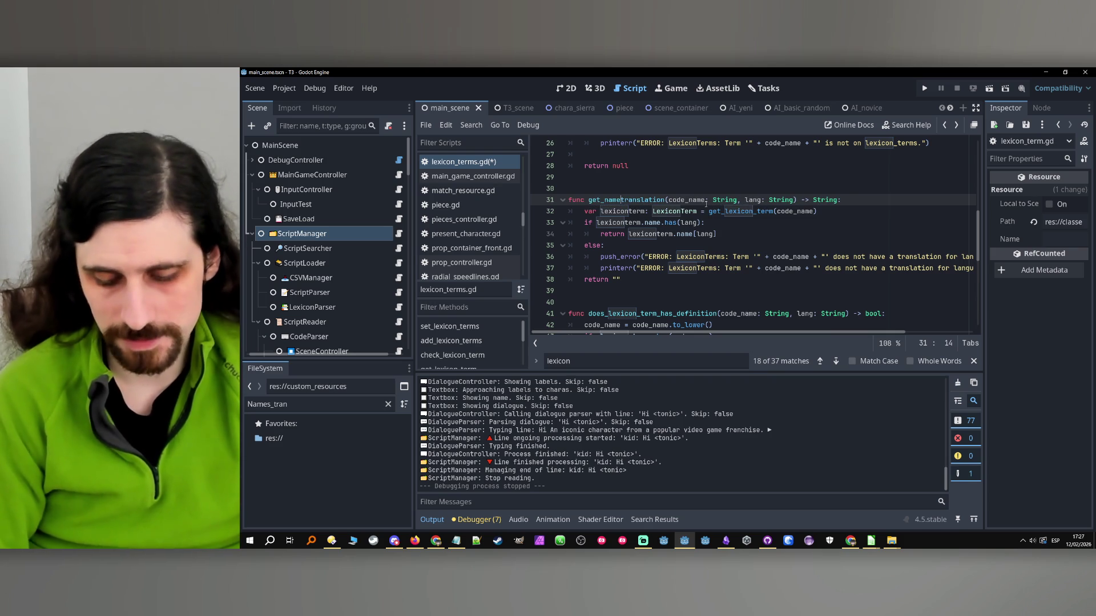
text(_)
double_click(605, 201)
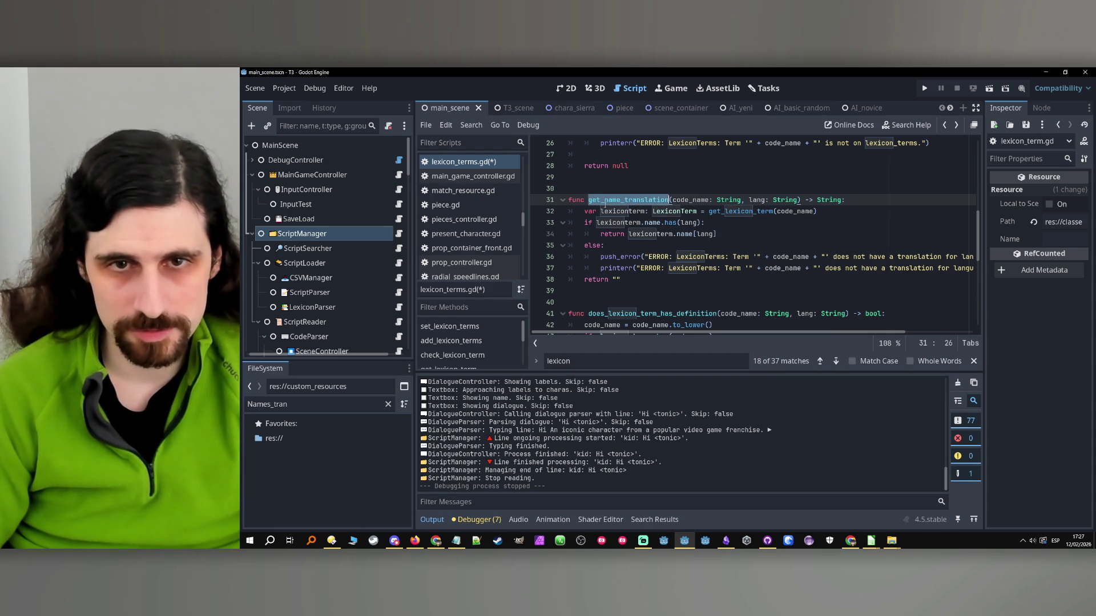
key(ctrl+s)
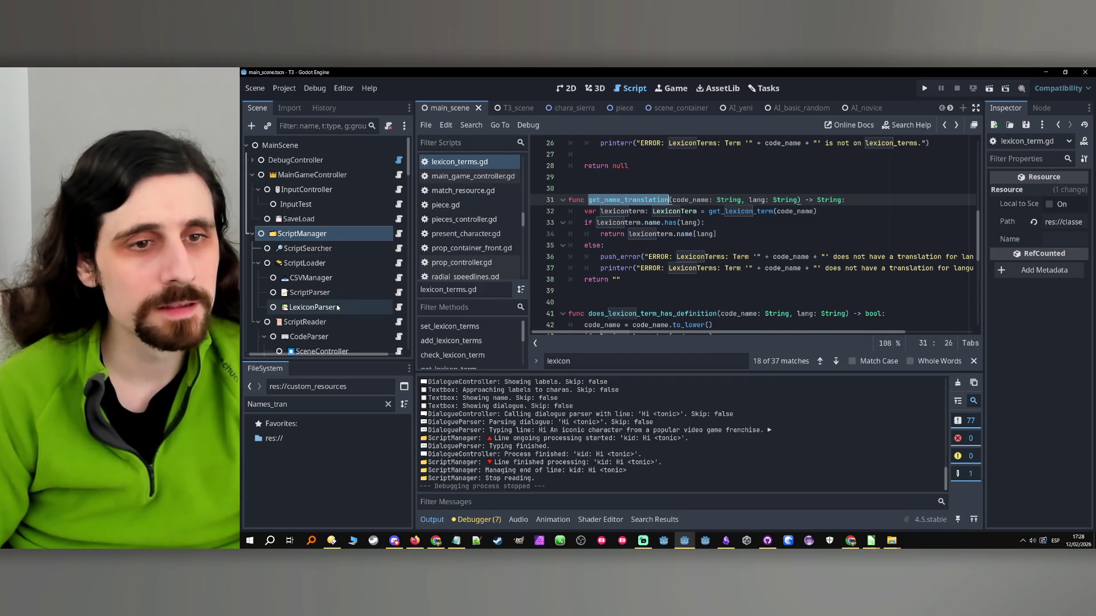
- Select the TagManager node in the Scene tree and open its script
click(337, 293)
scroll(342, 306, down, 5)
scroll(341, 305, down, 5)
click(313, 276)
click(399, 277)
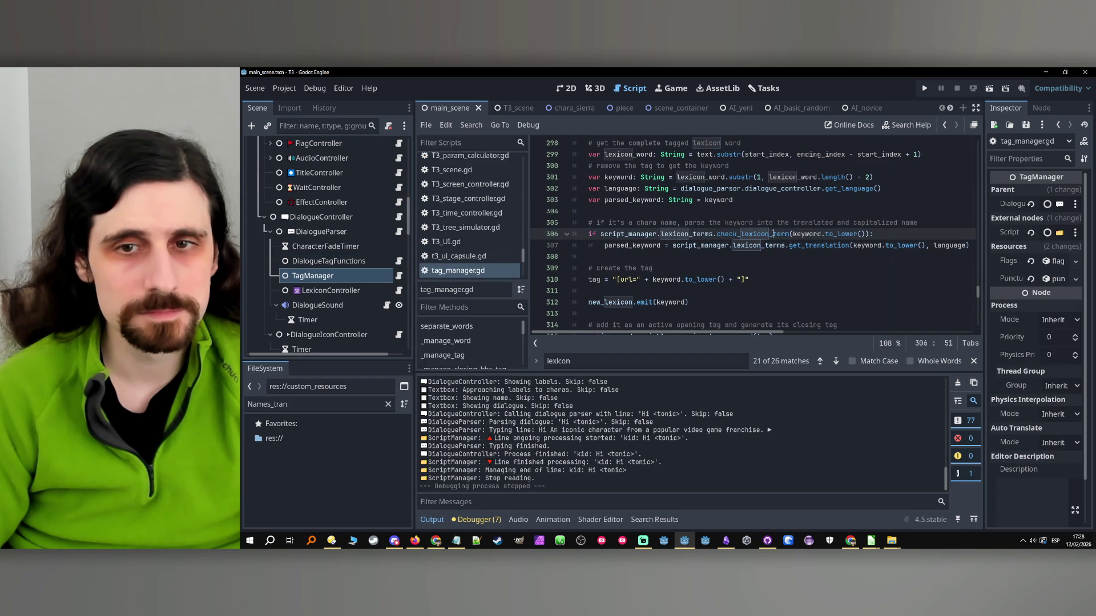
- Change the line 307 call to get_name_translation, run the game, and check Tonic's dialogue
double_click(816, 246)
text(get_name_translation)
key(Down)
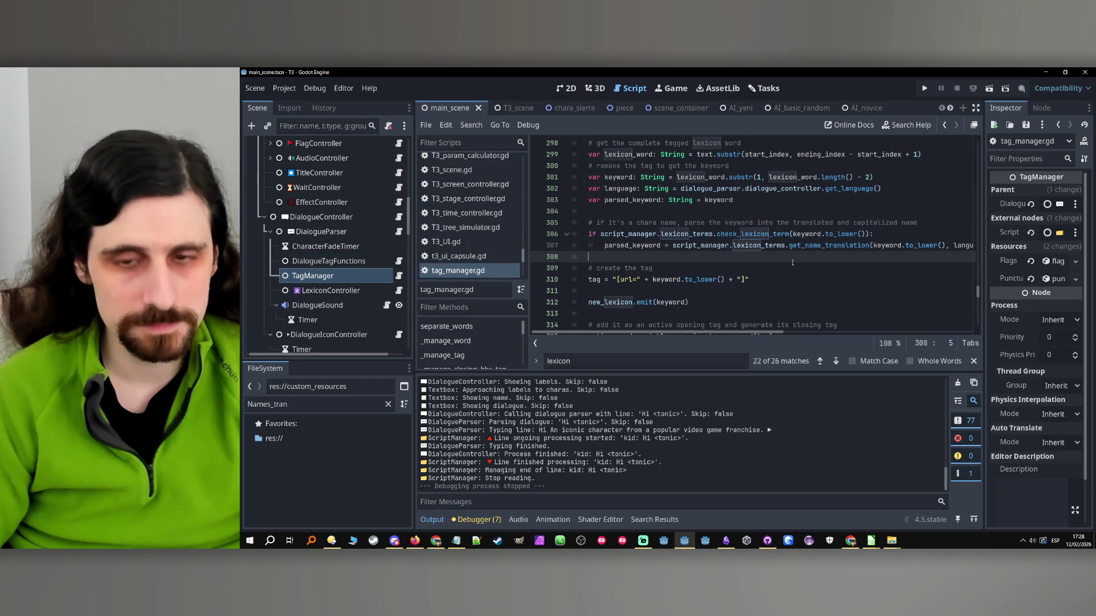
click(925, 87)
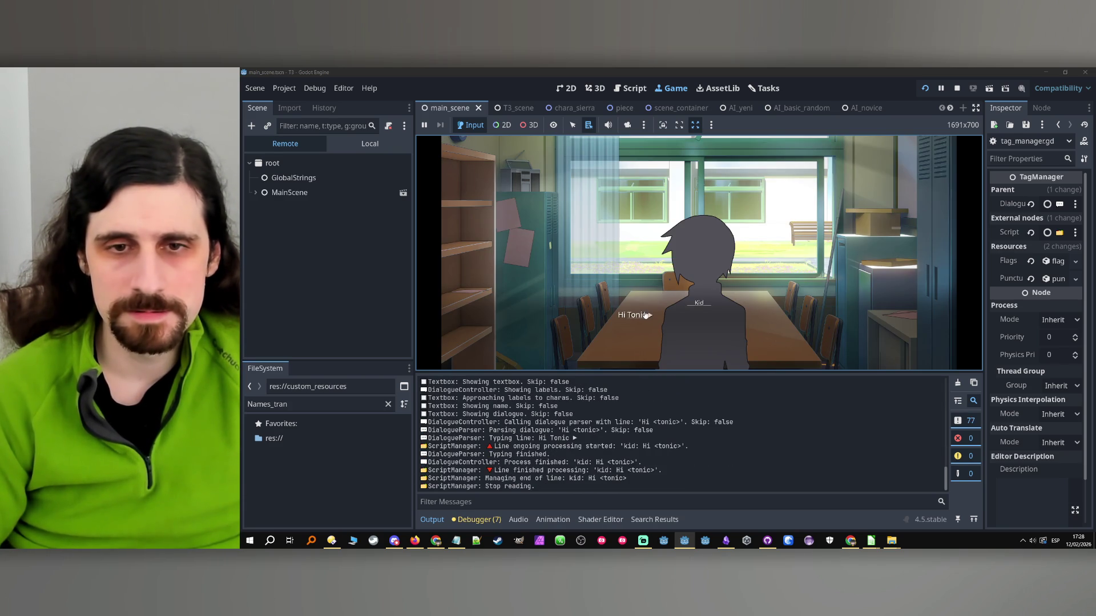
click(639, 315)
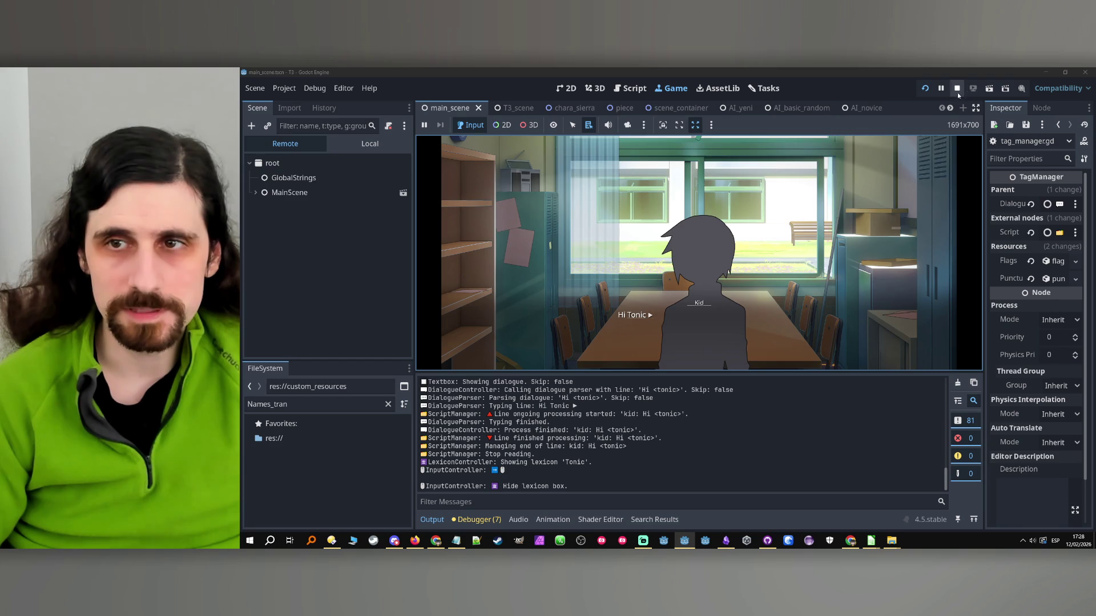
click(957, 89)
- Close the test1.csv spreadsheet and switch to the Dialogue tags note
mouse_move(871, 542)
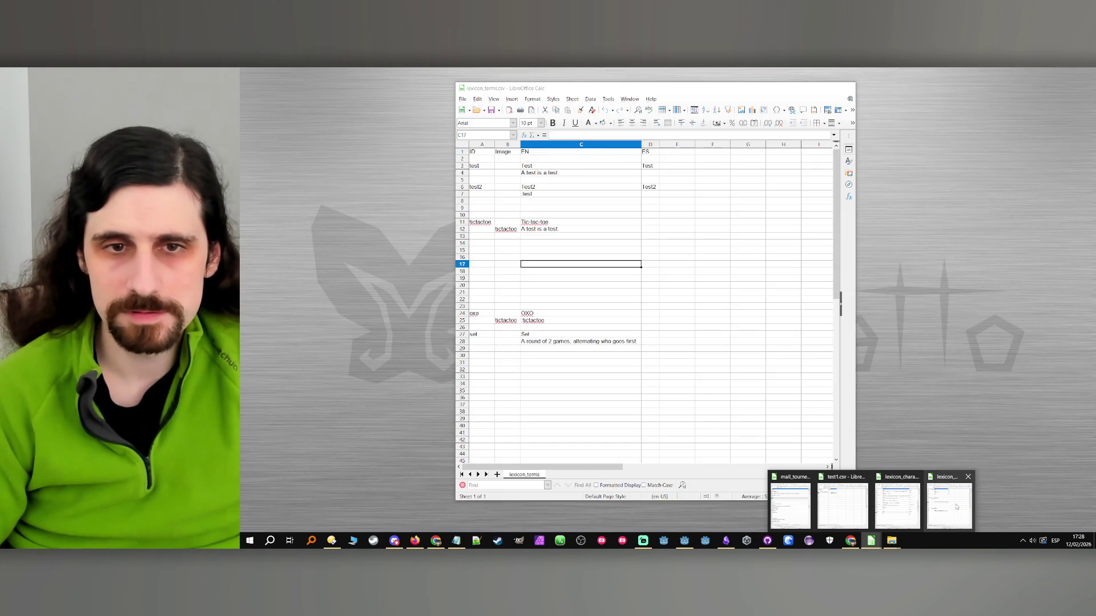
click(847, 508)
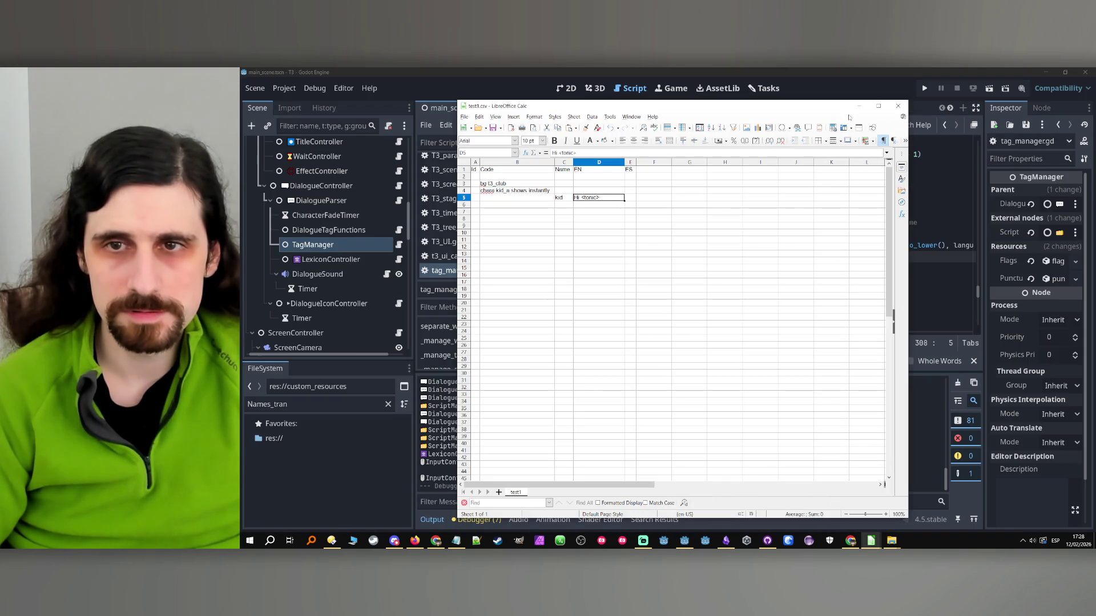
click(898, 106)
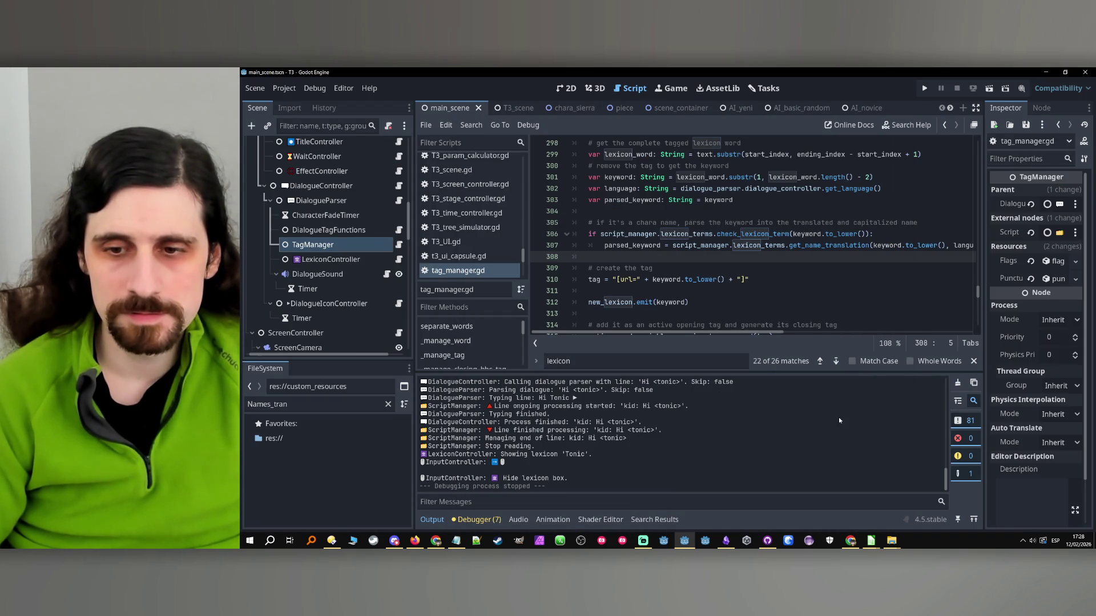
click(727, 542)
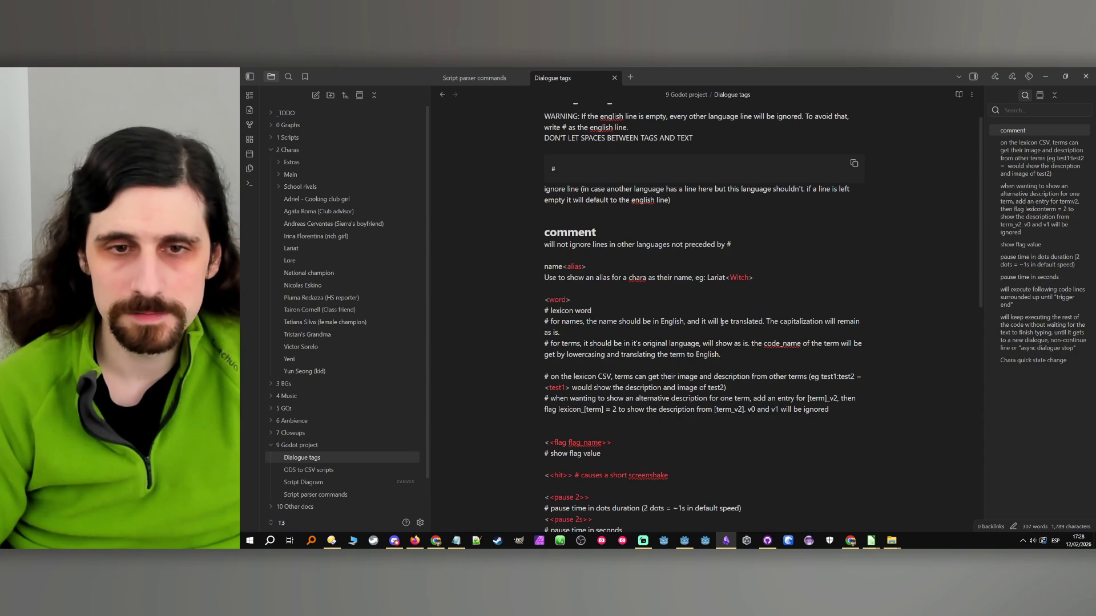
- Replace the 'capitalization will remain as is' sentence with 'and capitalized (the words can be capitalized)'
drag(775, 332, 765, 322)
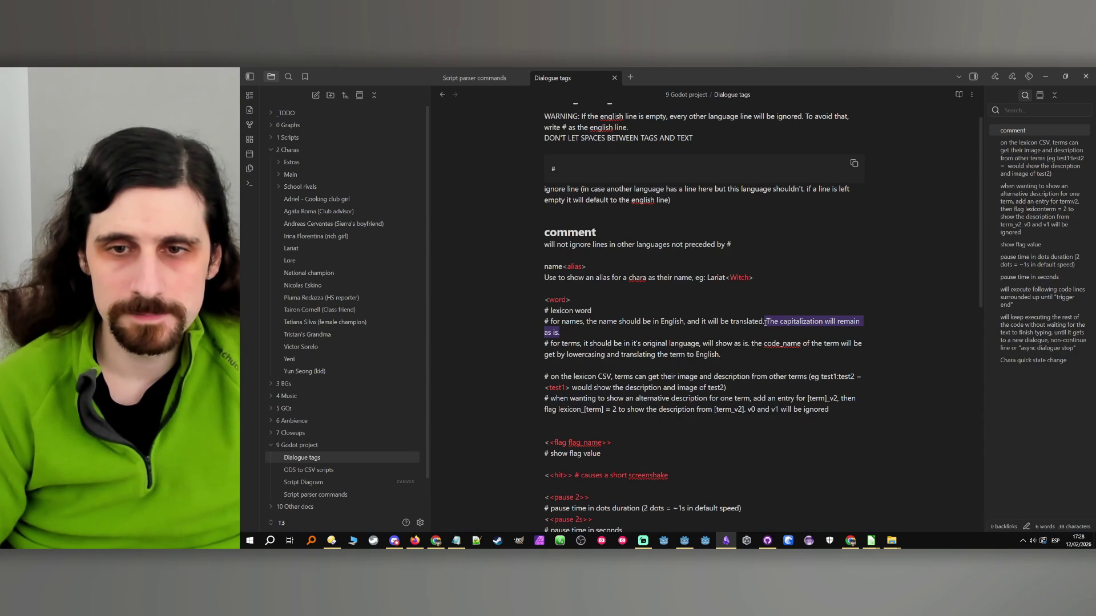
text(a)
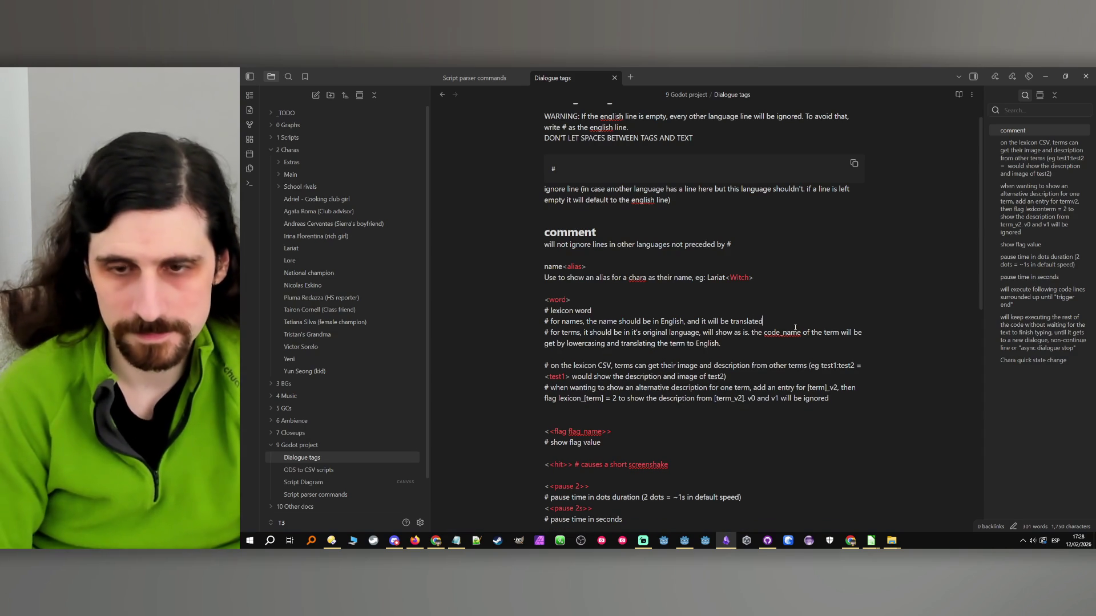
text(nd capit)
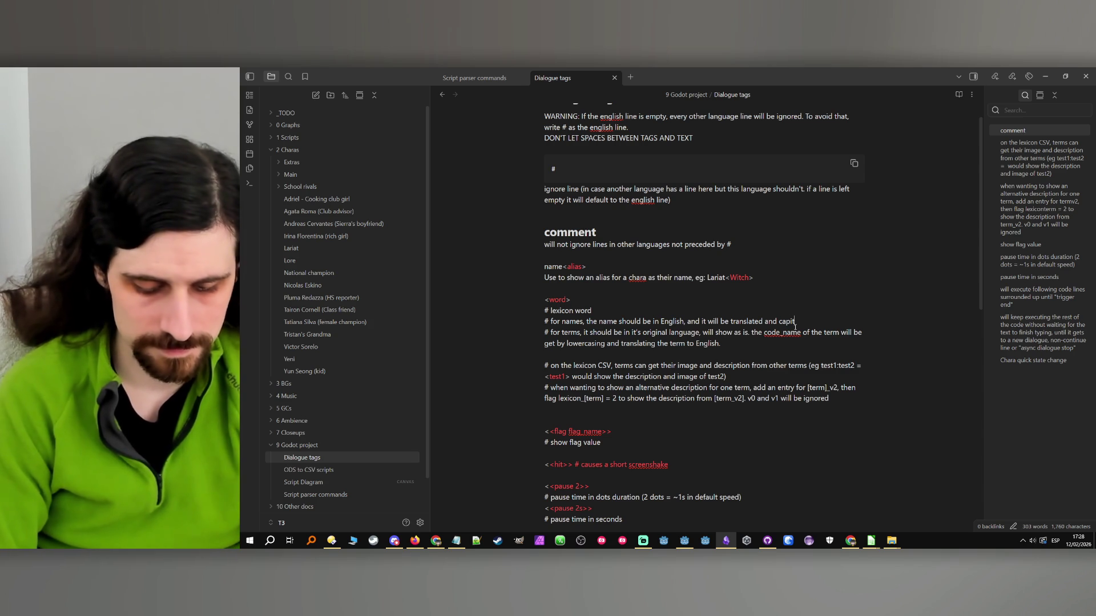
text(alized.)
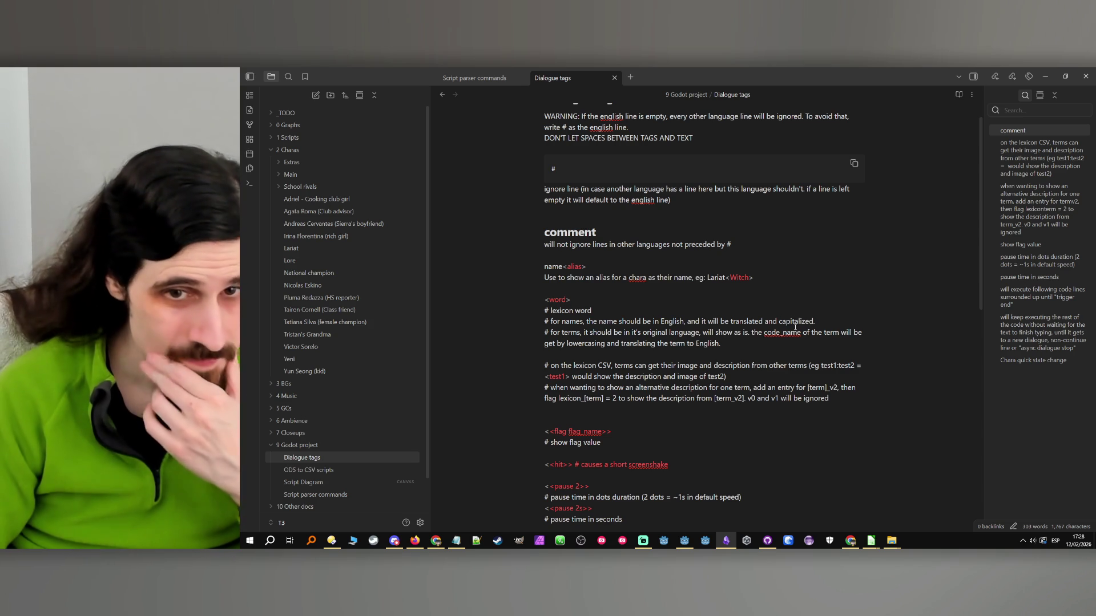
click(738, 338)
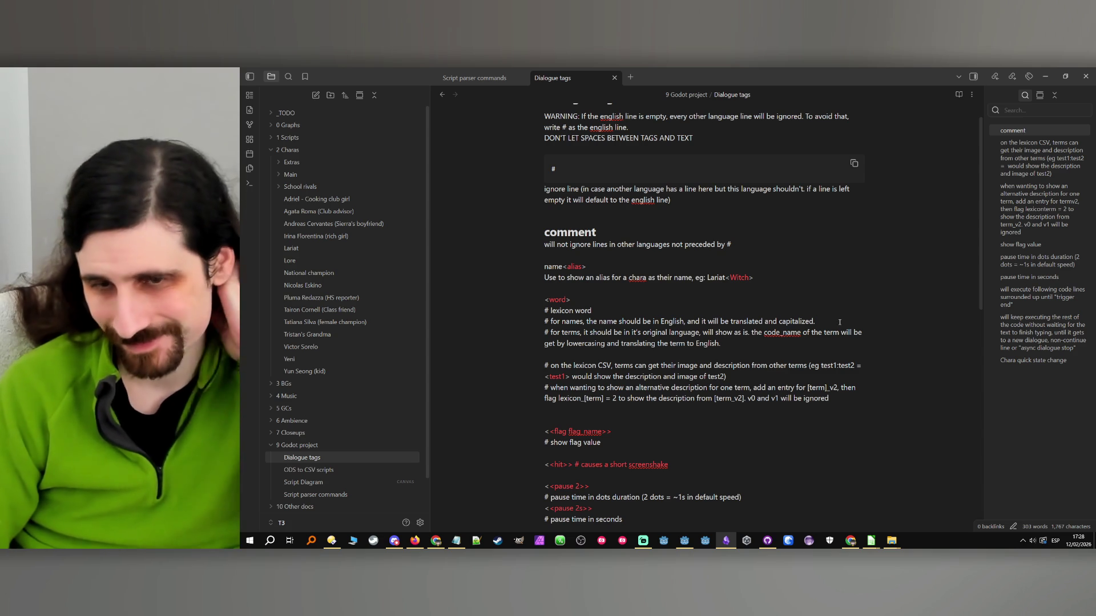
key(BackSpace)
text((the wor)
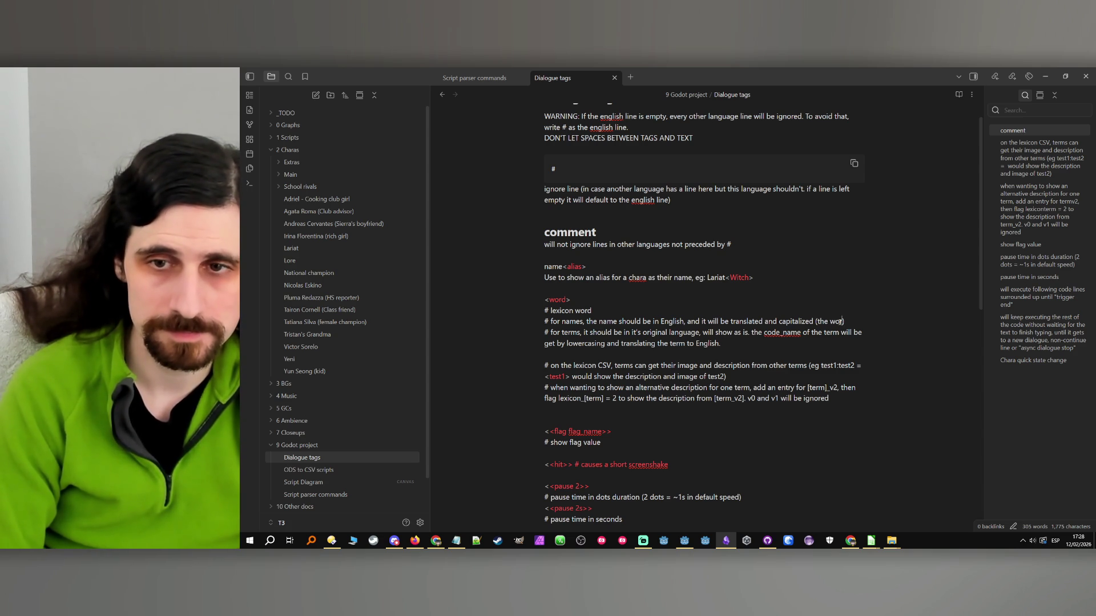
key(BackSpace)
key(BackSpace)
text(d can)
text( be capit)
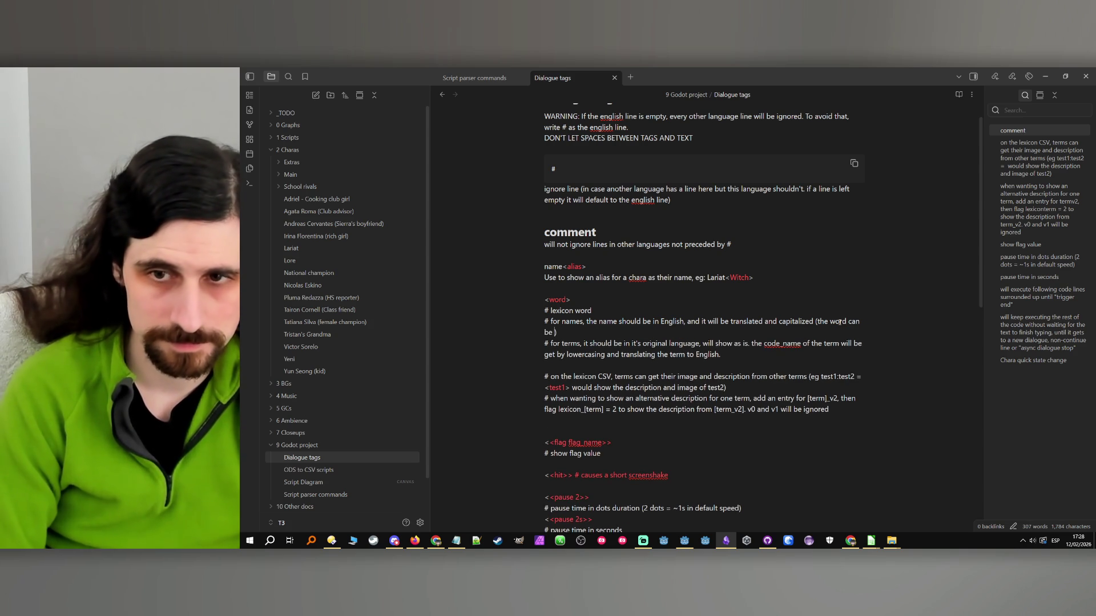
text(alized,)
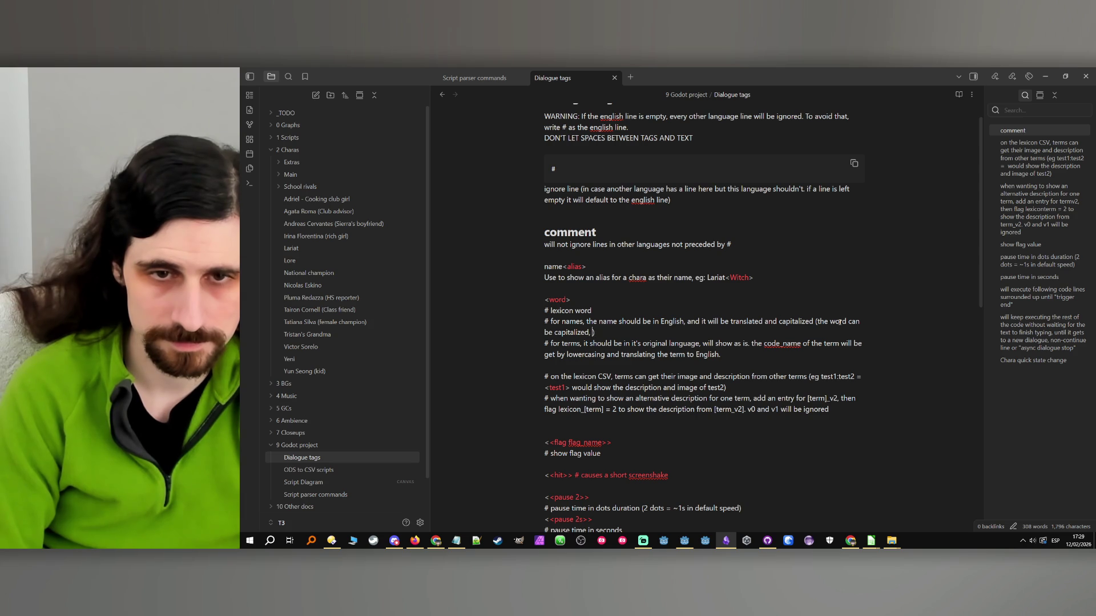
key(BackSpace)
key(BackSpace)
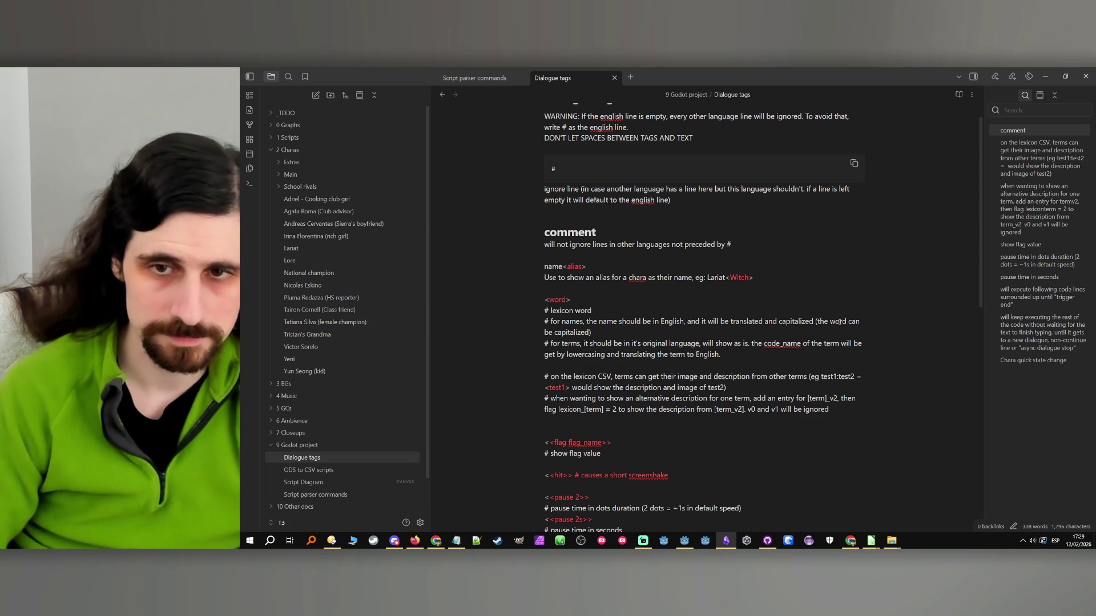
- Reword the parenthesis to '(the word's original capitalization will be ignored)'
shift+click(818, 322)
click(817, 322)
click(846, 321)
text(s)
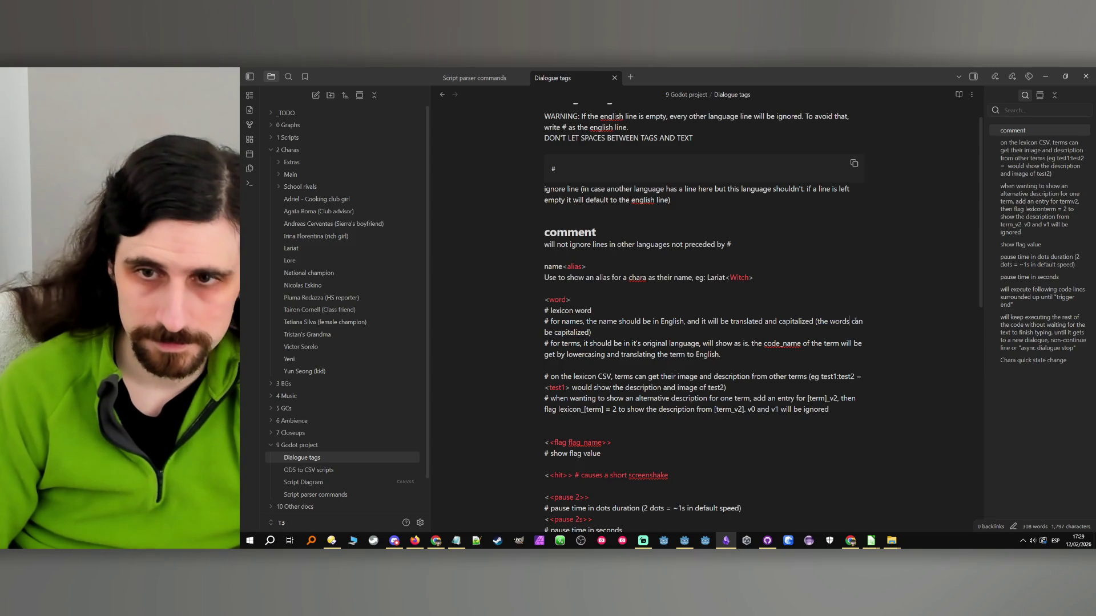
drag(855, 321, 611, 328)
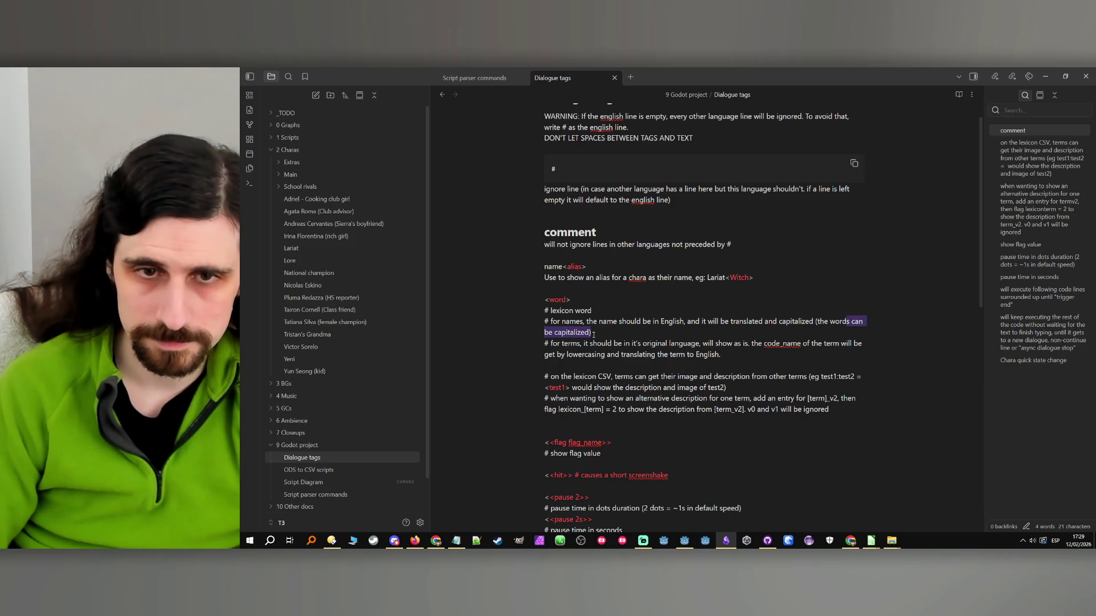
text('s origin)
text(al capitaliza)
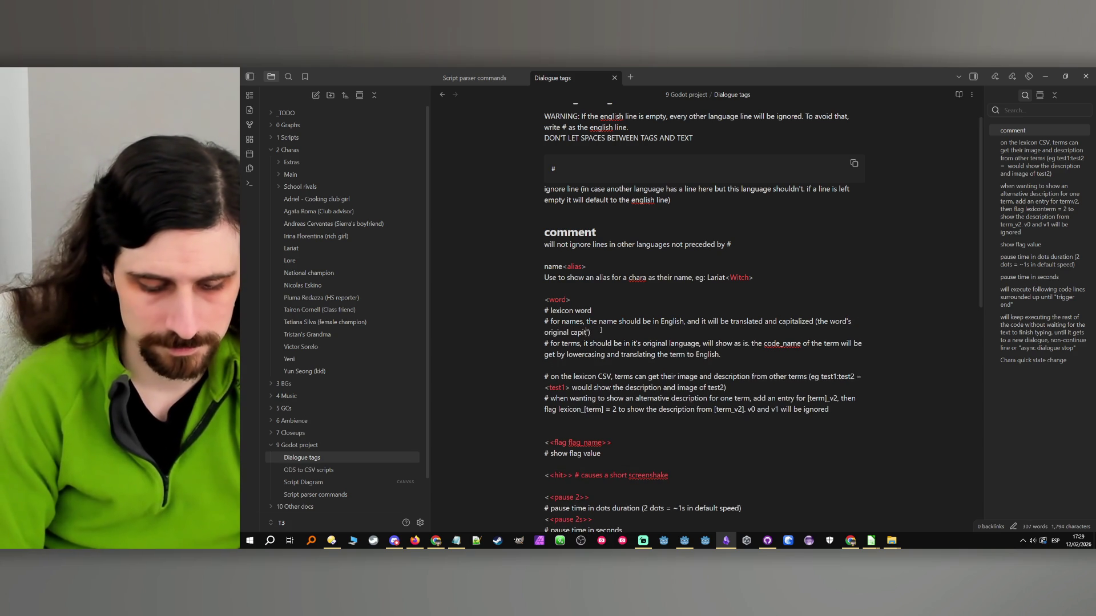
text(tion will be ig)
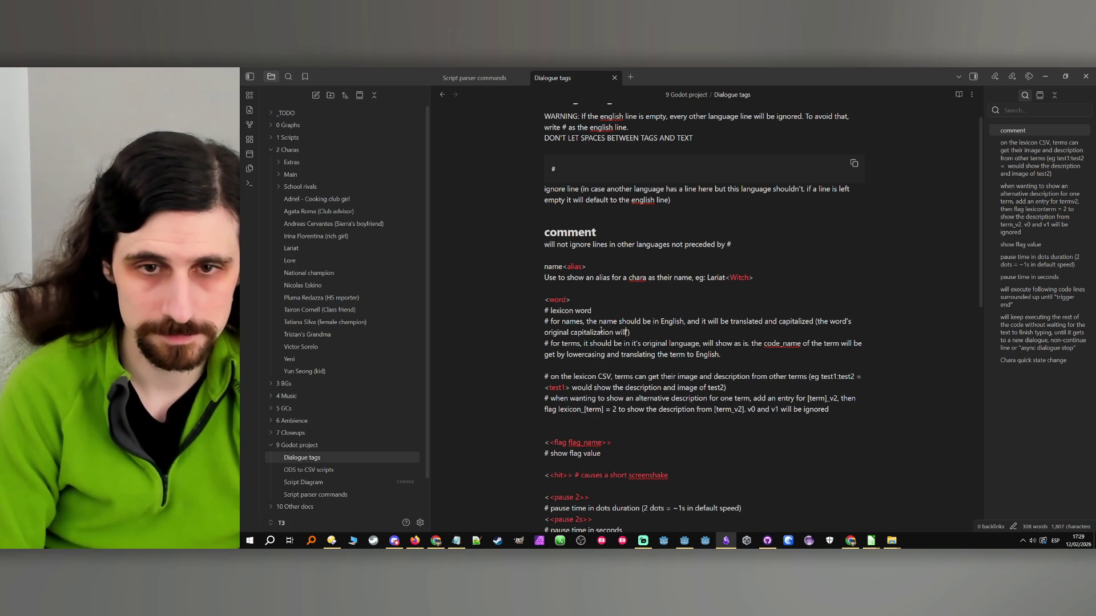
text(nored)
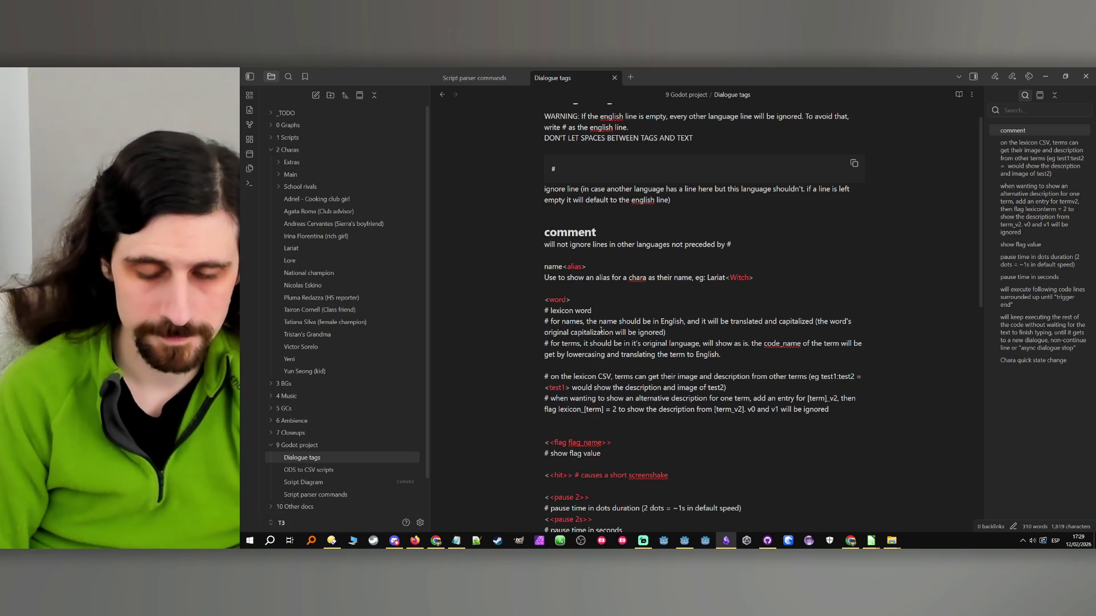
key(End)
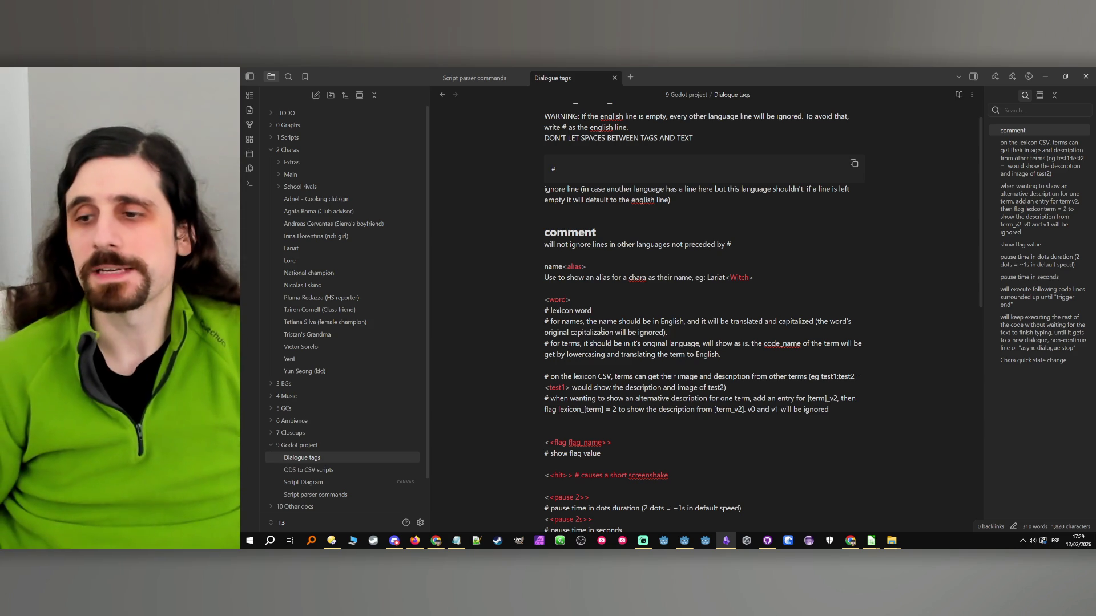
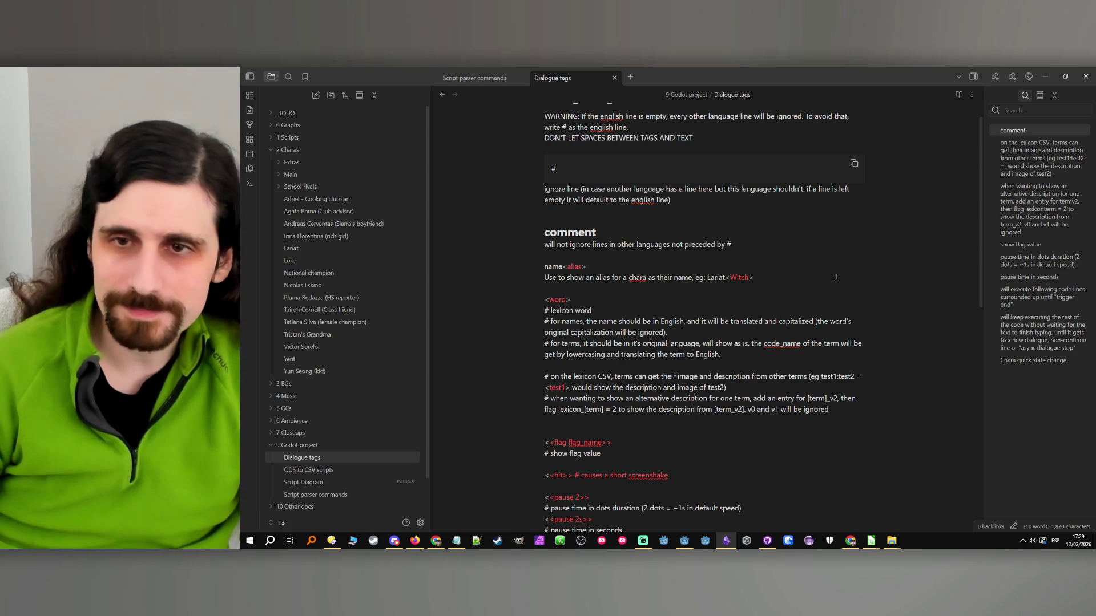
- Save the scene and move the 'Lexicon for generic names' card to the top of Done
click(1051, 78)
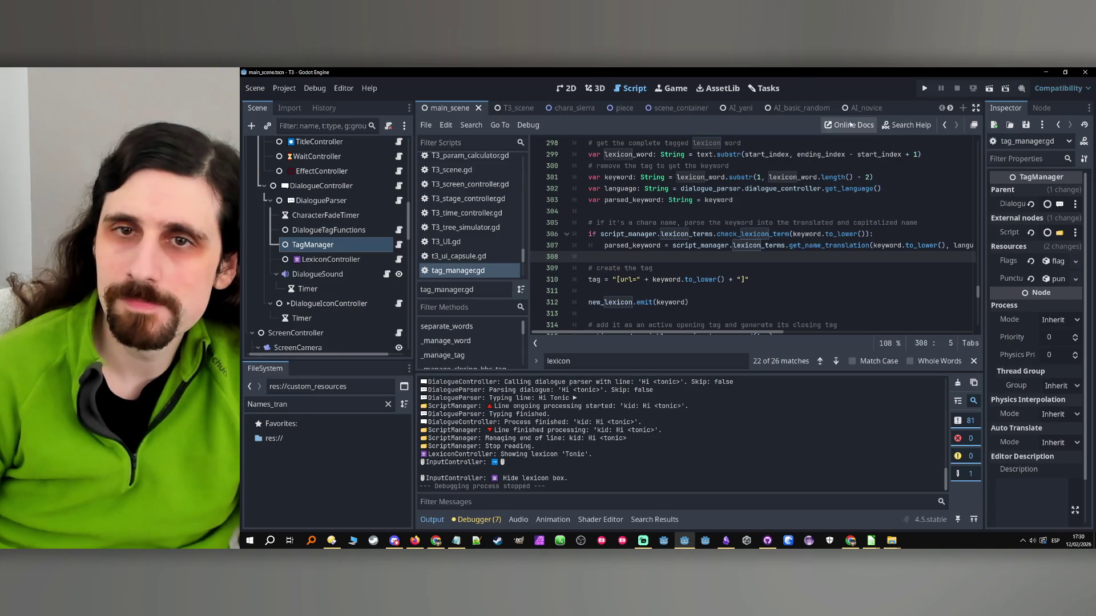
key(ctrl+s)
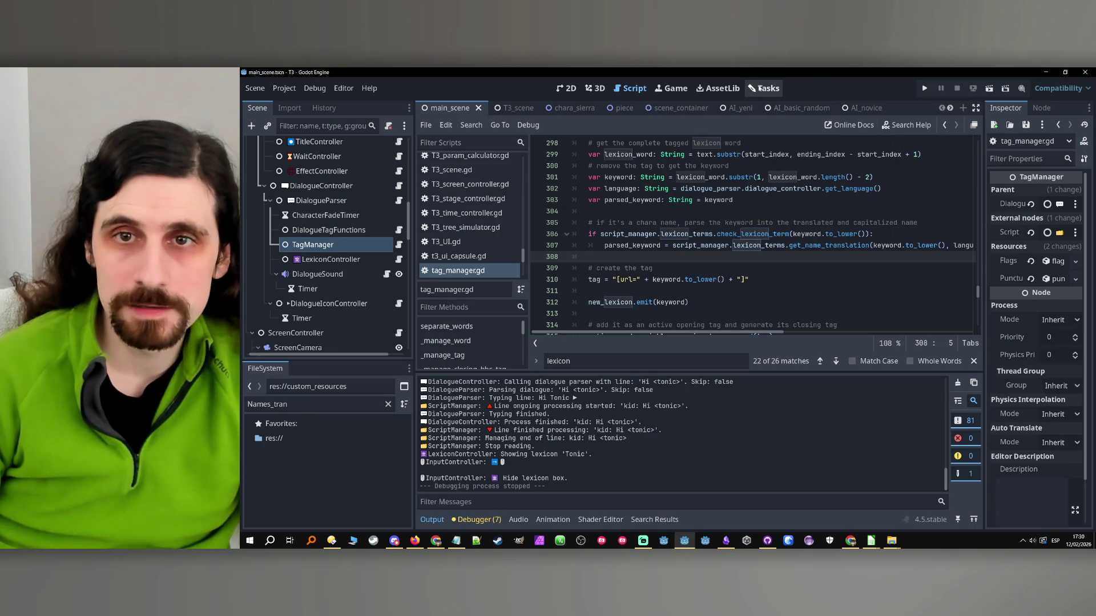
click(765, 88)
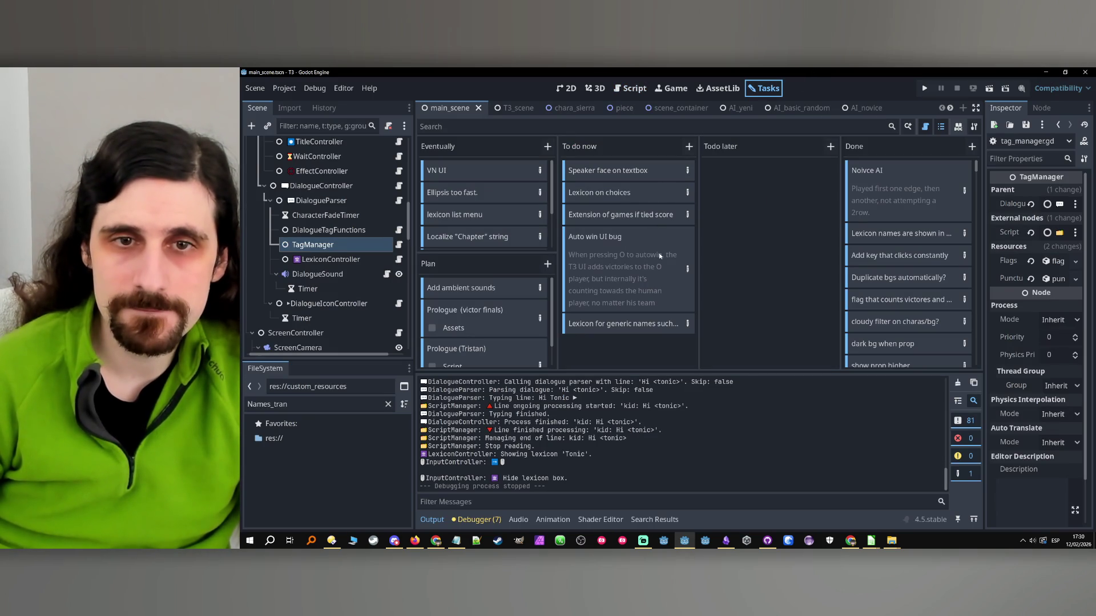
mouse_move(646, 332)
mouse_down()
mouse_move(753, 285)
mouse_move(920, 170)
mouse_up()
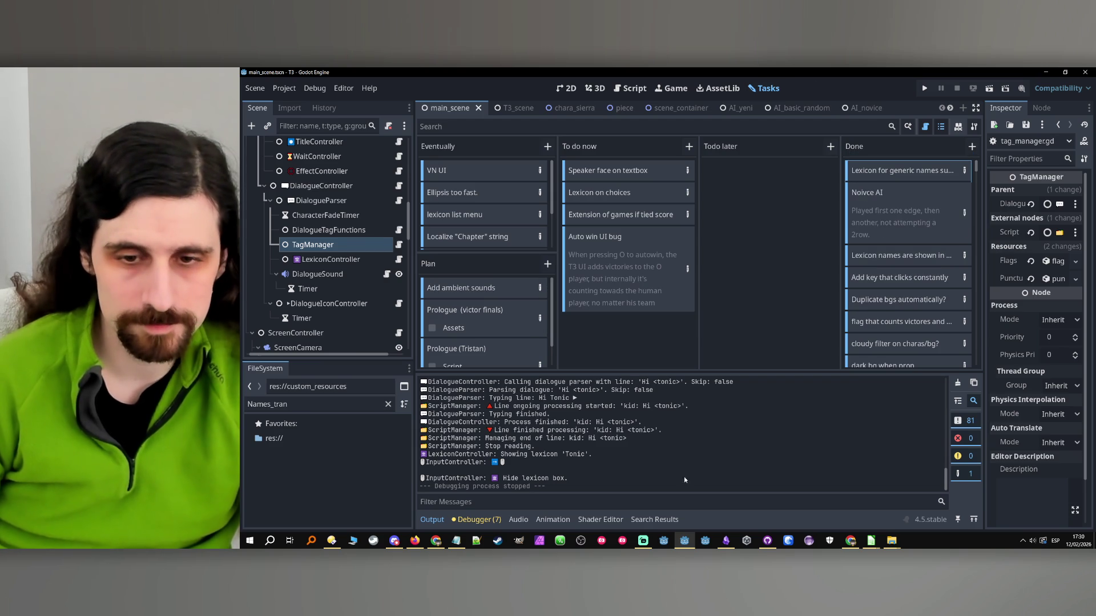
click(767, 541)
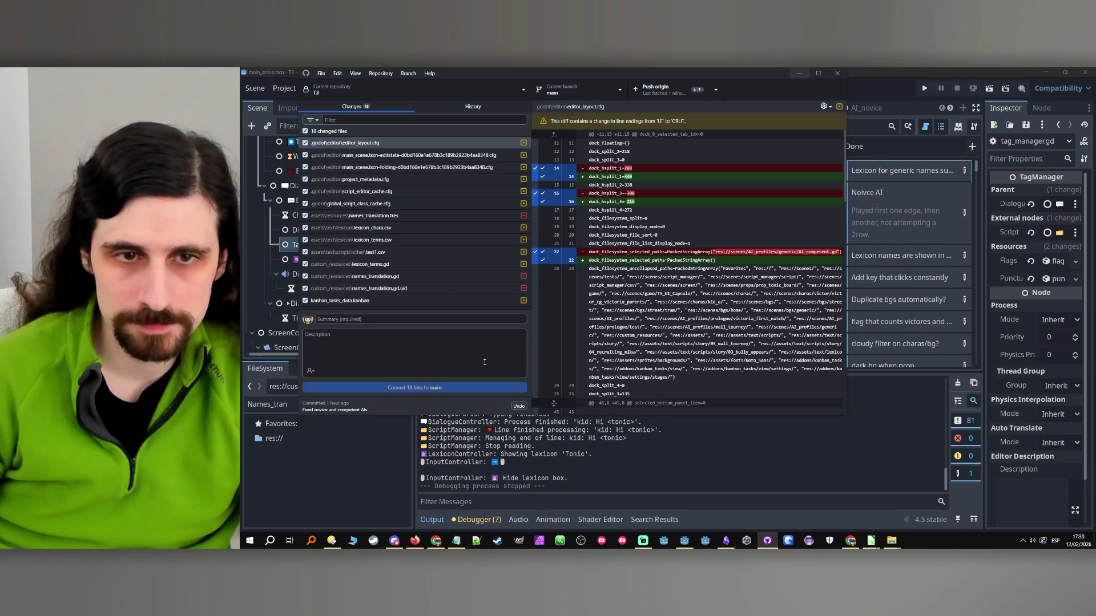
- Commit the 18 changed files with summary 'Lexicon for generic names + capitalization fixes'
click(485, 319)
text(Lexicon)
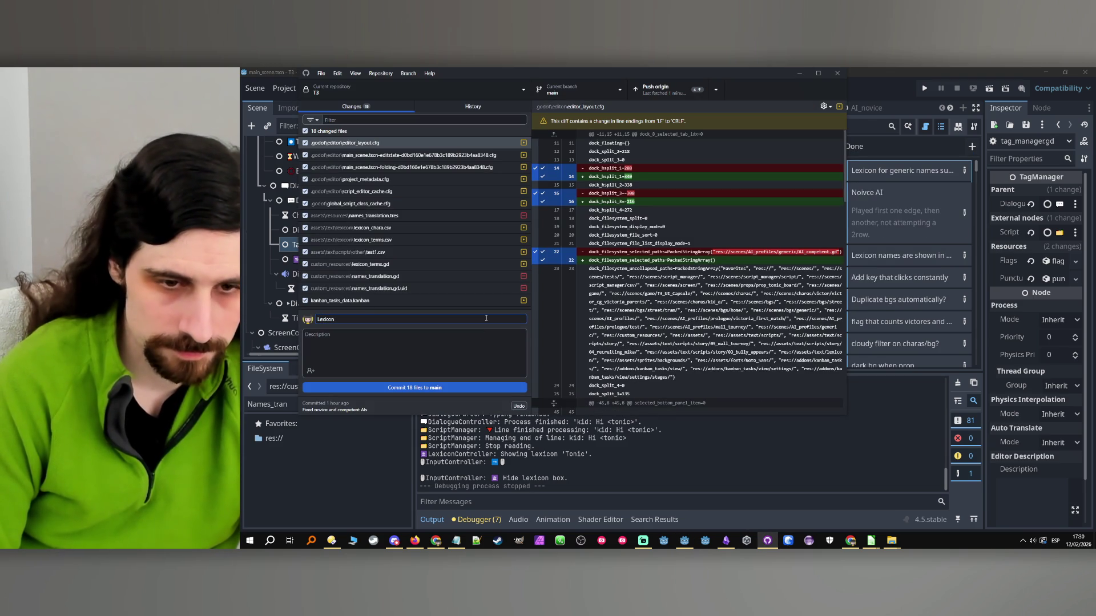
text( for generi)
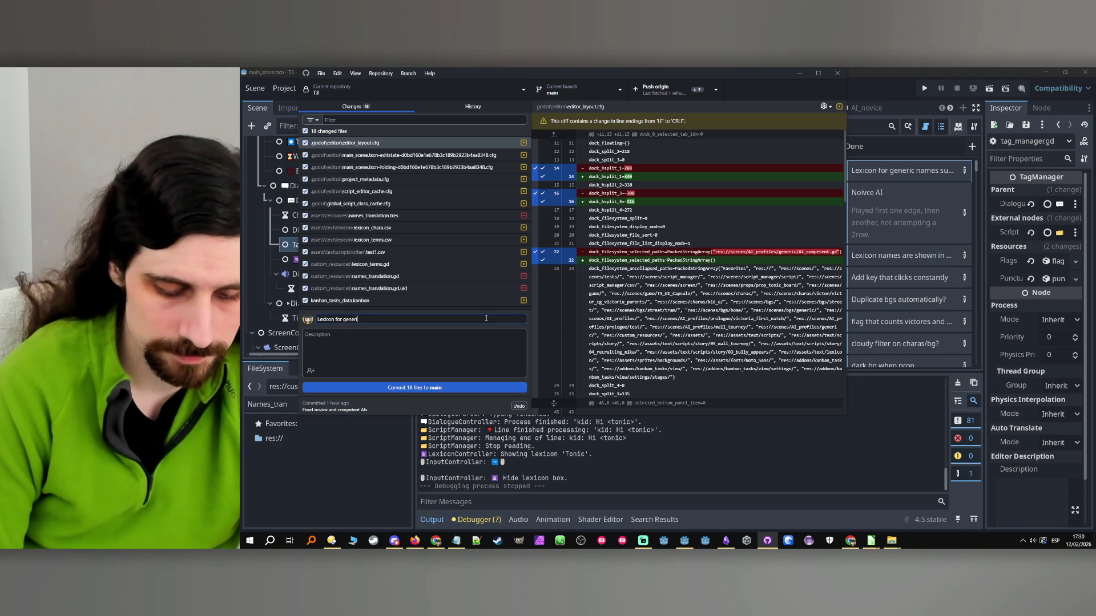
text(c names + )
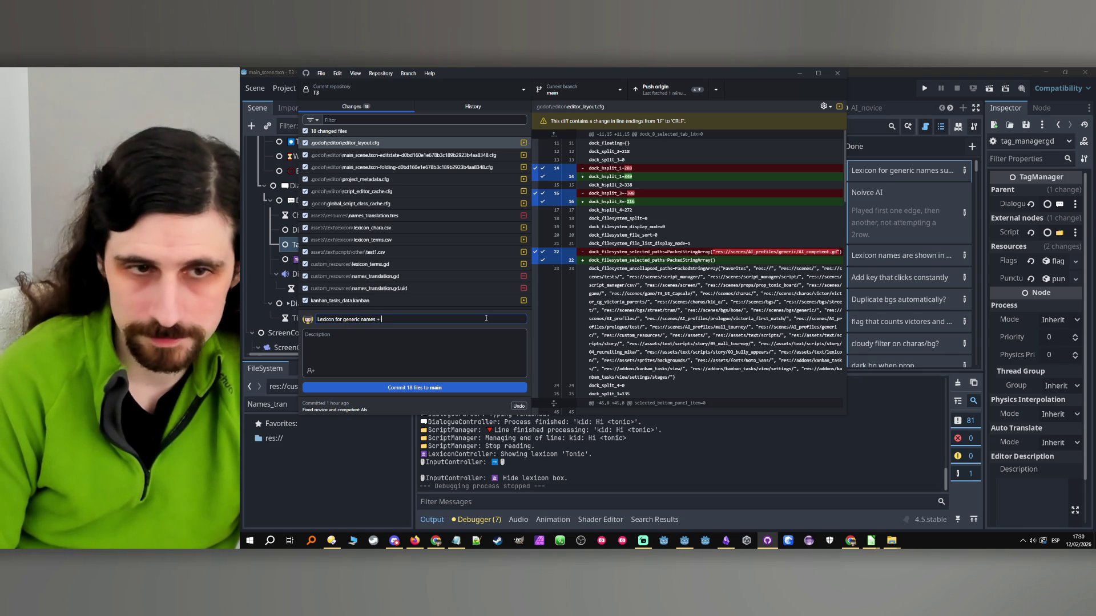
text(capitaliza)
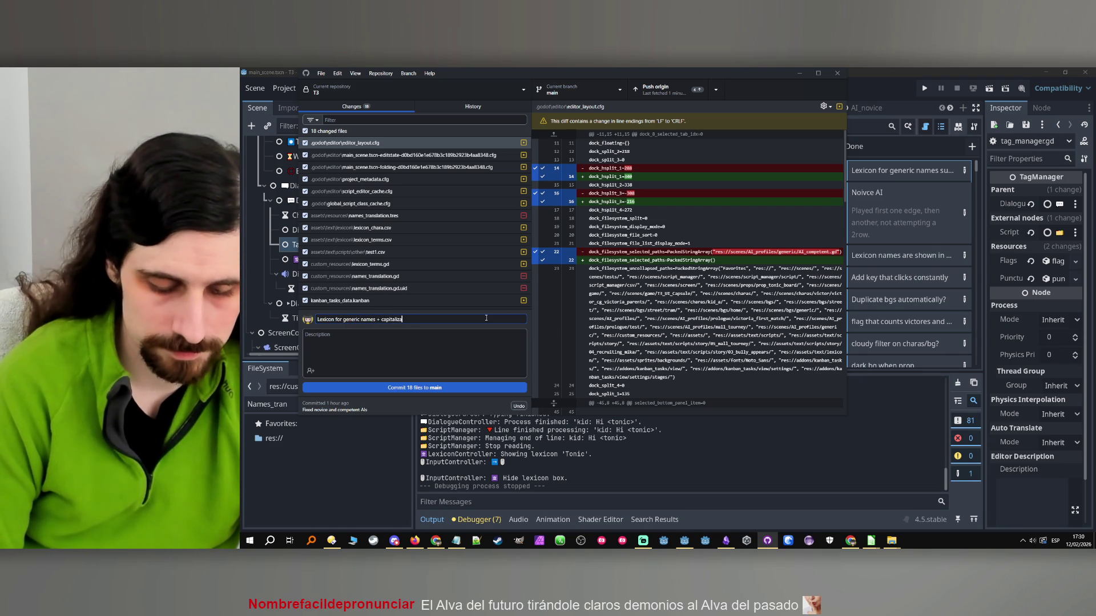
text(tio)
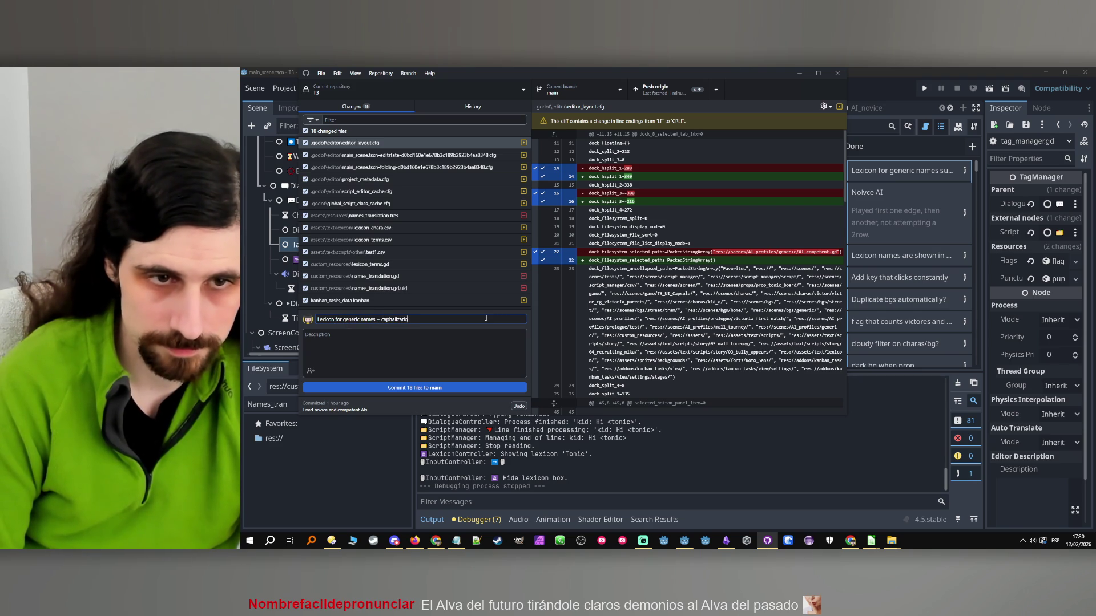
text(n fixes)
key(ctrl+a)
key(ctrl+c)
click(438, 388)
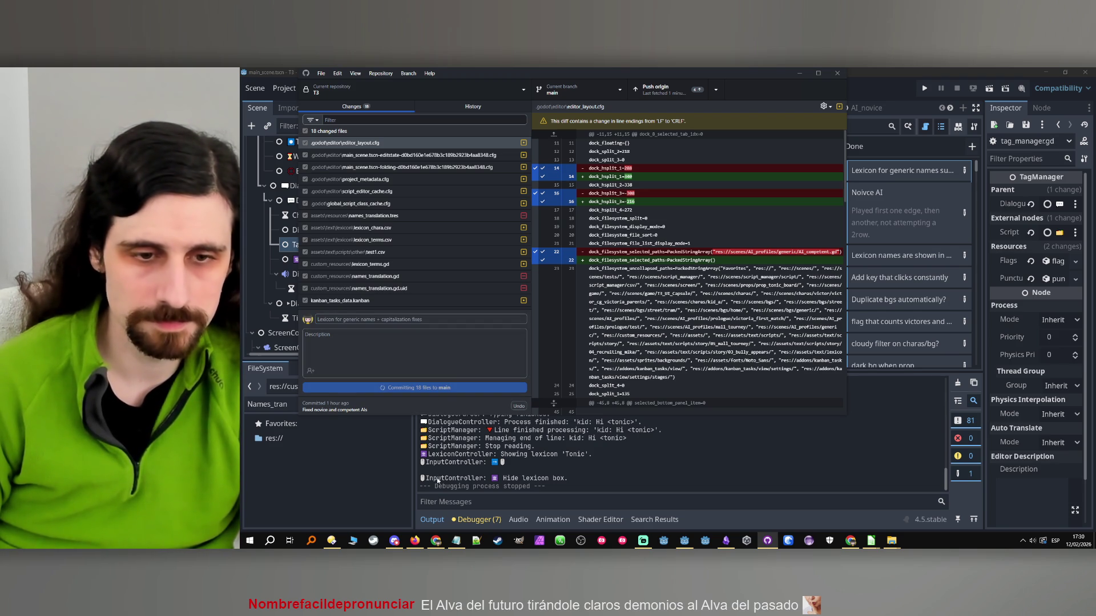
- Paste the commit summary into task cell B1038 of the work-time spreadsheet
click(436, 541)
click(365, 324)
key(ctrl+v)
click(692, 326)
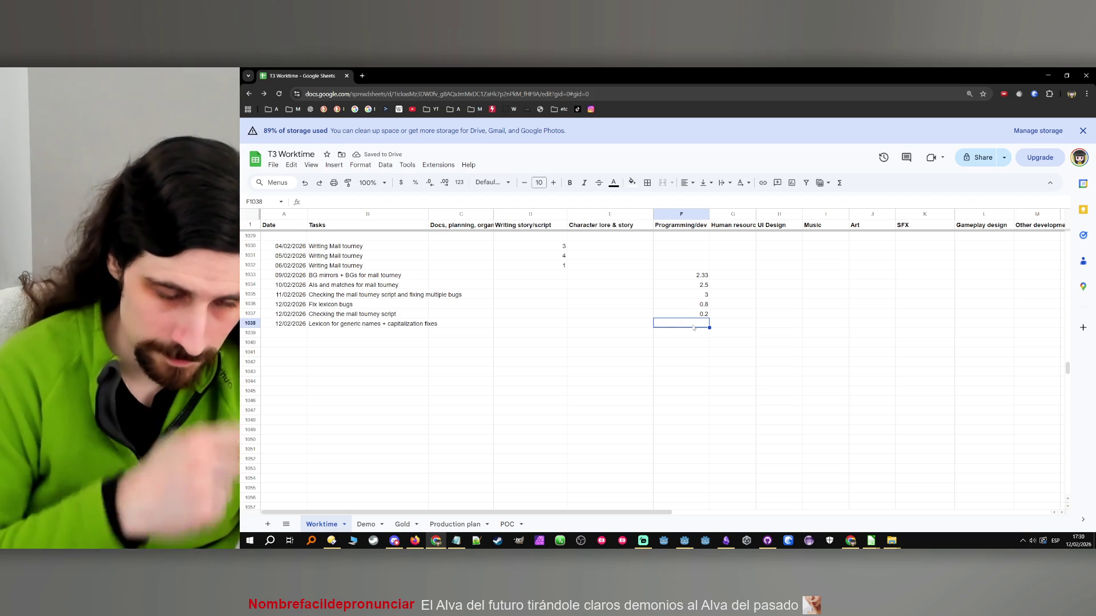
- Enter 0.95 programming hours in cell F1038
text(1)
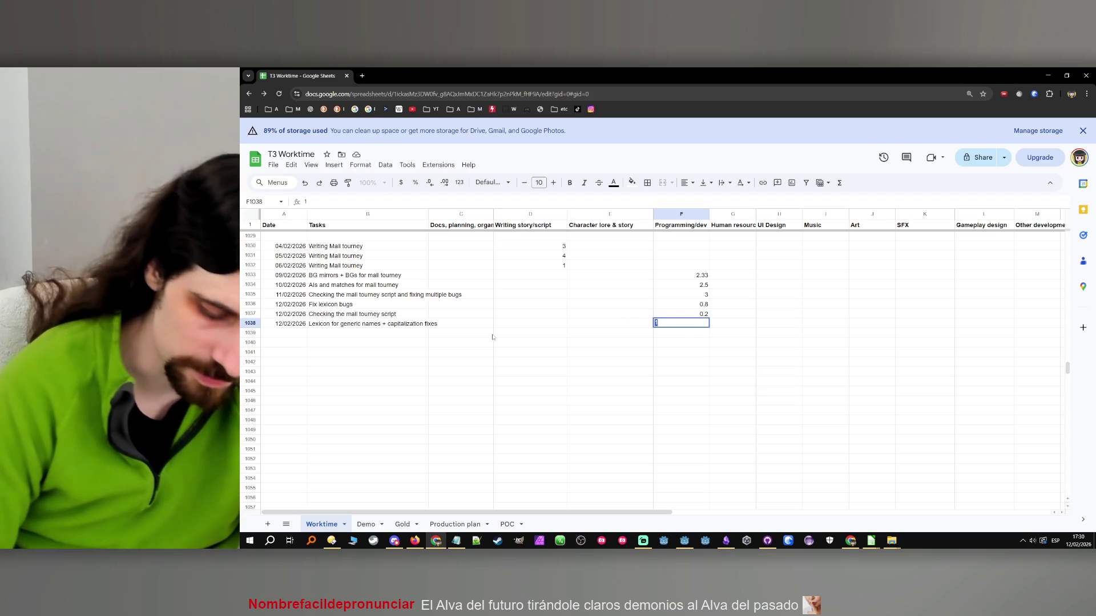
key(BackSpace)
text(0.9)
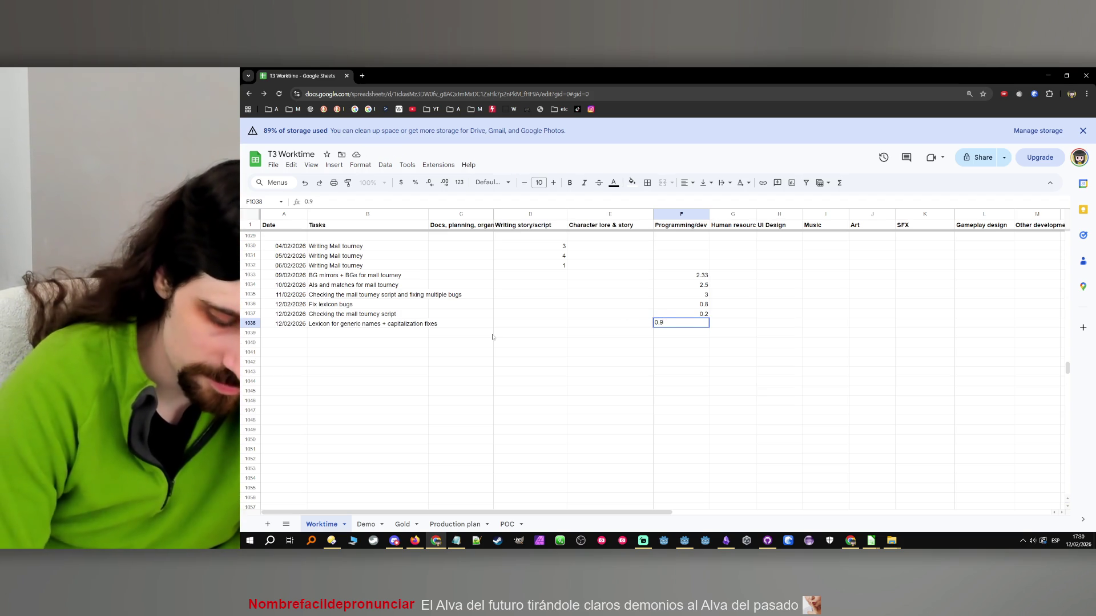
click(249, 343)
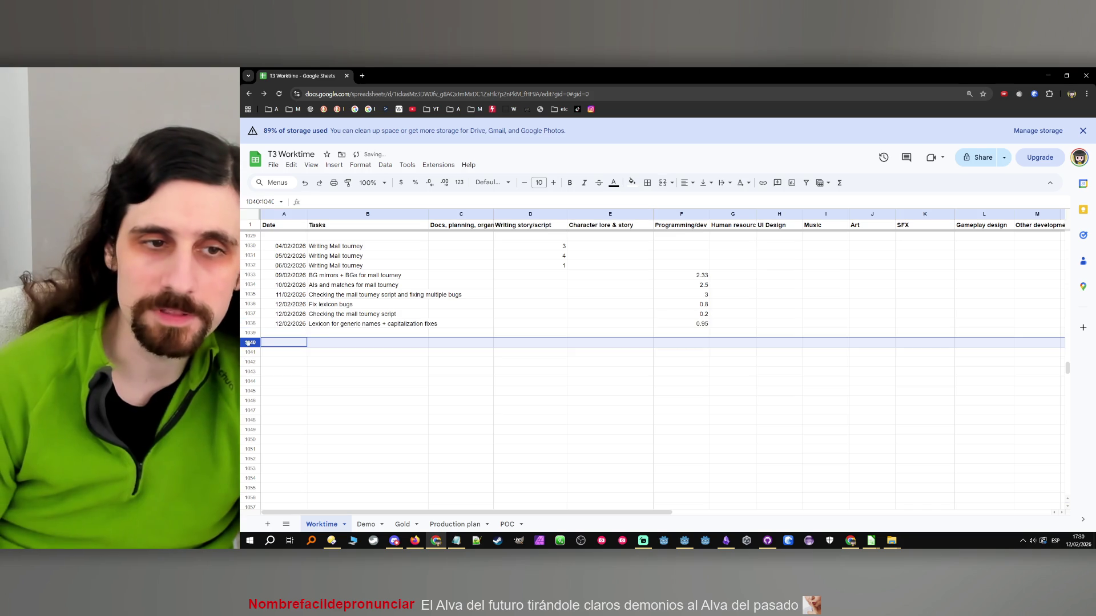
- Insert today's date (12/02/2026) in A1039 to start the next row
click(324, 331)
key(Left)
key(ctrl+semicolon)
key(Tab)
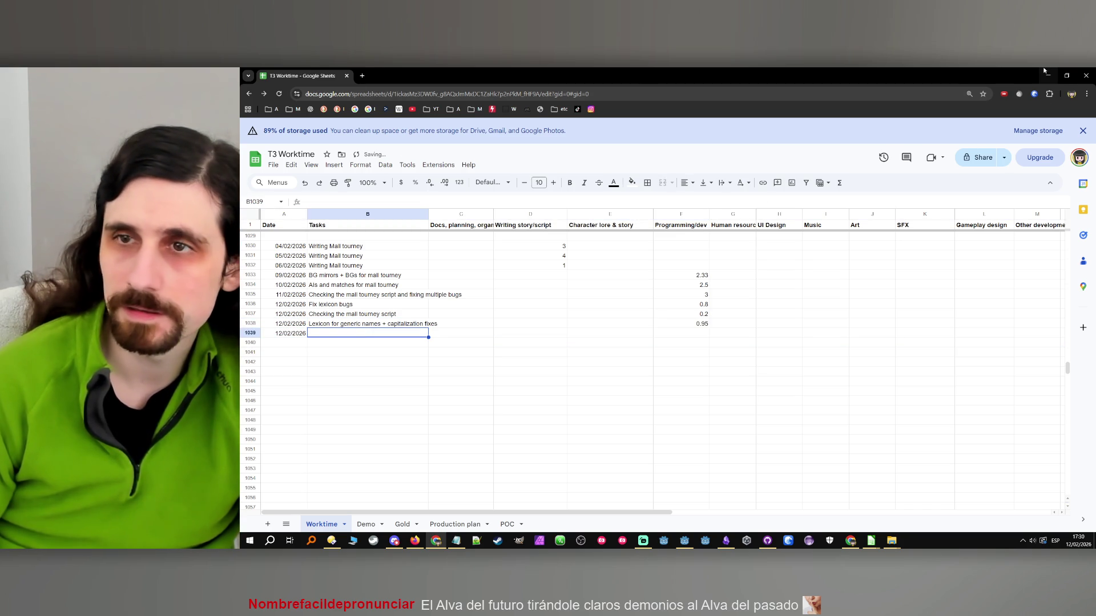
click(1048, 75)
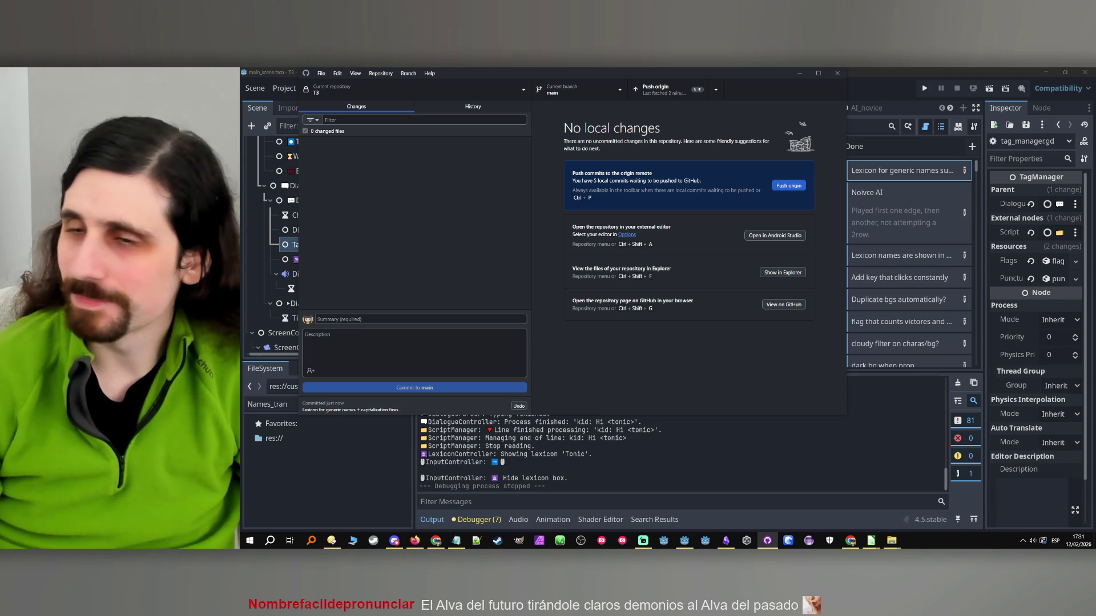
- Minimize GitHub Desktop so Godot's task board shows again
click(800, 73)
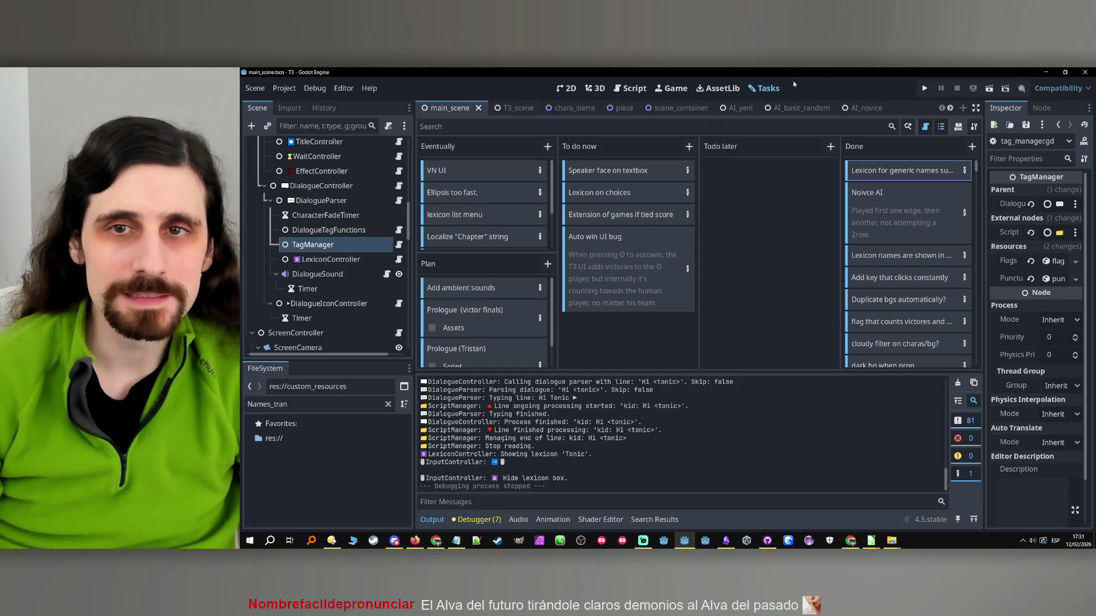
- Pick 'Lexicon on choices' as the next To do task on the board
click(642, 194)
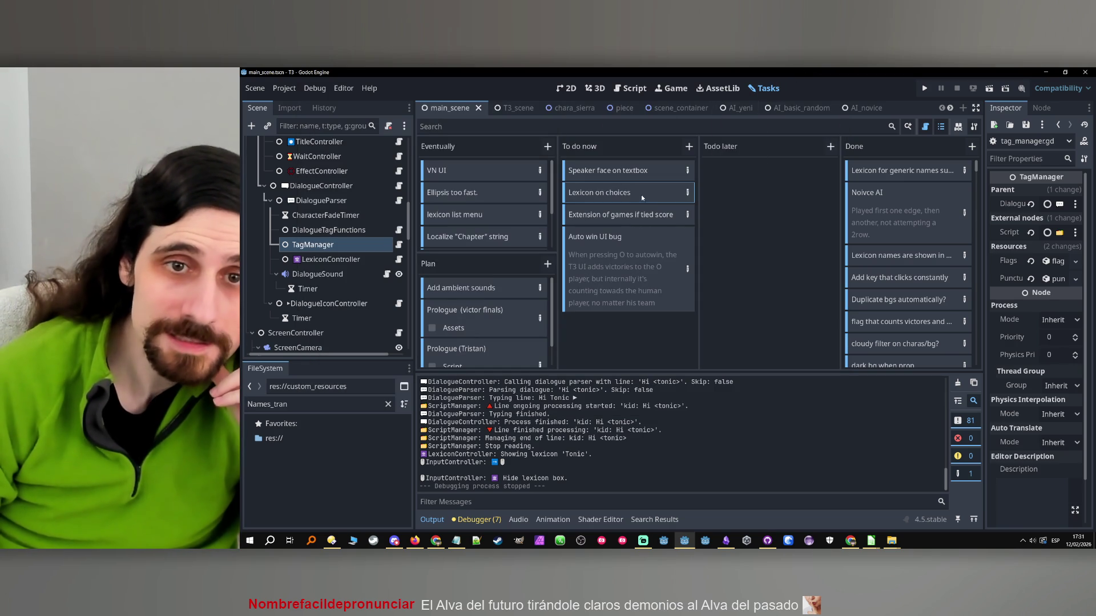
scroll(366, 242, up, 6)
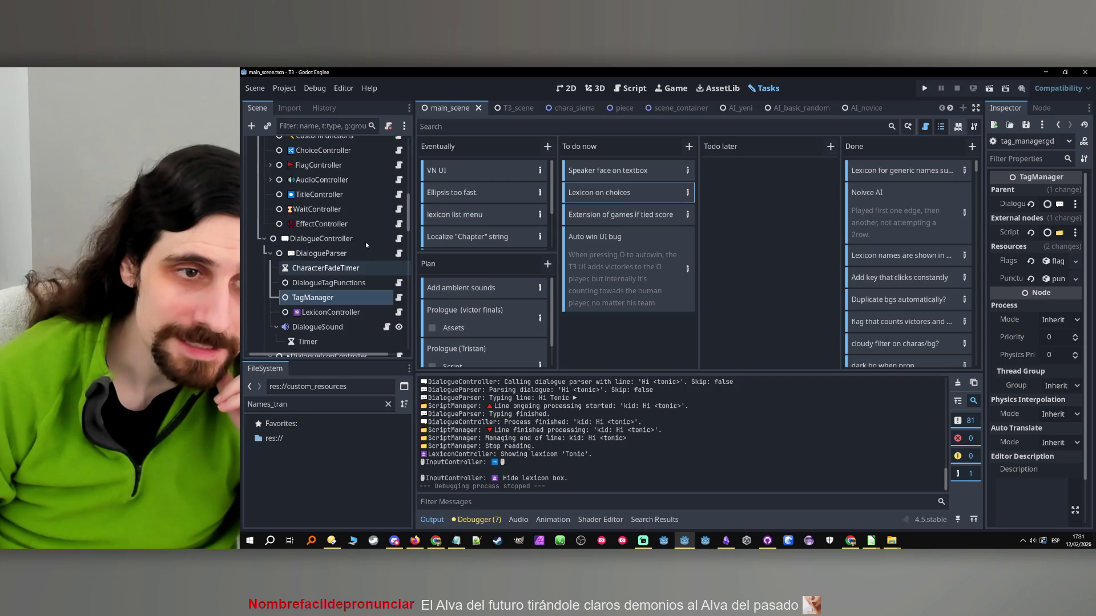
scroll(366, 242, down, 3)
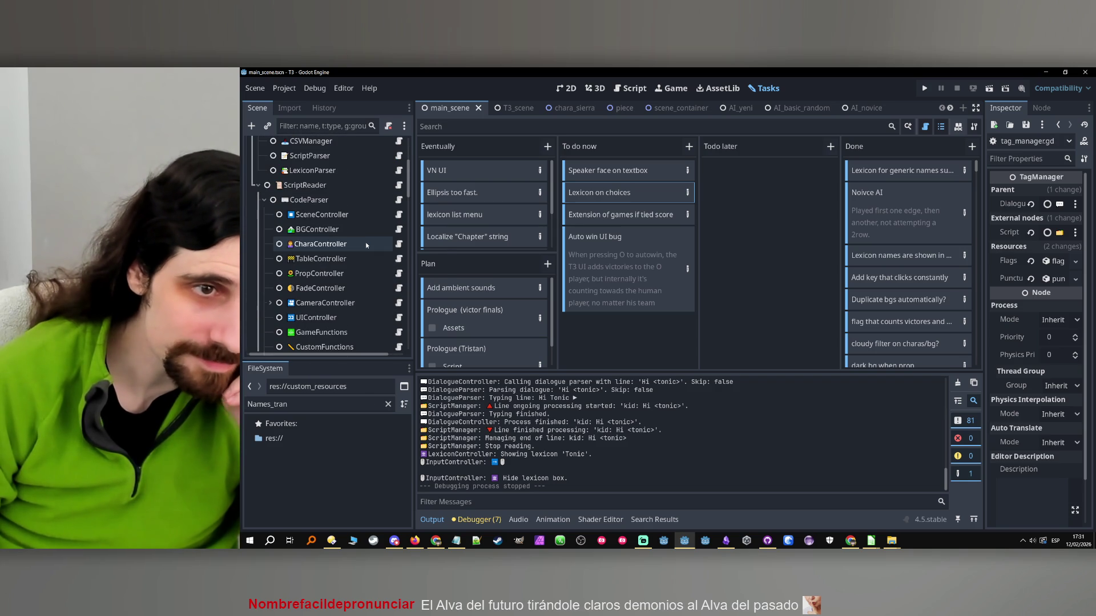
click(379, 215)
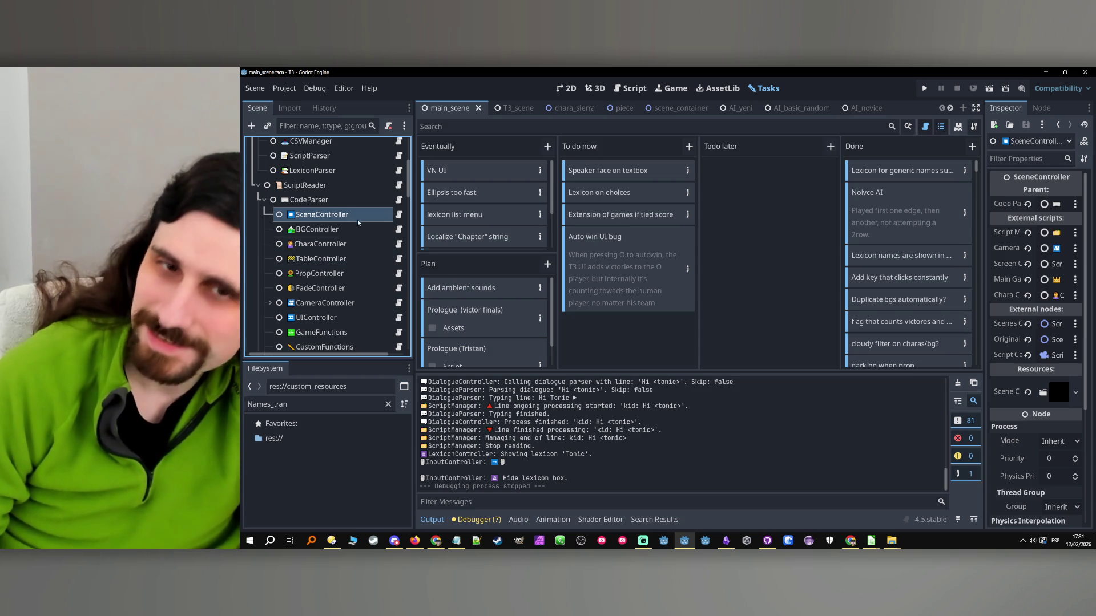
click(607, 338)
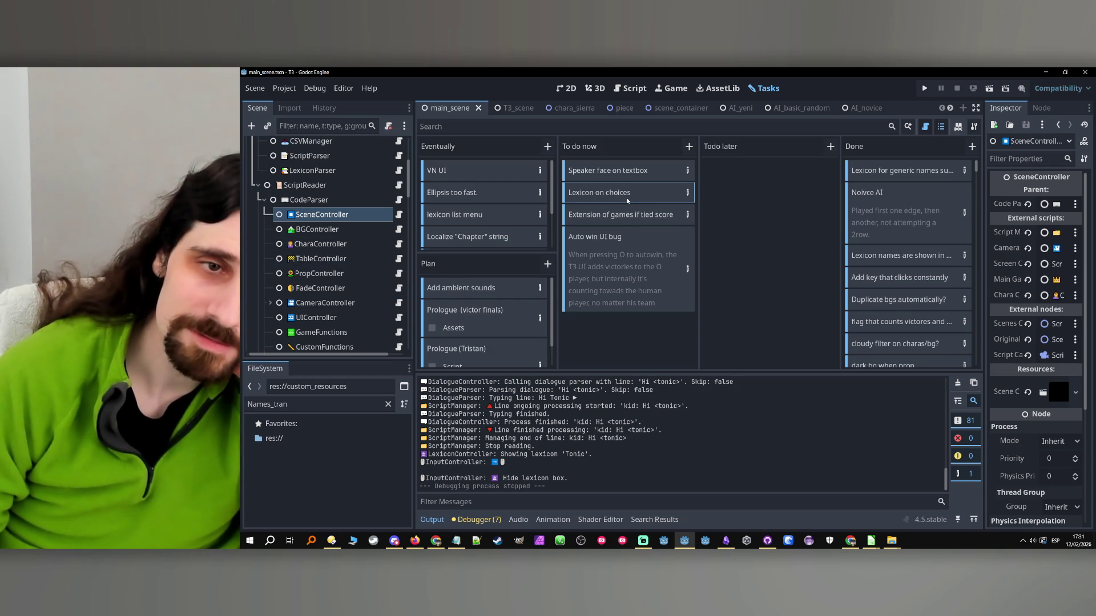
scroll(504, 229, down, 3)
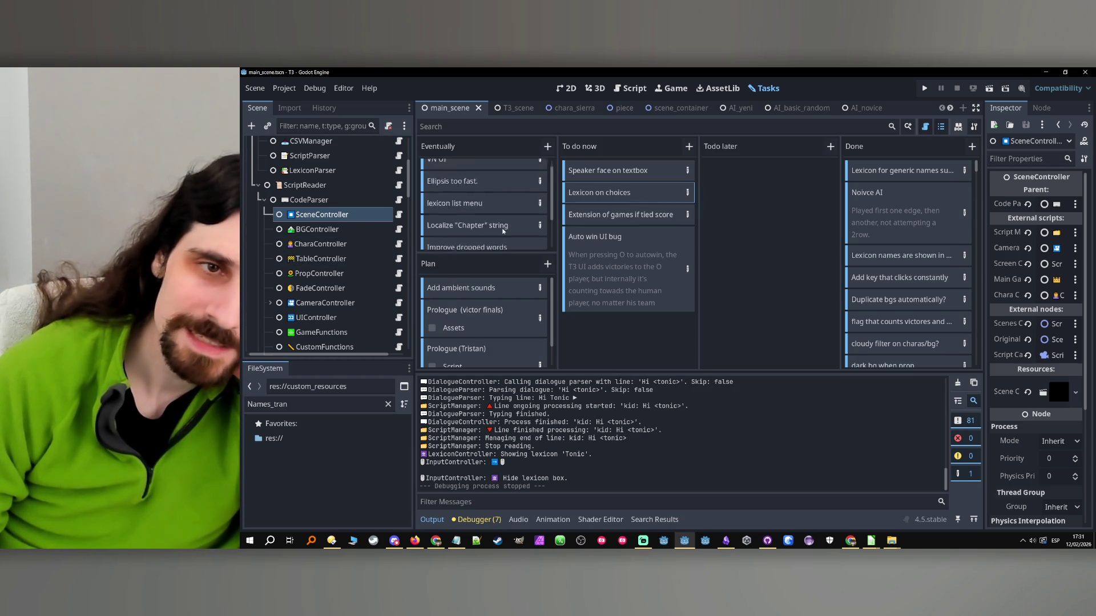
scroll(504, 228, up, 3)
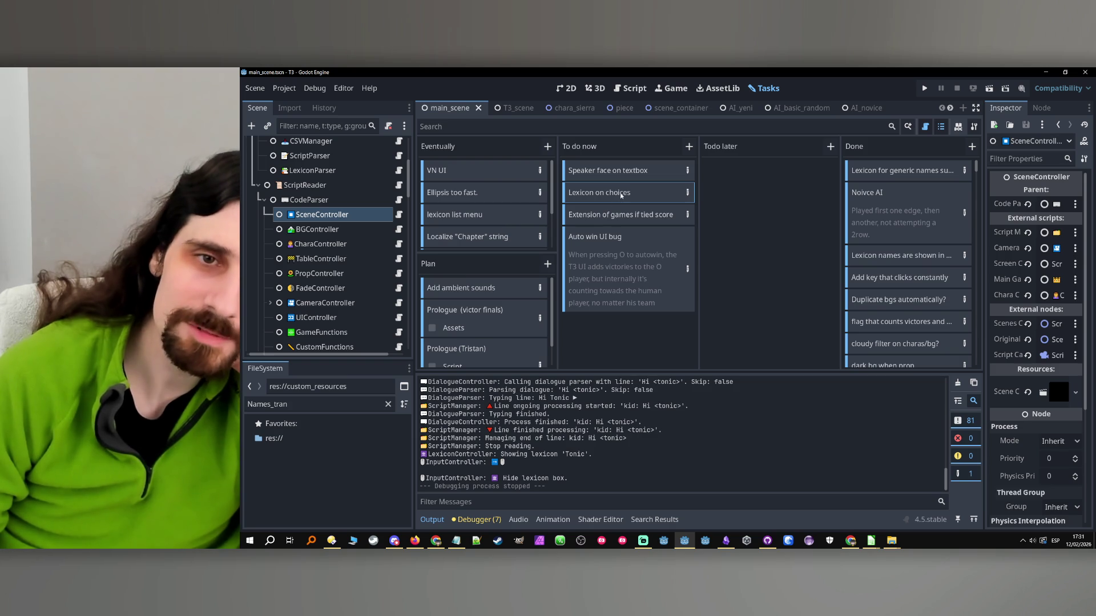
click(617, 215)
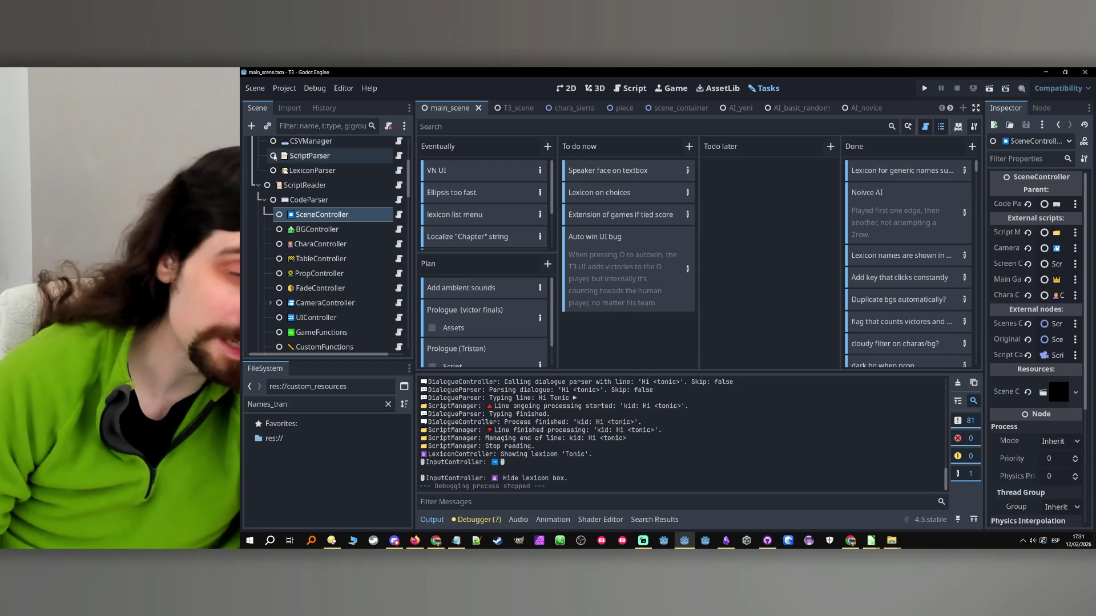
- Select the ChoiceController node and open choice_controller.gd
scroll(317, 227, down, 3)
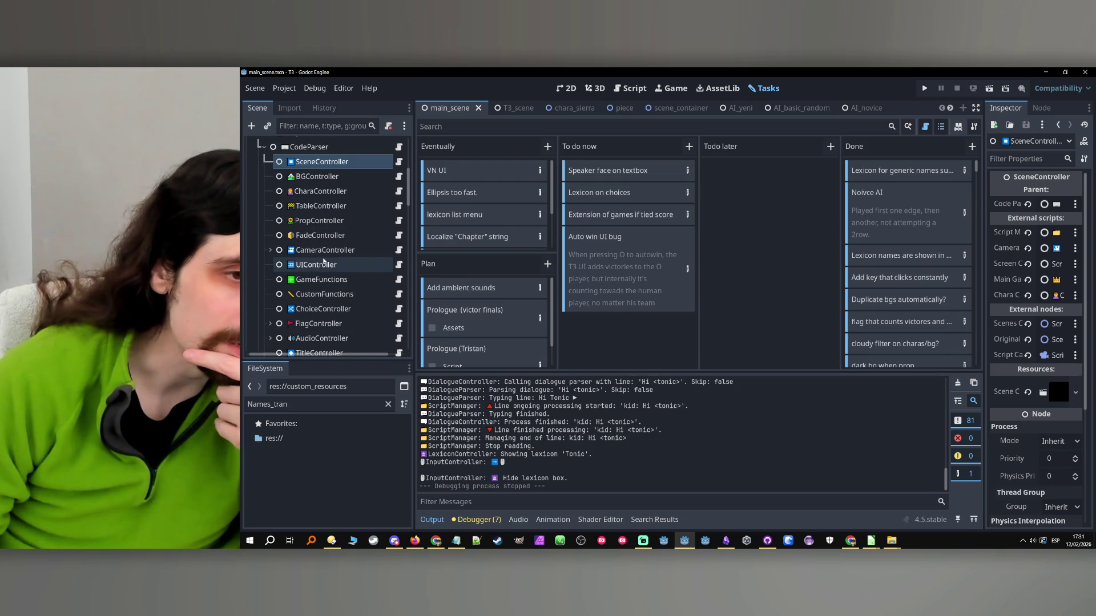
scroll(325, 268, down, 3)
click(331, 255)
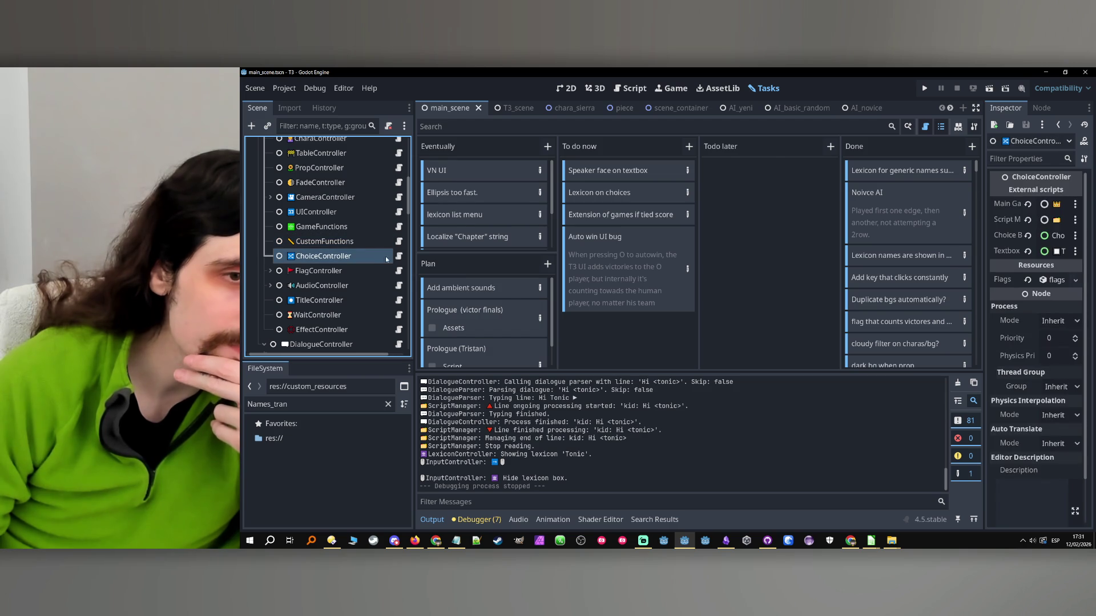
click(399, 256)
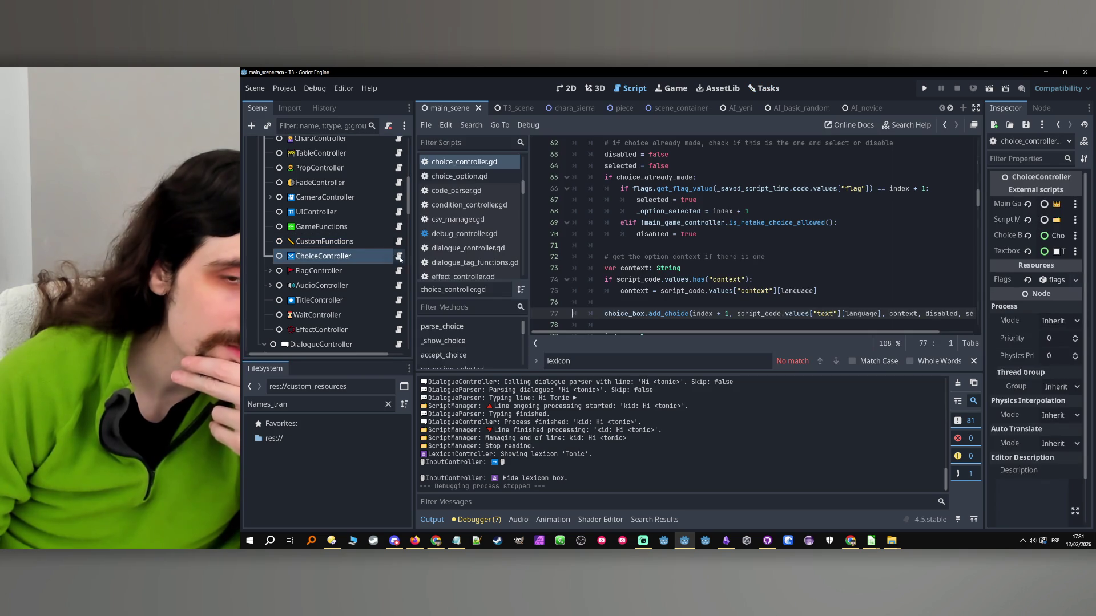
click(793, 261)
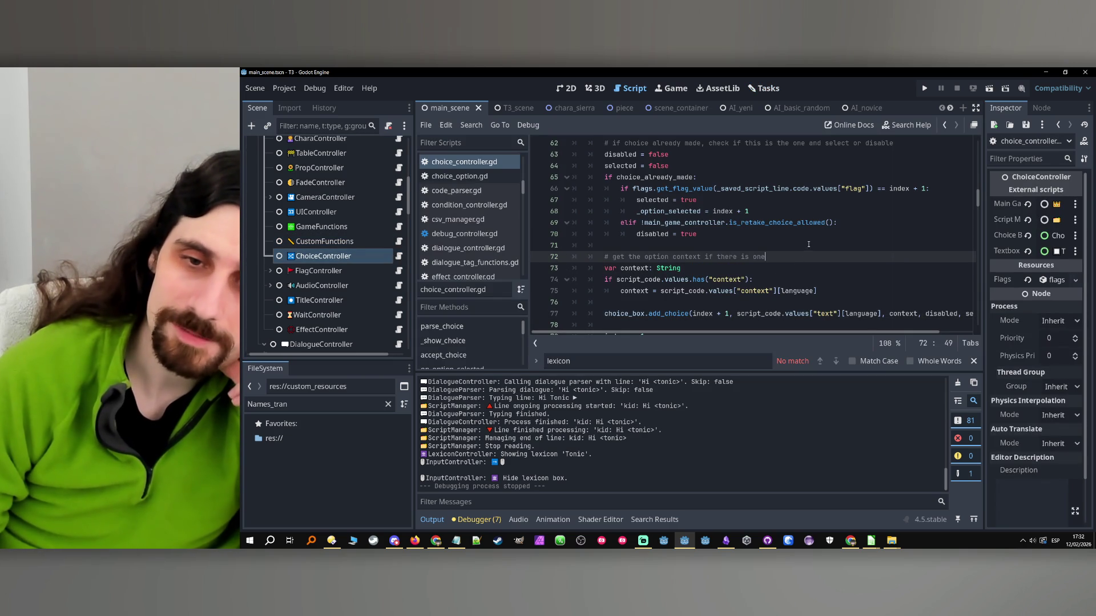
click(791, 279)
scroll(792, 278, down, 2)
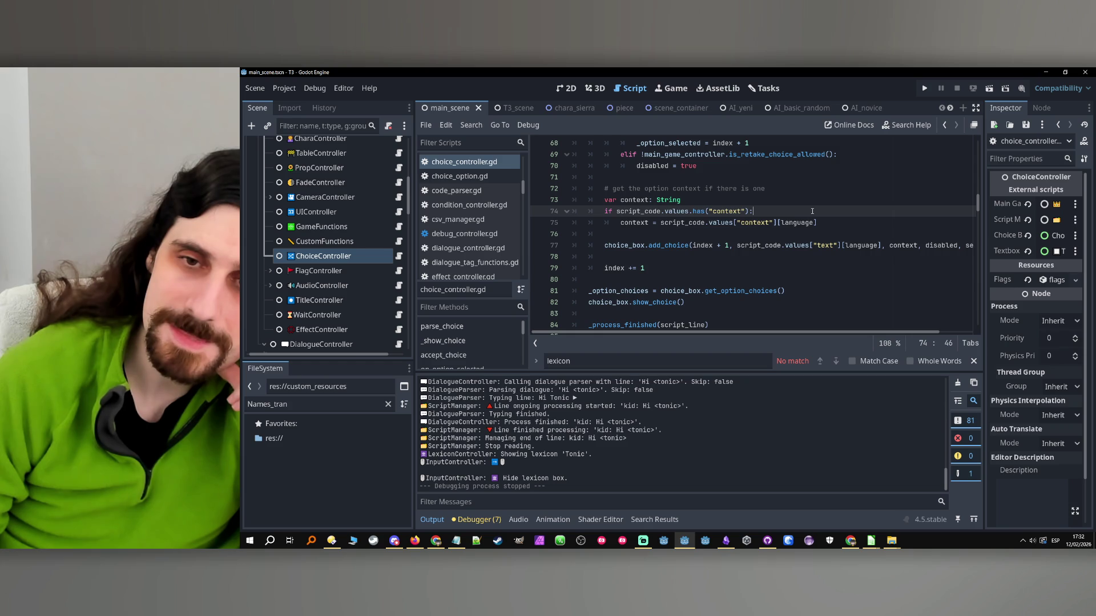
scroll(812, 211, up, 2)
click(732, 268)
scroll(766, 270, up, 10)
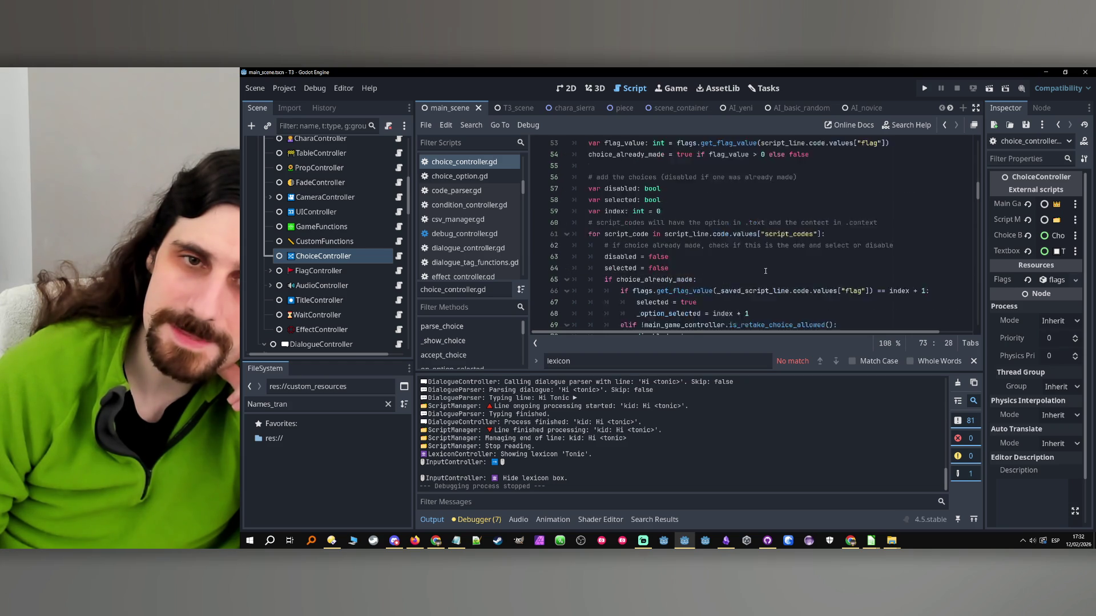
scroll(766, 270, up, 6)
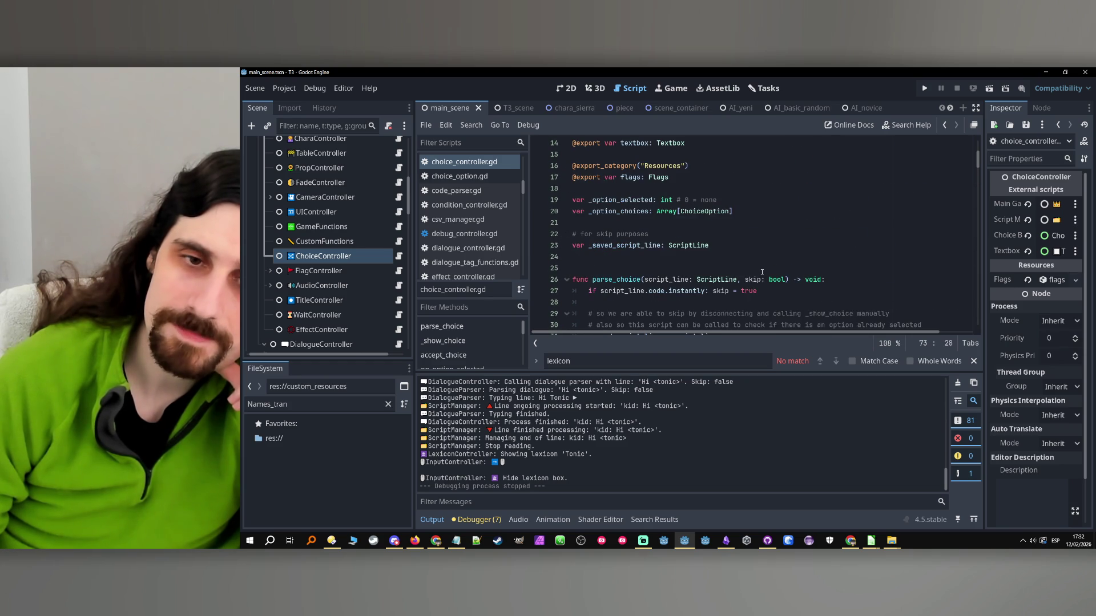
scroll(762, 272, down, 5)
scroll(761, 270, down, 3)
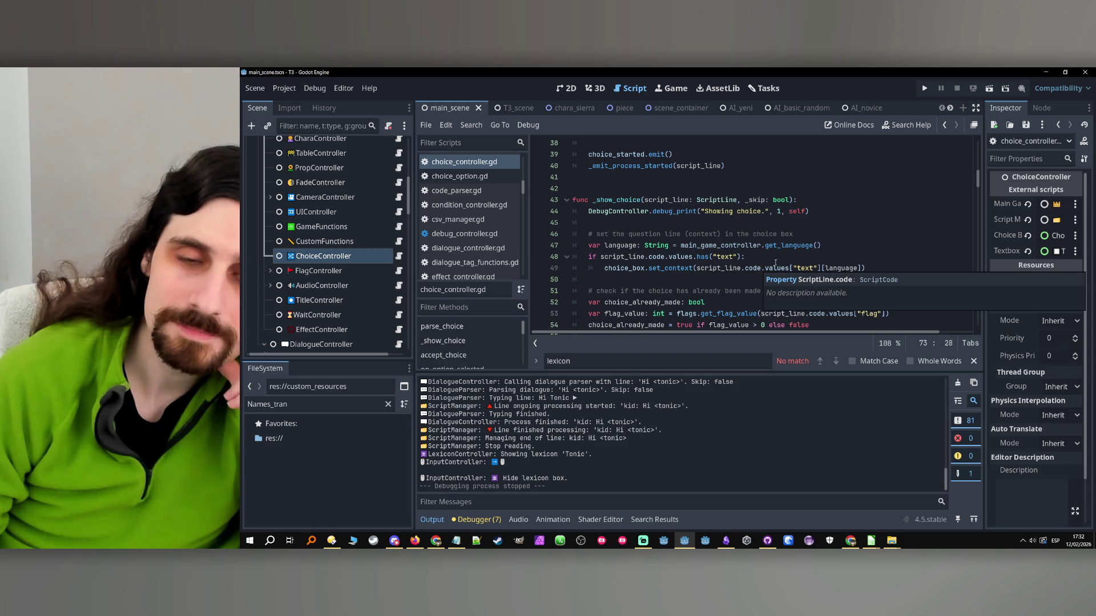
scroll(773, 263, up, 1)
click(721, 260)
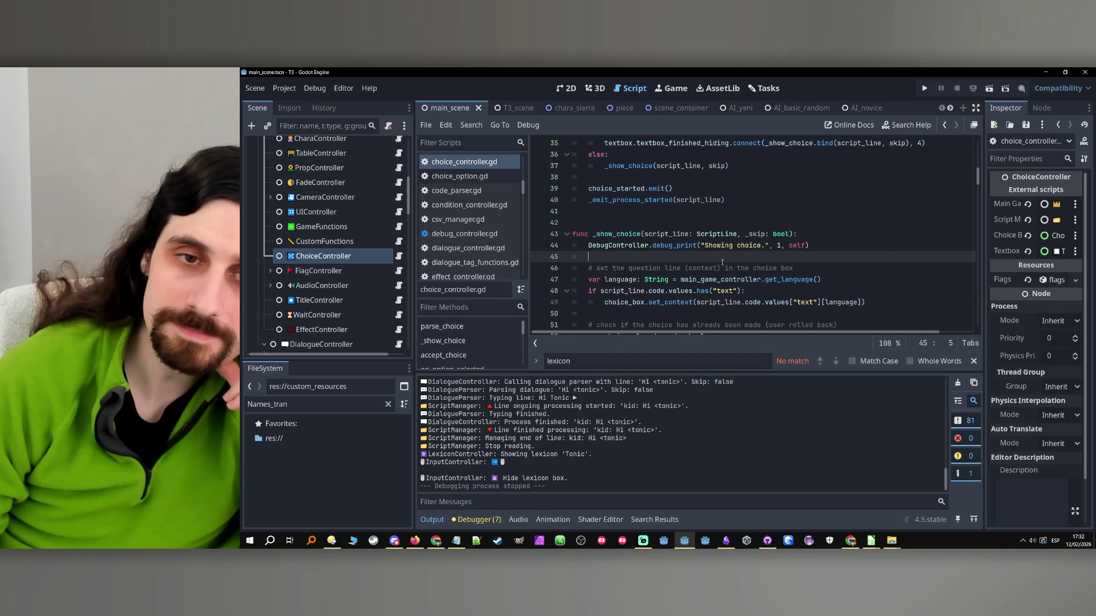
double_click(619, 234)
scroll(710, 258, down, 2)
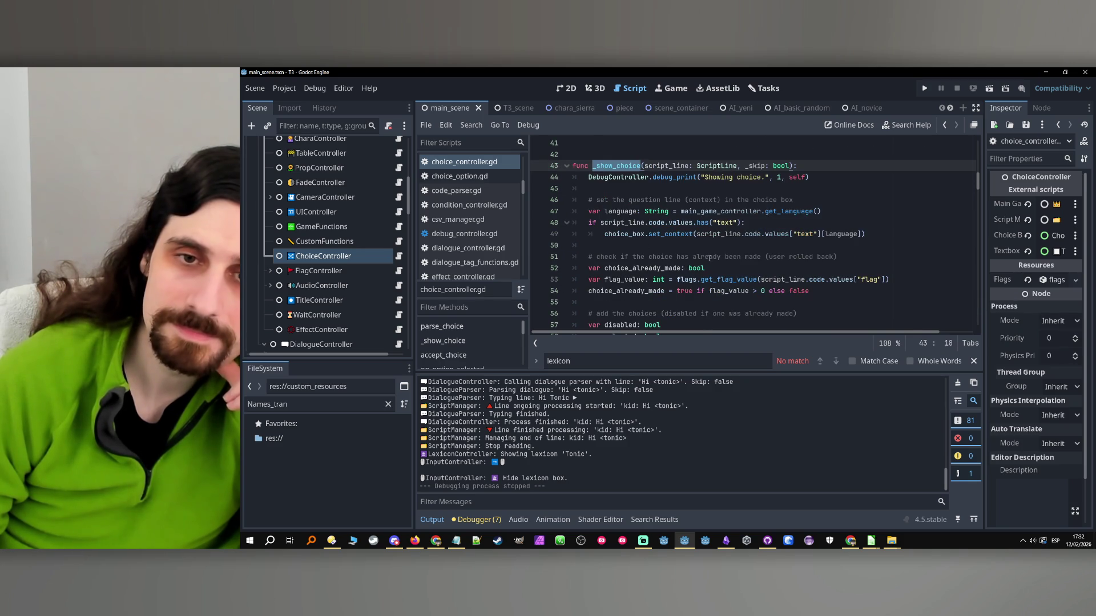
double_click(624, 234)
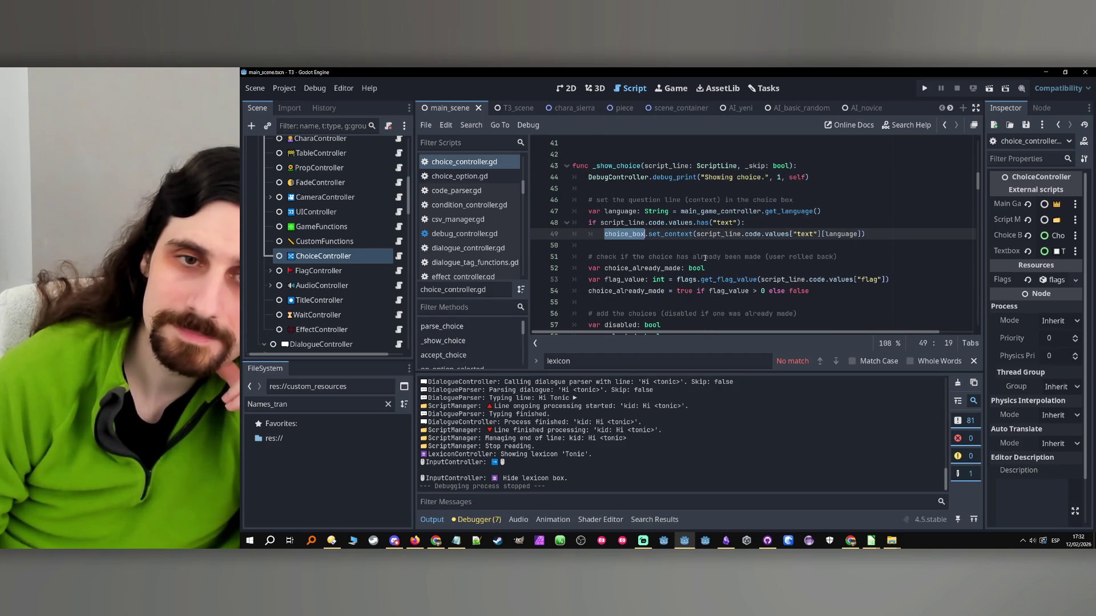
click(617, 234)
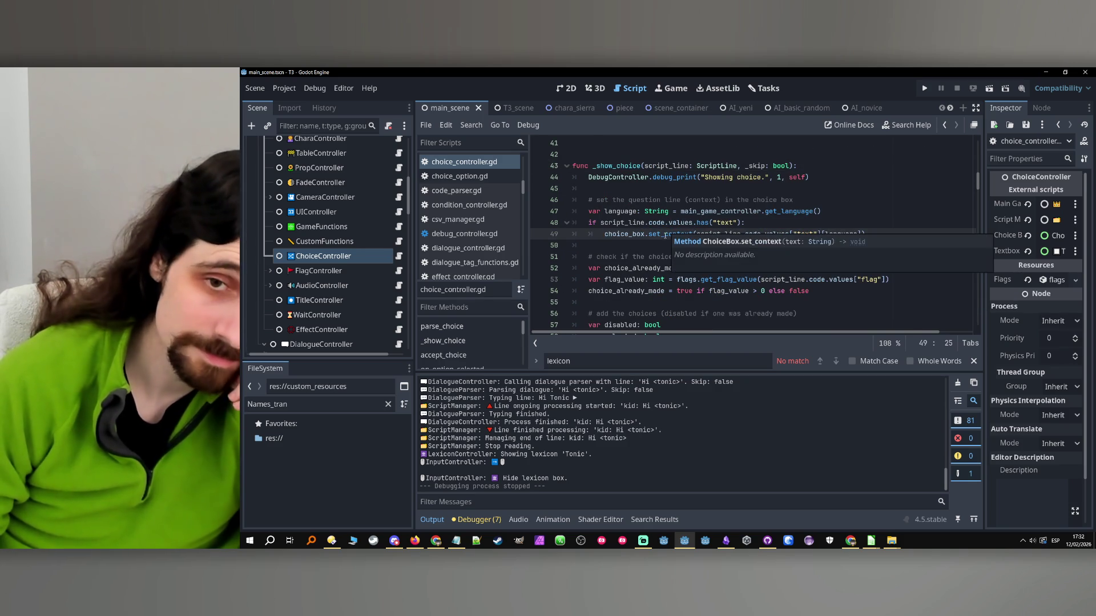
click(808, 227)
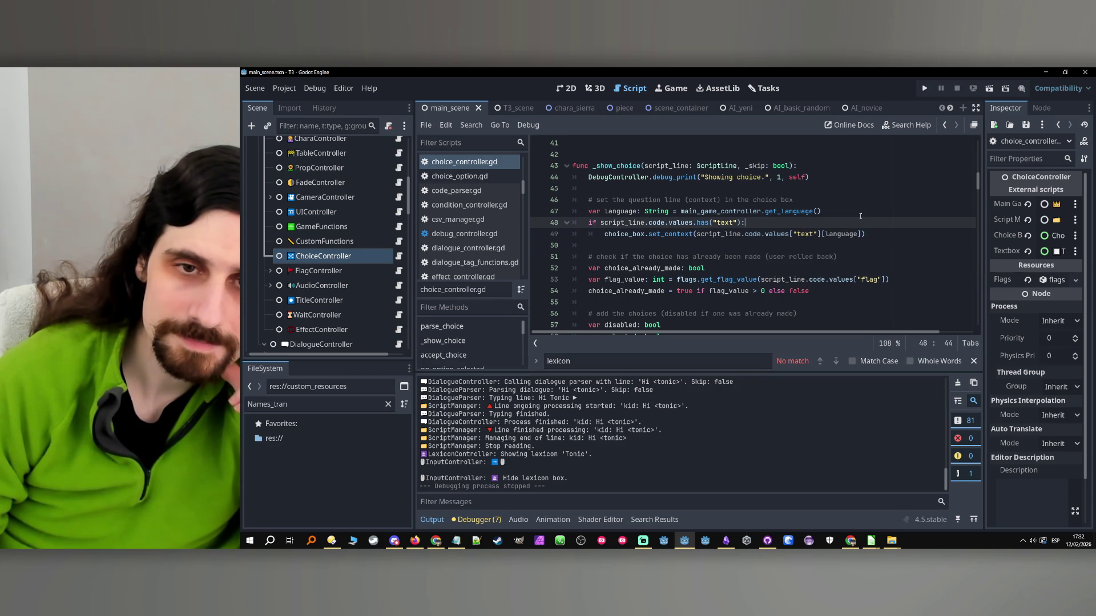
- Add line 49: var parsed_text: String = _parse_tags(script_line.code.values["text"][language])
key(Return)
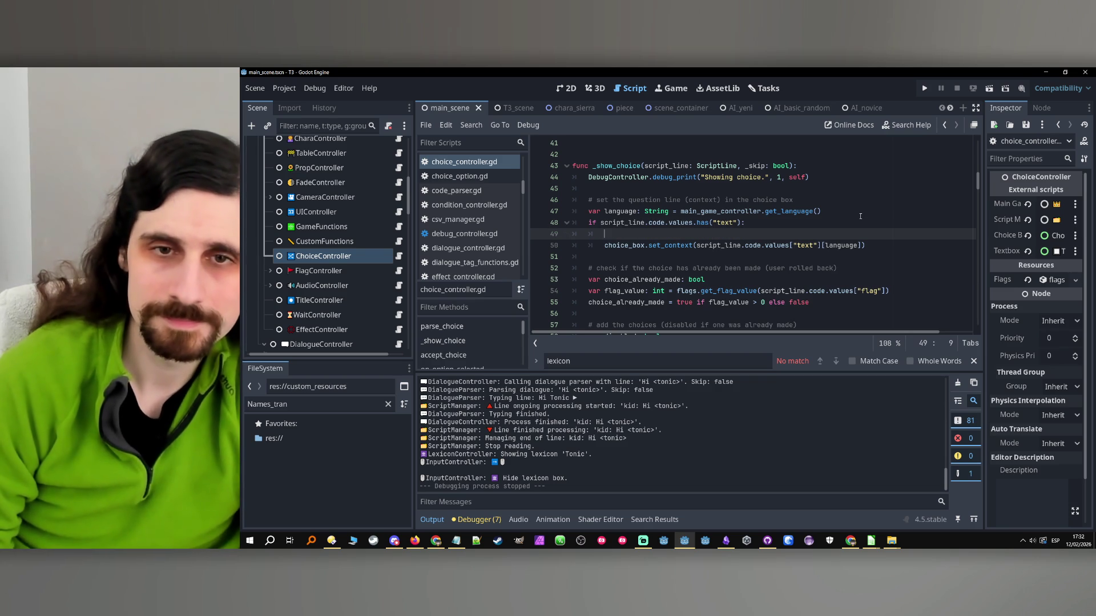
text(var parsed_text)
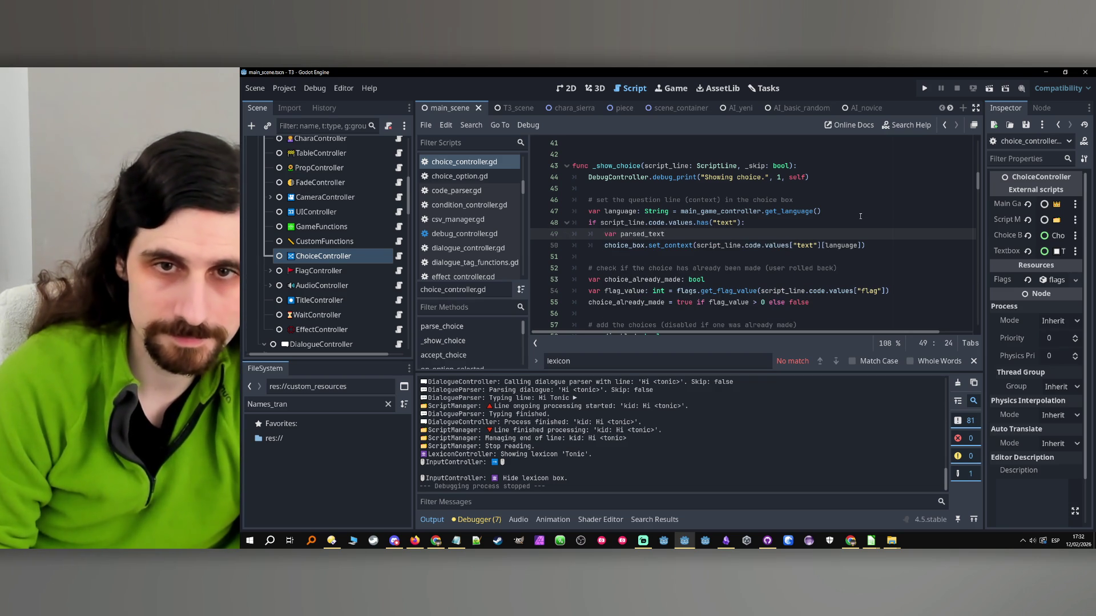
text(: String )
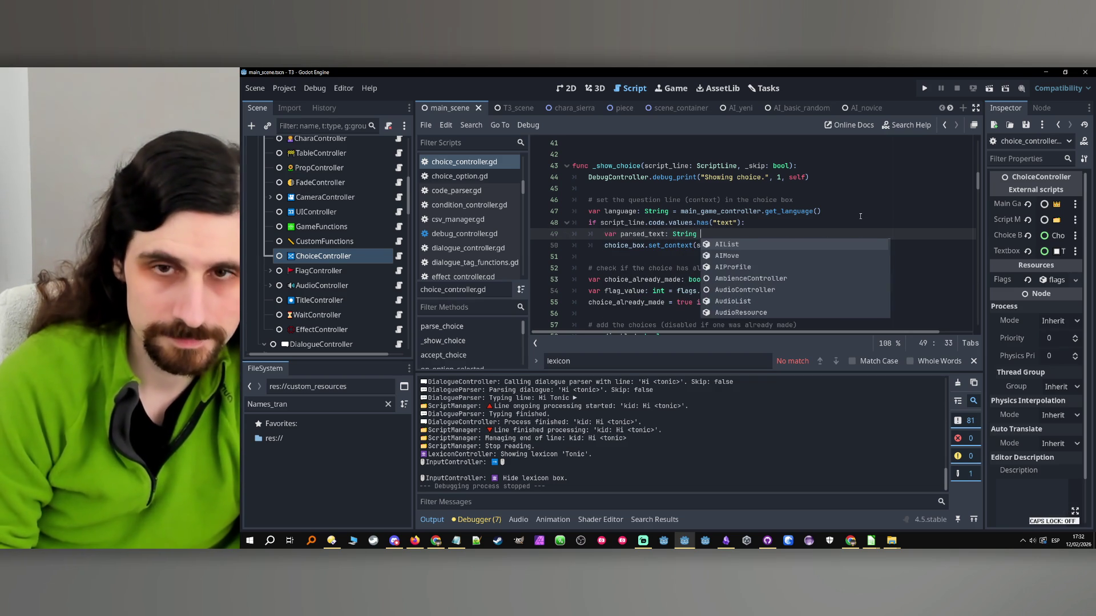
text(= _)
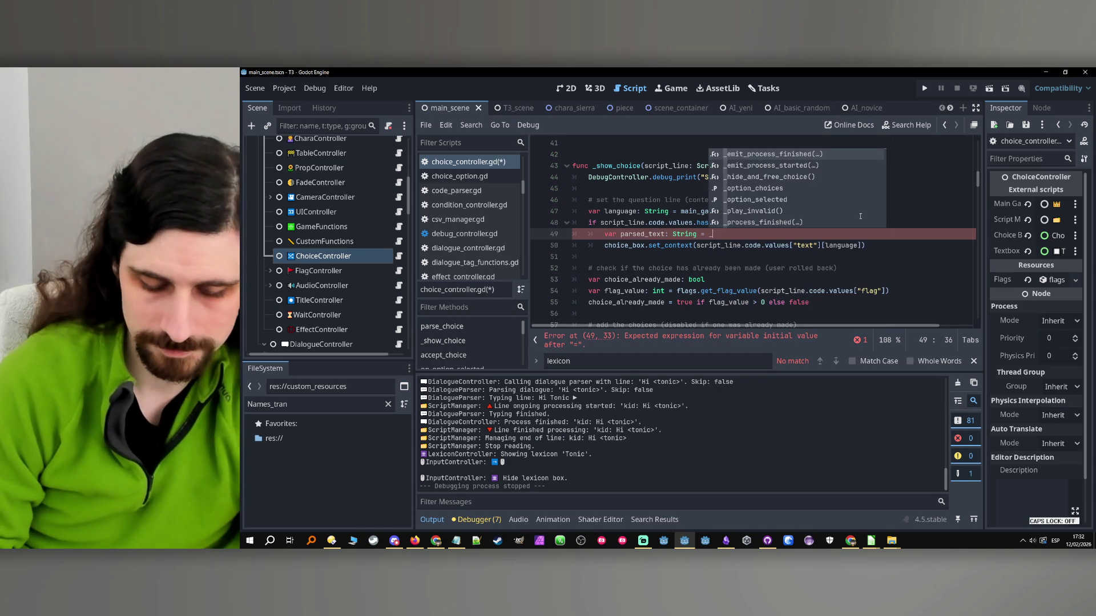
text(parse_)
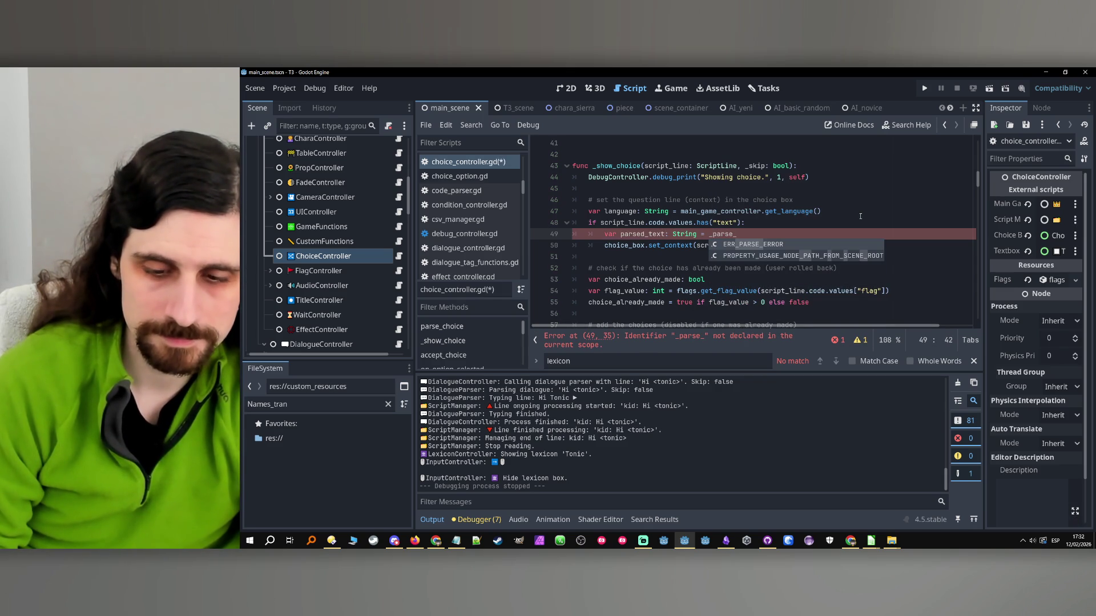
text(text())
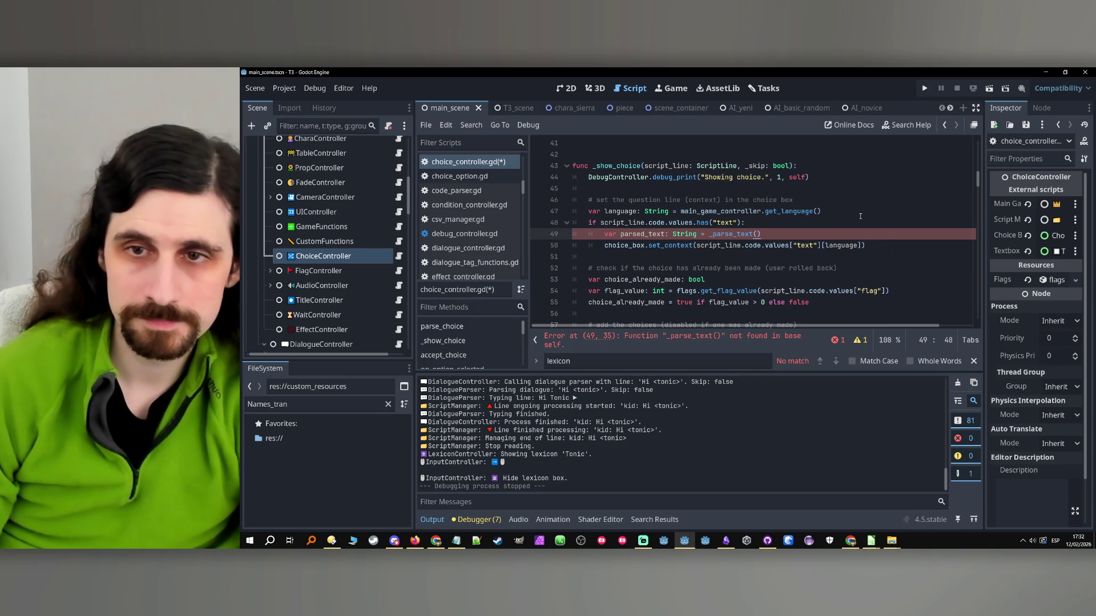
click(863, 245)
drag(863, 246, 697, 245)
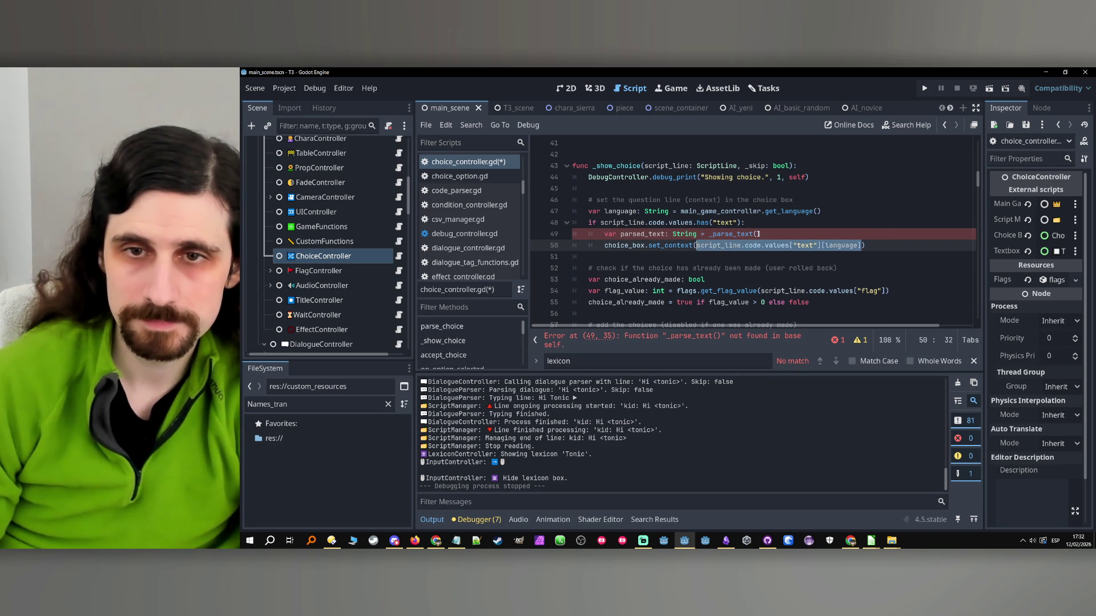
key(ctrl+c)
click(758, 234)
key(ctrl+v)
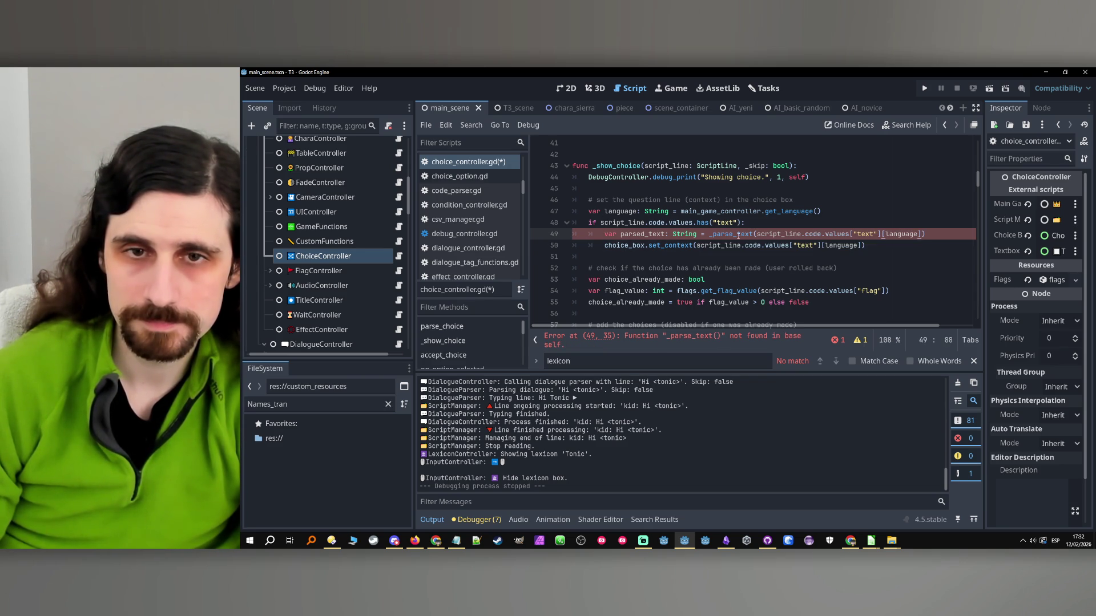
drag(738, 234, 754, 234)
text(tags)
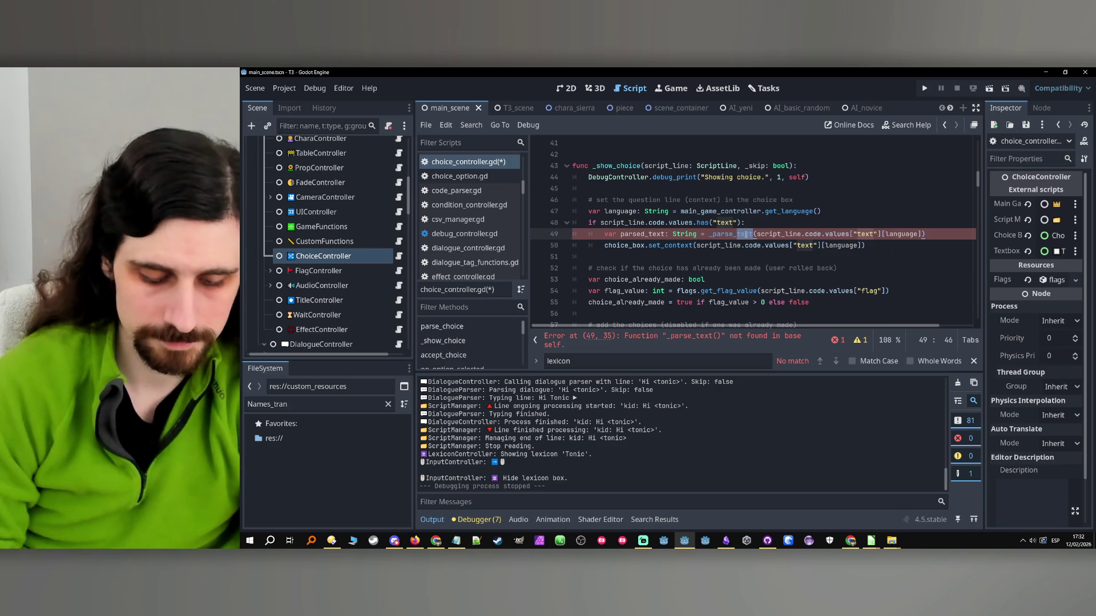
double_click(746, 234)
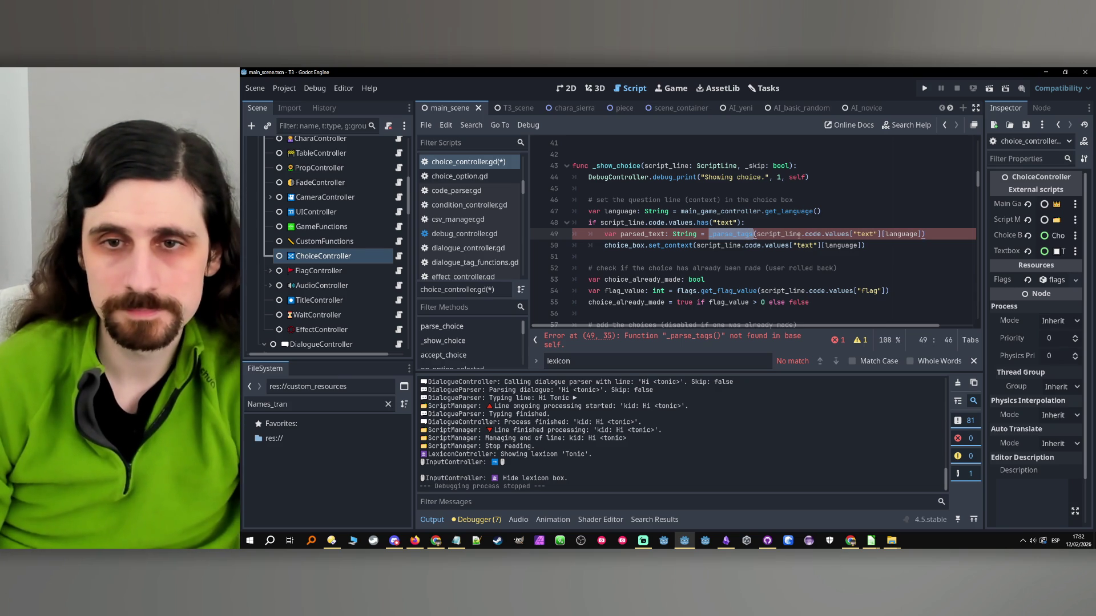
- Pass parsed_text as set_context's argument on line 50
double_click(642, 234)
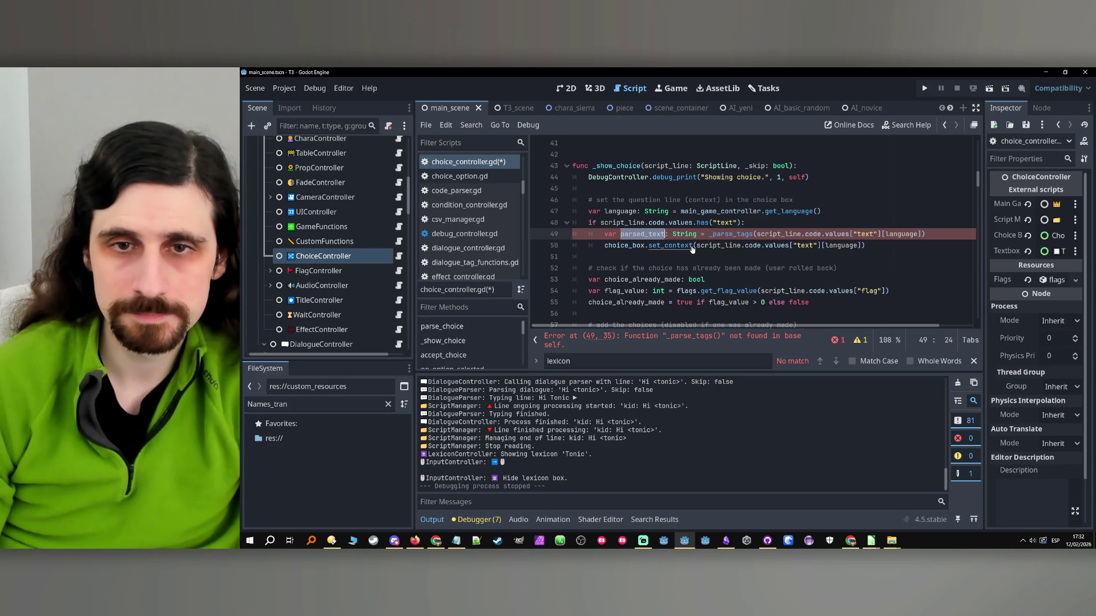
drag(695, 246, 861, 250)
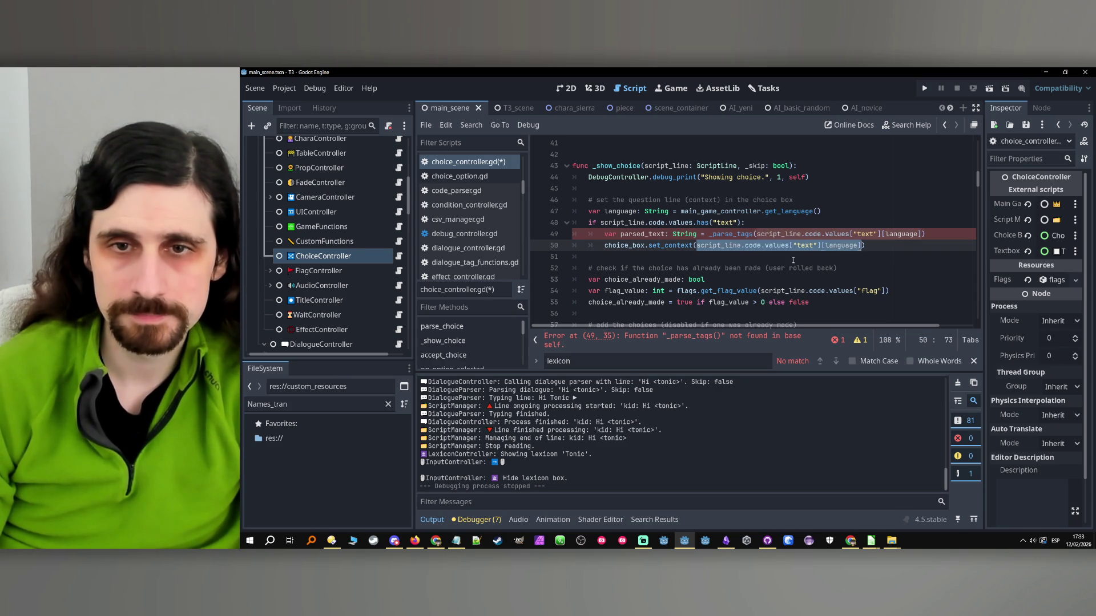
key(ctrl+v)
double_click(730, 234)
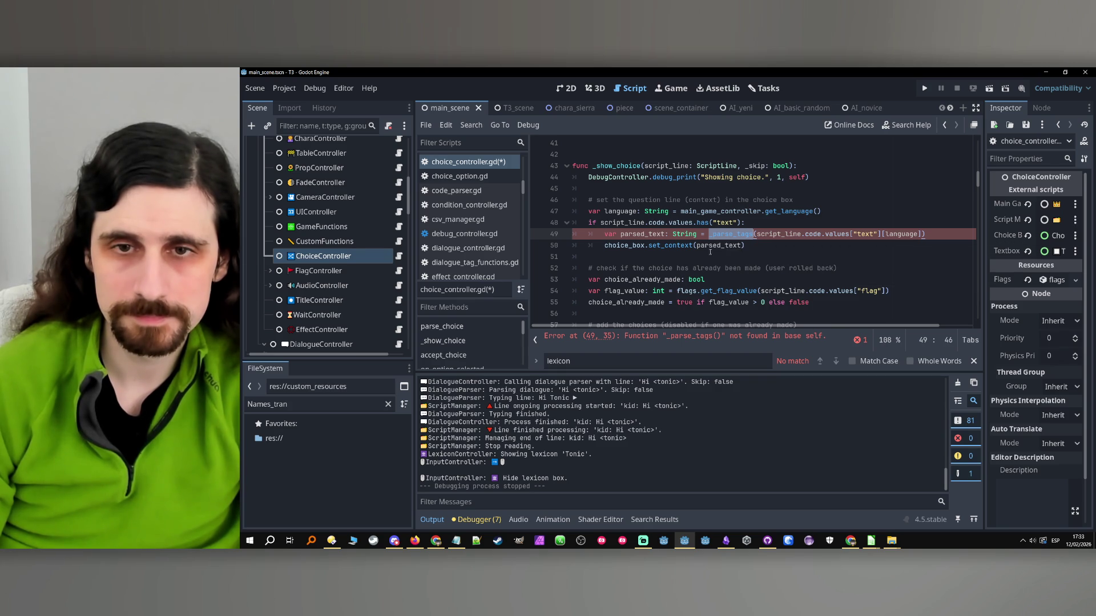
- Add a new func _parse_tags(): declaration after _hide_and_free_choice
scroll(700, 251, down, 1)
scroll(691, 263, down, 20)
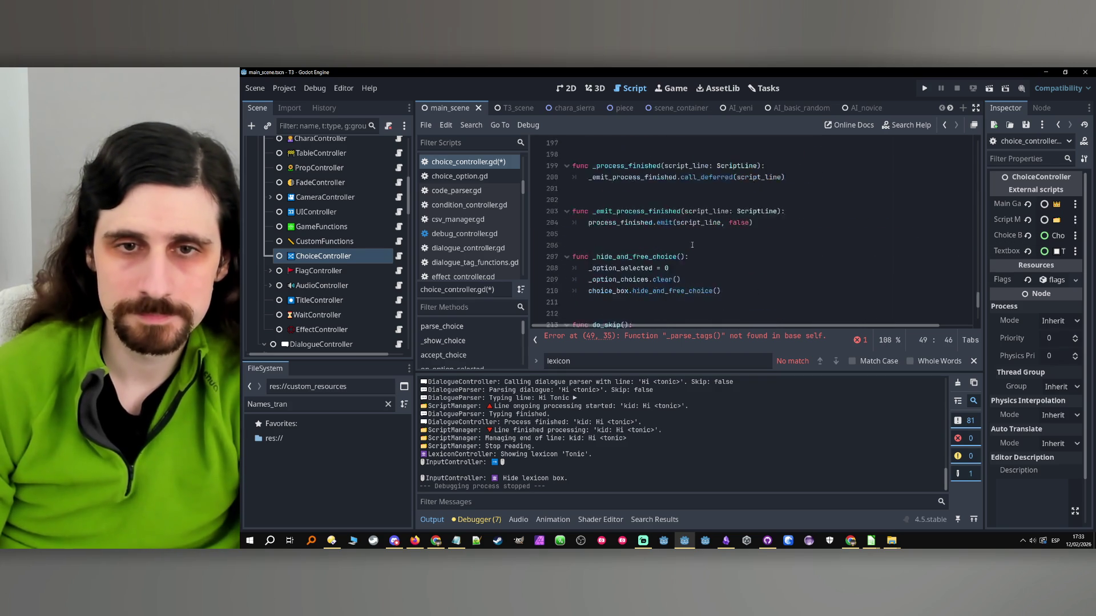
scroll(662, 302, up, 1)
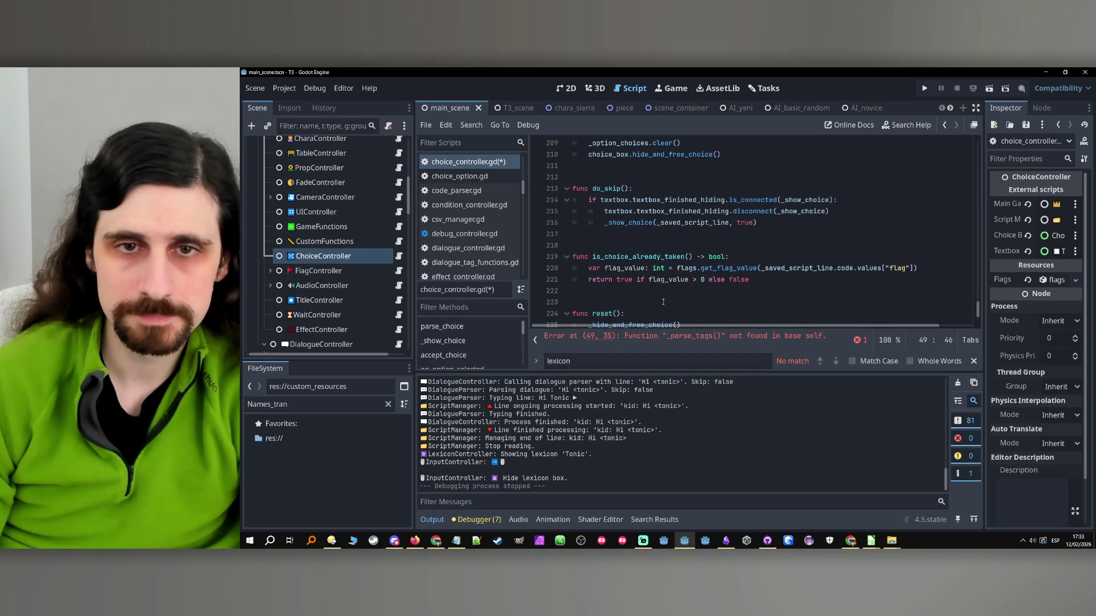
scroll(606, 290, up, 4)
click(607, 292)
scroll(593, 208, down, 3)
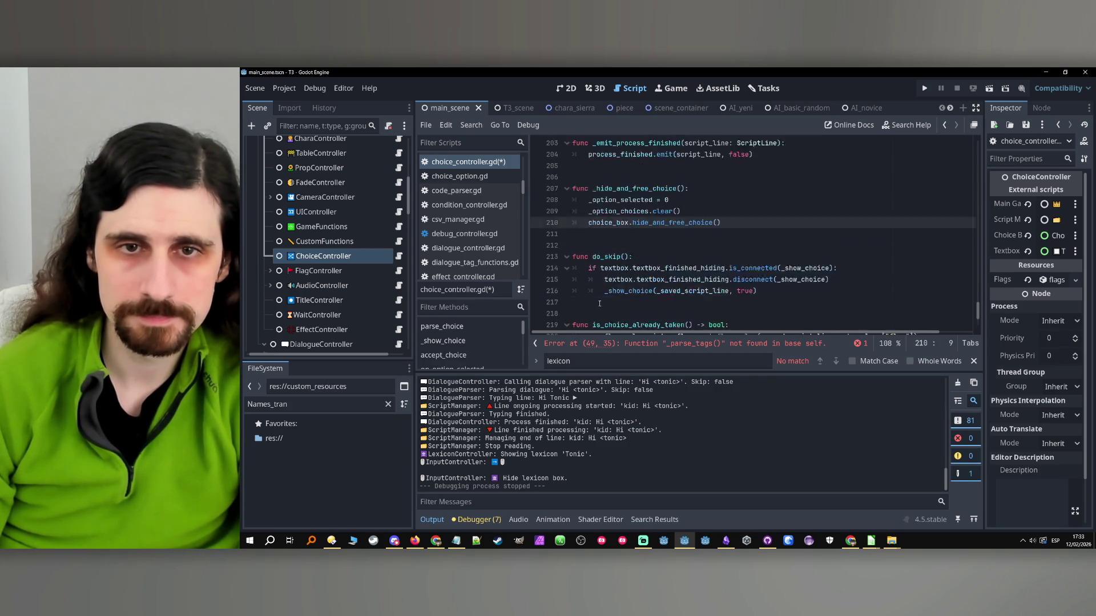
click(591, 202)
key(Return)
key(Return)
key(Return)
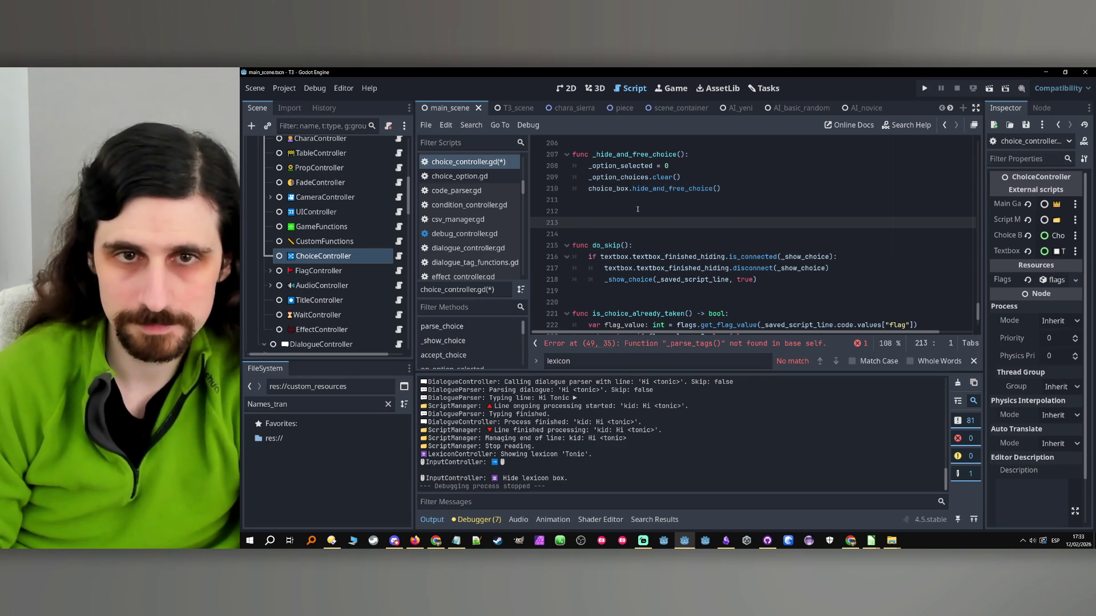
text(func _parse_tags)
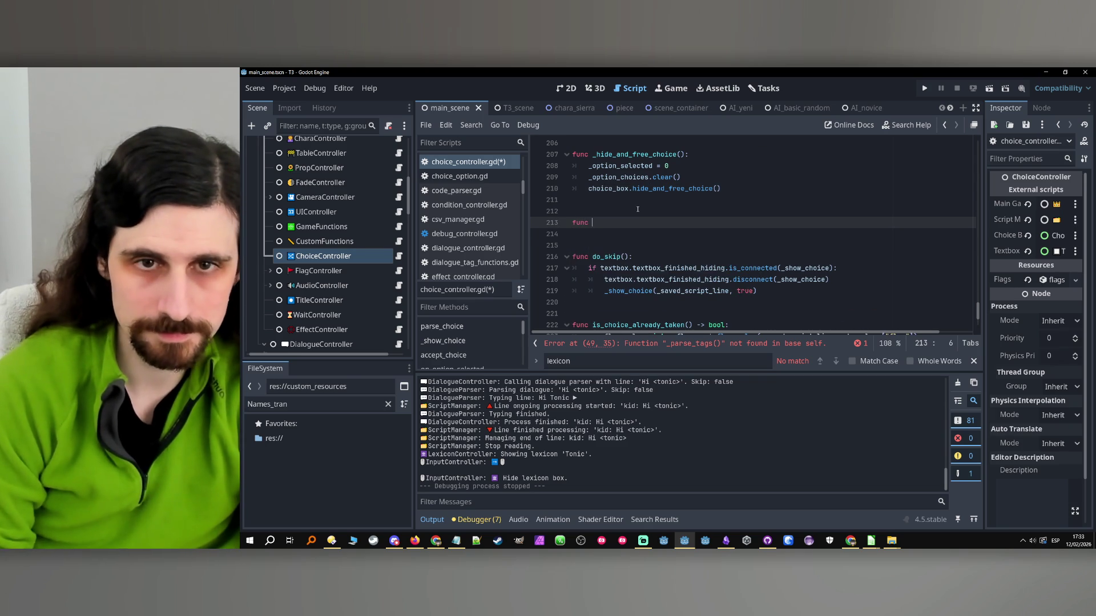
key(BackSpace)
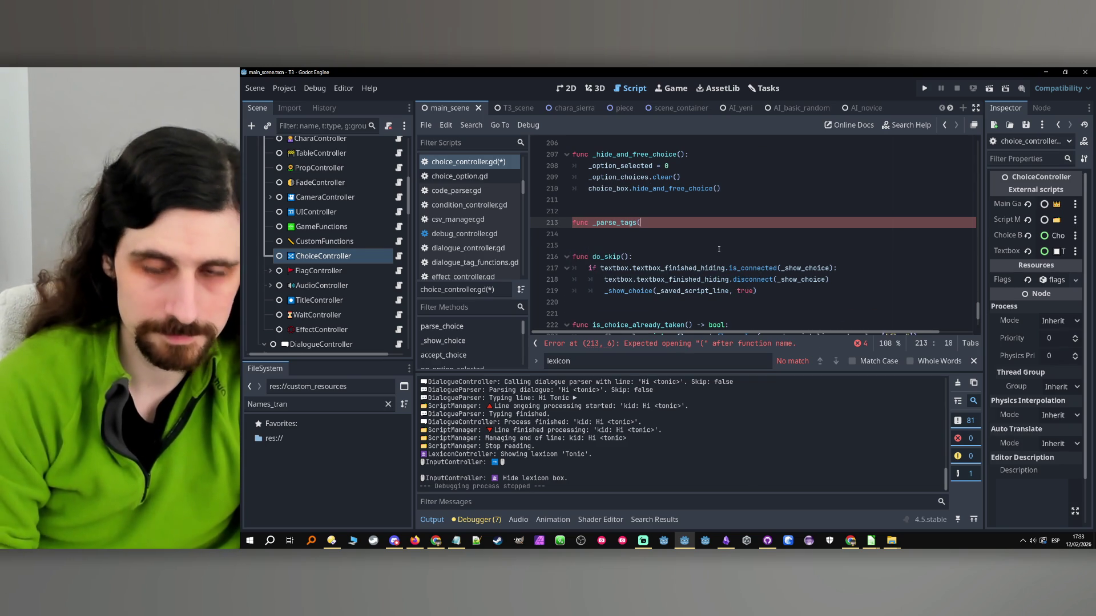
text(():)
- Give _parse_tags a raw_text: String parameter
scroll(779, 246, up, 4)
scroll(779, 246, up, 20)
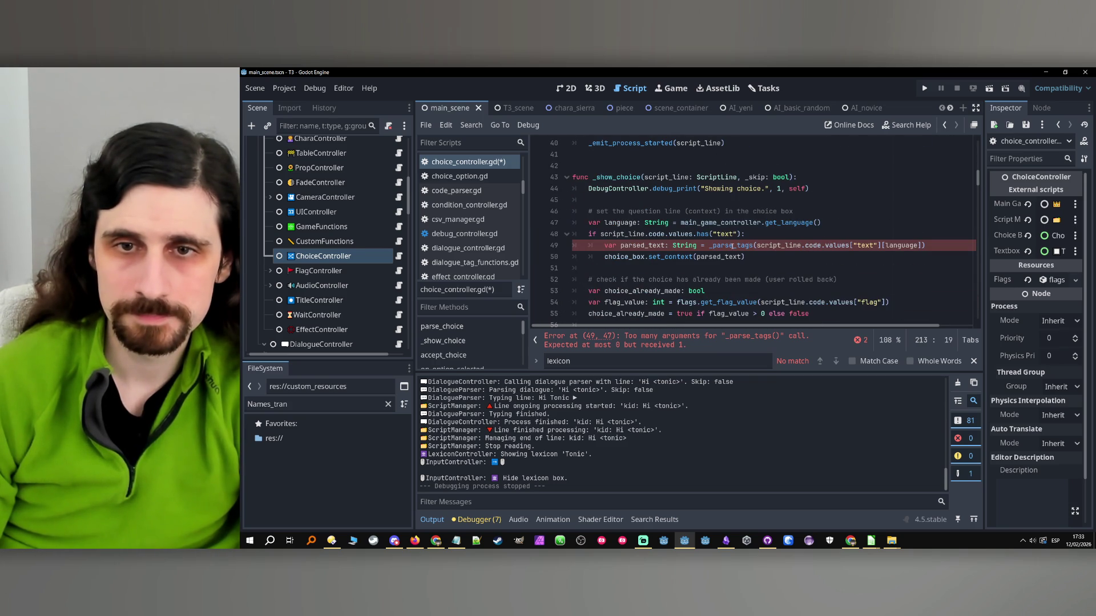
double_click(733, 246)
double_click(649, 247)
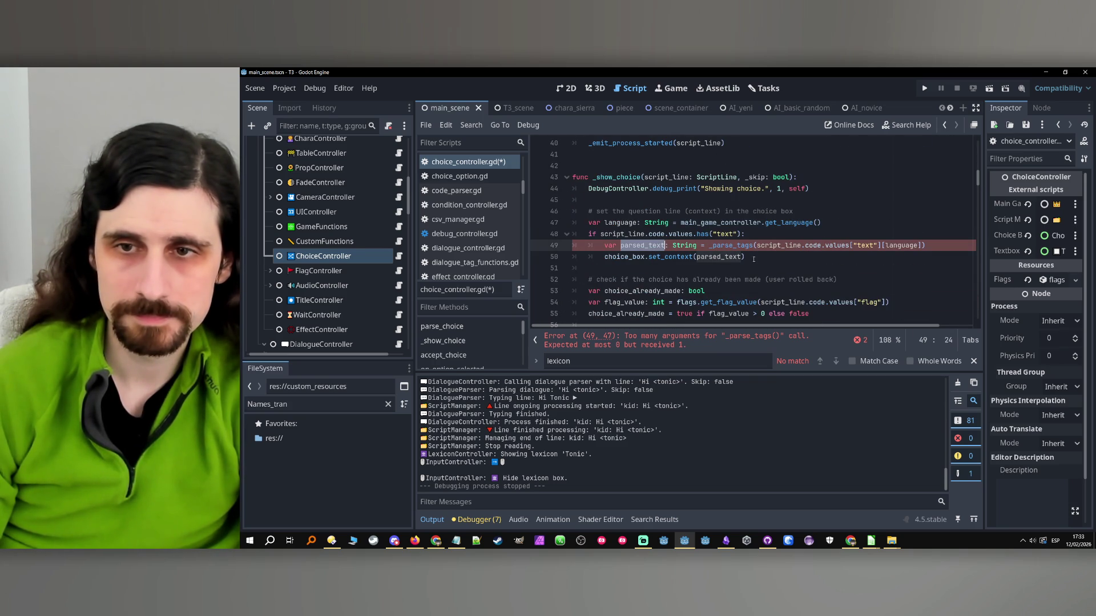
scroll(753, 259, down, 20)
scroll(717, 264, down, 8)
scroll(669, 253, up, 4)
click(640, 302)
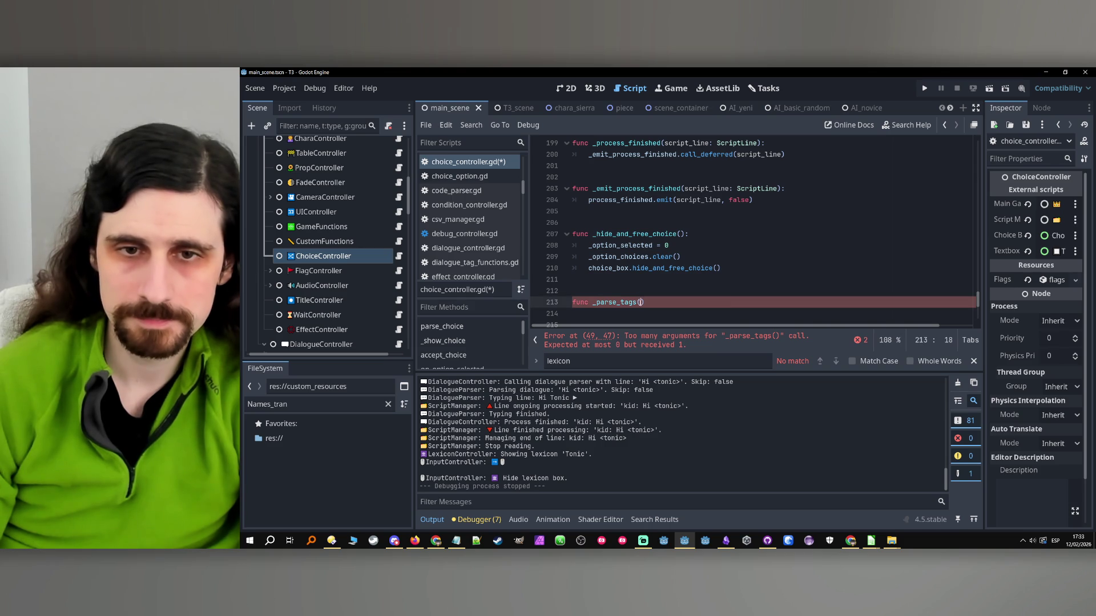
scroll(639, 294, down, 2)
text(raw)
text(_text))
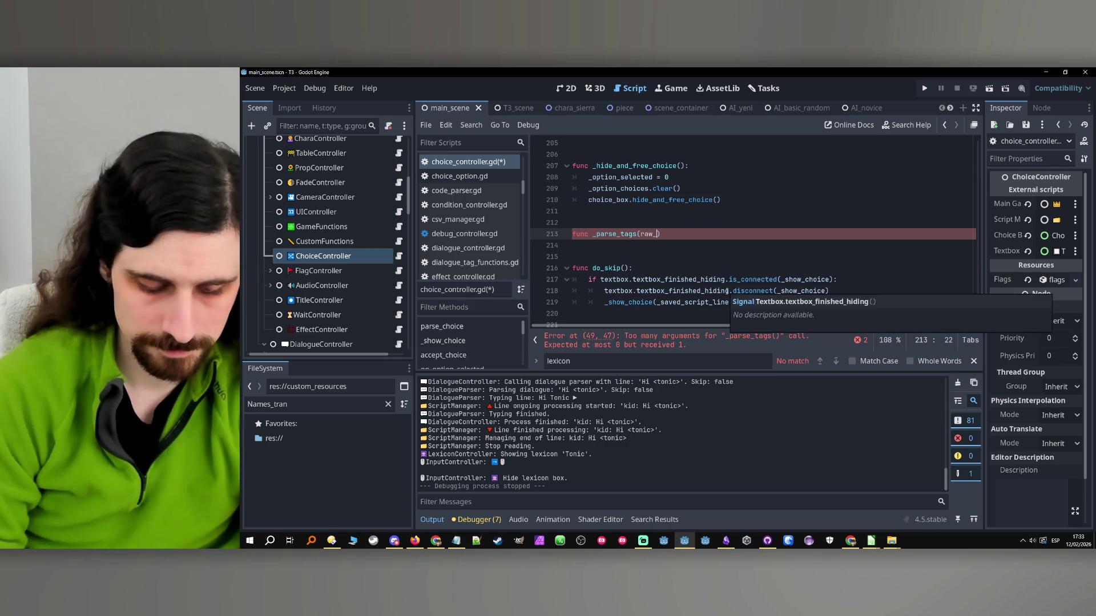
key(Left)
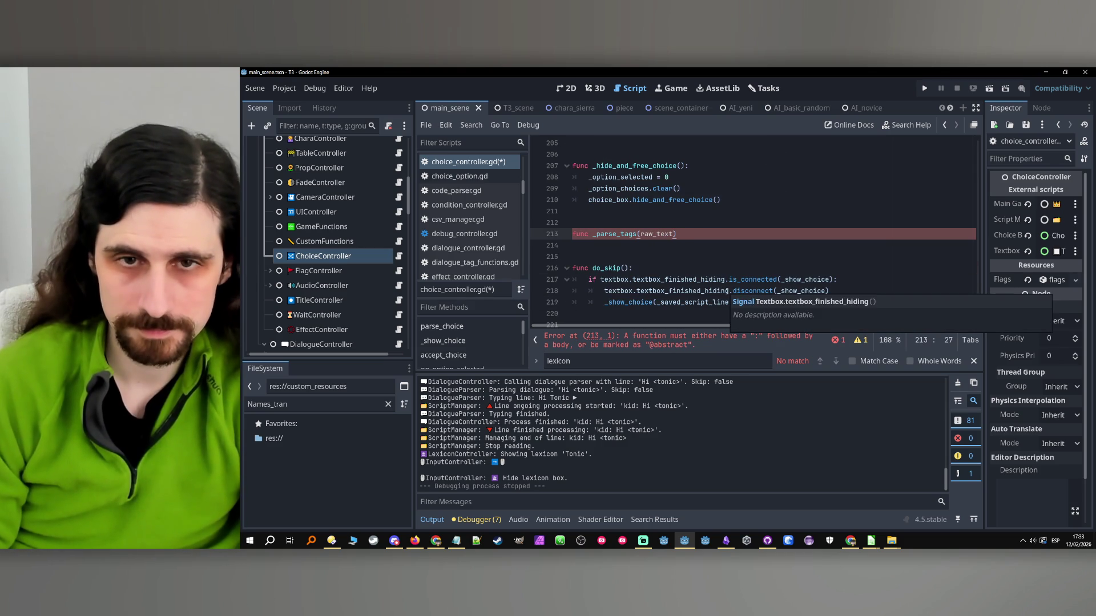
text(: String)
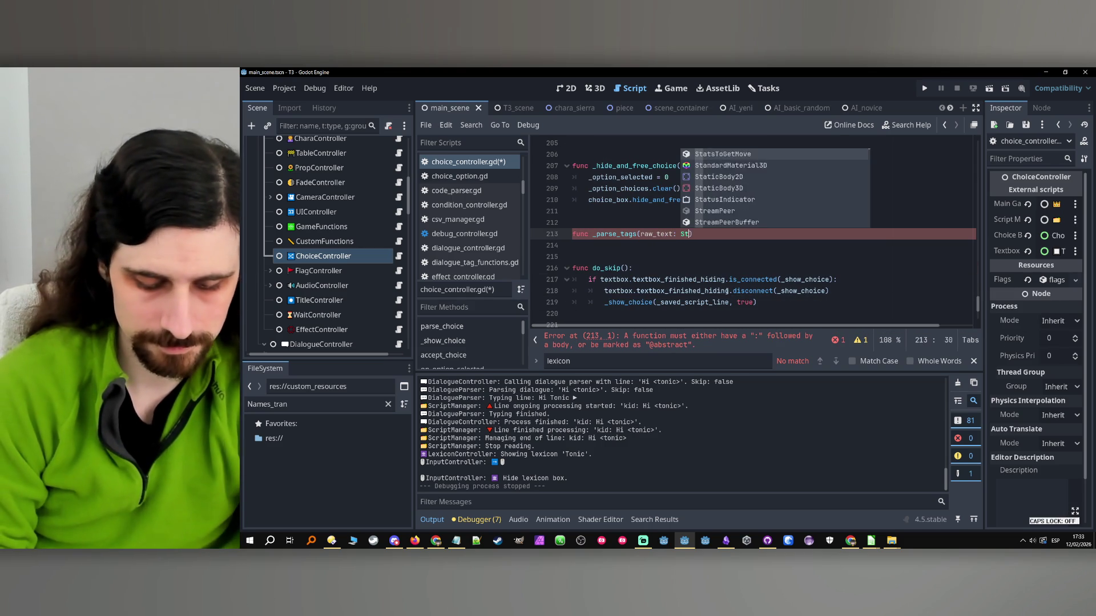
key(Right)
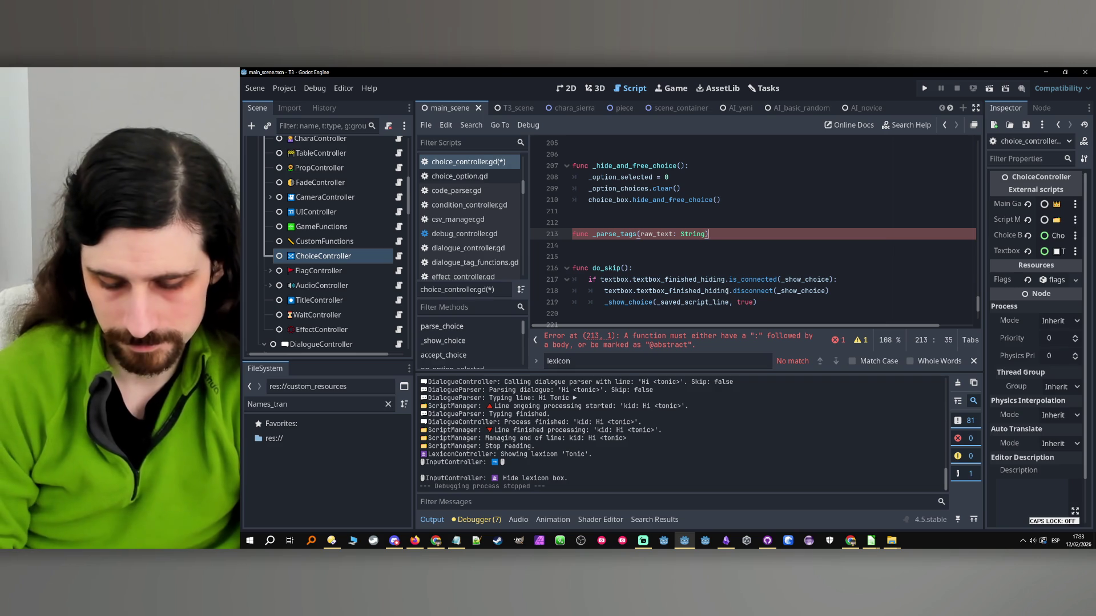
- Add the -> String return type and start an empty body line
key(BackSpace)
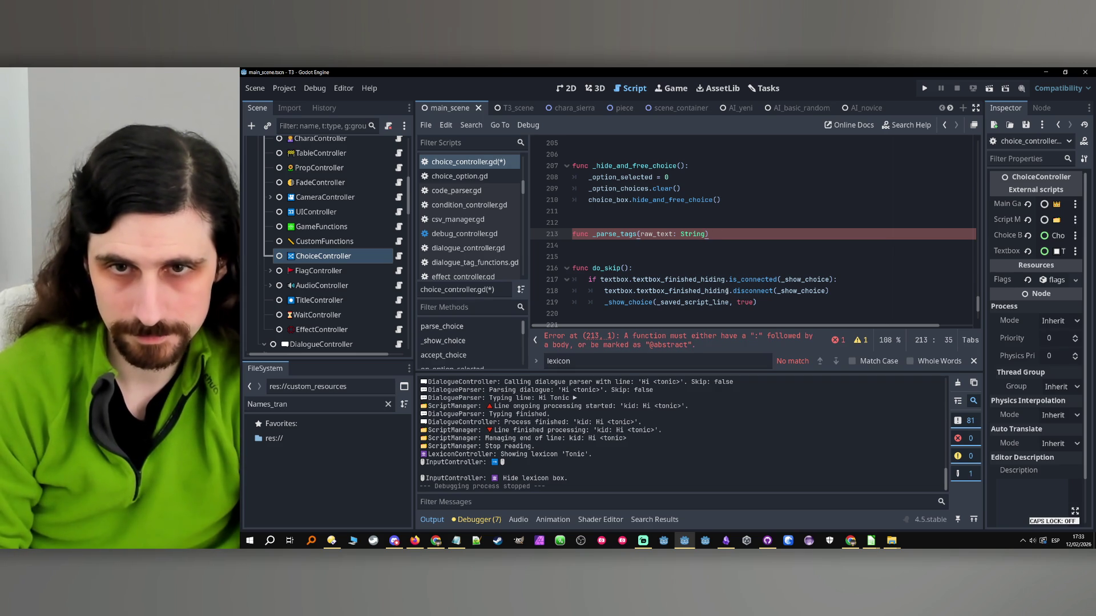
text(: -> S)
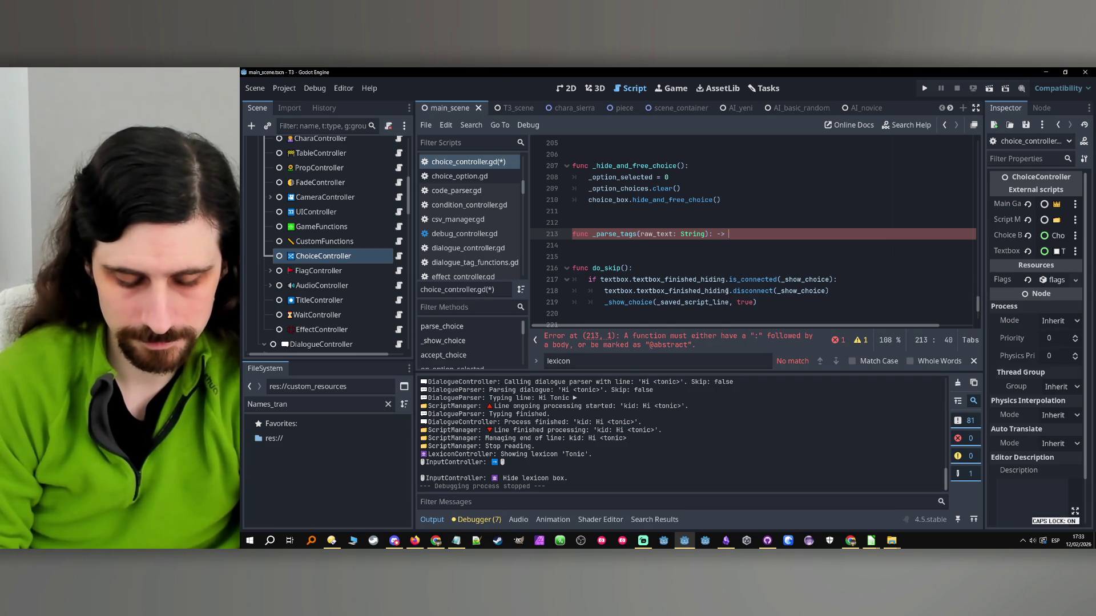
key(Caps_Lock)
text(tring:)
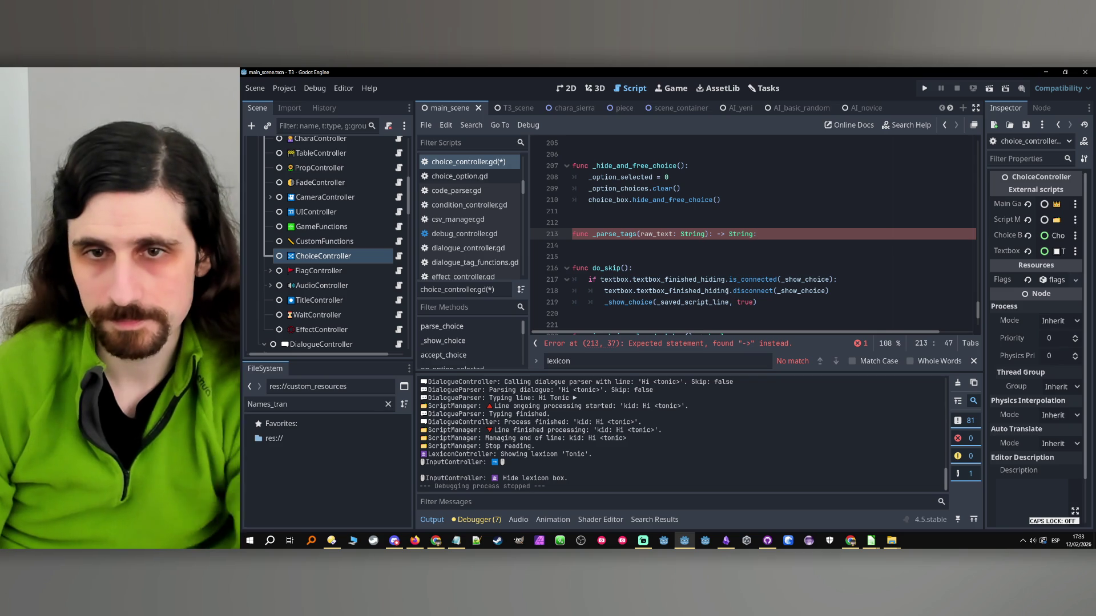
key(BackSpace)
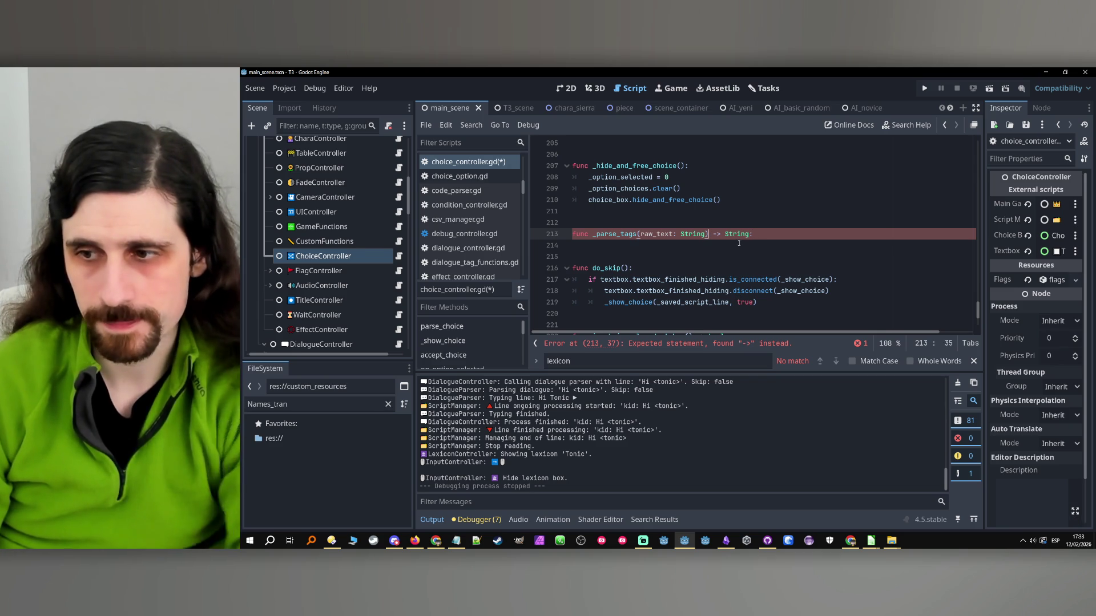
click(795, 236)
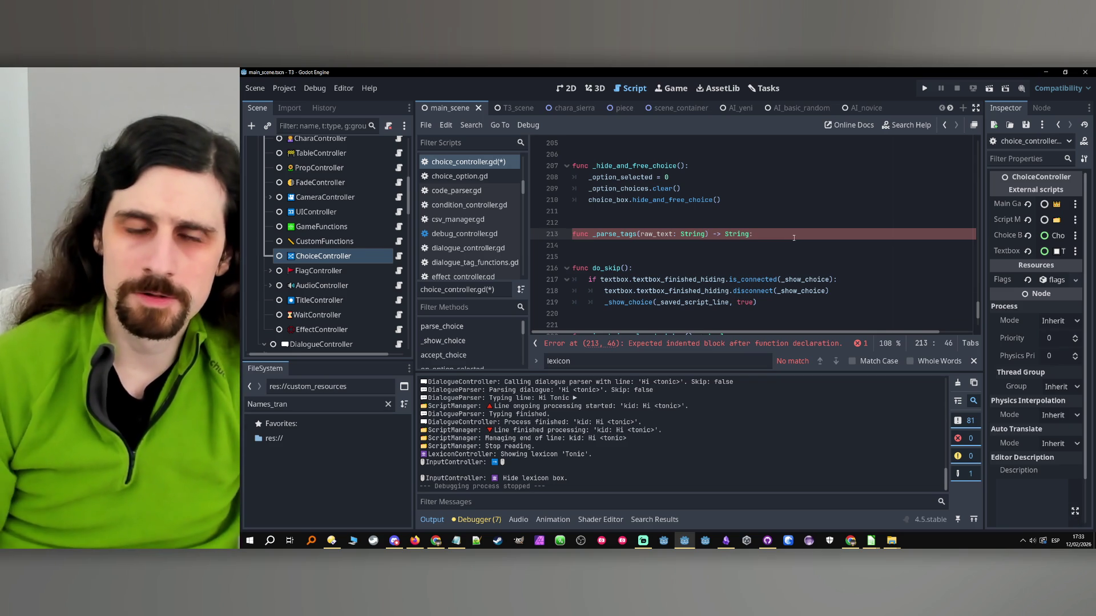
key(Return)
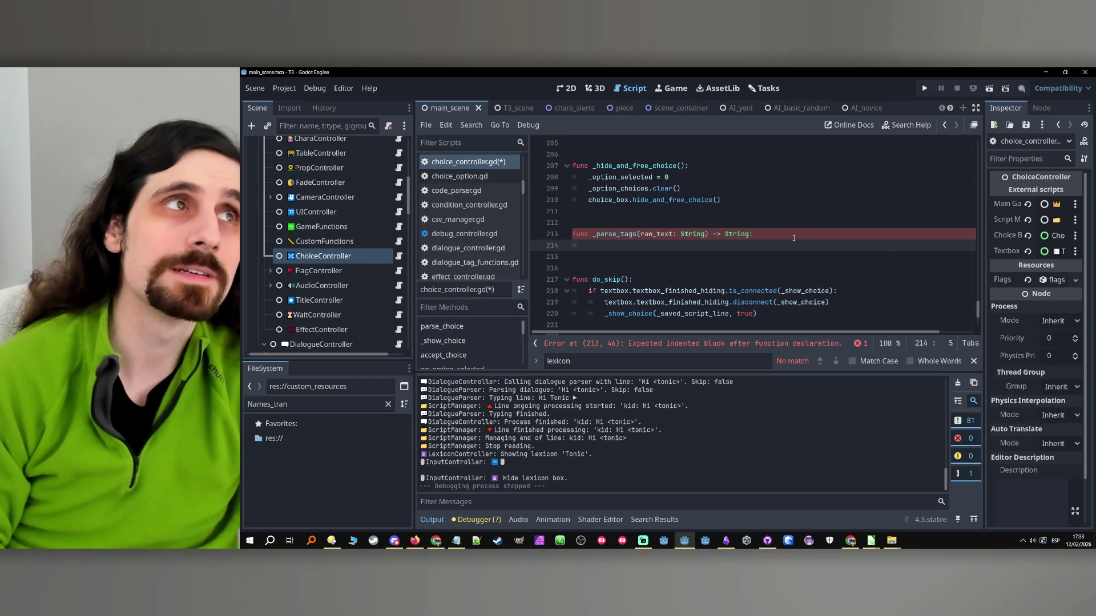
- Change _parse_tags to _parse_lexicon on lines 49 and 213, then go to its empty body
double_click(618, 234)
key(ctrl+f)
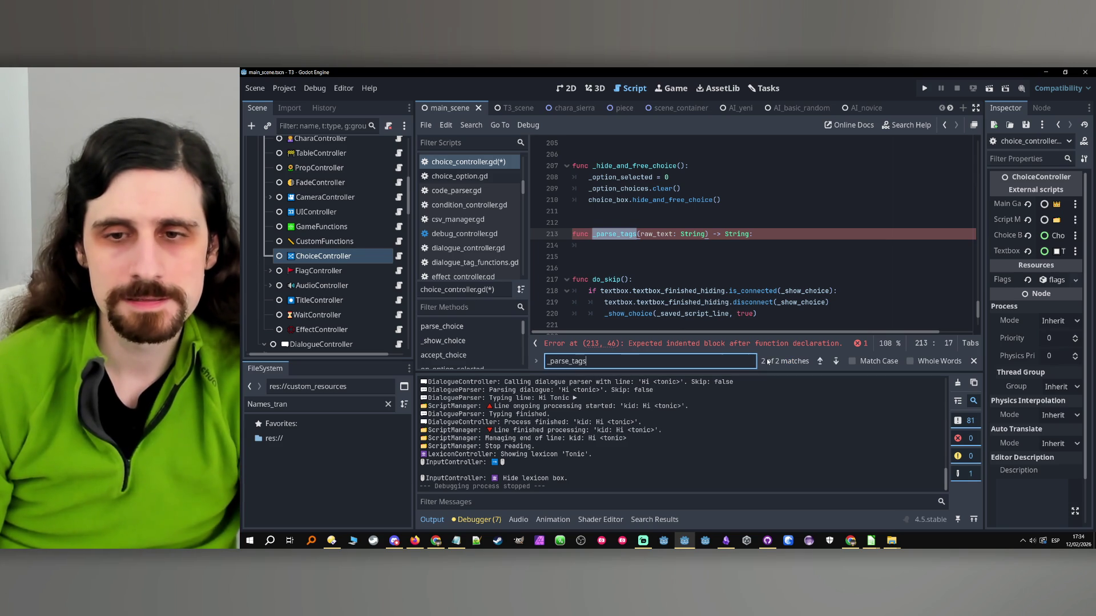
click(820, 361)
double_click(729, 237)
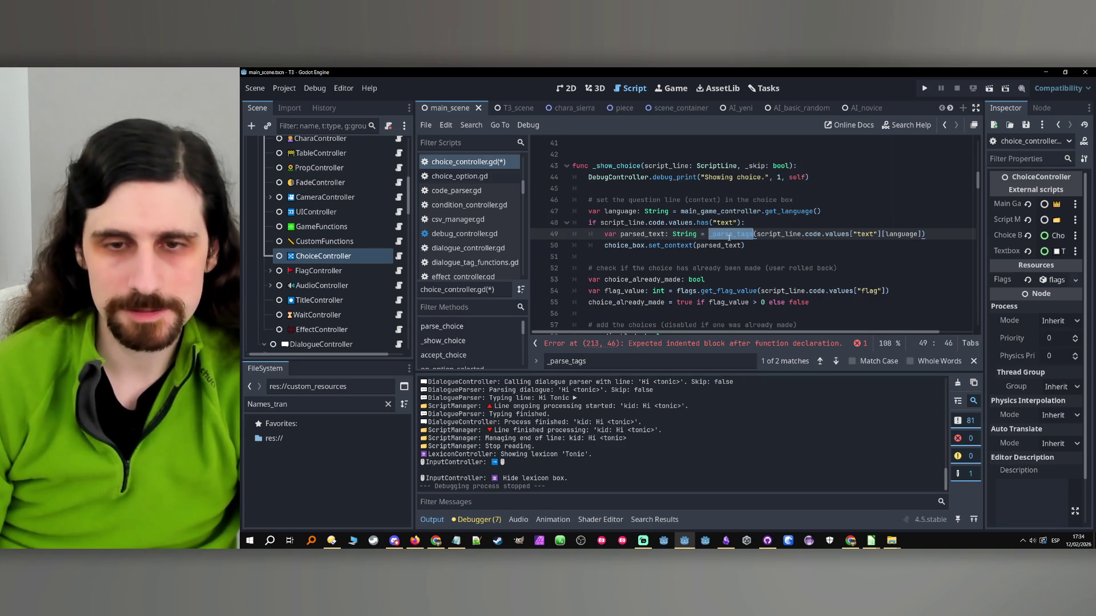
ctrl+click(728, 235)
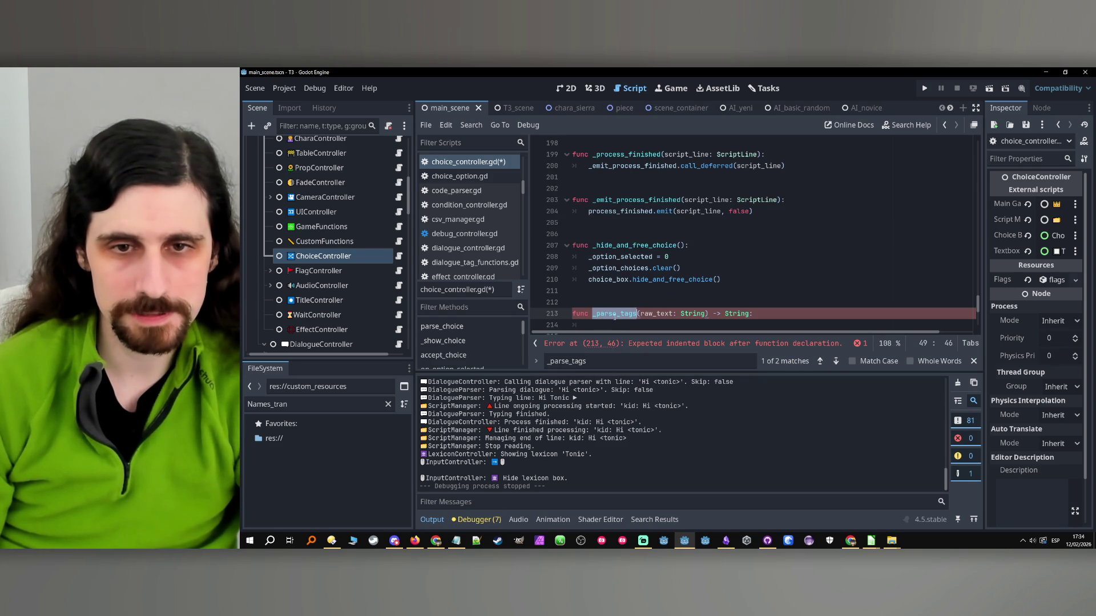
key(alt+Left)
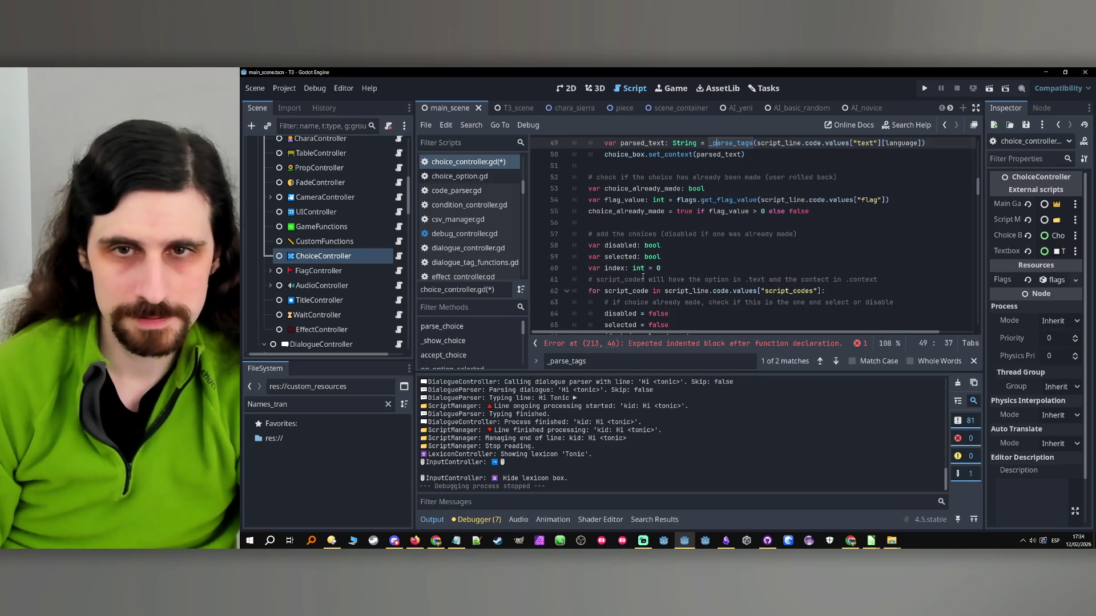
text(lexicon)
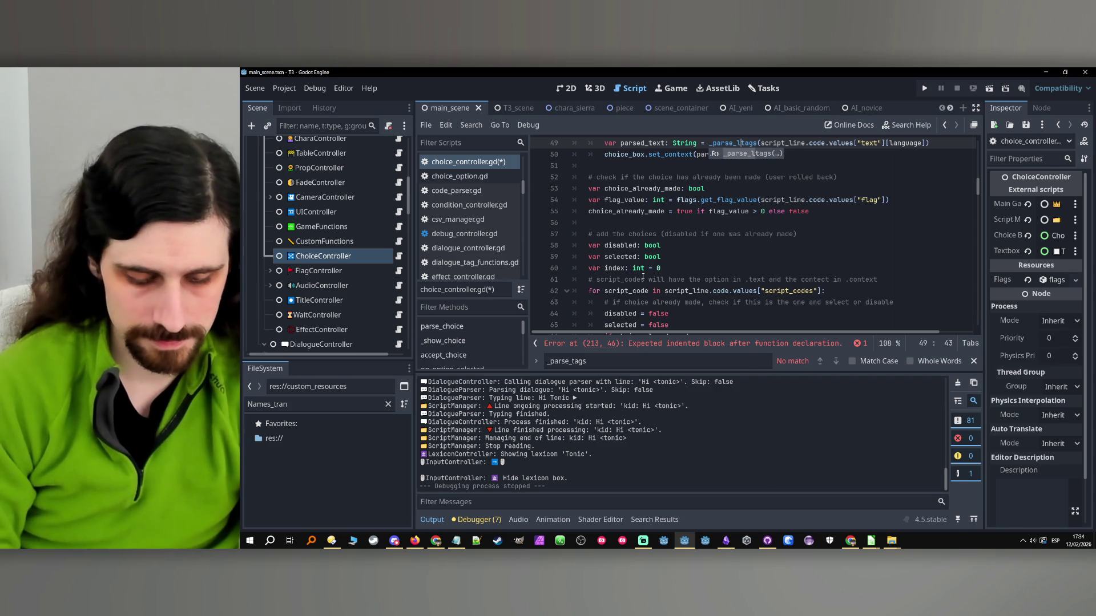
text(_)
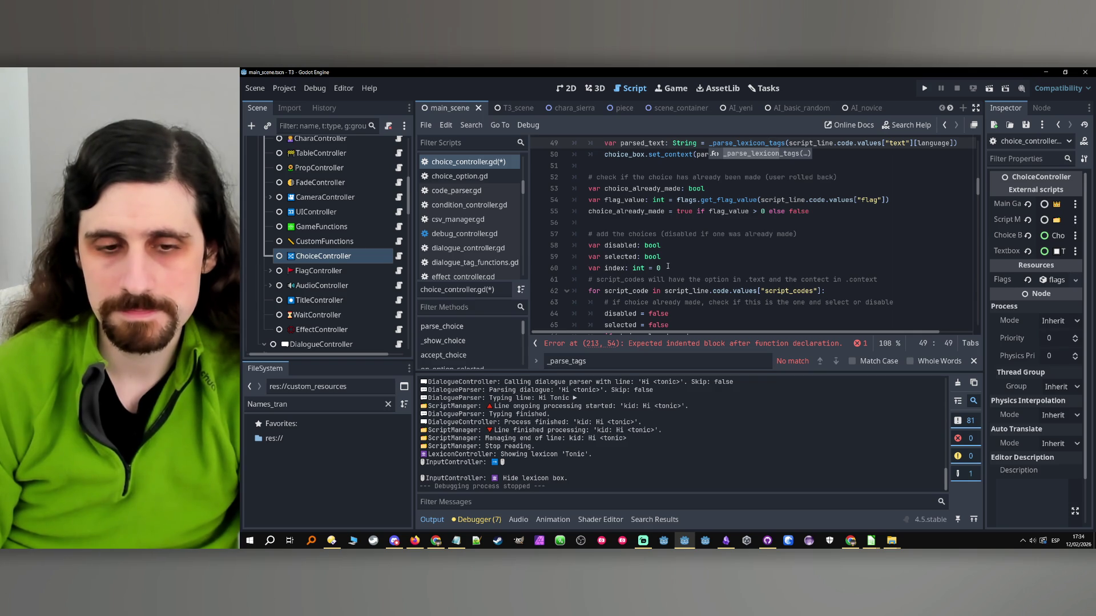
key(Delete)
key(Delete)
key(Delete)
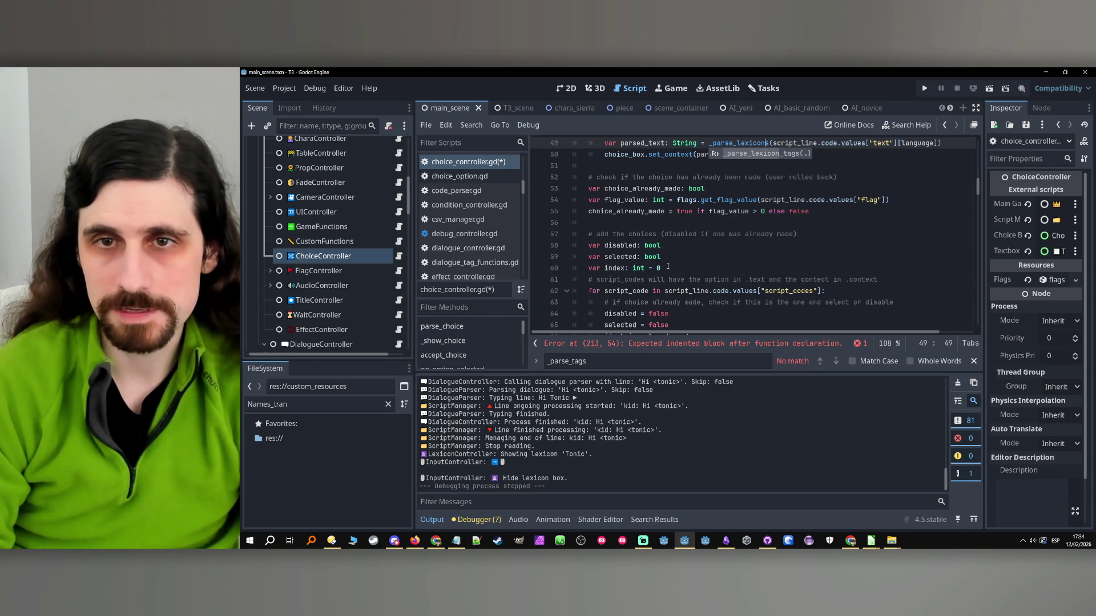
click(740, 145)
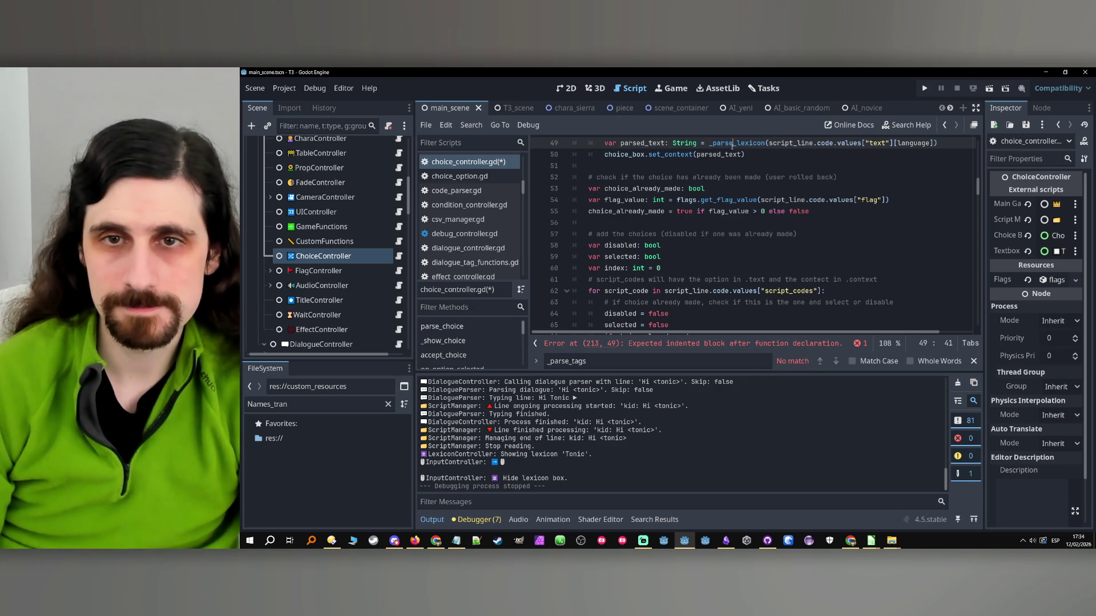
ctrl+click(741, 147)
click(630, 246)
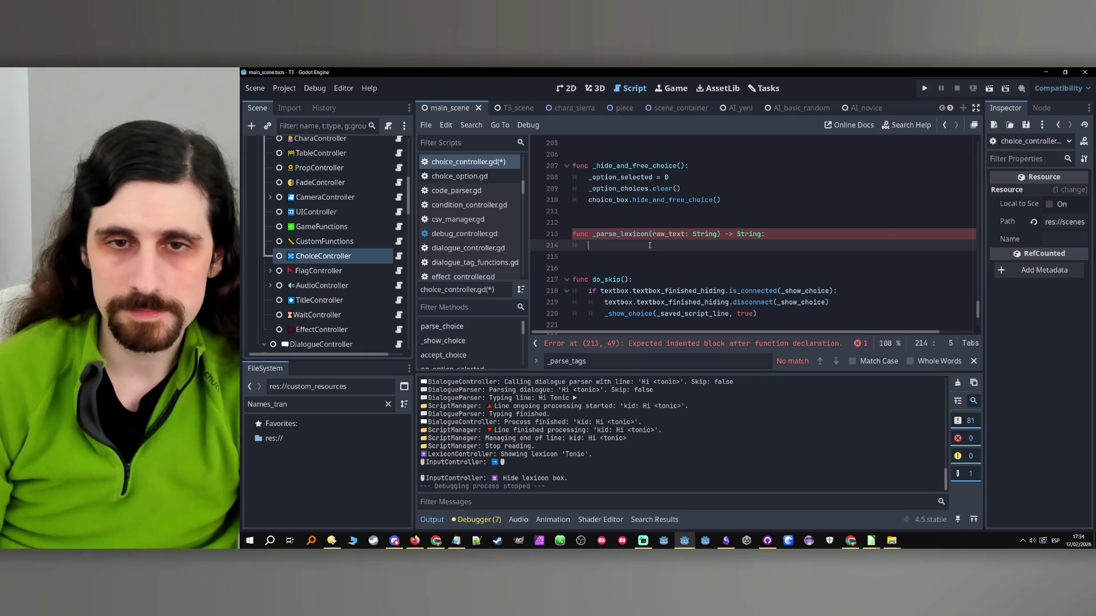
- Write the loop header while i < raw_text.length(): in _parse_lexicon
text(while i)
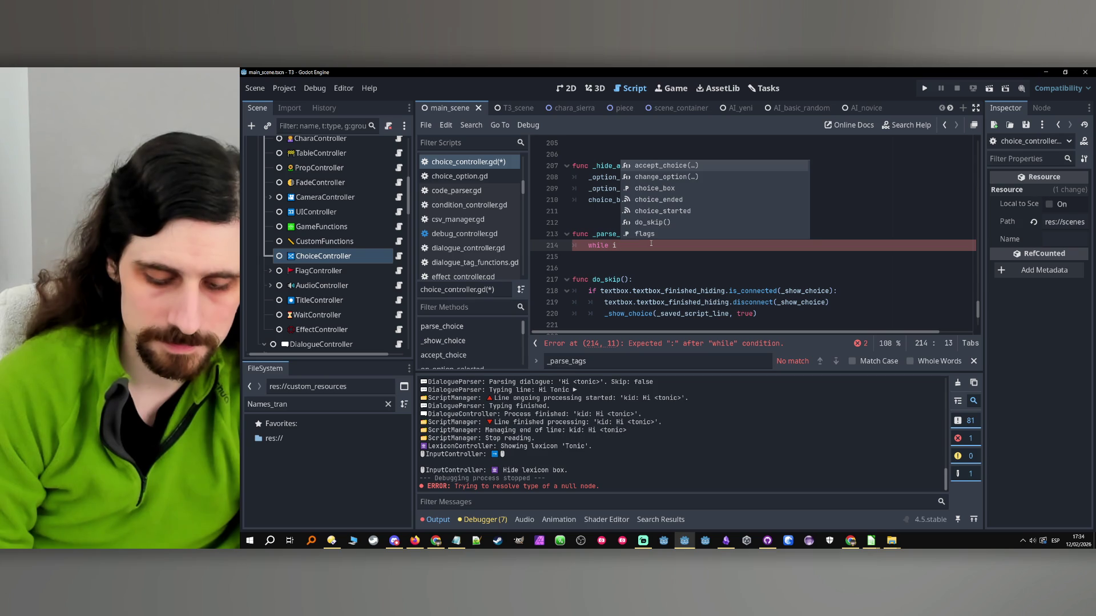
text(>)
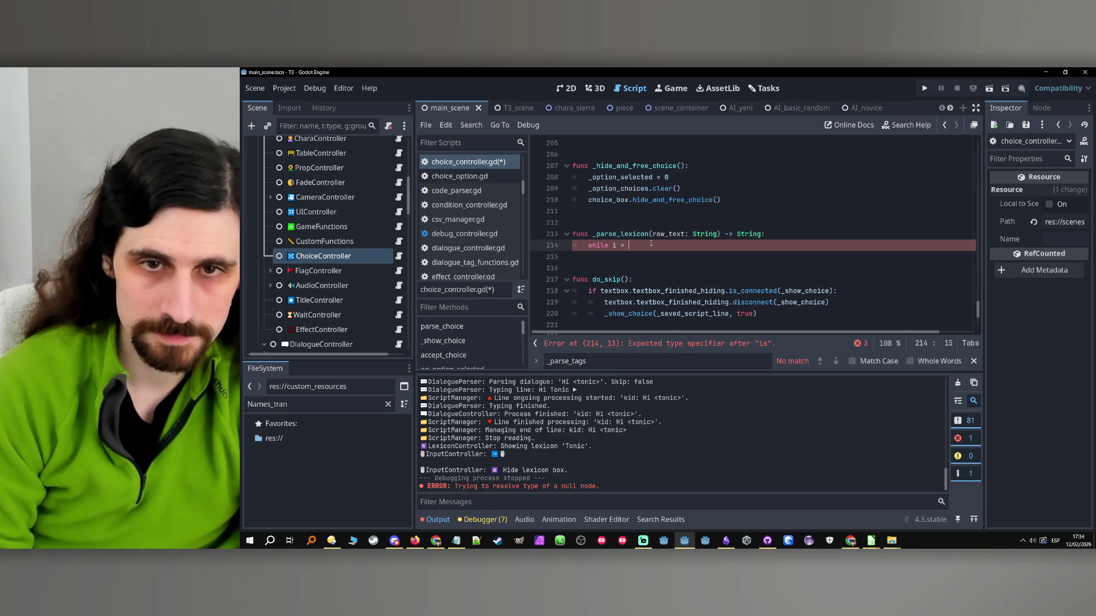
key(BackSpace)
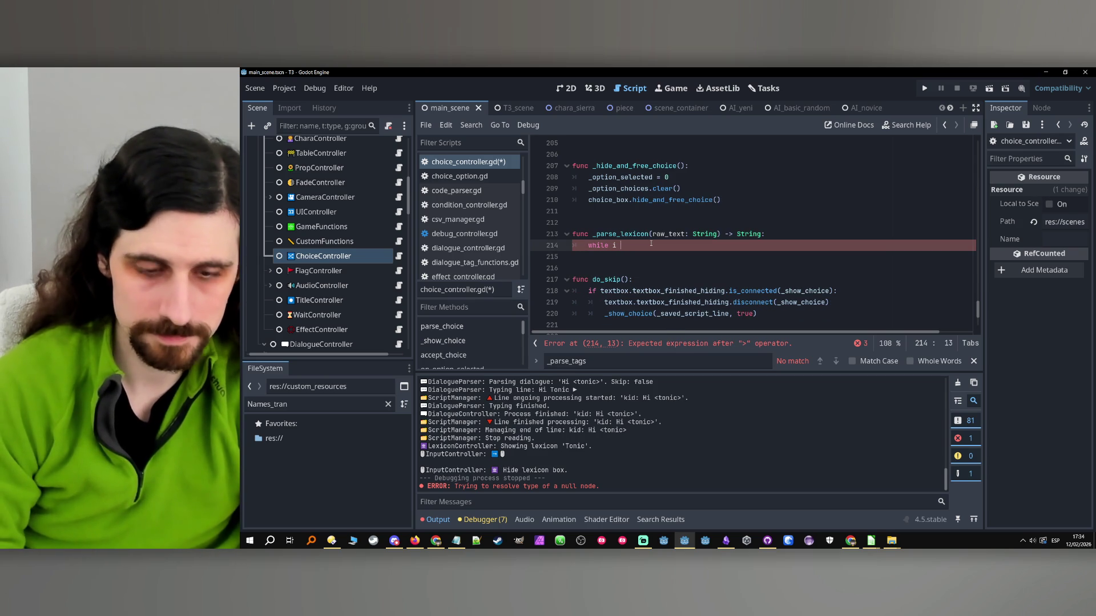
text(< raw_text)
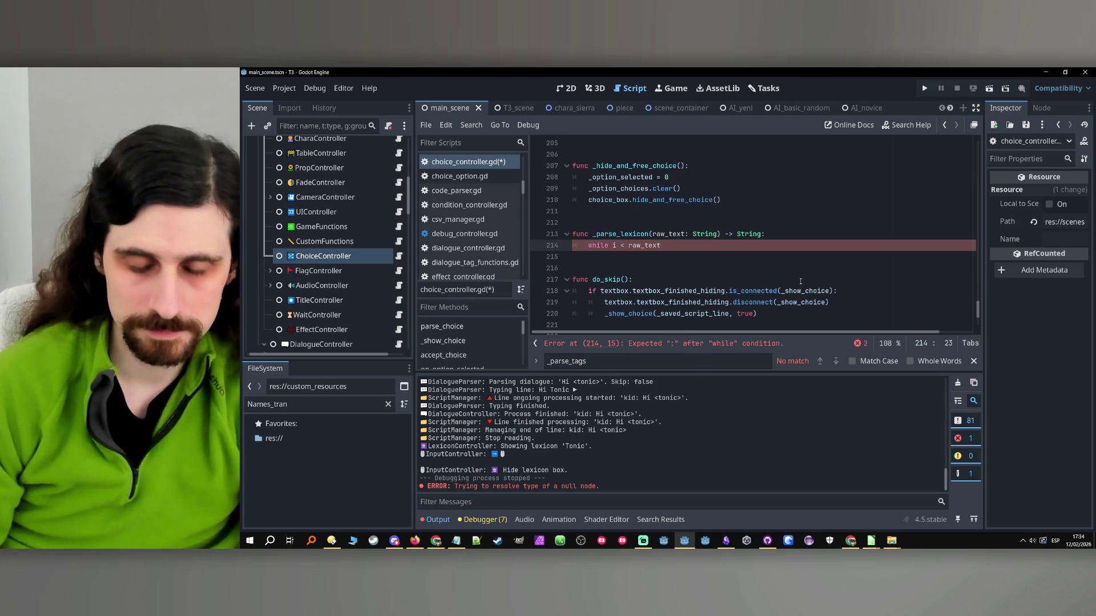
text(.)
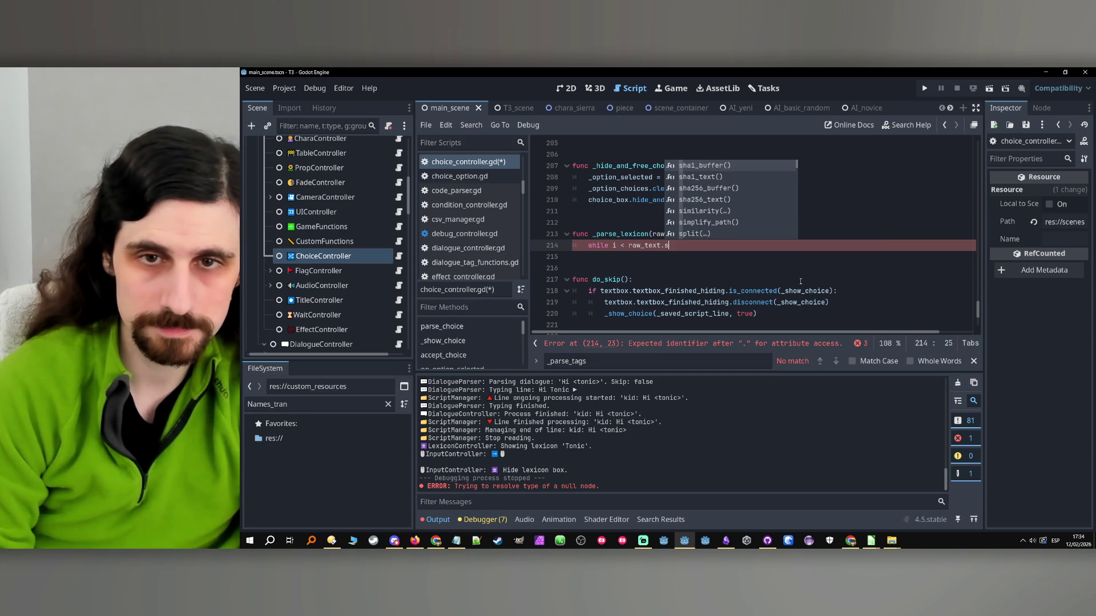
text(s)
key(BackSpace)
text(leng)
key(Return)
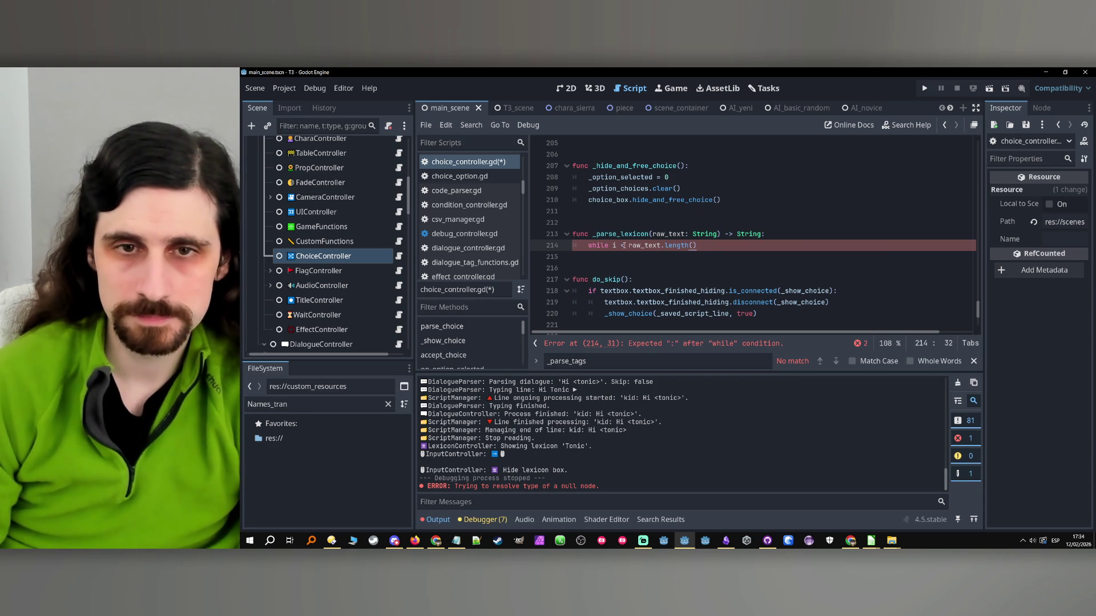
text(:)
key(Return)
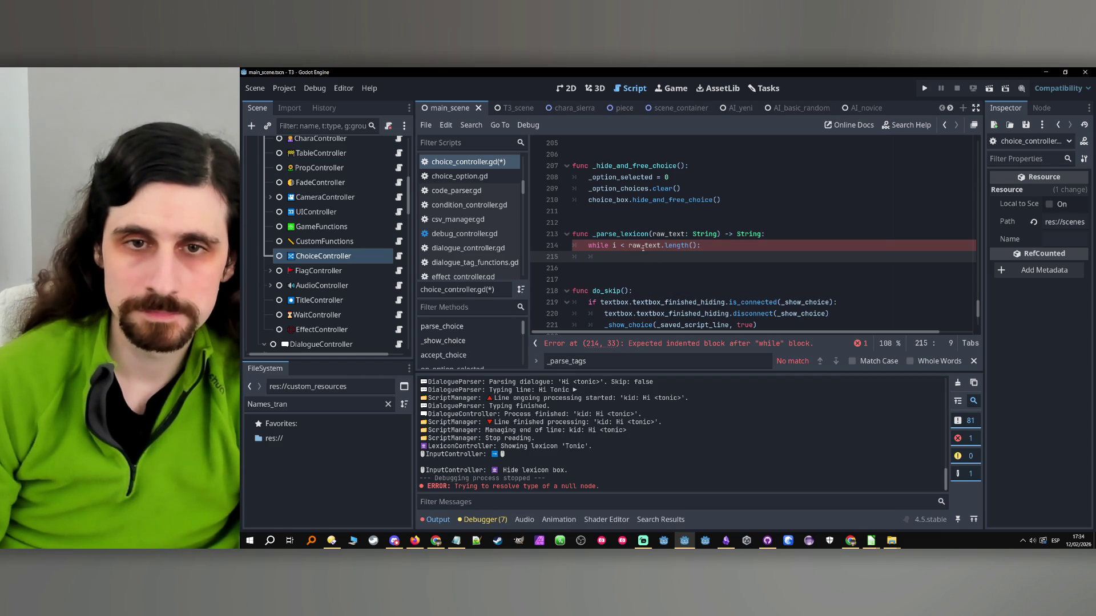
- Add the check if raw_text[i] == "<": inside the loop
double_click(643, 246)
click(634, 259)
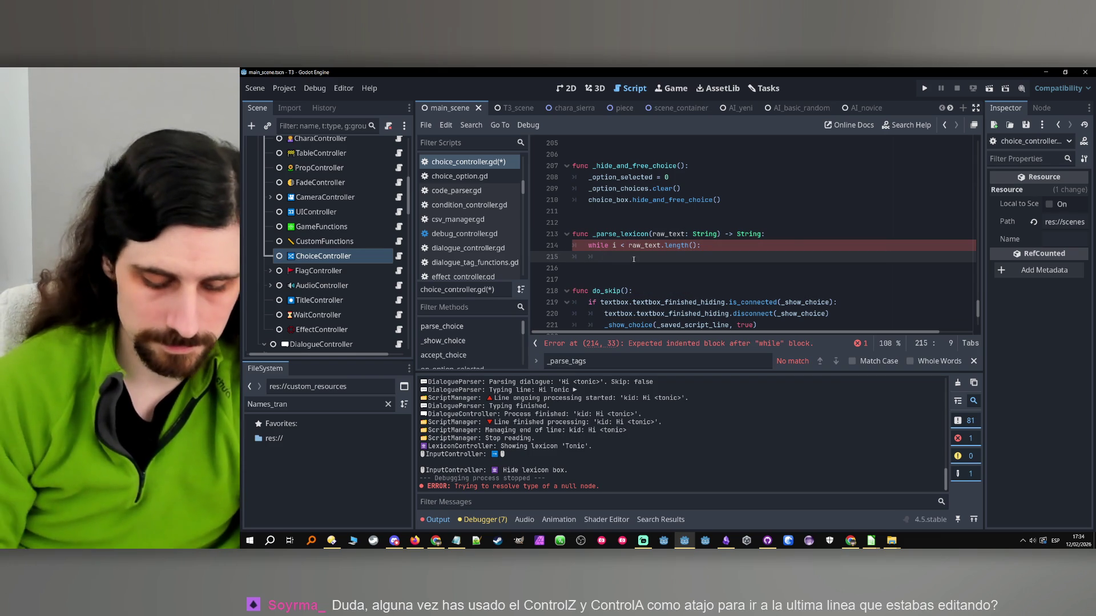
text(if raw_text)
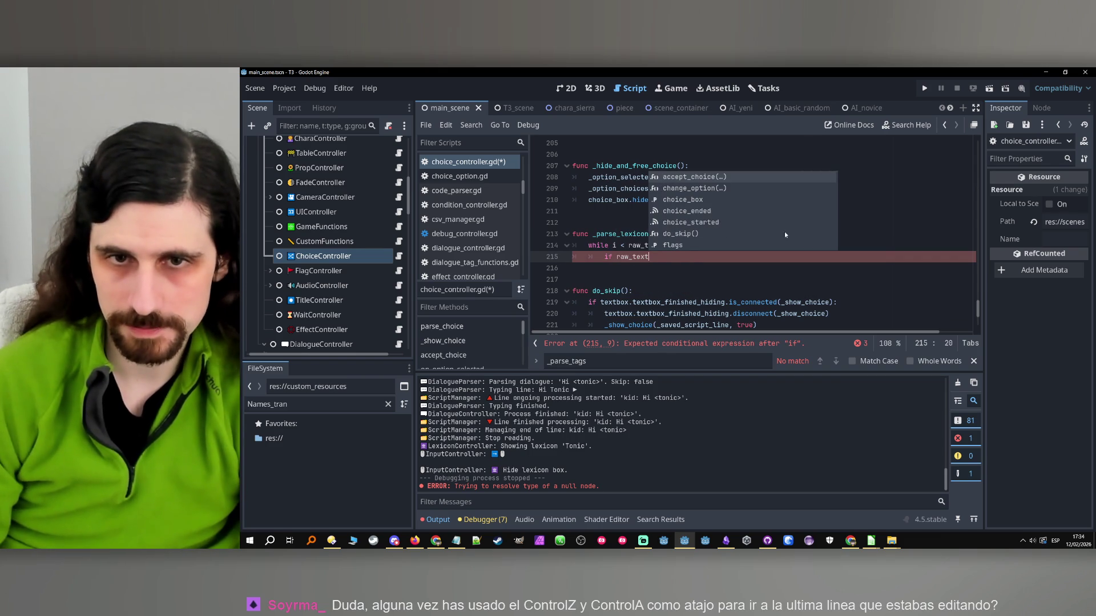
text([i])
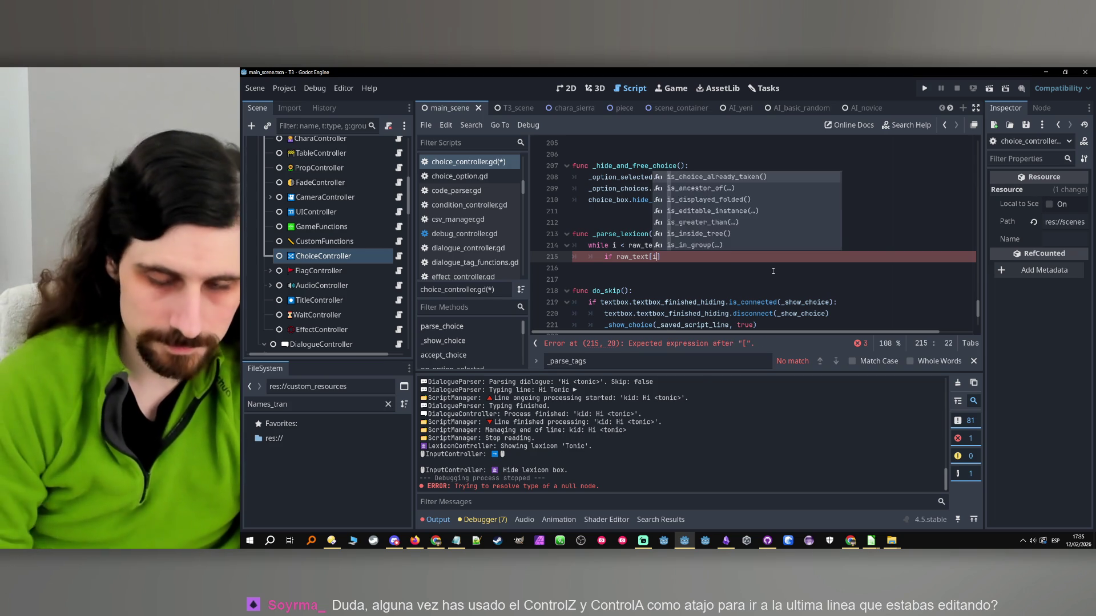
text( in )
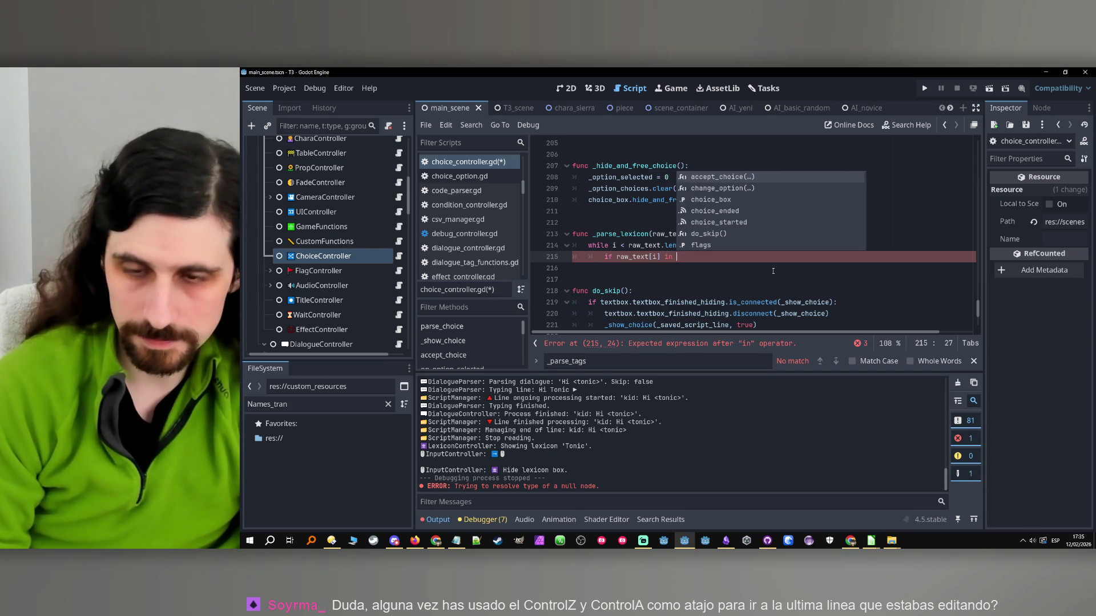
text(["<")
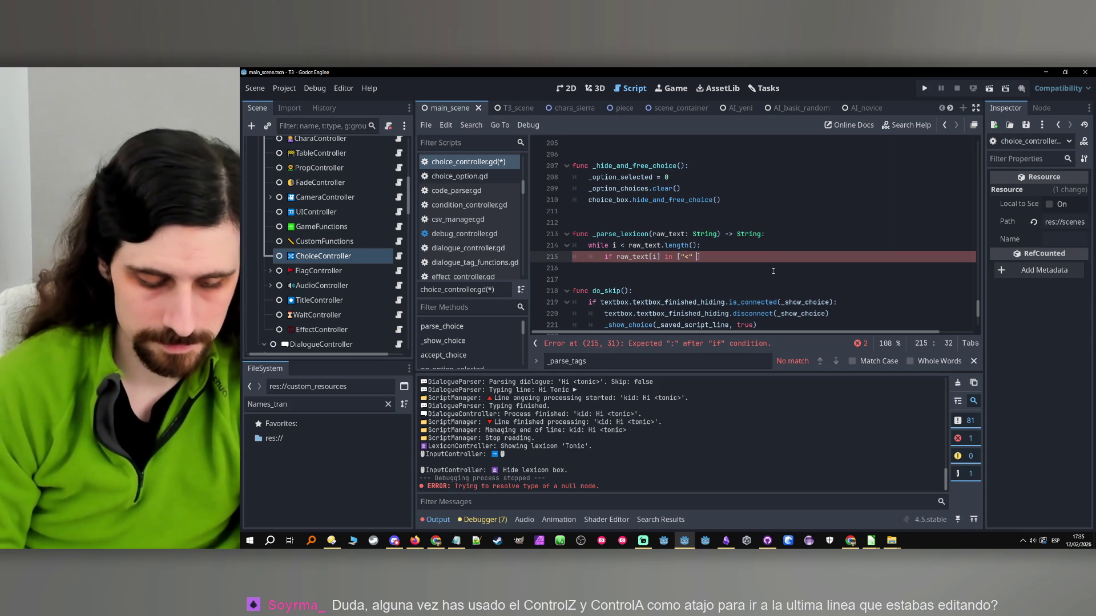
text( , )
text("")
text(>)
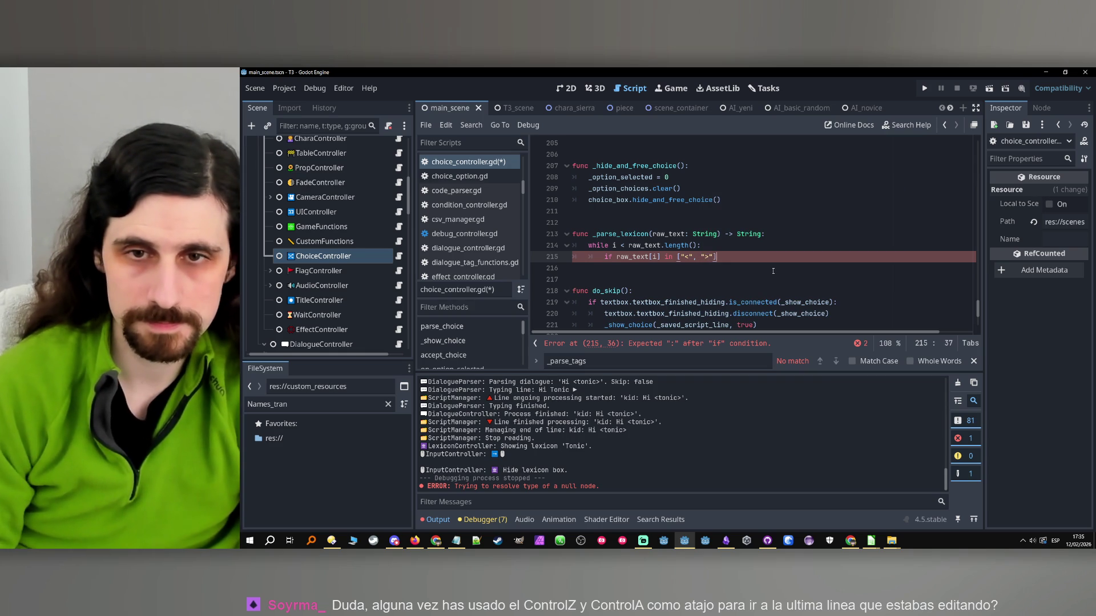
key(BackSpace)
key(BackSpace)
key(BackSpace)
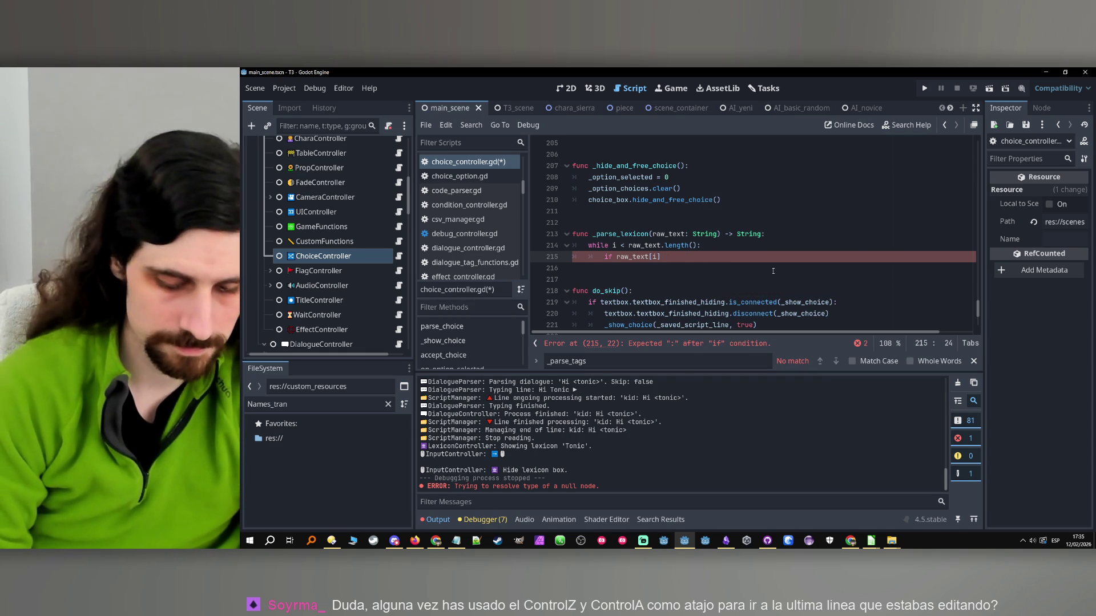
text(== "<")
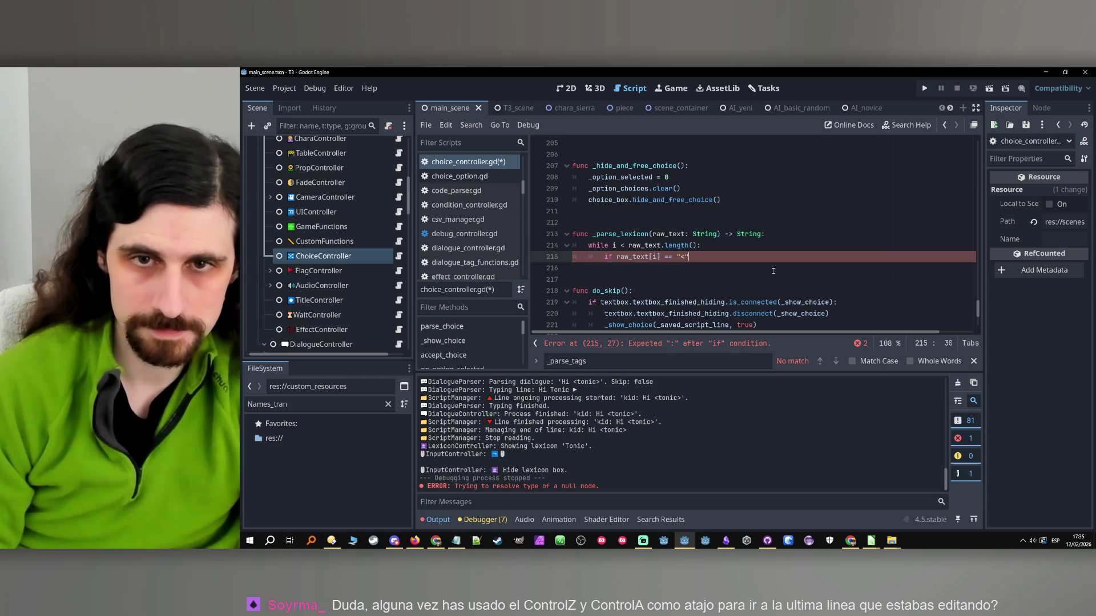
text(:)
key(Return)
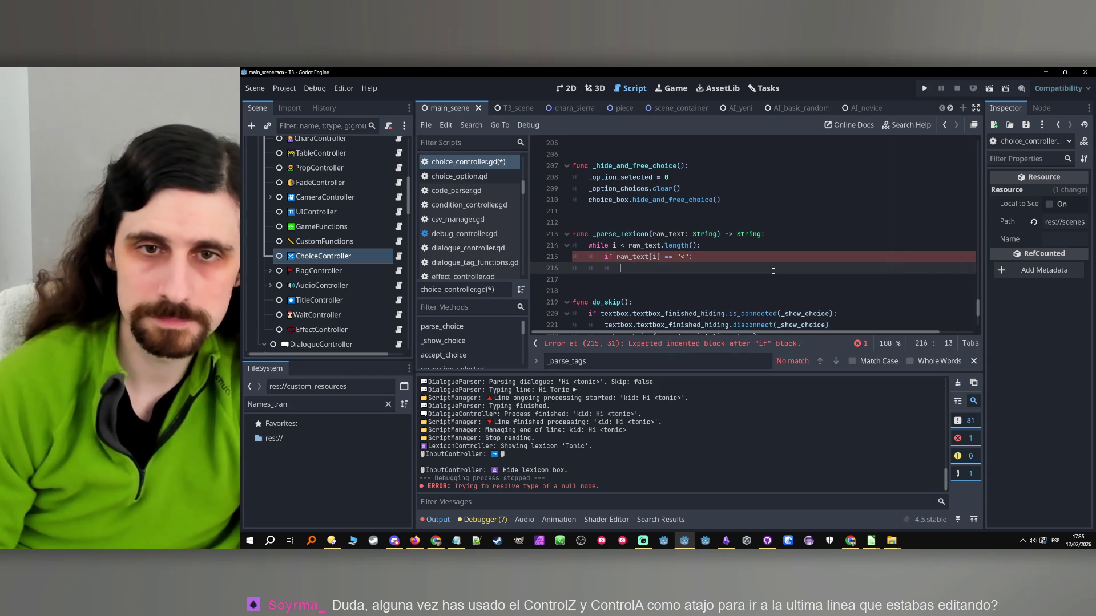
- Add an i += i increment line at loop level below the if
double_click(647, 257)
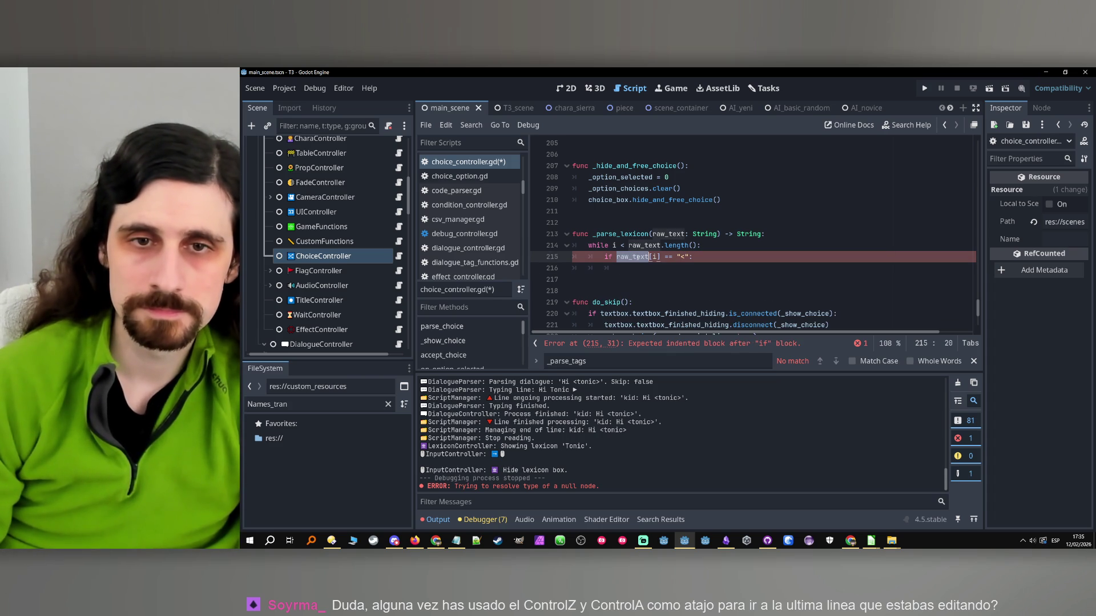
click(639, 266)
key(Return)
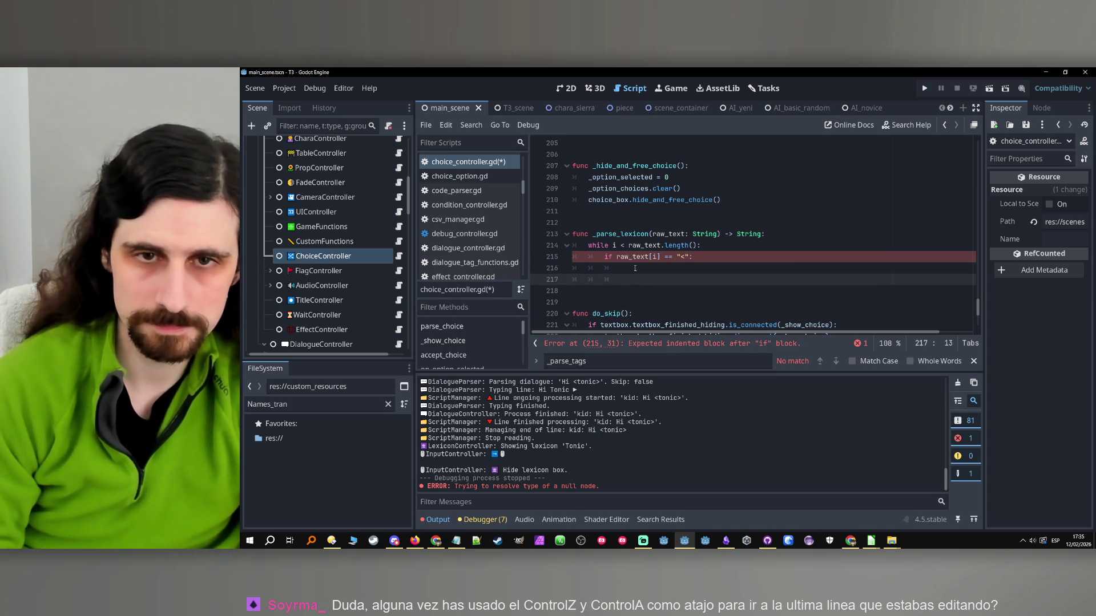
key(BackSpace)
text(i += i)
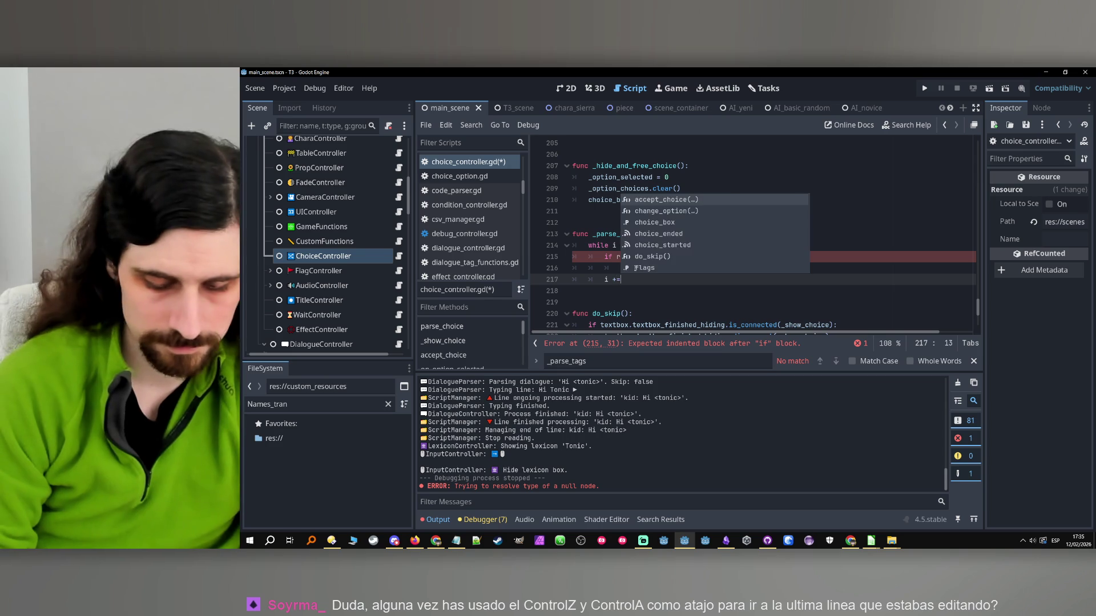
click(655, 266)
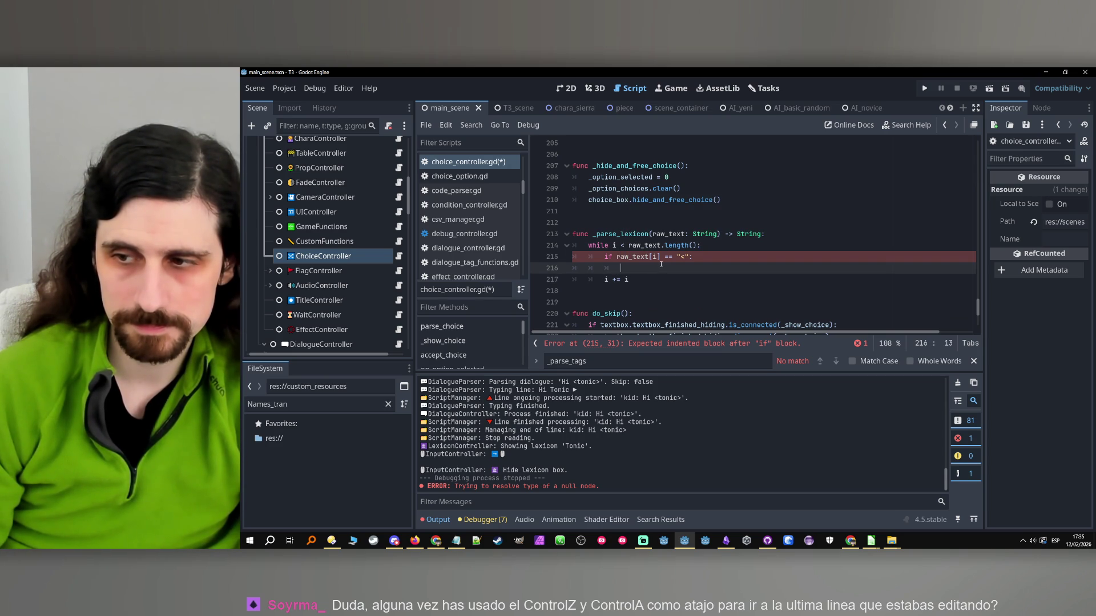
double_click(627, 256)
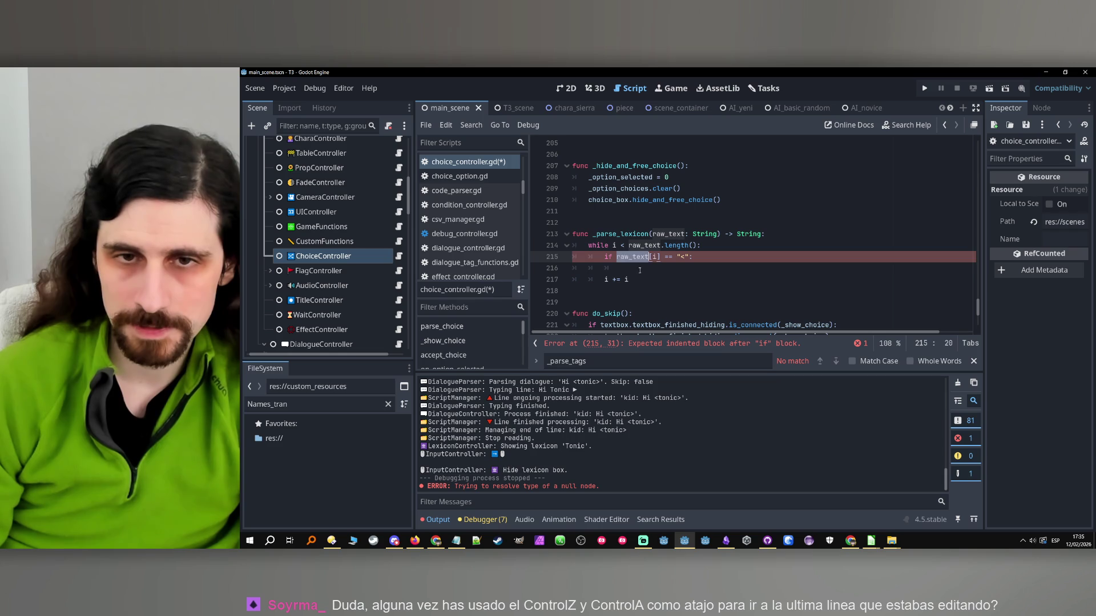
click(640, 271)
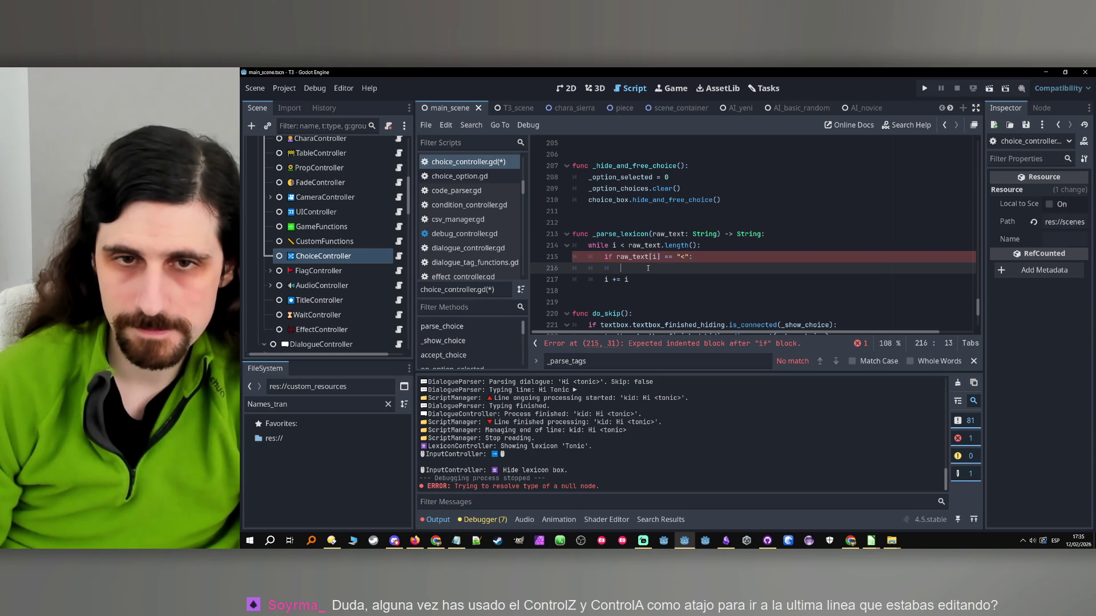
- Under the "<" check, add '# save the index of the opening tag', var opening_tag_index: int = i, and '# get the whole term'
text(#)
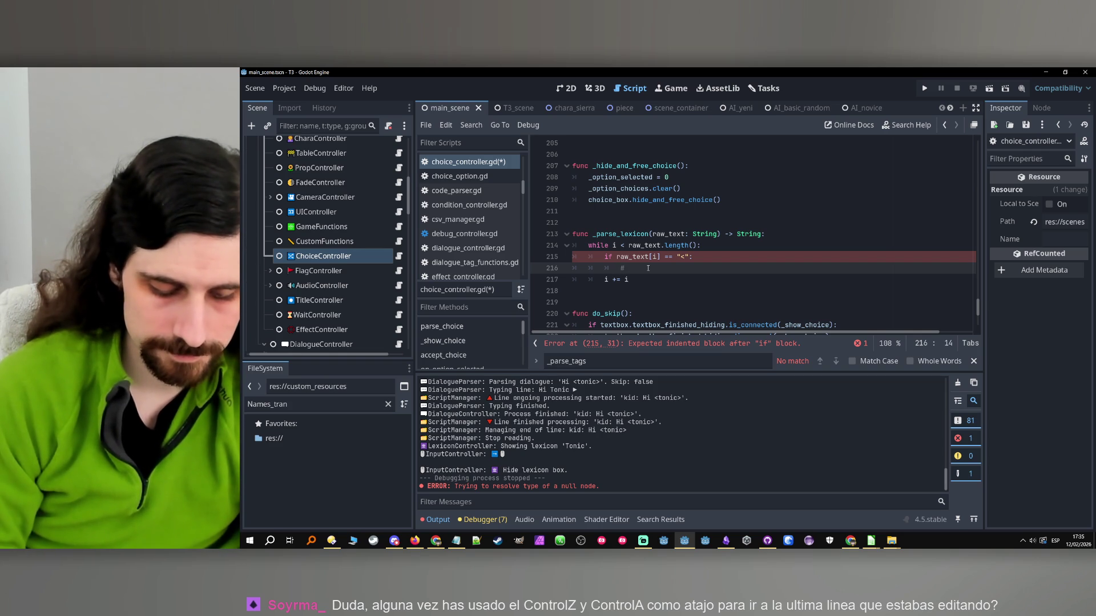
text( get the whole)
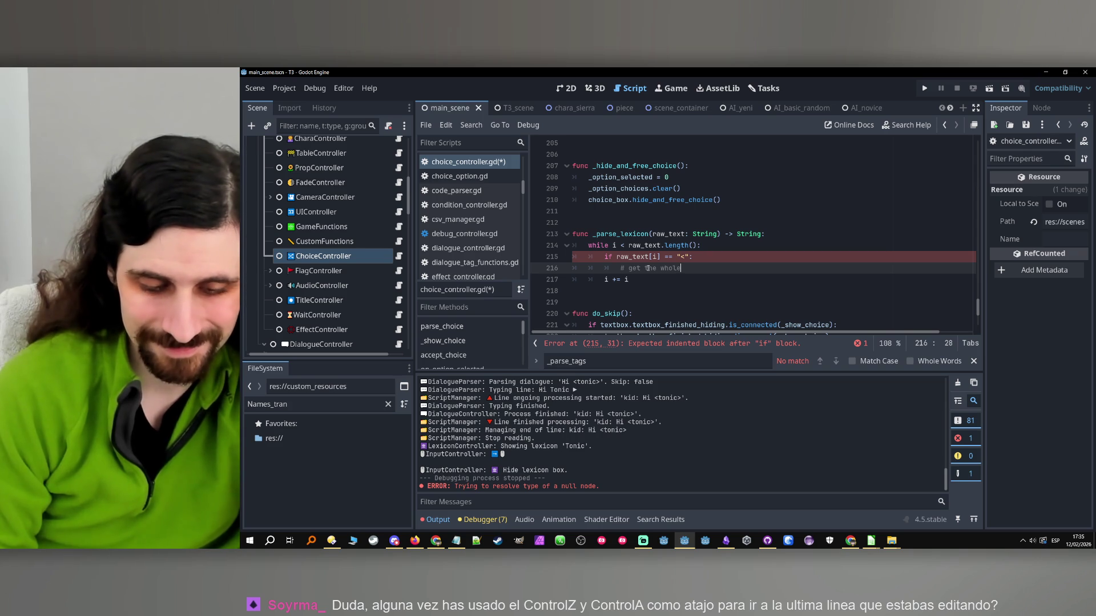
click(618, 268)
key(Return)
key(Up)
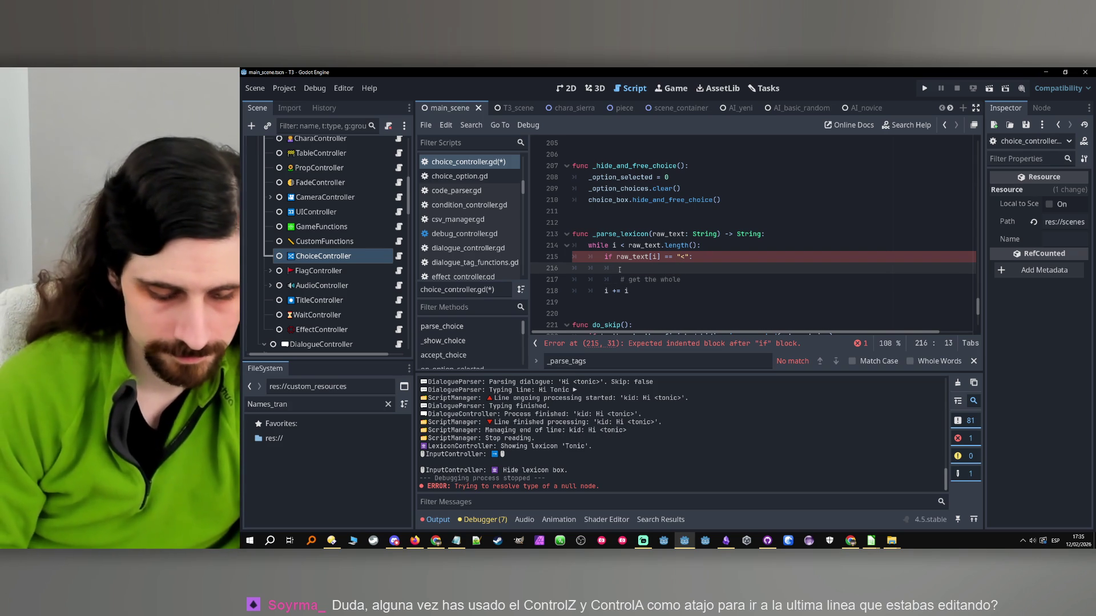
text(# save the index o)
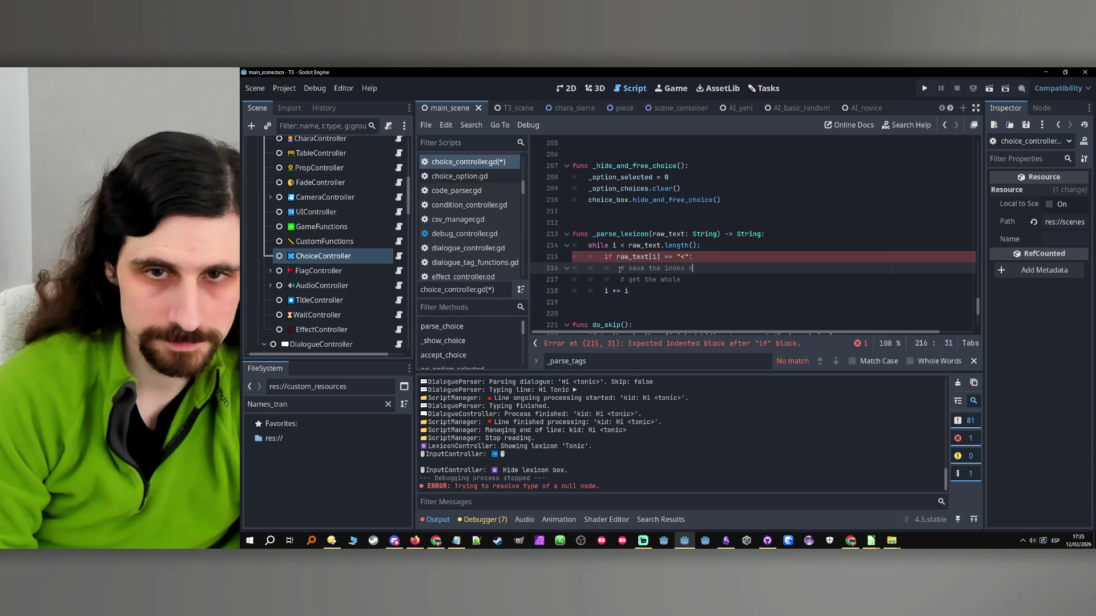
text(f the opening tag)
key(Return)
text(var opening_tag_index: int = )
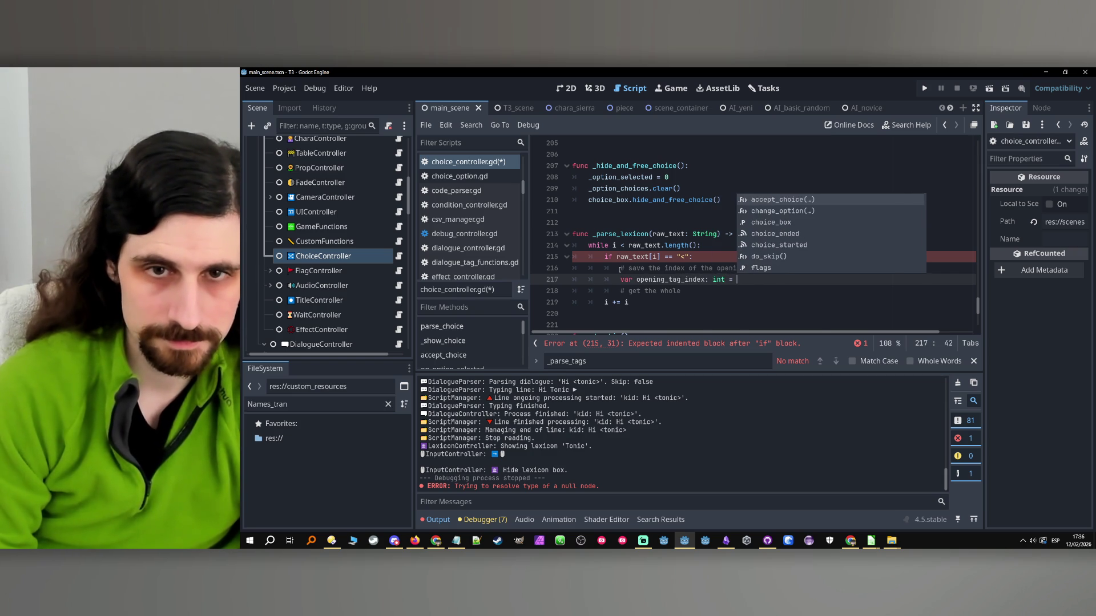
text(i)
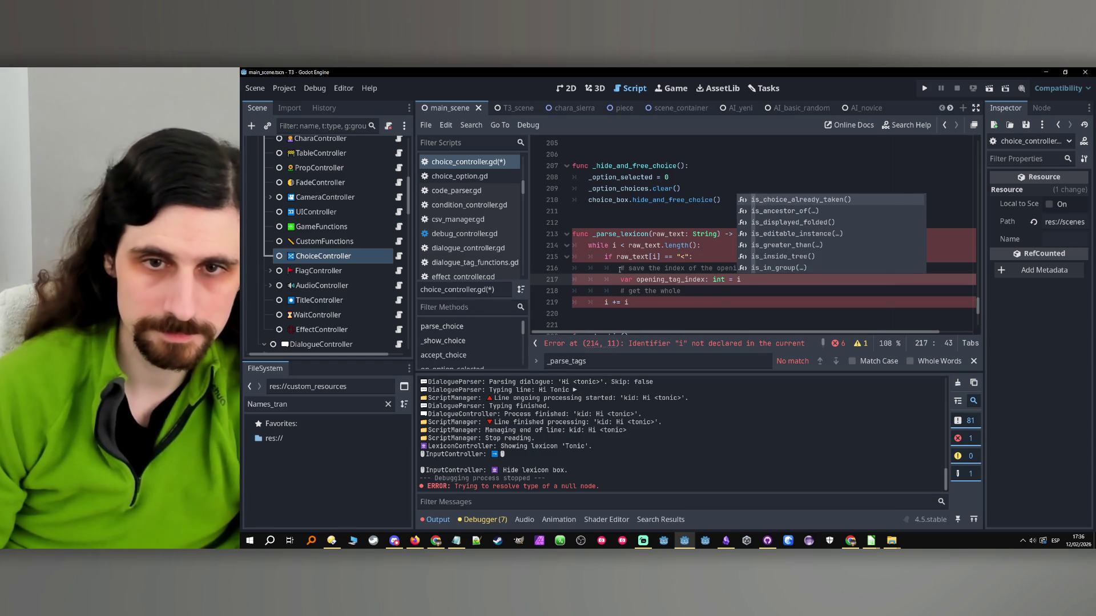
click(713, 290)
text(te)
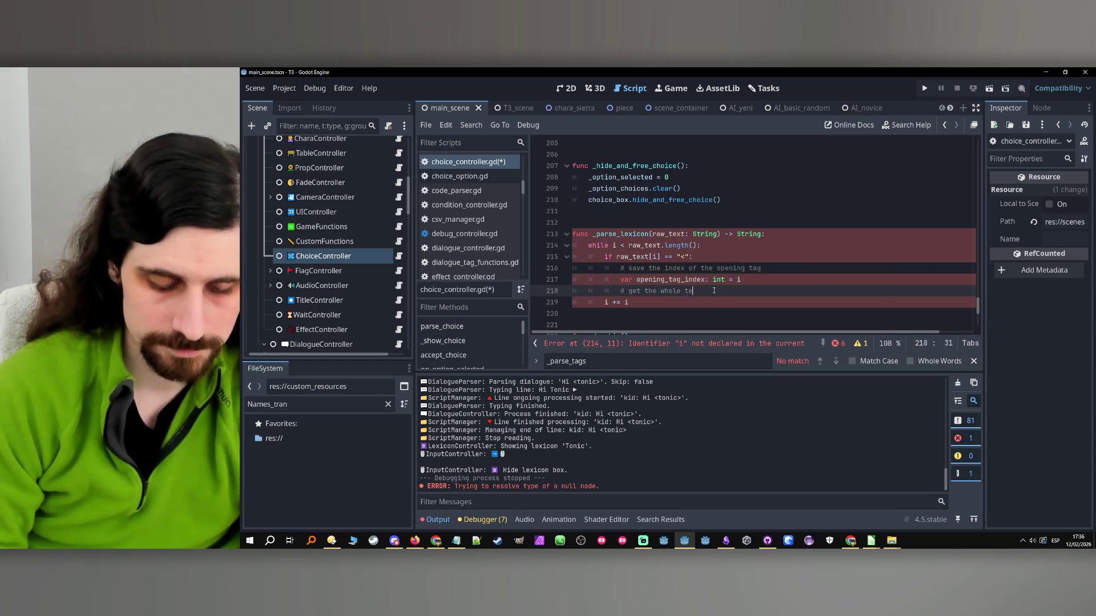
text(rm)
key(Return)
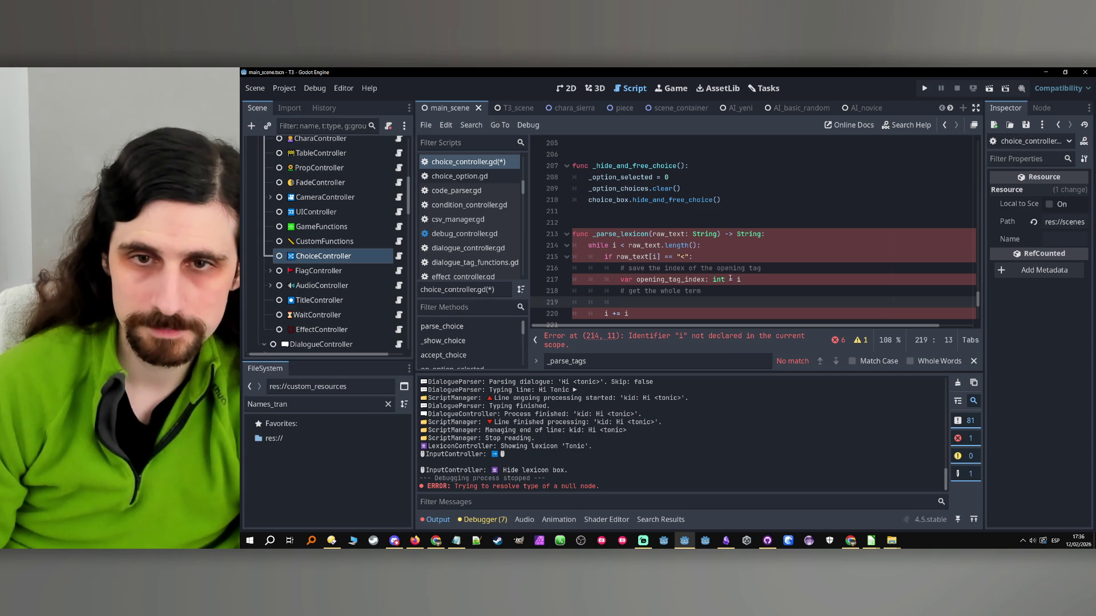
- Remove the '= i' initial value, leaving var opening_tag_index: int
click(704, 292)
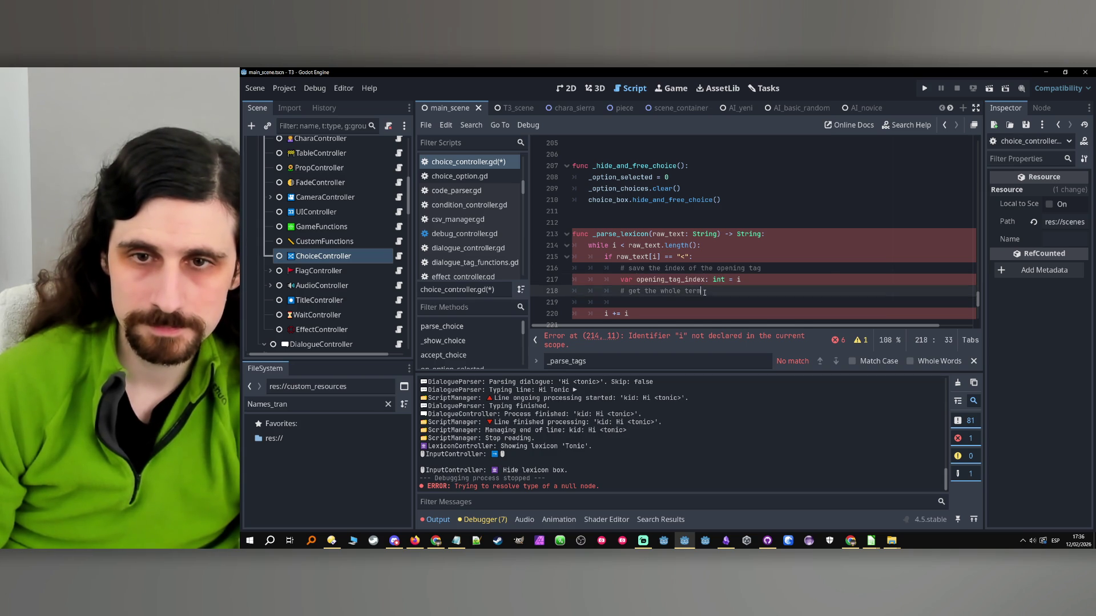
scroll(704, 293, down, 1)
click(677, 266)
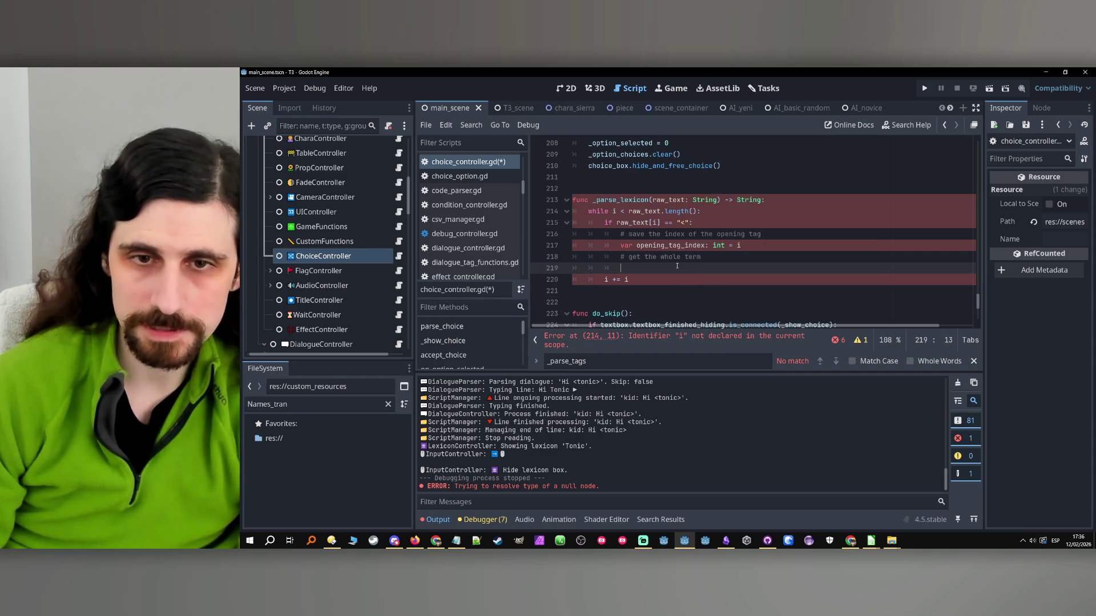
double_click(615, 212)
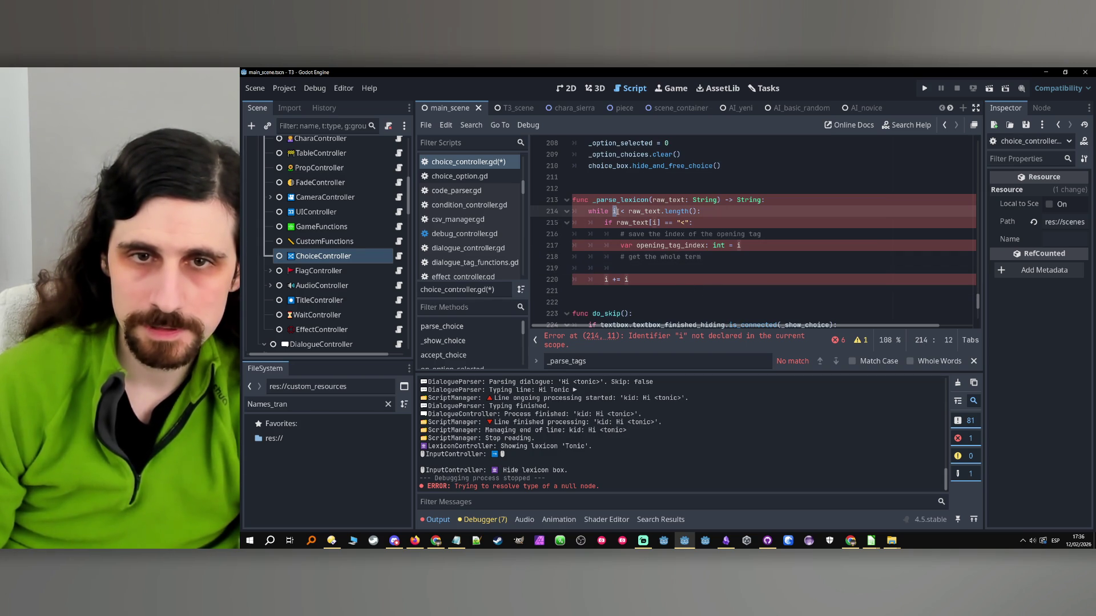
click(650, 269)
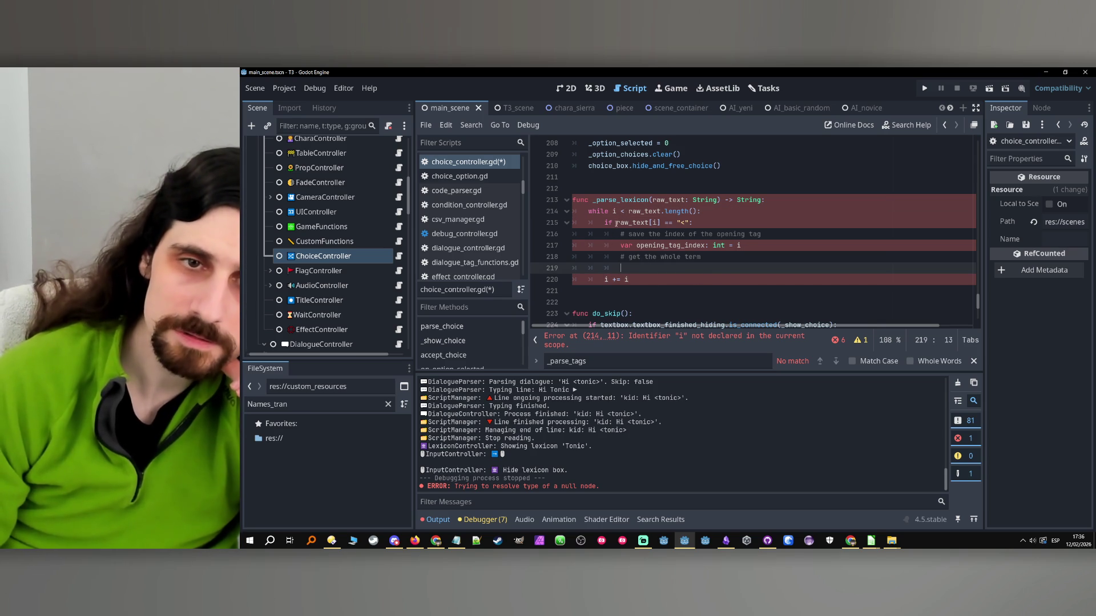
drag(636, 245, 743, 246)
click(764, 245)
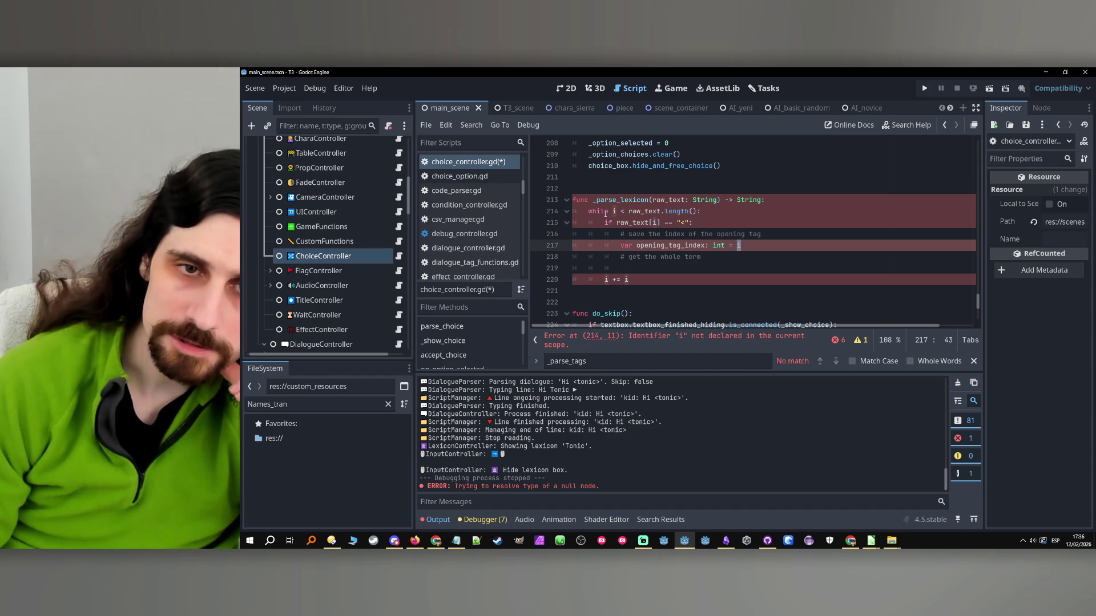
click(605, 214)
click(719, 223)
click(776, 234)
click(762, 247)
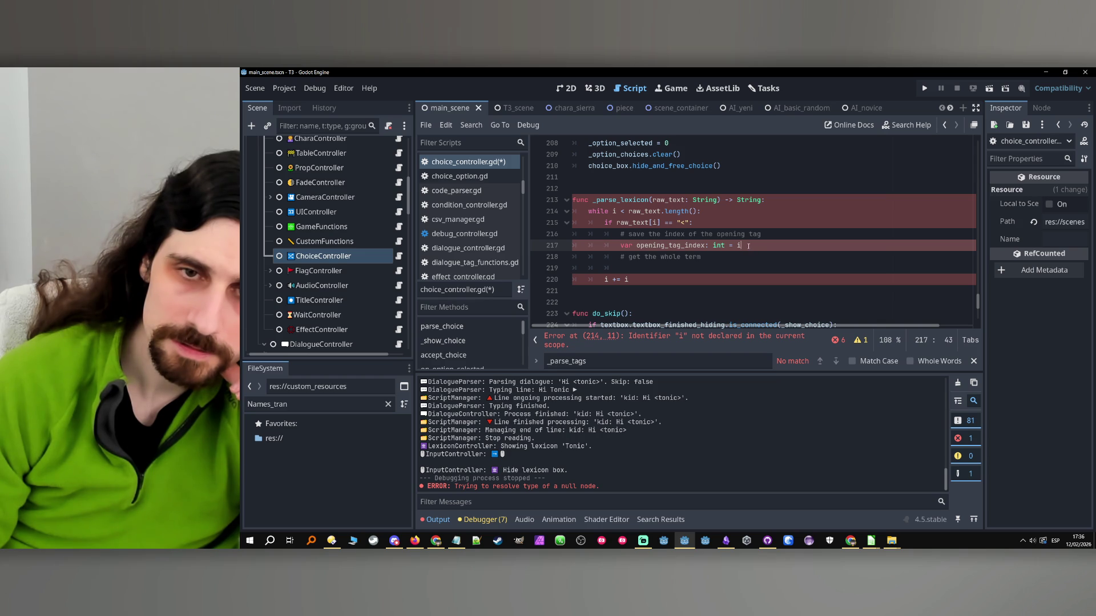
drag(739, 244, 731, 244)
key(BackSpace)
key(BackSpace)
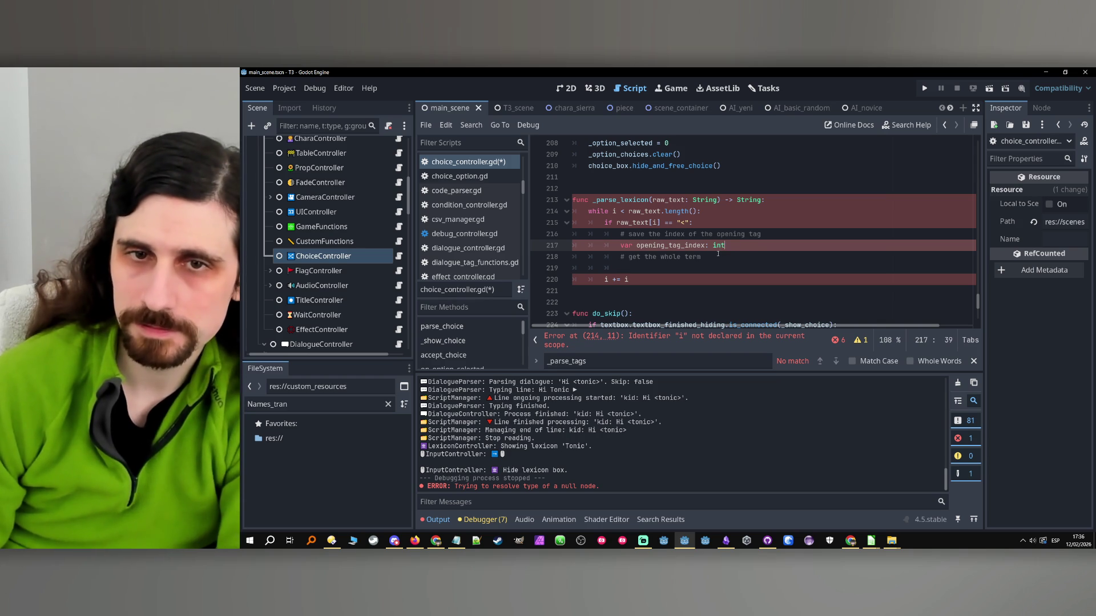
- Try replacing the three new lines with pass, then undo to restore them
click(718, 257)
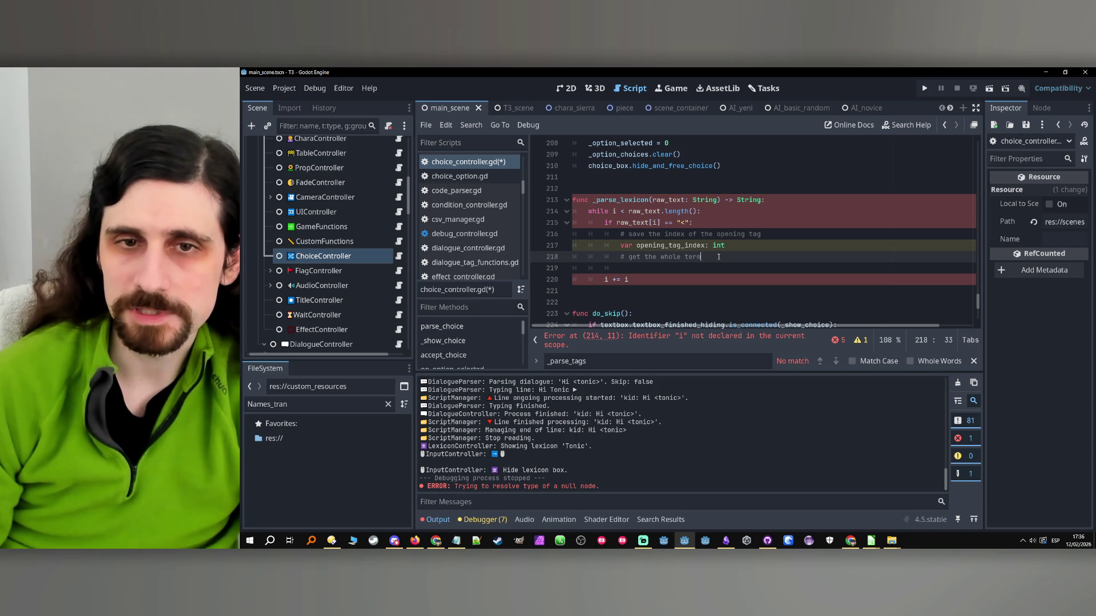
drag(718, 256, 621, 233)
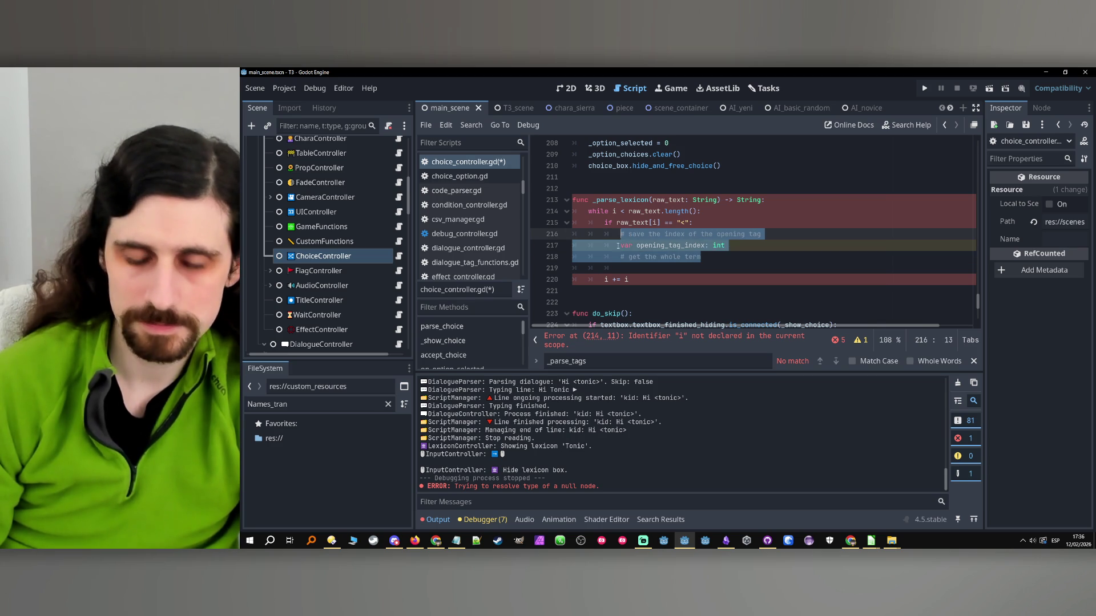
text(pass)
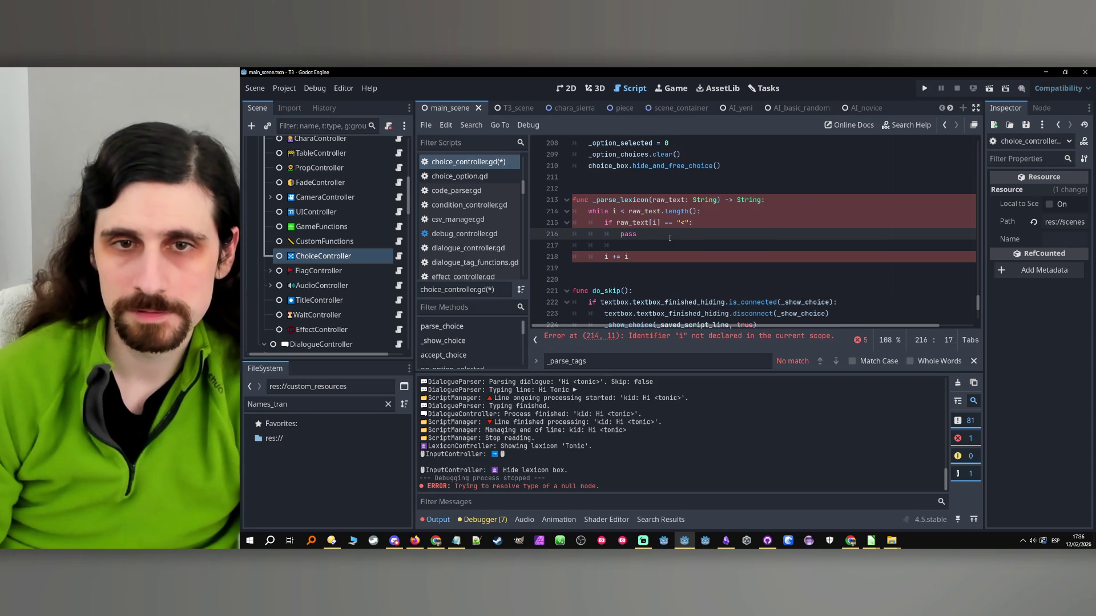
click(669, 245)
click(685, 233)
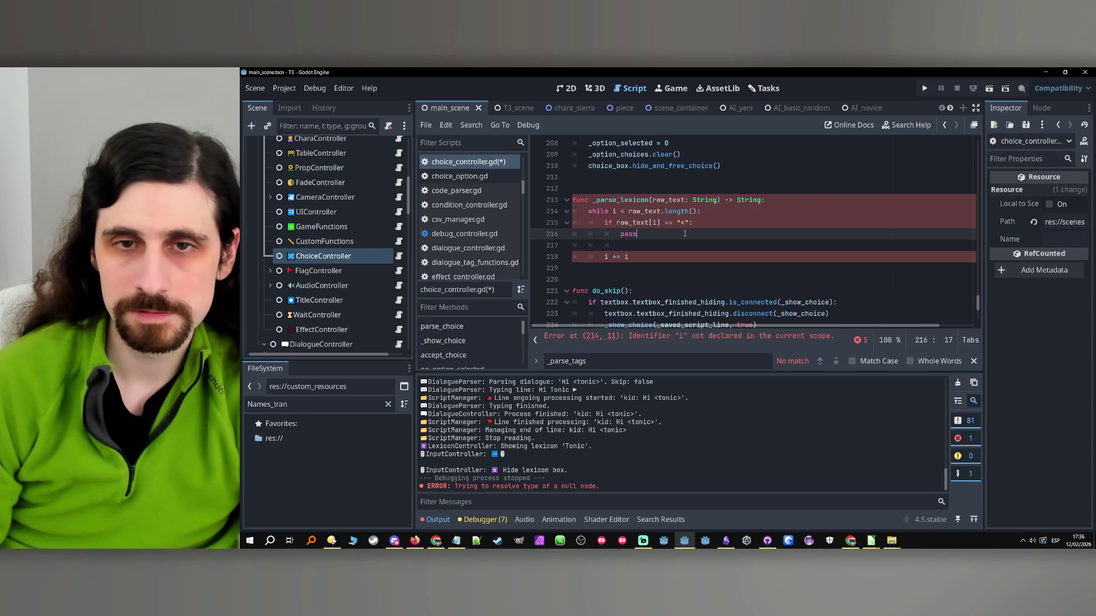
click(638, 213)
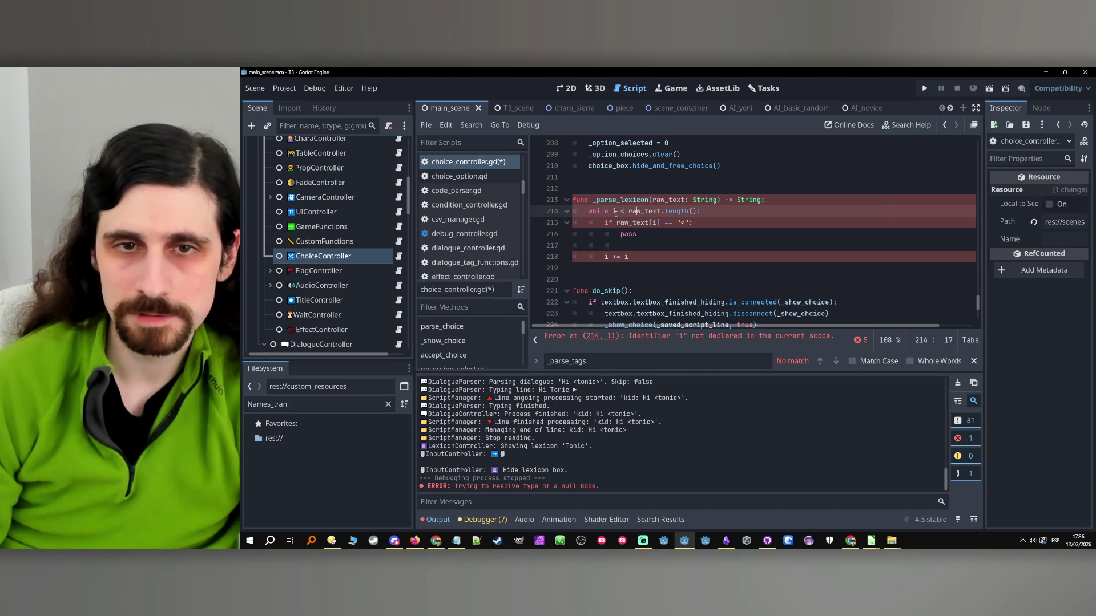
click(793, 207)
key(ctrl+z)
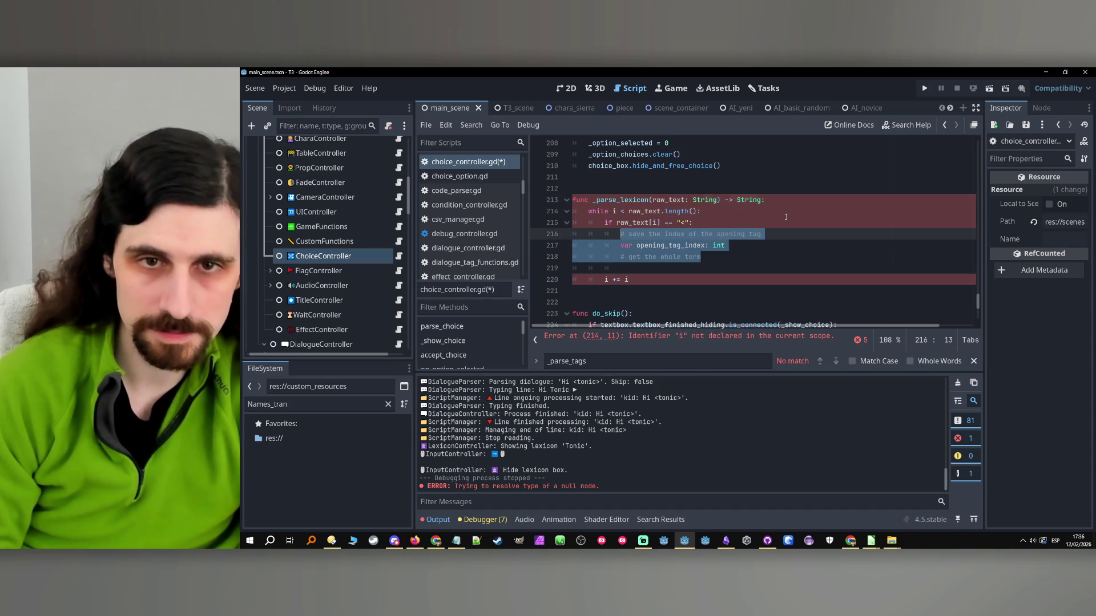
click(788, 201)
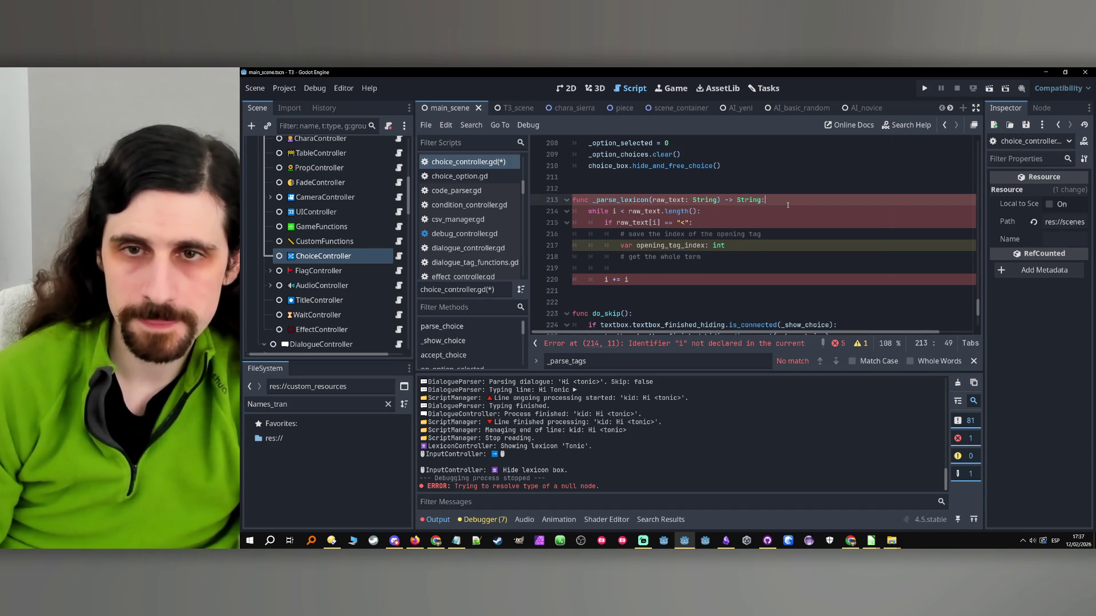
- Declare var i: int at the top of _parse_lexicon and set opening_tag_index = i
key(Return)
text(var i: int)
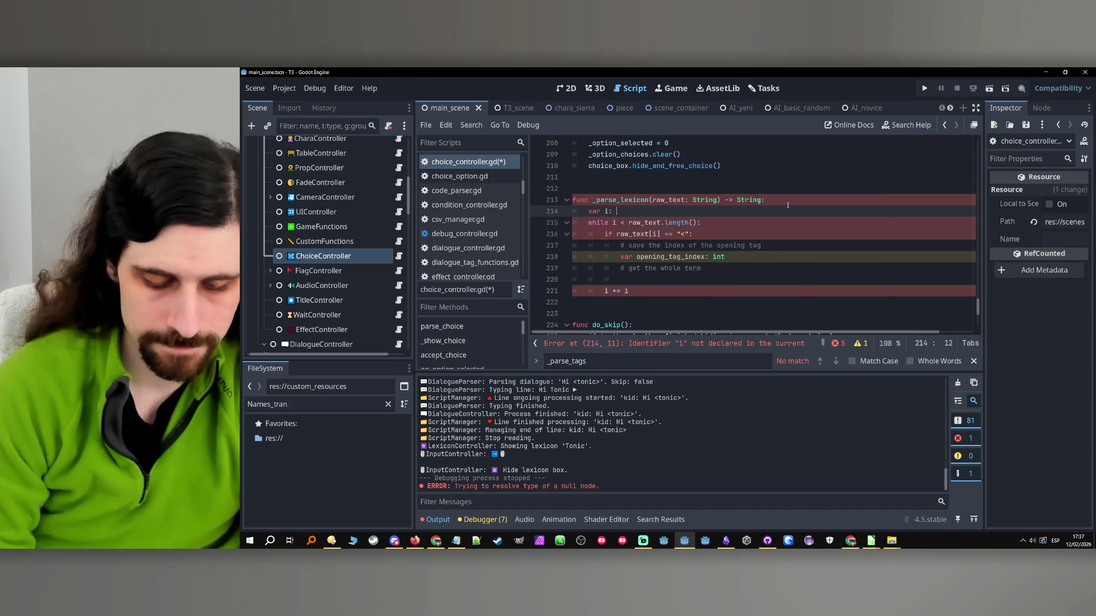
click(787, 203)
click(771, 260)
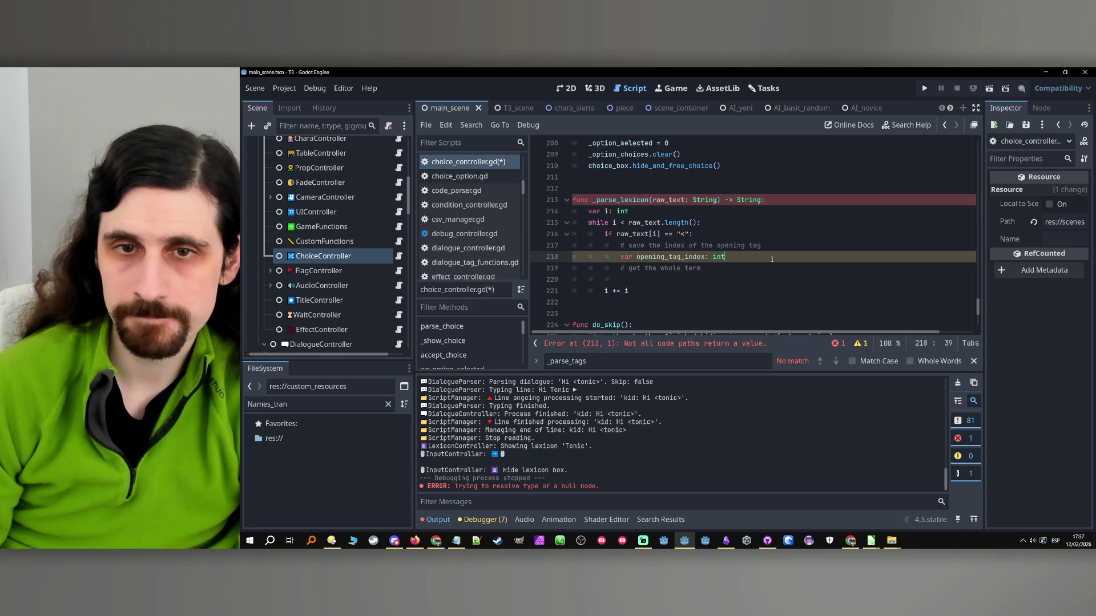
text( = i)
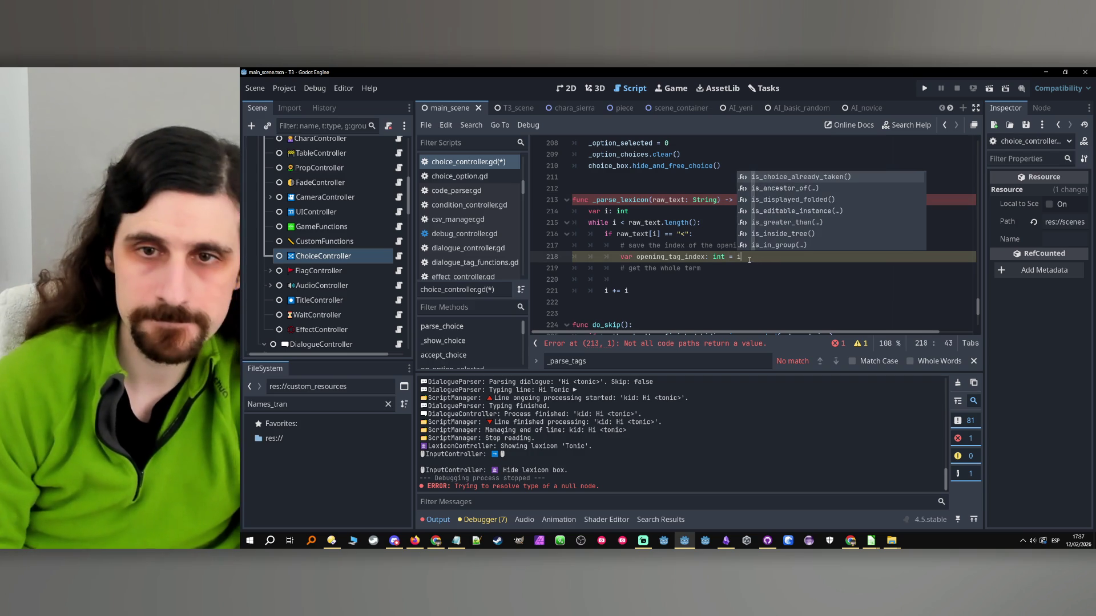
key(Down)
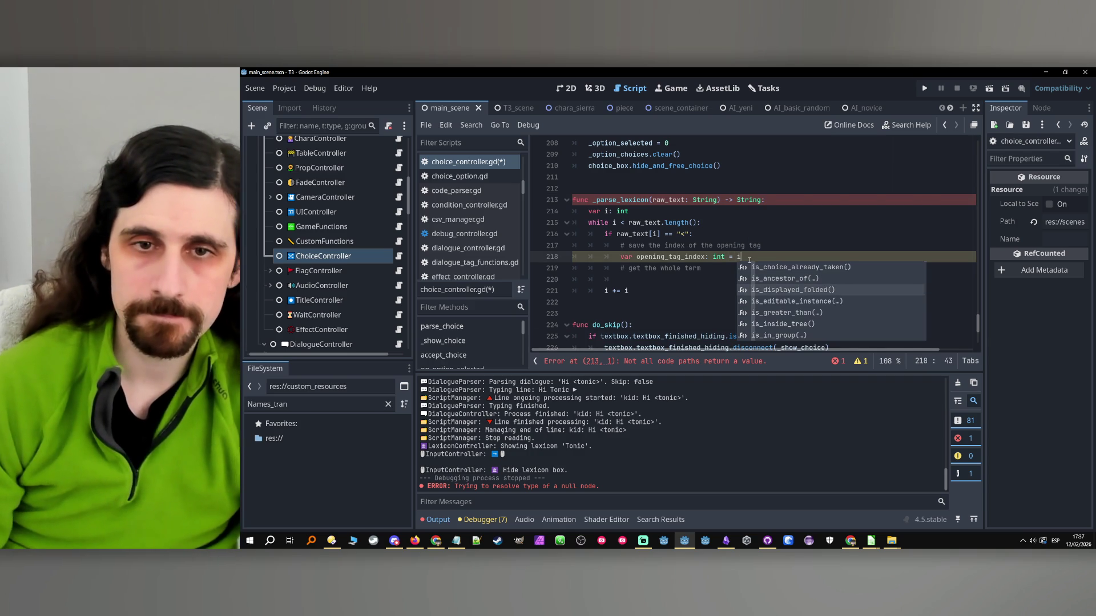
key(Escape)
- Add an inner while loop over j, copied from the outer while line
click(713, 268)
key(Return)
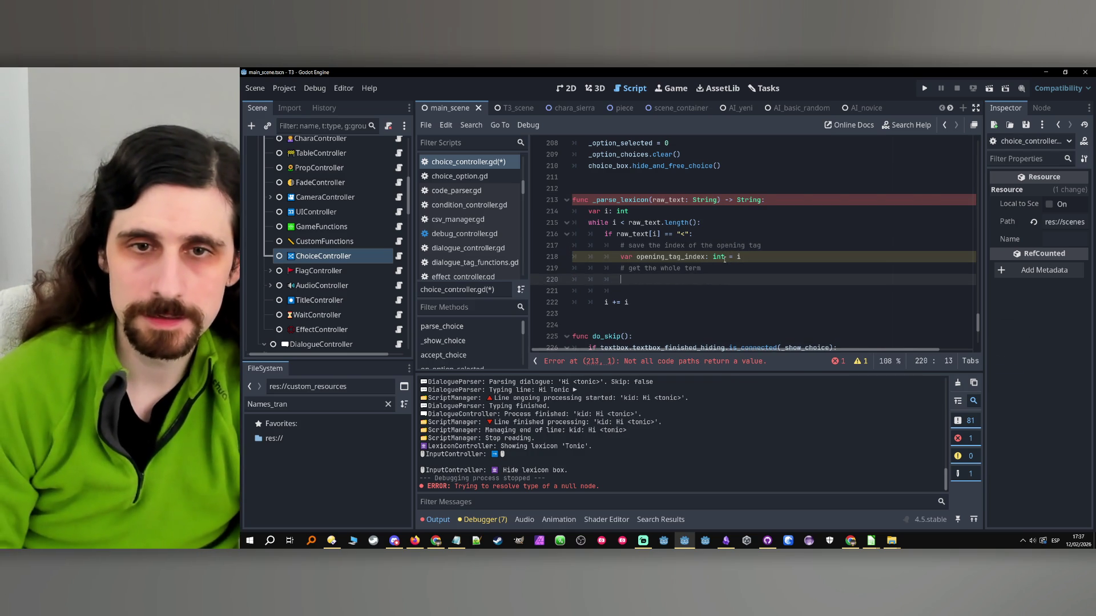
mouse_move(725, 260)
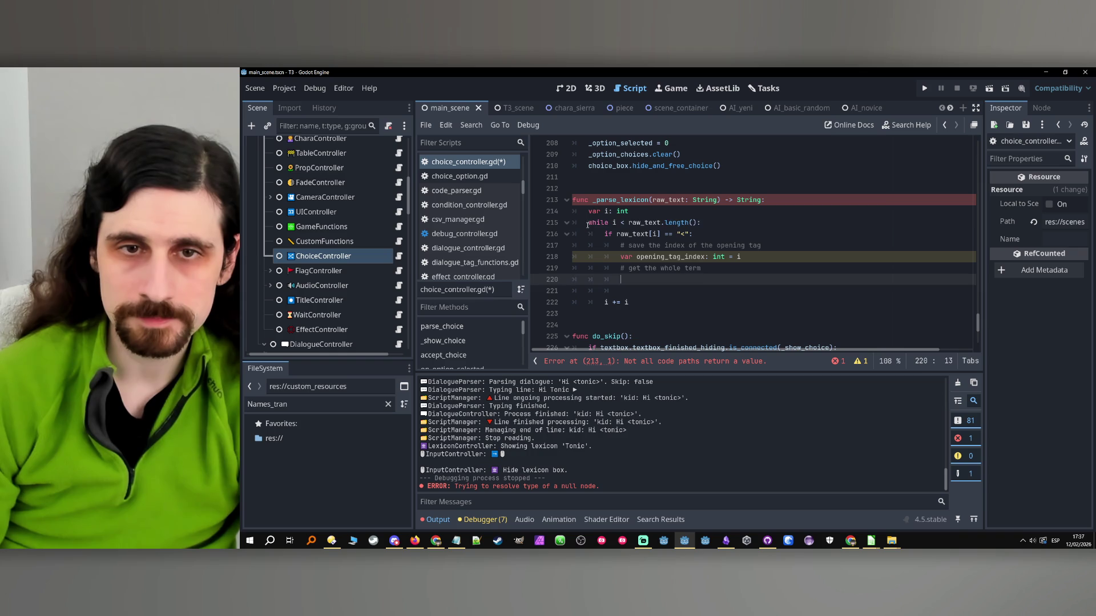
drag(588, 223, 732, 223)
key(ctrl+c)
click(671, 280)
key(ctrl+v)
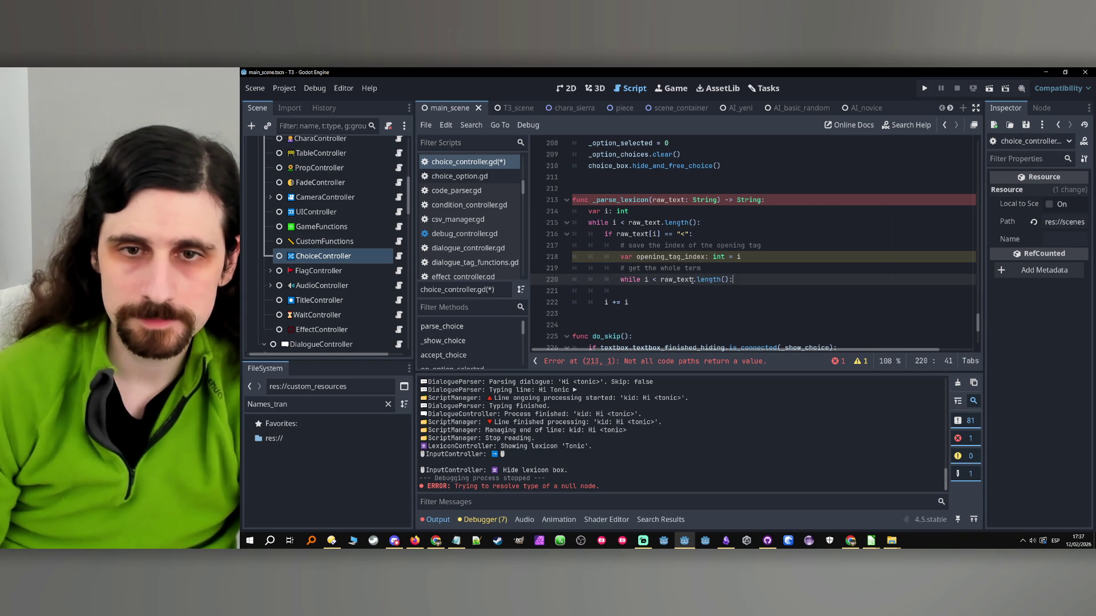
click(646, 279)
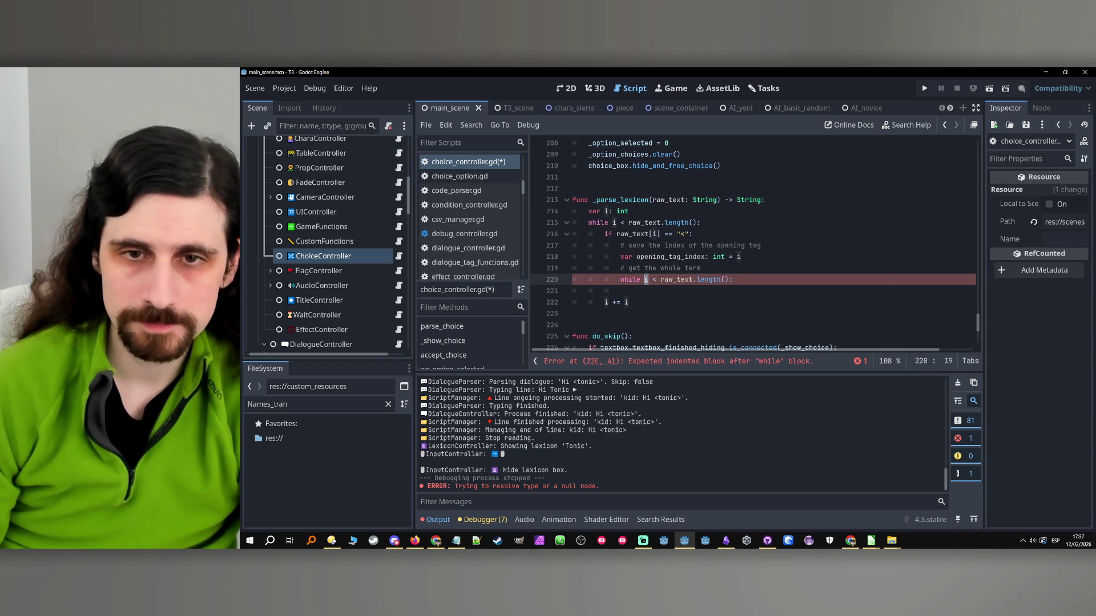
text(j)
click(749, 279)
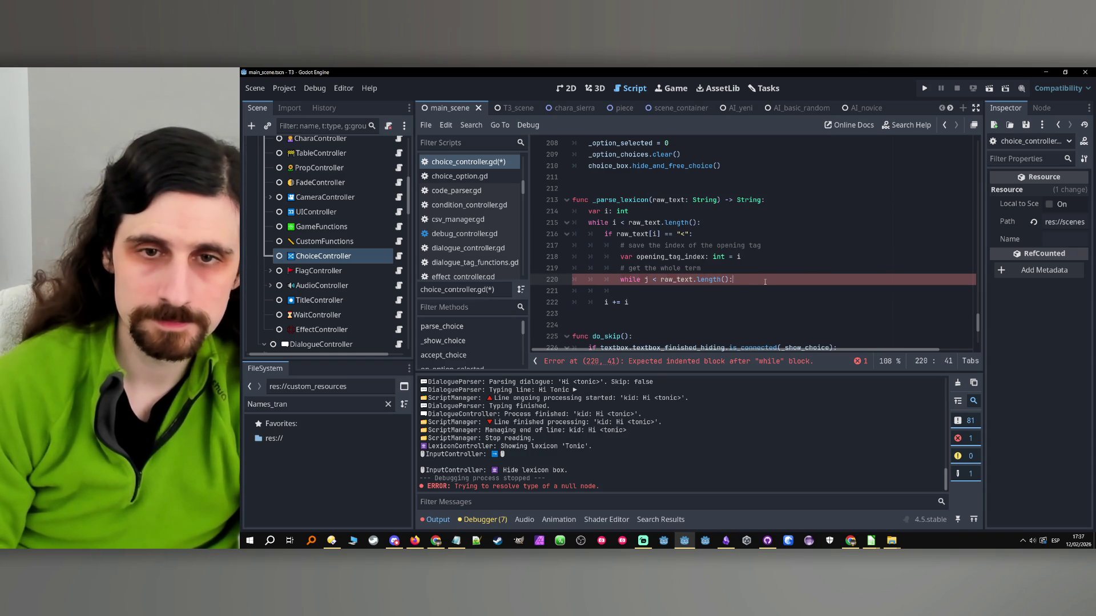
key(Return)
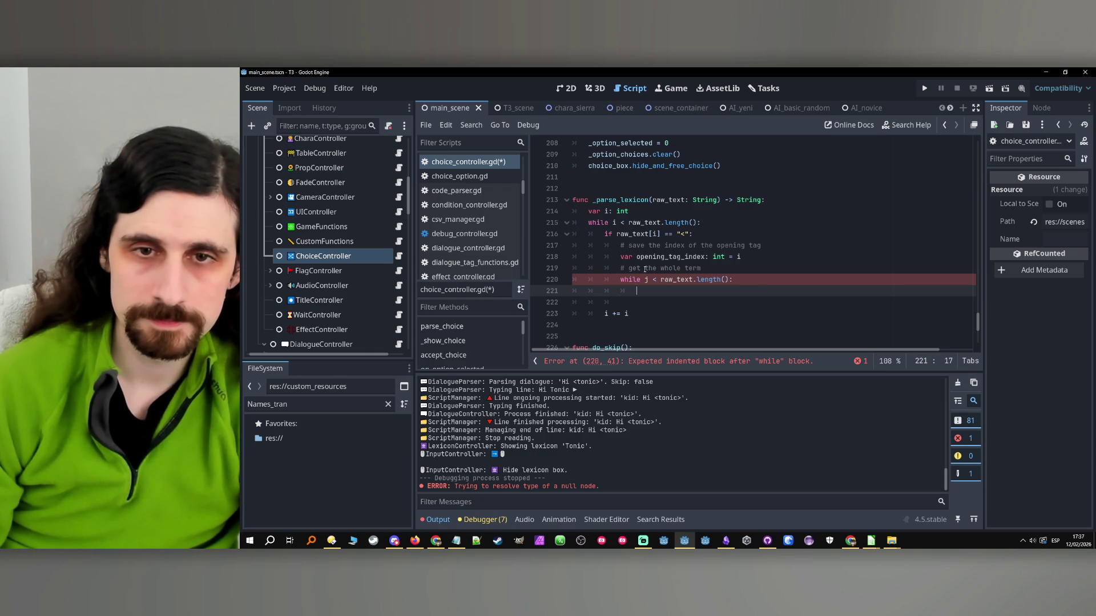
- Reword the comment above the inner loop to end with 'index of the closing tag'
drag(661, 269, 704, 269)
text(ind)
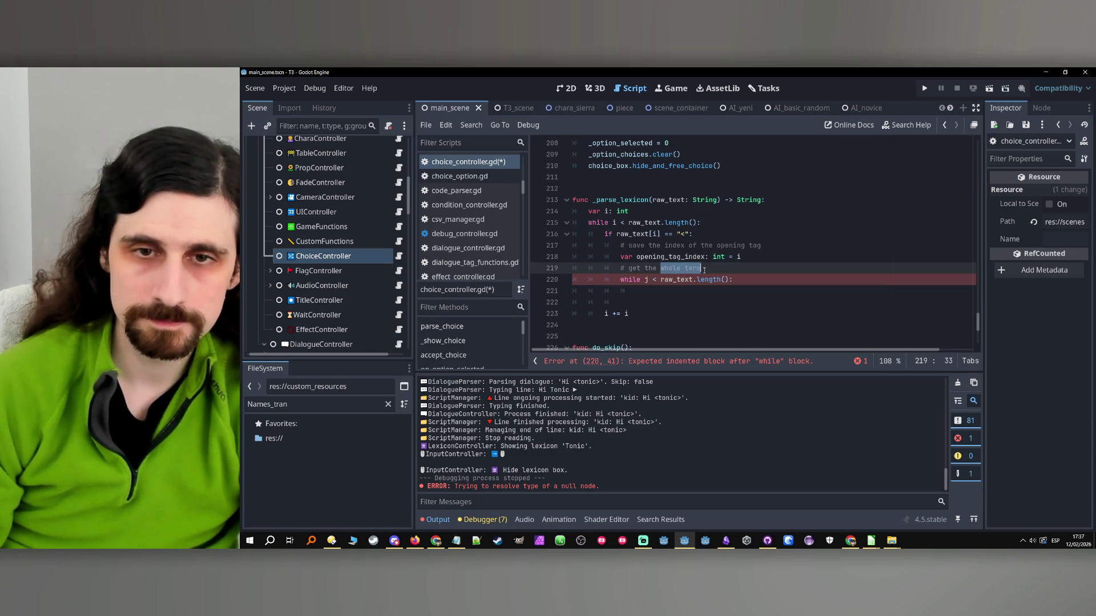
text(ex of th)
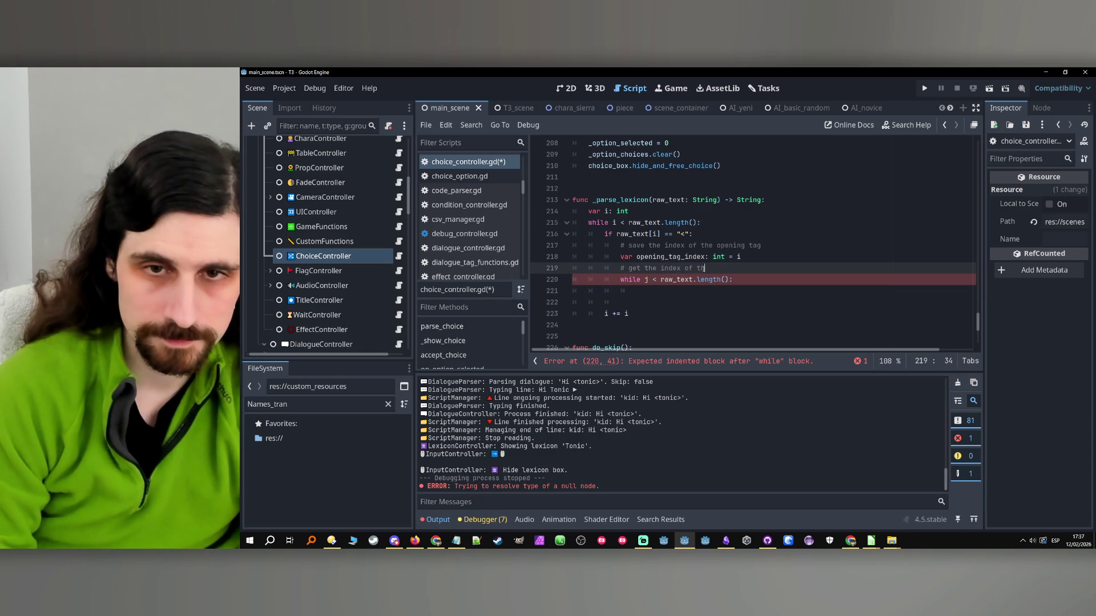
text(e closing tag)
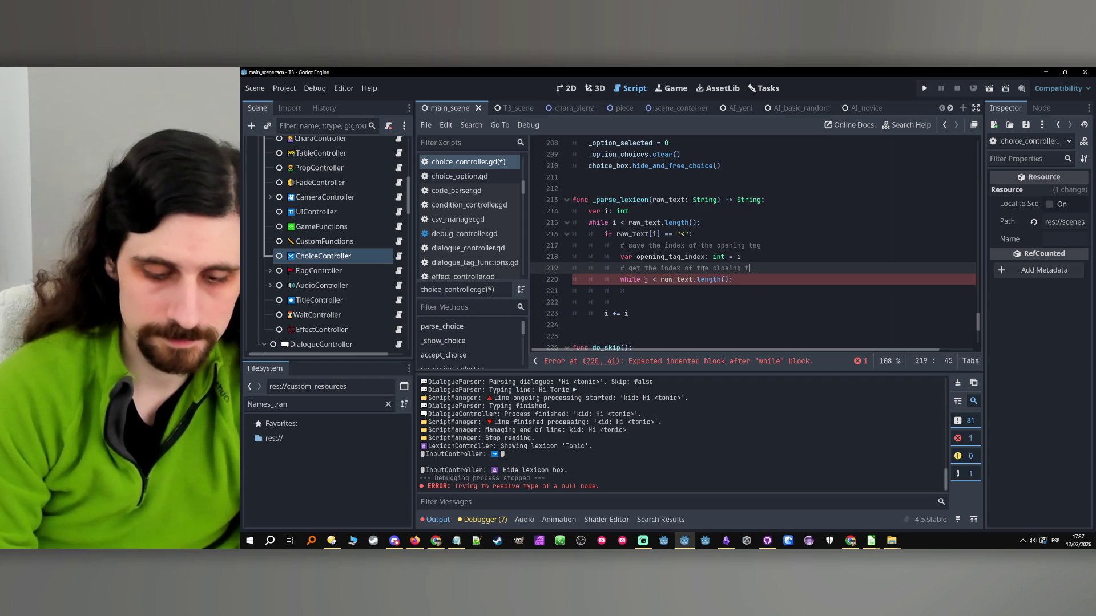
click(666, 289)
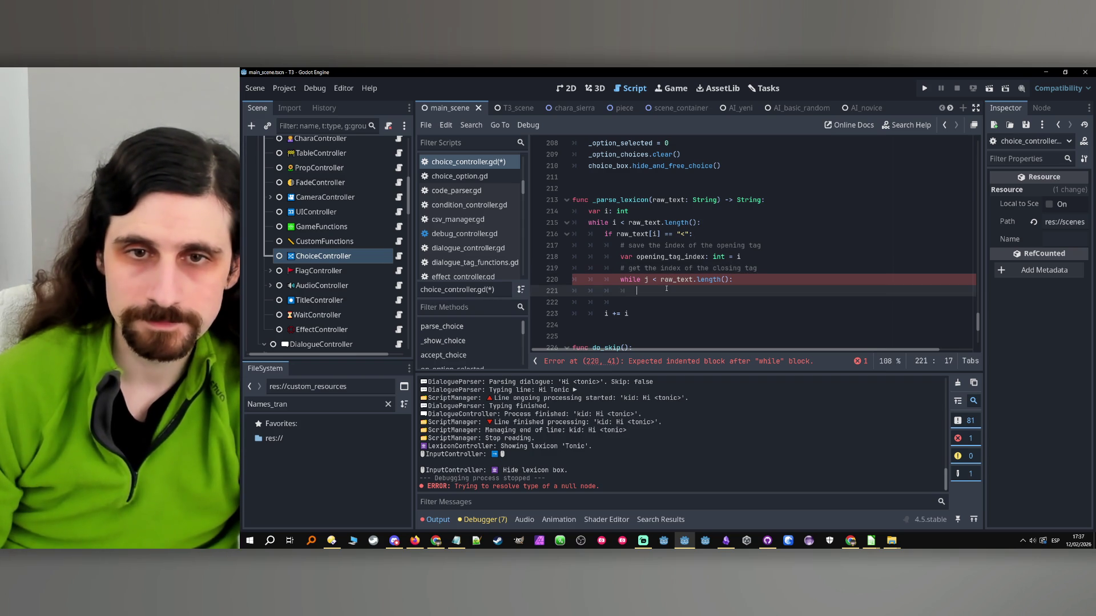
click(631, 234)
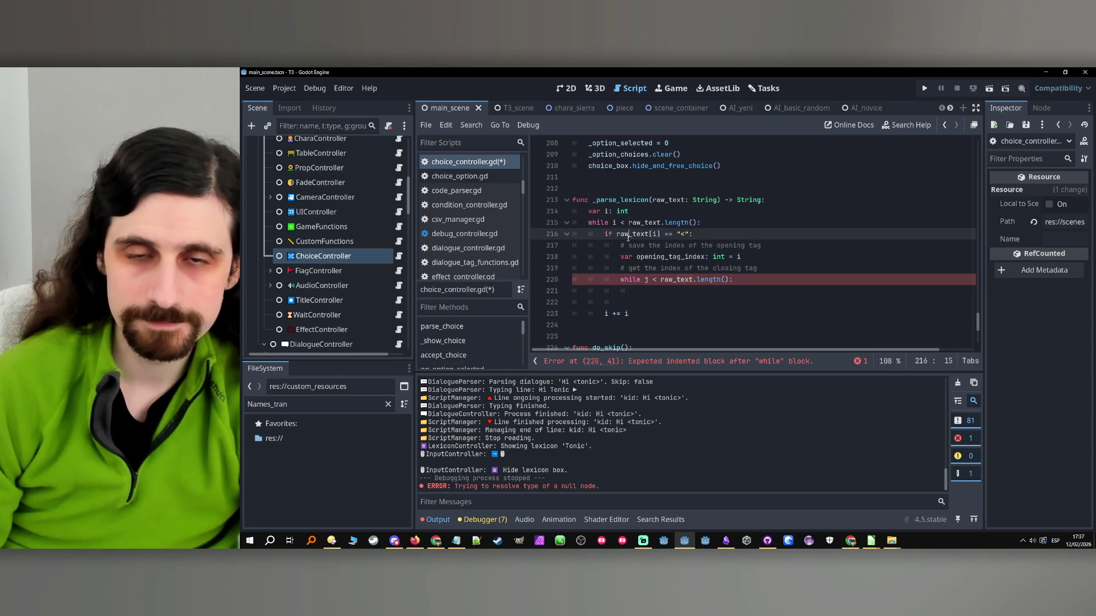
click(669, 289)
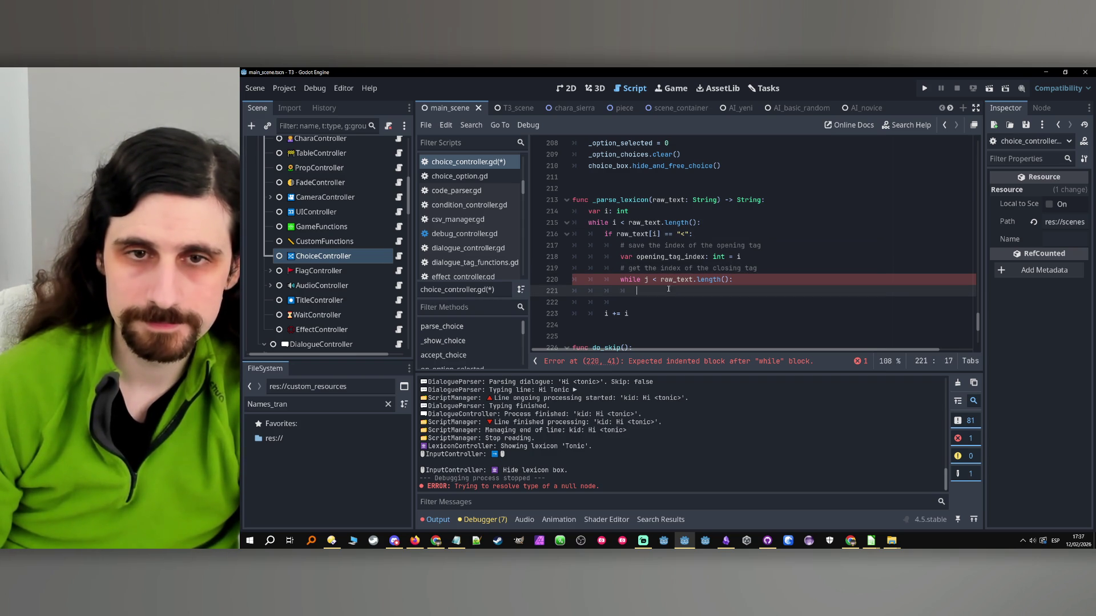
click(778, 265)
- Declare var j: int = i + 1 above the inner while loop
key(Return)
text(var j: int)
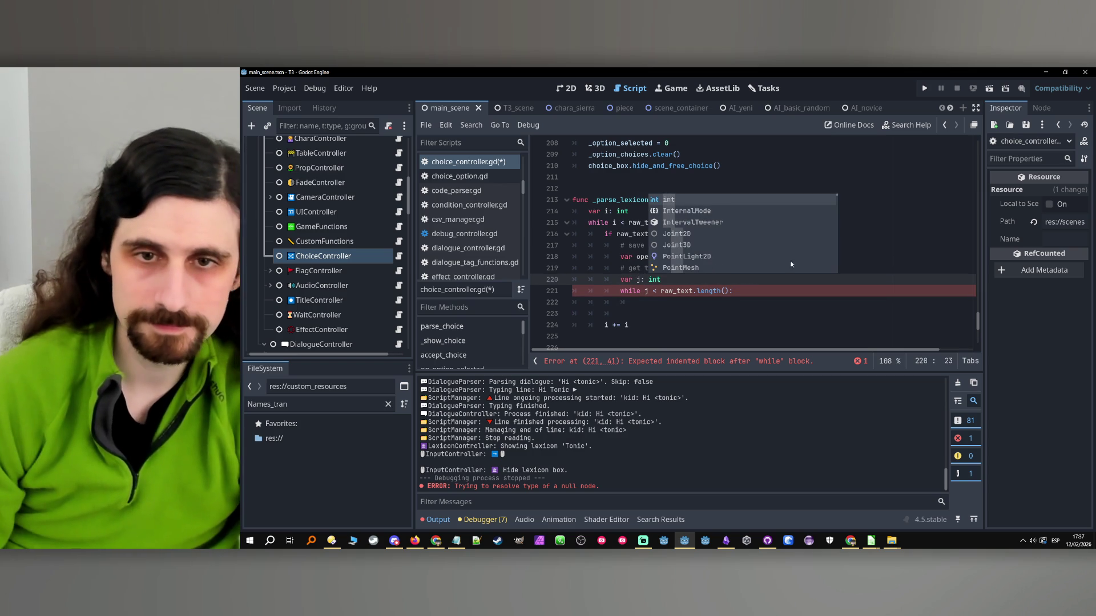
key(Escape)
key(Down)
key(Down)
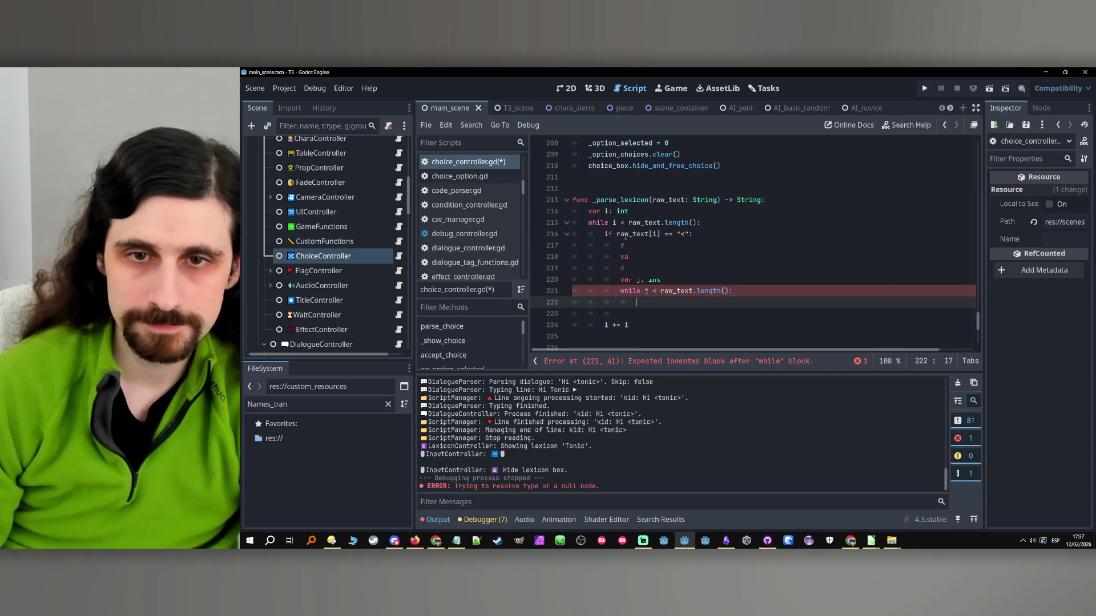
click(714, 279)
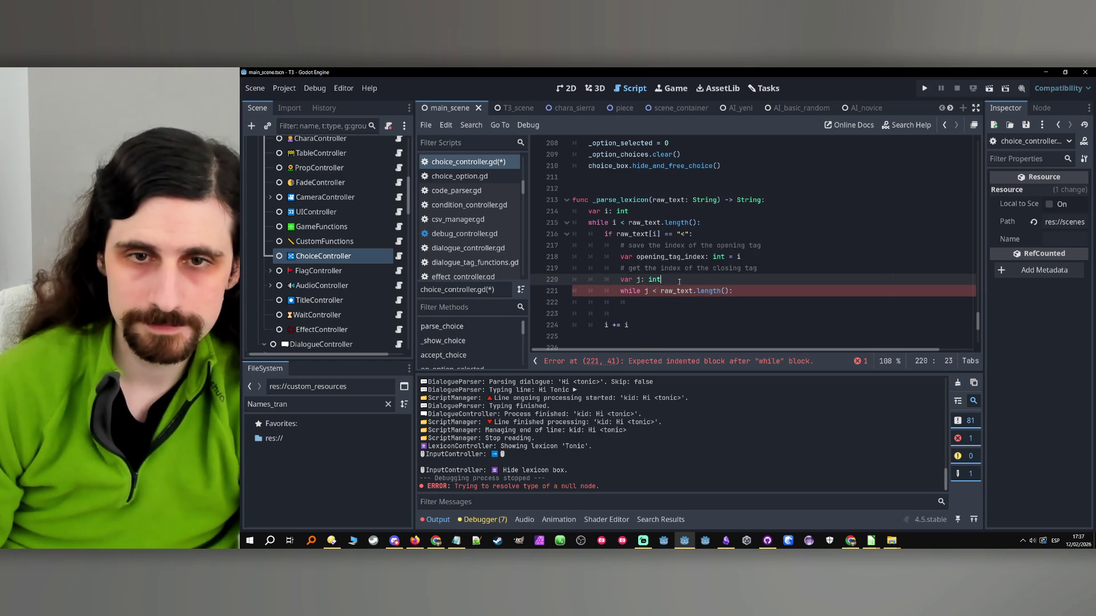
text( =)
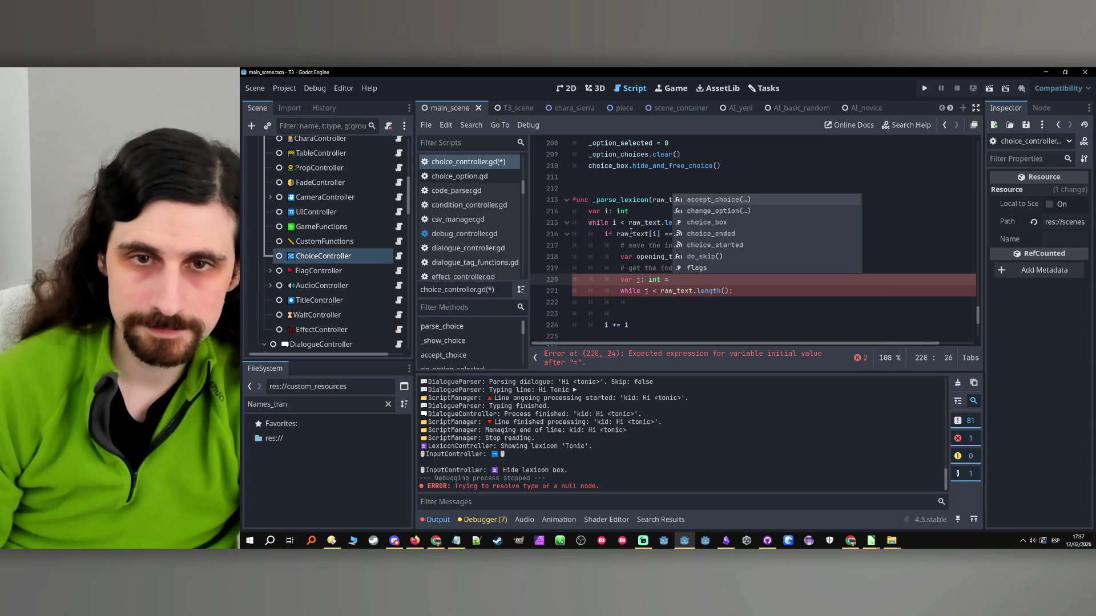
key(Escape)
double_click(681, 258)
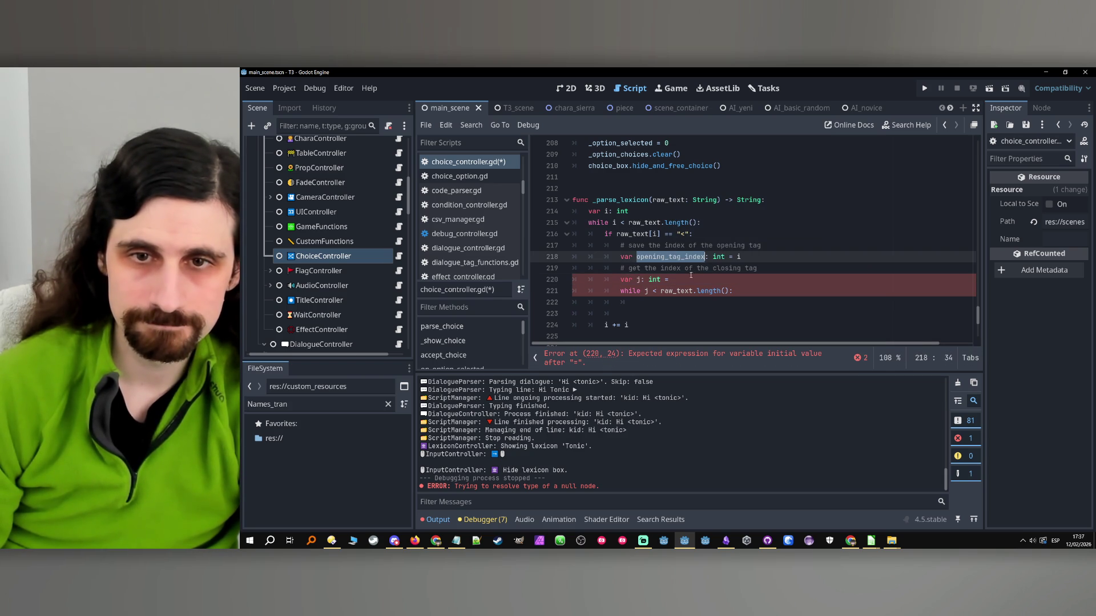
click(691, 276)
text(i)
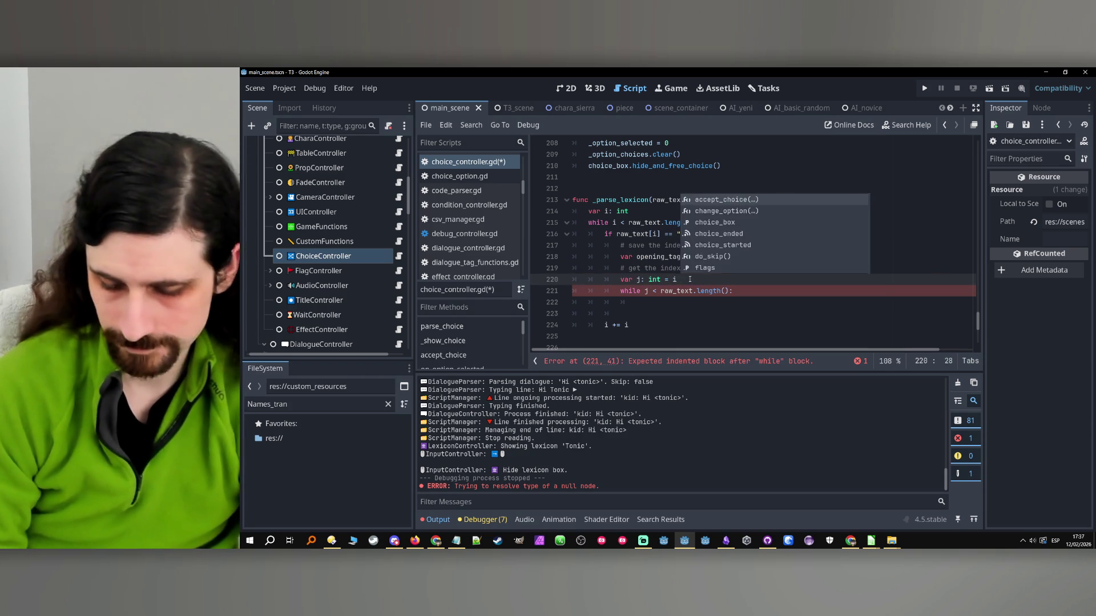
text( + 1)
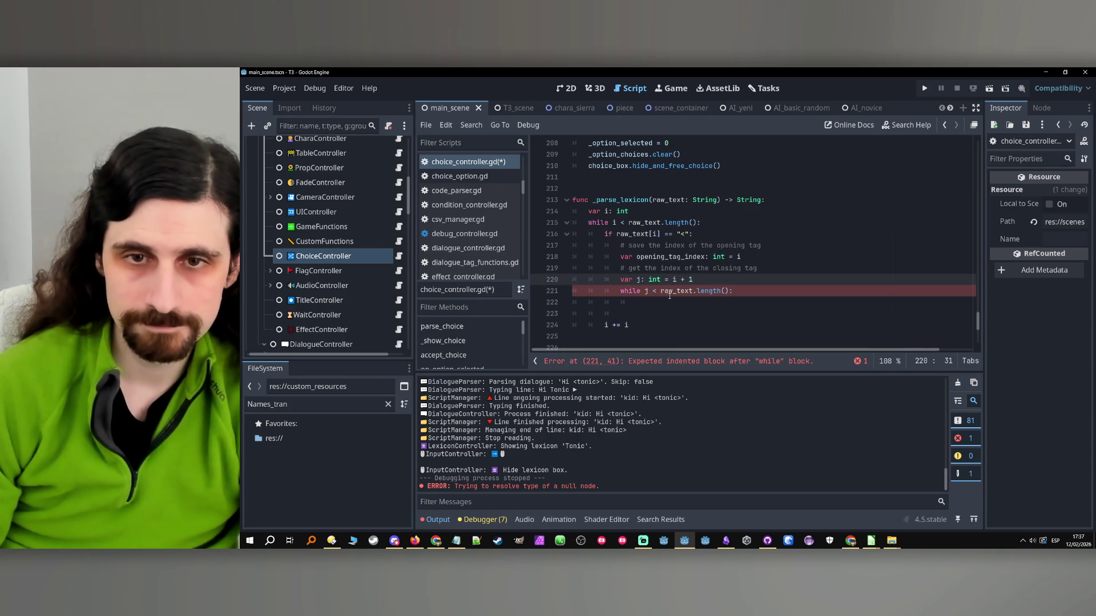
- Add the check if raw_text[j] == ">": inside the inner loop
drag(692, 234, 599, 237)
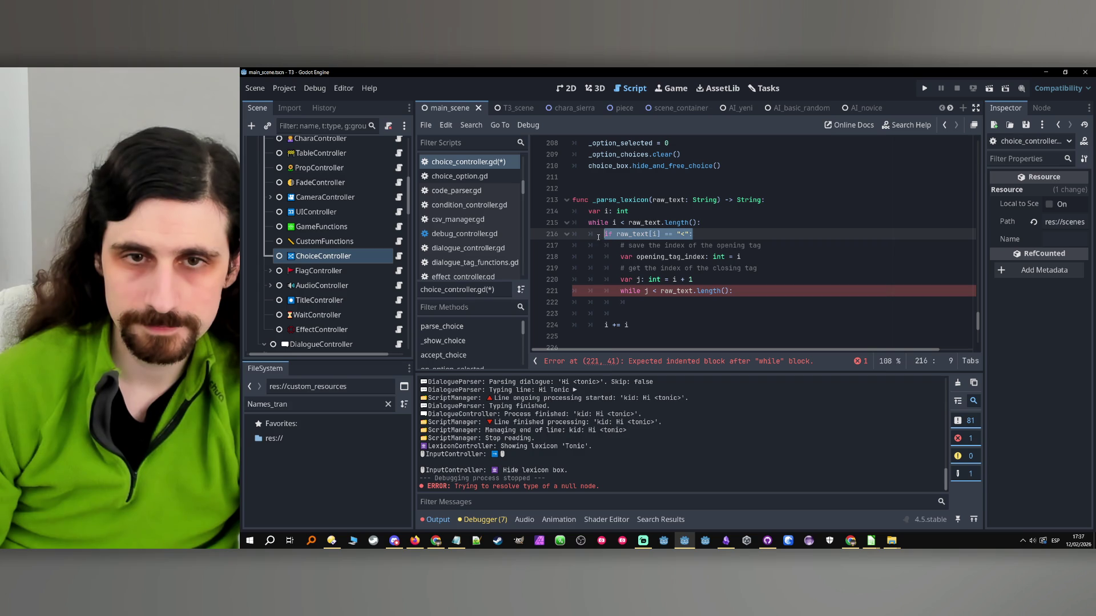
key(ctrl+c)
click(681, 303)
key(ctrl+v)
double_click(679, 303)
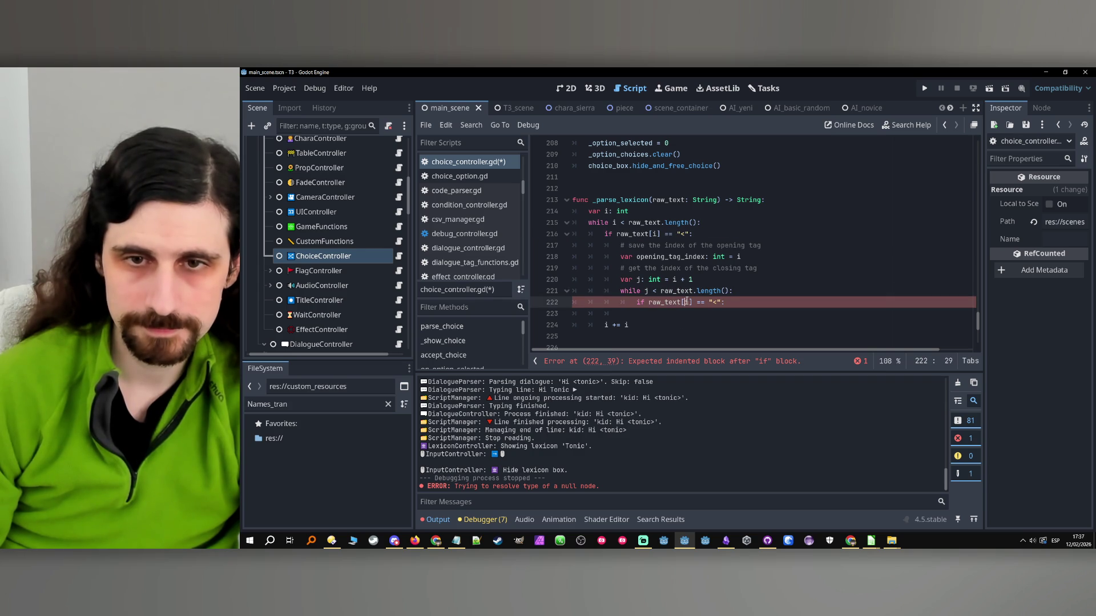
text(j)
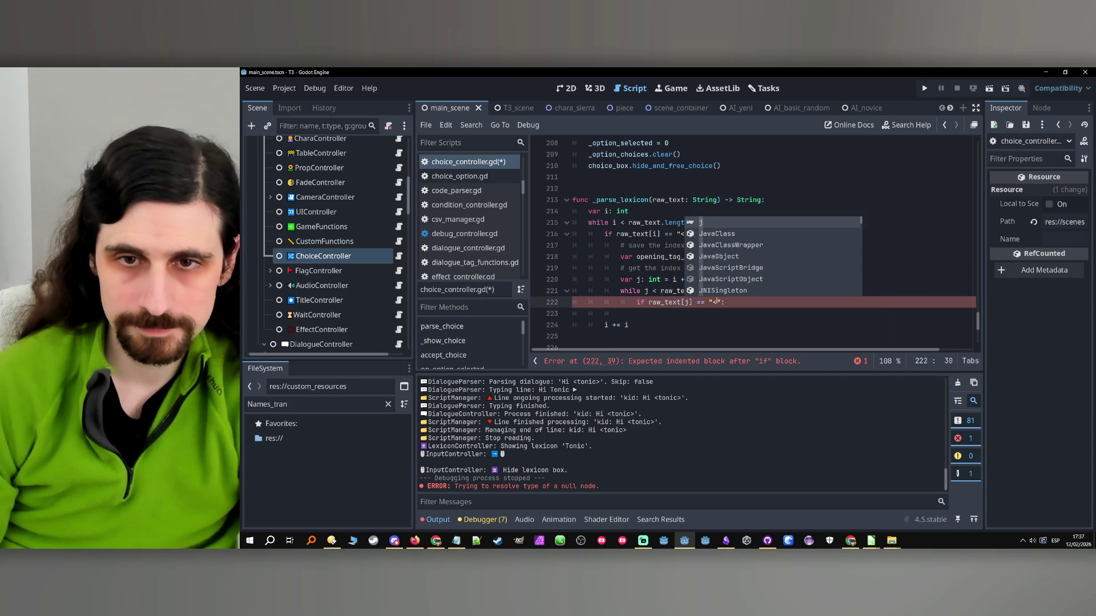
click(713, 302)
text(>)
key(Return)
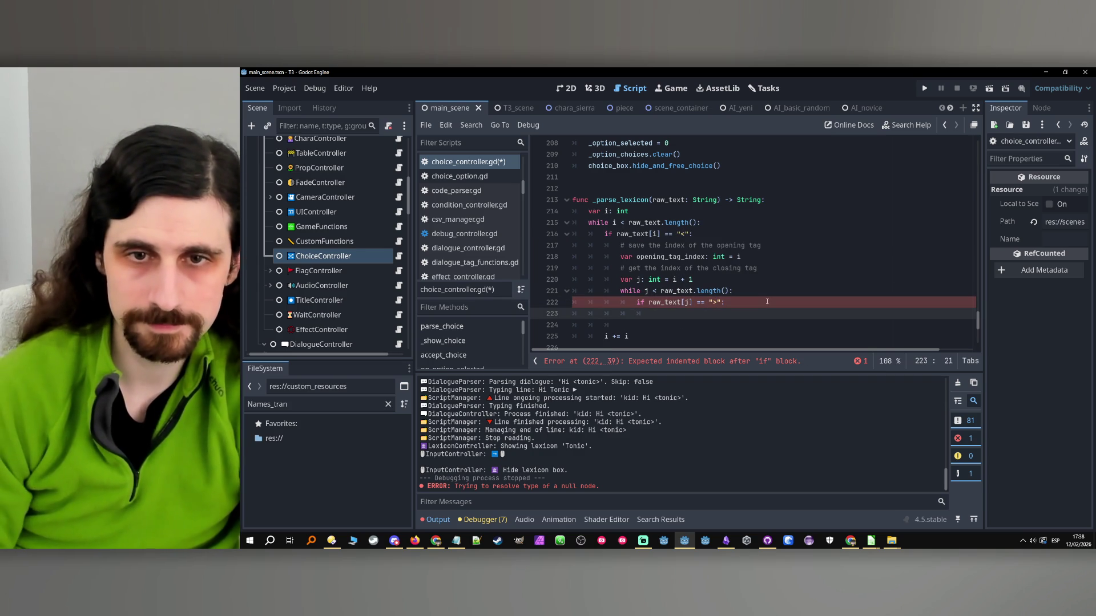
click(767, 265)
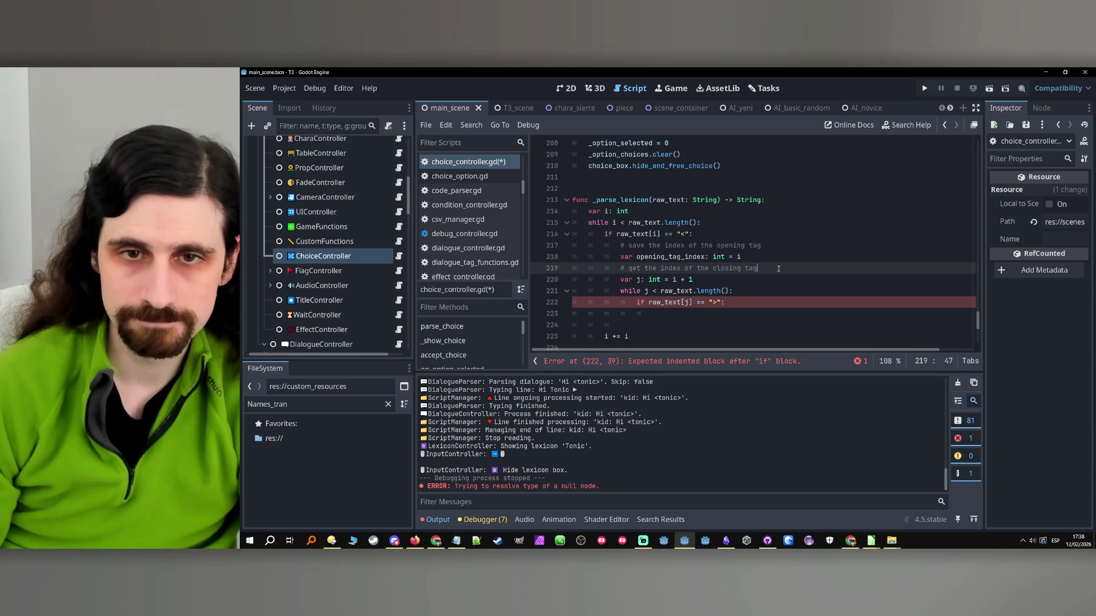
- Declare var closing_tag_index: int
key(Return)
text(var closing_tag_in)
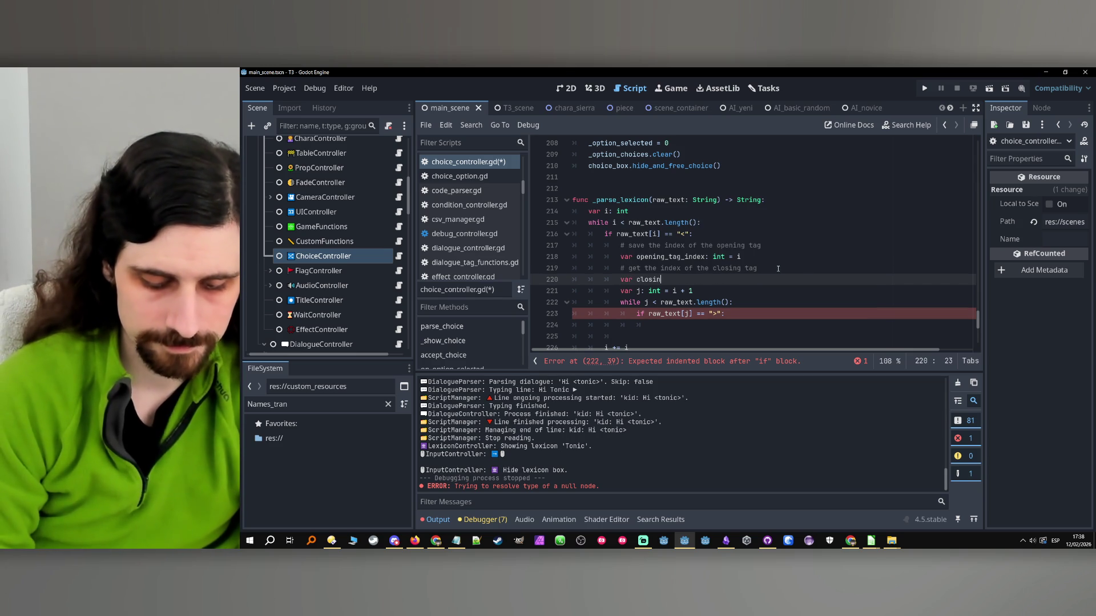
text(dex)
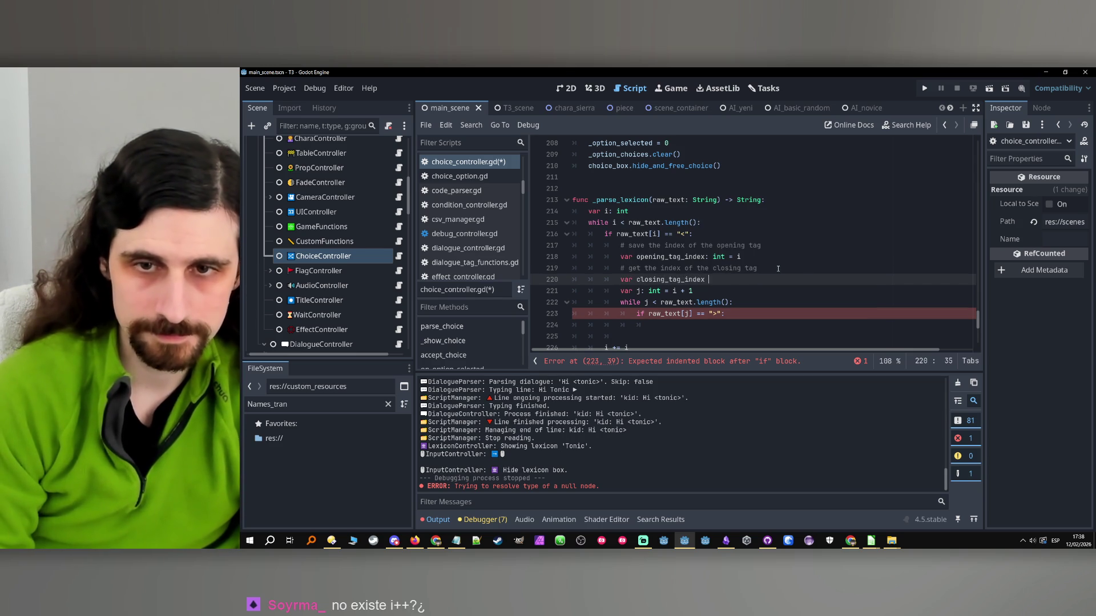
text(: int)
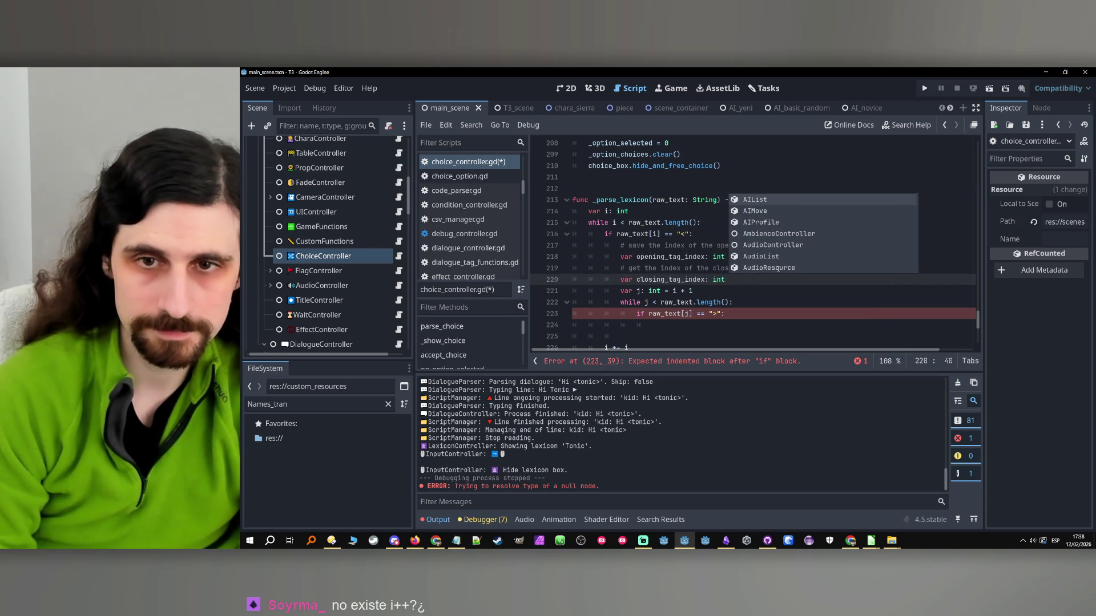
key(BackSpace)
key(Escape)
- Inside the ">" check, set closing_tag_index = j and break
double_click(671, 279)
key(ctrl+c)
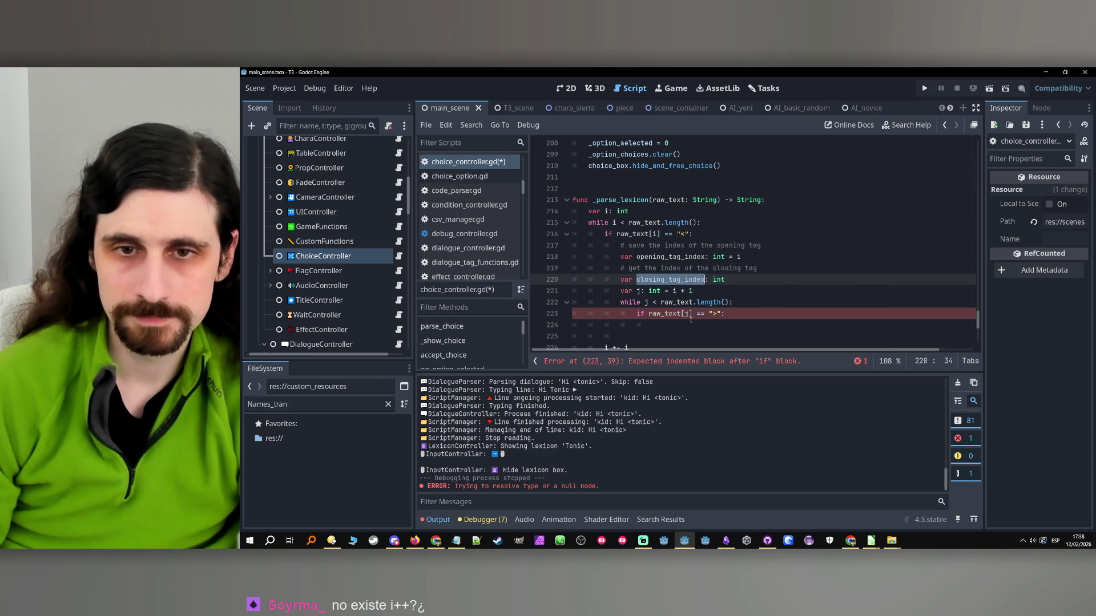
click(762, 320)
key(ctrl+v)
text(= )
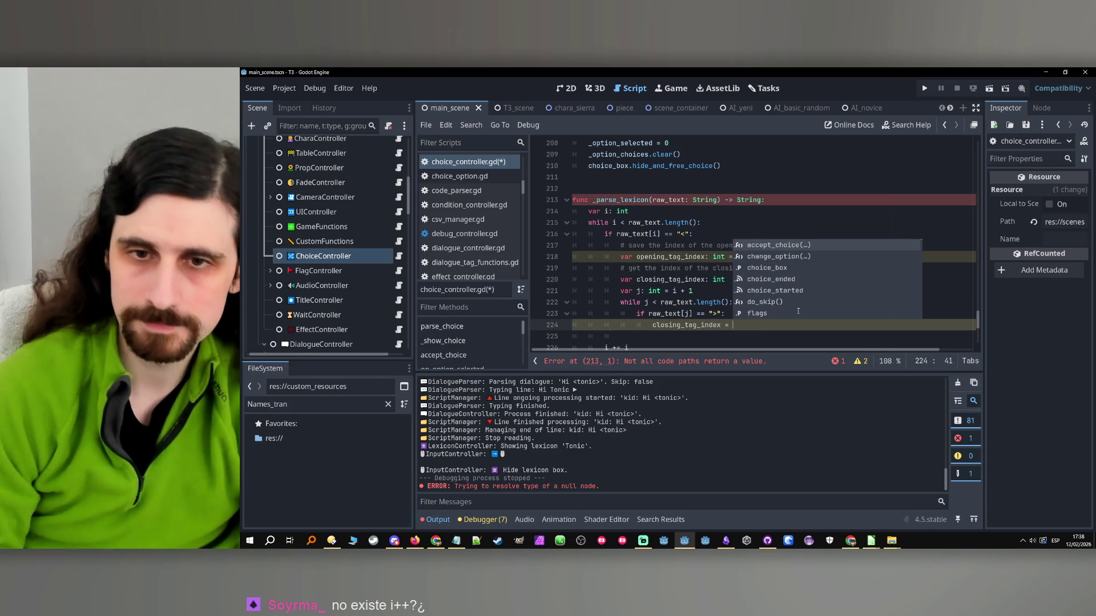
text(j)
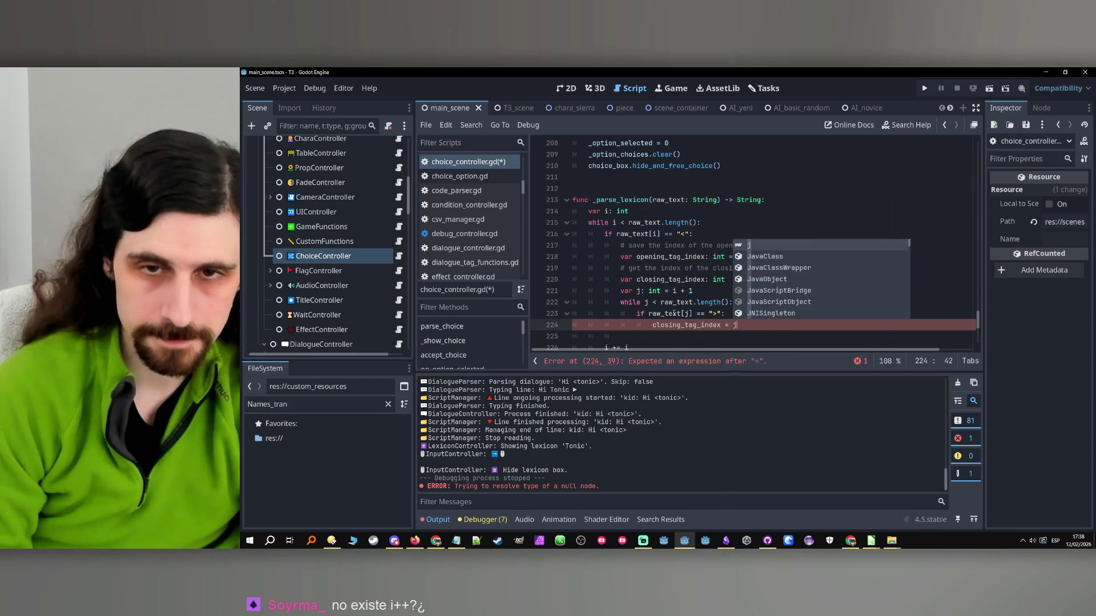
key(Return)
text(break)
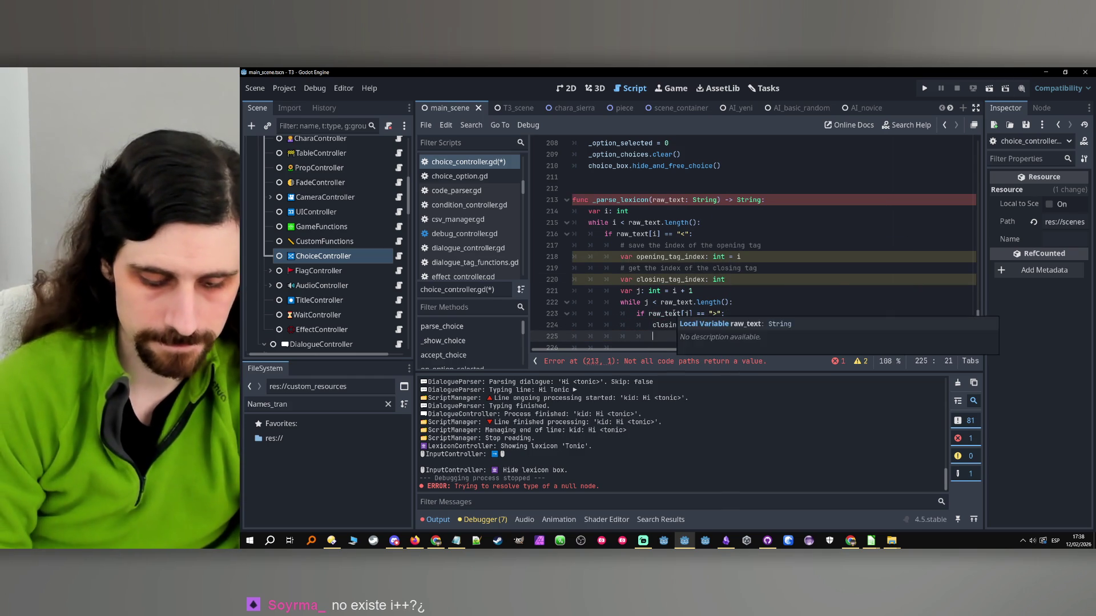
key(Return)
key(Return)
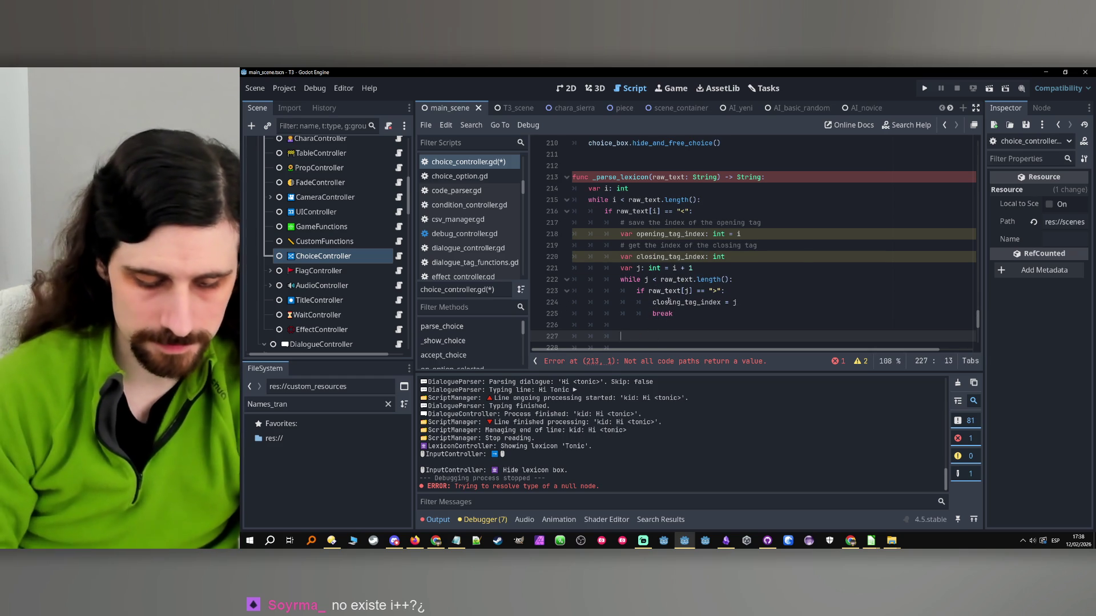
- Add the comment '# get the whole term' after the inner loop
text(#)
key(Up)
key(BackSpace)
key(Delete)
key(End)
text(get )
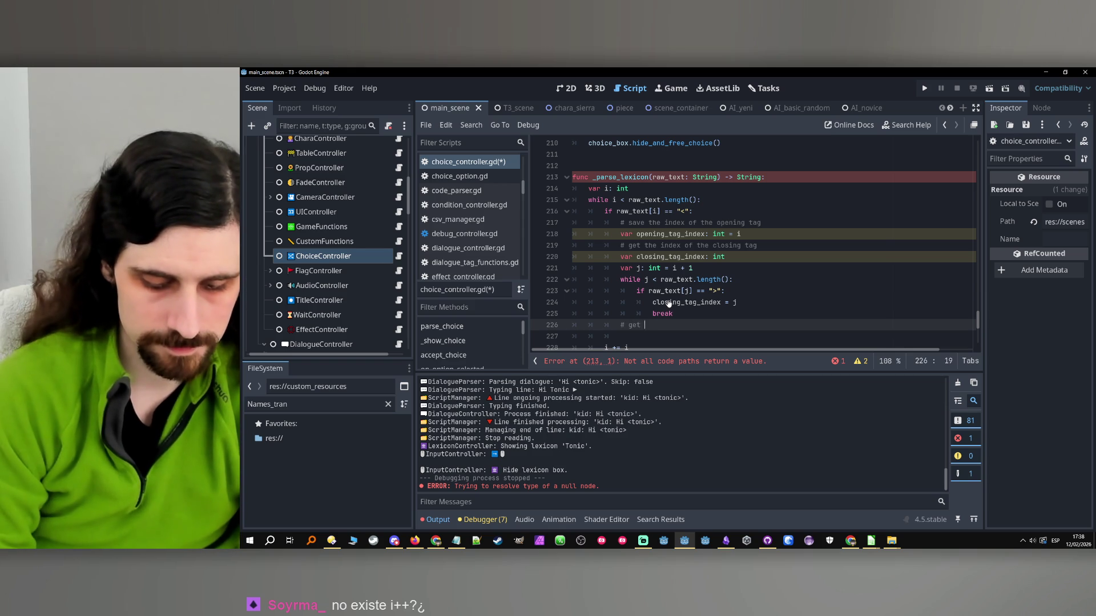
text(the whole term)
key(Return)
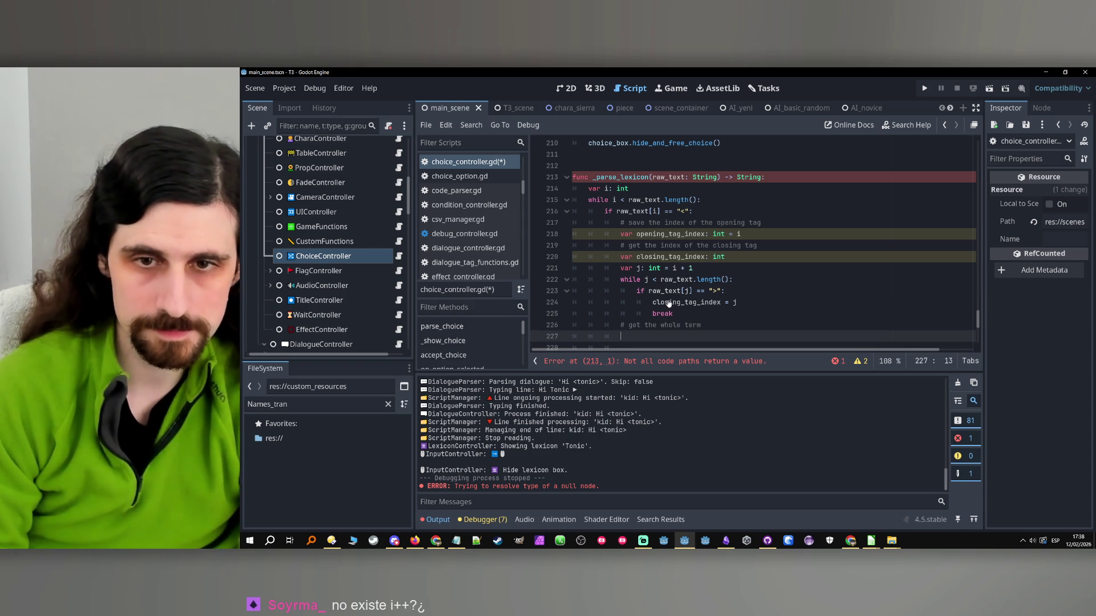
scroll(667, 253, down, 1)
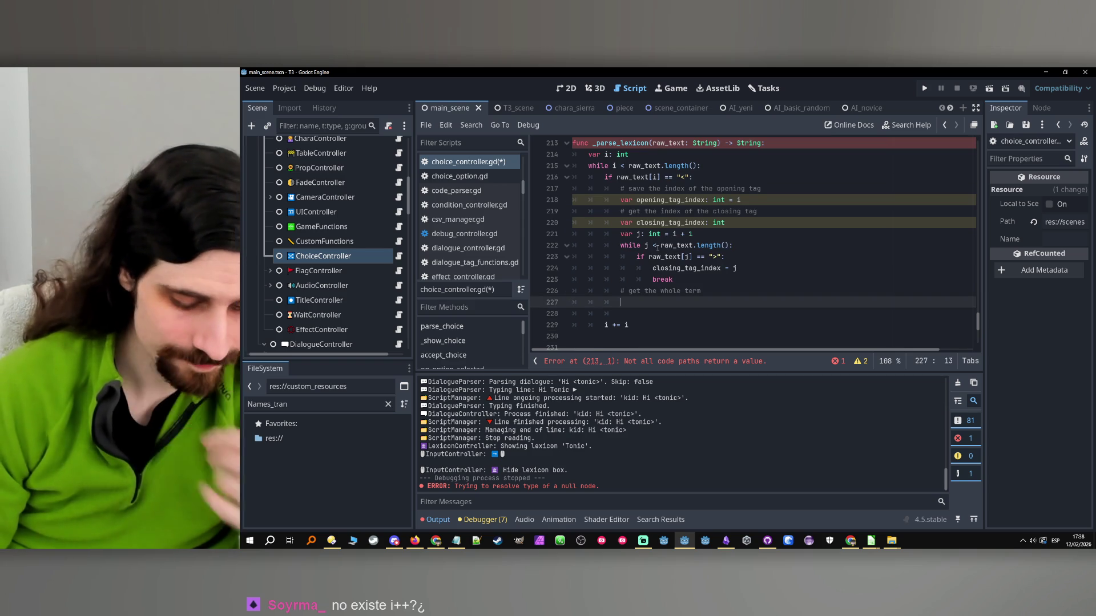
- Start var term: String = raw_text.substr(opening_tag_index + 1, on line 227
text(var term: )
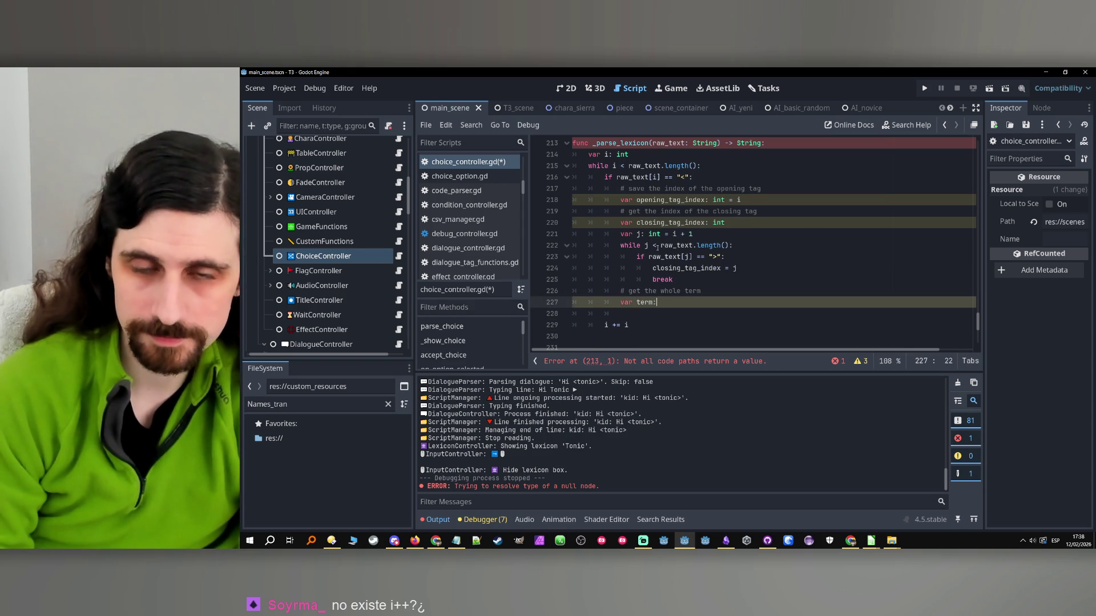
text(S)
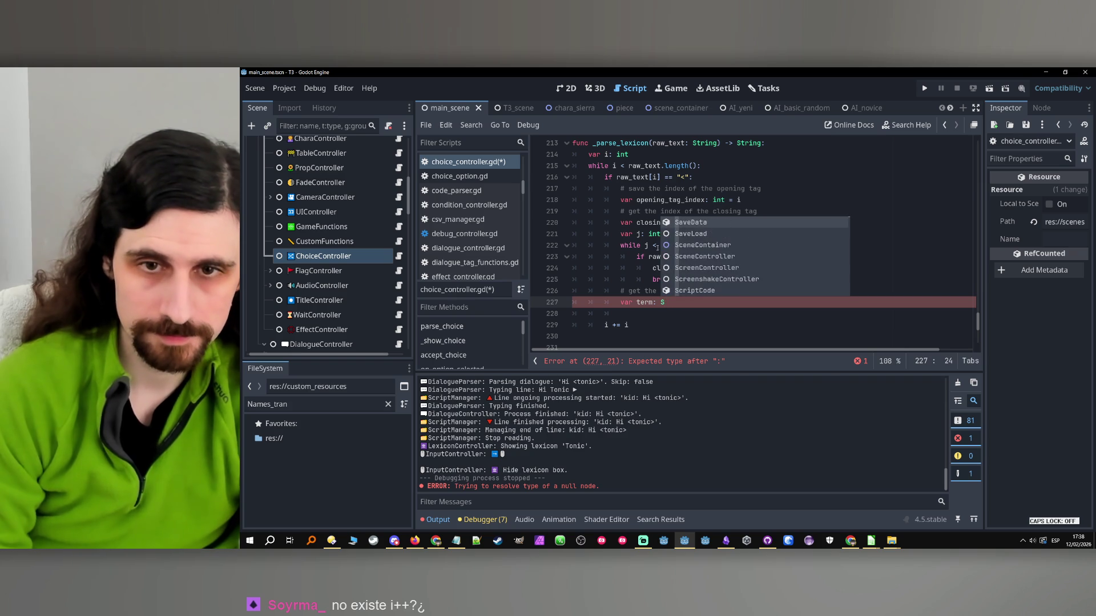
text(tring = )
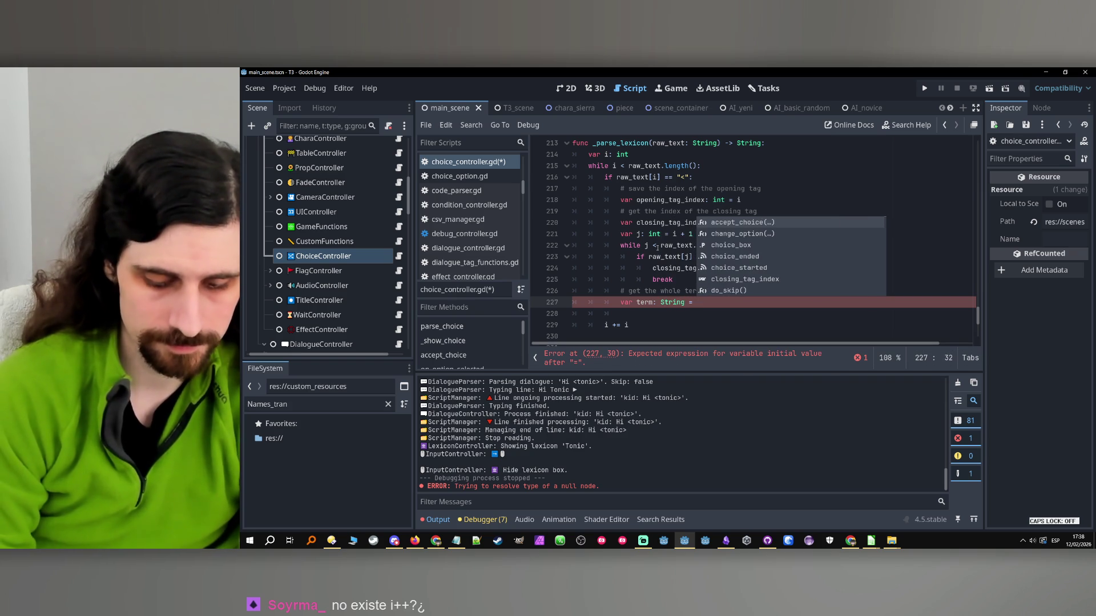
text(raw_text)
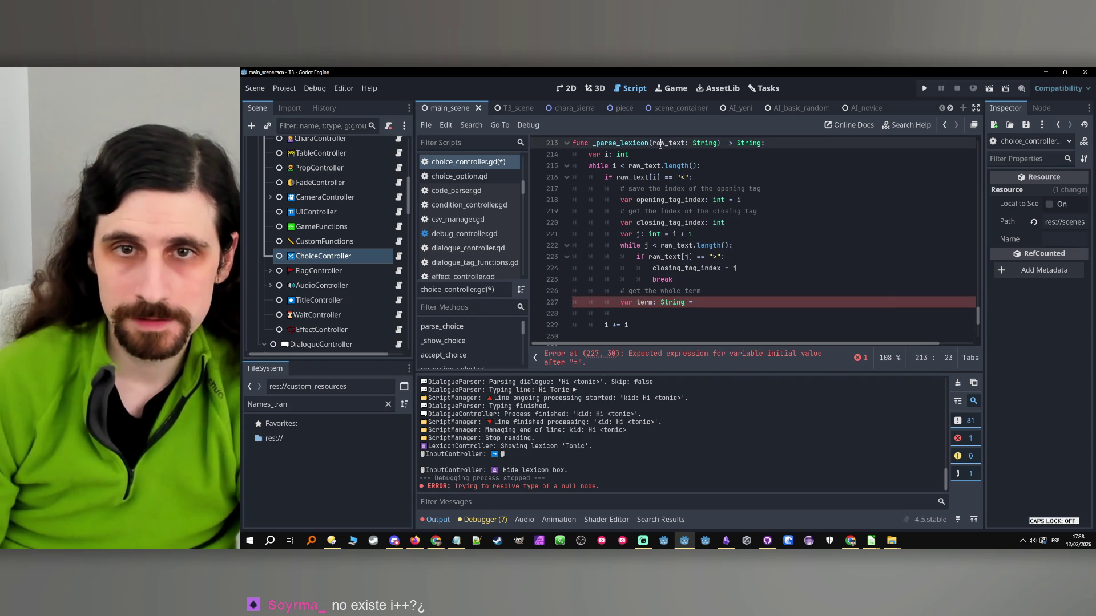
text(.substrin)
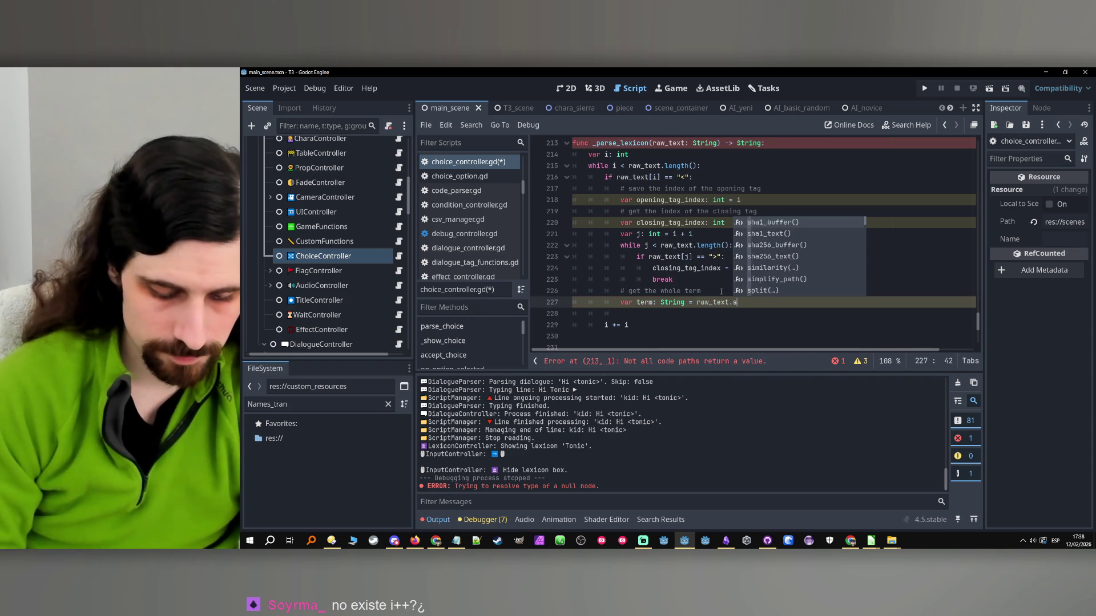
key(BackSpace)
key(BackSpace)
key(BackSpace)
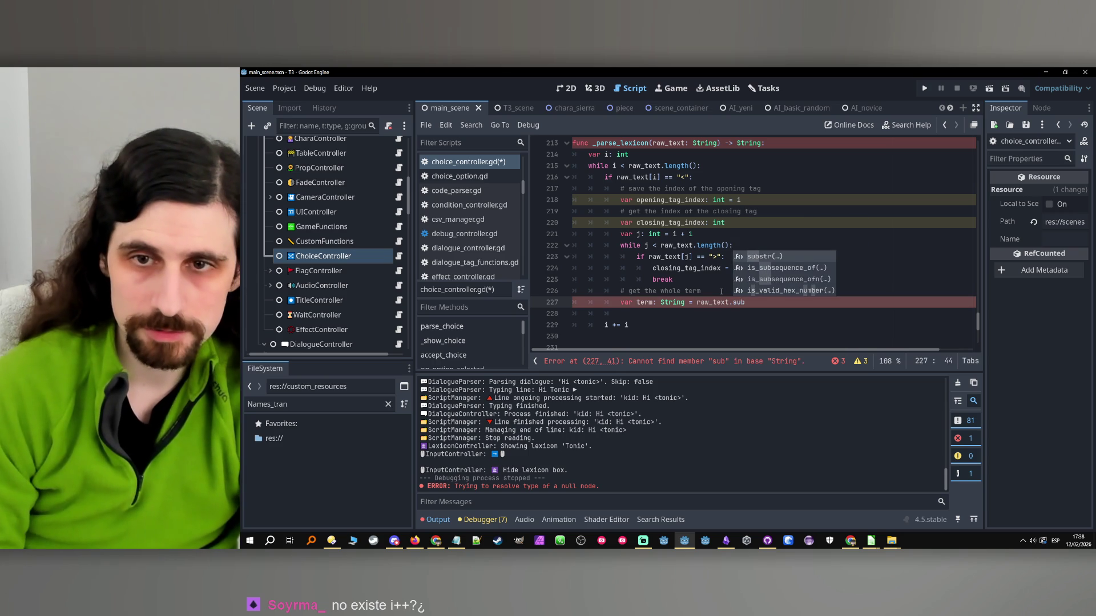
key(Return)
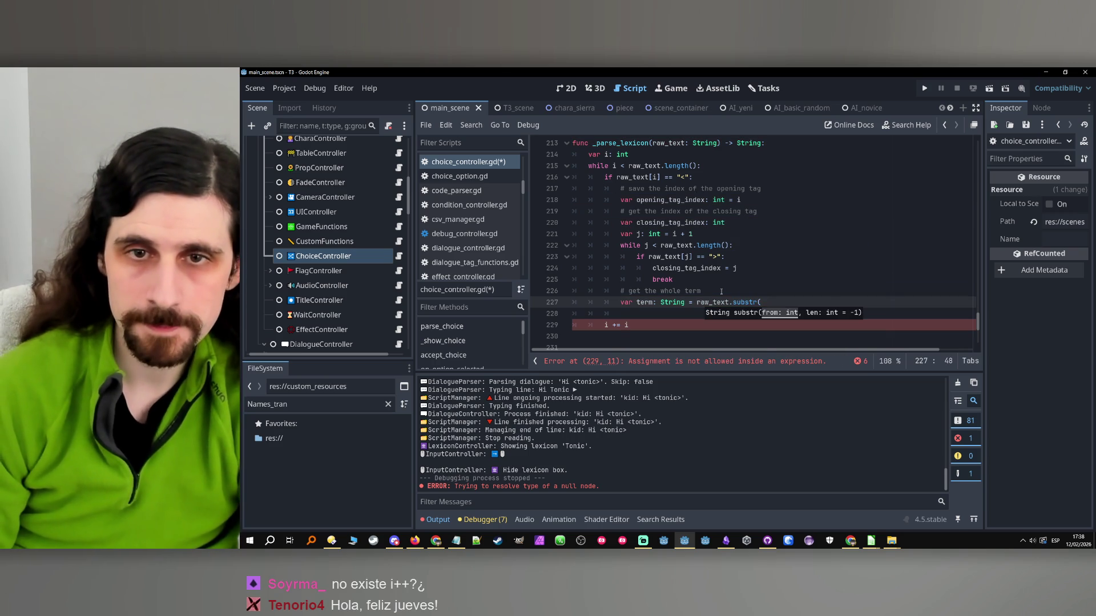
double_click(675, 201)
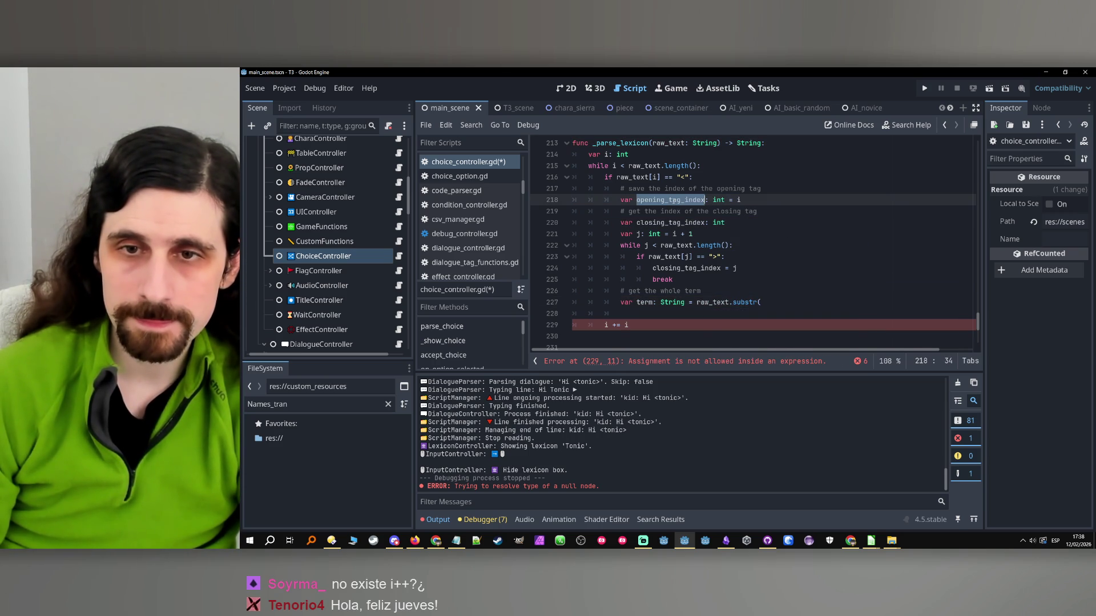
click(767, 305)
key(ctrl+v)
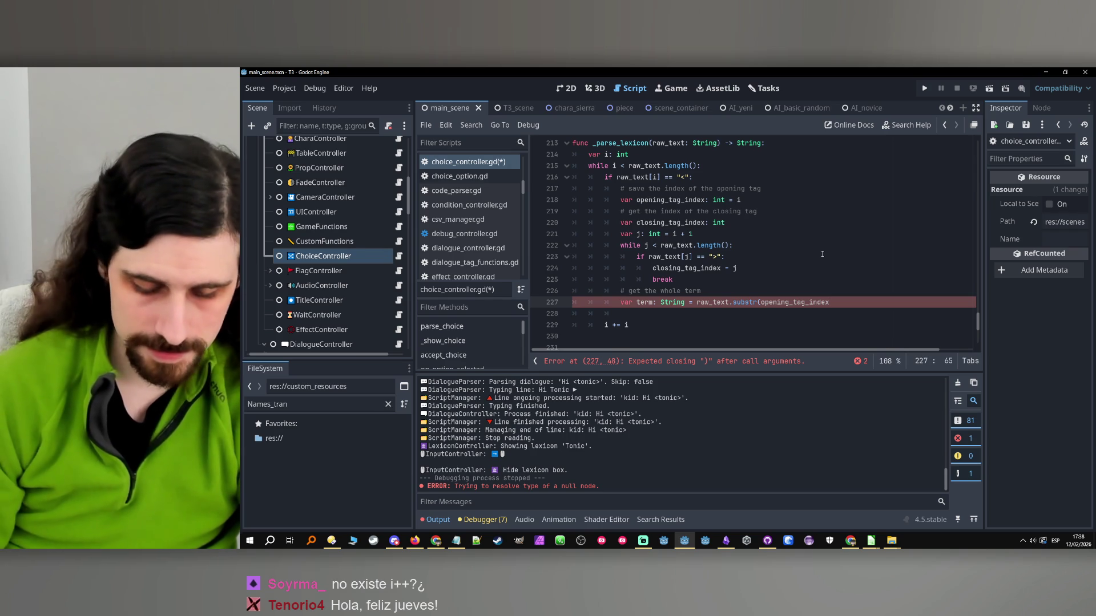
text( + 1,)
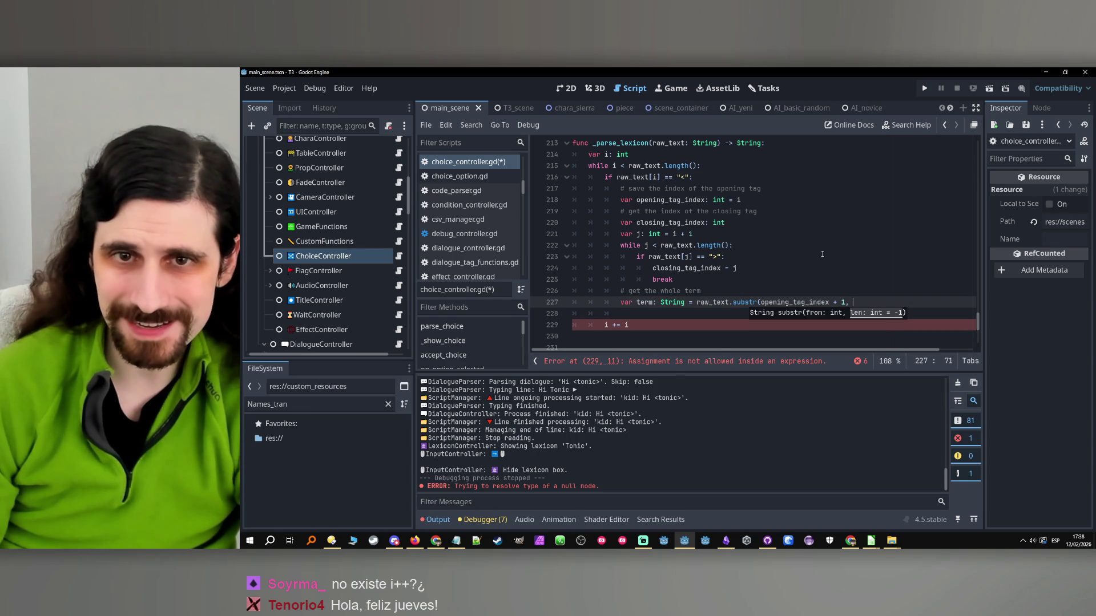
- Add closing_tag_index - opening_tag_index as the length argument, then open a blank Notepad
double_click(686, 223)
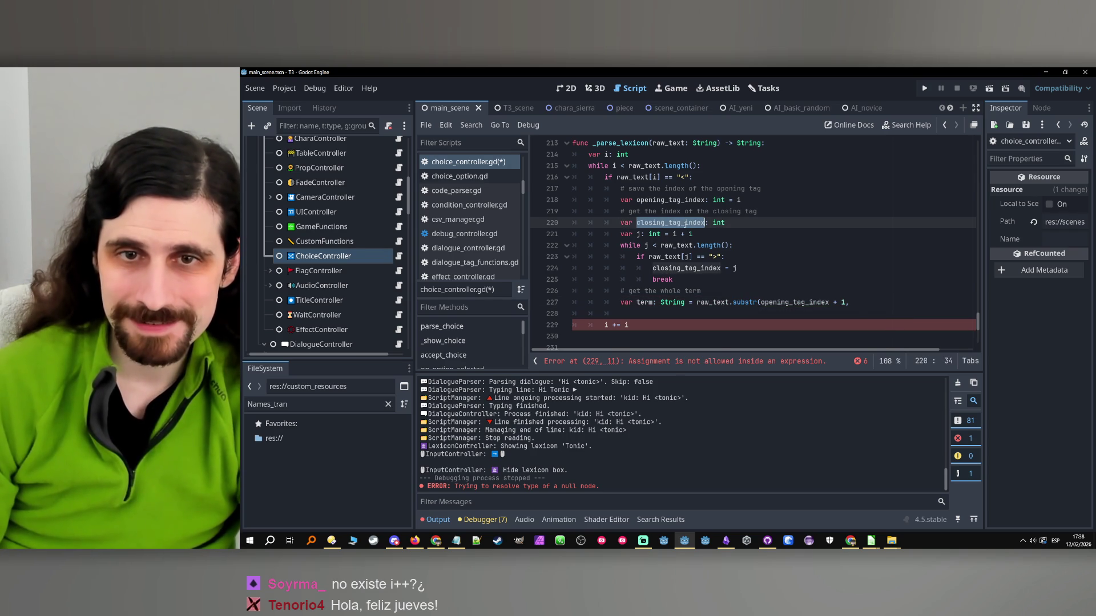
key(ctrl+c)
click(886, 306)
key(ctrl+v)
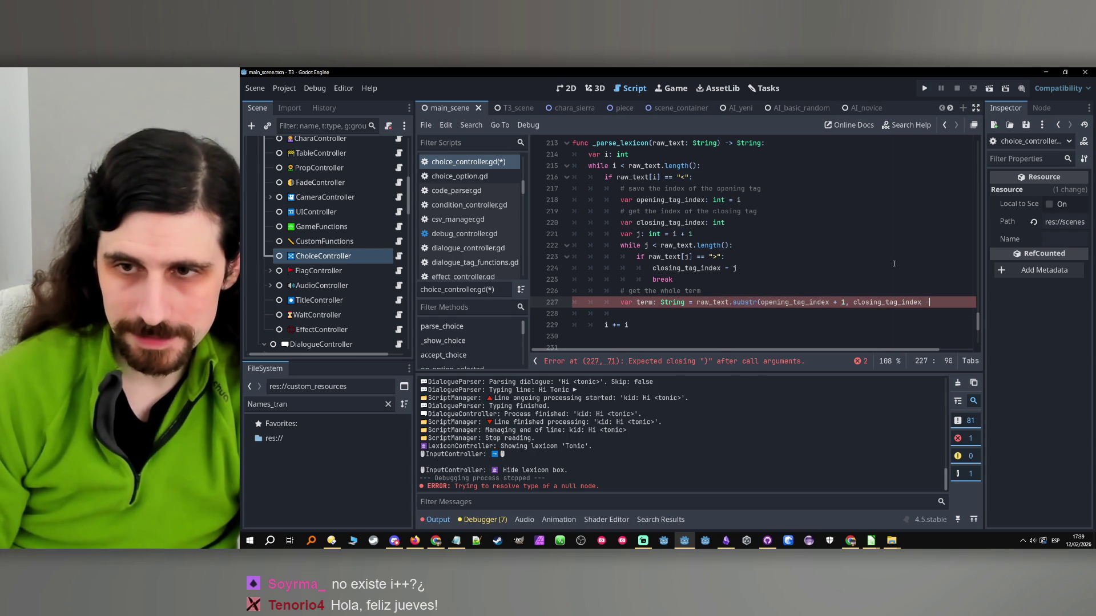
text(-)
double_click(663, 199)
key(ctrl+c)
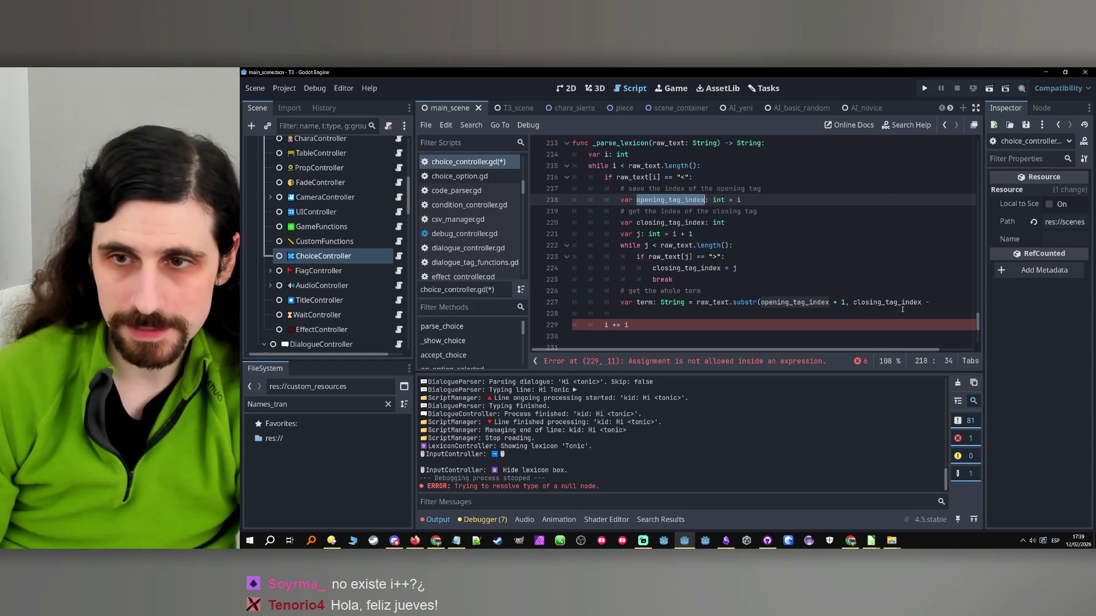
click(939, 302)
key(ctrl+v)
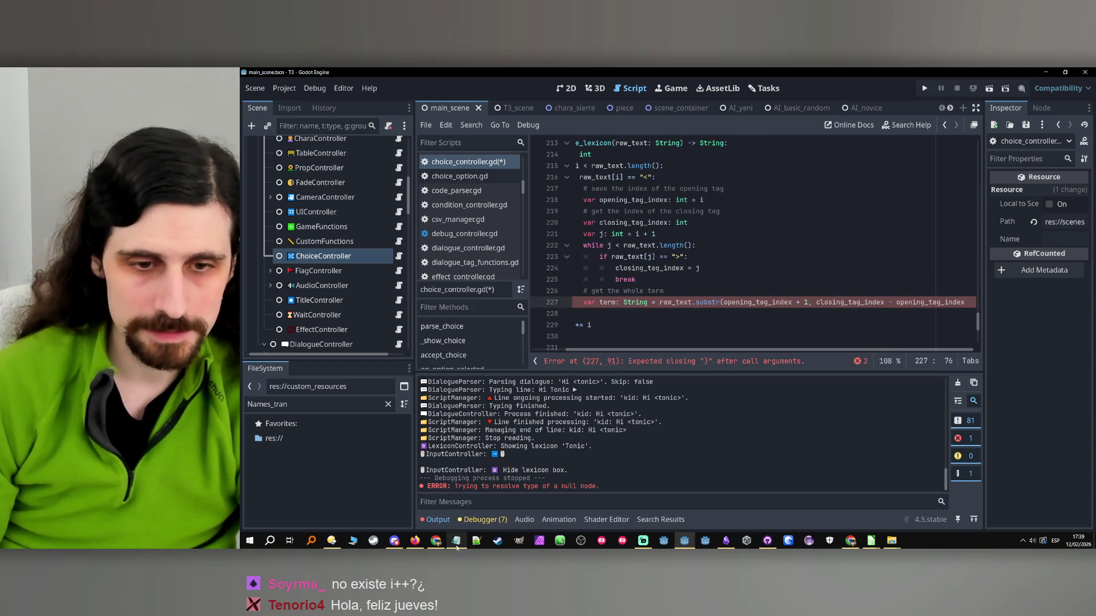
right_click(456, 540)
click(433, 496)
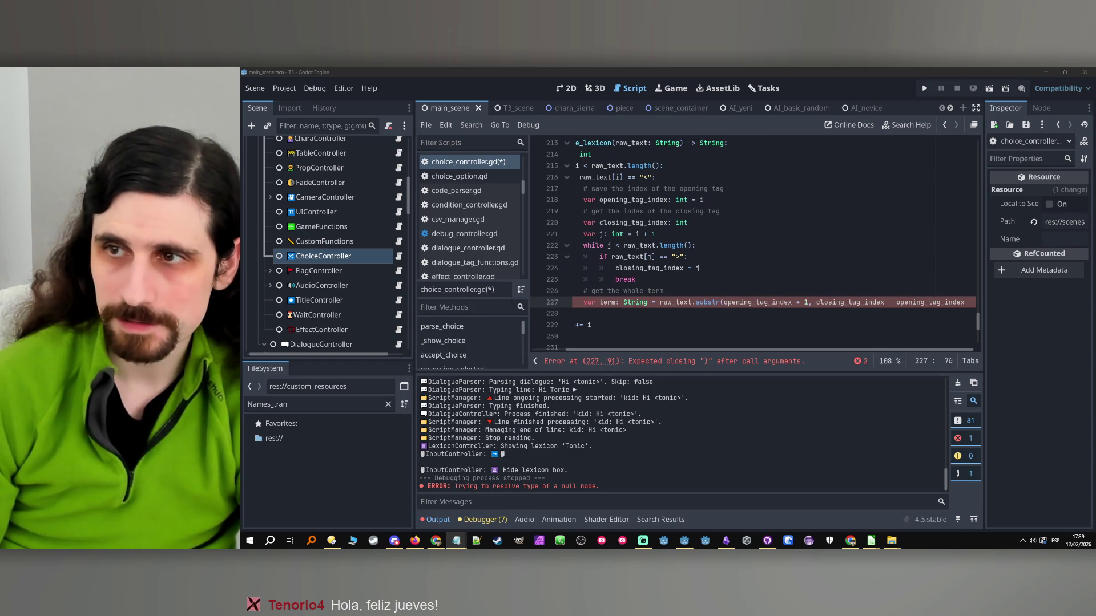
- Work out tag indices with sample text 'hola <hi> .' and '5 8', then discard the note
text(hola <hi> )
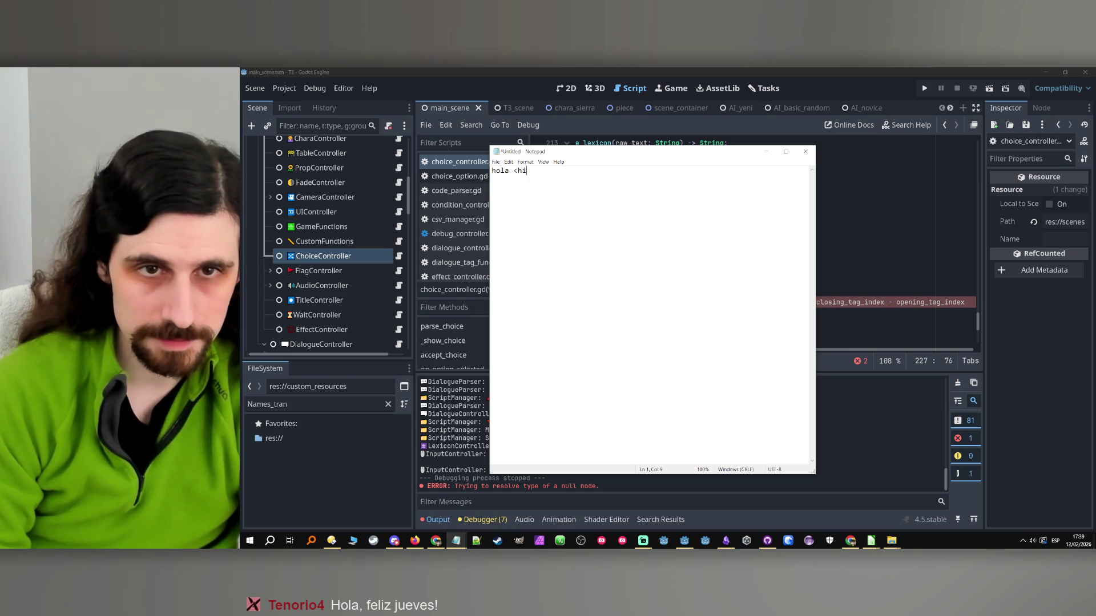
text(.)
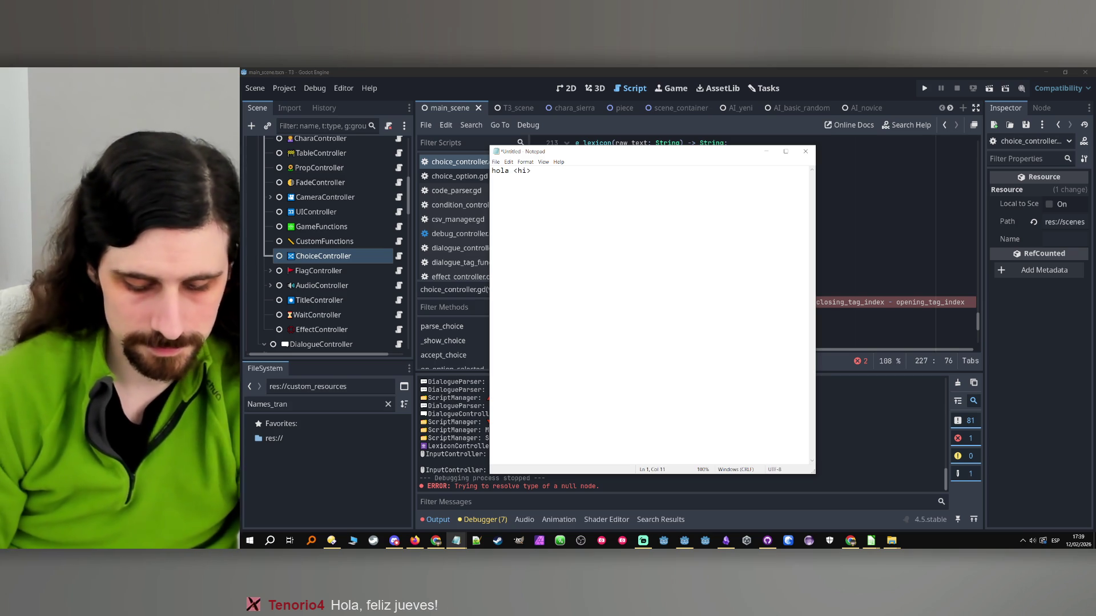
click(535, 170)
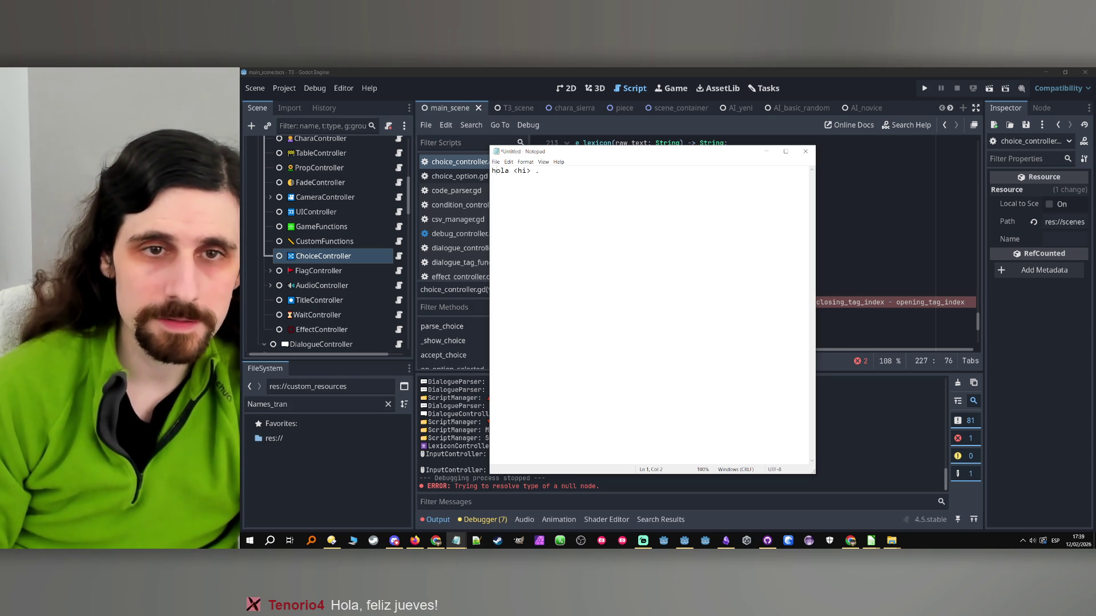
click(495, 170)
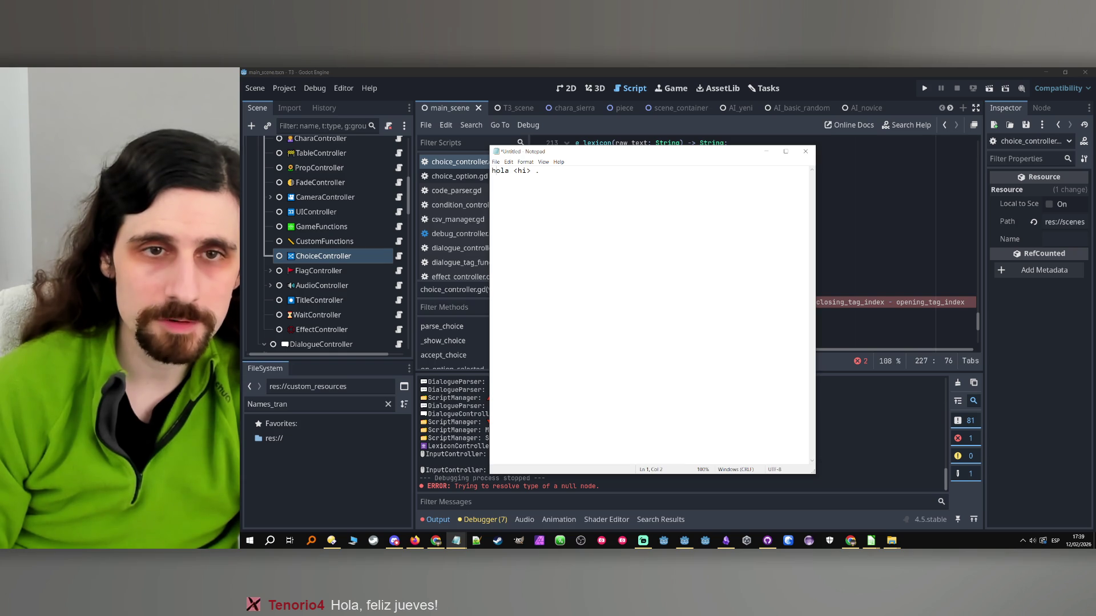
click(509, 170)
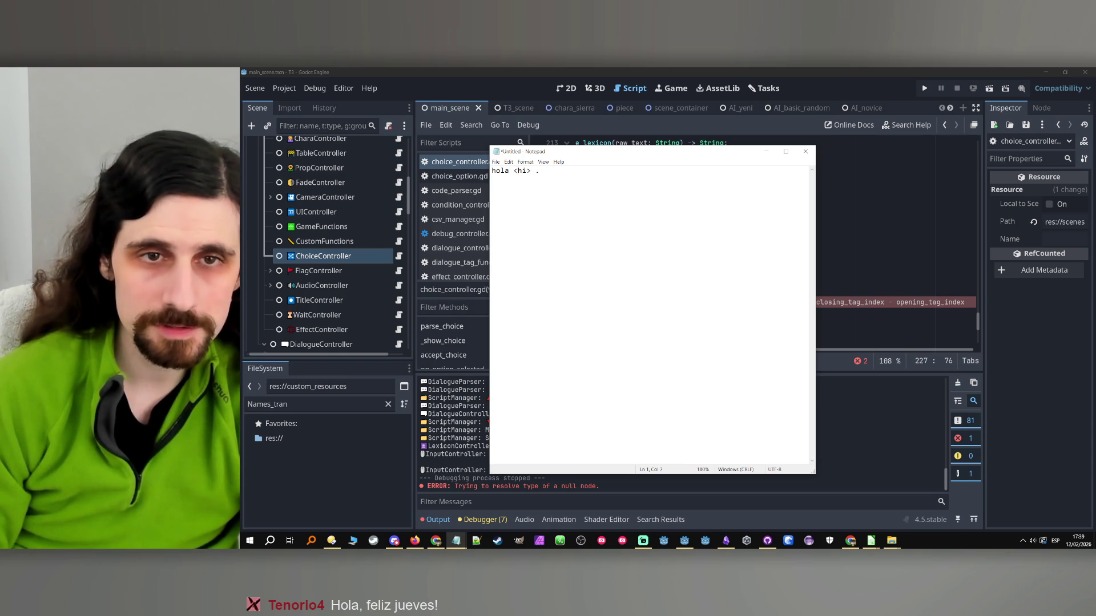
click(492, 179)
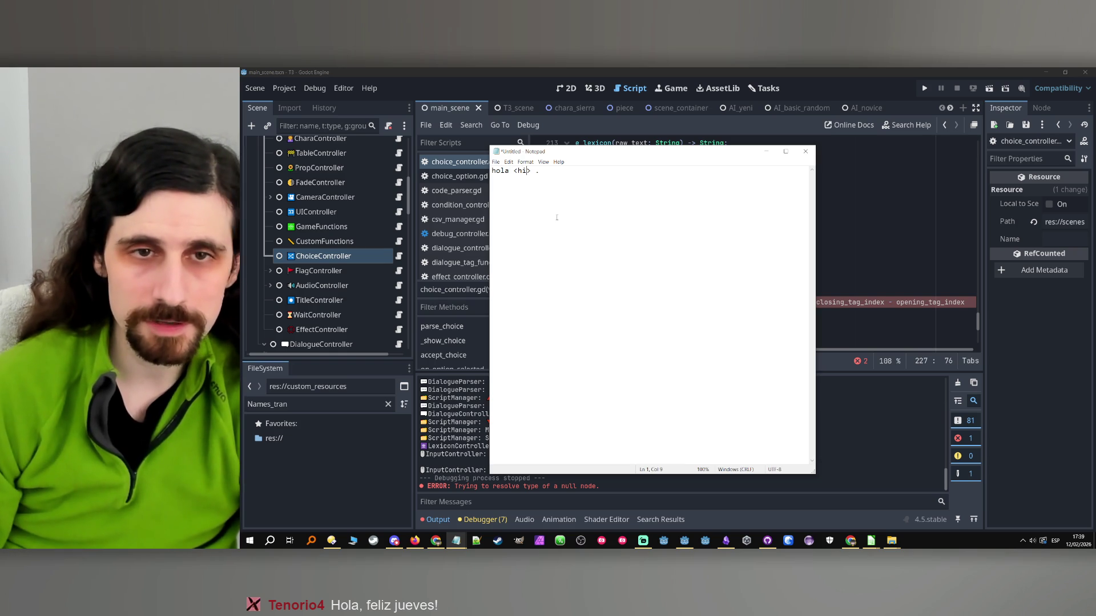
text(5)
key(Return)
text(5 8)
key(Return)
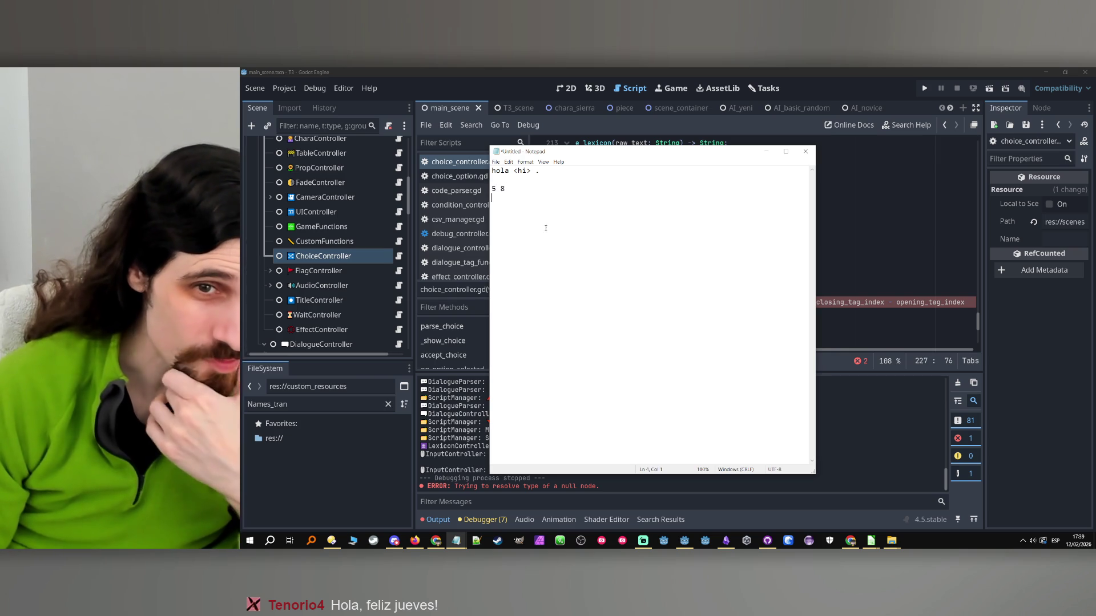
click(518, 170)
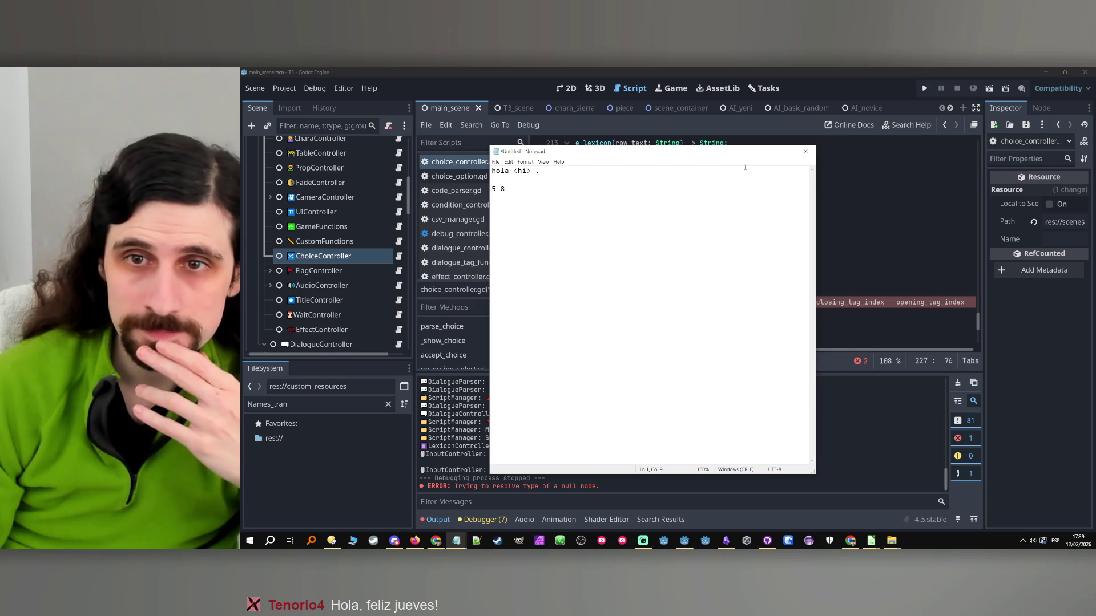
click(805, 152)
click(682, 305)
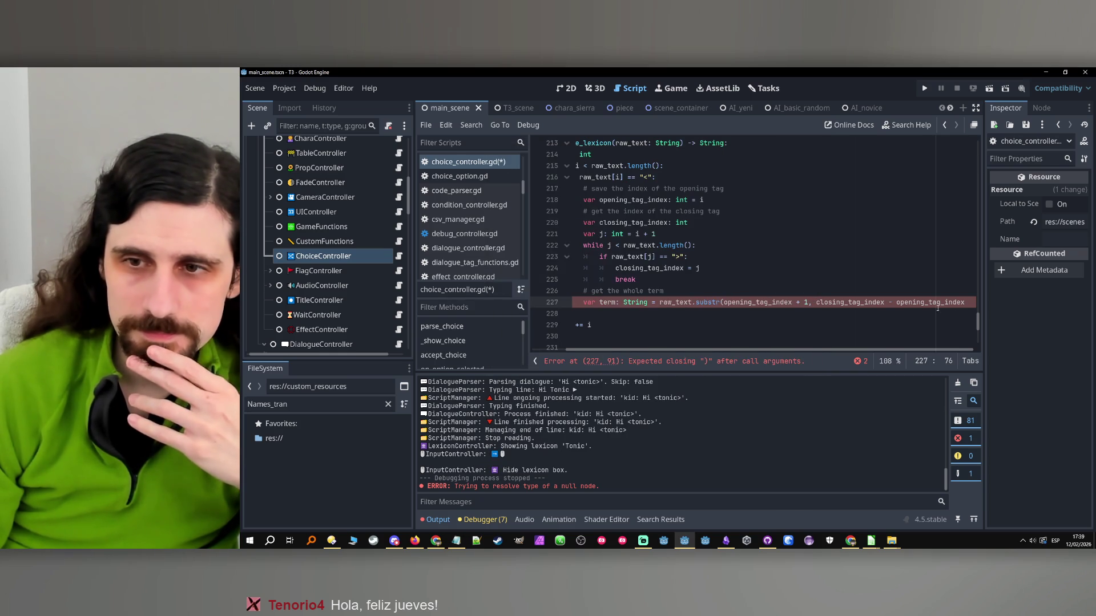
- End the substr length with '- 1' and begin var parsed_term: String = on line 228
click(970, 297)
text(1)
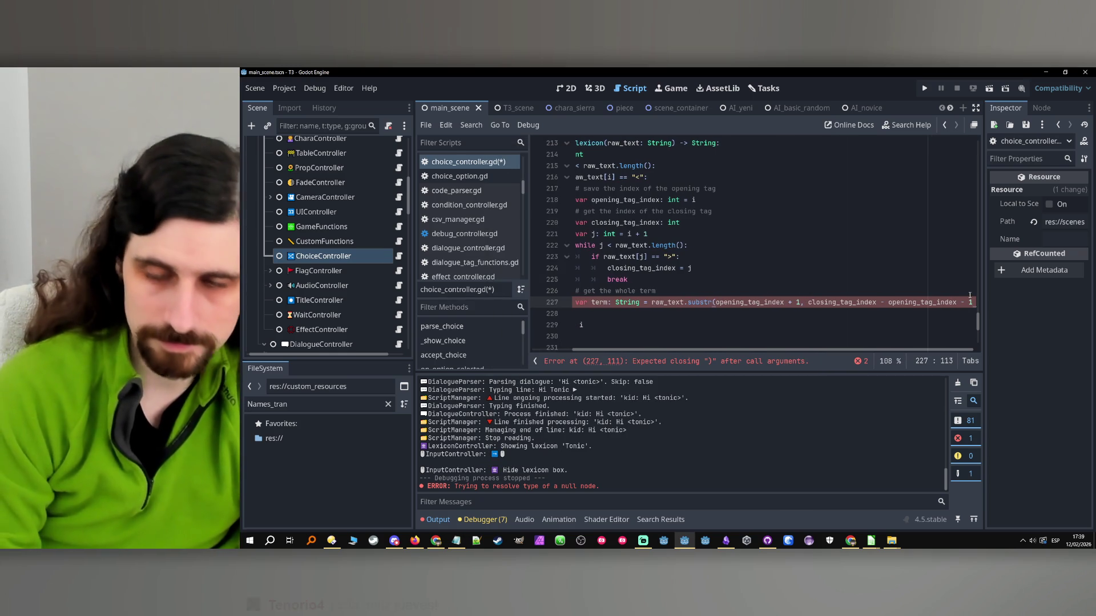
scroll(637, 302, left, 2)
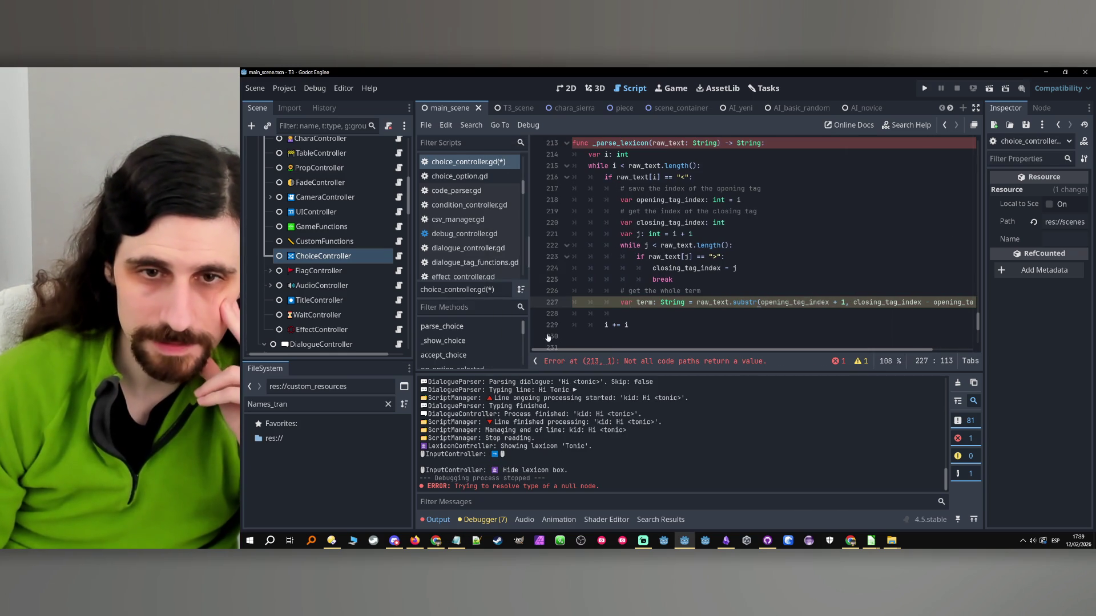
click(728, 314)
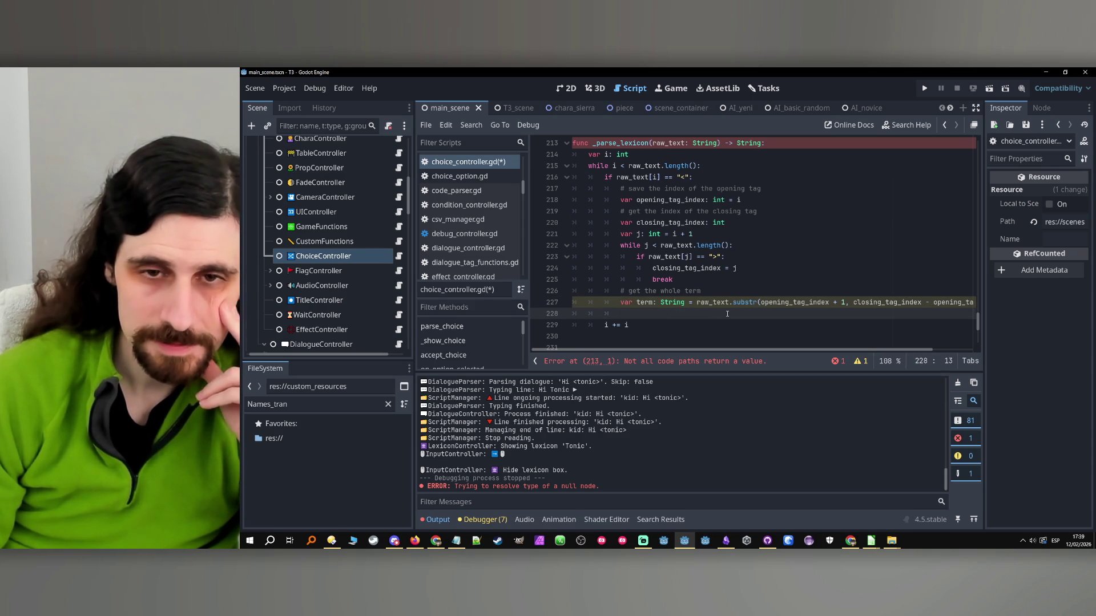
key(Return)
key(Up)
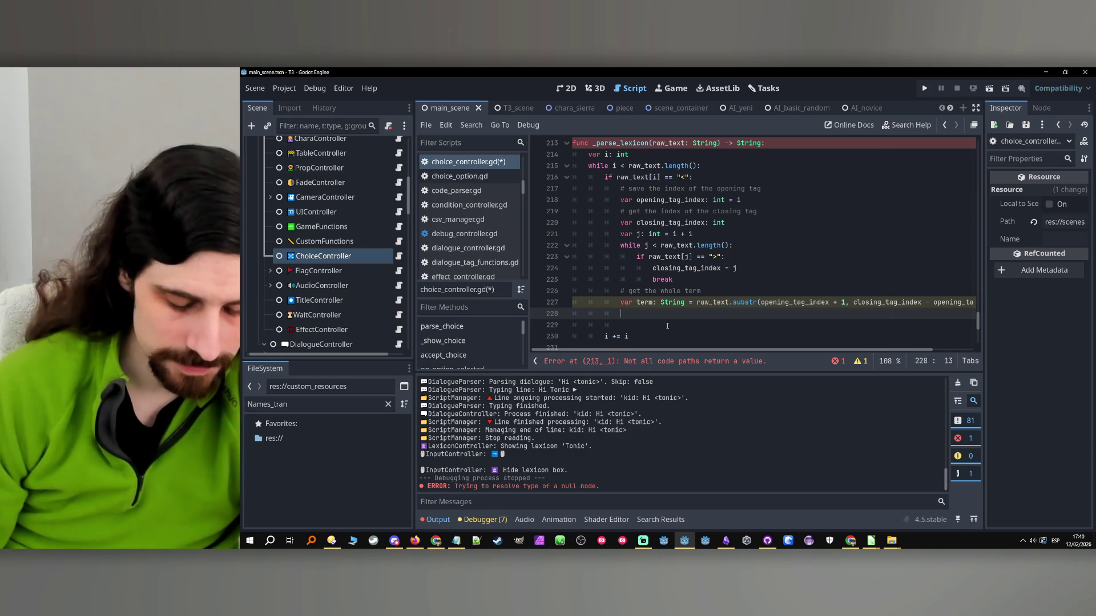
text(var parsed_ter)
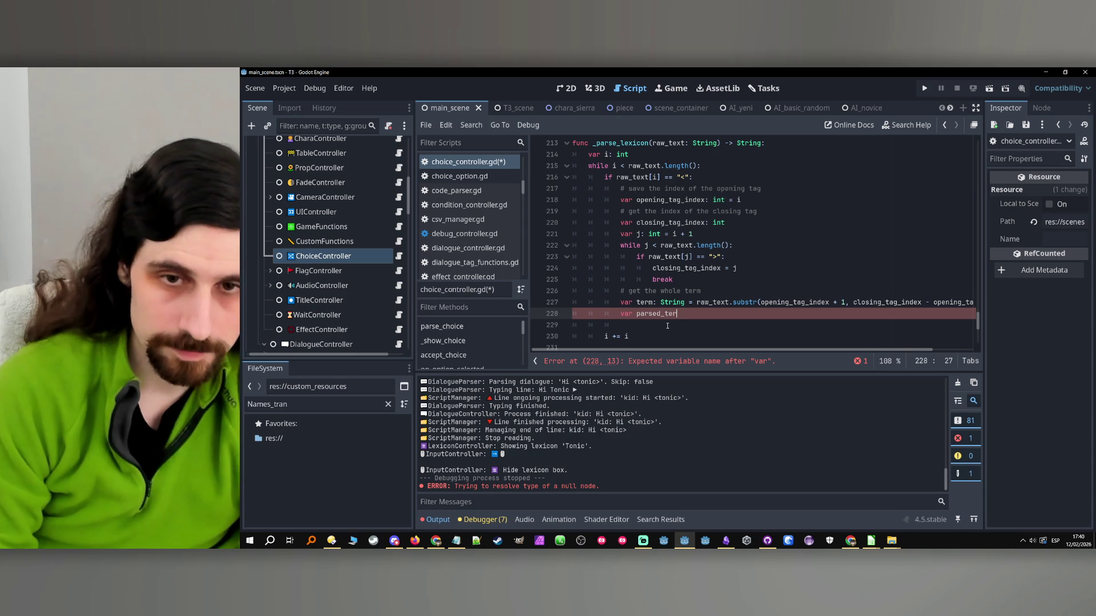
text(m: )
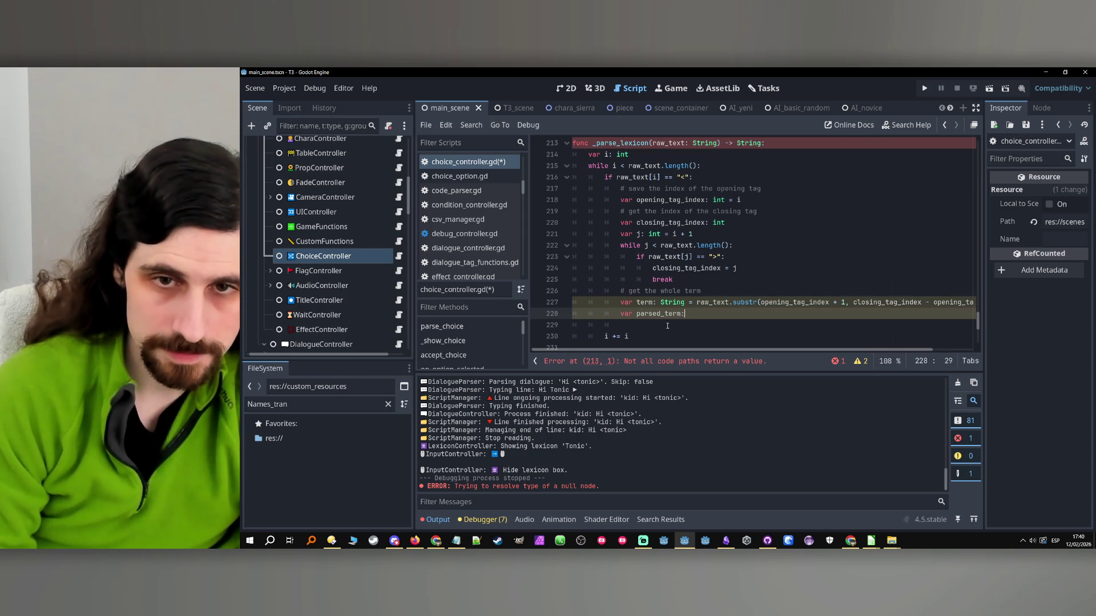
text(String =)
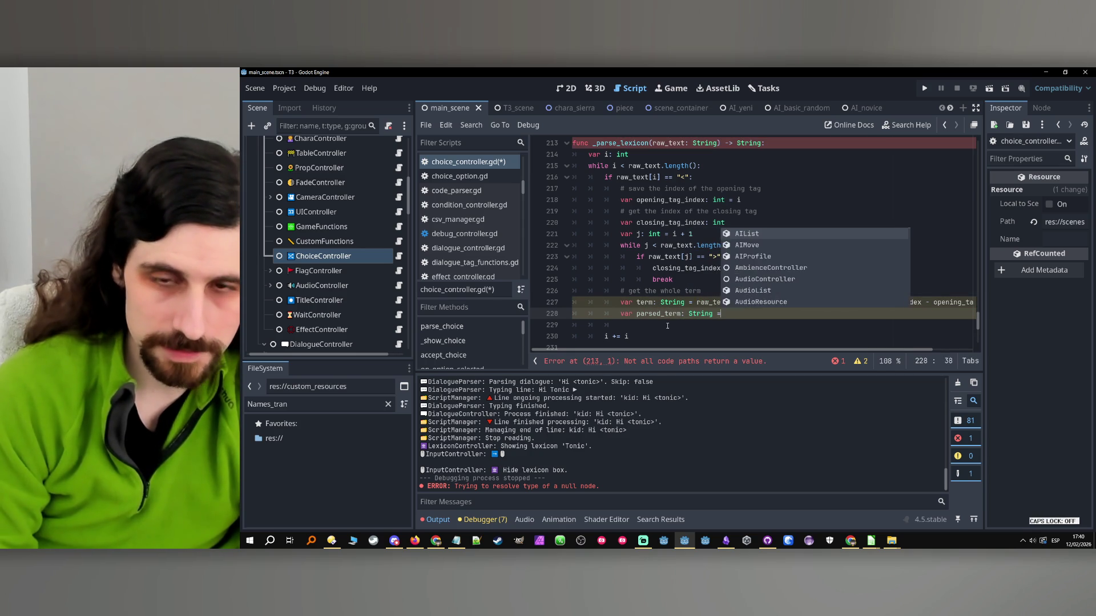
- Undo the mistakenly accepted accept_choice completion on line 228
key(Return)
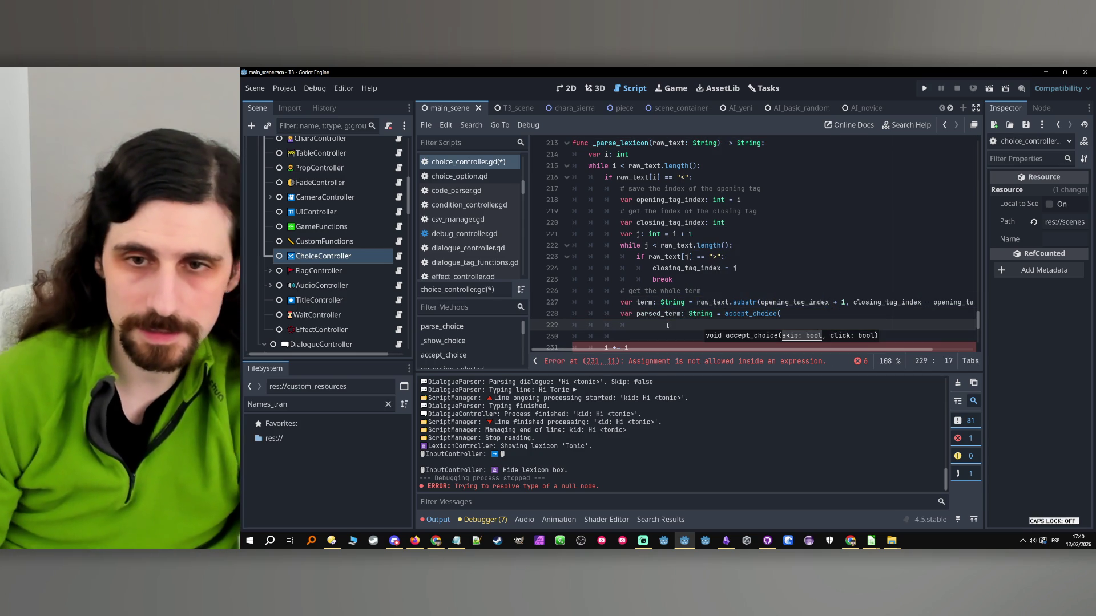
key(ctrl+z)
scroll(753, 284, up, 20)
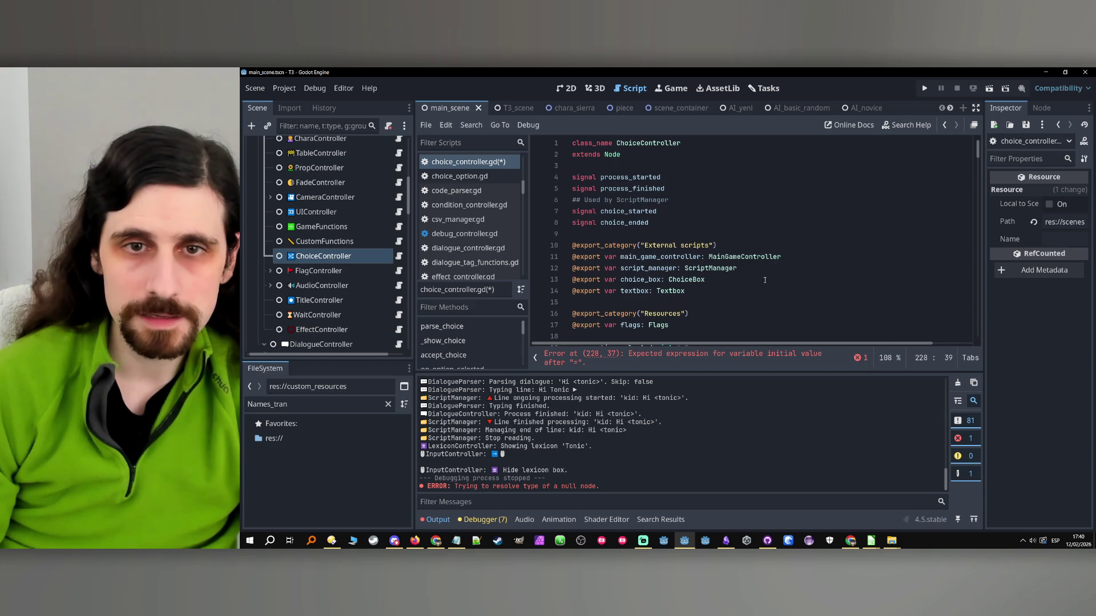
scroll(768, 282, down, 20)
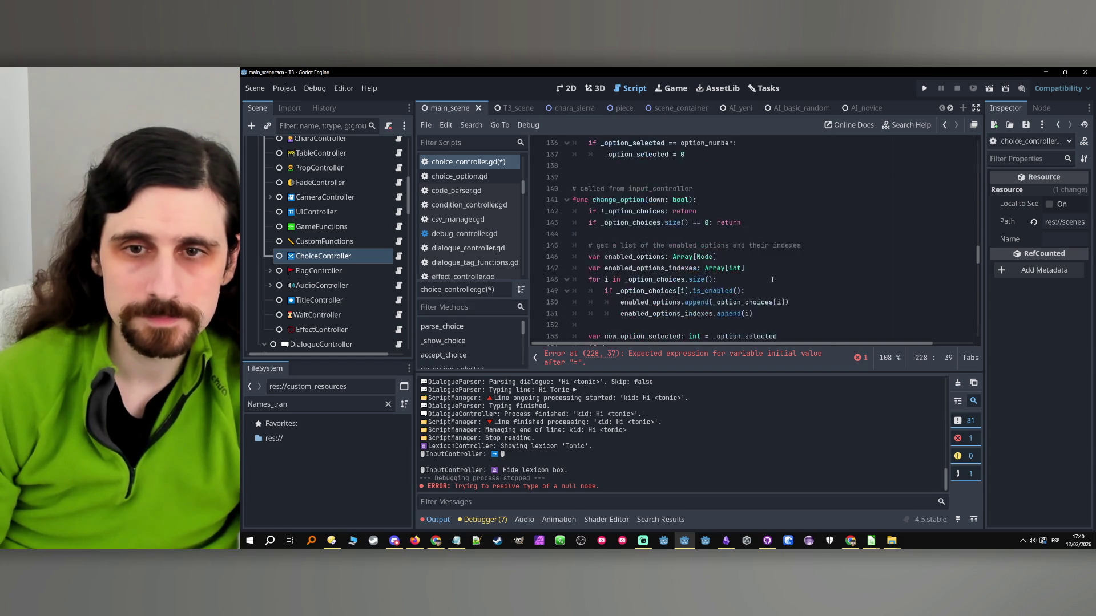
scroll(772, 280, down, 20)
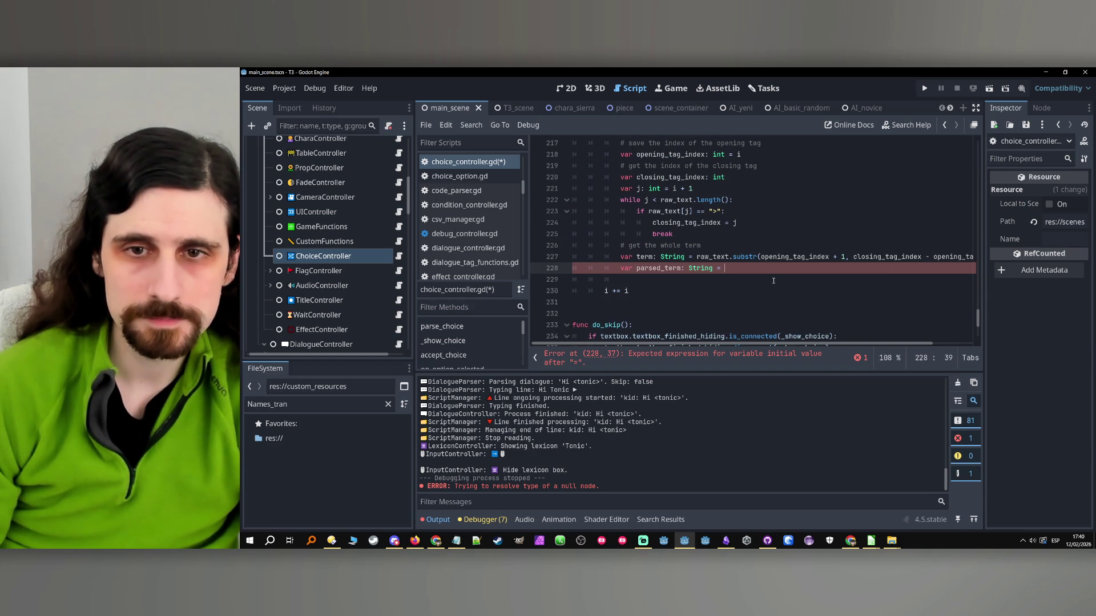
- Continue parsed_term with script_manager.lexicon_terms.get, trimming the wrong get_lexicon_term(term) call
text(script)
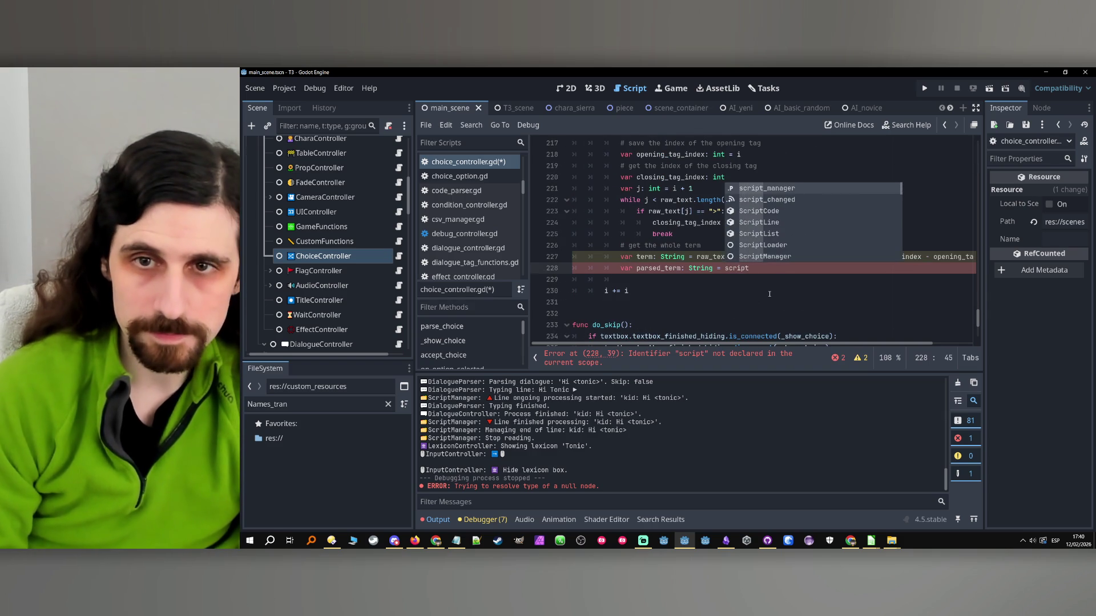
text(_manager.lex)
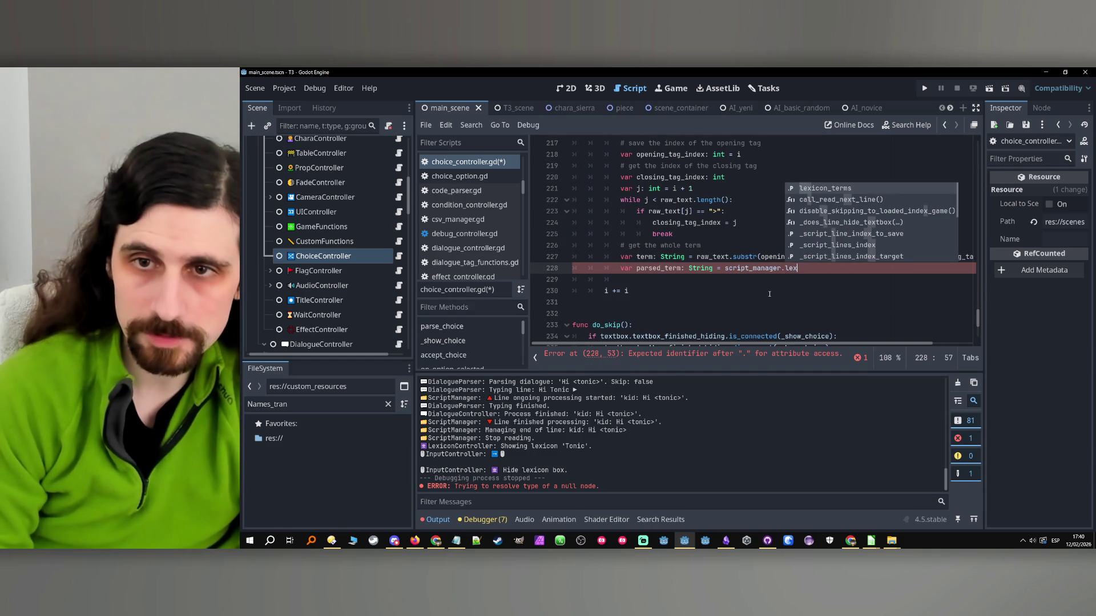
key(Return)
text(.)
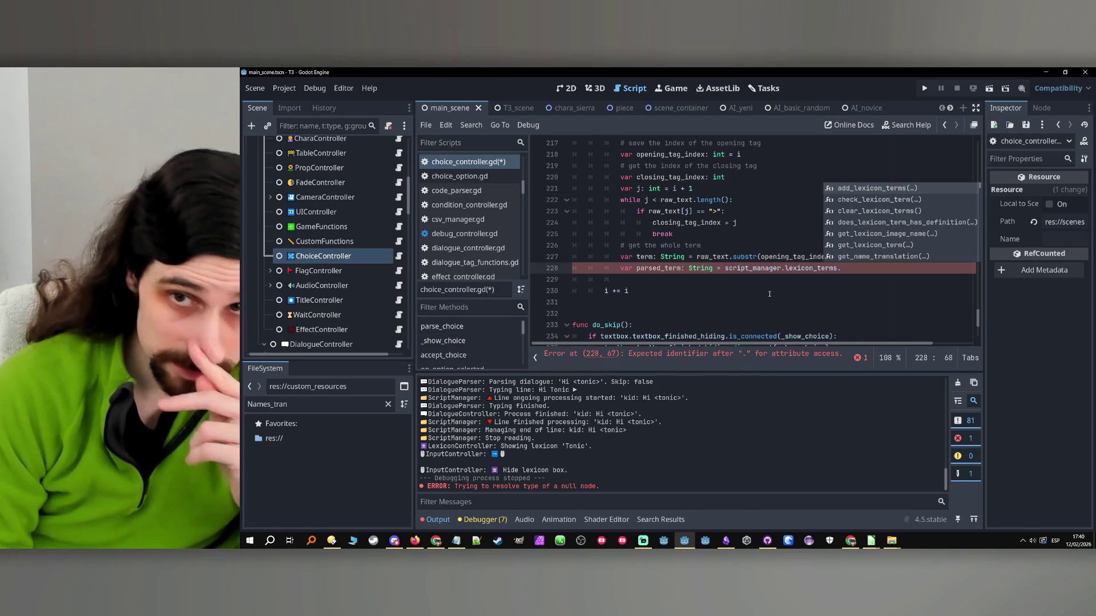
text(get)
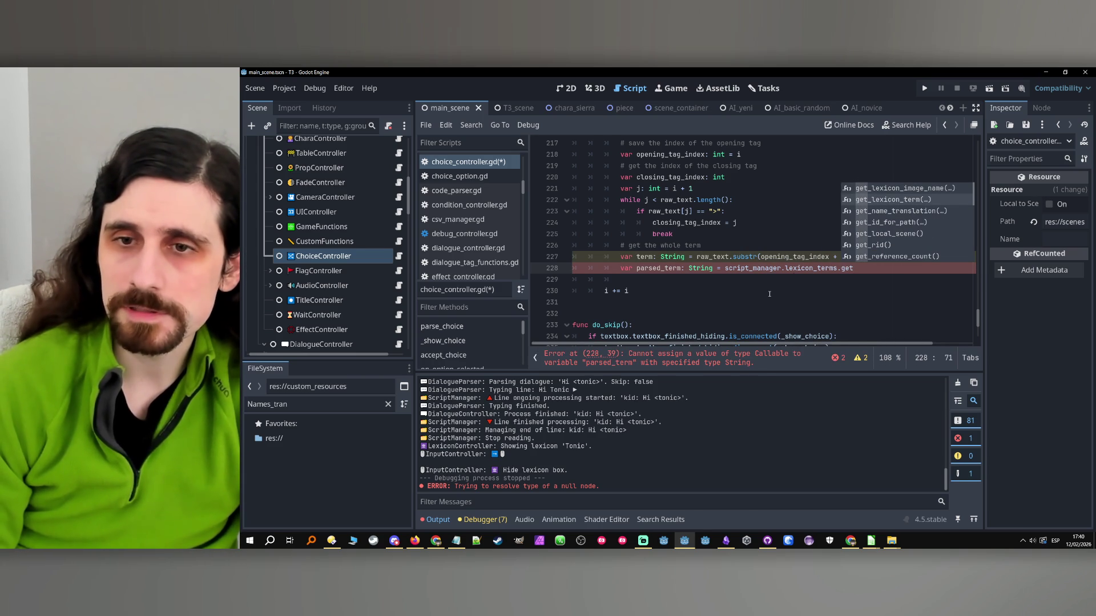
key(Return)
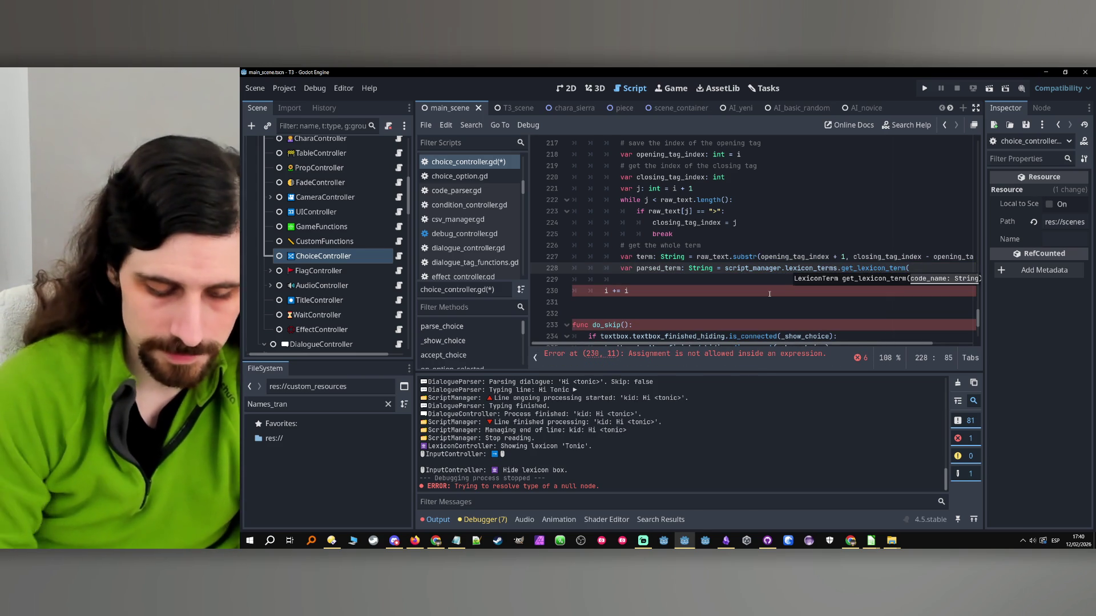
text(term))
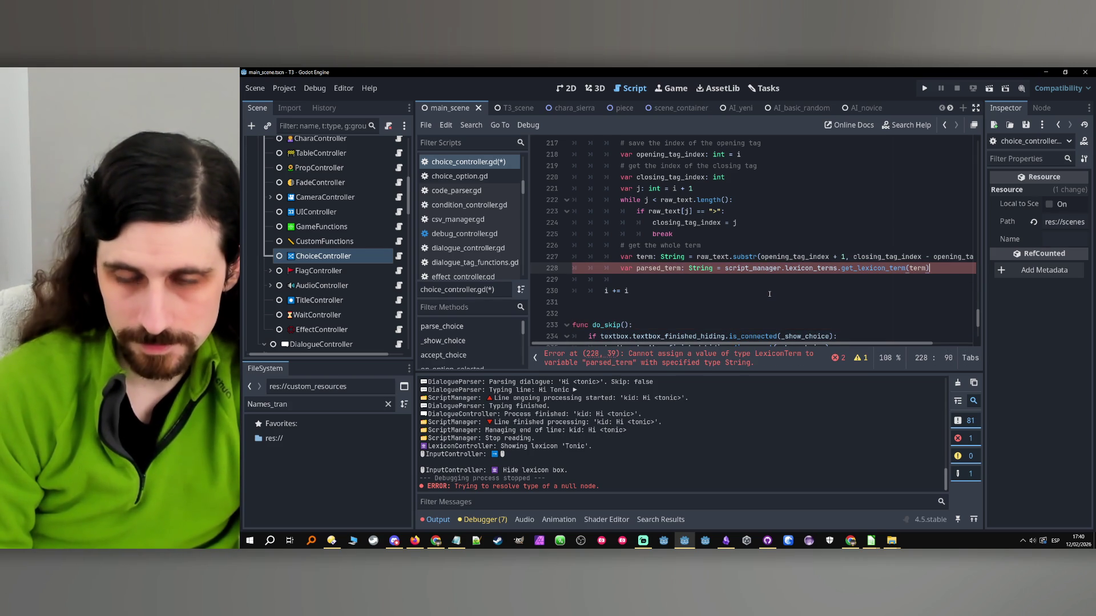
key(BackSpace)
key(BackSpace)
key(BackSpace)
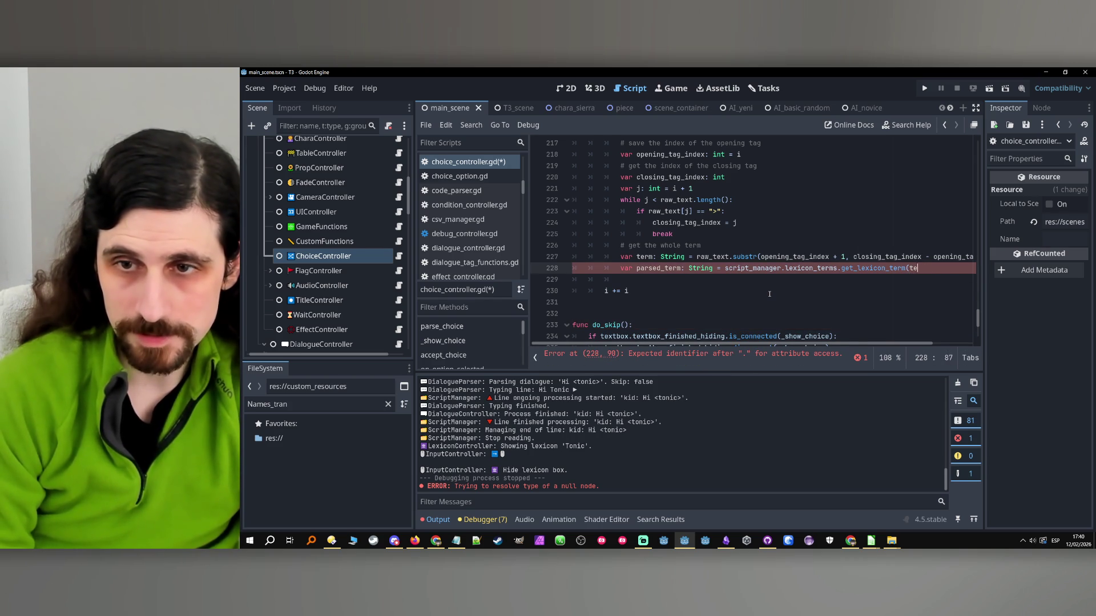
key(BackSpace)
key(BackSpace)
key(BackSpace)
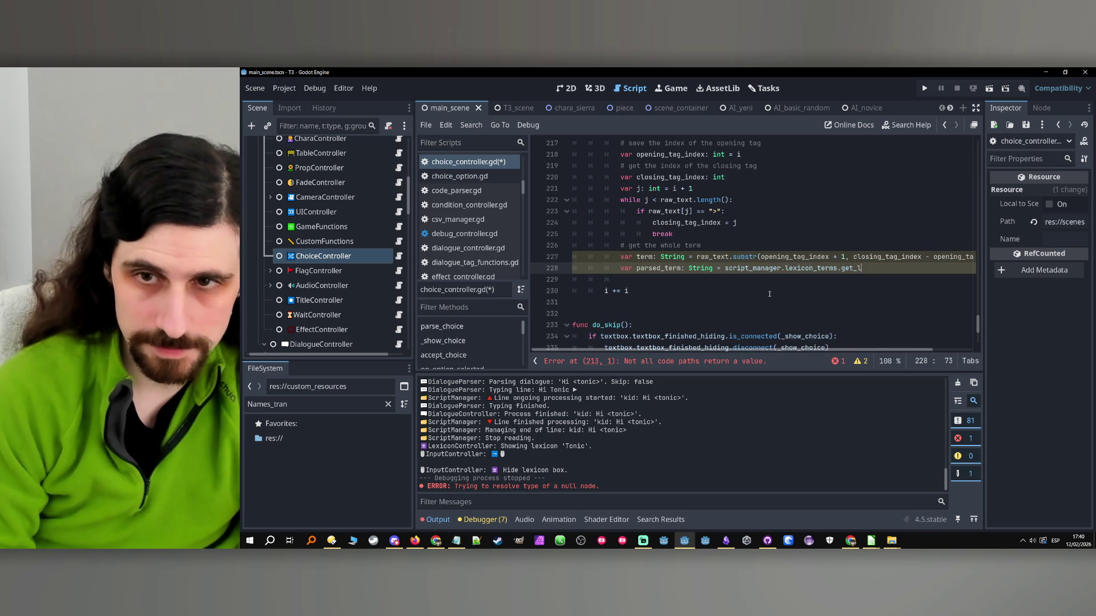
text(t_)
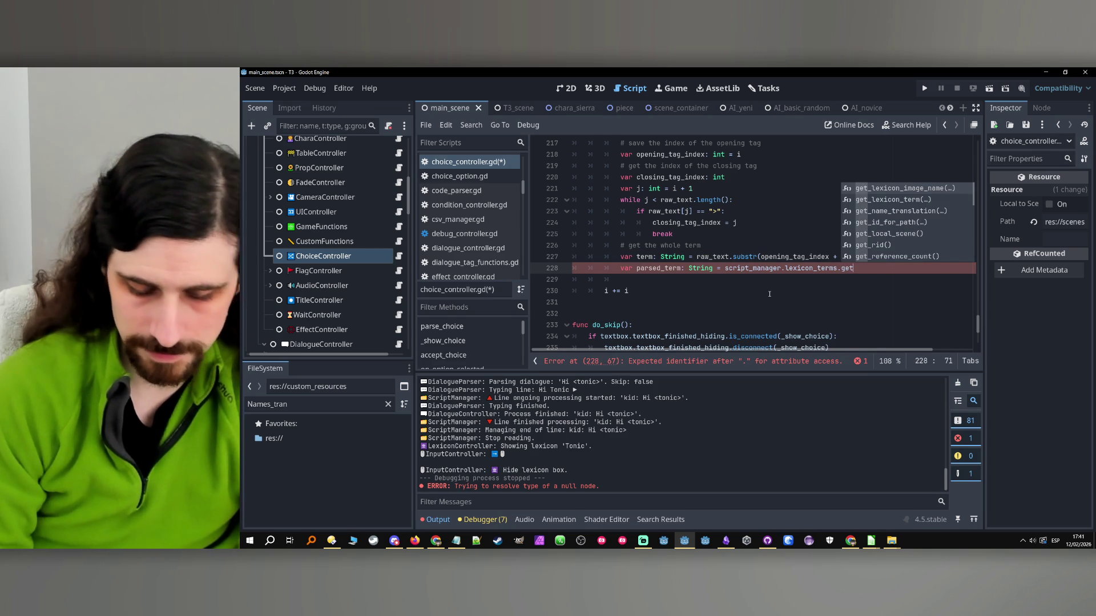
text(name)
- Complete the call as get_name_translation(term) on line 228
key(Return)
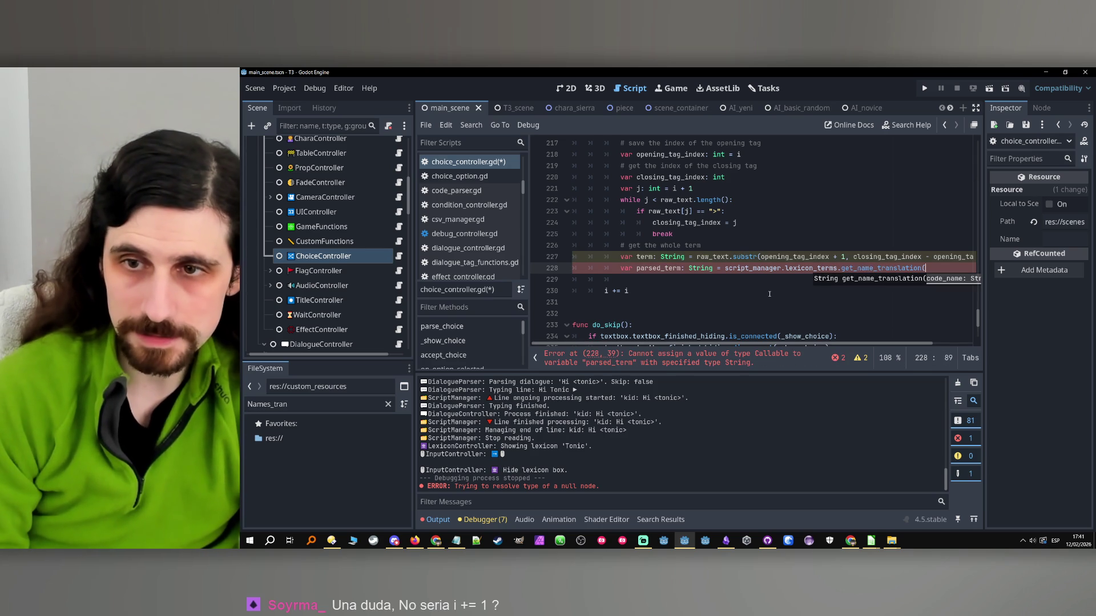
text(term)
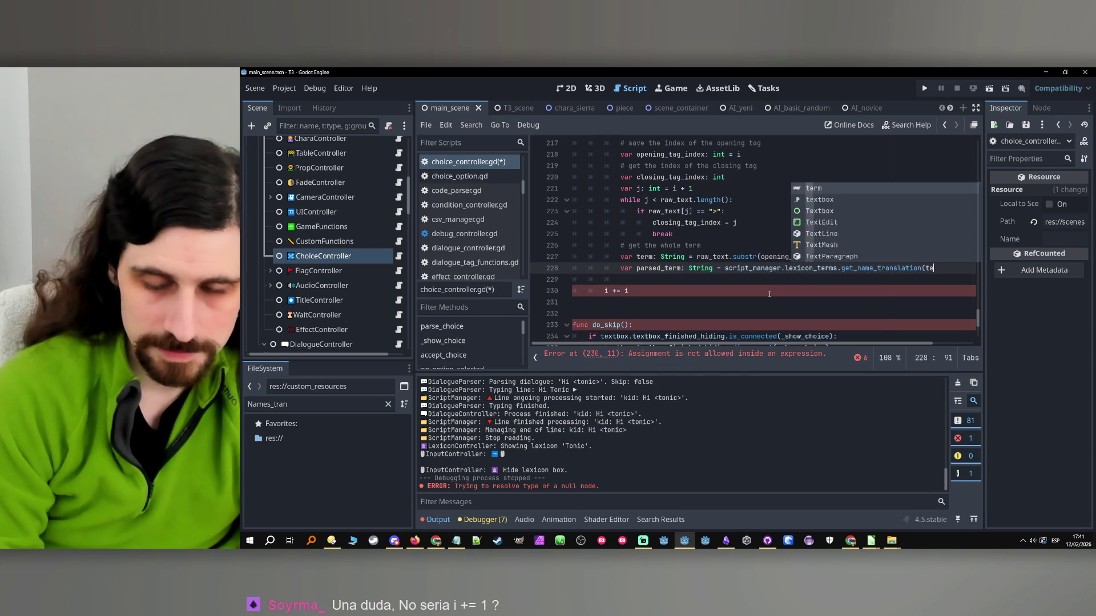
text())
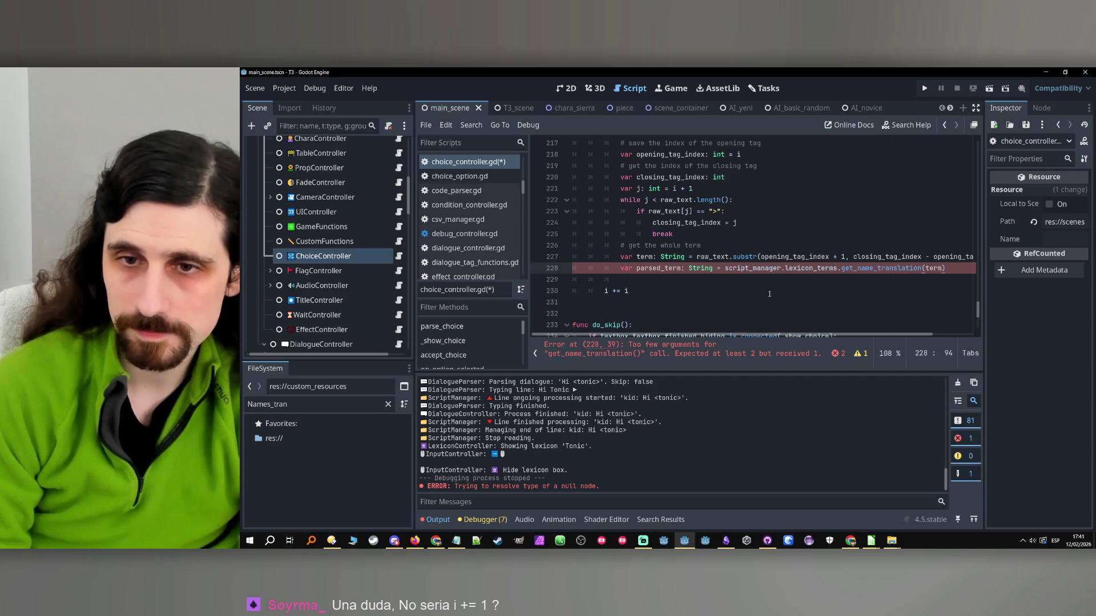
key(Left)
text(, )
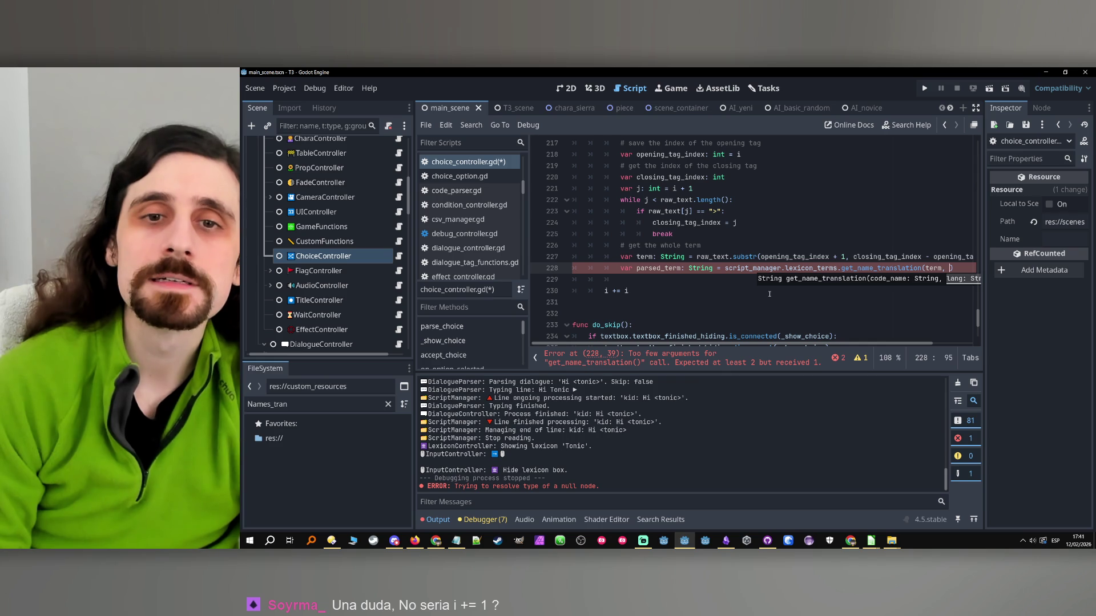
text(la)
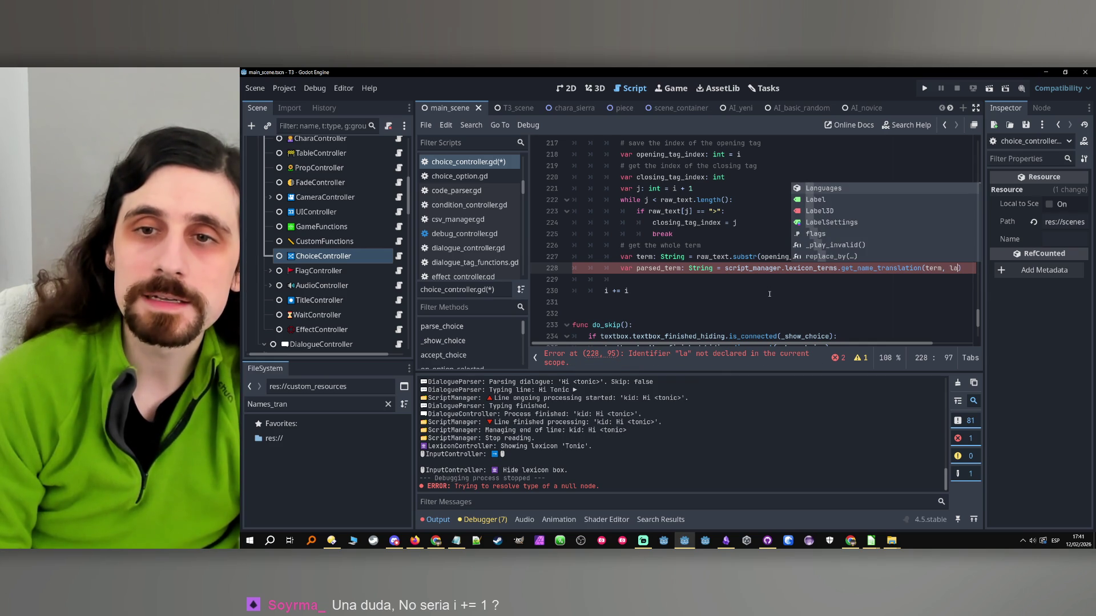
key(BackSpace)
key(BackSpace)
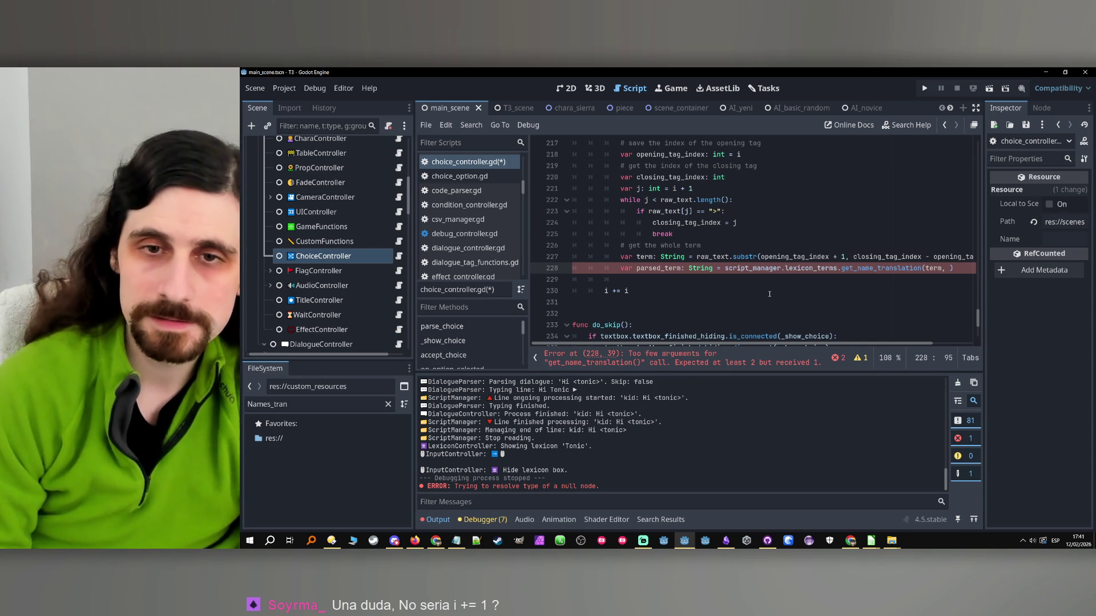
- Pass main_game_controller.get_language() as the second argument to get_name_translation
scroll(767, 279, up, 20)
scroll(744, 272, down, 20)
text(main_s)
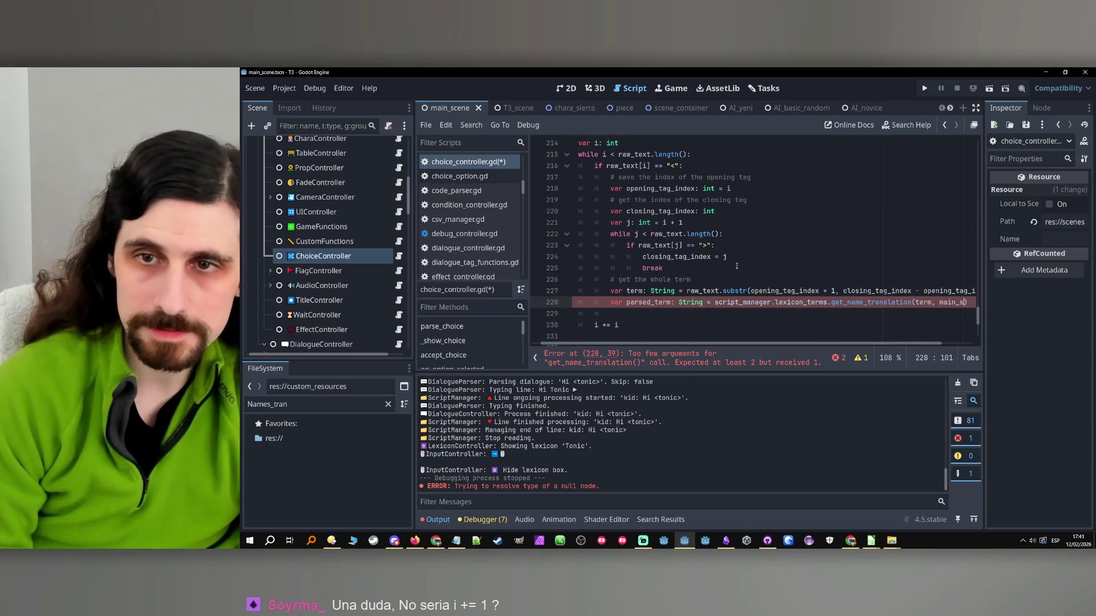
key(BackSpace)
key(BackSpace)
key(BackSpace)
text(la)
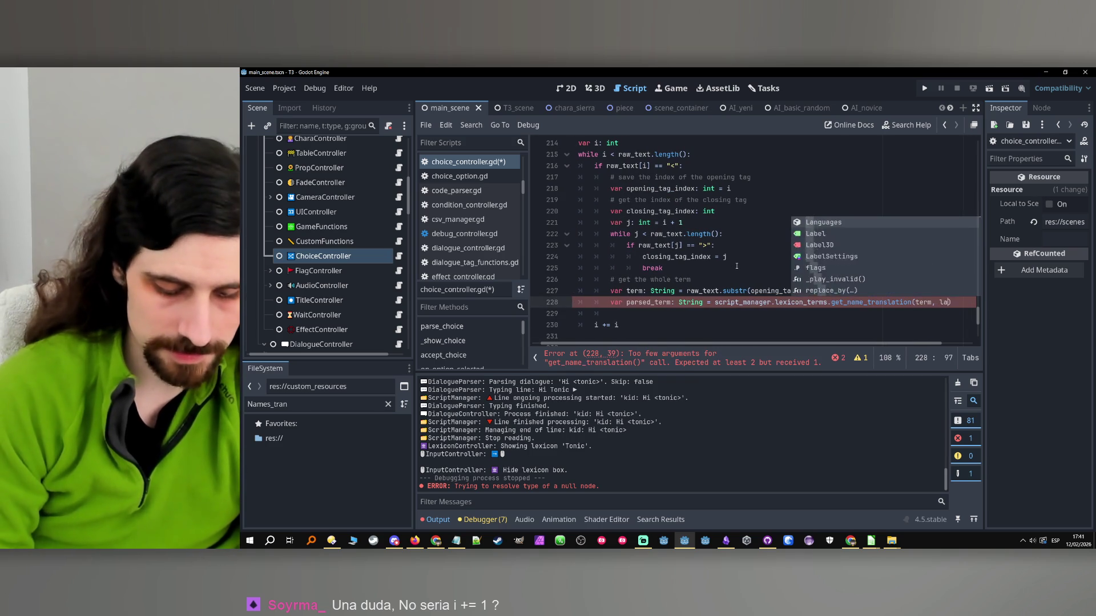
text(ngua)
key(BackSpace)
key(BackSpace)
key(BackSpace)
text(main_)
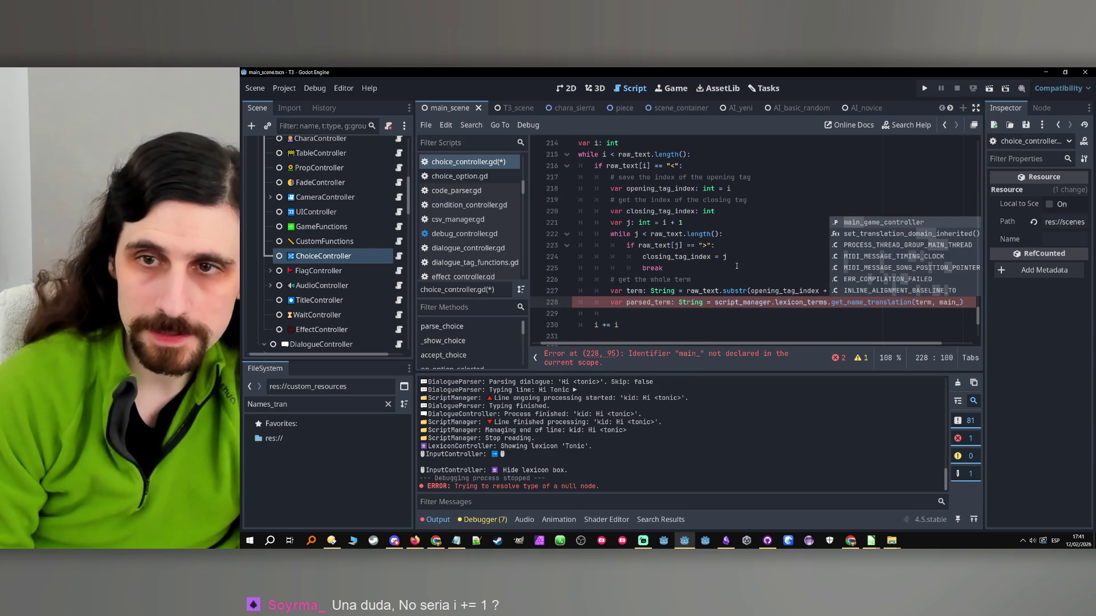
key(Return)
text(.lan)
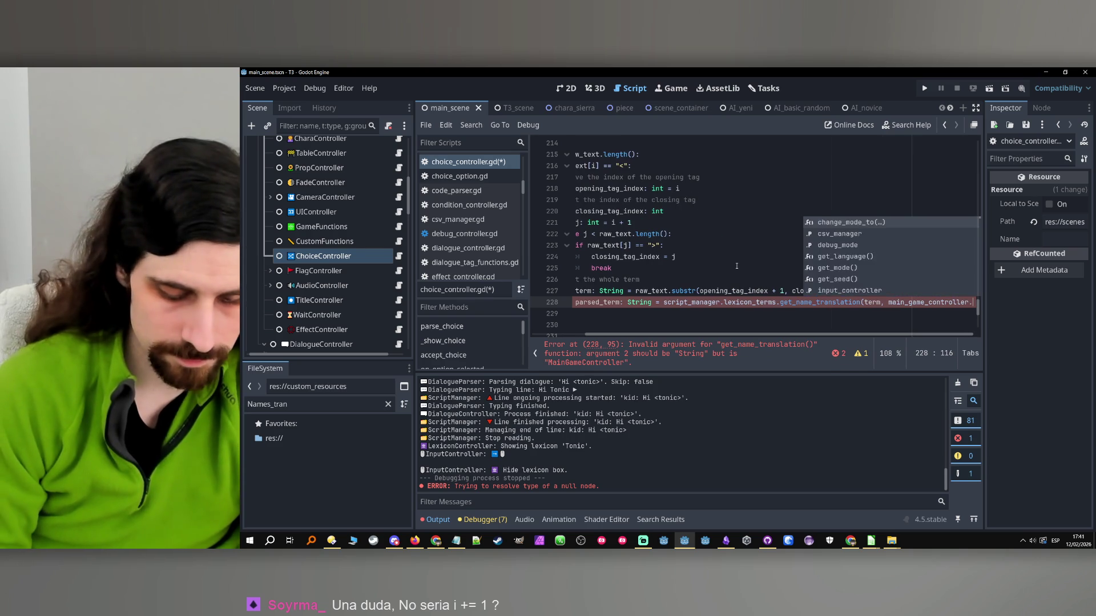
key(Down)
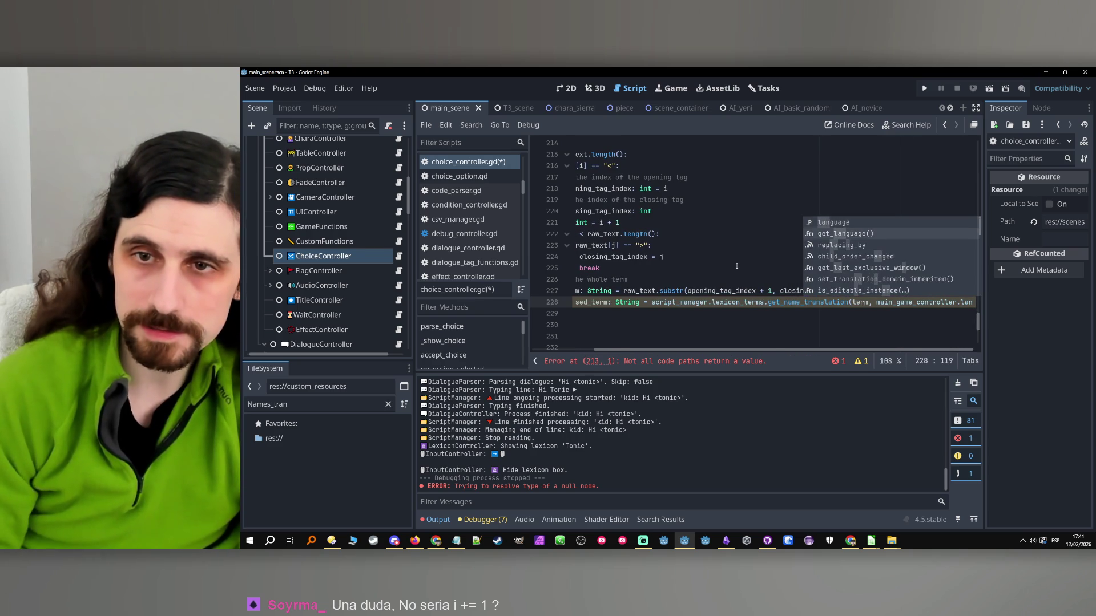
key(Return)
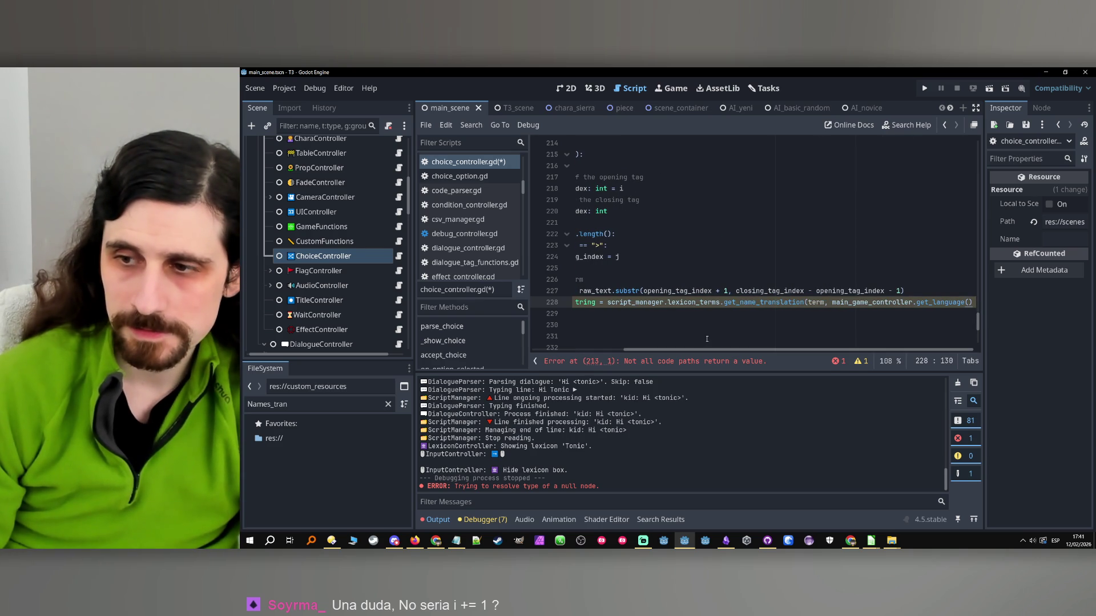
scroll(736, 358, left, 3)
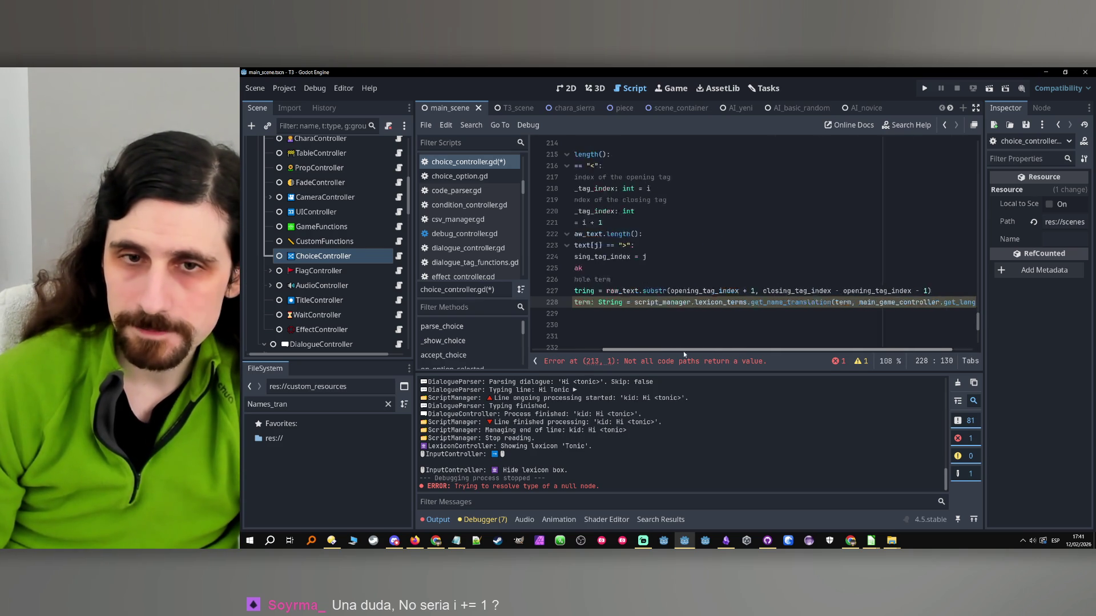
scroll(697, 366, right, 2)
scroll(697, 366, left, 4)
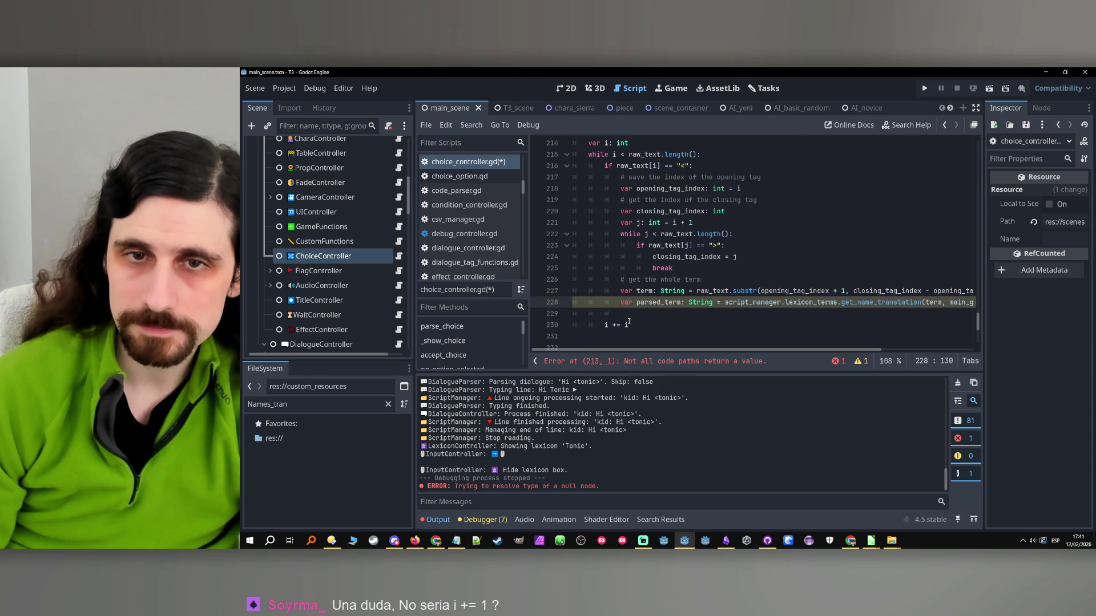
click(632, 317)
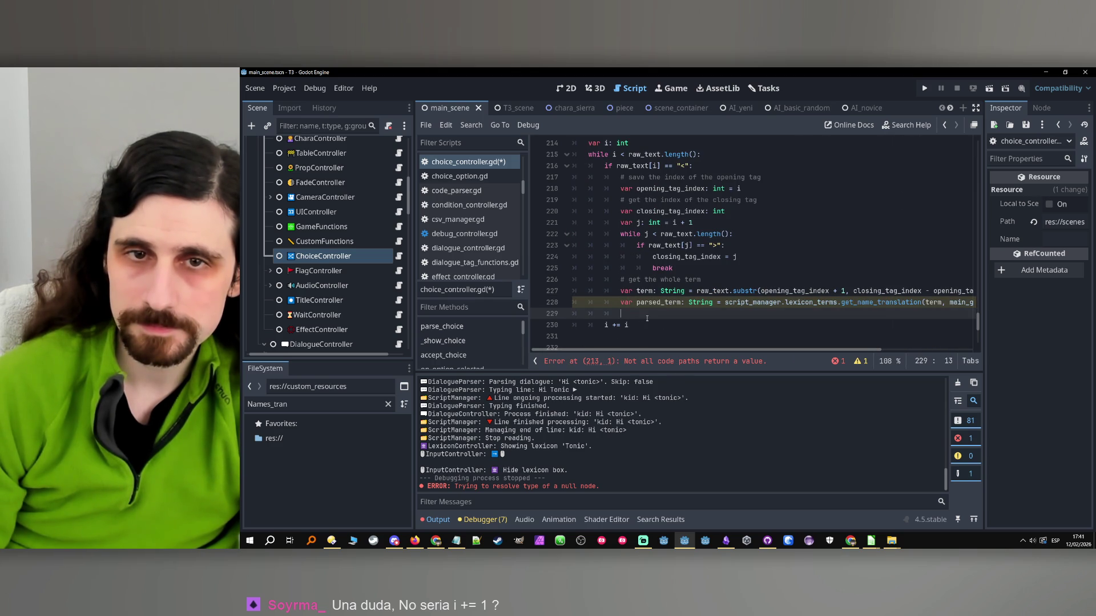
- Add the comment '# get the parsed version from lexicon_terms' above the parsed_term line
key(Return)
key(Up)
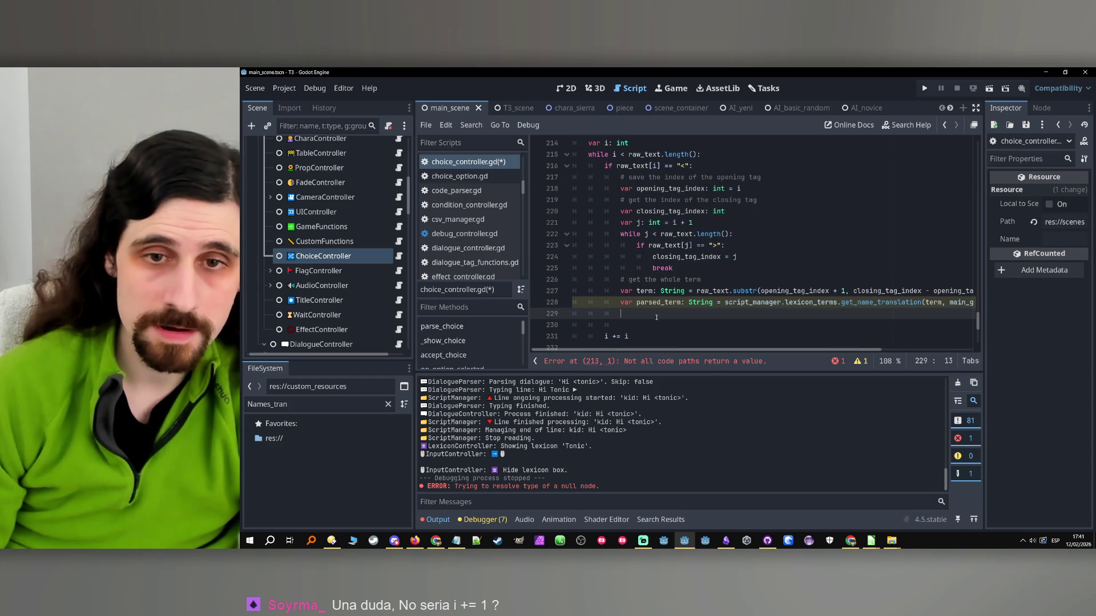
text(#)
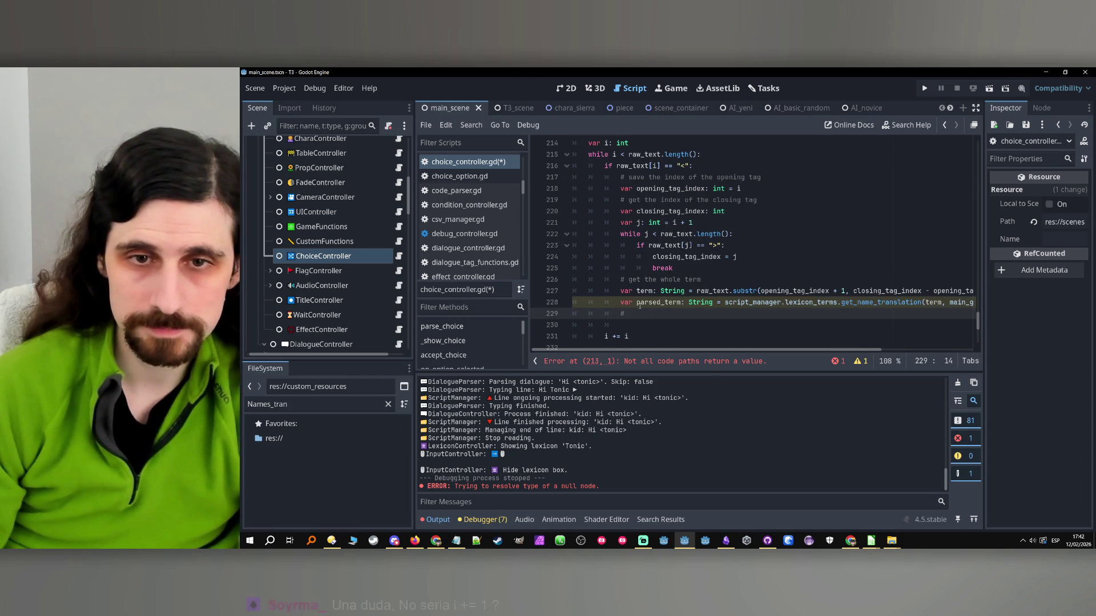
key(Up)
key(Return)
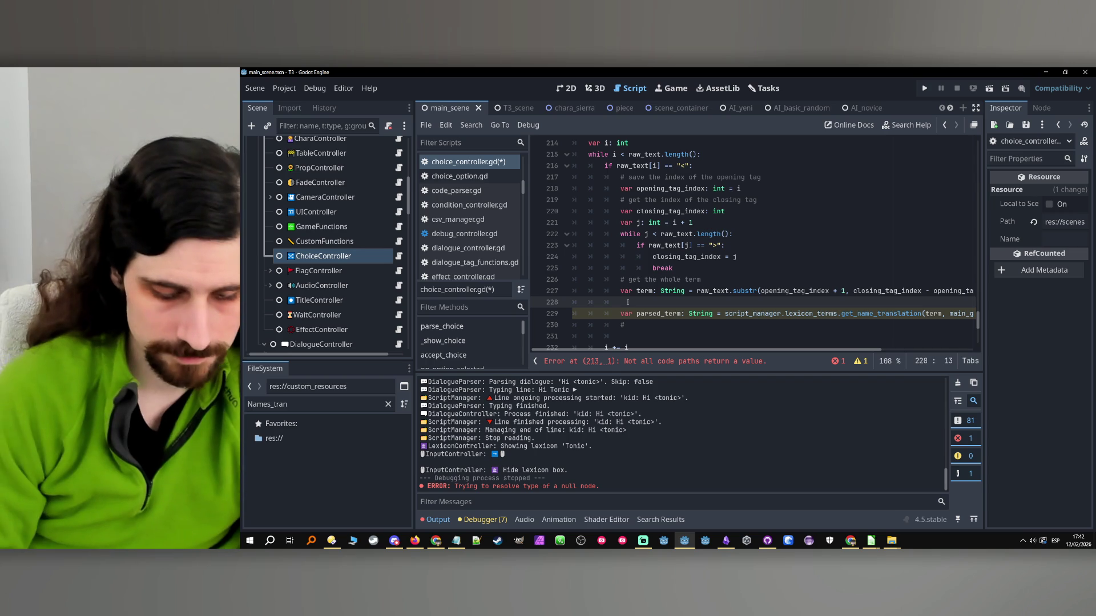
text(get the par)
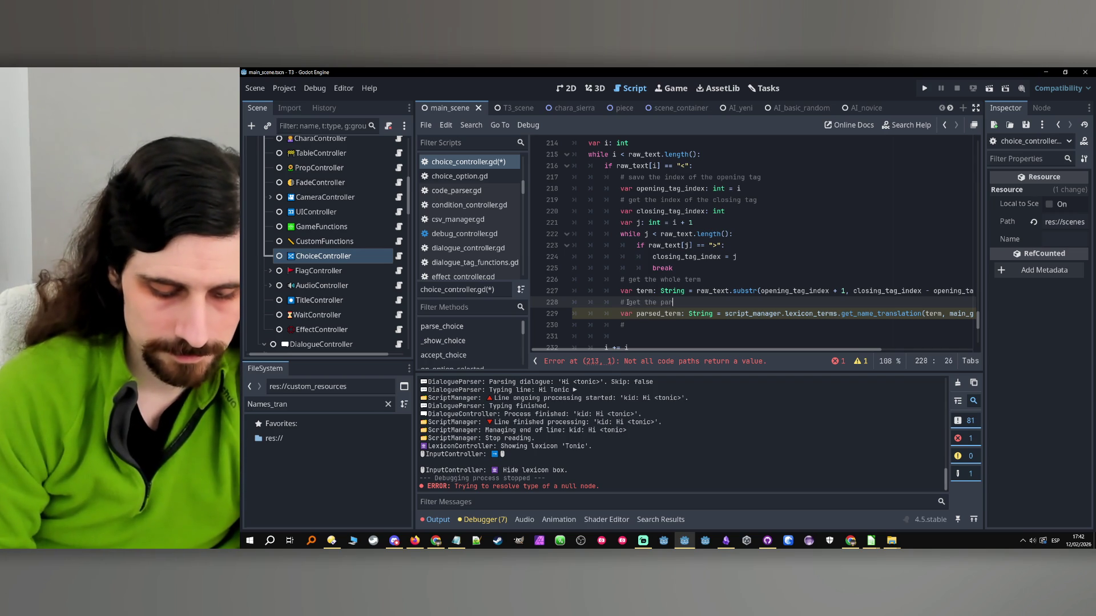
text(sed version)
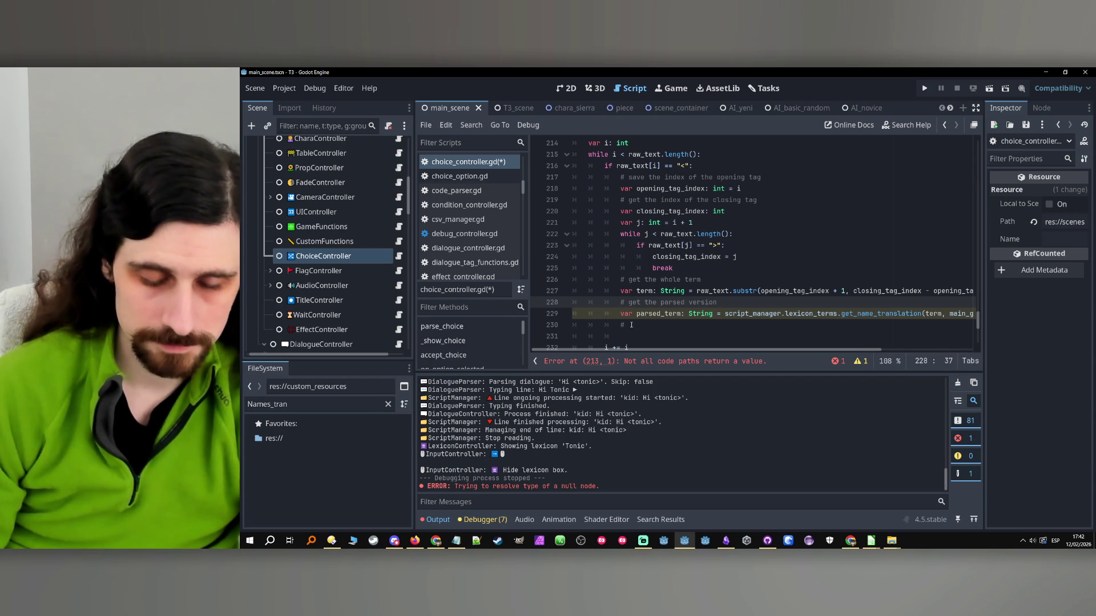
text( from lexicon_terms)
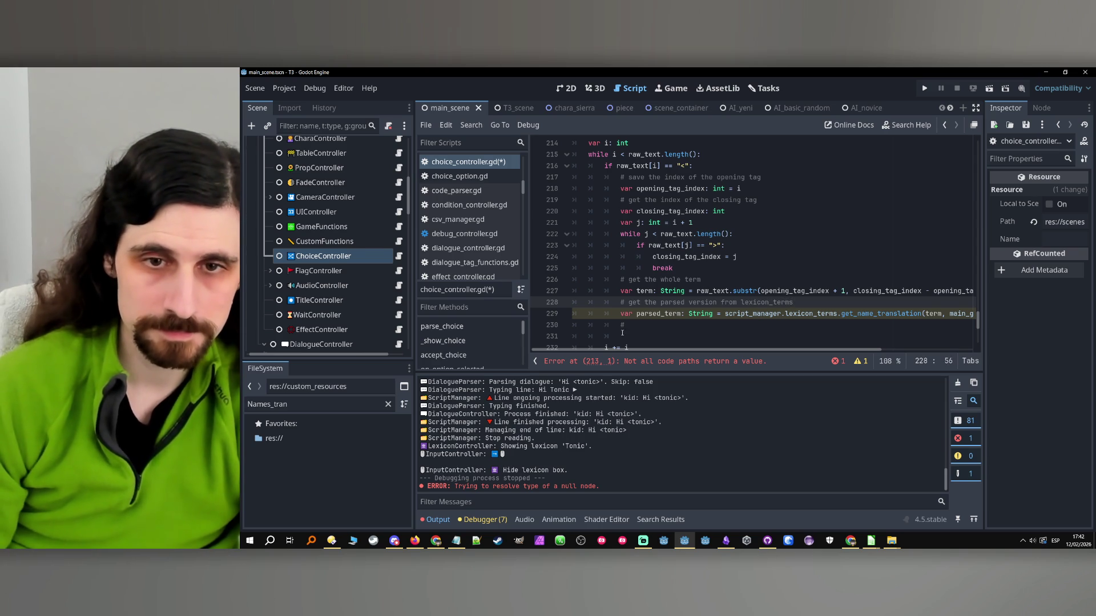
- Add the comment '# remove the lexicon from the raw_text' below the parsed_term line
click(628, 325)
scroll(645, 325, down, 1)
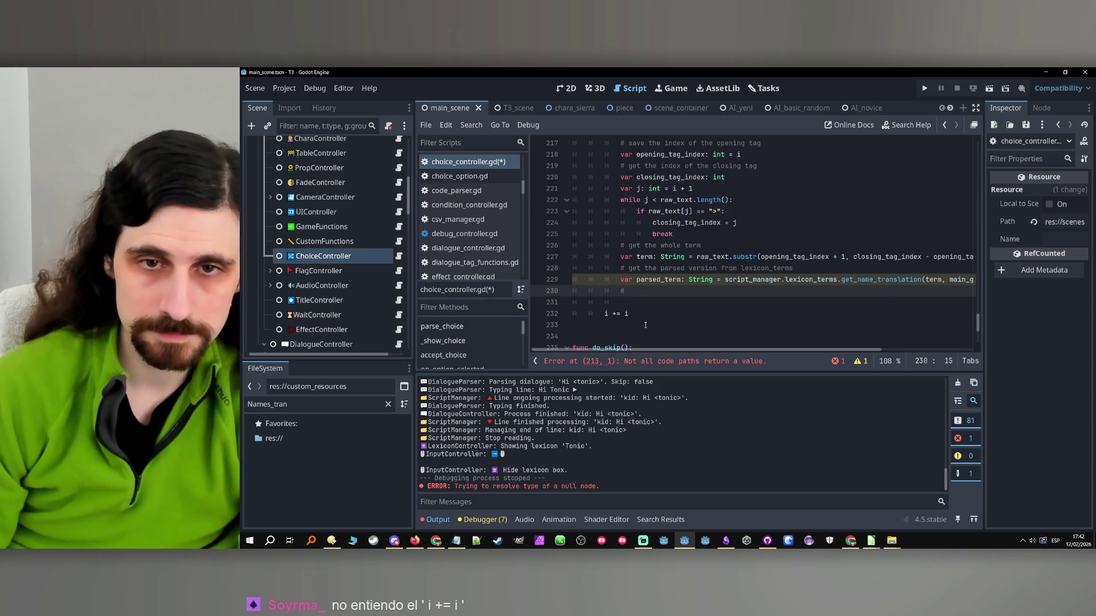
text(remove the ta)
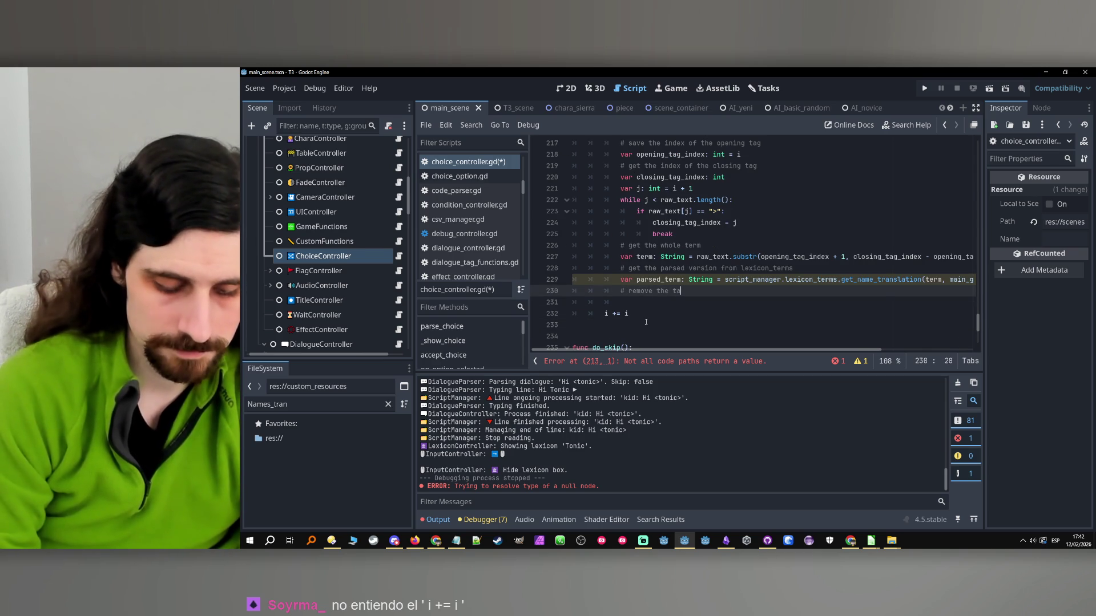
key(BackSpace)
key(BackSpace)
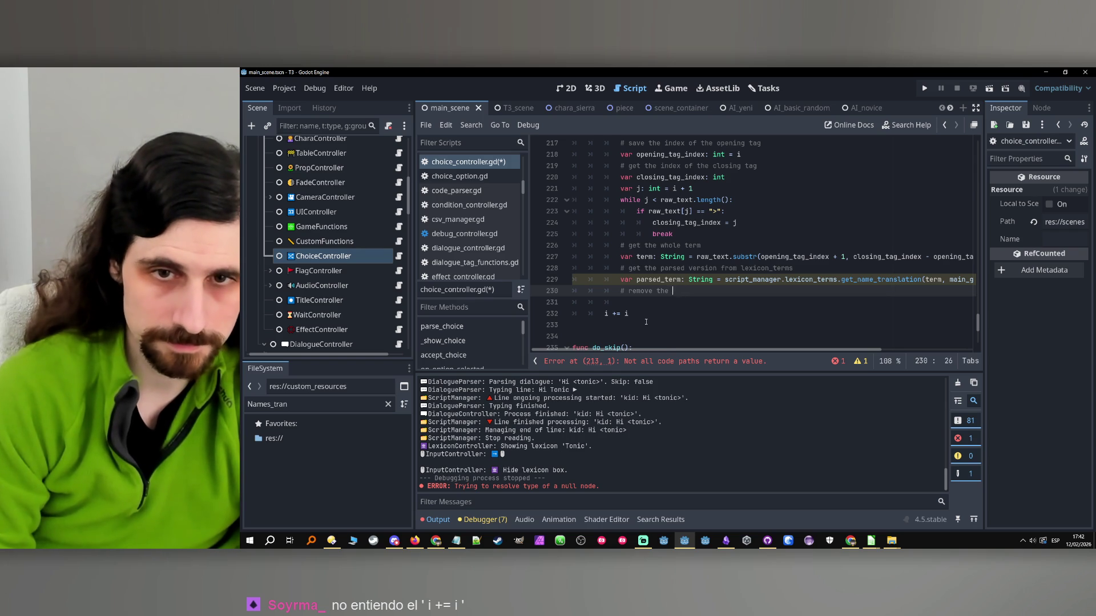
text(lexicon)
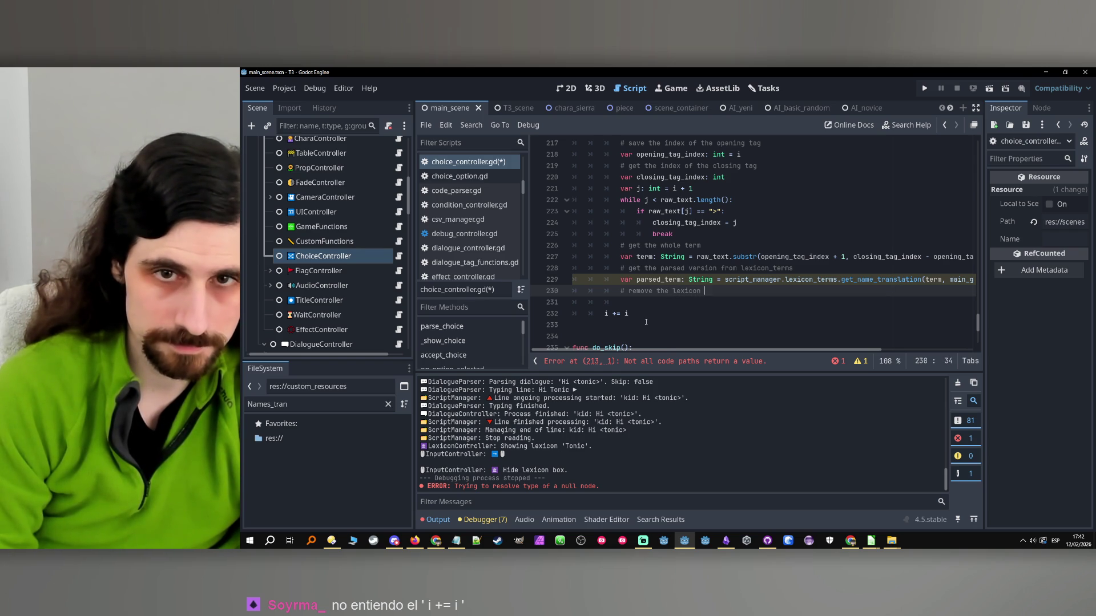
text(ro)
text(m the )
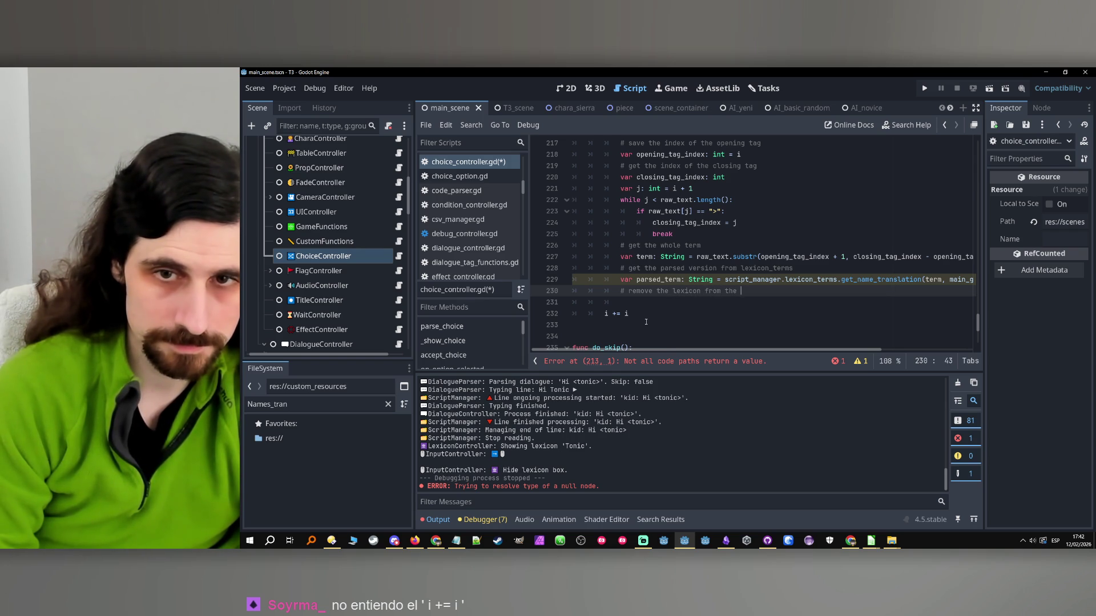
text(raw)
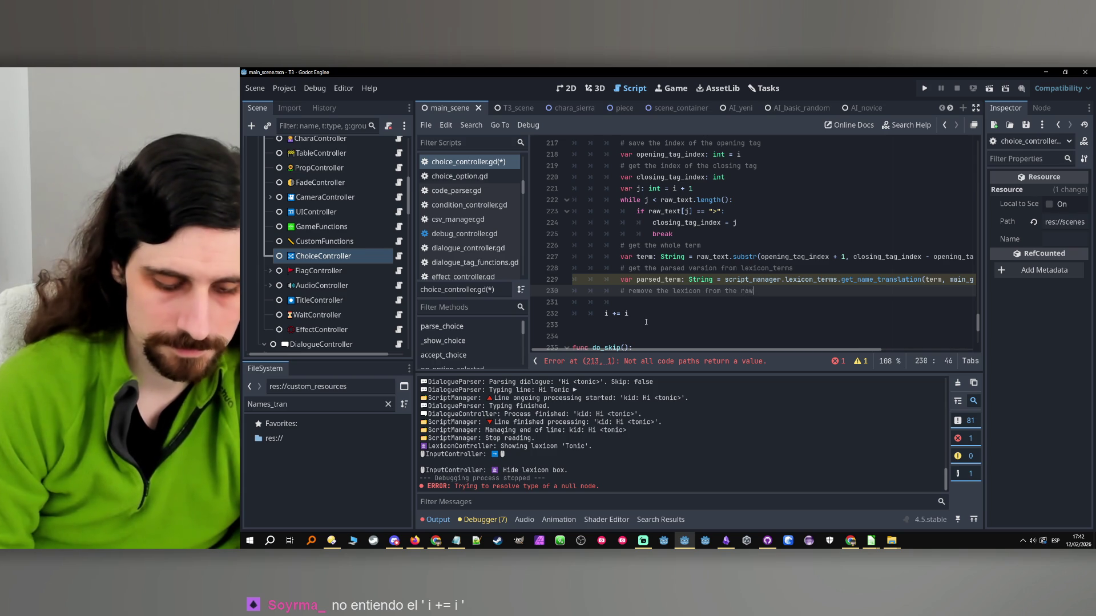
text(_text)
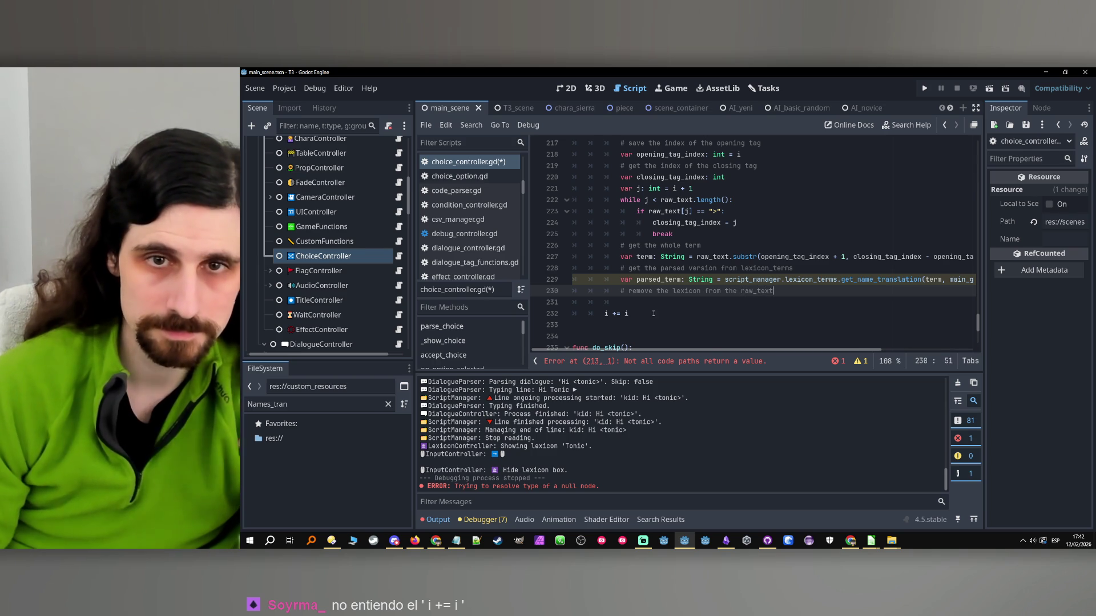
scroll(661, 313, up, 4)
scroll(661, 314, down, 3)
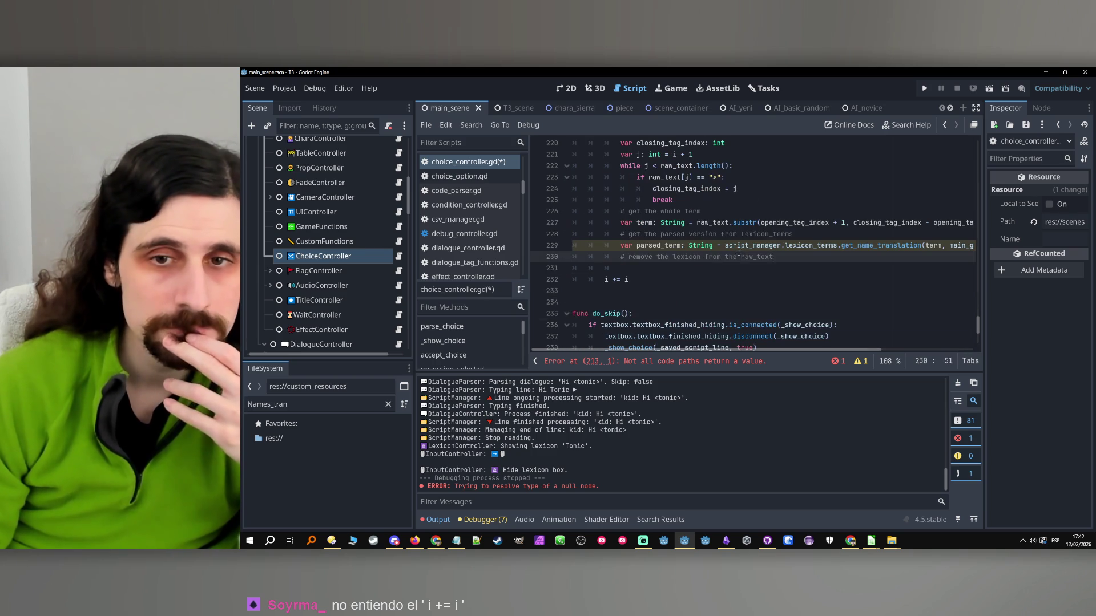
scroll(779, 256, up, 5)
- Declare var parsed_text: String right after the _parse_lexicon function header
click(760, 235)
key(Return)
text(var )
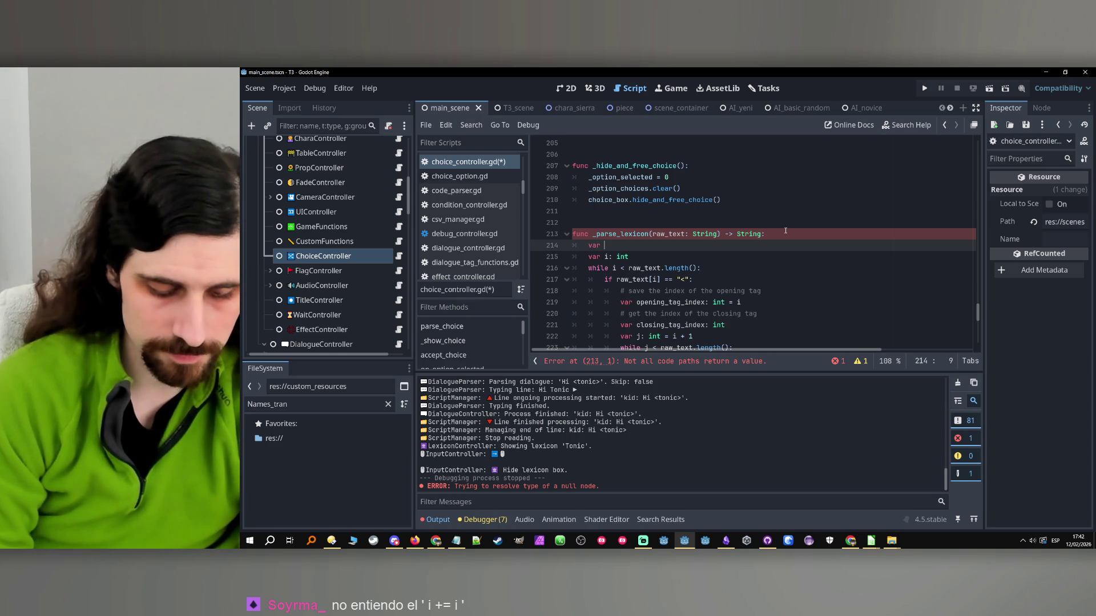
text(parsed_text: St)
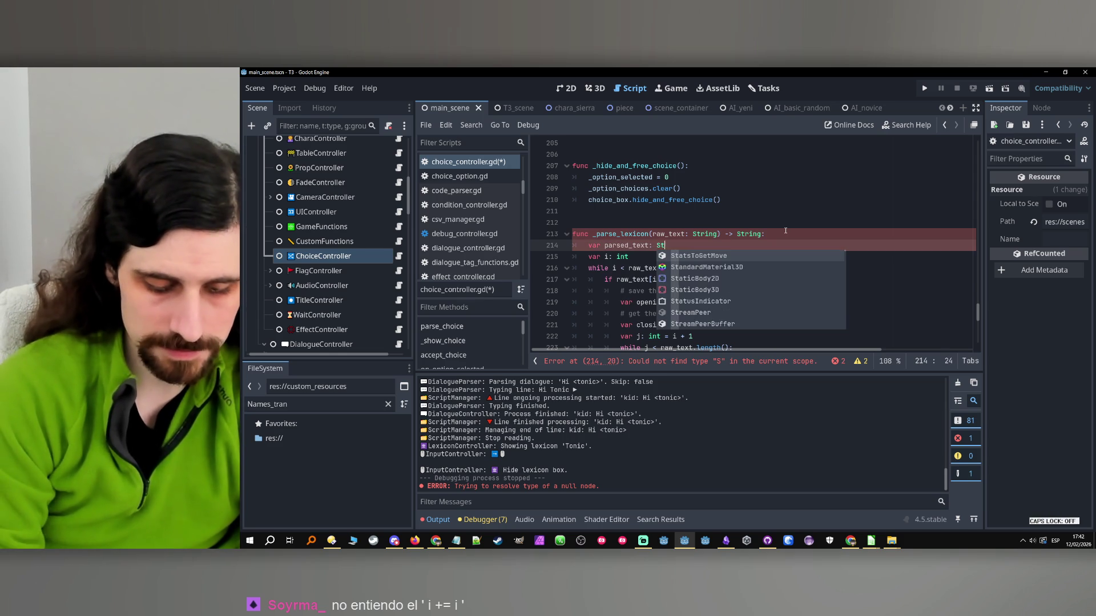
text(ring)
double_click(621, 249)
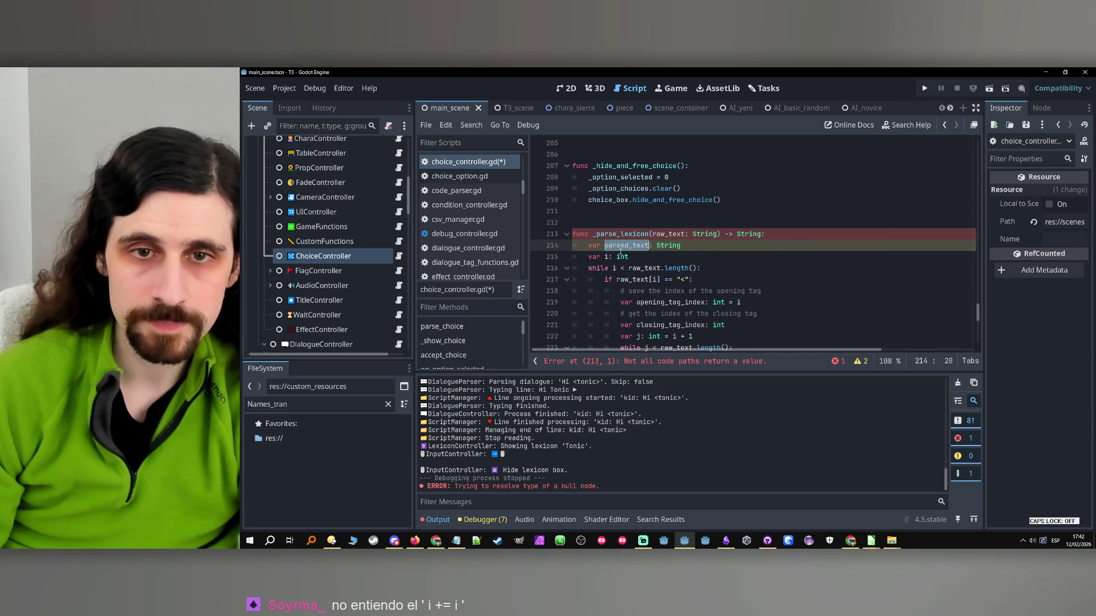
scroll(628, 257, down, 5)
click(644, 281)
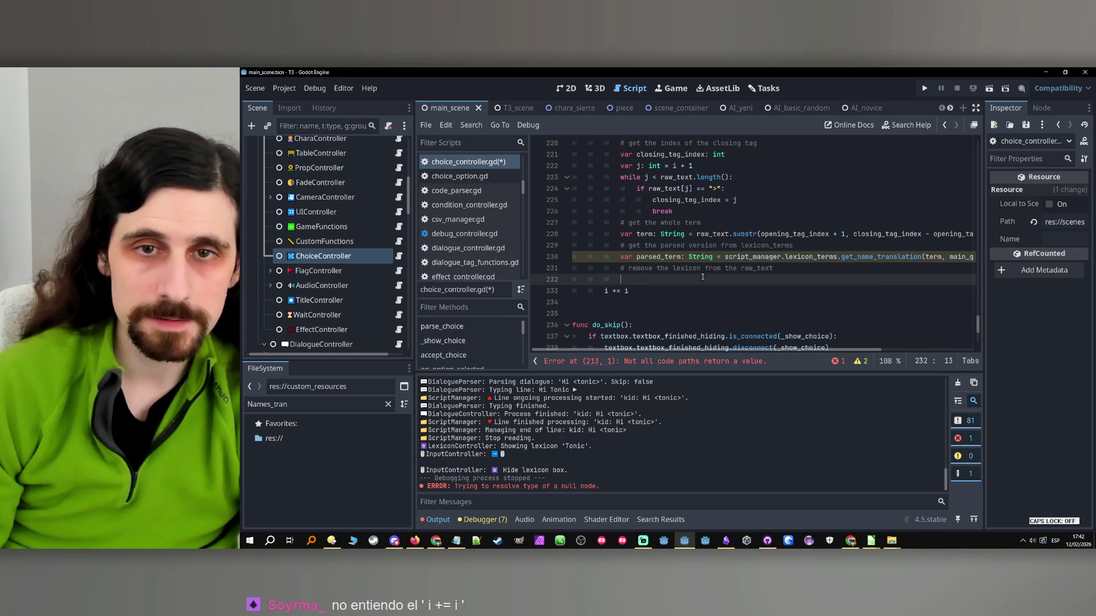
click(784, 266)
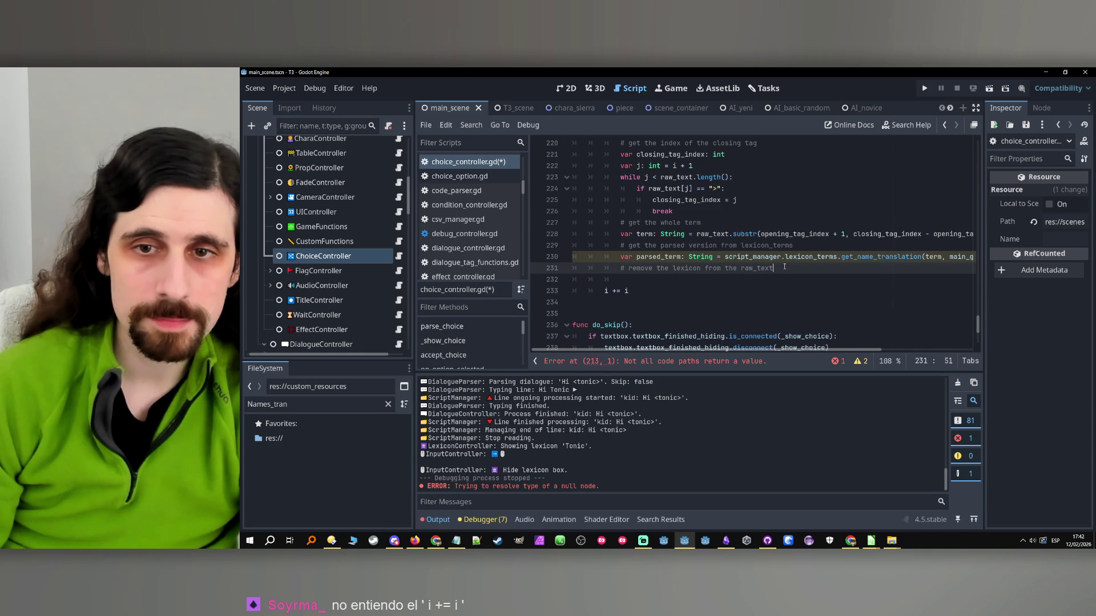
drag(786, 266, 619, 268)
scroll(677, 270, up, 1)
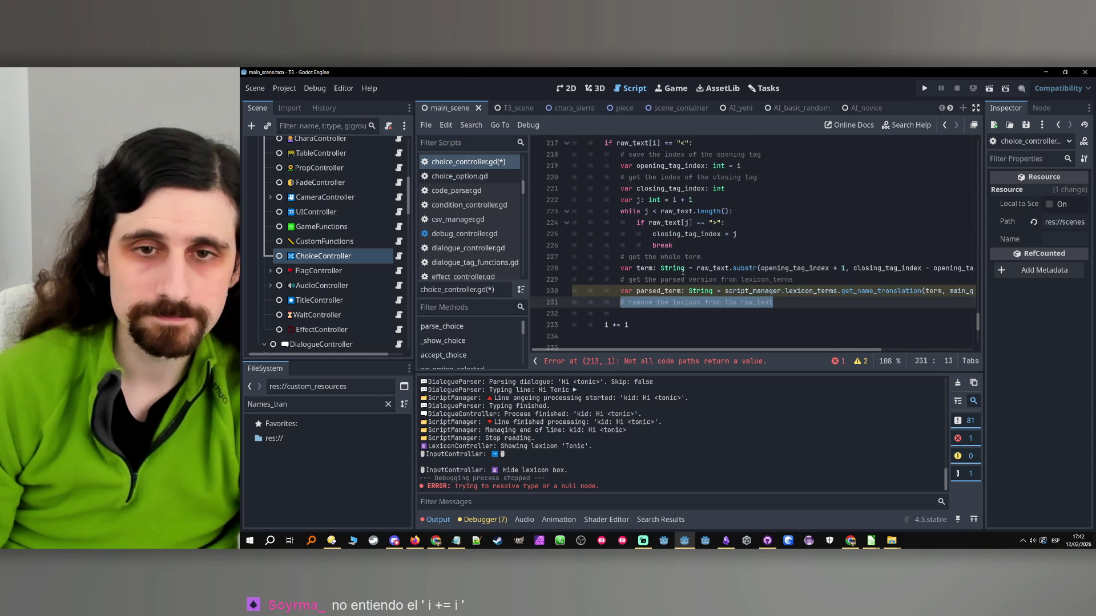
click(627, 314)
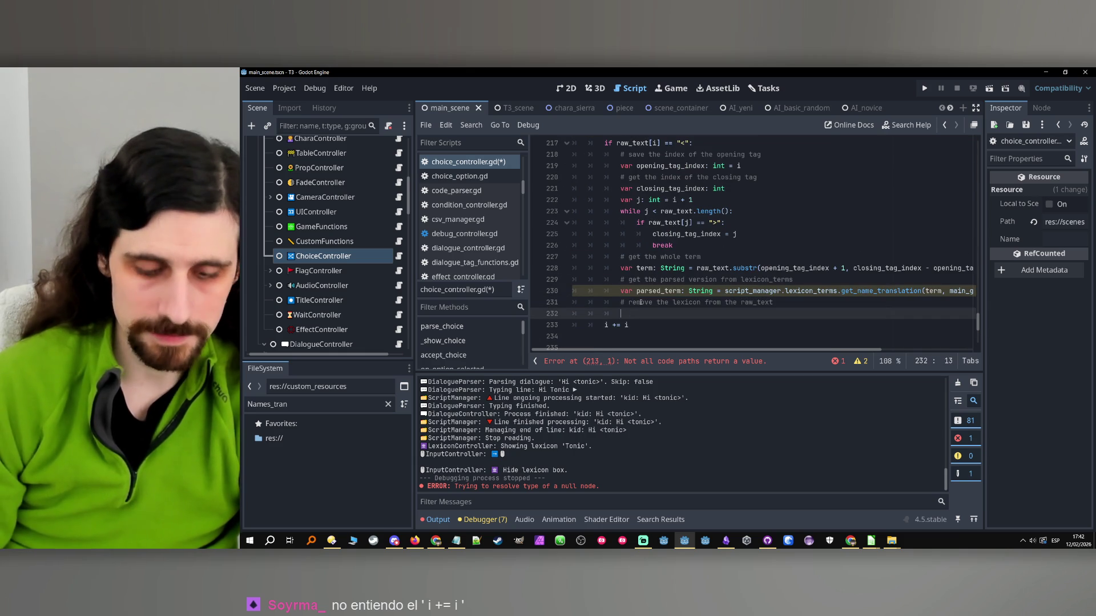
- Add an else branch that appends raw_text[i] to parsed_text
key(BackSpace)
text(else:)
key(Return)
text(parsed_text +)
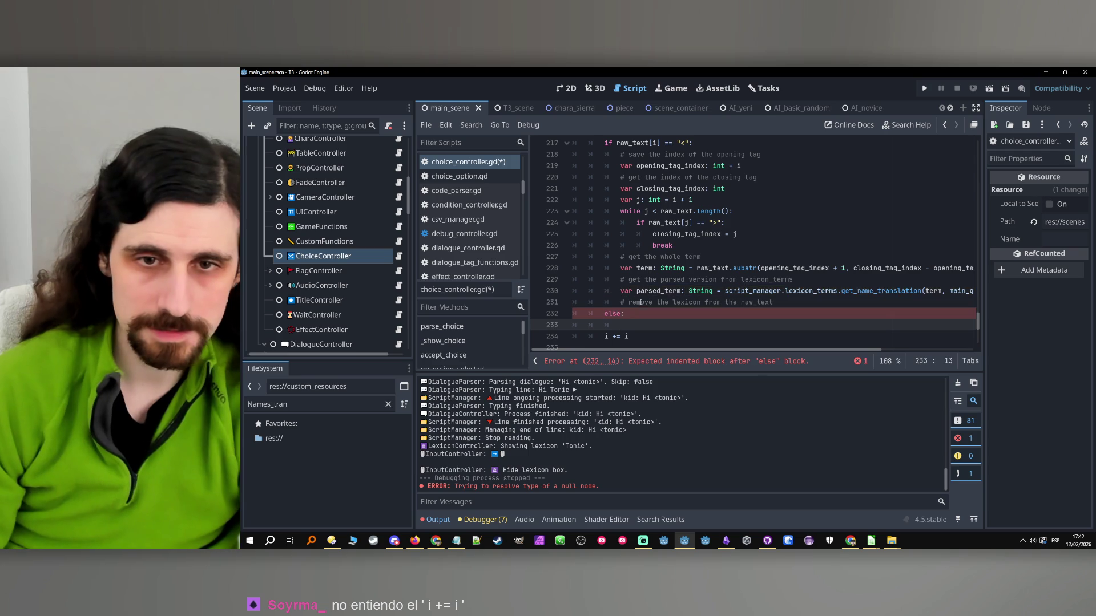
text(= )
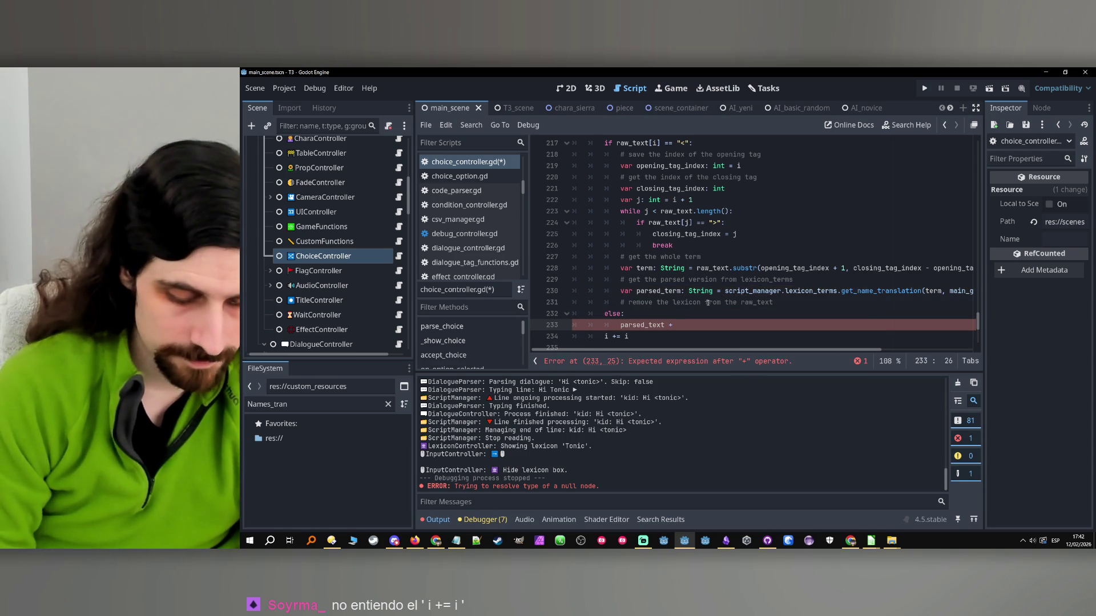
text(raw_text)
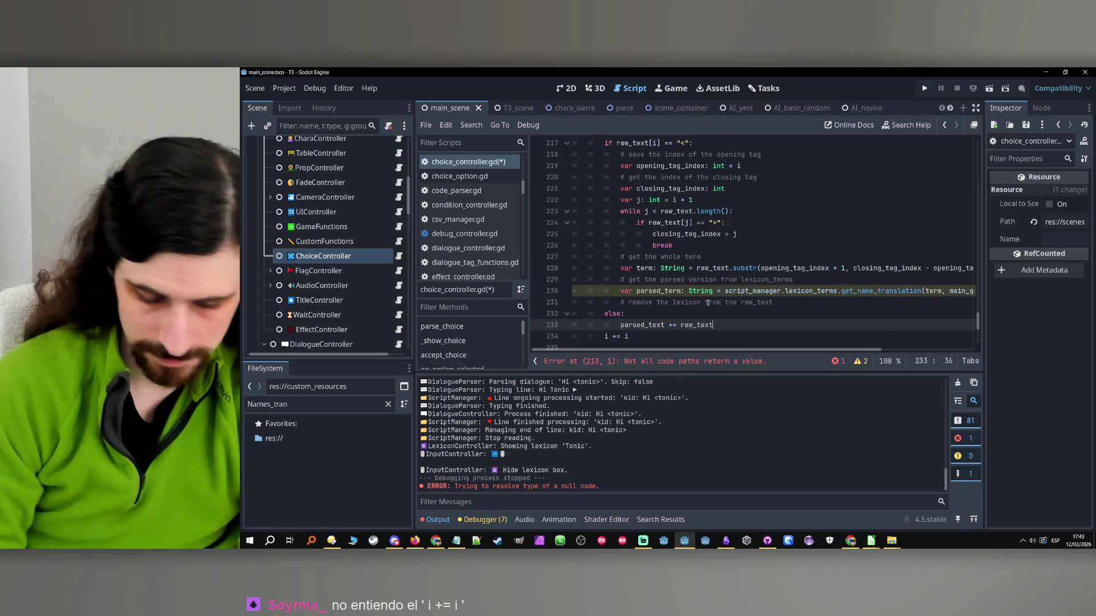
text([i])
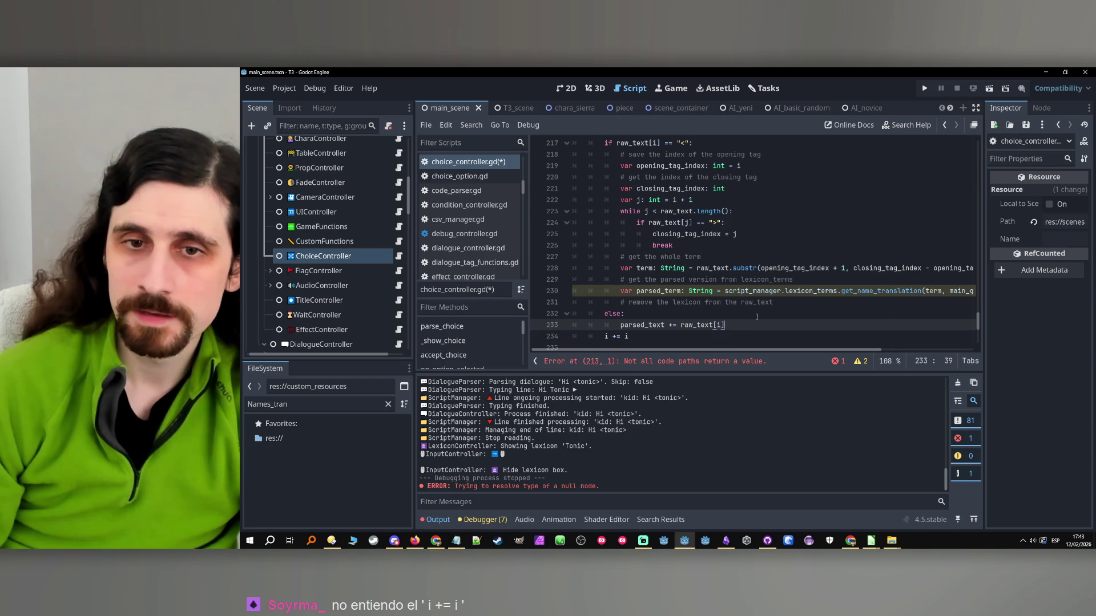
- Reword the comment to 'add it to parsed text' and add parsed_text += parsed_term
click(778, 302)
mouse_move(784, 301)
mouse_down()
mouse_move(622, 303)
mouse_move(774, 301)
mouse_up()
text(add it)
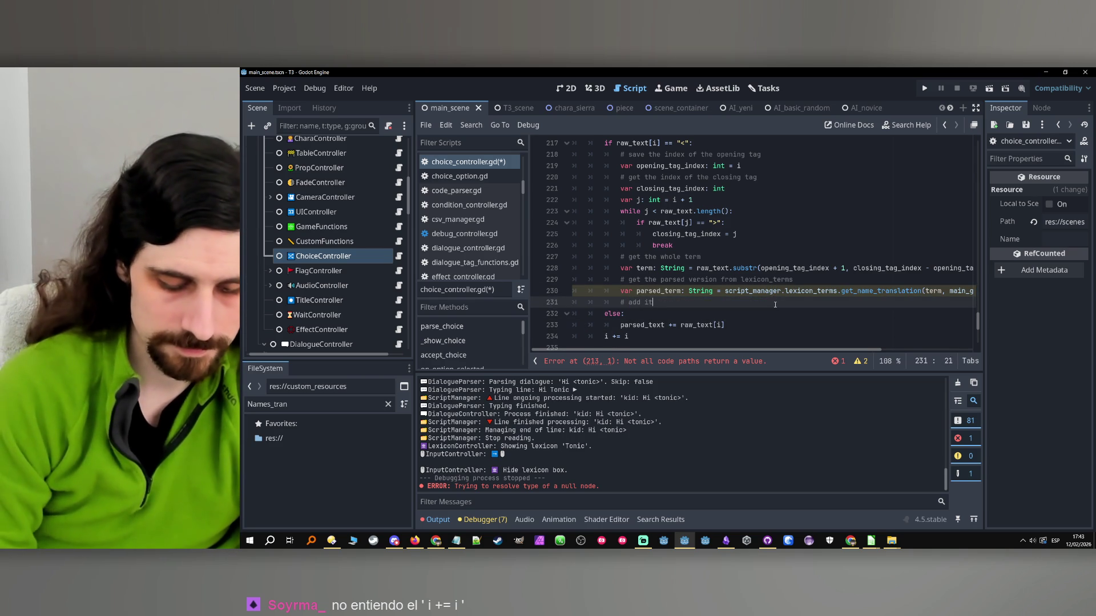
text( to parsed )
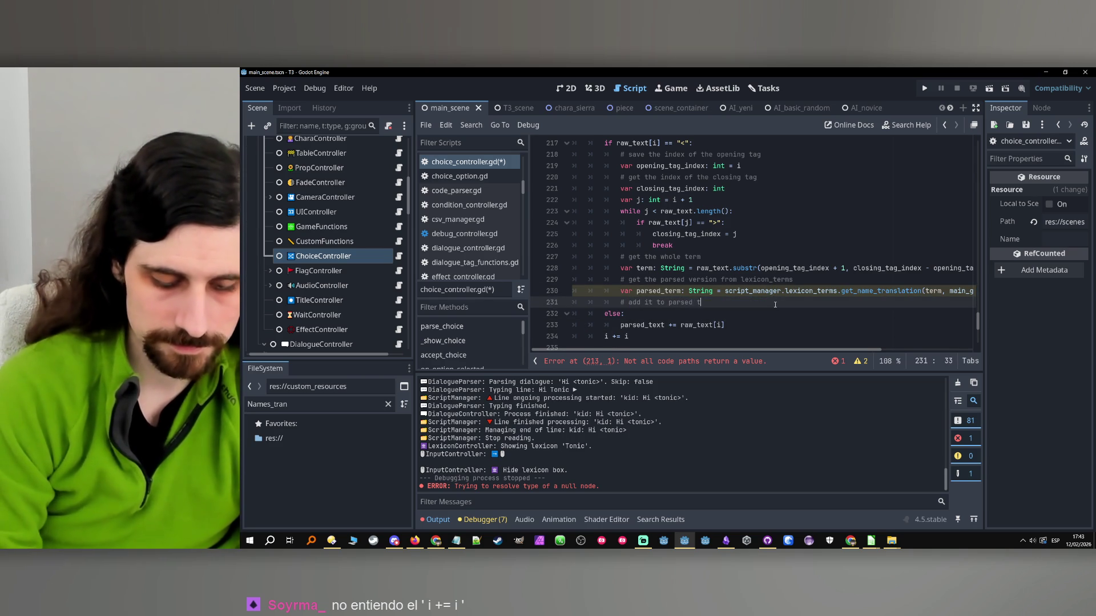
text(t)
key(Return)
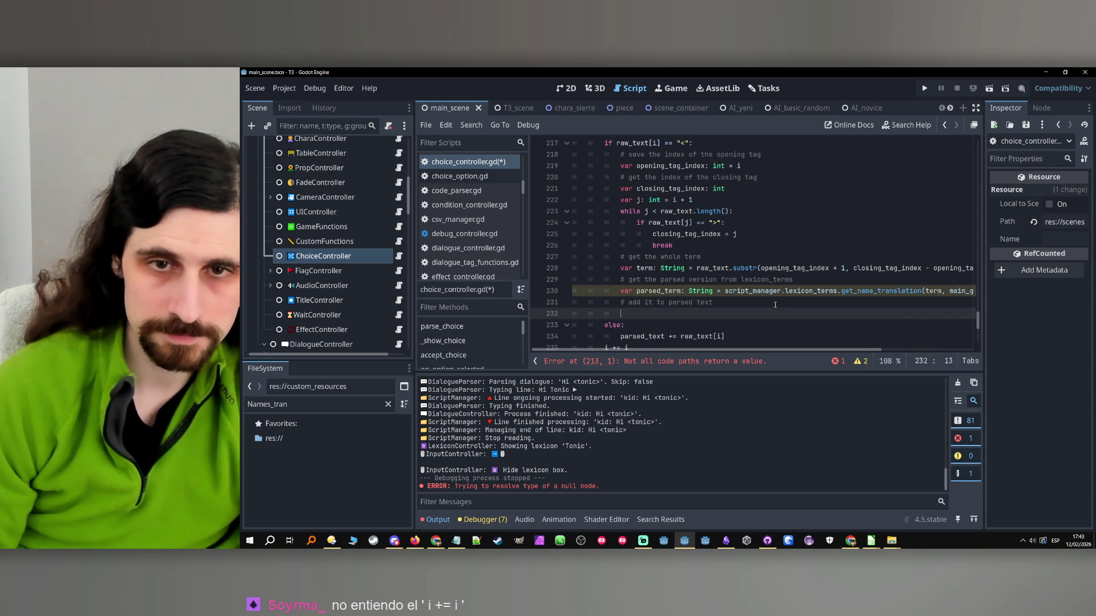
text(parsed_text +)
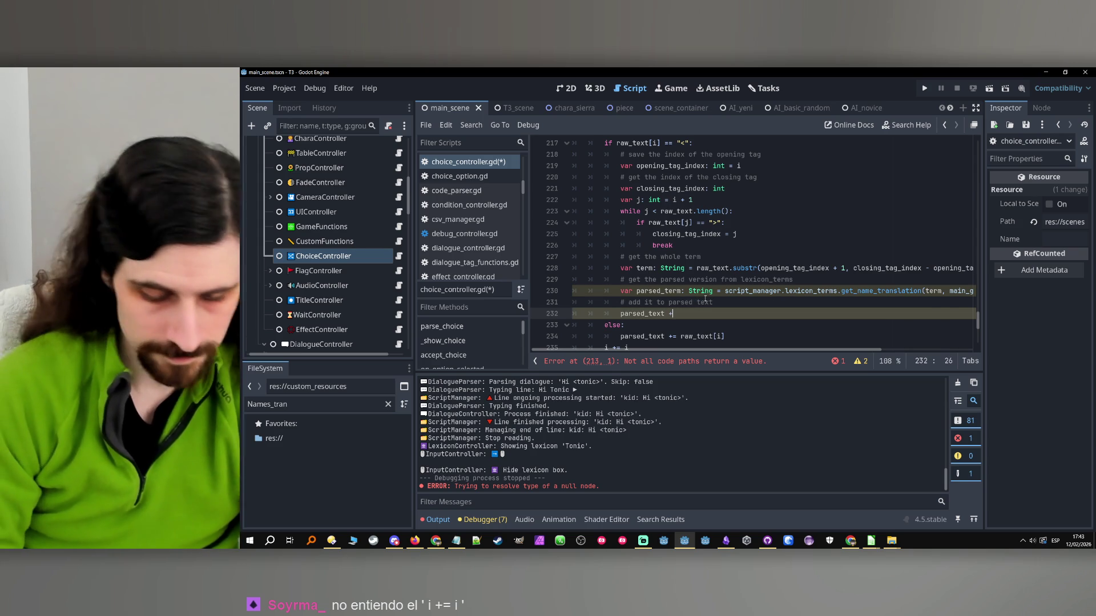
text(=)
double_click(662, 292)
key(ctrl+c)
click(685, 314)
key(ctrl+v)
key(Return)
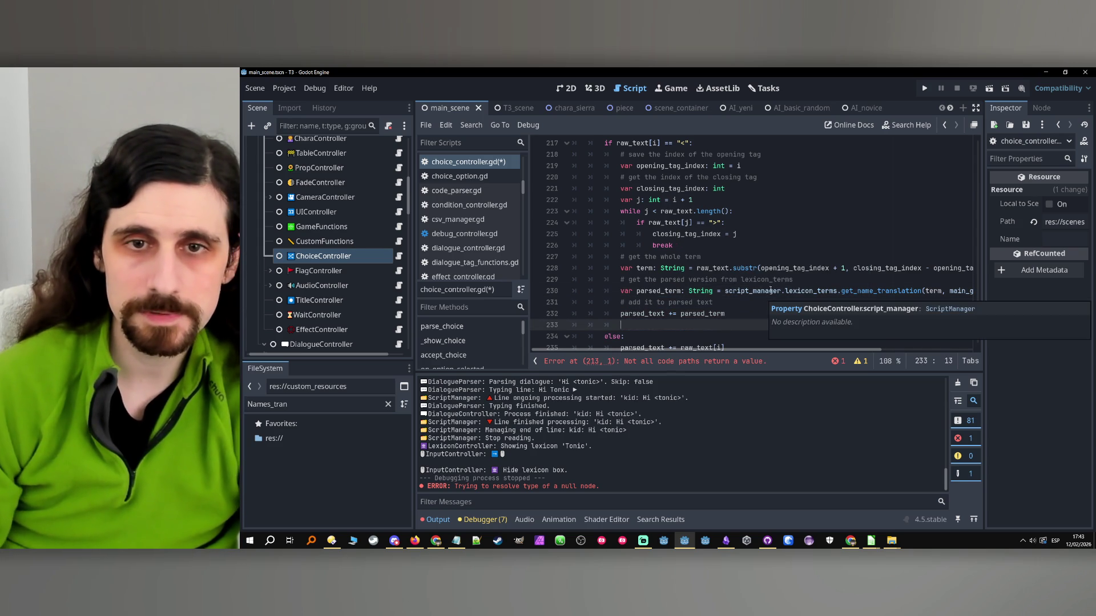
- Add the comment '# keep reading after the closing tag'
scroll(770, 290, up, 1)
scroll(755, 301, down, 3)
scroll(752, 296, up, 1)
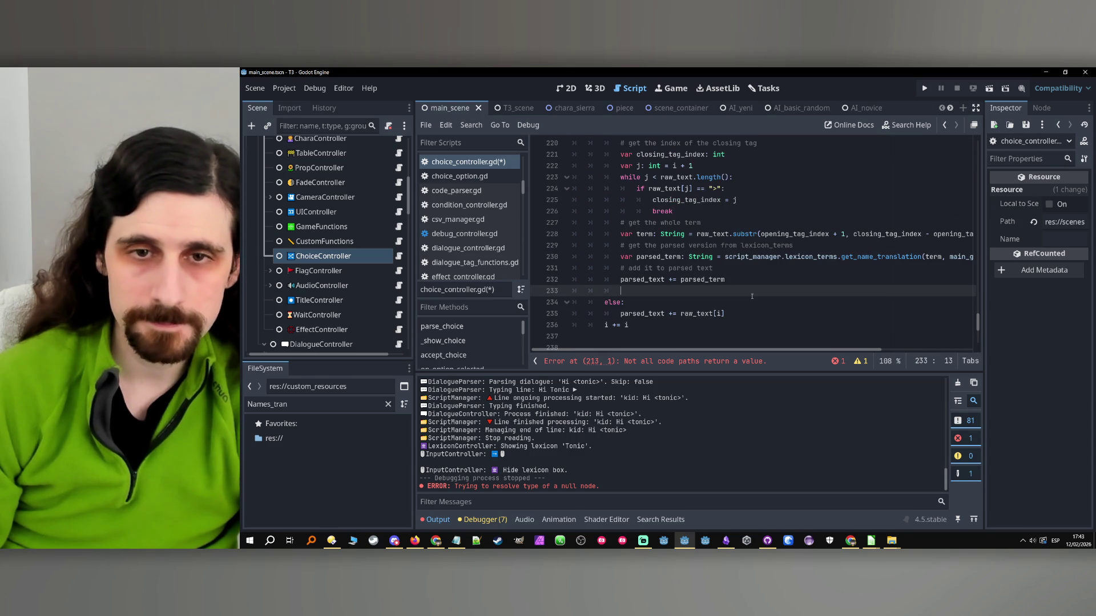
text(#keep )
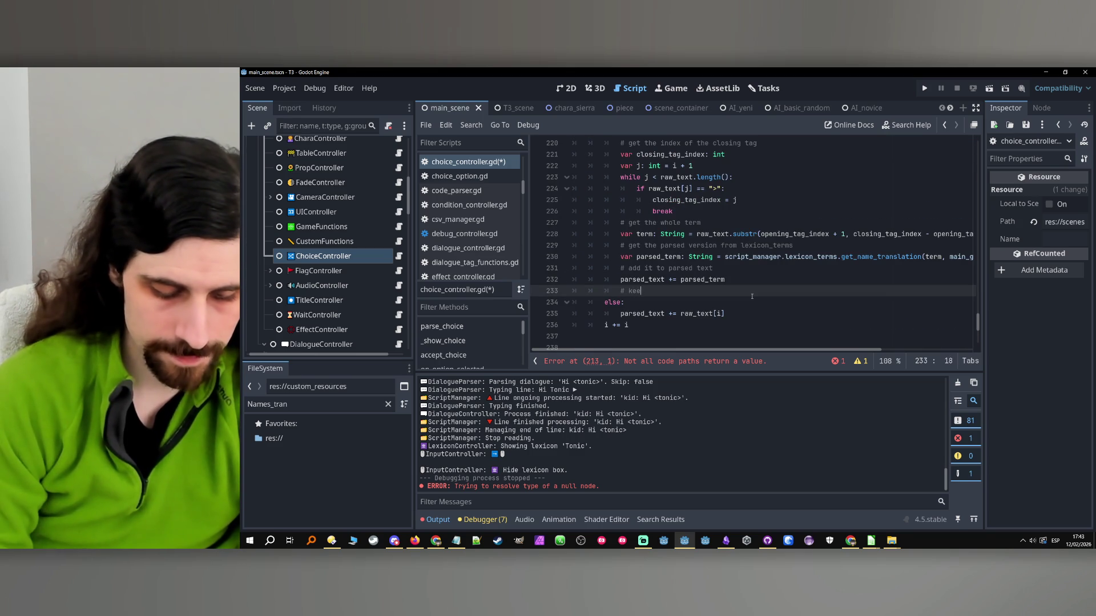
text(reading after)
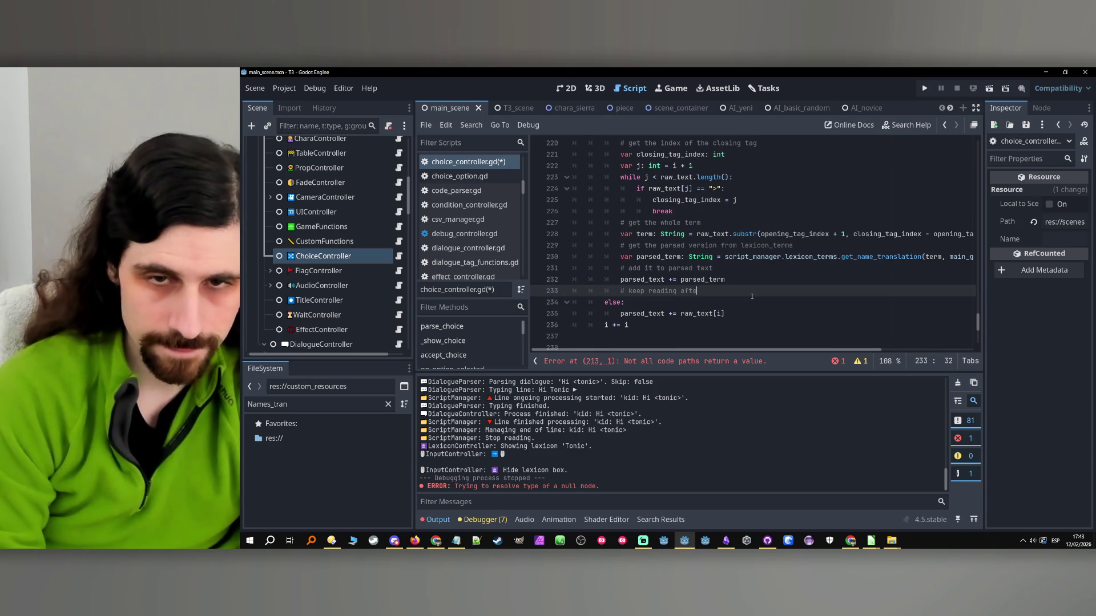
key(Return)
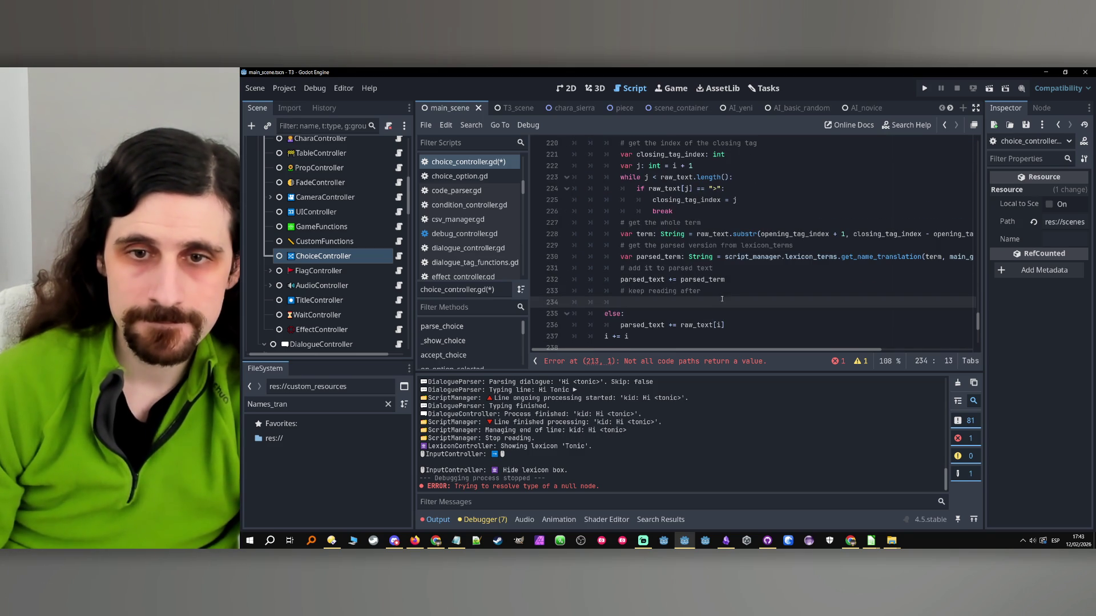
click(722, 292)
text(the closing t)
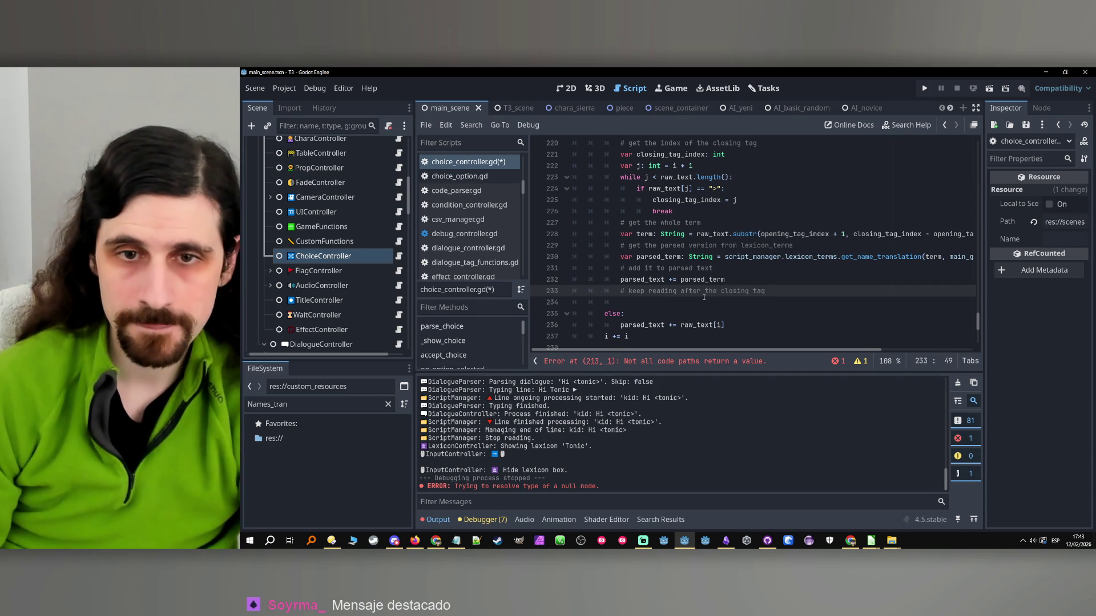
text(ag)
click(692, 301)
scroll(695, 292, up, 1)
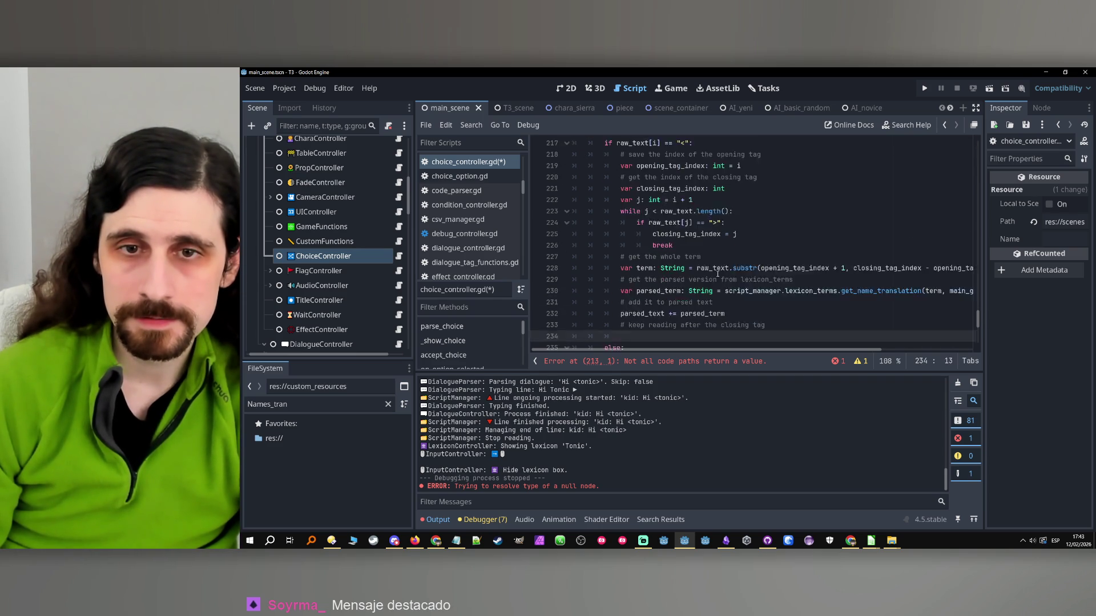
scroll(718, 274, down, 1)
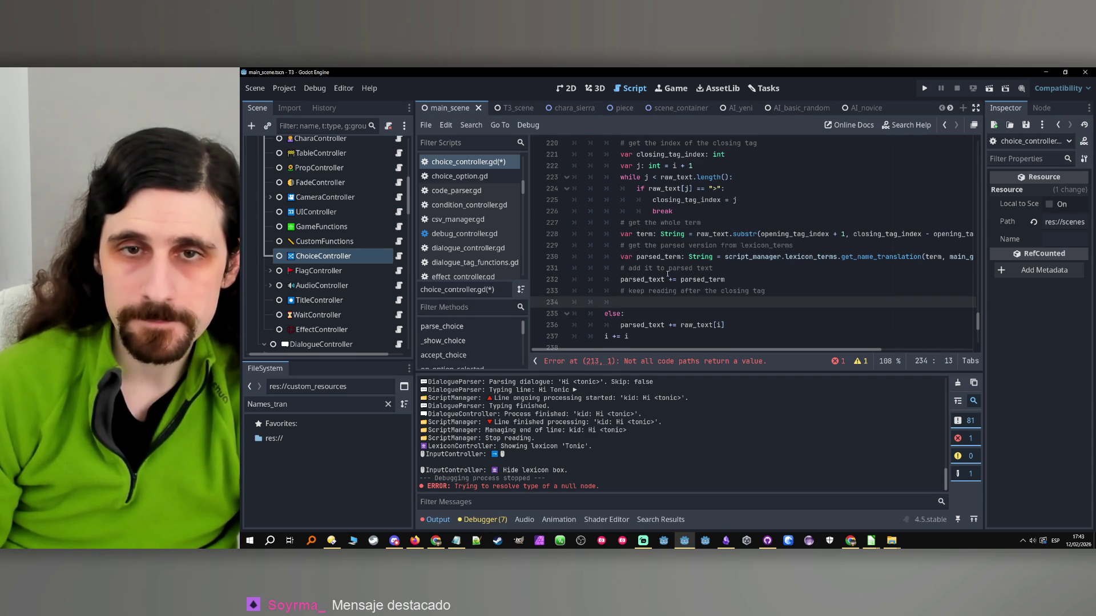
- Add i = closing_tag_index to skip past the tag and save the script
text(i =)
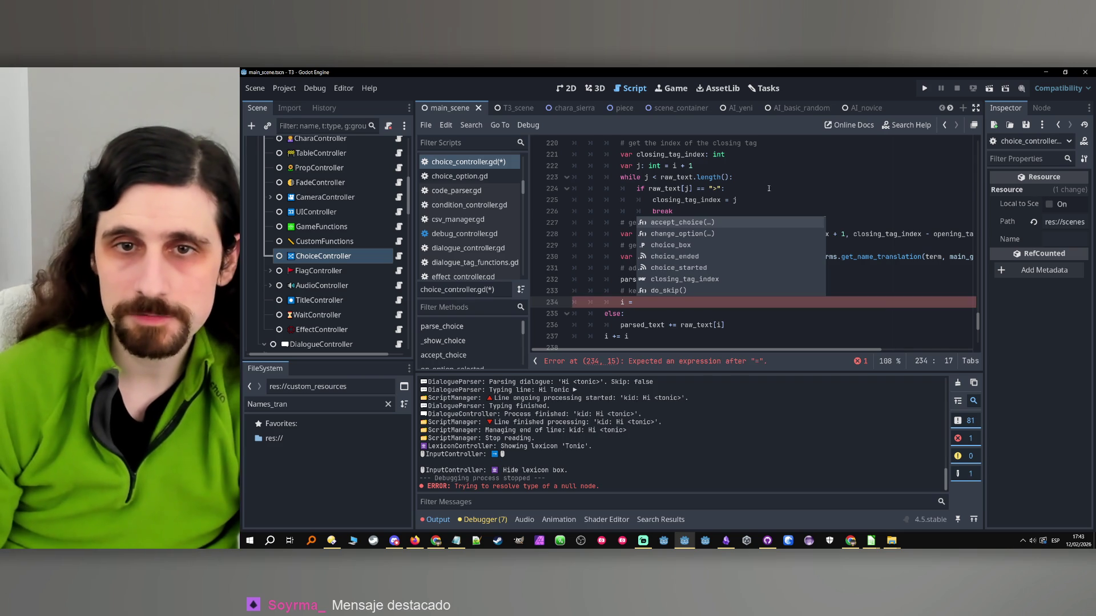
click(765, 177)
scroll(761, 186, up, 1)
double_click(688, 191)
key(ctrl+c)
click(682, 337)
key(ctrl+v)
scroll(714, 308, down, 2)
click(738, 280)
key(ctrl+s)
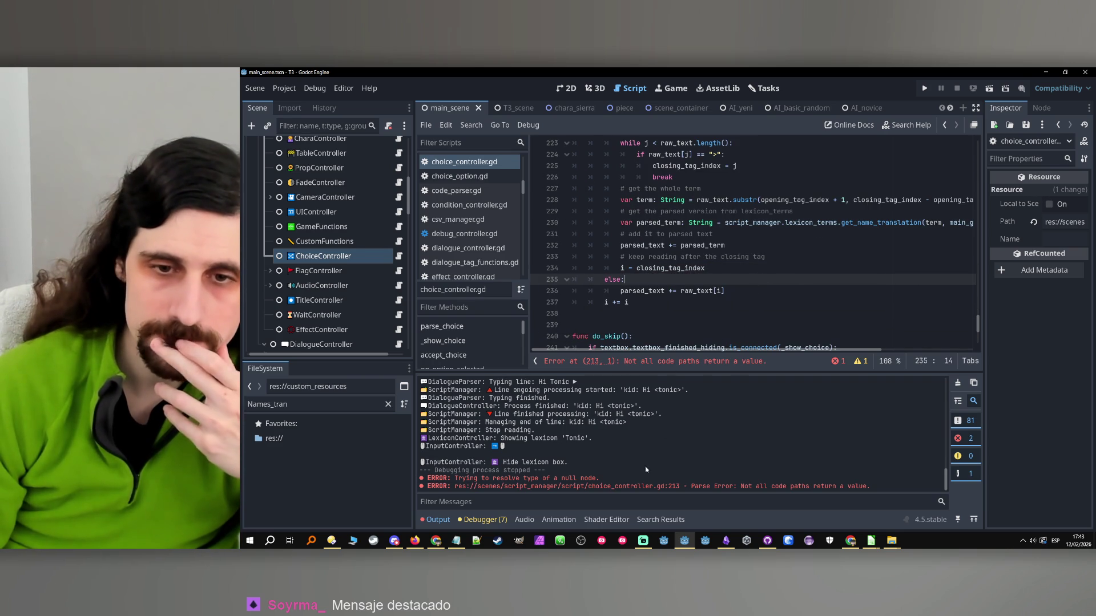
- End _parse_lexicon with return parsed_text after the loop and save choice_controller.gd
click(687, 362)
scroll(674, 293, down, 6)
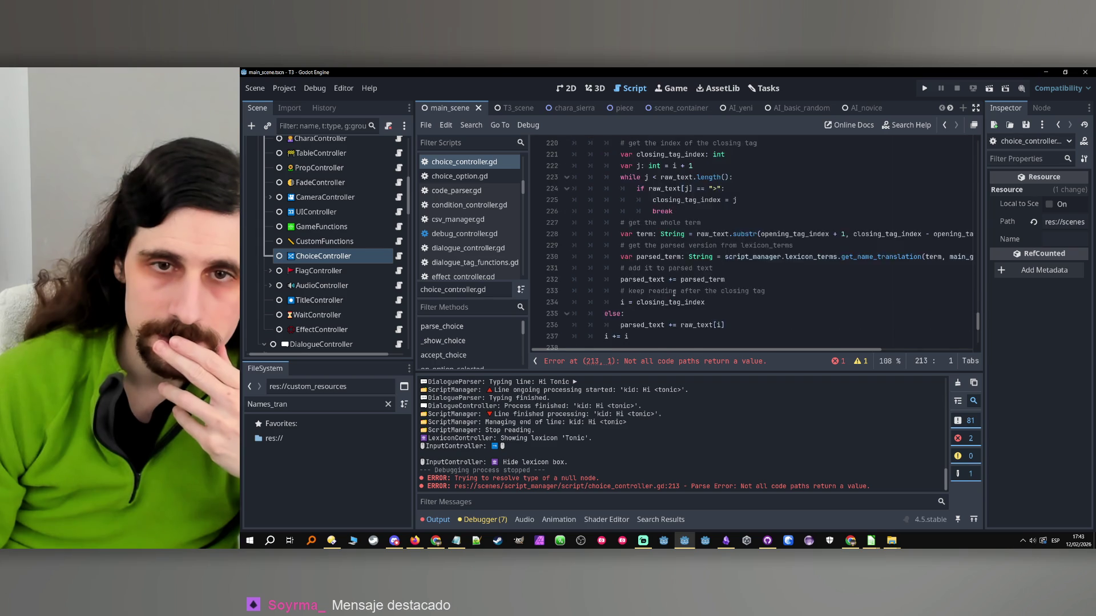
click(658, 306)
key(Return)
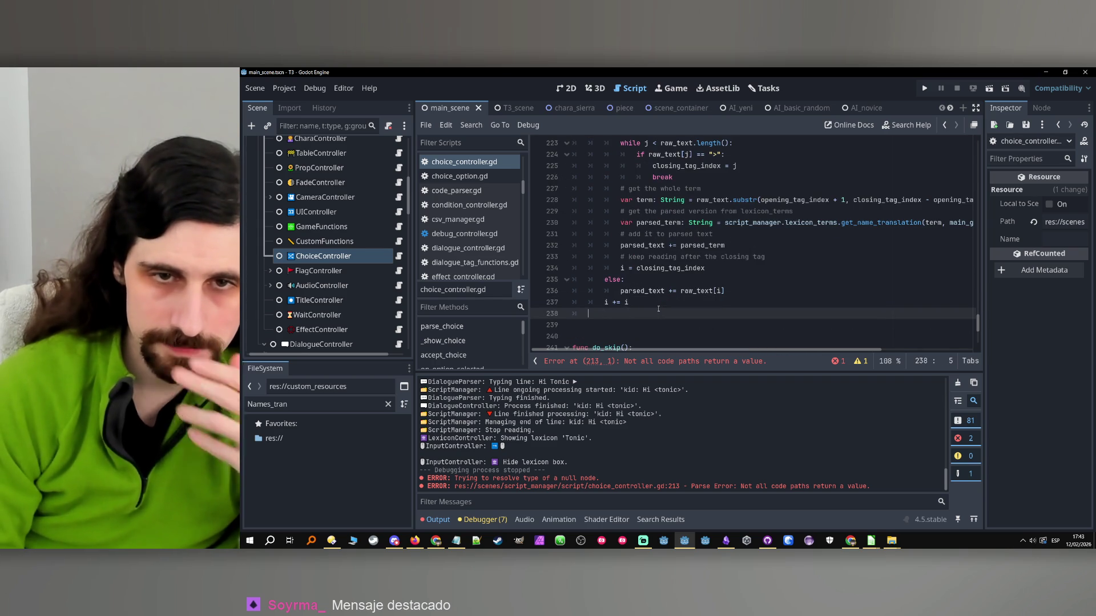
text(return par)
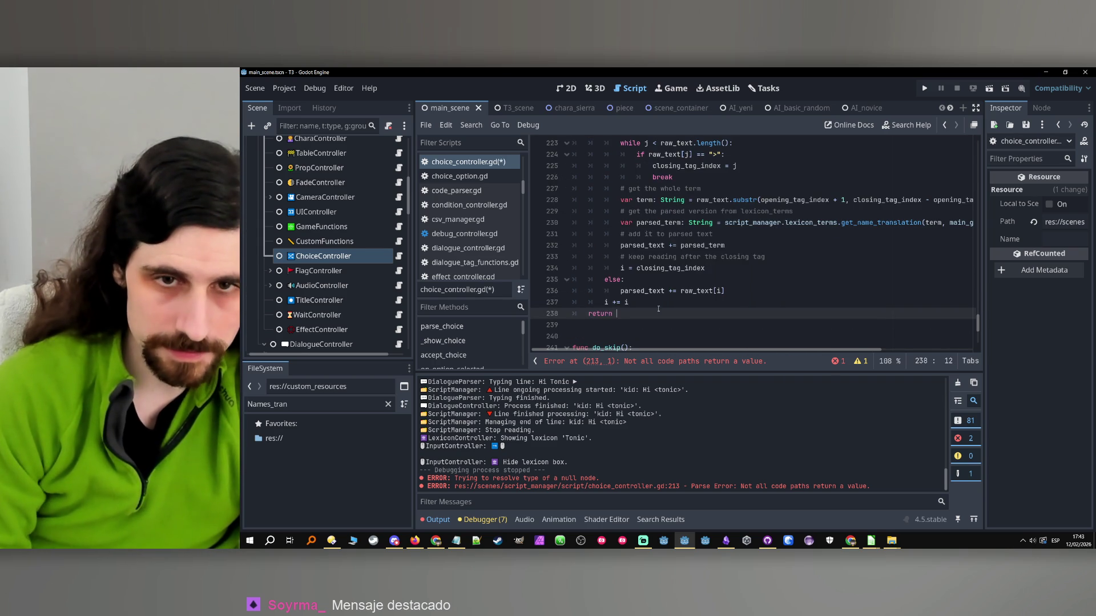
key(Return)
key(Up)
key(End)
key(Return)
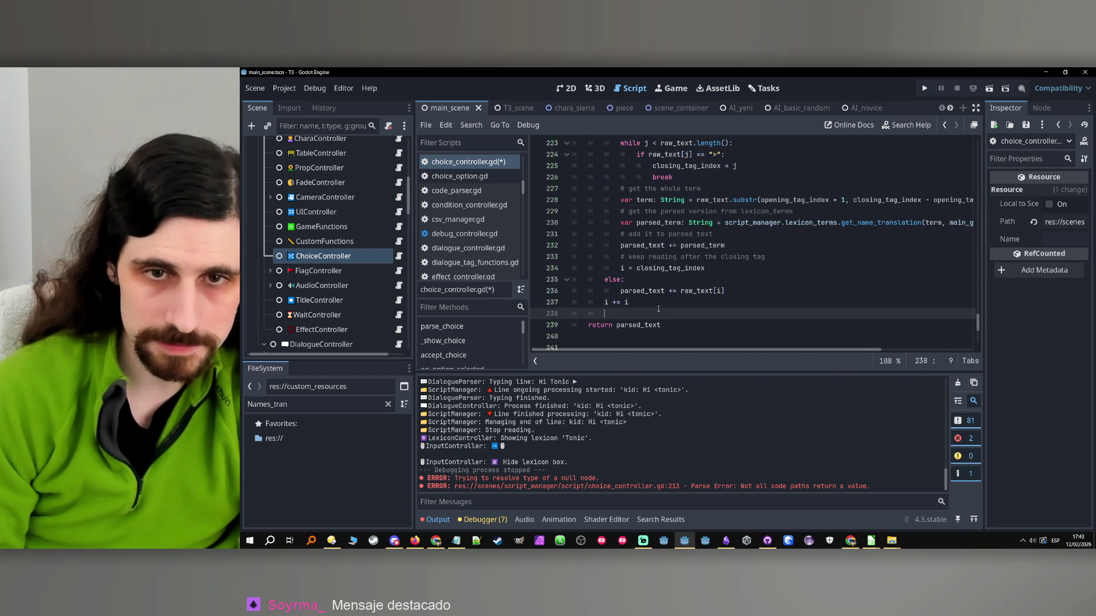
key(ctrl+s)
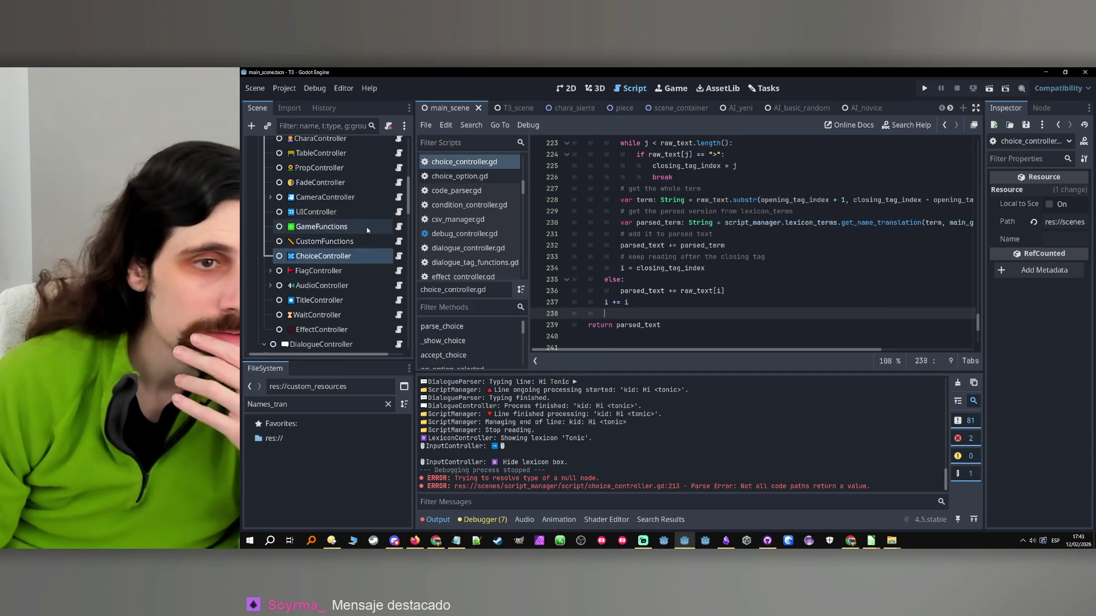
- Select the ScriptReader and ScriptManager nodes and open their scripts
scroll(363, 223, up, 5)
click(349, 265)
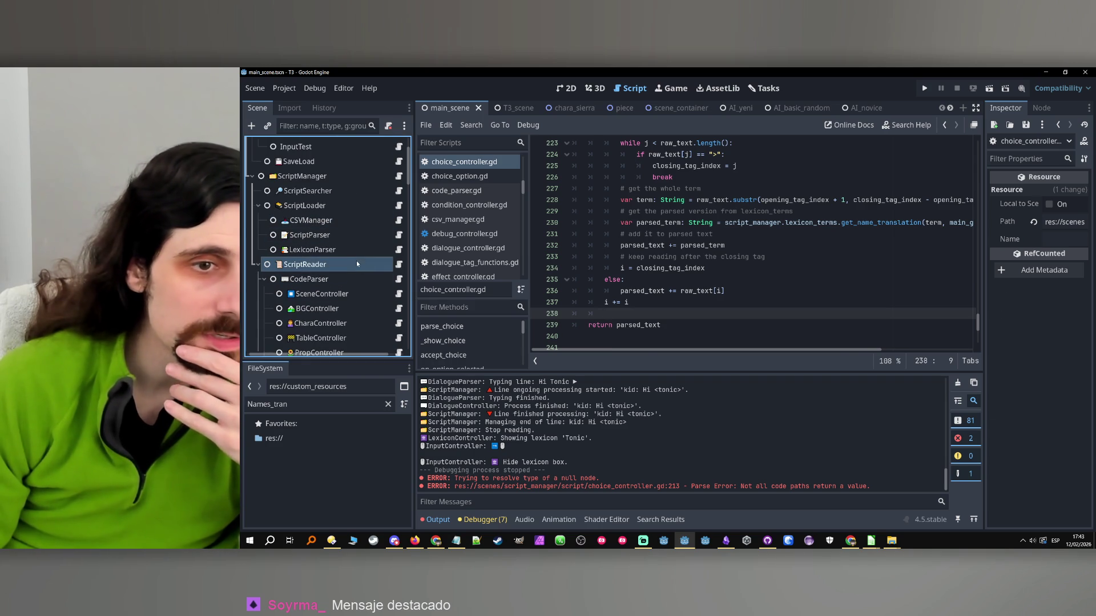
click(399, 265)
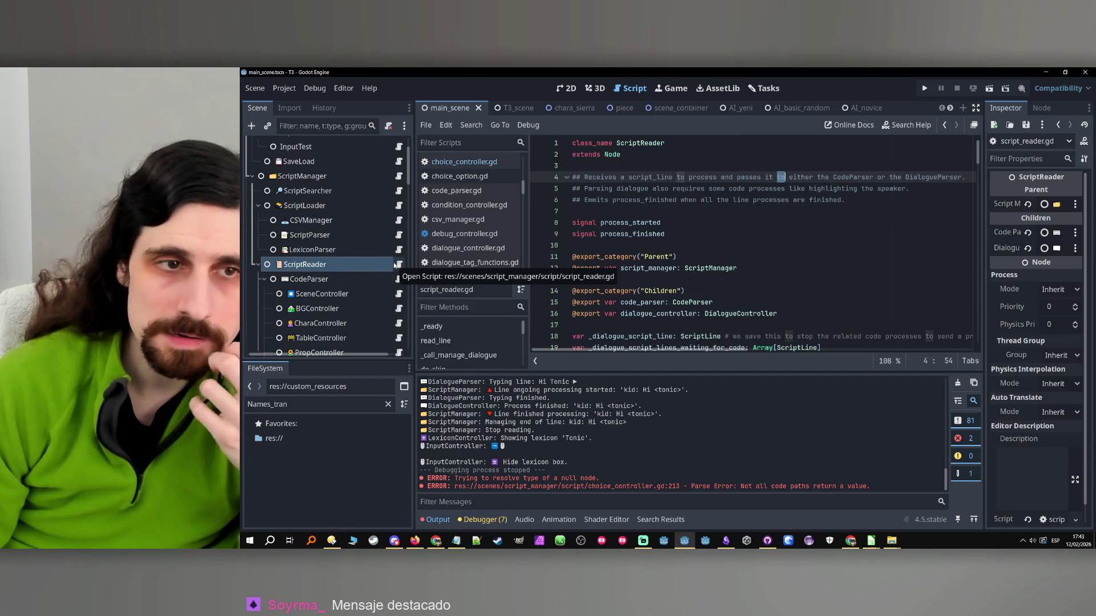
click(354, 179)
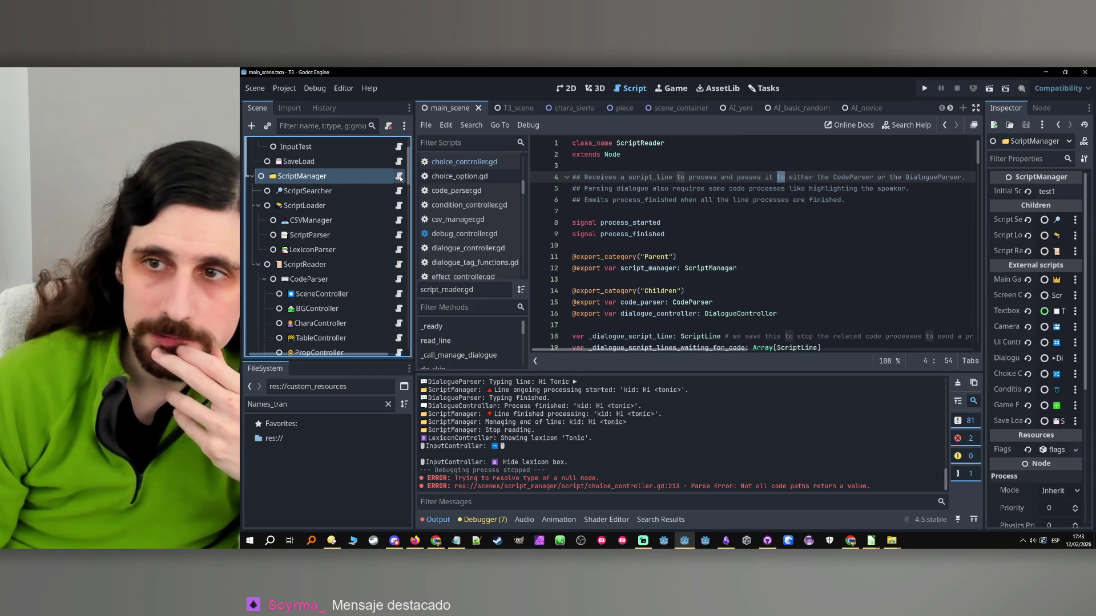
click(400, 178)
- Set ScriptManager's Initial Script to mall_tourney, save the scene, then run and stop the game
click(1057, 191)
text(m)
text(all_tourney)
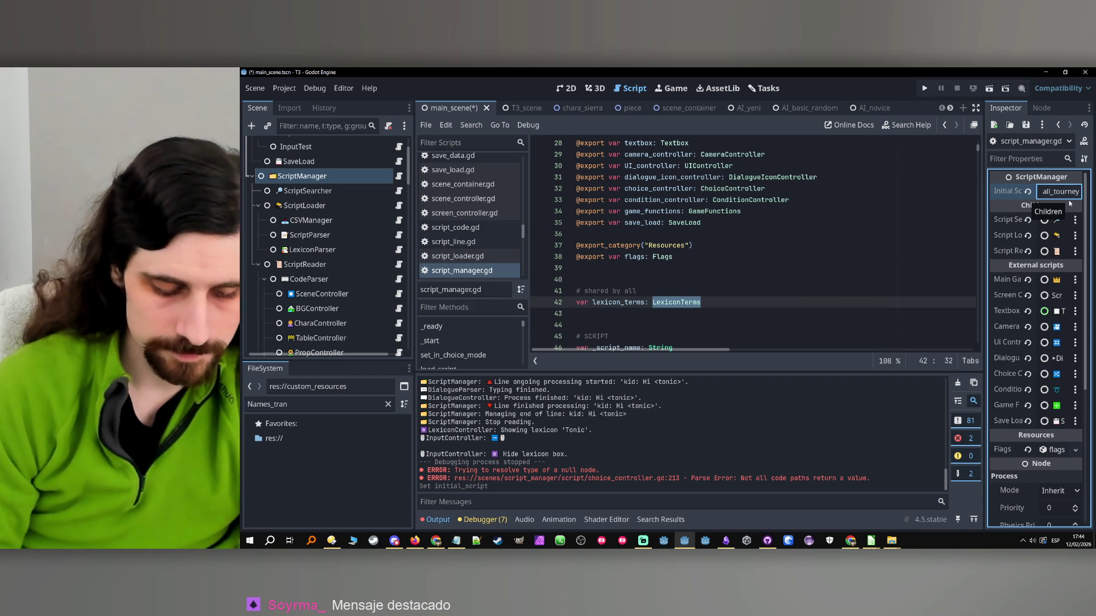
key(ctrl+s)
click(791, 272)
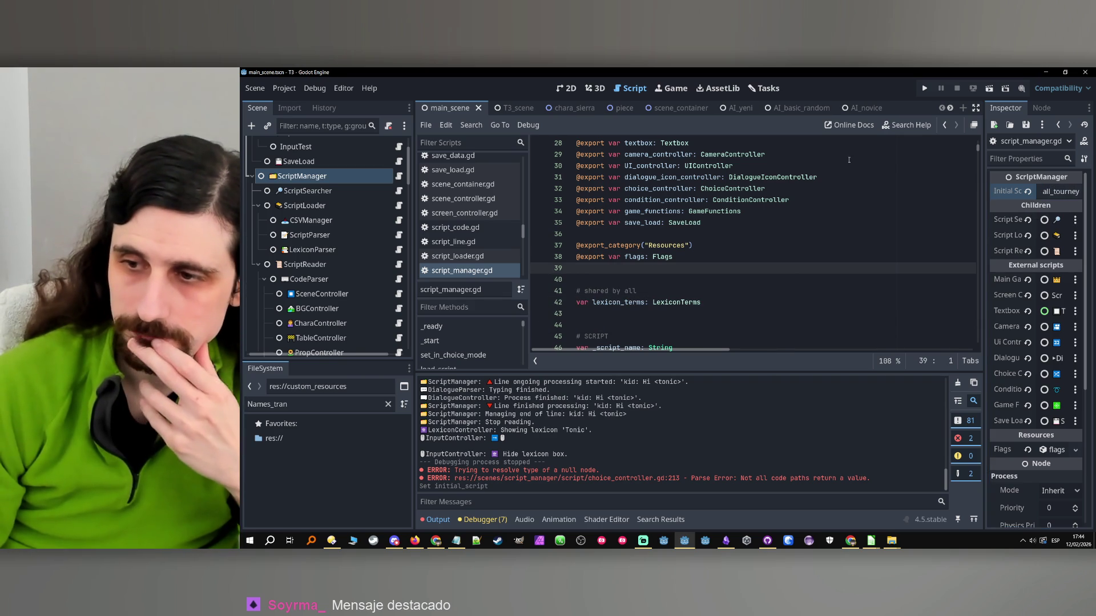
click(926, 86)
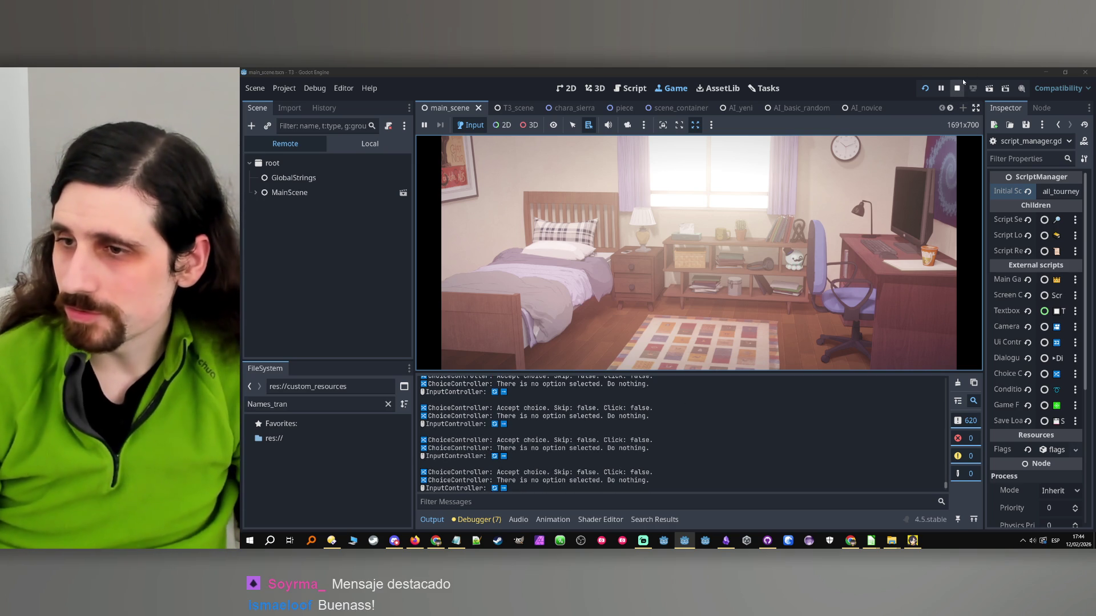
click(962, 79)
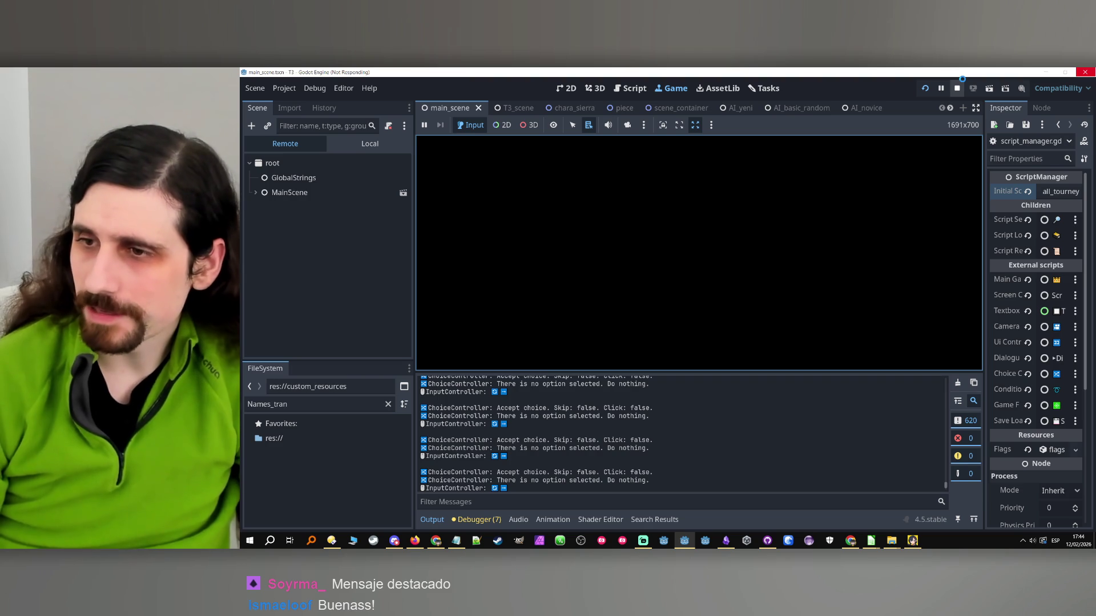
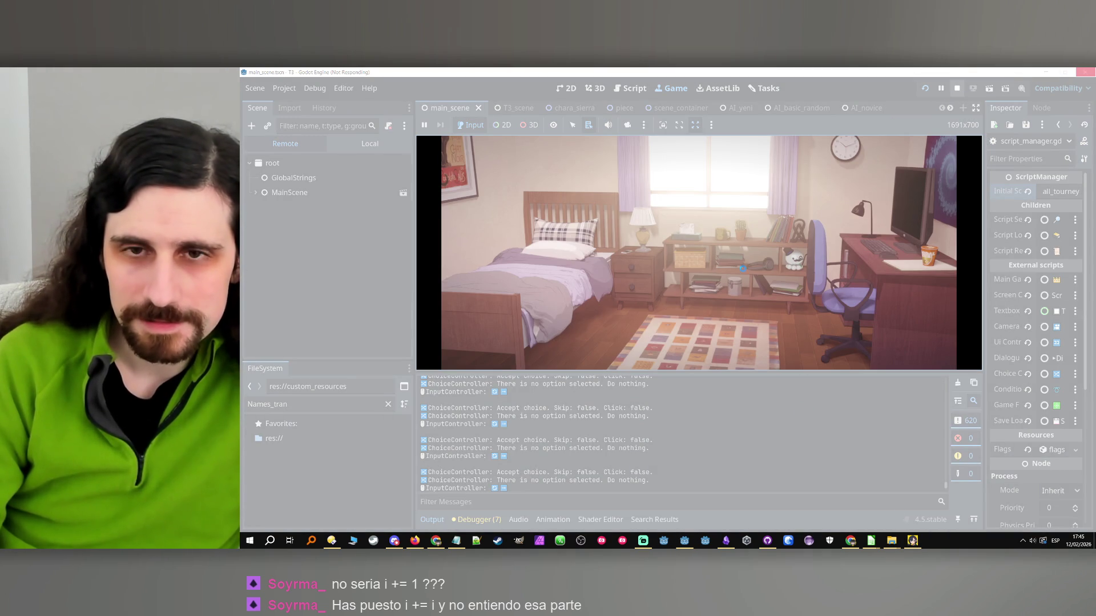
- Dismiss the frozen game's Not Responding dialog and open choice_controller.gd from the ChoiceController node
click(713, 264)
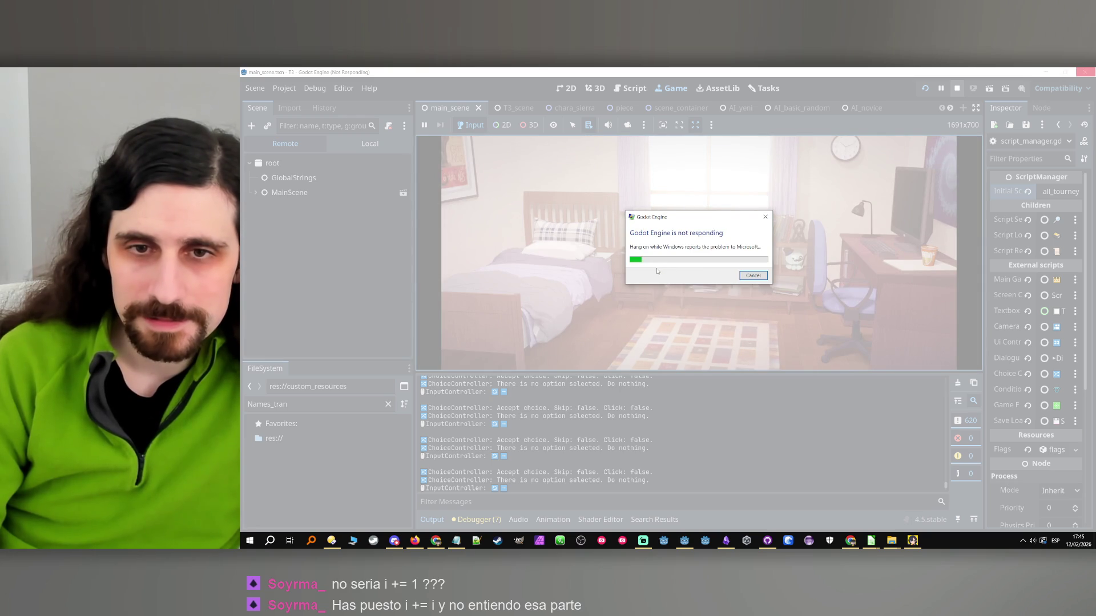
click(758, 279)
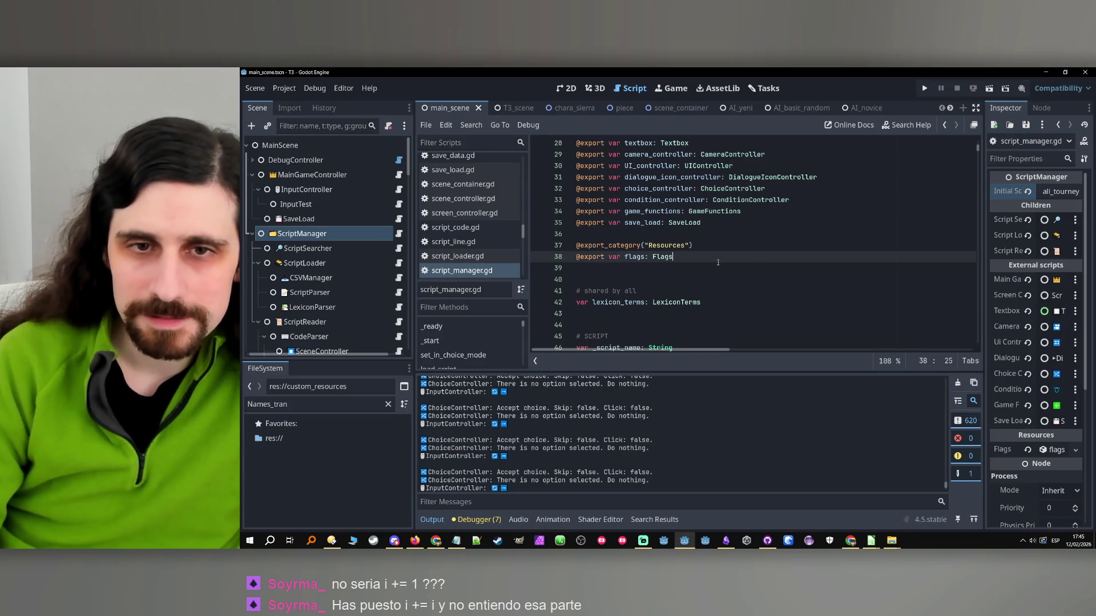
scroll(743, 293, down, 3)
scroll(325, 307, down, 5)
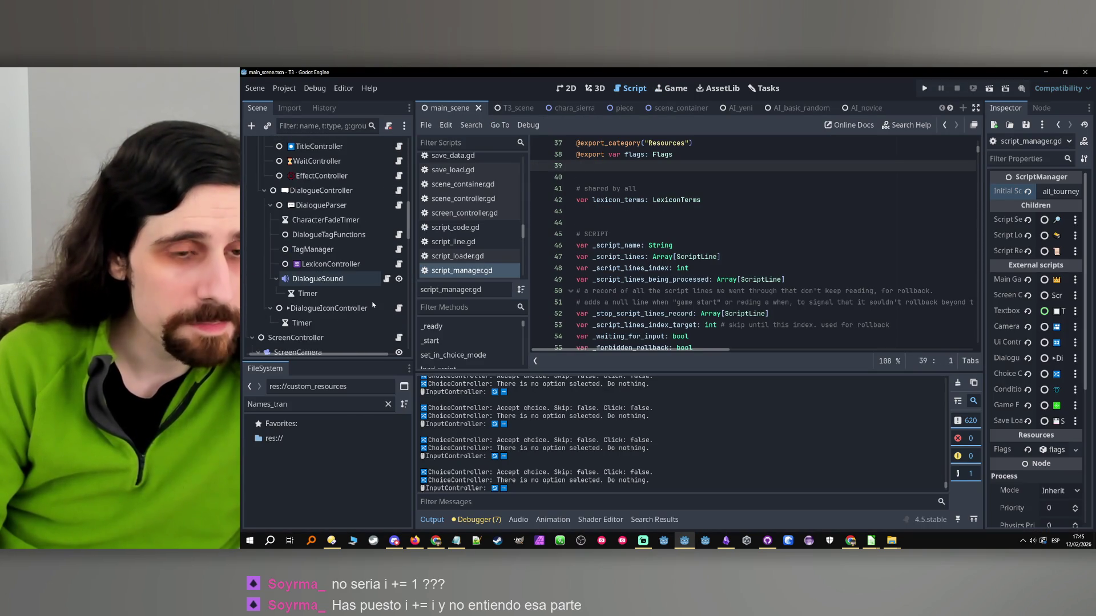
scroll(372, 305, up, 4)
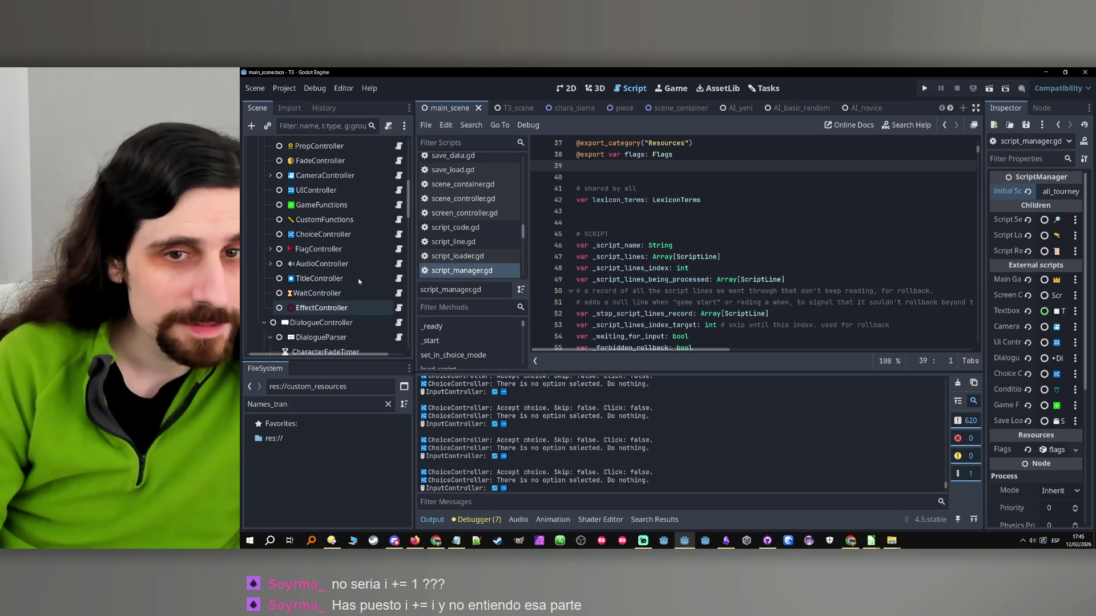
scroll(359, 280, up, 3)
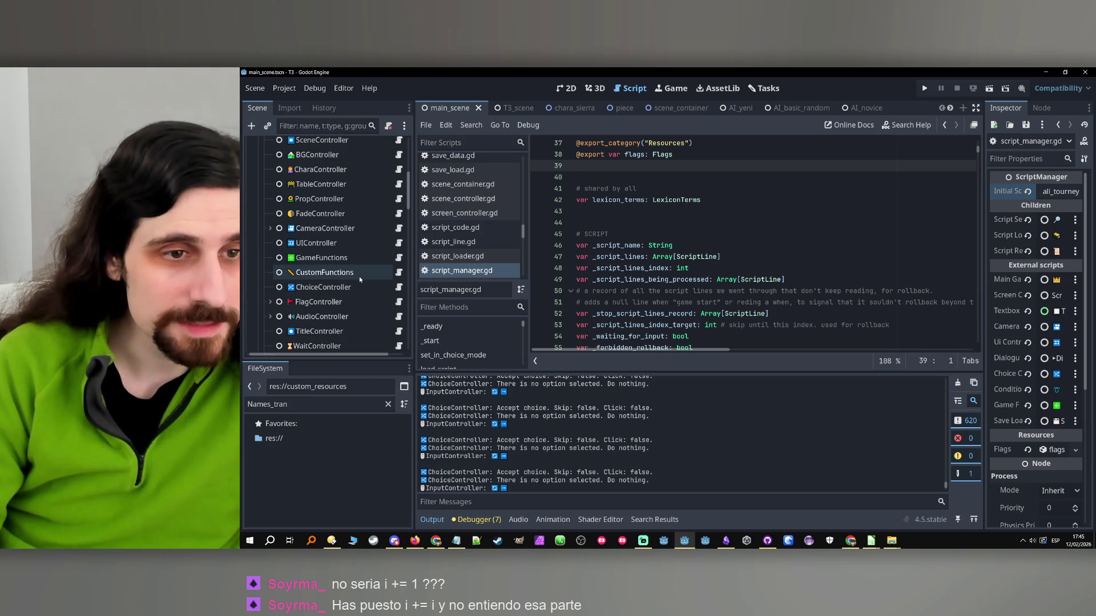
click(355, 288)
click(398, 288)
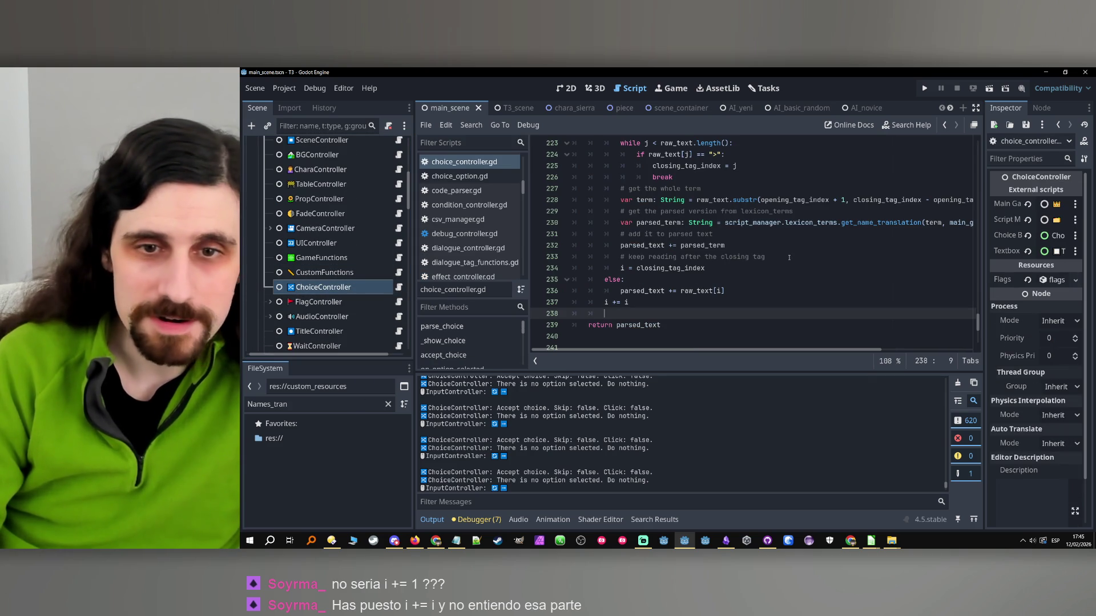
- Change the loop increment on line 237 from i += i to i += 1
click(667, 300)
key(BackSpace)
text(1)
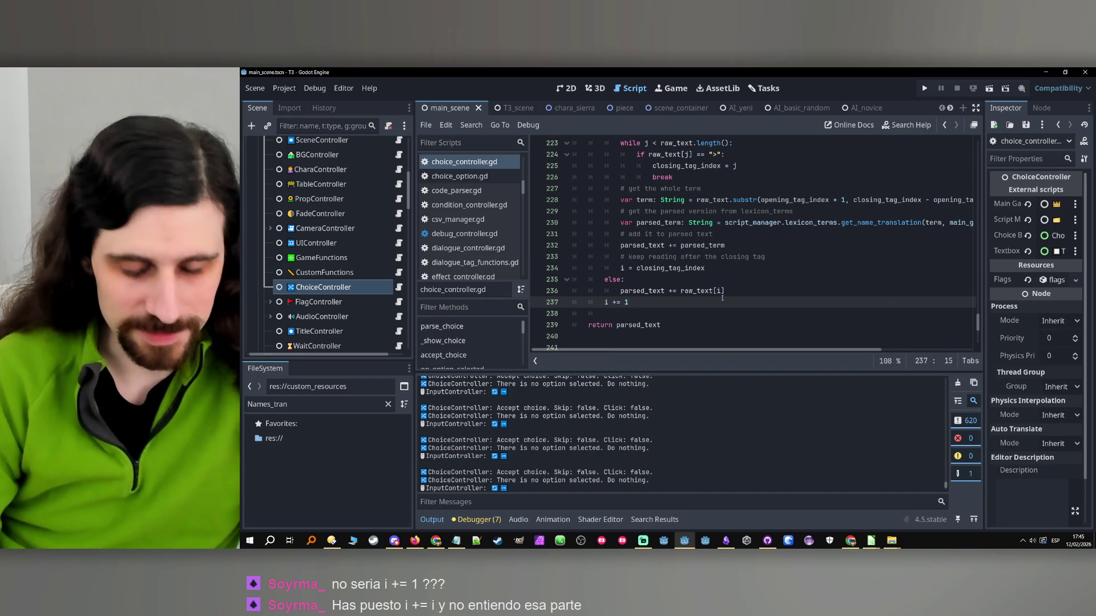
scroll(727, 298, up, 5)
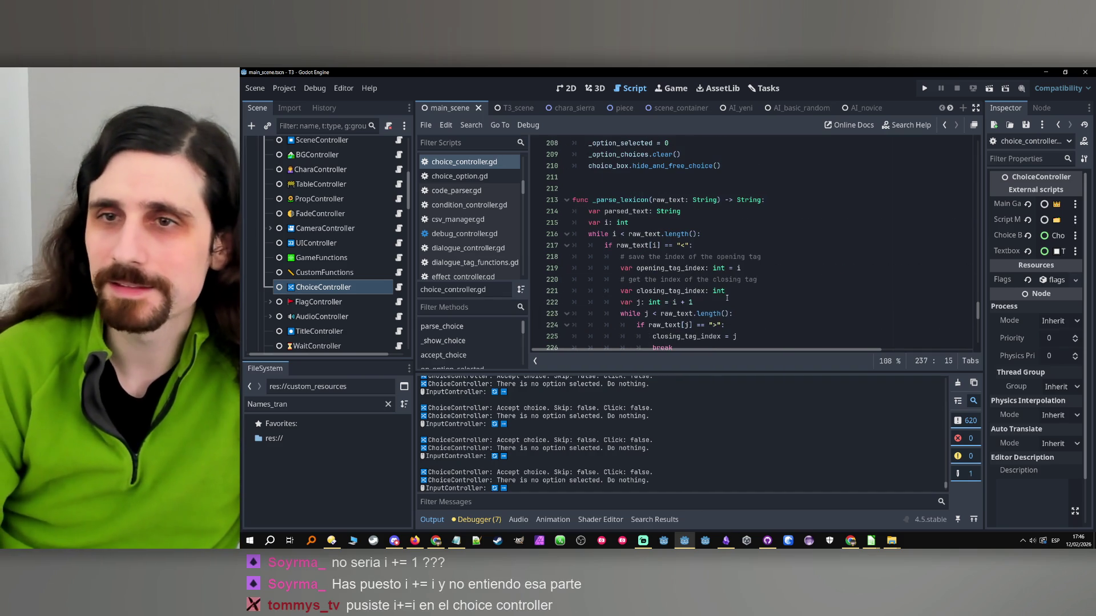
- Test-run the project, then force-close the game when it hangs again
click(927, 89)
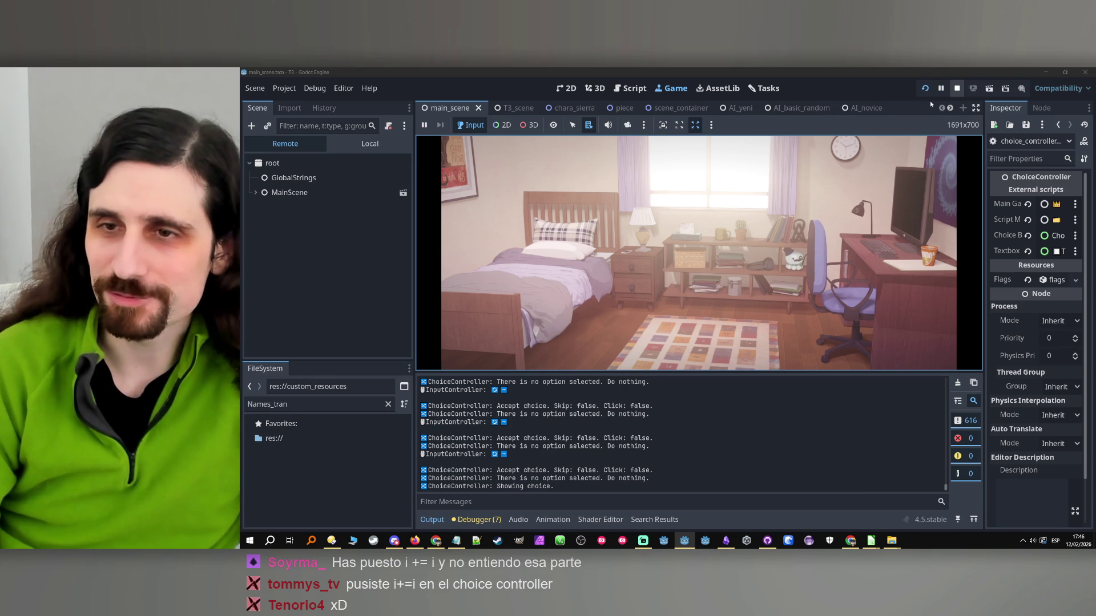
click(957, 91)
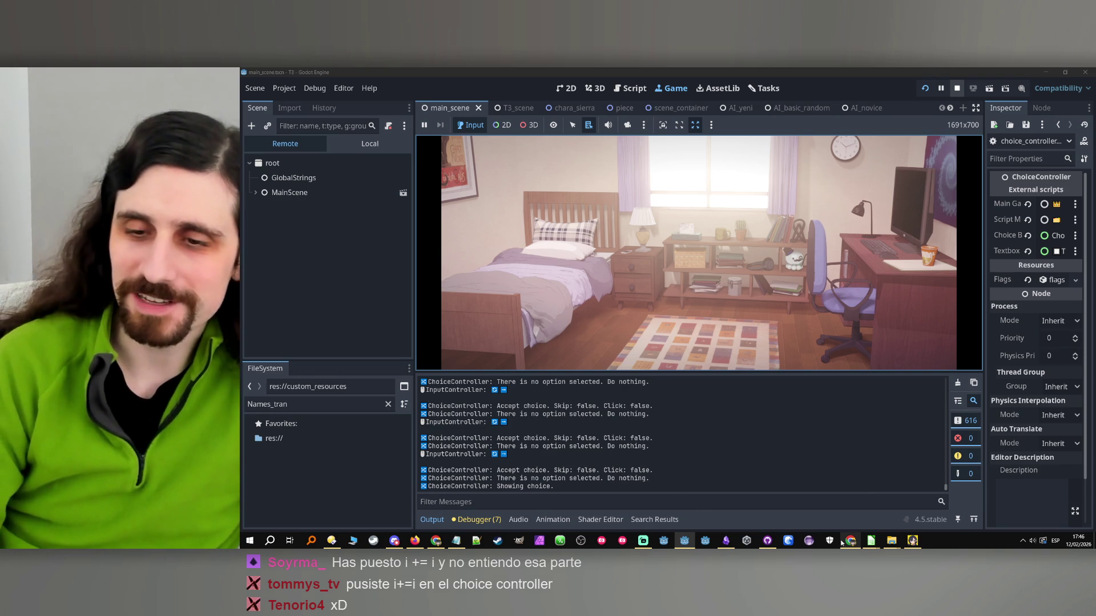
right_click(913, 541)
click(913, 529)
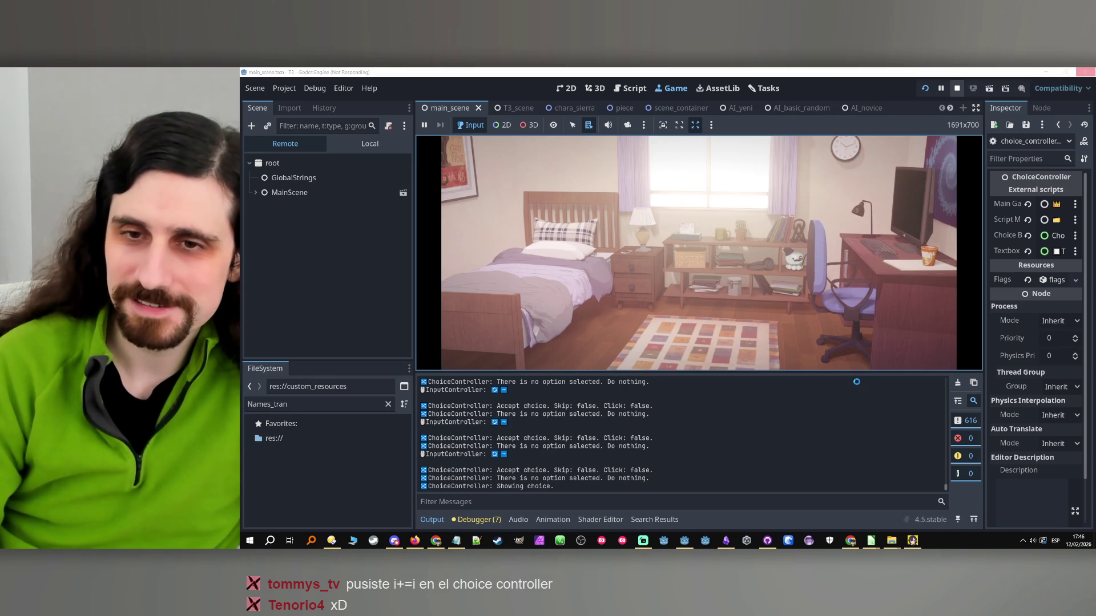
click(737, 262)
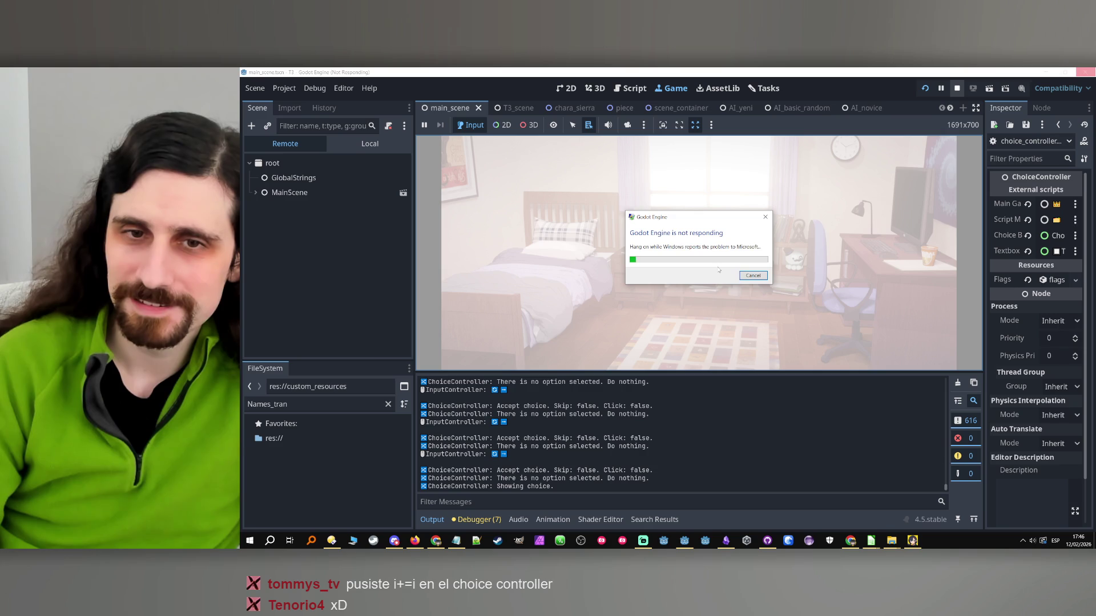
click(753, 276)
click(724, 237)
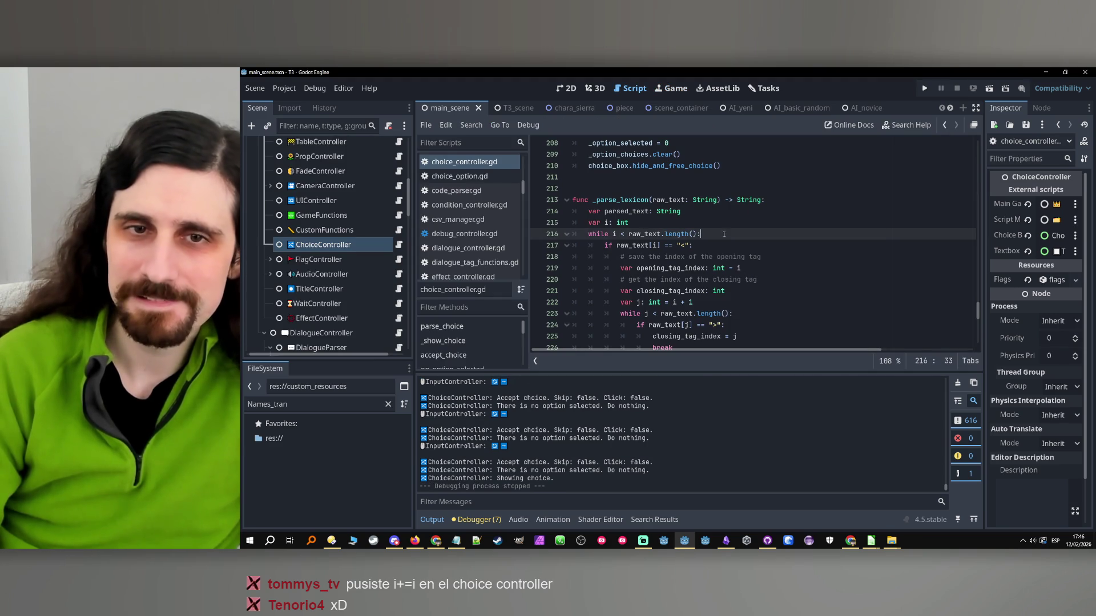
- Find the _parse_lexicon call on line 49 in _show_choice, then jump back to its definition
click(714, 223)
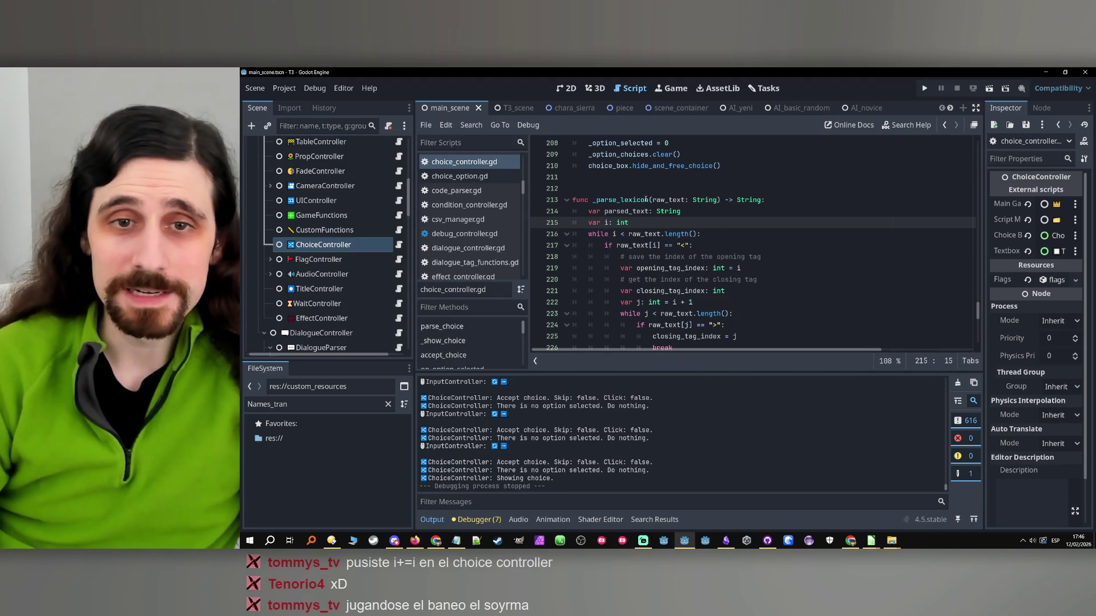
double_click(621, 199)
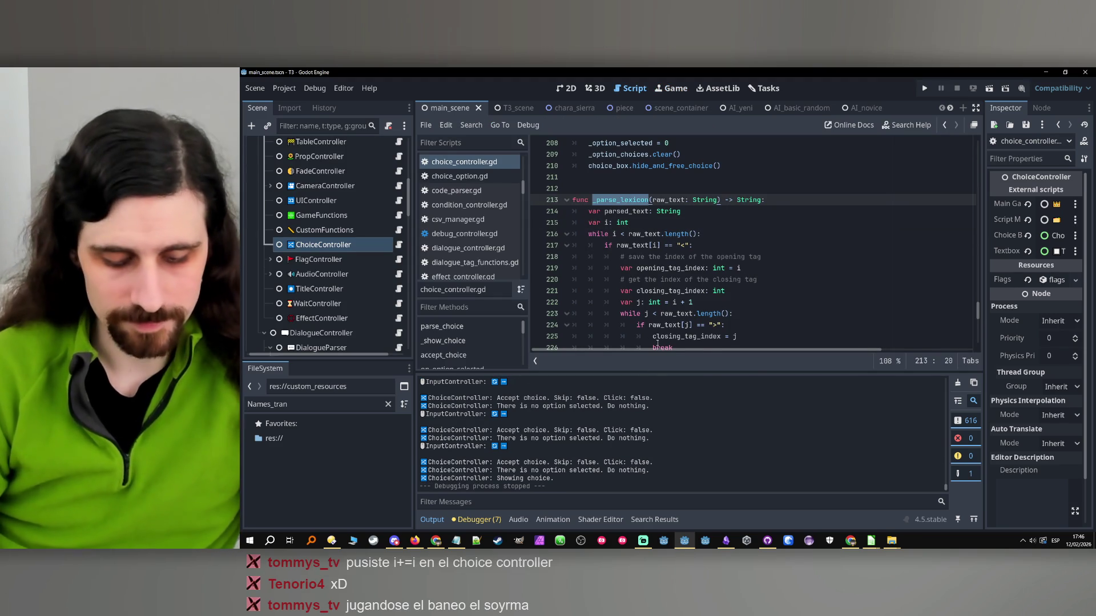
key(ctrl+f)
click(820, 362)
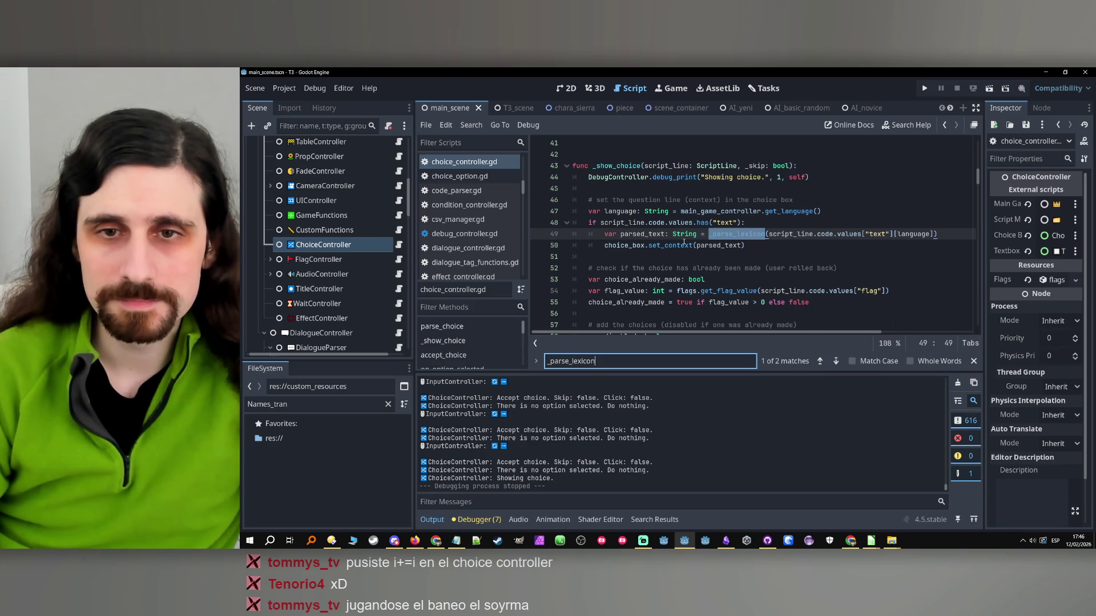
click(765, 234)
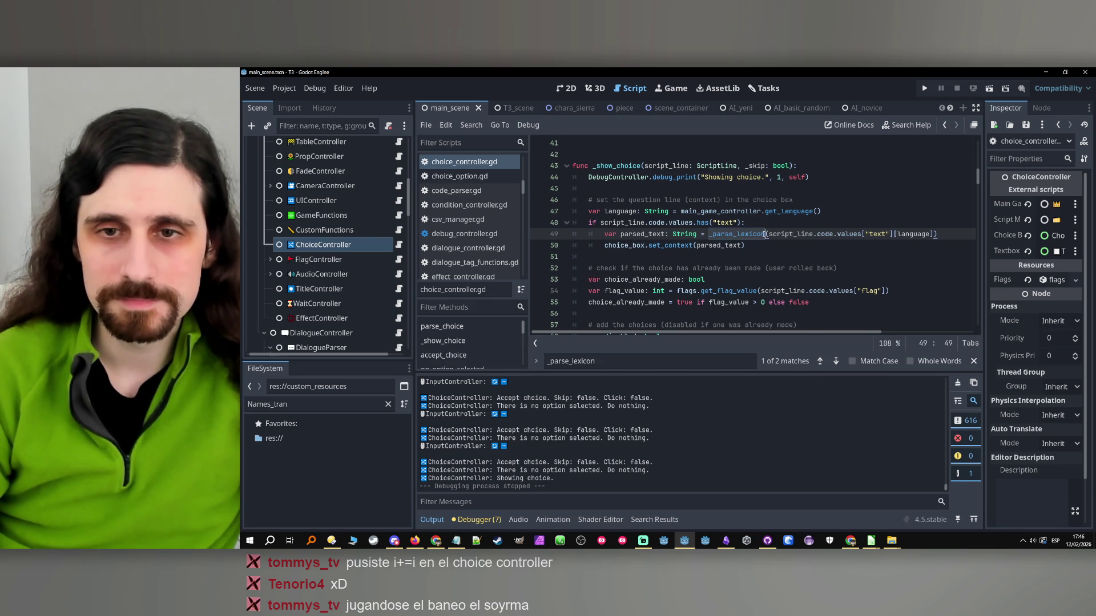
double_click(753, 235)
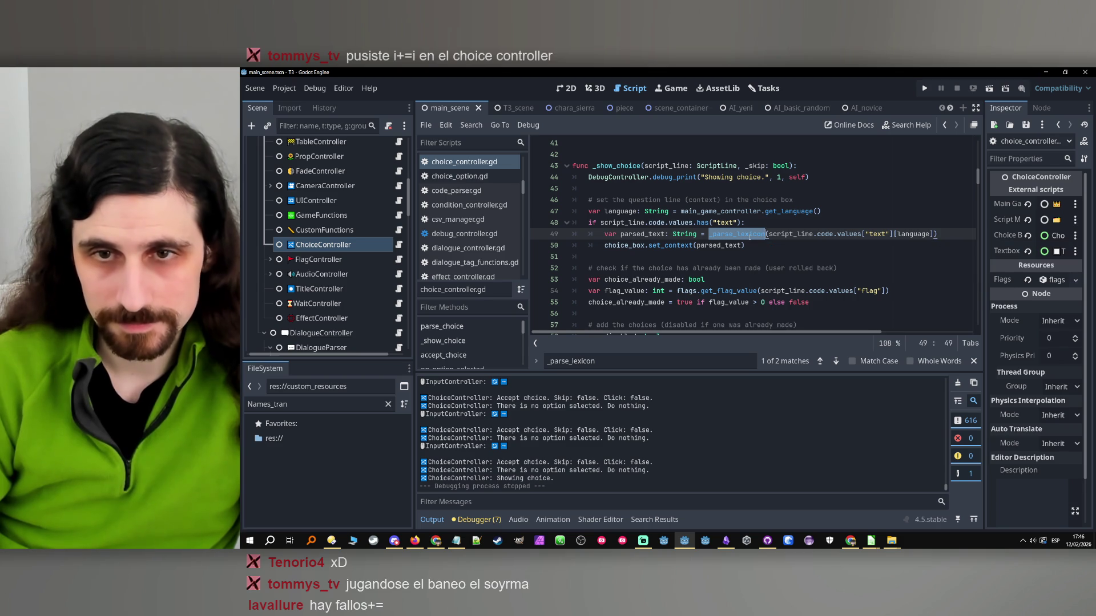
ctrl+click(749, 235)
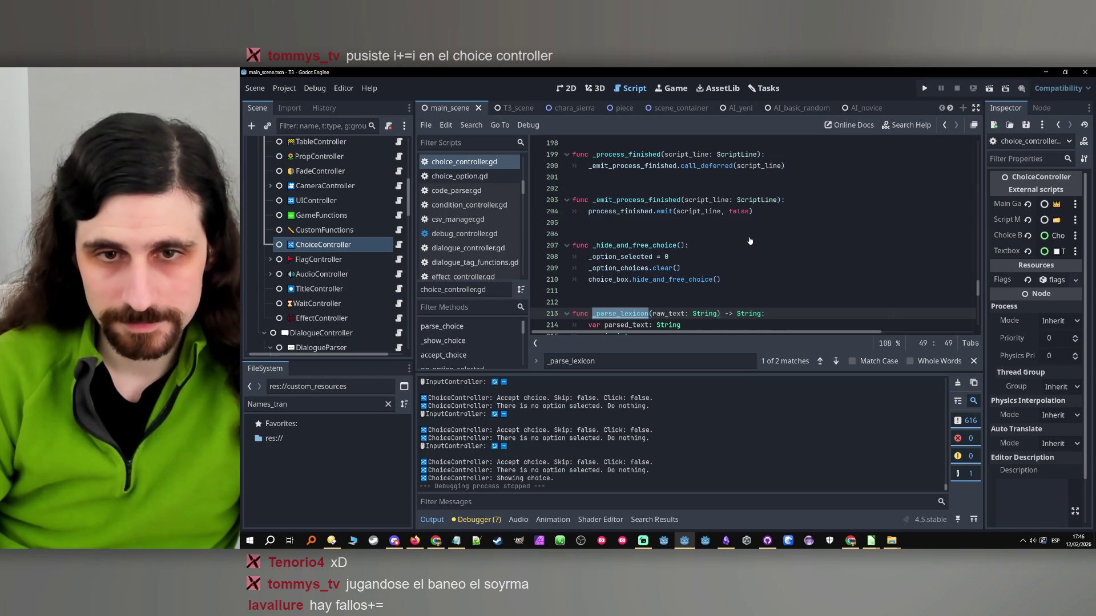
scroll(749, 241, up, 5)
scroll(749, 241, down, 7)
scroll(750, 241, down, 1)
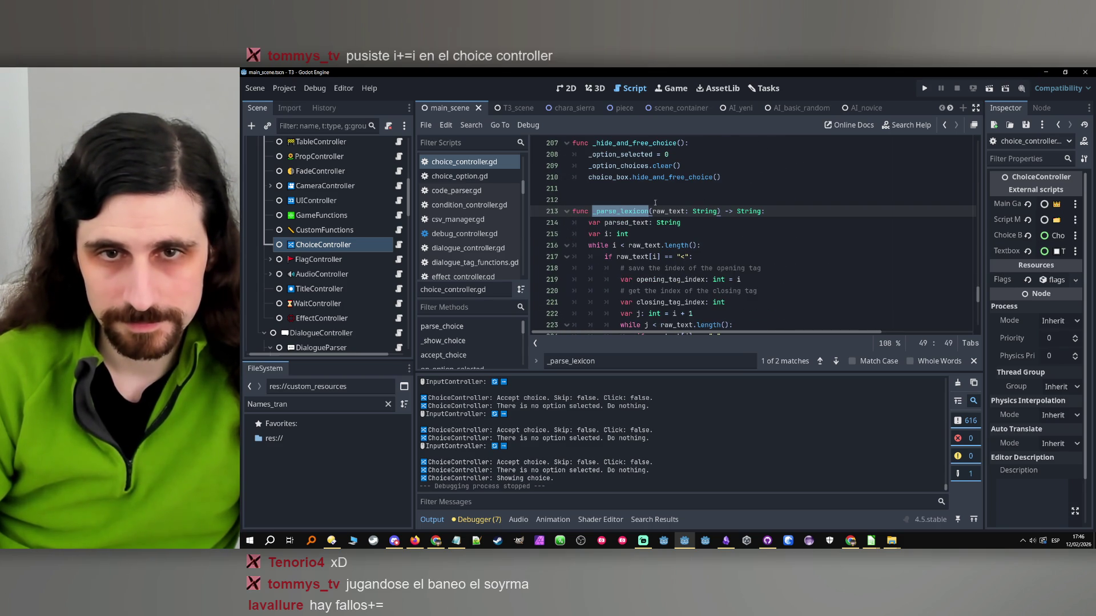
- Add the doc comment '## Parses the text to swap lexicon terms for their linked translation' and save
click(652, 201)
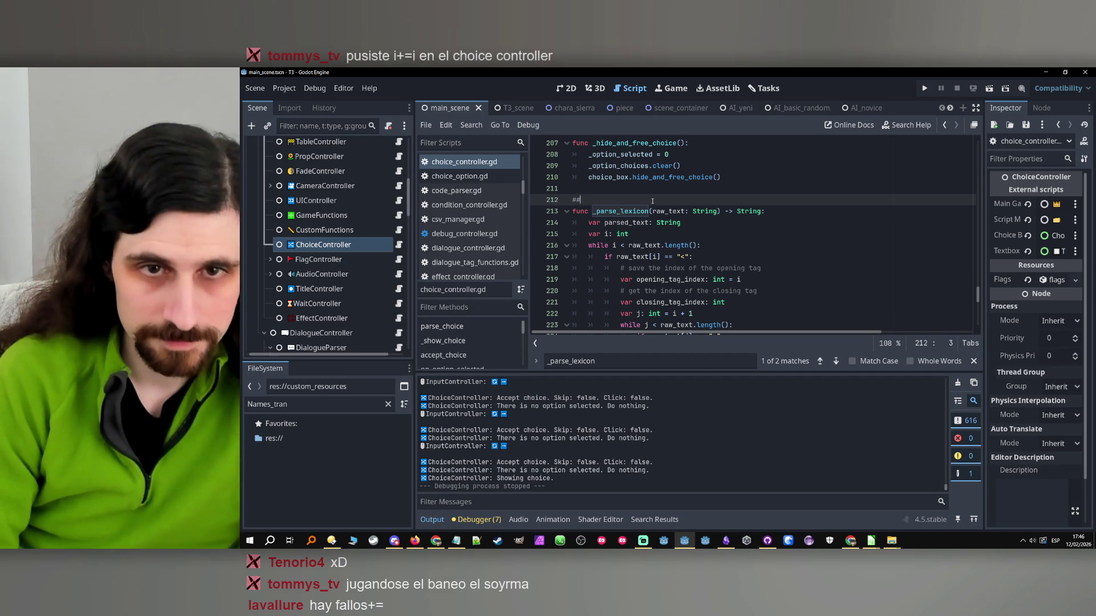
text(## Parses the text to )
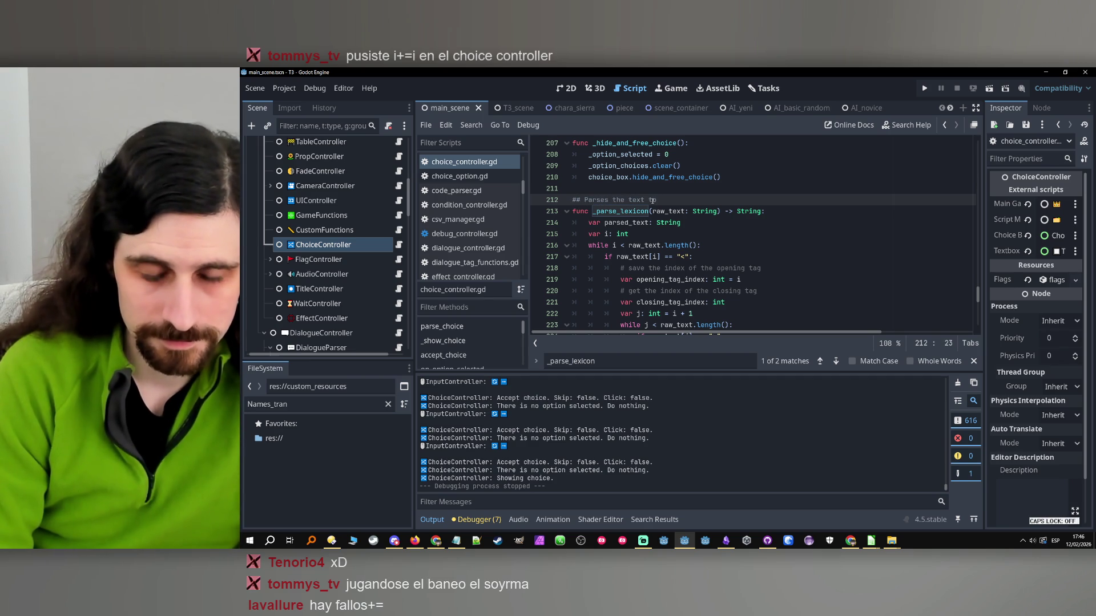
text(swap lexicon terms f)
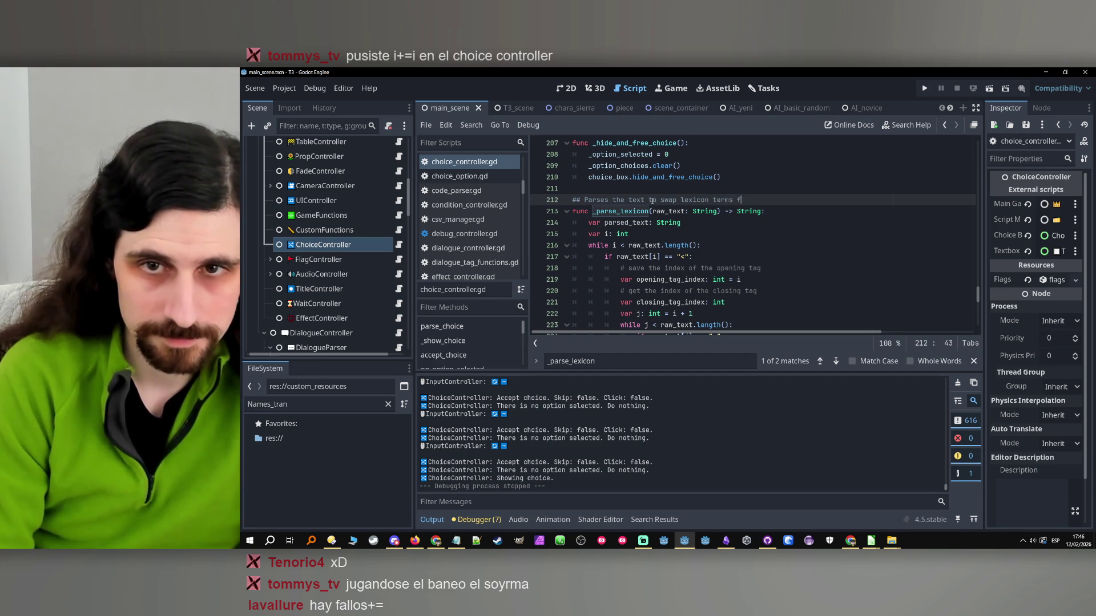
text(or their linked translatio)
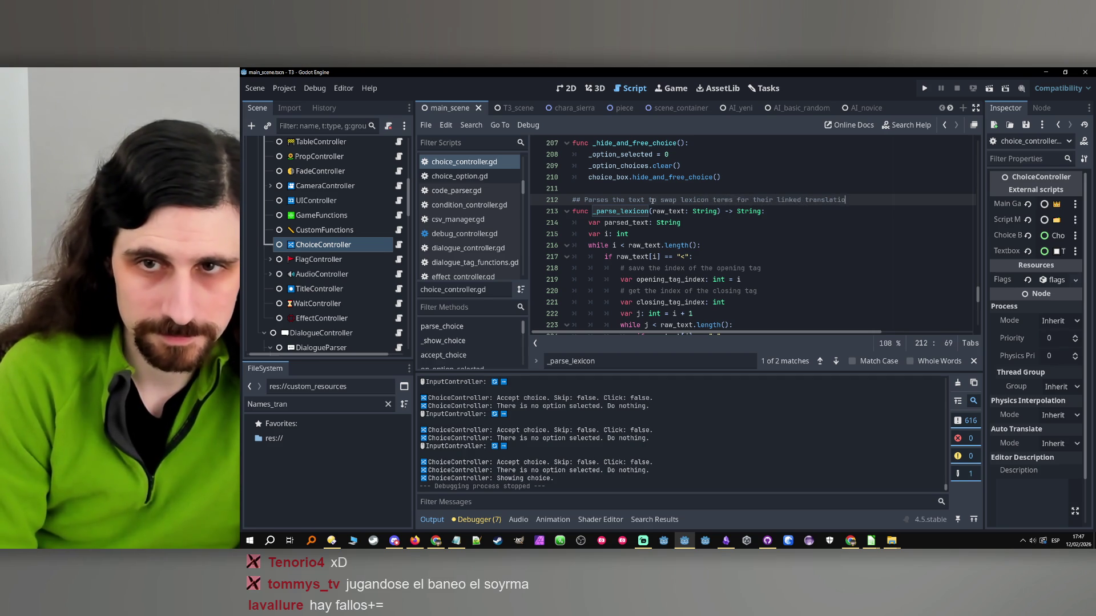
text(n)
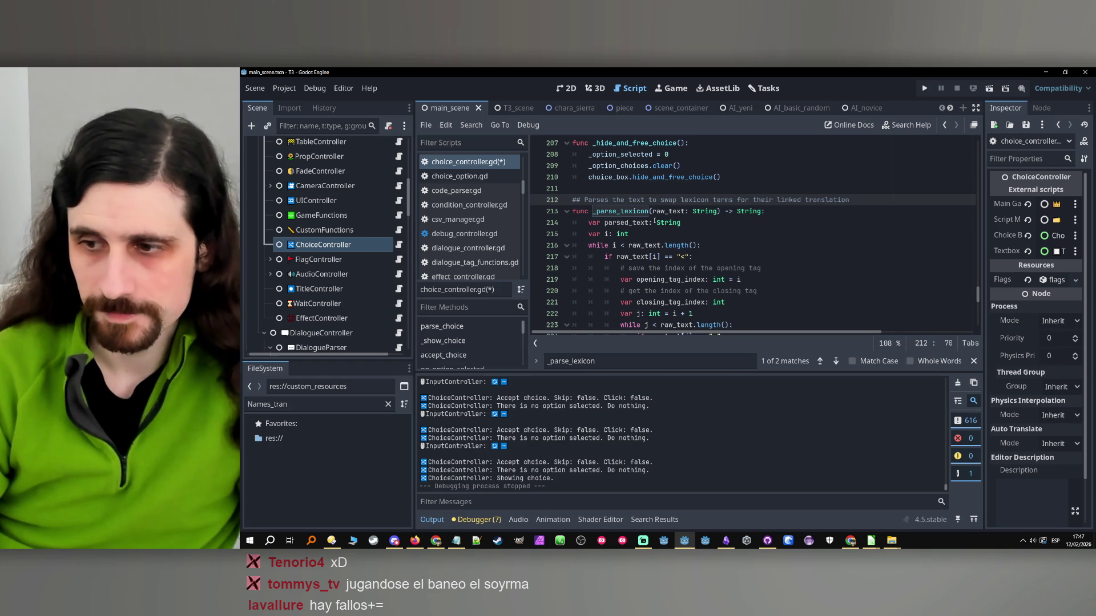
click(655, 222)
scroll(654, 221, down, 2)
key(ctrl+s)
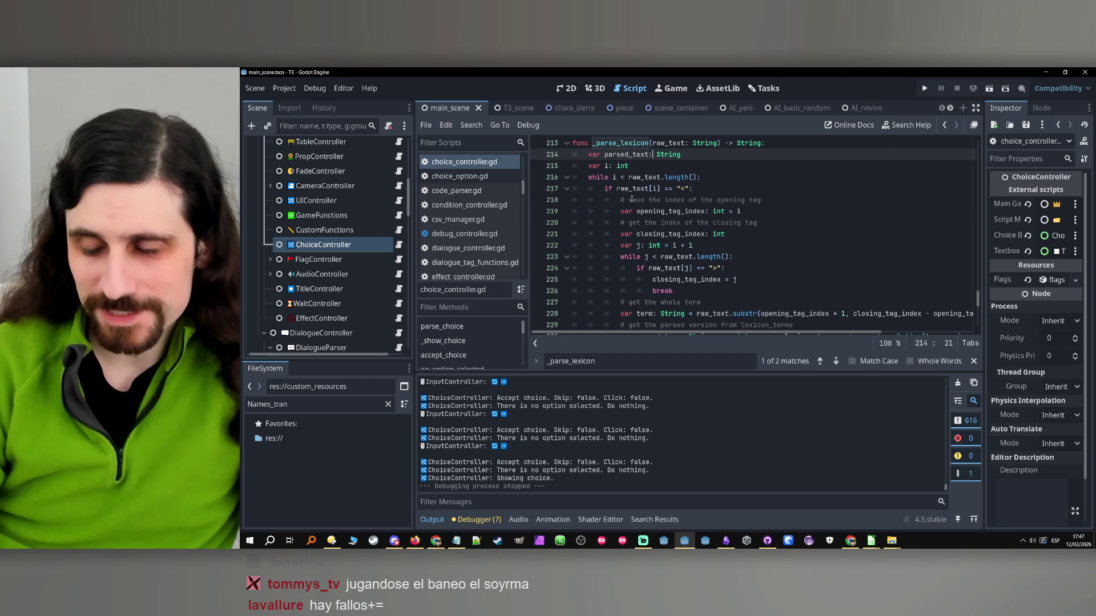
- Set a breakpoint on the while loop at line 216 and run the project to hit it
scroll(662, 310, down, 3)
click(663, 310)
scroll(666, 310, down, 2)
scroll(666, 310, up, 8)
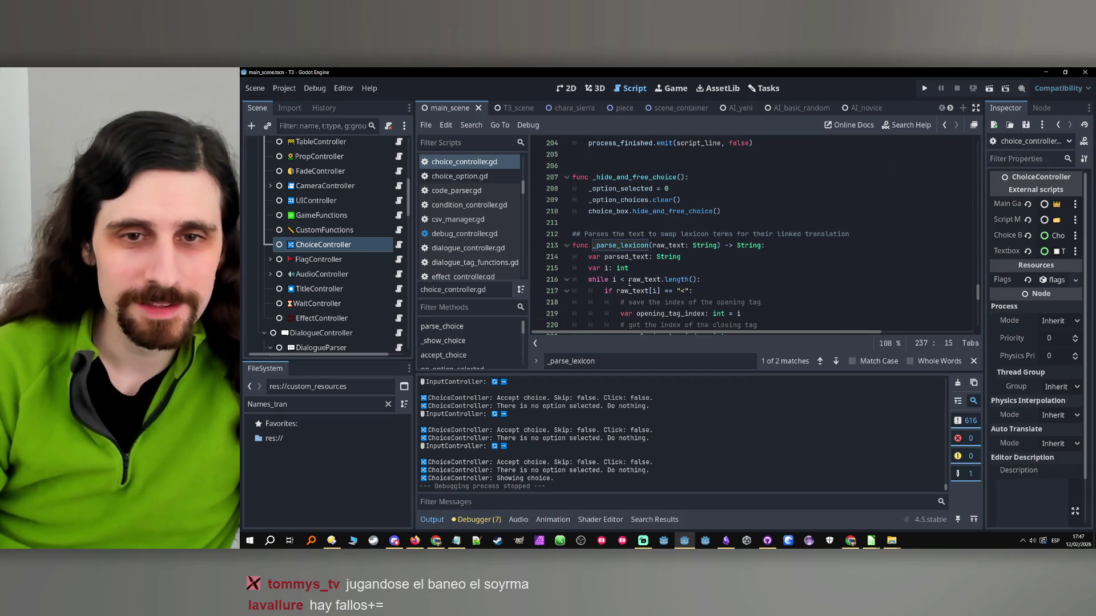
double_click(640, 281)
scroll(640, 282, down, 1)
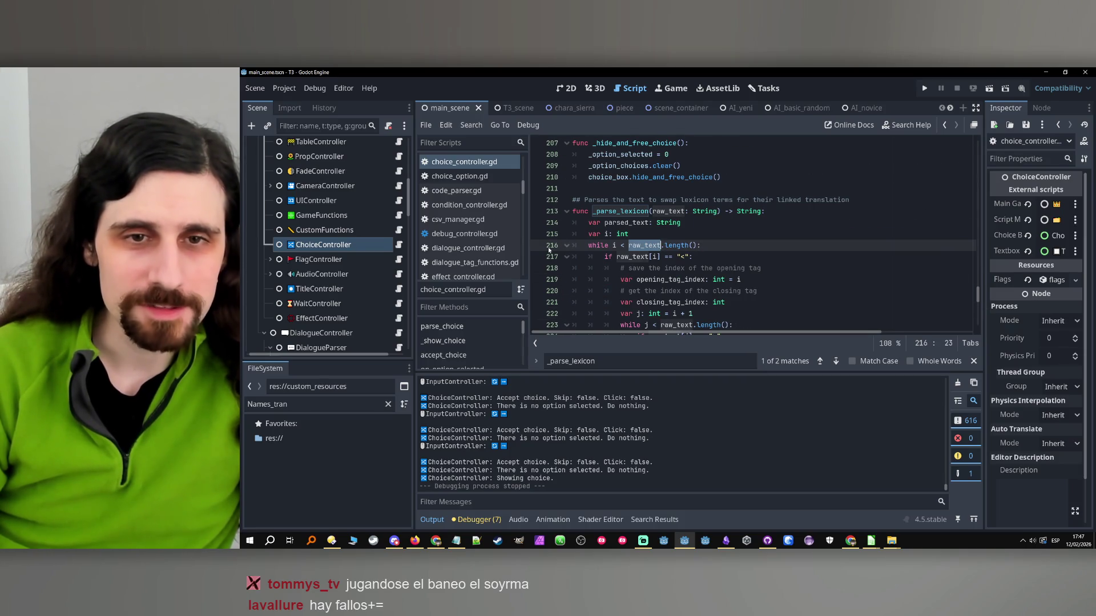
click(541, 245)
key(Up)
click(925, 88)
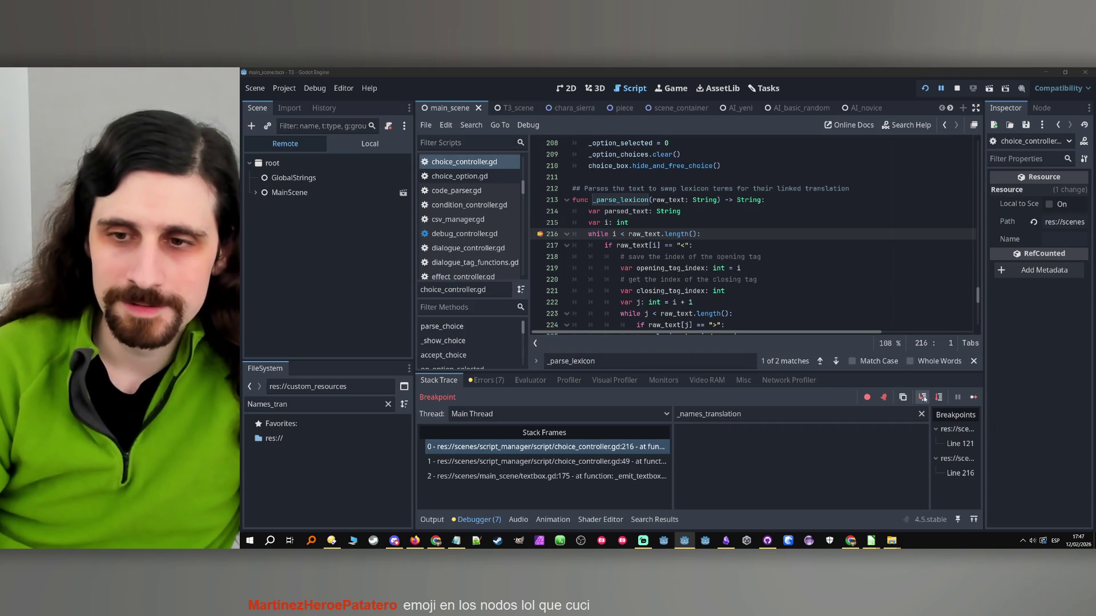
- Step over one line and filter the Locals panel to raw_text, then to i
click(938, 398)
double_click(654, 222)
key(ctrl+c)
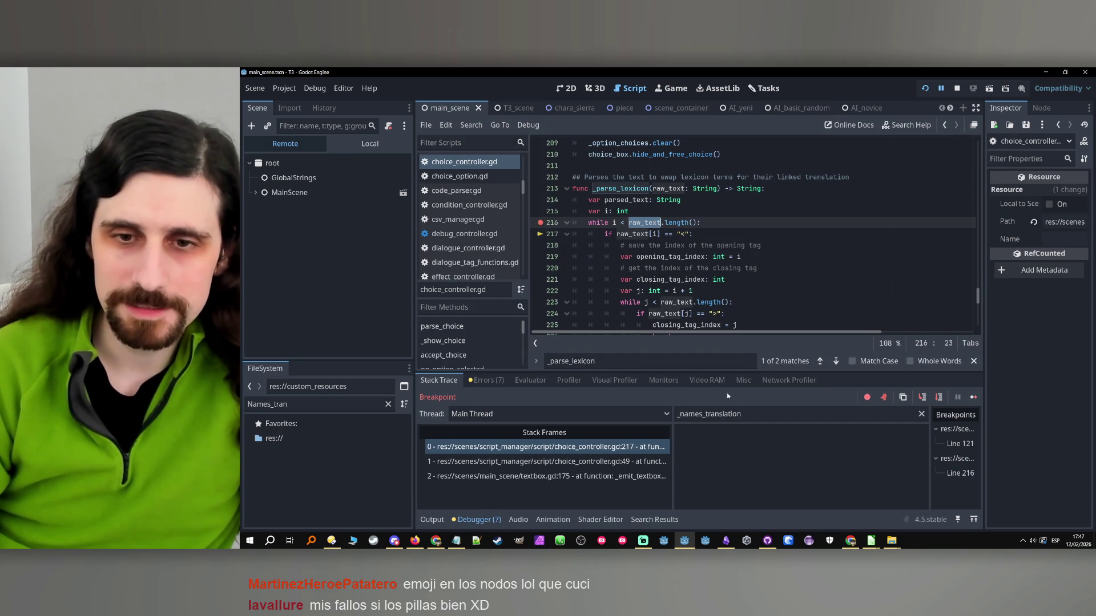
triple_click(742, 414)
key(ctrl+v)
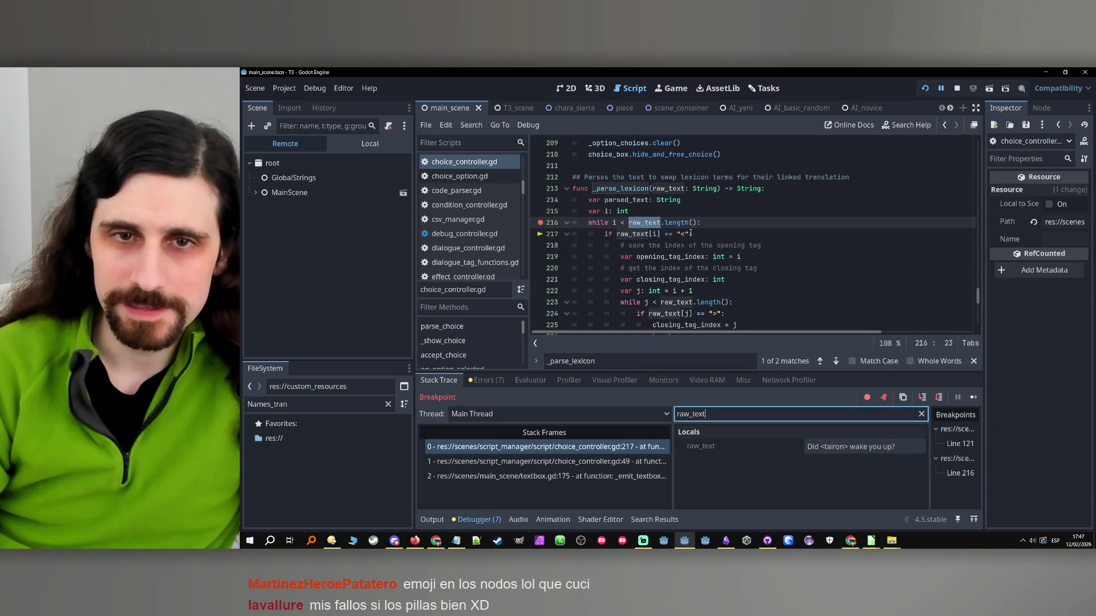
double_click(613, 222)
key(ctrl+c)
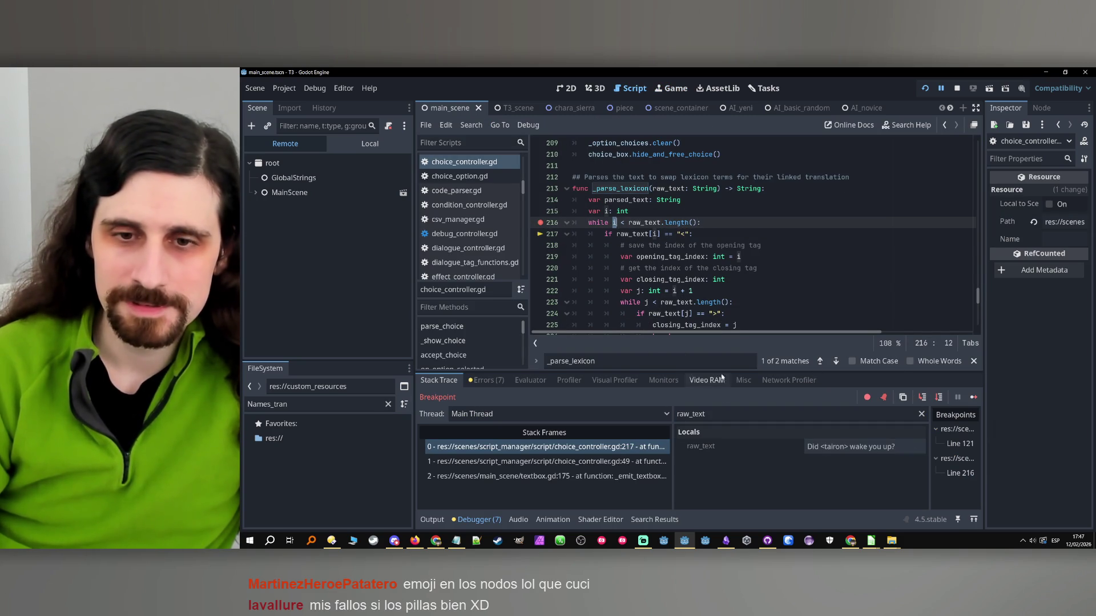
triple_click(742, 414)
key(ctrl+v)
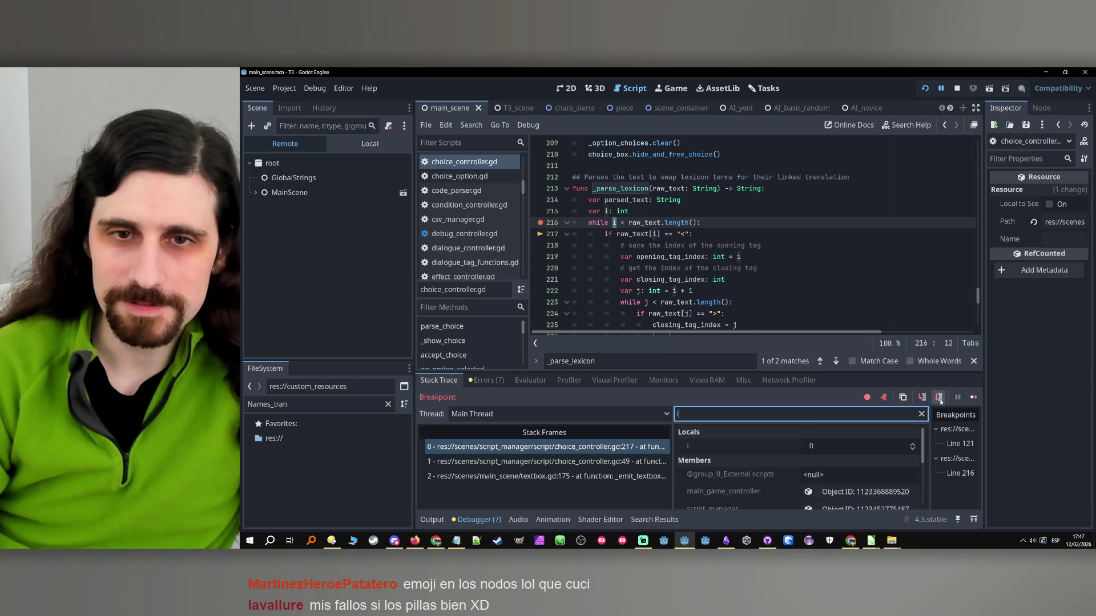
- Step two more lines and filter the Locals to parsed_text
click(939, 398)
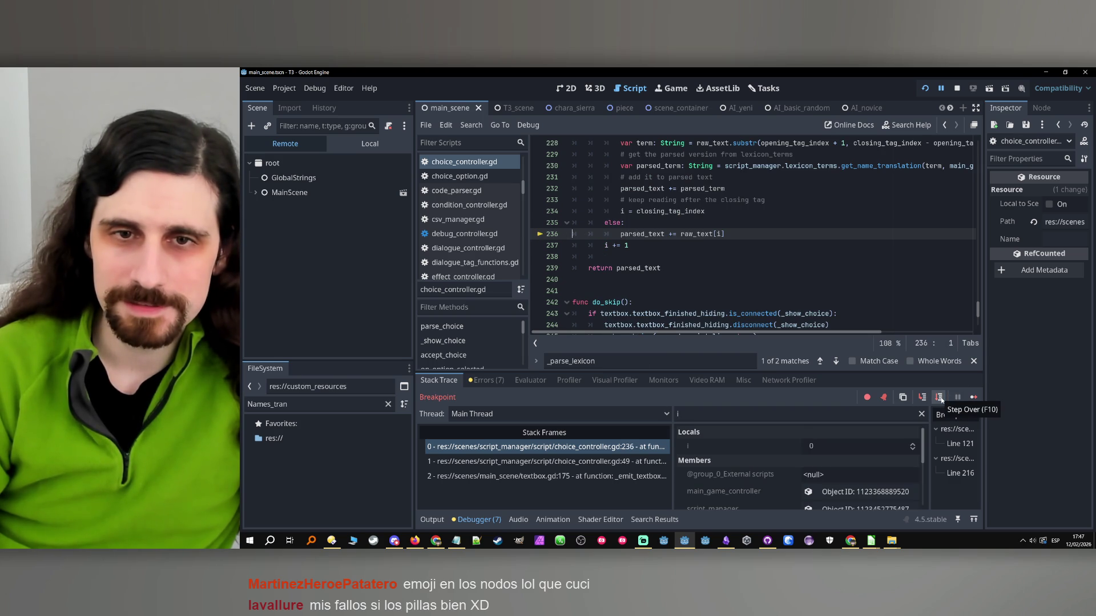
click(940, 399)
double_click(646, 223)
key(ctrl+c)
triple_click(713, 415)
key(ctrl+v)
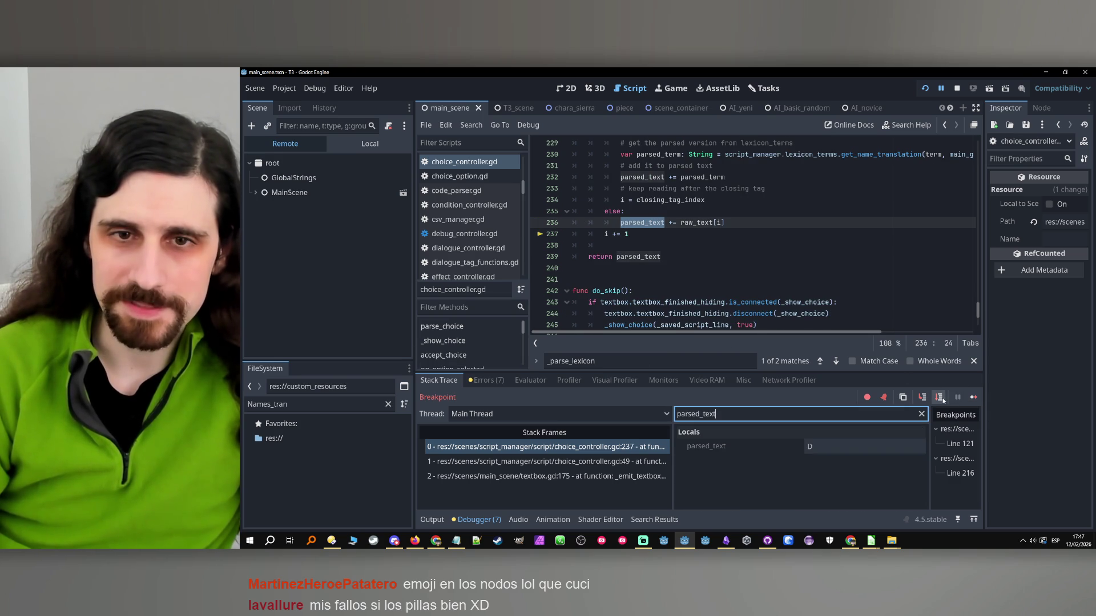
- Step repeatedly through the loop until parsed_text grows to 'Did'
click(941, 398)
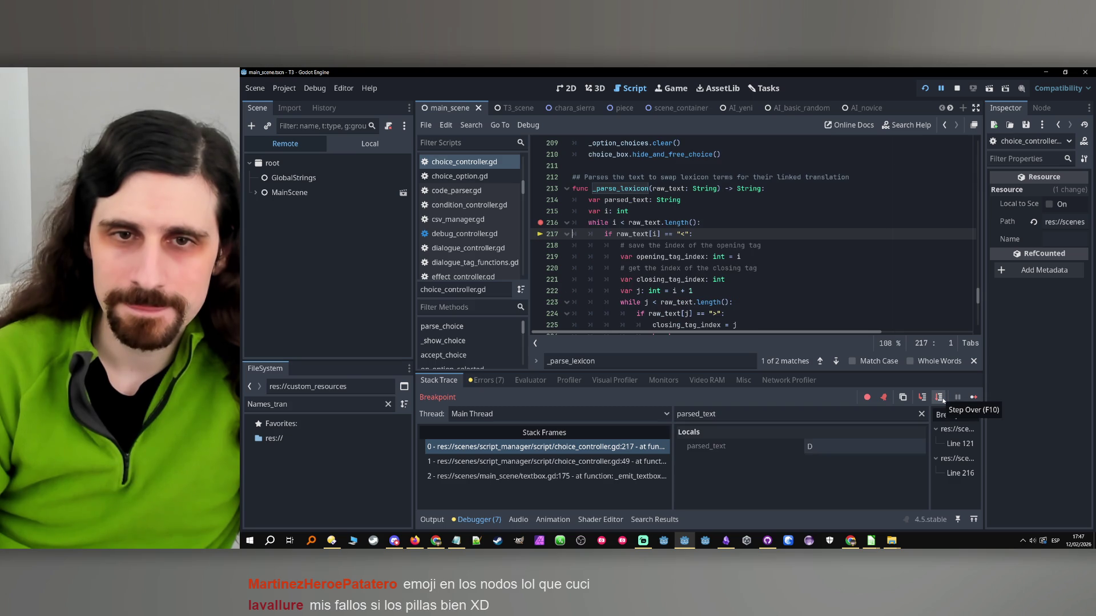
click(941, 398)
click(941, 398)
click(940, 398)
click(940, 398)
click(941, 398)
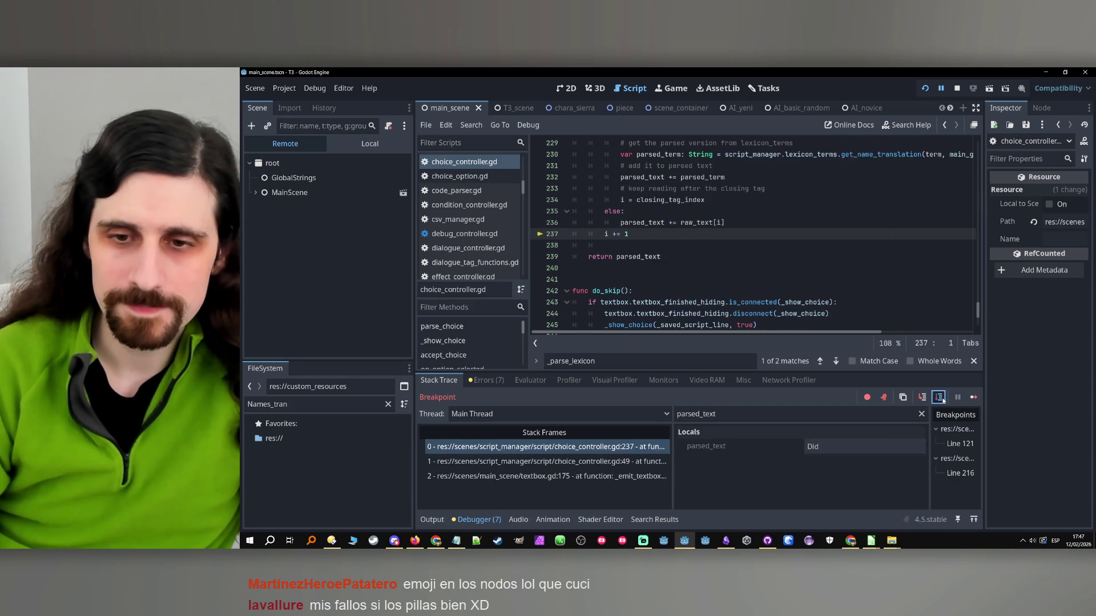
click(941, 398)
click(940, 398)
click(940, 398)
click(941, 397)
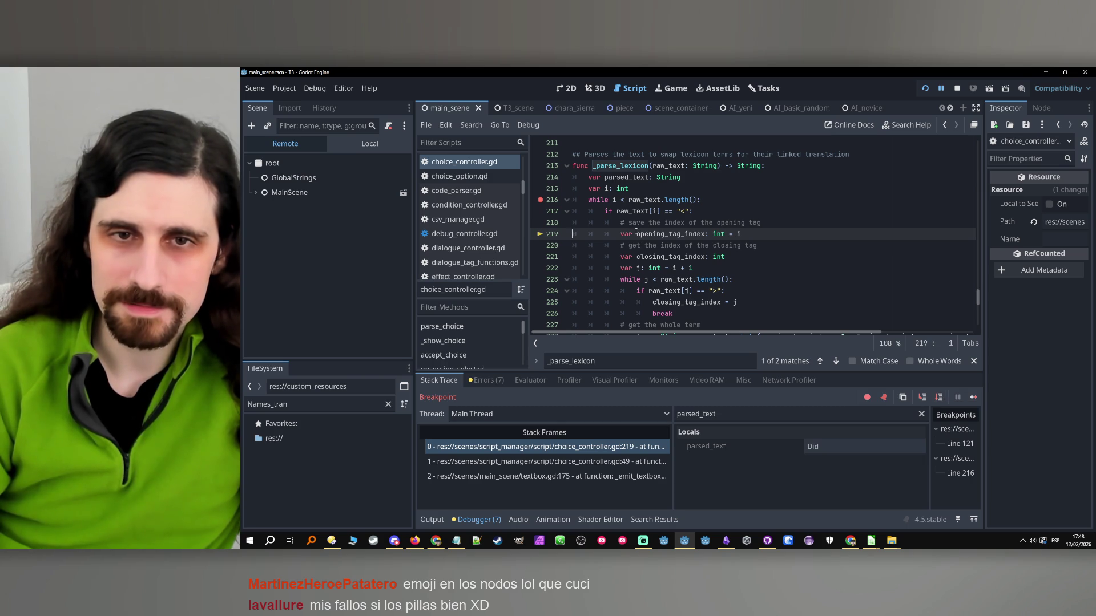
- Re-filter the Locals to raw_text and i on line 217 and inspect raw_text's full value
double_click(631, 212)
click(713, 414)
text(raw_text)
click(656, 211)
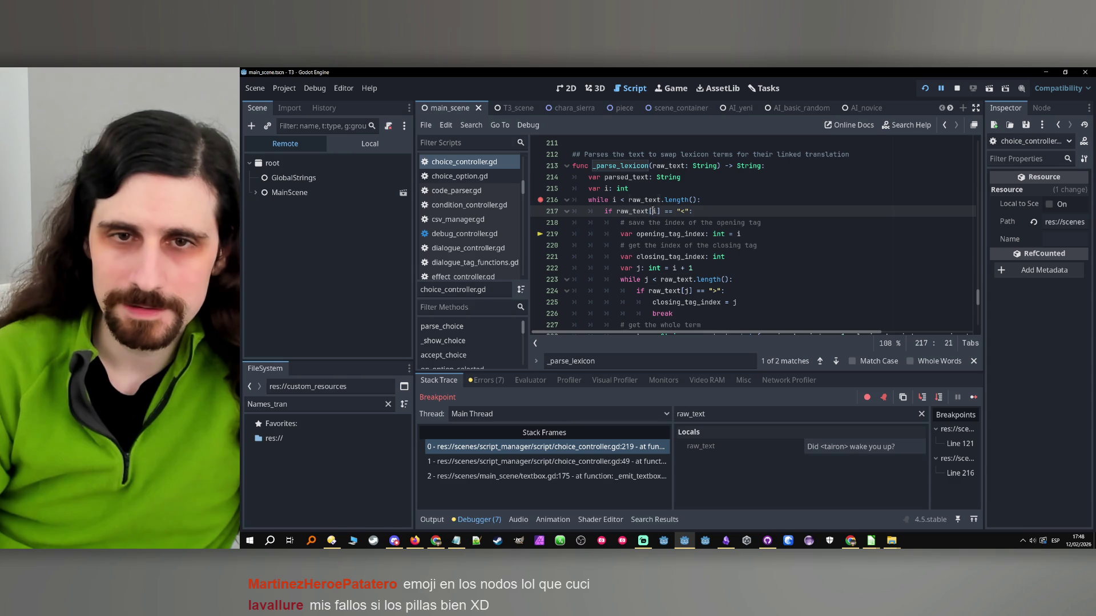
double_click(736, 417)
text(i)
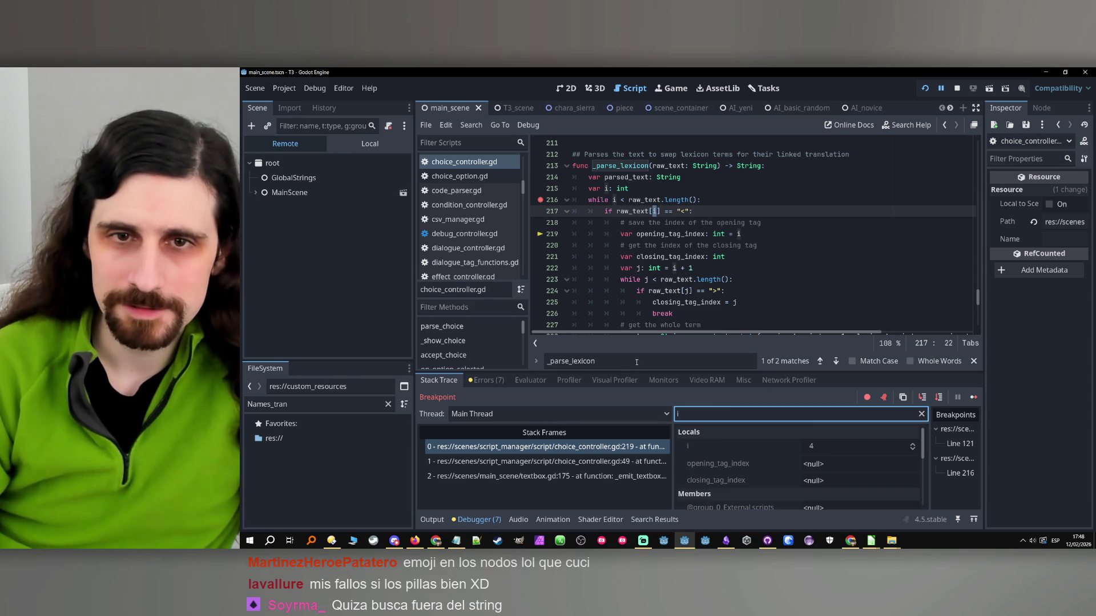
double_click(640, 211)
key(ctrl+c)
double_click(794, 414)
key(ctrl+v)
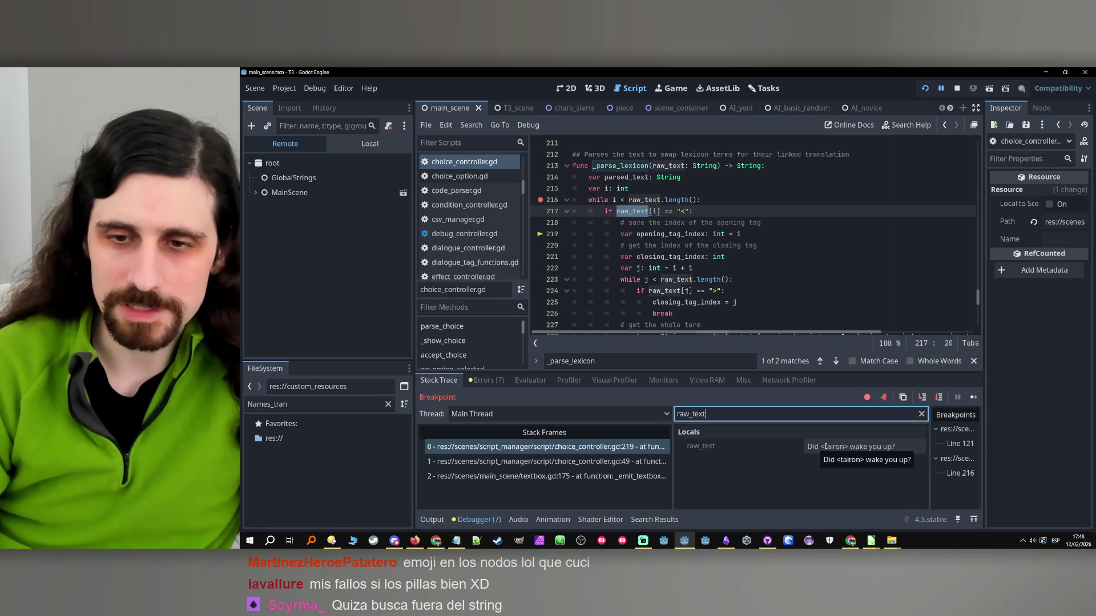
click(825, 446)
- Watch opening_tag_index reach 4 while stepping into the closing-tag search, then stop debugging
double_click(675, 235)
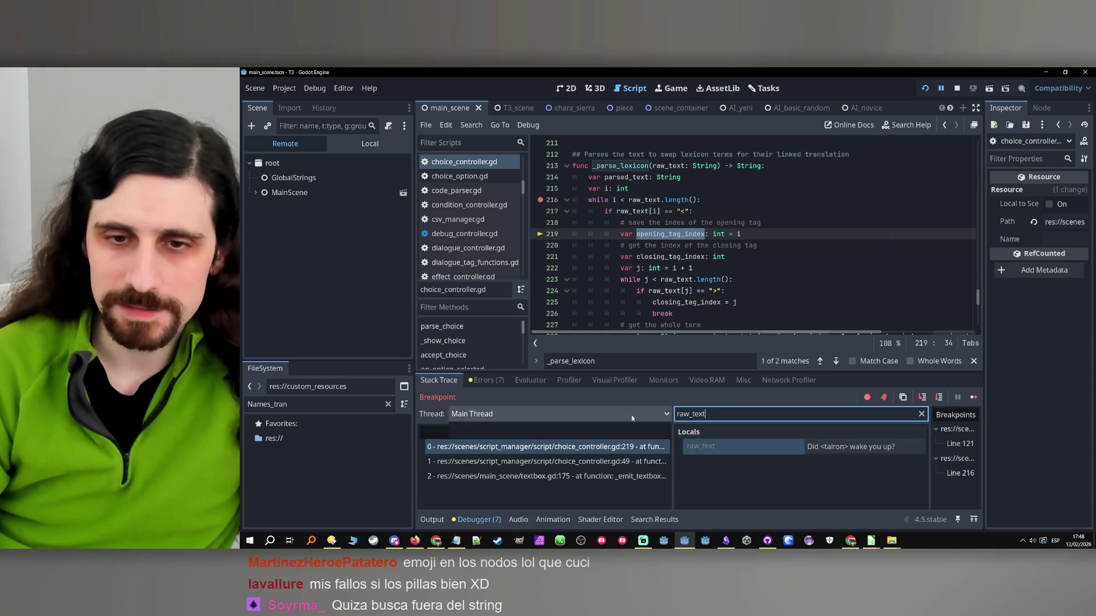
click(717, 413)
key(ctrl+v)
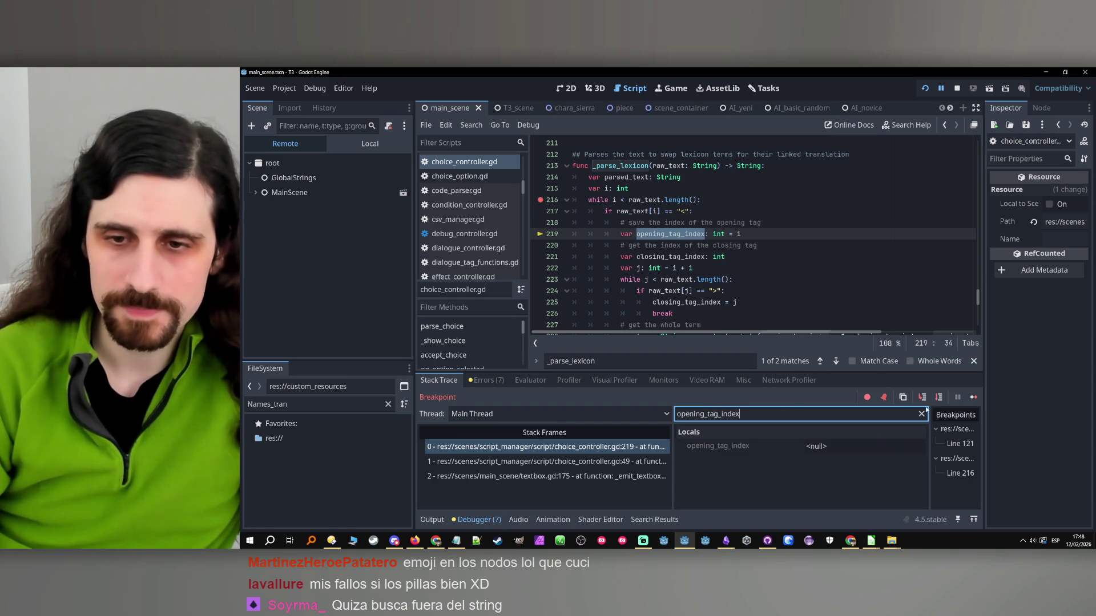
click(939, 397)
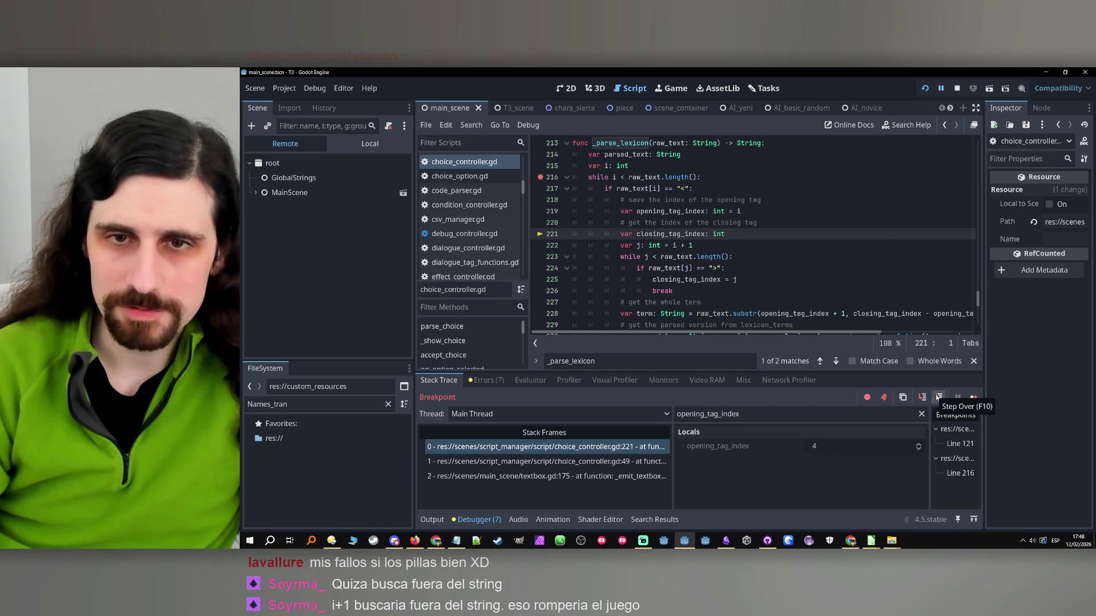
click(938, 396)
double_click(685, 226)
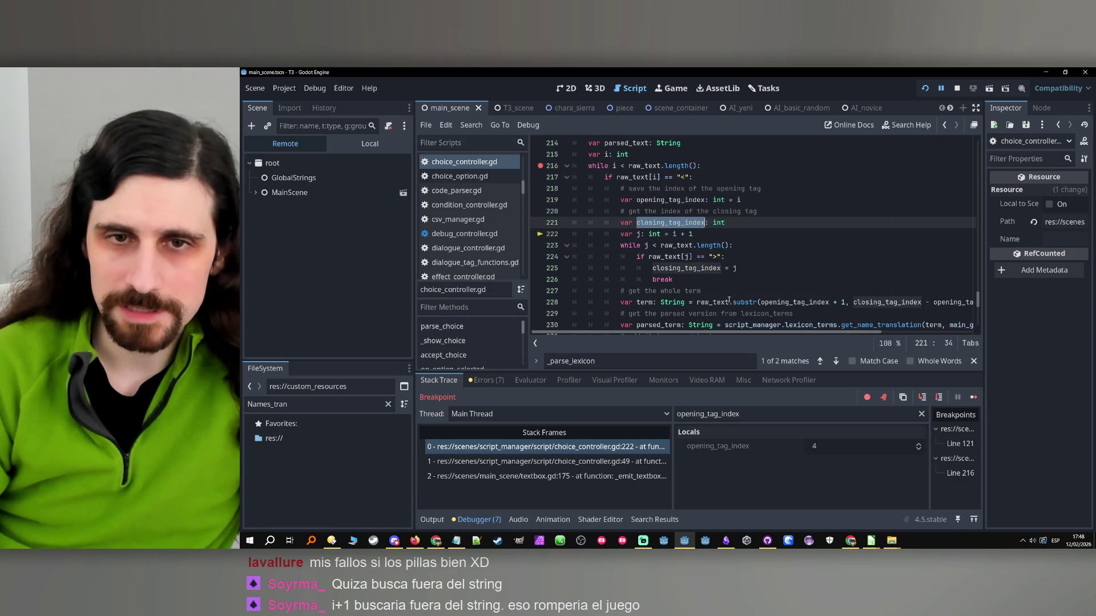
click(938, 396)
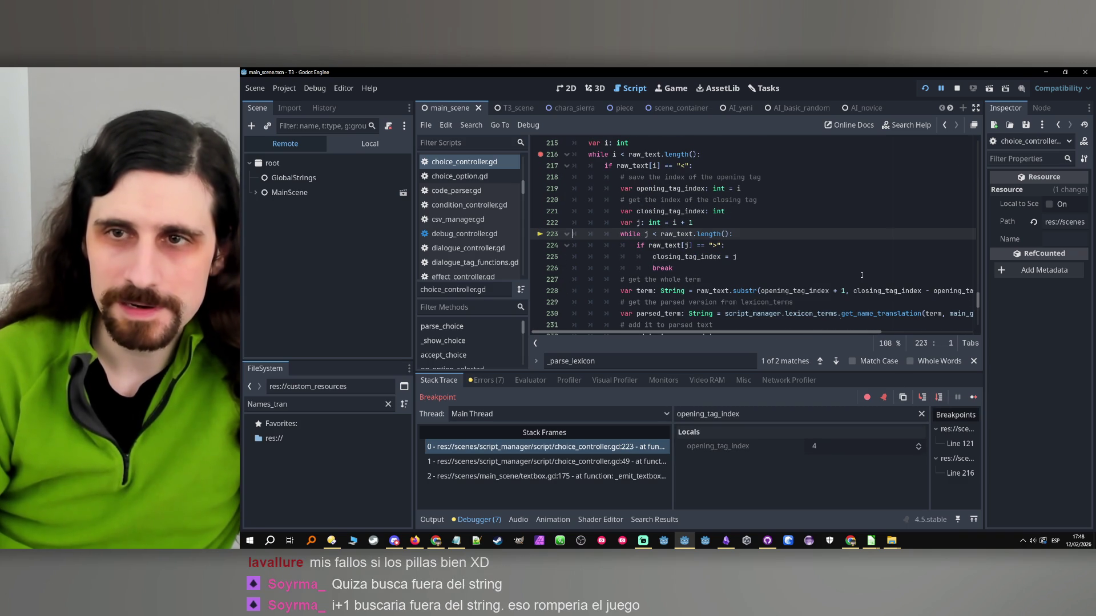
click(958, 88)
click(684, 268)
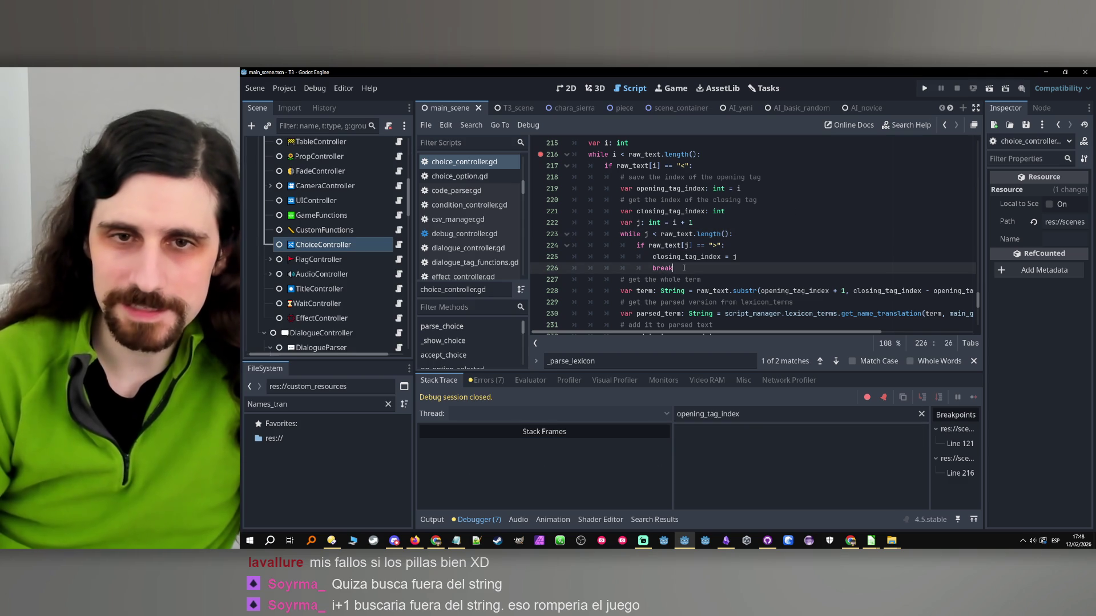
- Add 'j += 1' after the break on line 227 and save the script
key(Return)
text(j +)
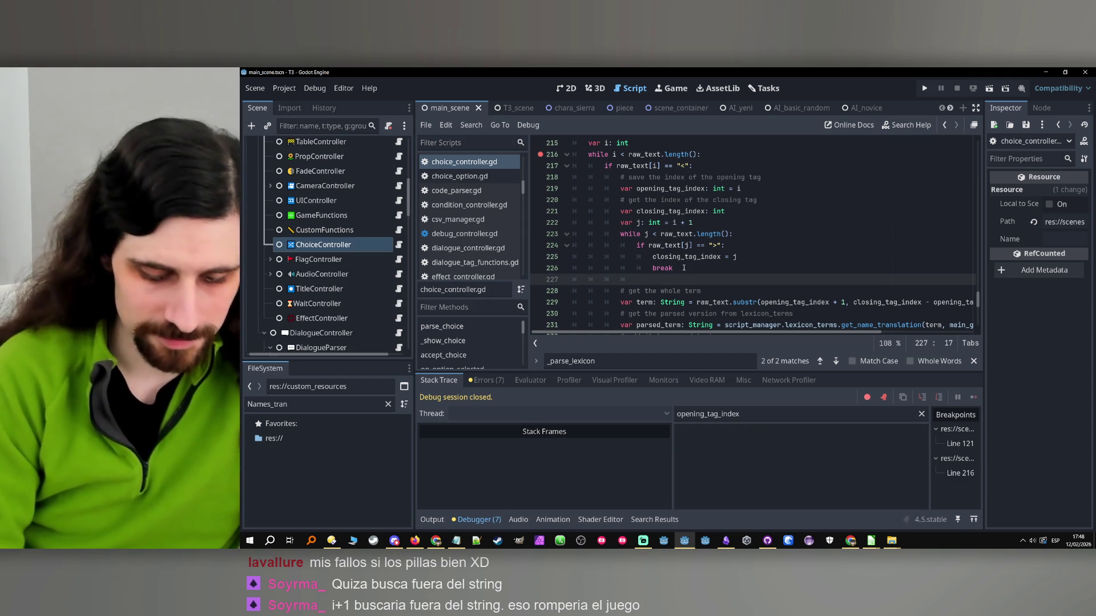
text(= 1)
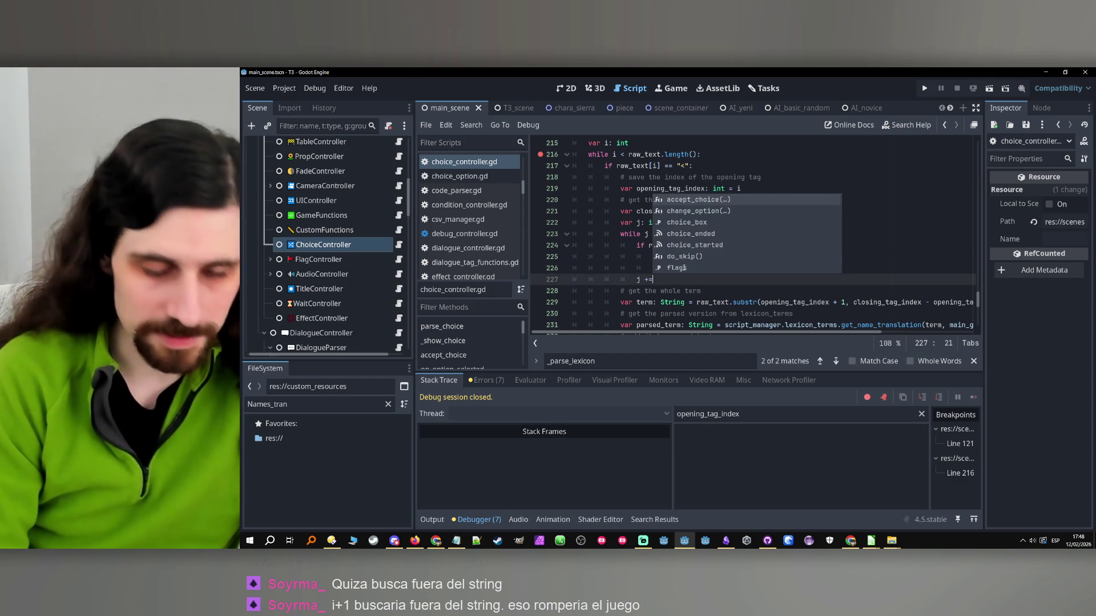
click(684, 268)
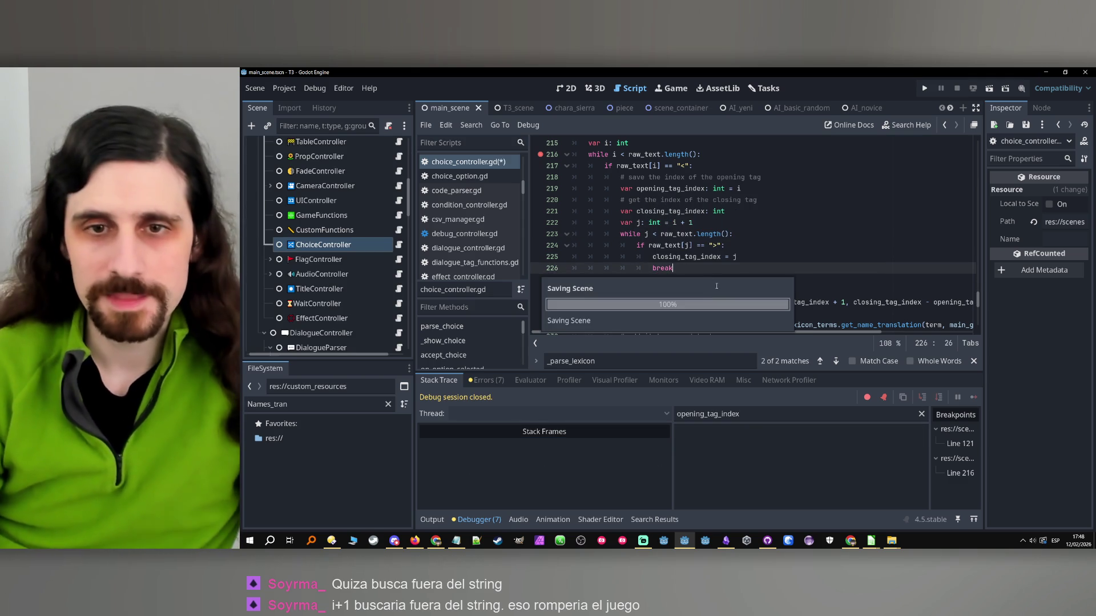
key(Down)
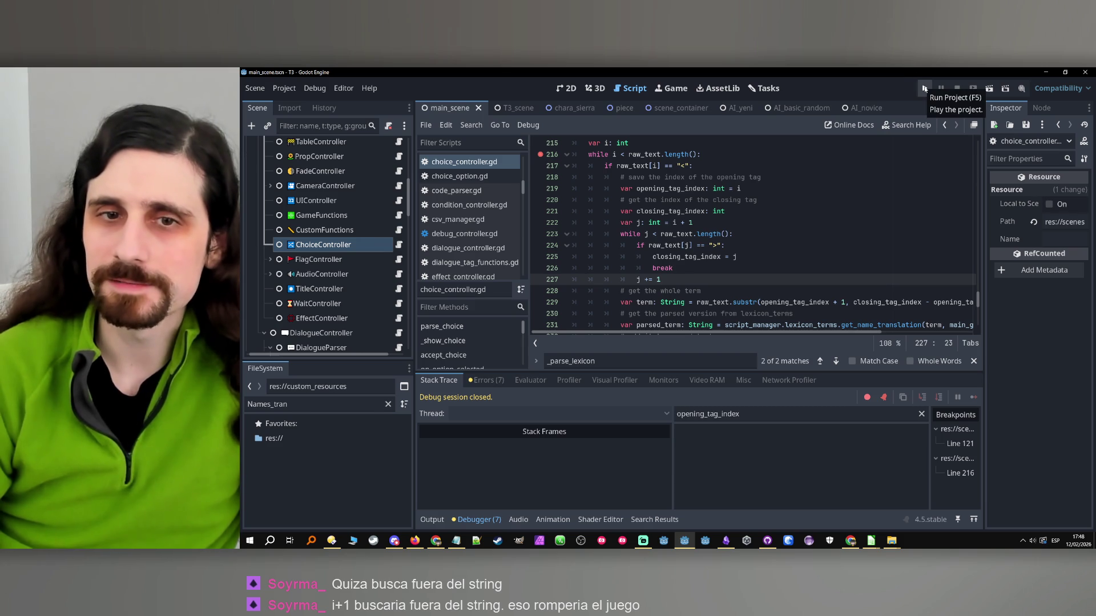
- Remove the line 216 breakpoint mid-run and continue until the 'Did Tairon wake you up?' choice appears
click(925, 88)
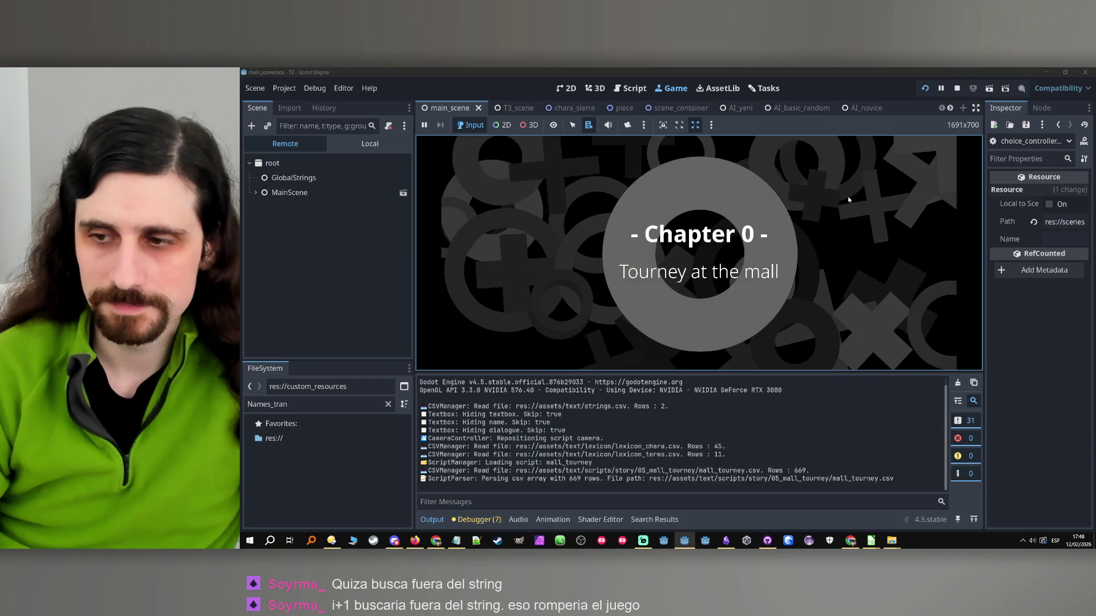
click(781, 258)
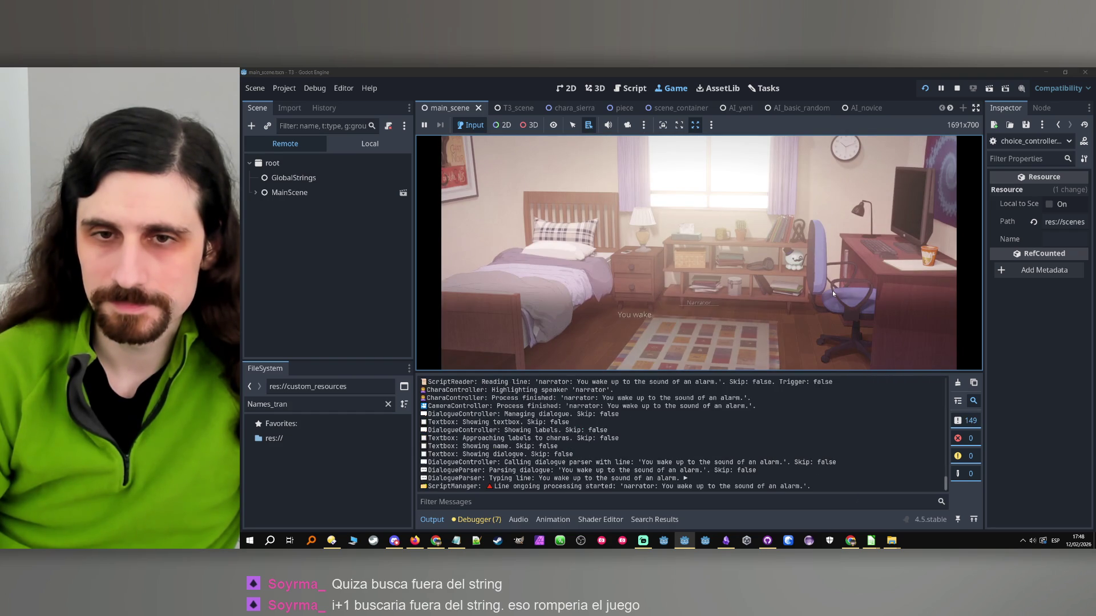
click(571, 317)
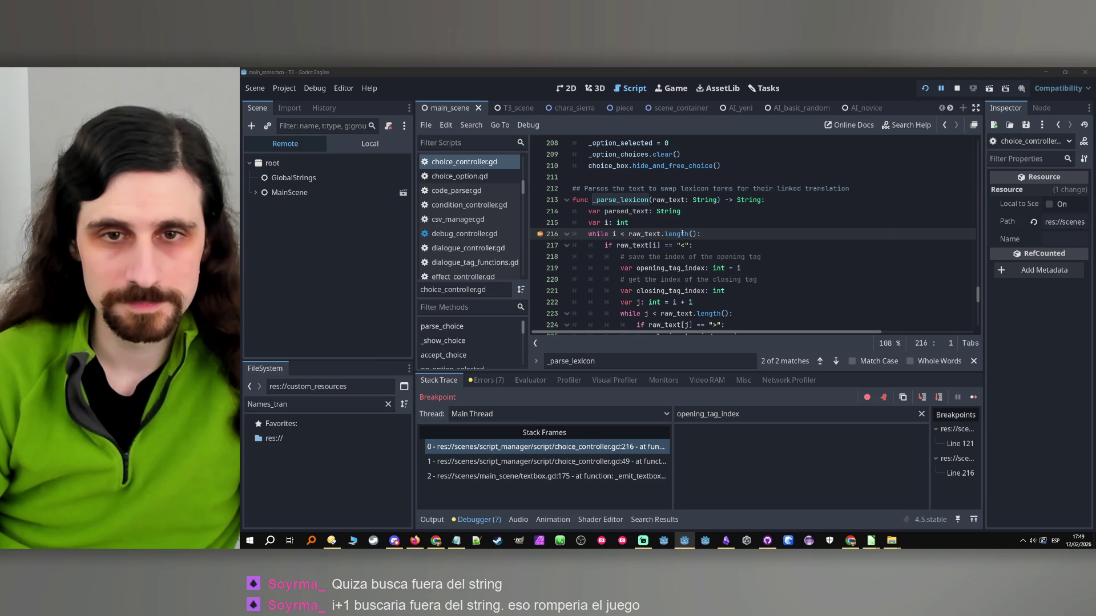
click(547, 235)
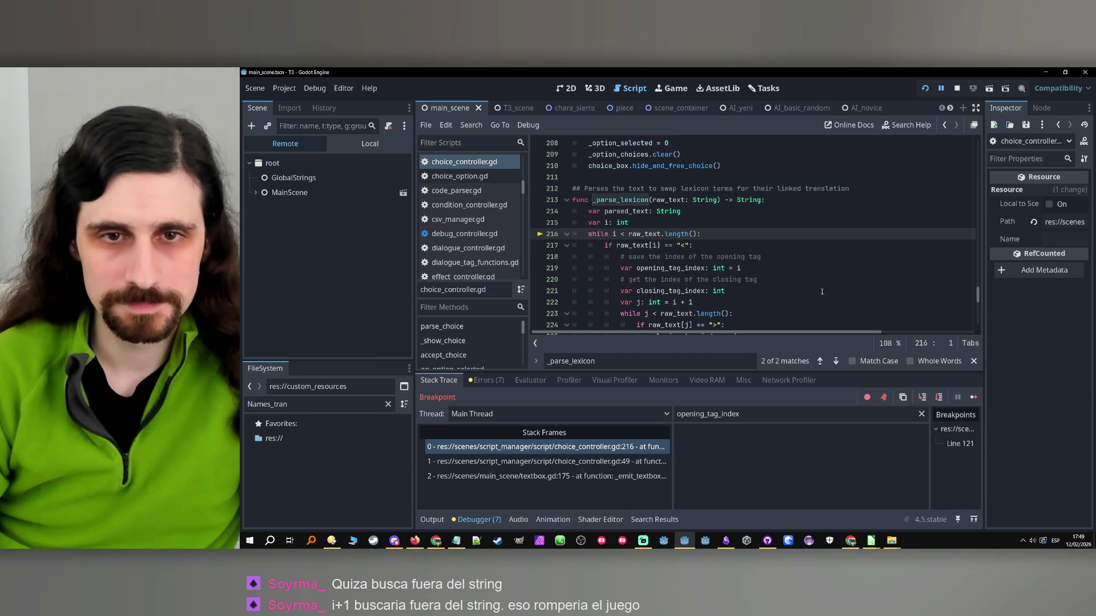
click(972, 397)
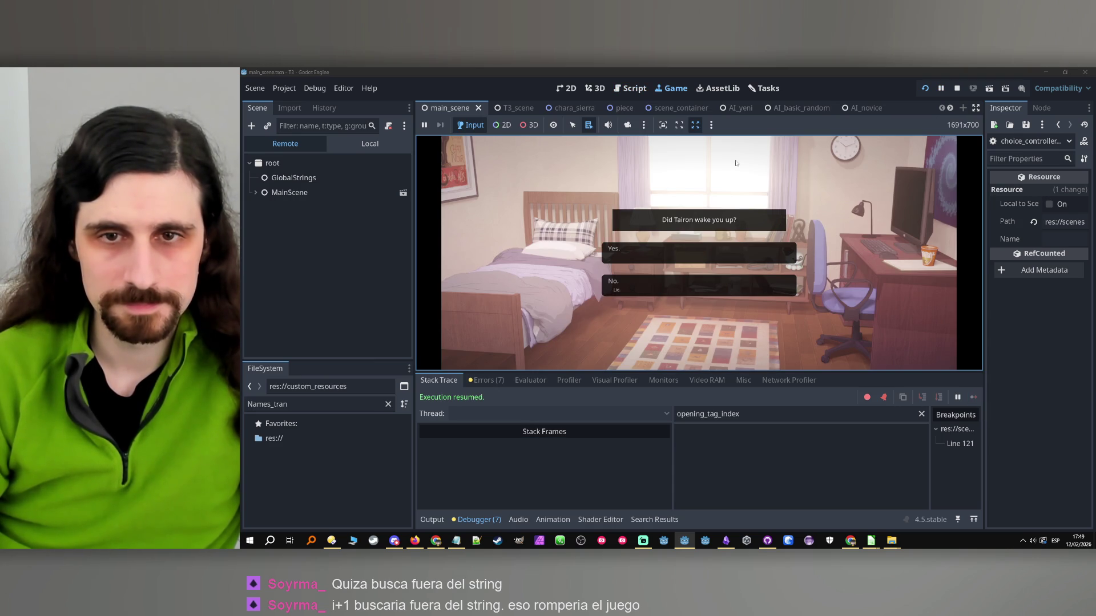
click(958, 88)
- Change the word 'parsed' to 'translated' in the line 230 comment
scroll(754, 246, down, 4)
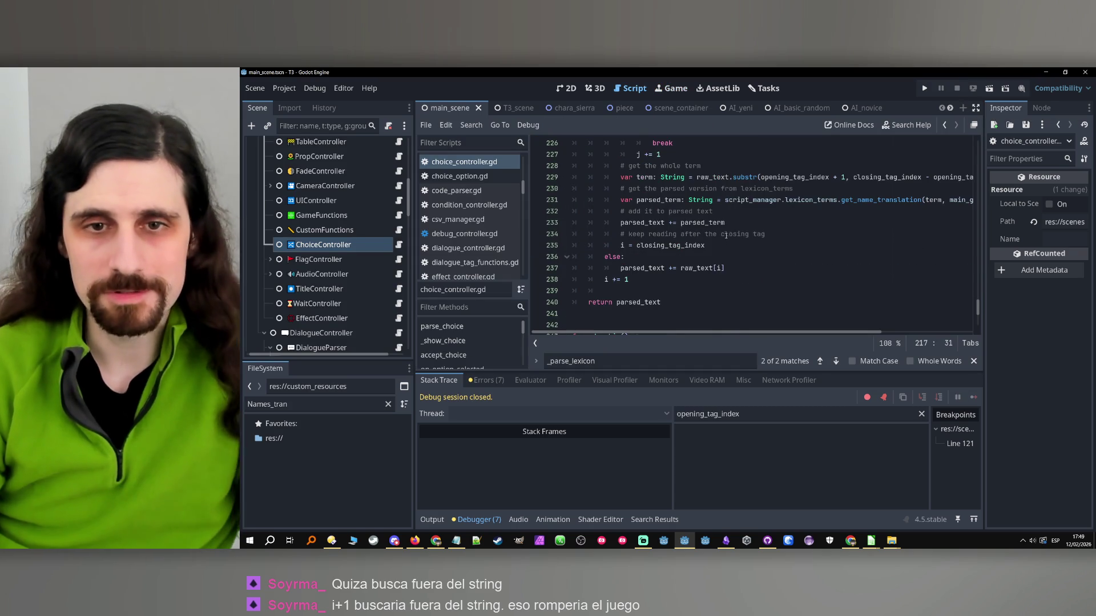
double_click(649, 268)
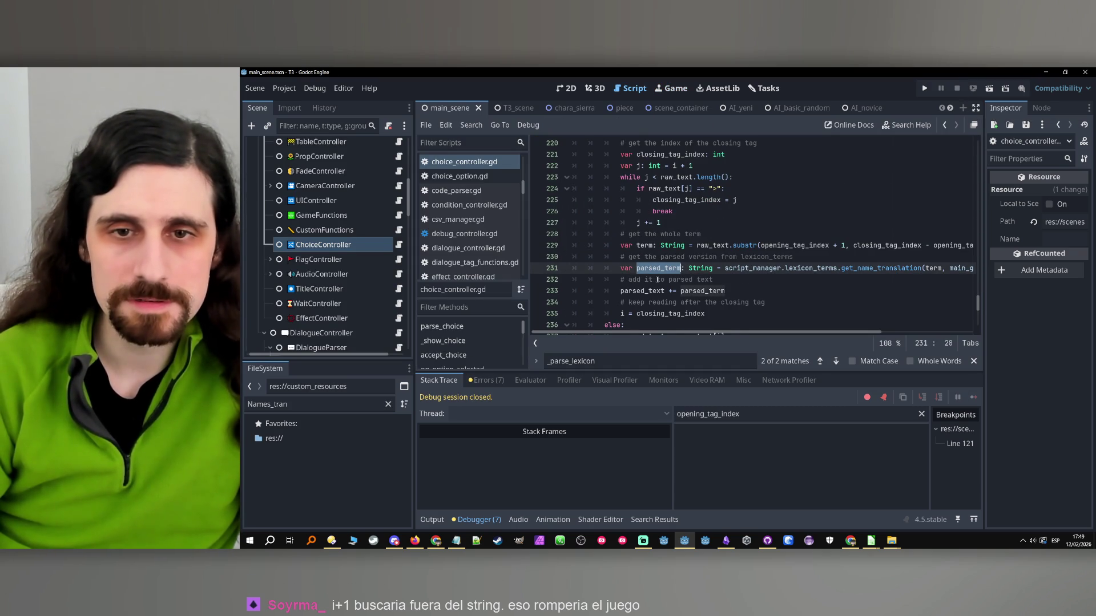
click(621, 281)
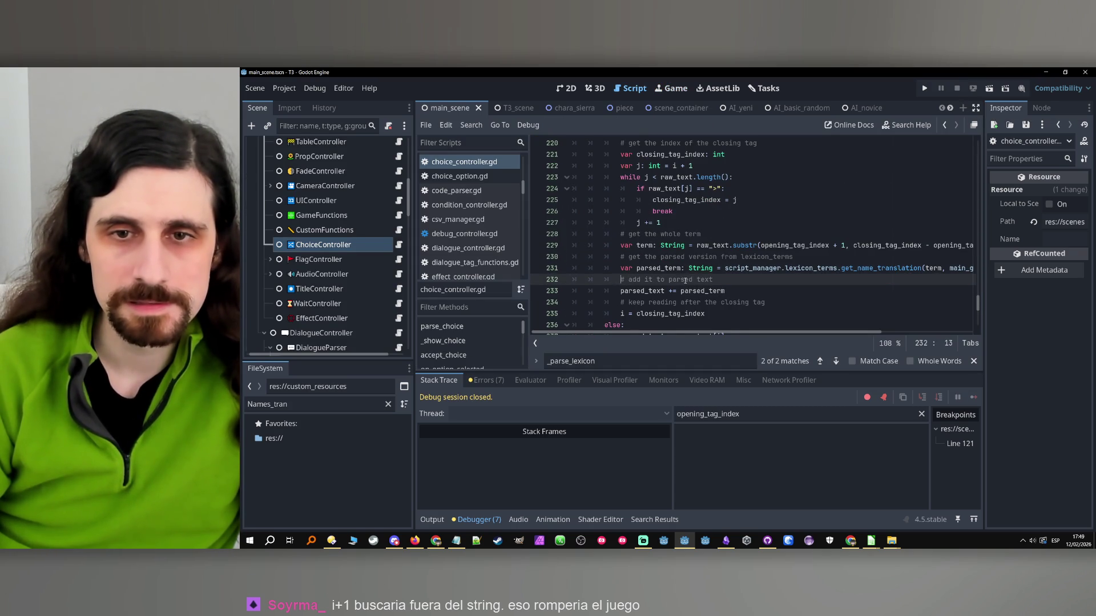
key(Return)
key(Up)
double_click(667, 257)
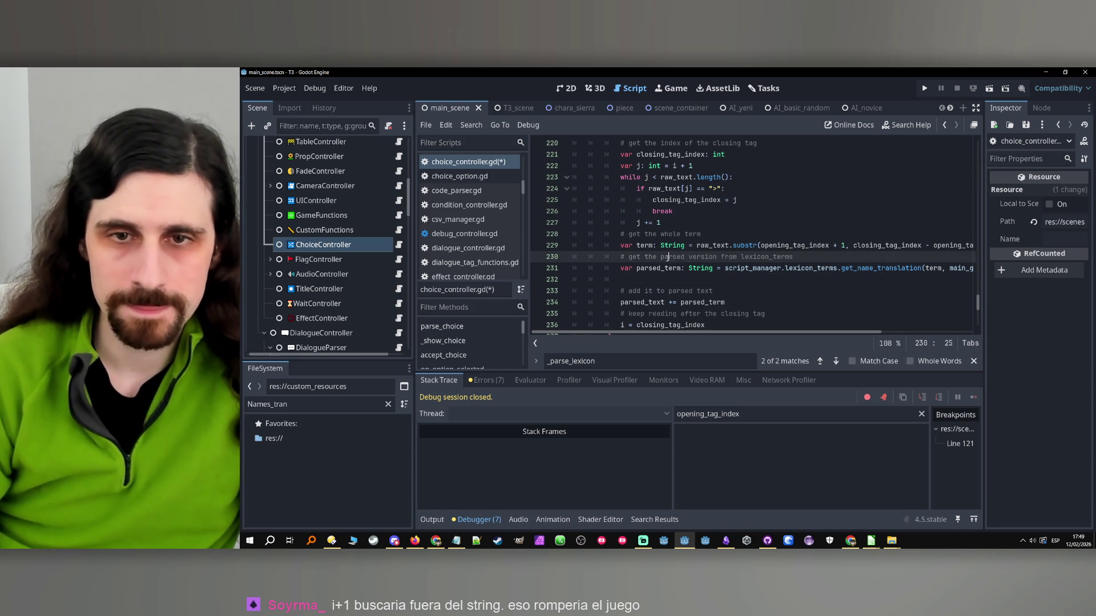
text(translated)
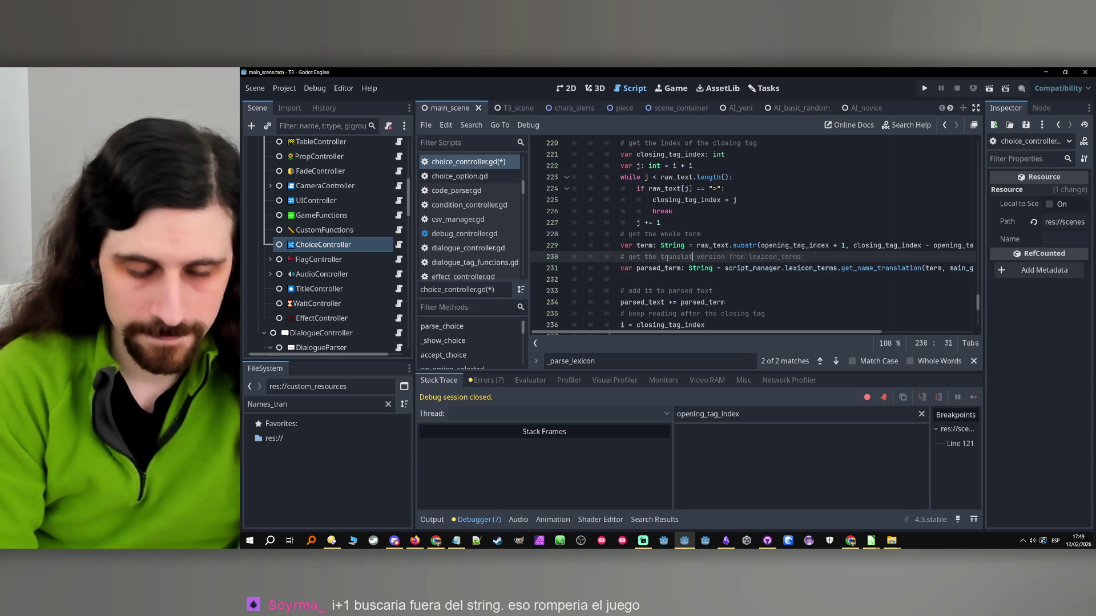
- Draft a parsed_term line under the comment, then delete the draft lines
click(713, 279)
text(# add the url)
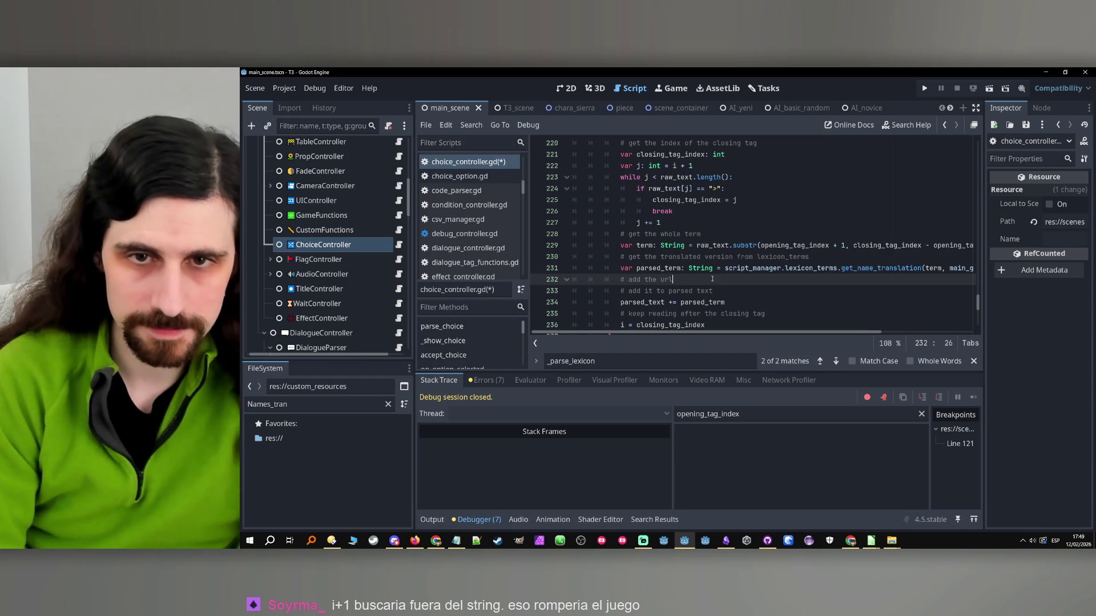
key(Return)
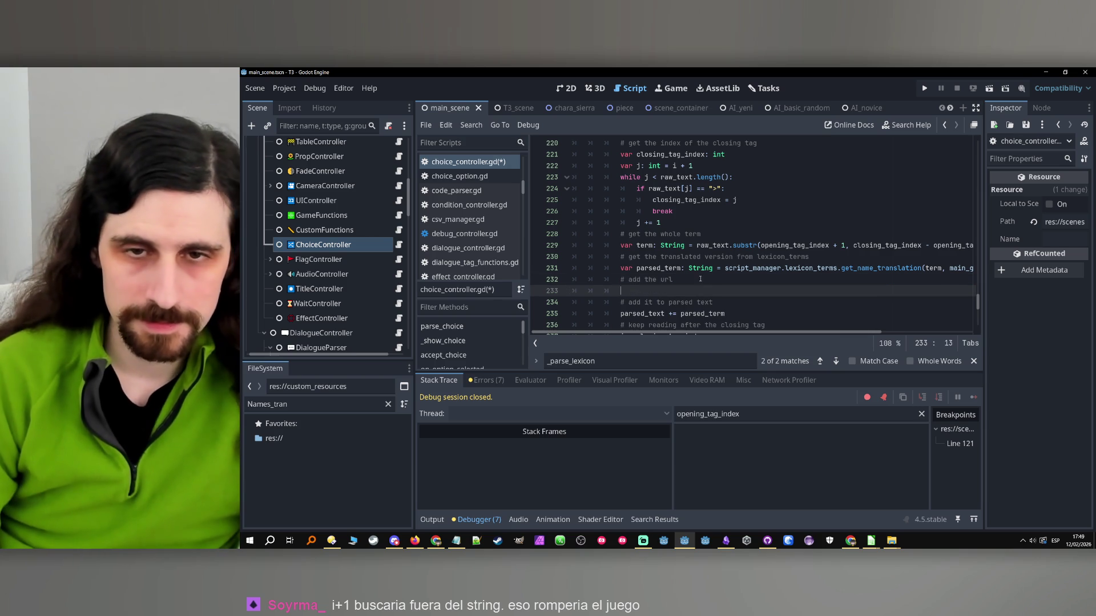
text(parsed_term)
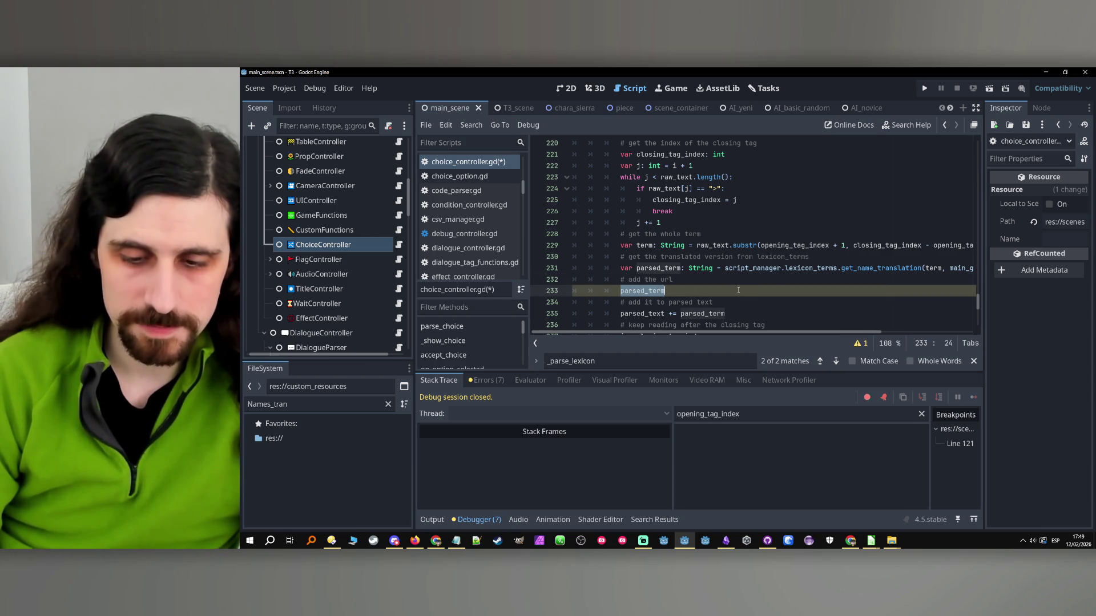
drag(738, 290, 548, 292)
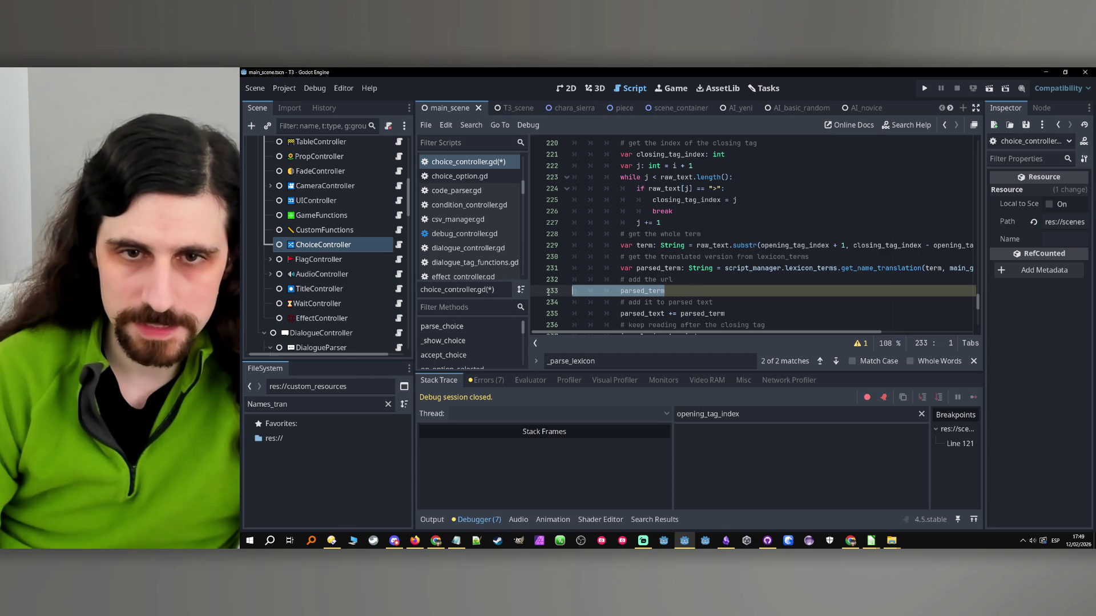
double_click(692, 289)
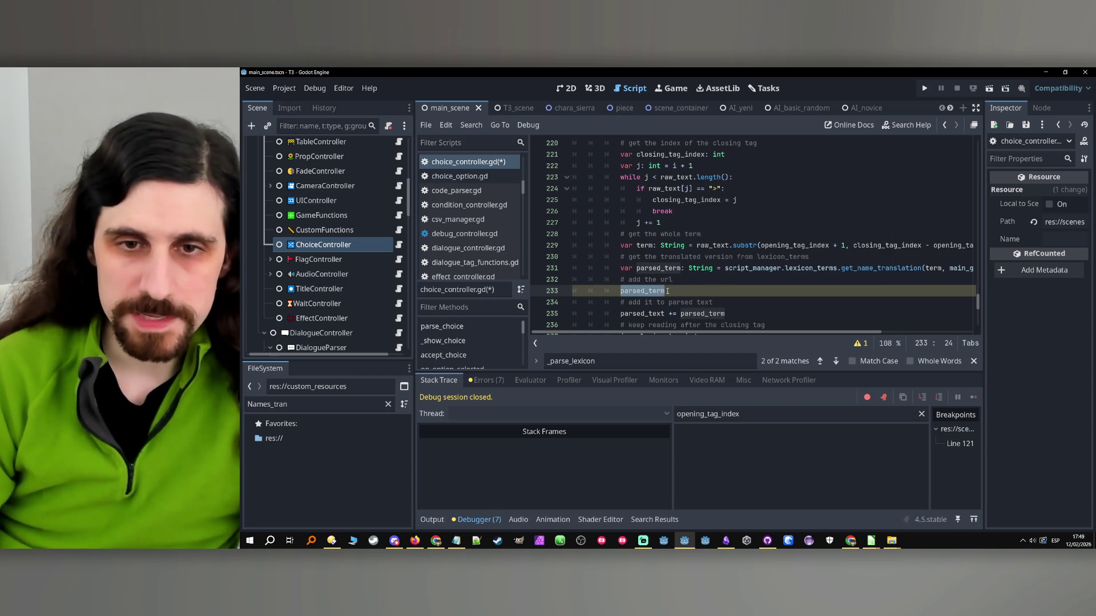
scroll(704, 291, down, 1)
click(683, 256)
mouse_move(683, 256)
mouse_down()
mouse_move(656, 246)
mouse_move(521, 248)
mouse_up()
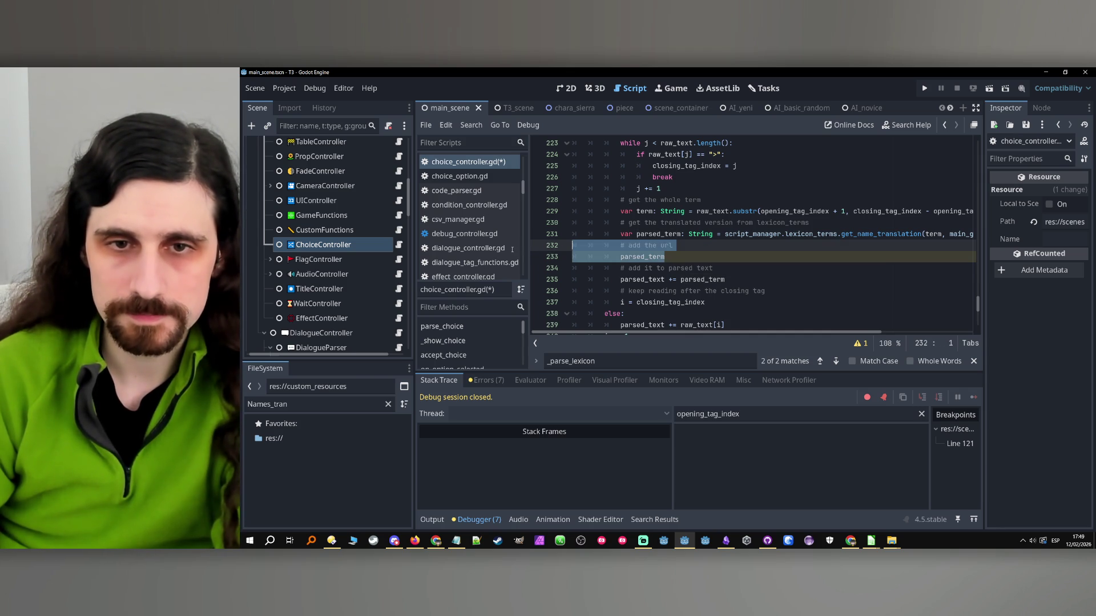
key(Delete)
key(Return)
key(Return)
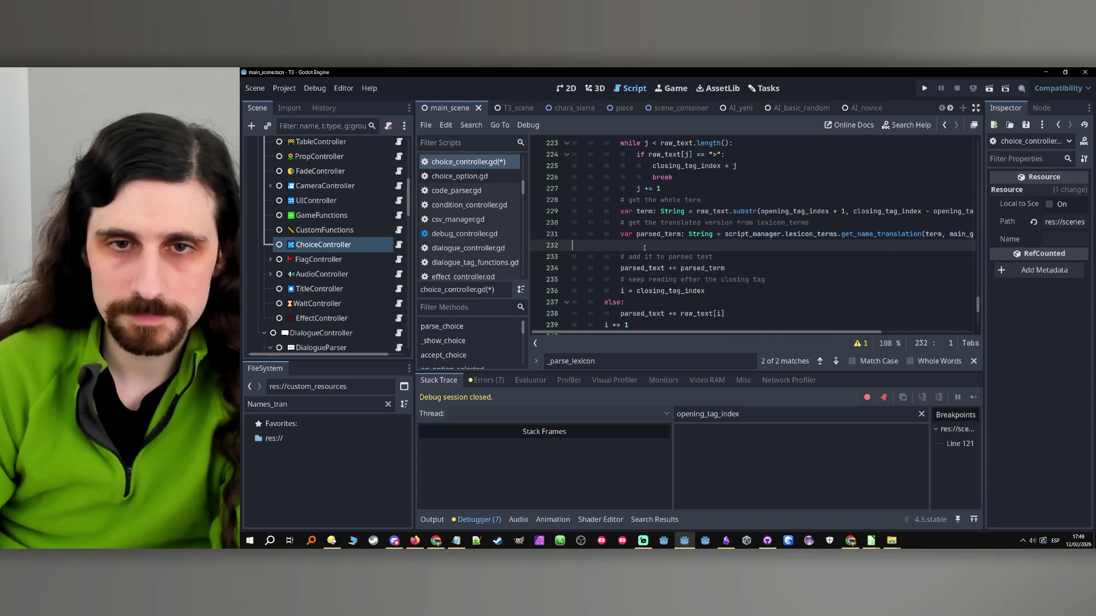
- Indent a fresh line and clean up the empty lines around it
key(Tab)
text(q)
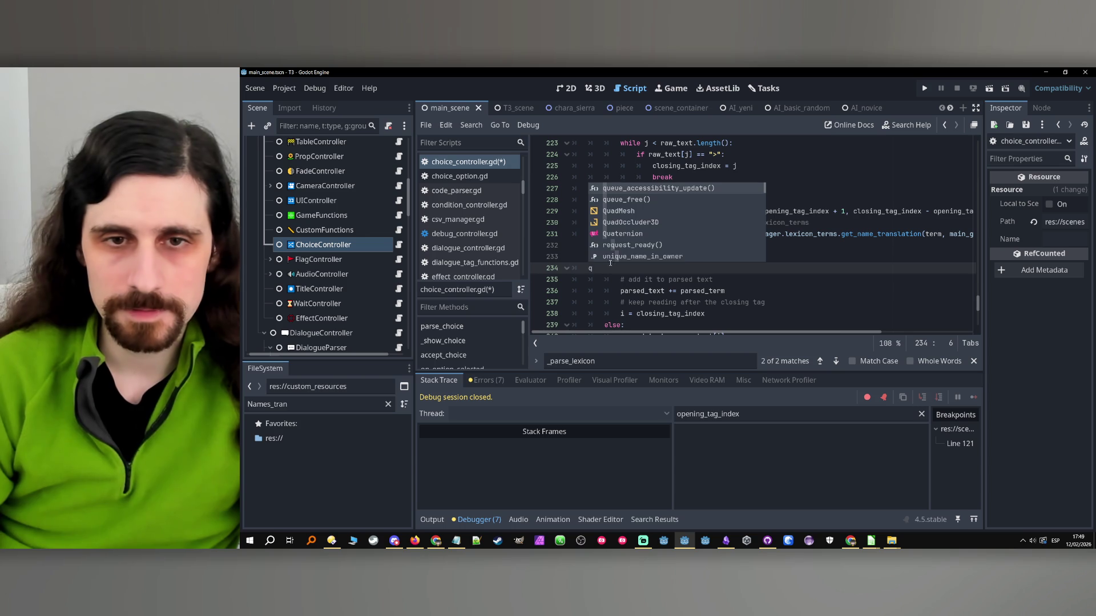
key(Escape)
key(BackSpace)
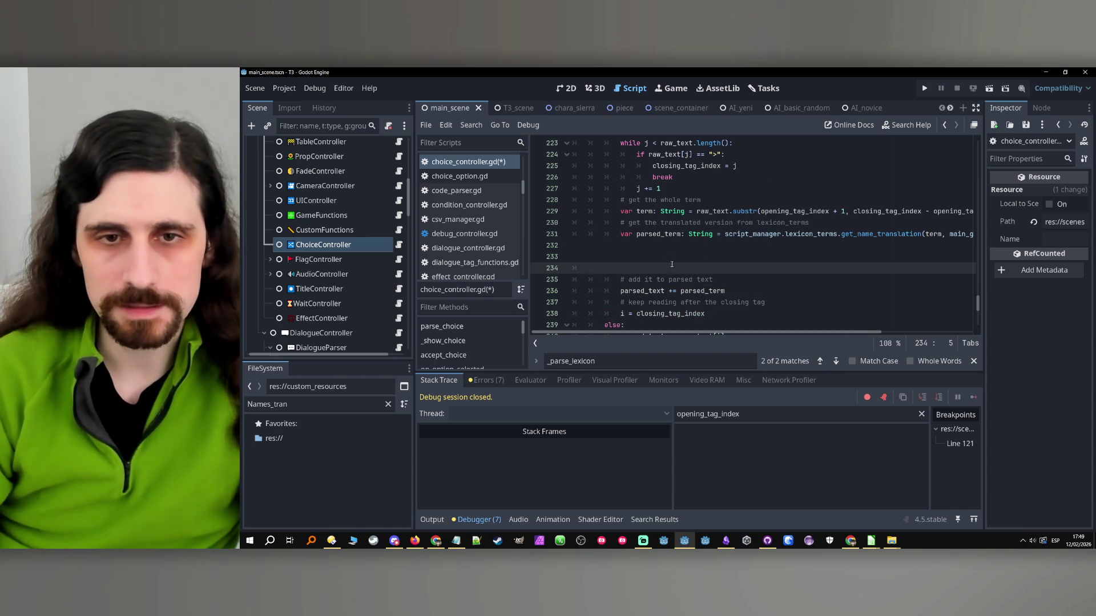
shift+click(570, 246)
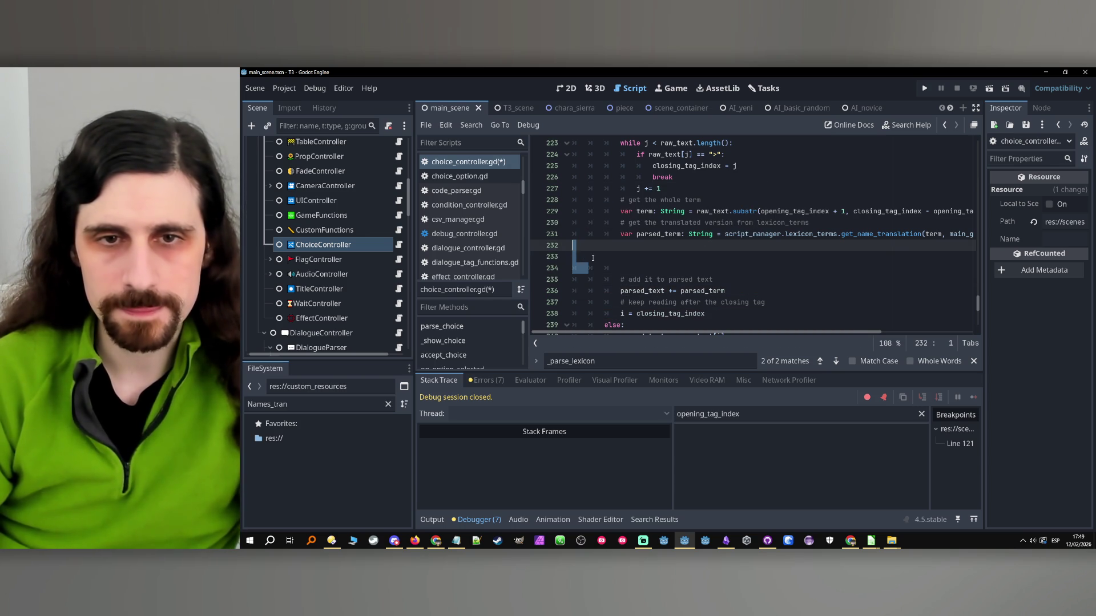
key(BackSpace)
key(Down)
key(End)
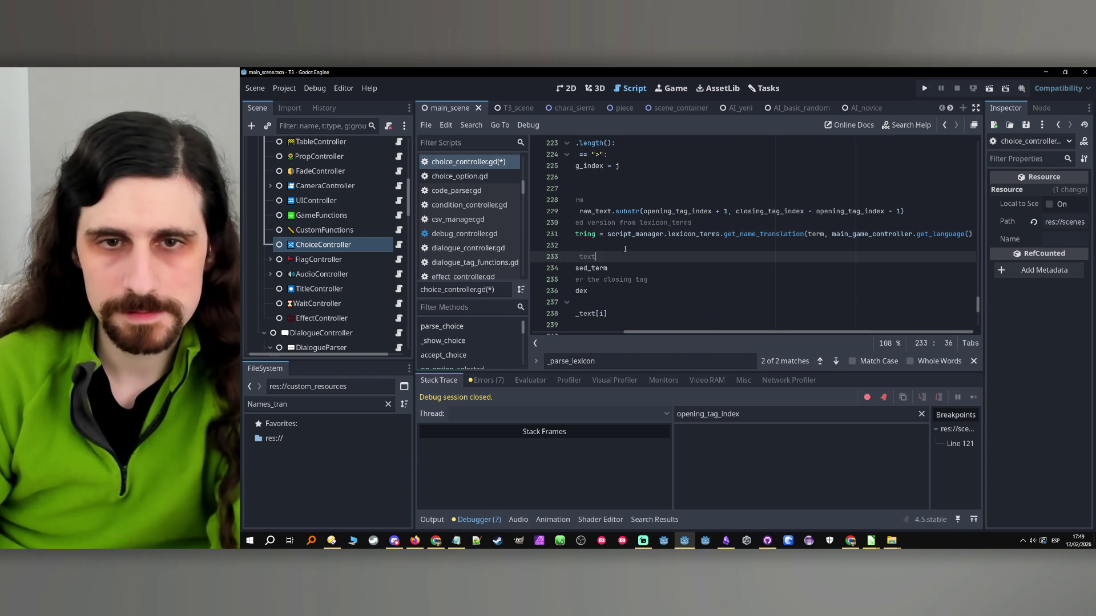
key(ctrl+z)
key(ctrl+z)
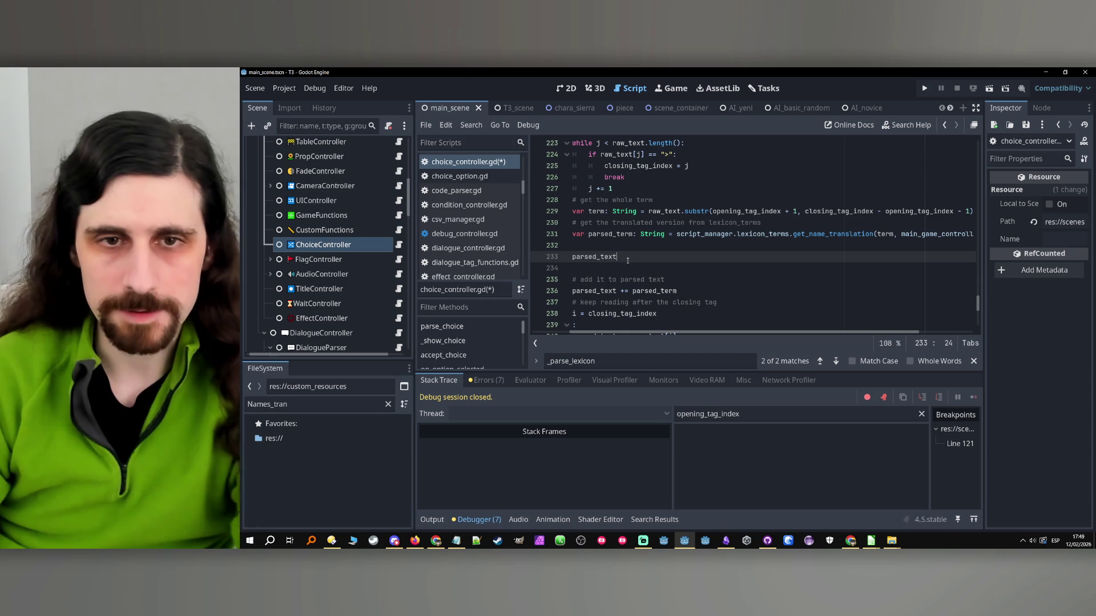
- Write the line parsed_text += "[url=" + term + "]" + parsed_term + "[/url]"
text( += )
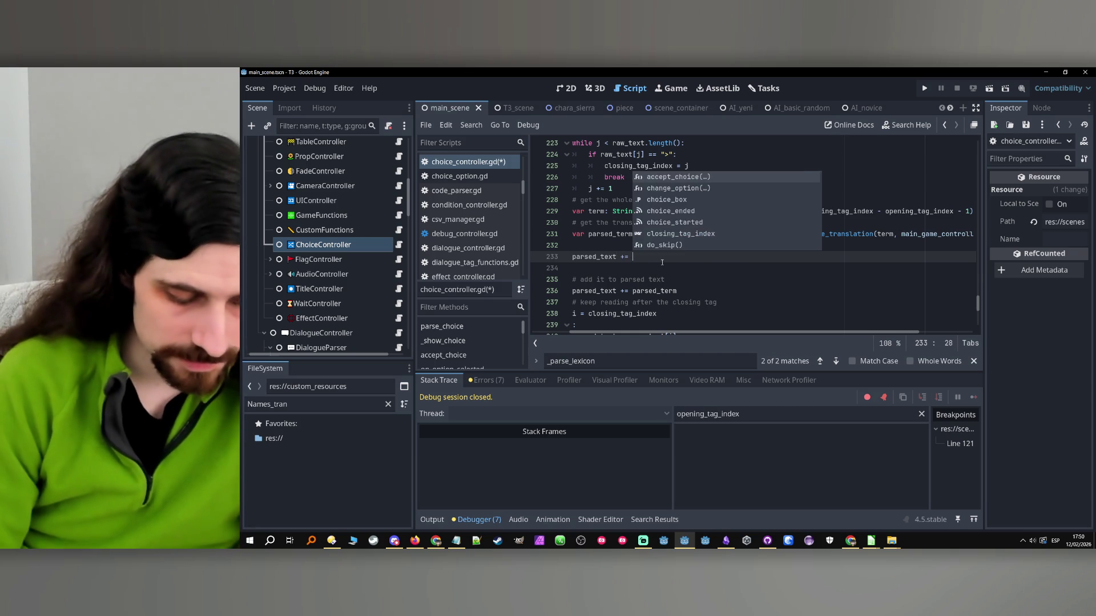
text("[)
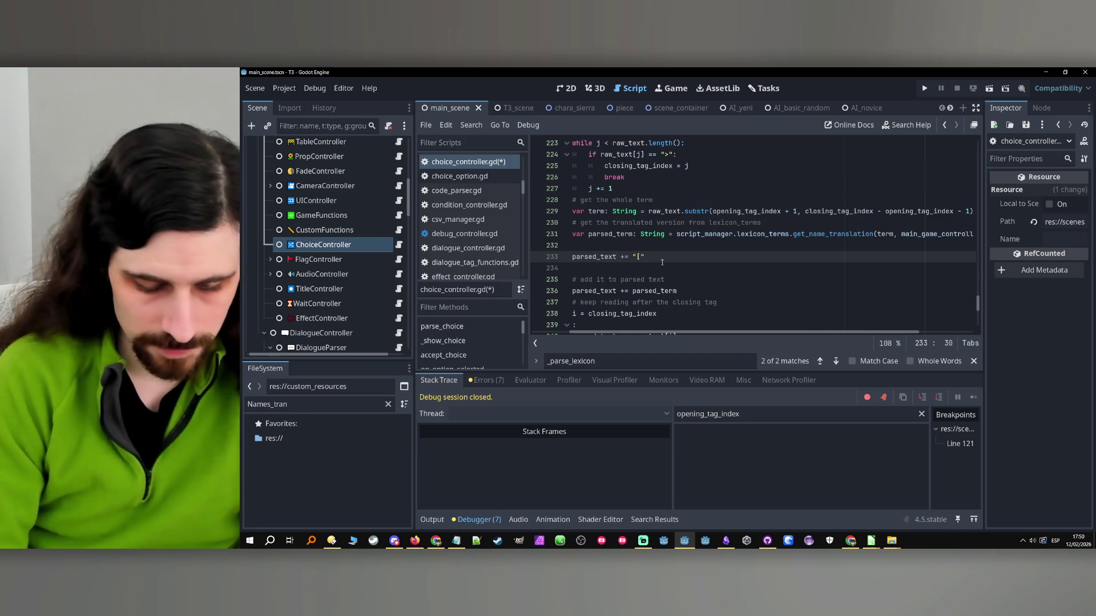
text(url=")
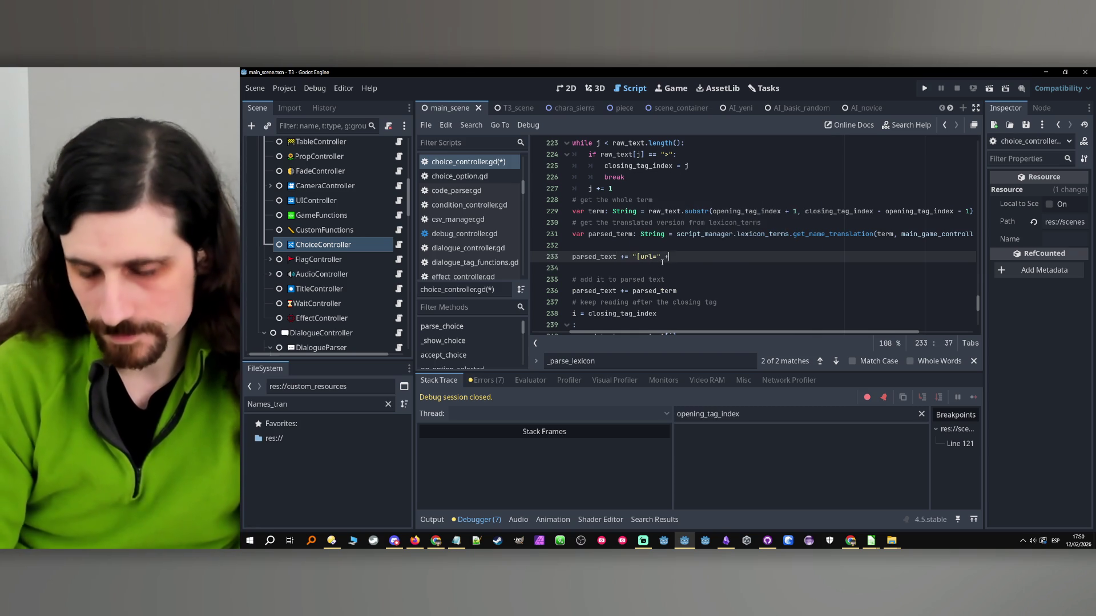
double_click(630, 234)
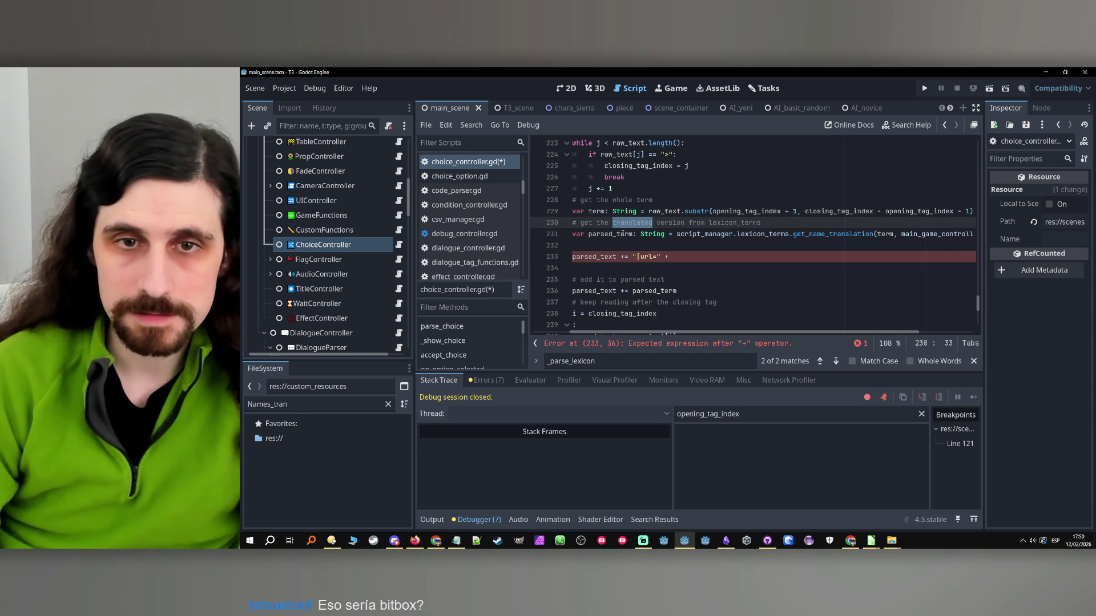
scroll(704, 328, left, 3)
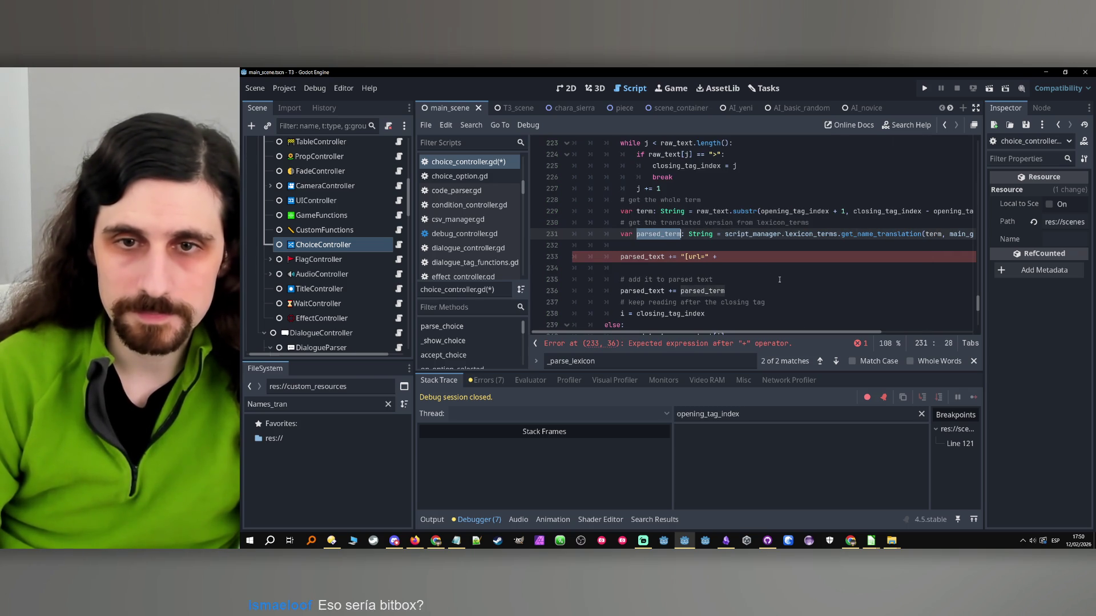
click(739, 259)
double_click(643, 211)
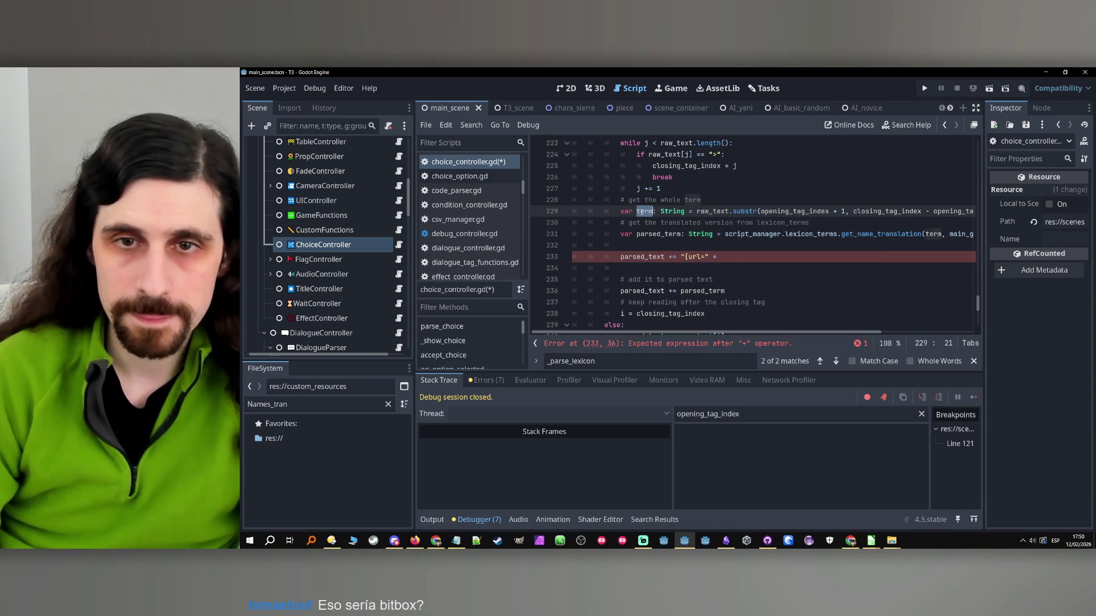
click(723, 257)
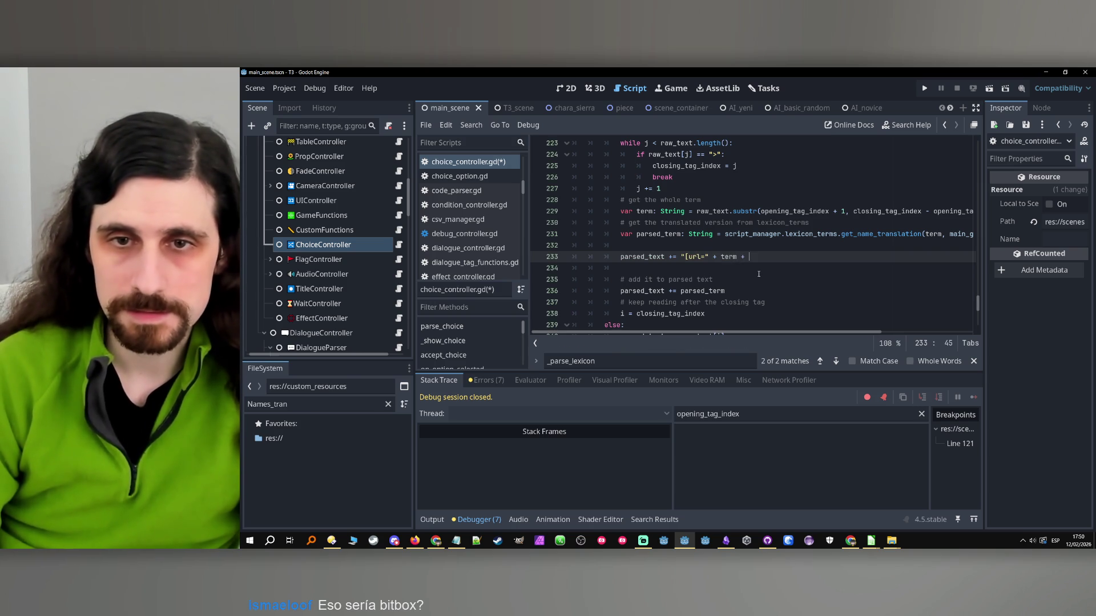
text("]" +)
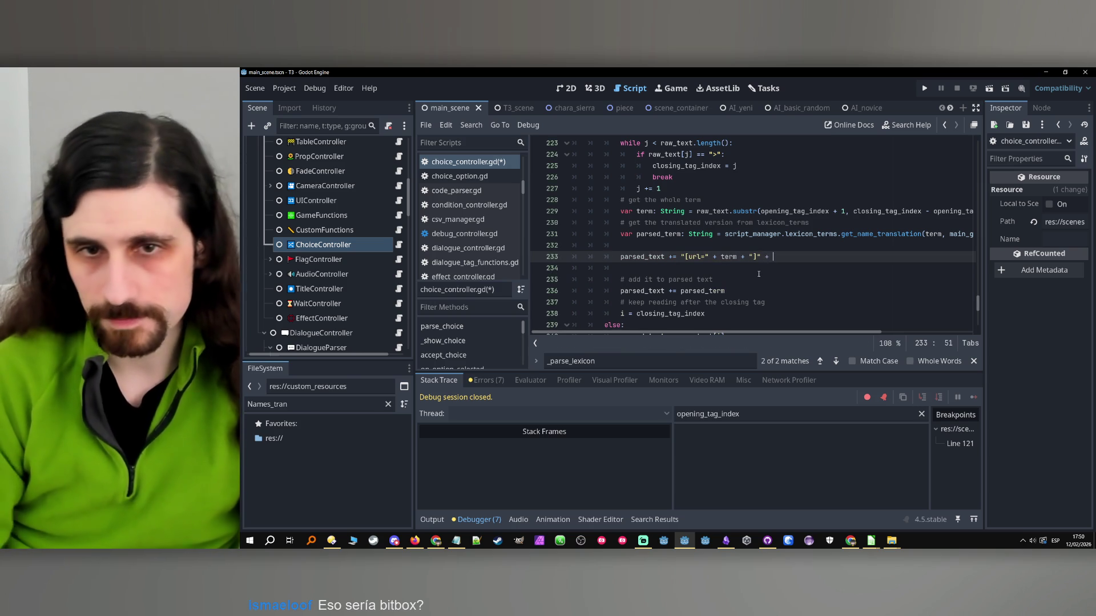
double_click(658, 233)
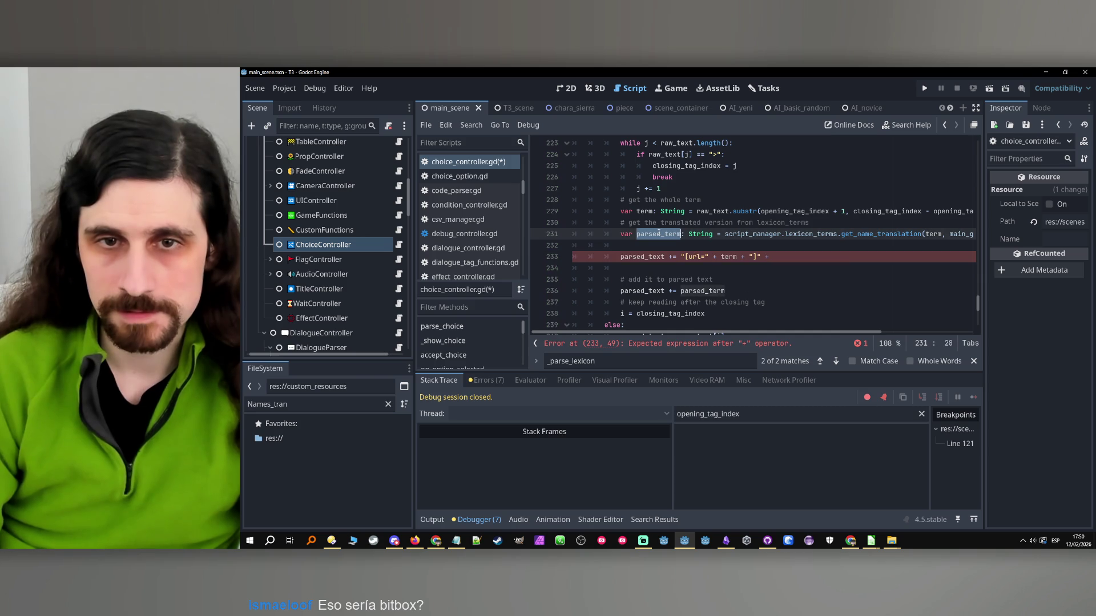
key(ctrl+c)
click(836, 259)
key(ctrl+v)
text(+ )
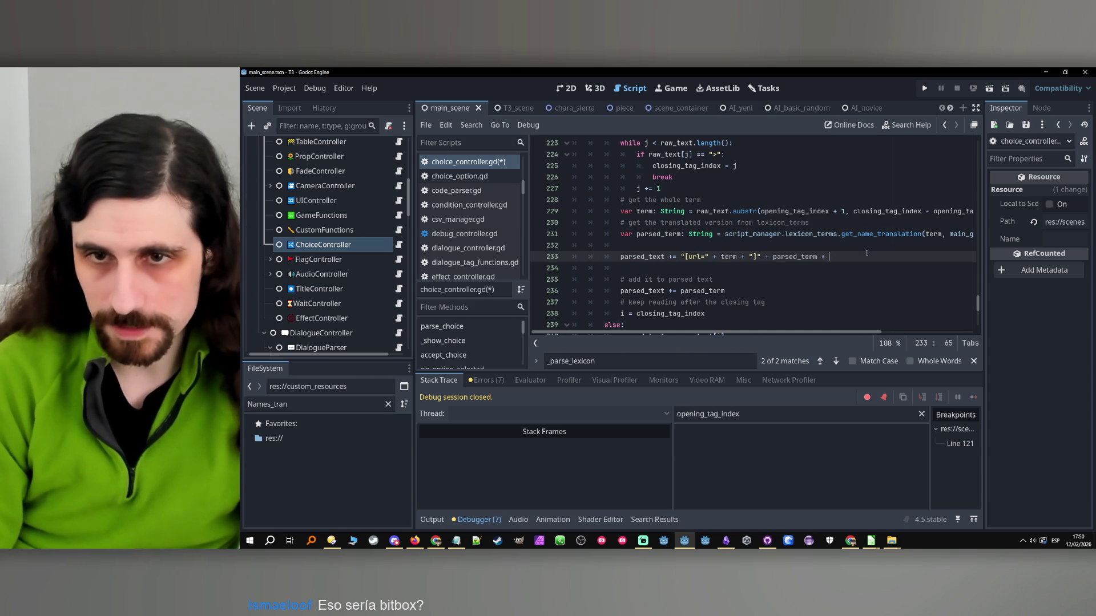
text("[/u)
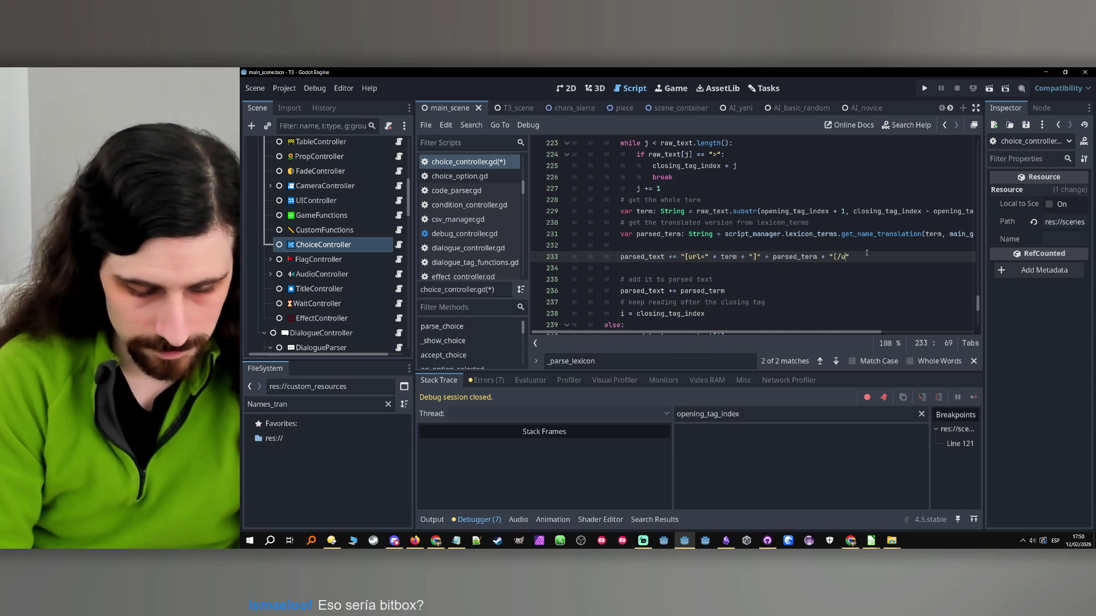
text(rl)
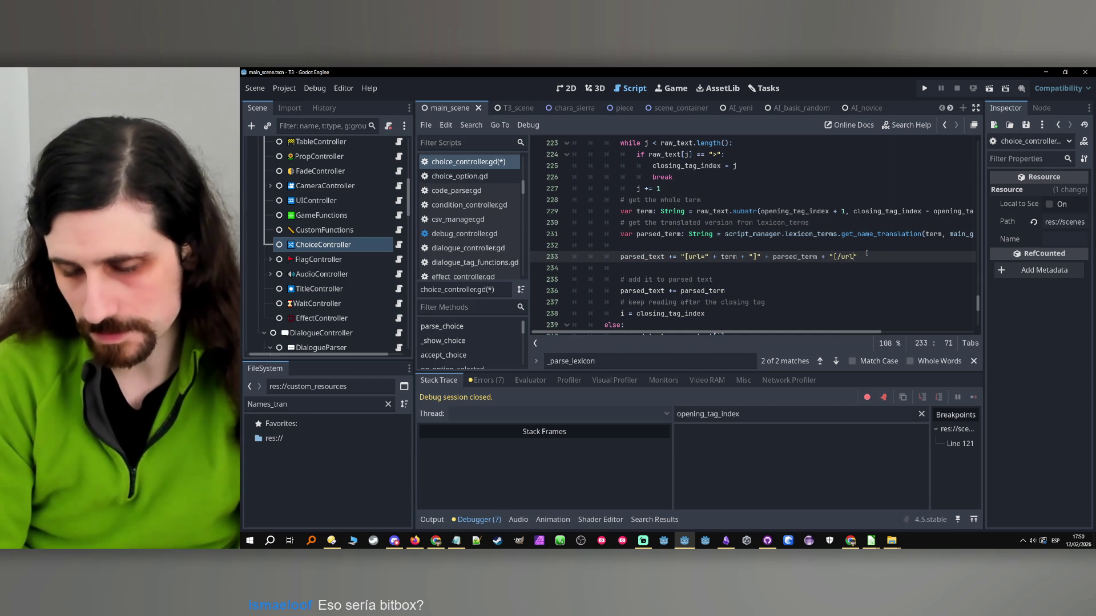
- Copy the add-to-parsed-text comment onto a new line above the url line
drag(723, 280, 620, 281)
key(ctrl+c)
click(694, 245)
key(Return)
key(ctrl+v)
text(w)
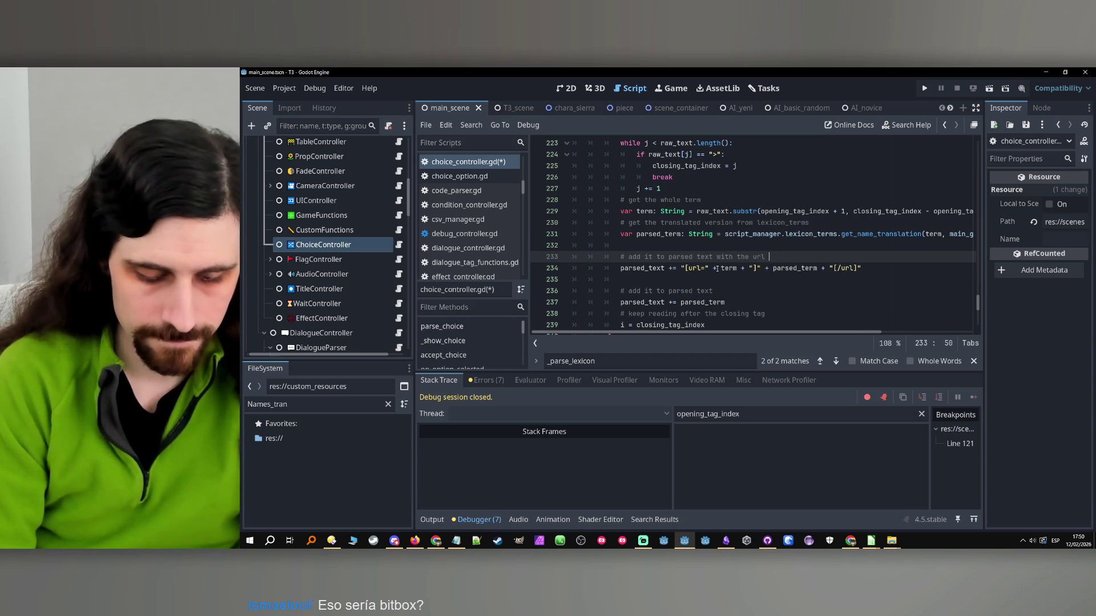
text(s)
- Delete the old parsed_text += parsed_term lines and extra blank line, then save
drag(726, 303, 441, 294)
key(BackSpace)
key(BackSpace)
key(BackSpace)
key(BackSpace)
key(BackSpace)
click(657, 250)
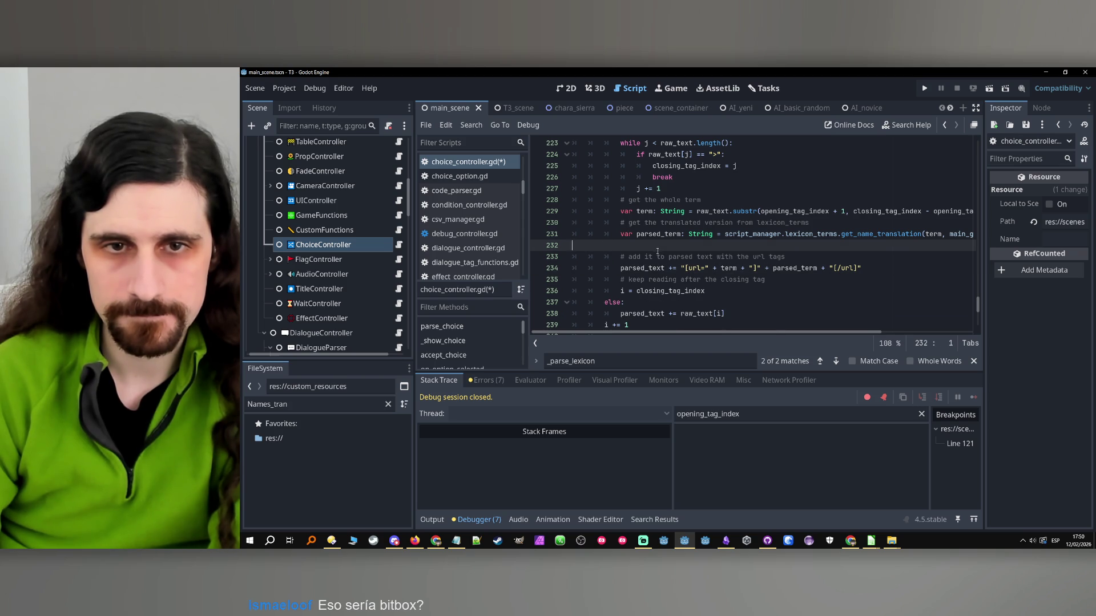
key(BackSpace)
key(ctrl+s)
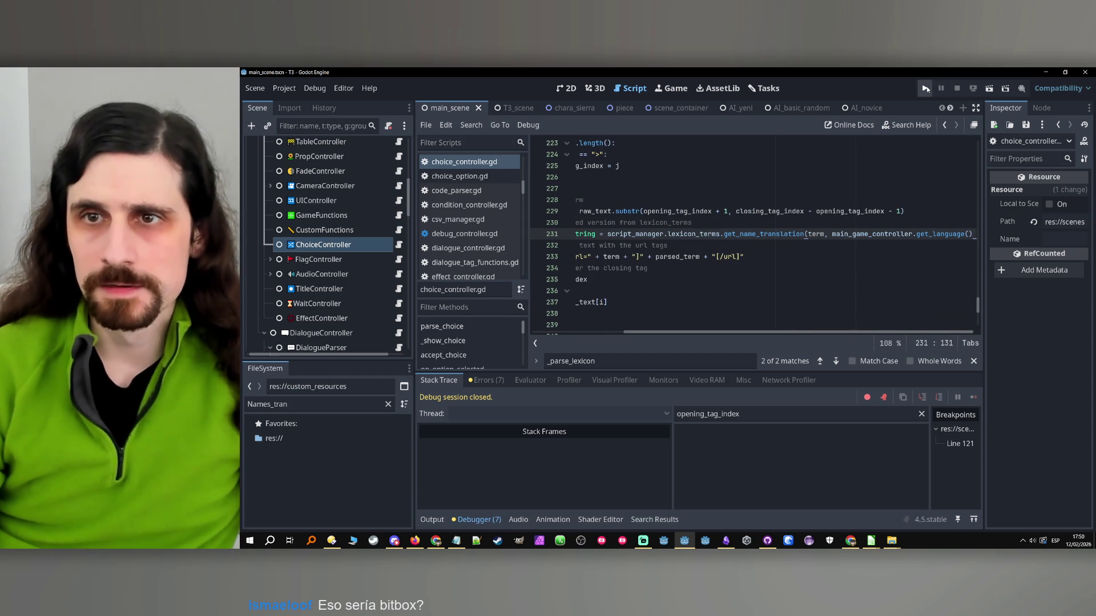
- Test-run the game up to the 'Did Tairon wake you up?' choice, then stop it
click(926, 89)
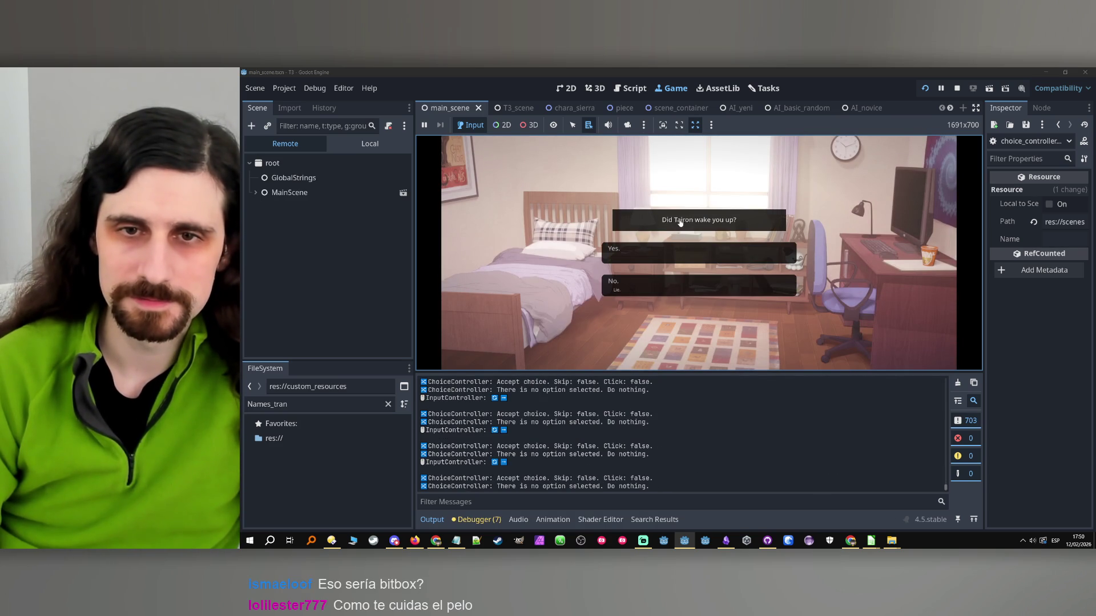
click(679, 222)
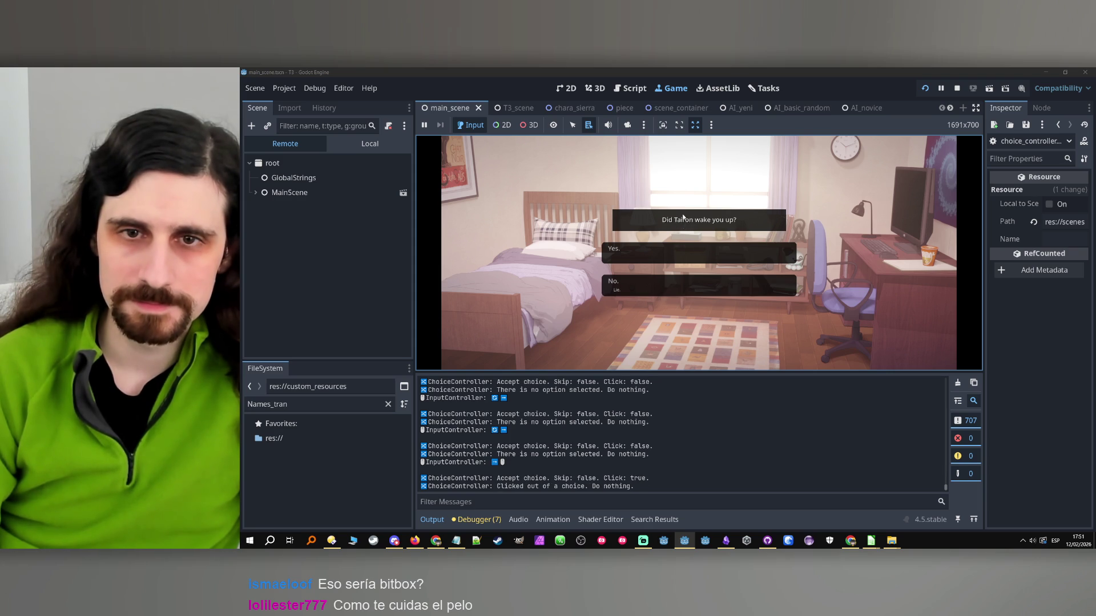
click(957, 88)
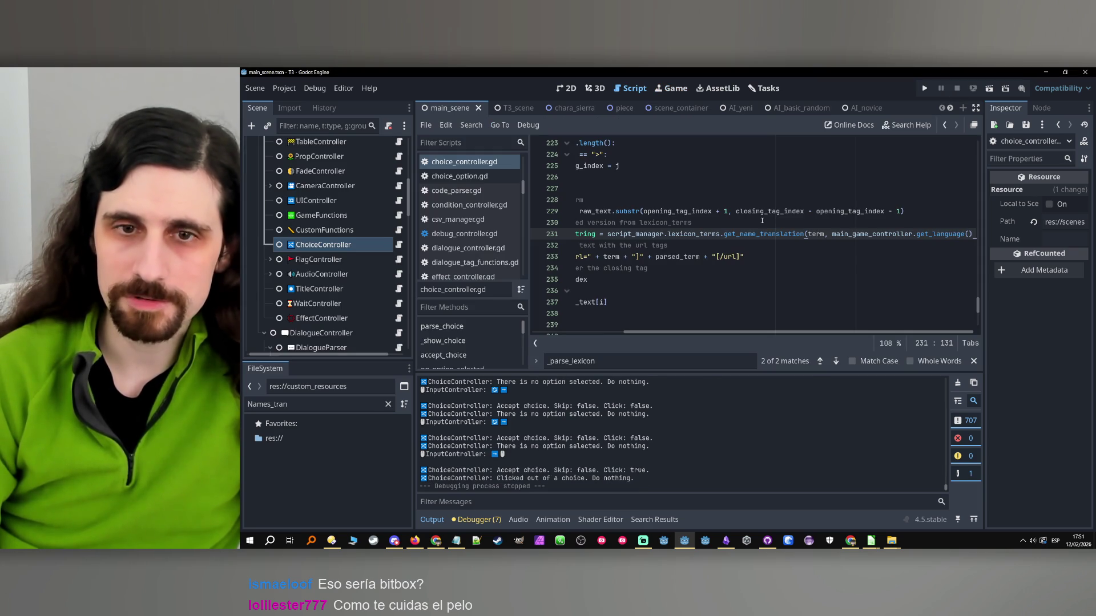
- Add [u] before [url= and [/u] after [/url] on line 233, save, and launch a test run
drag(713, 334, 536, 334)
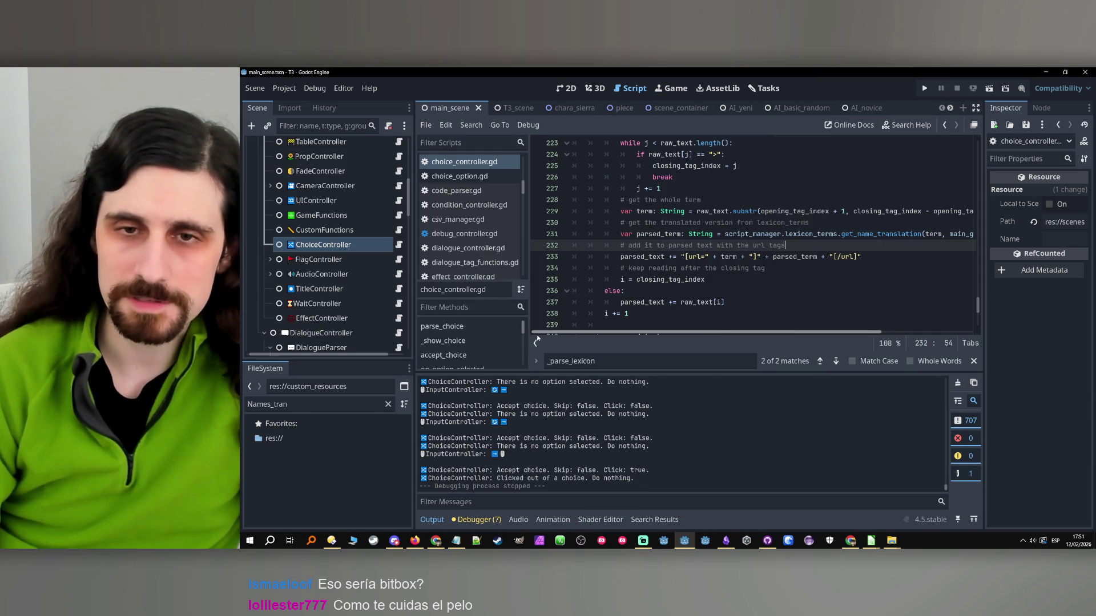
click(815, 265)
click(791, 246)
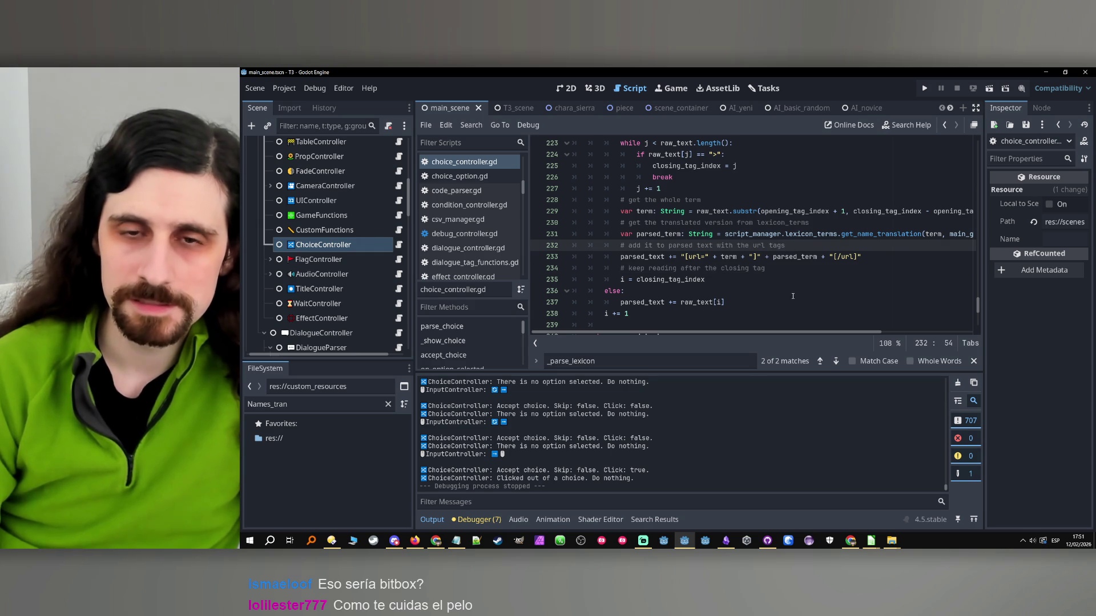
click(804, 272)
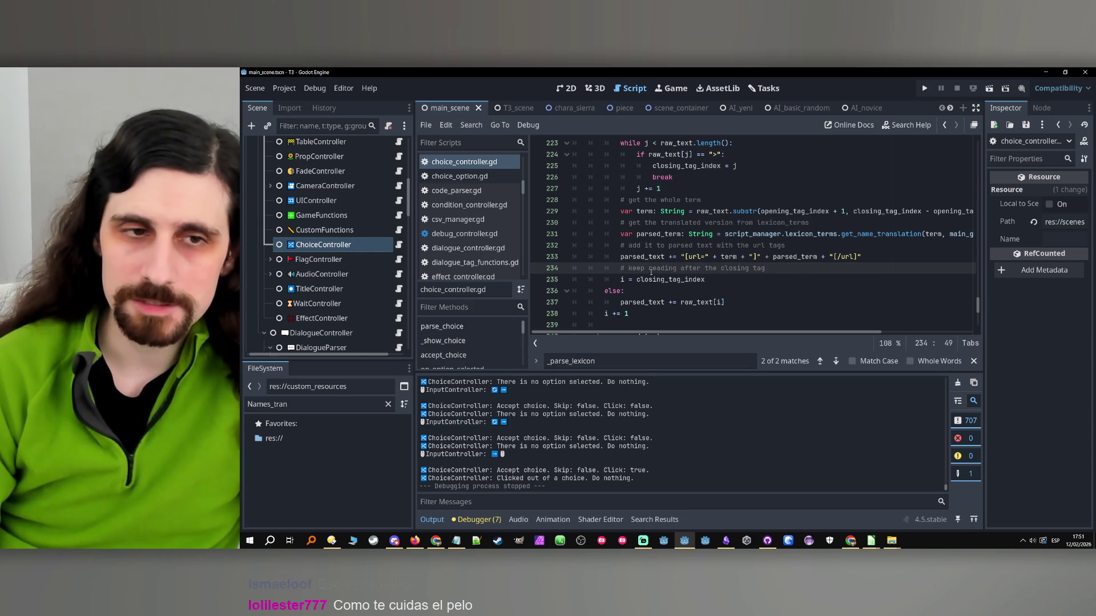
click(691, 279)
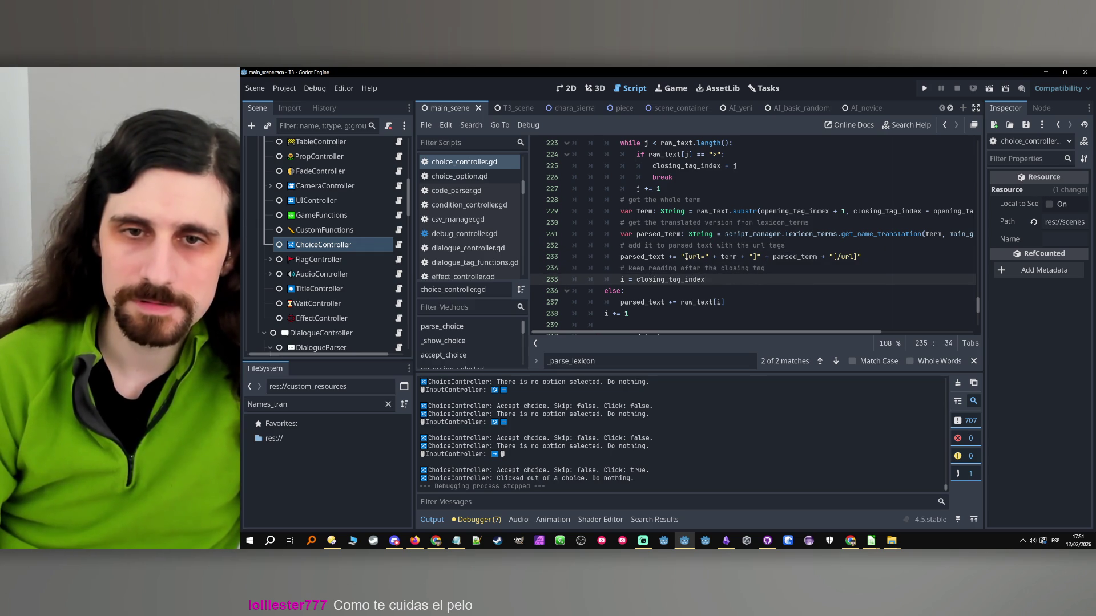
click(685, 257)
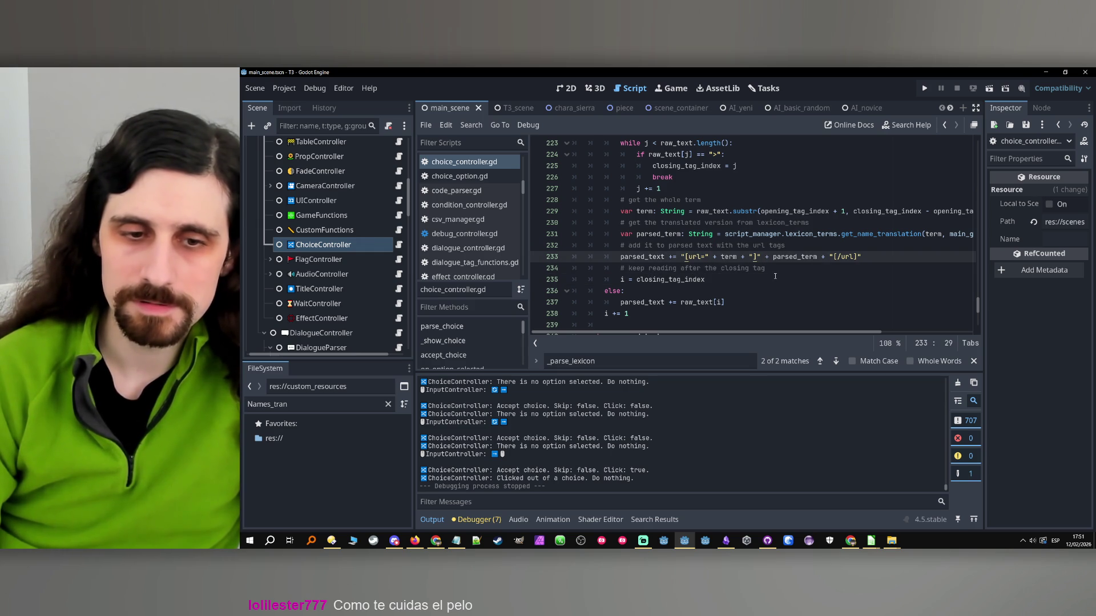
text([)
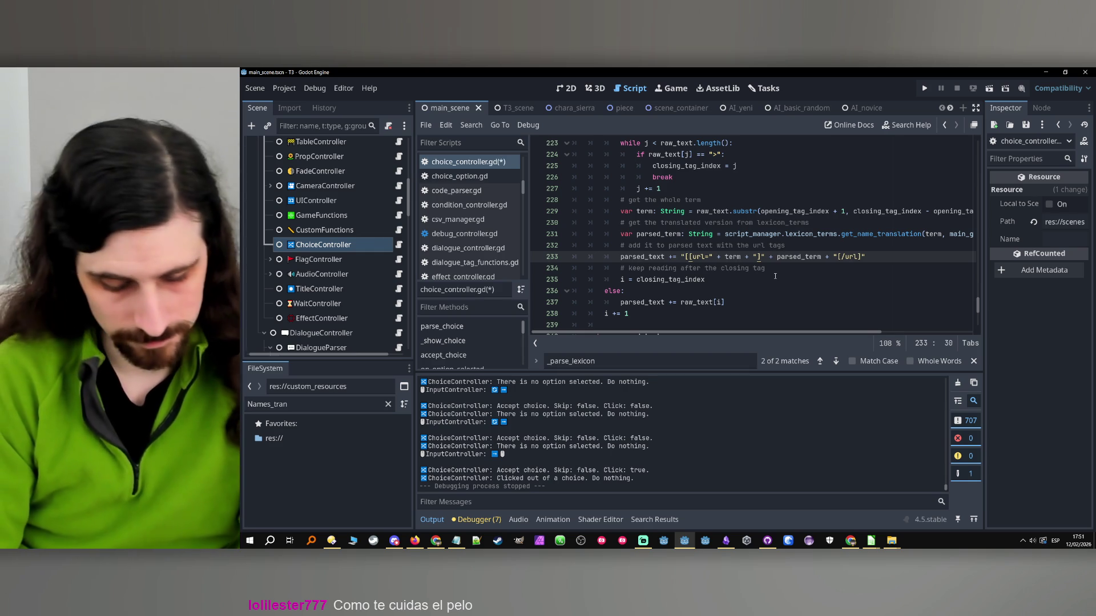
text(u])
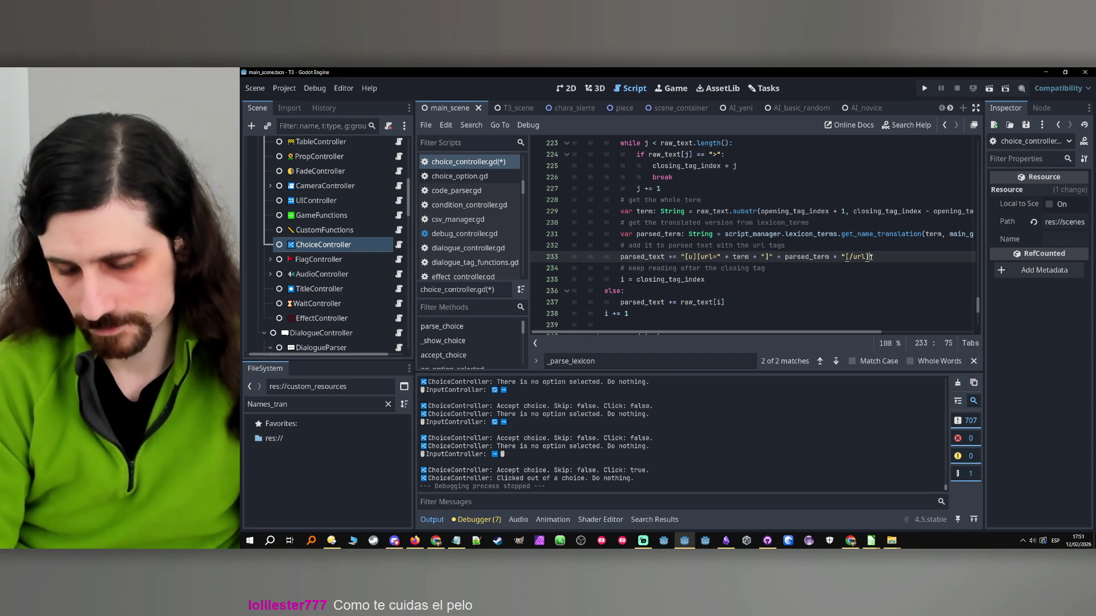
text([/u)
key(BackSpace)
key(BackSpace)
text(/u)
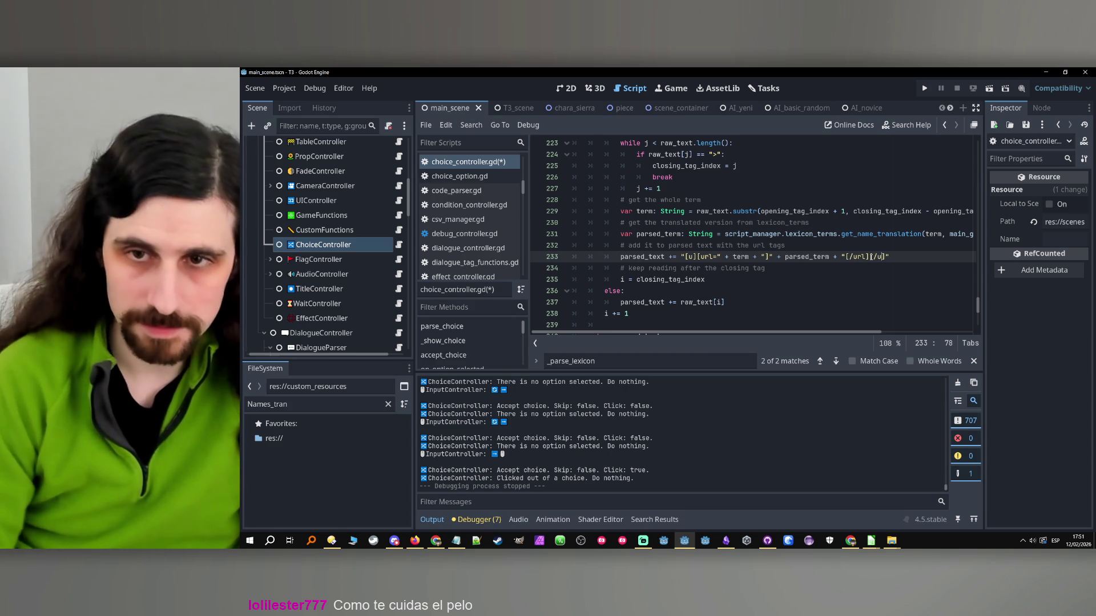
key(ctrl+s)
click(927, 88)
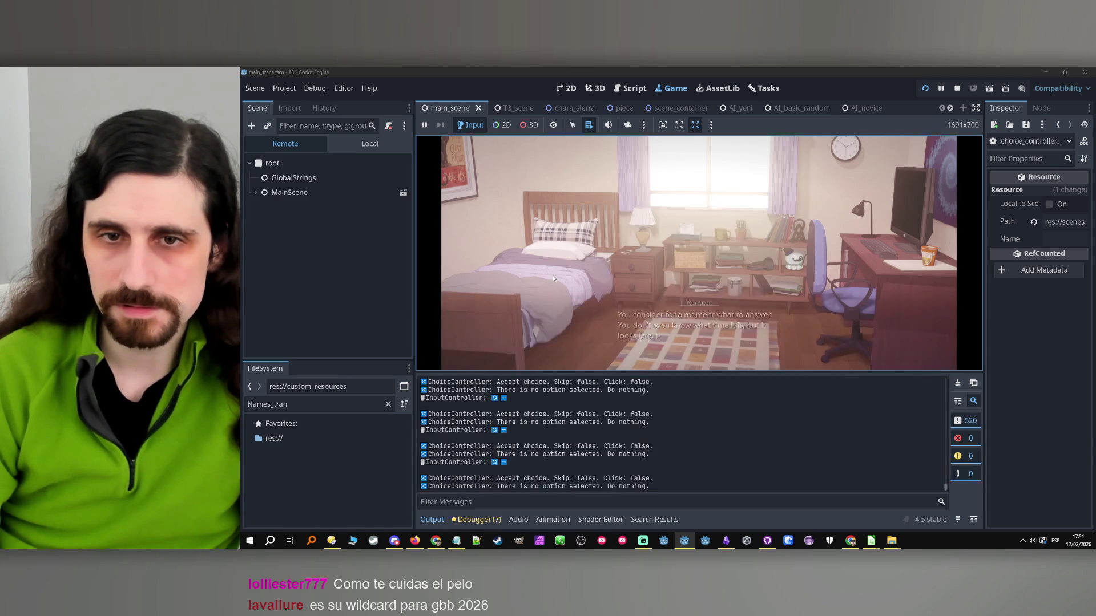
- Click through to the wake-up choice, stop the game, and return to line 235
click(684, 221)
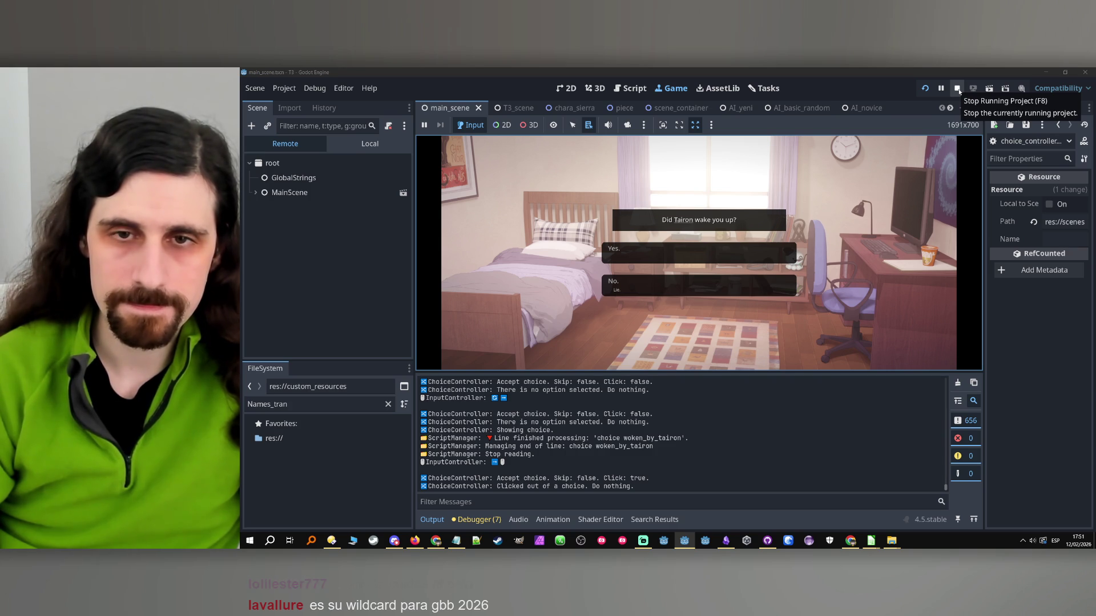
click(957, 88)
click(731, 283)
- Check the closing [/u] tag on line 233, then bring up the Tasks board
scroll(765, 259, down, 1)
scroll(765, 259, up, 1)
click(770, 258)
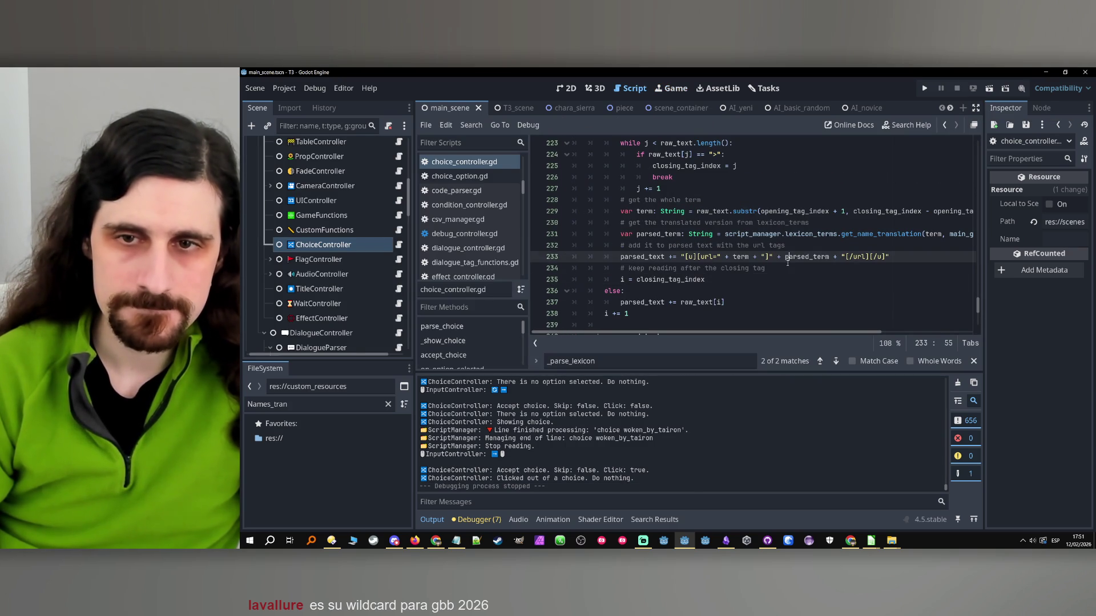
click(780, 273)
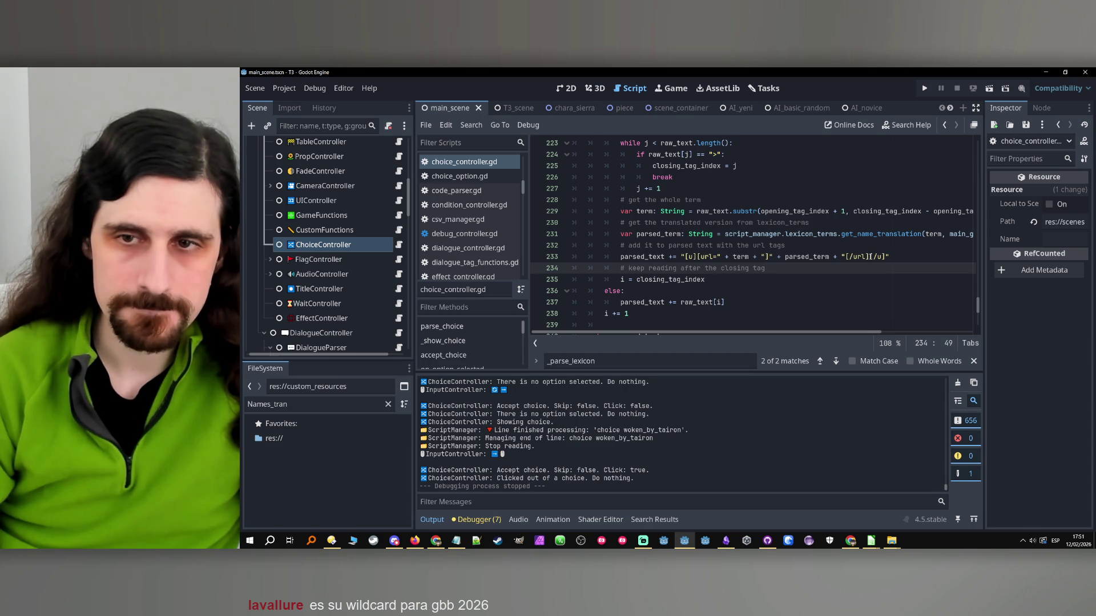
drag(871, 257, 883, 256)
click(854, 274)
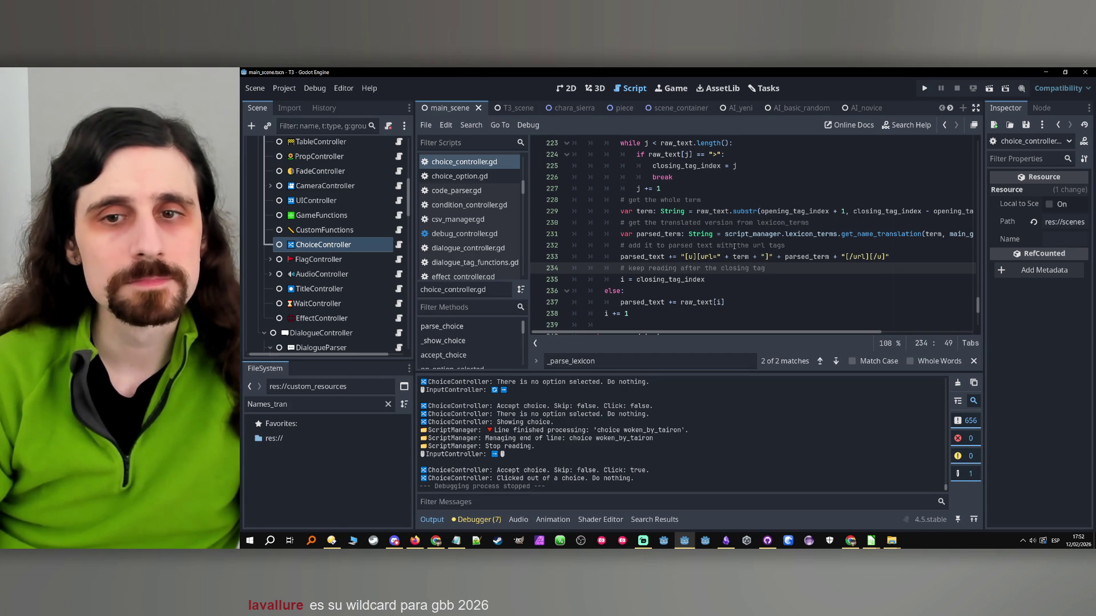
click(755, 247)
click(780, 265)
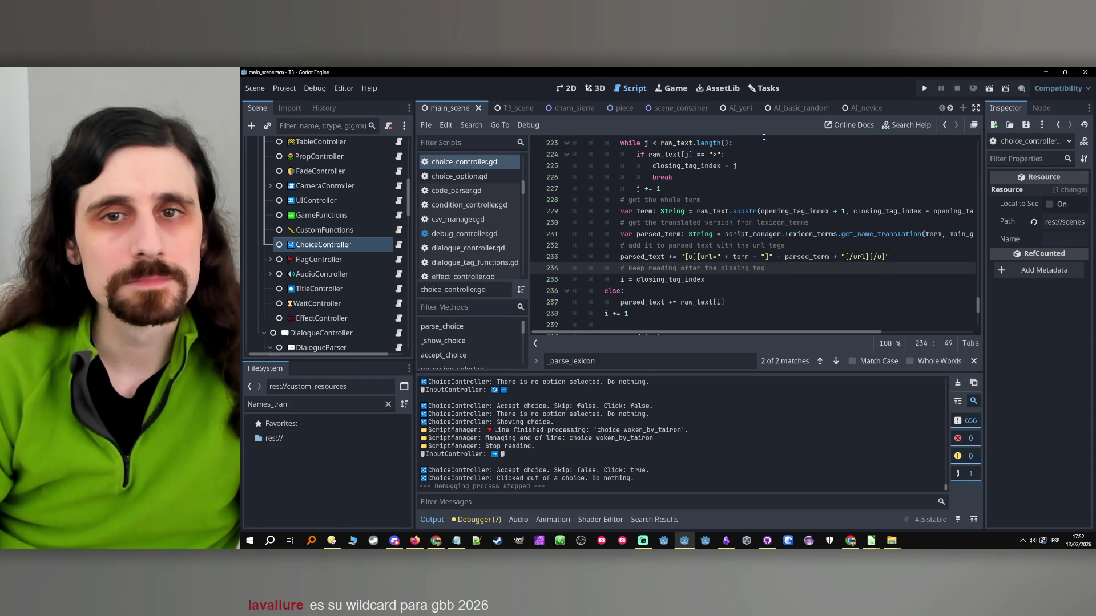
click(765, 88)
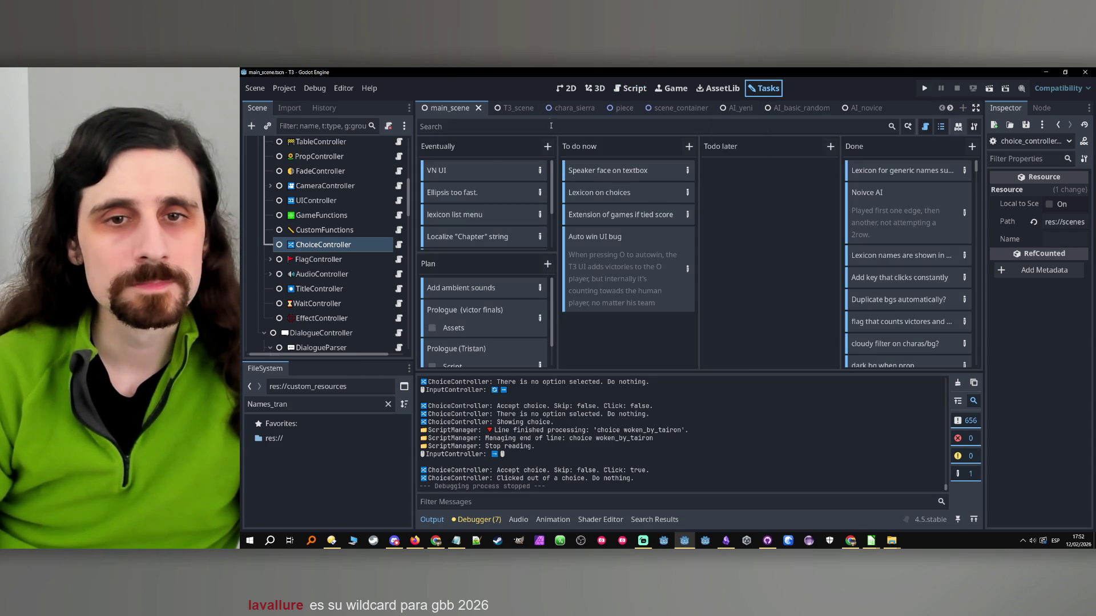
- Commit five files to main as 'Lexicon on choices (not yet clickable)' and minimize GitHub Desktop
click(767, 541)
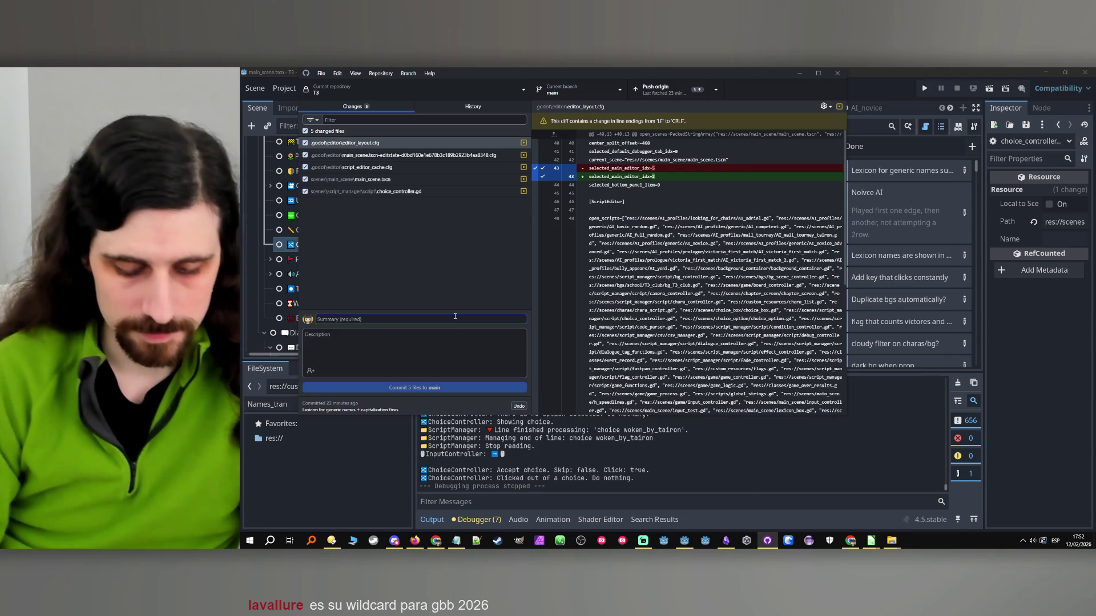
text(Lexicon on c)
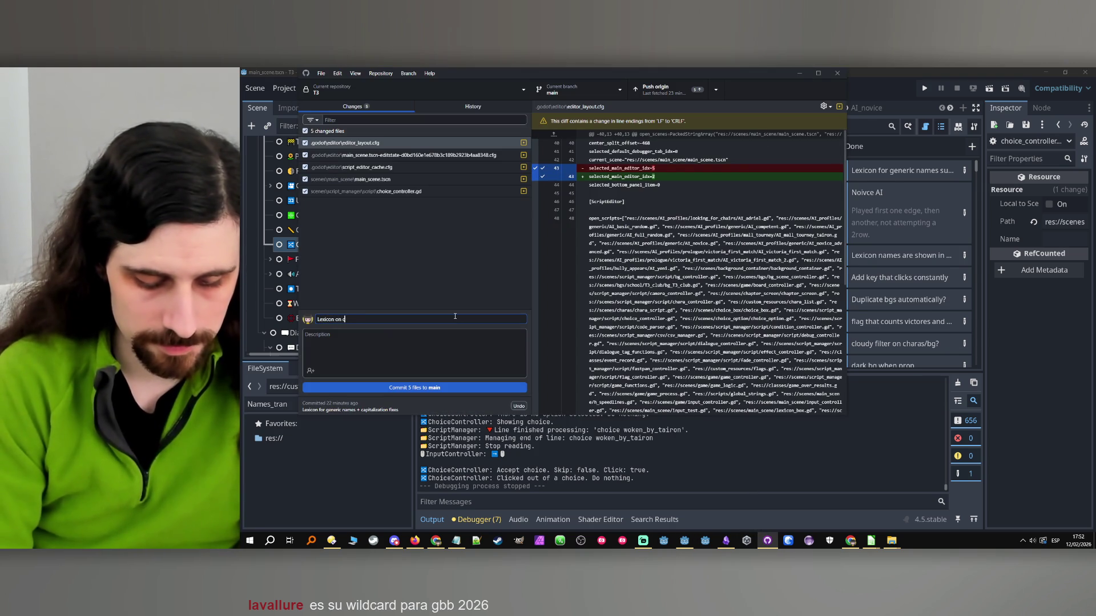
text(hoices (not yet clic)
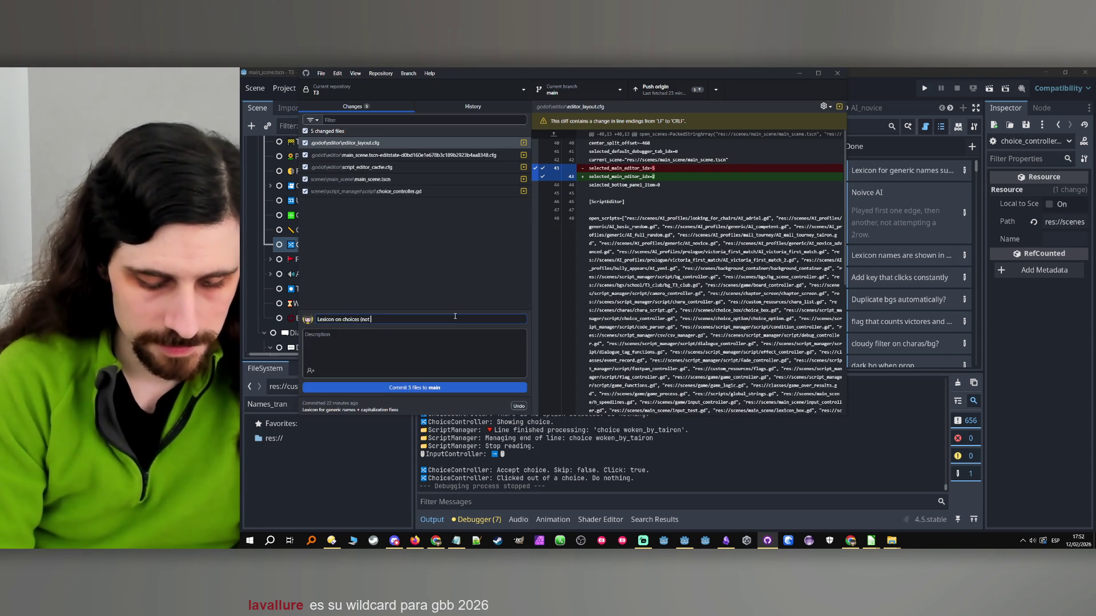
text(kab)
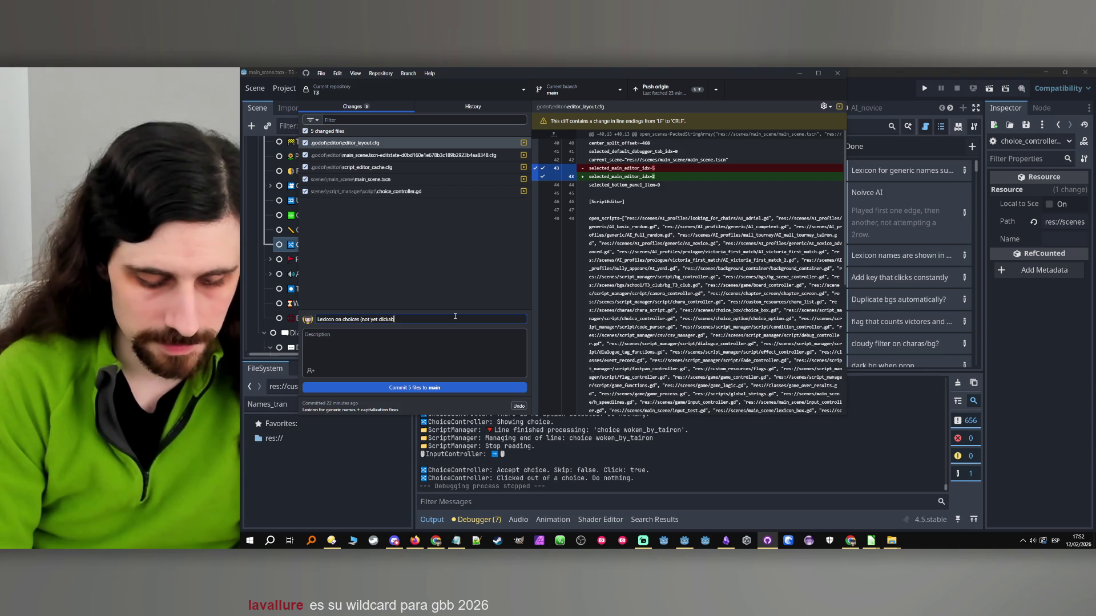
text(le))
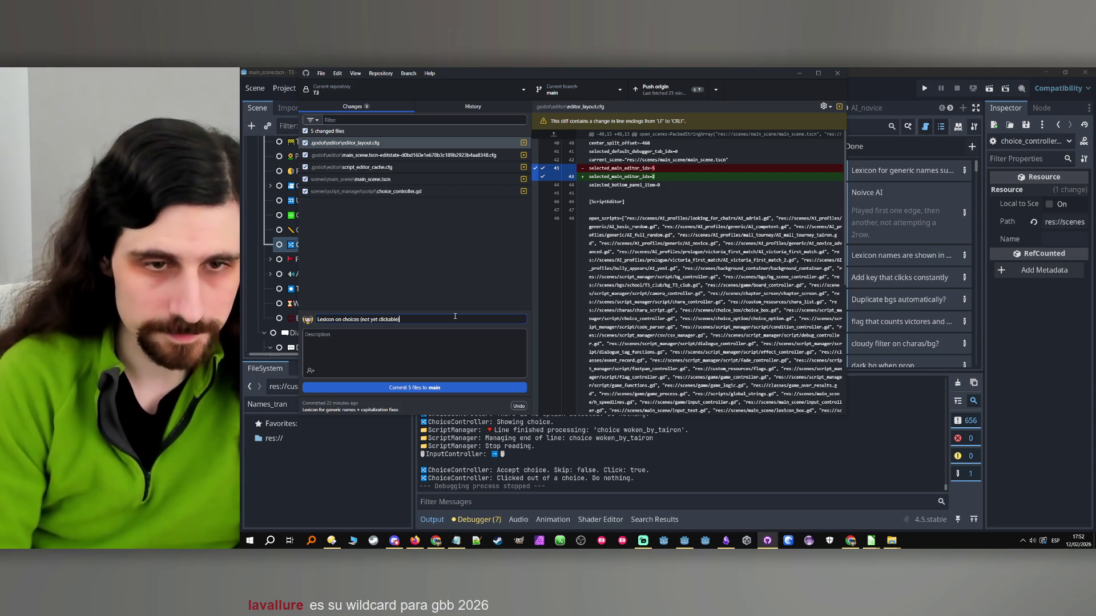
click(433, 385)
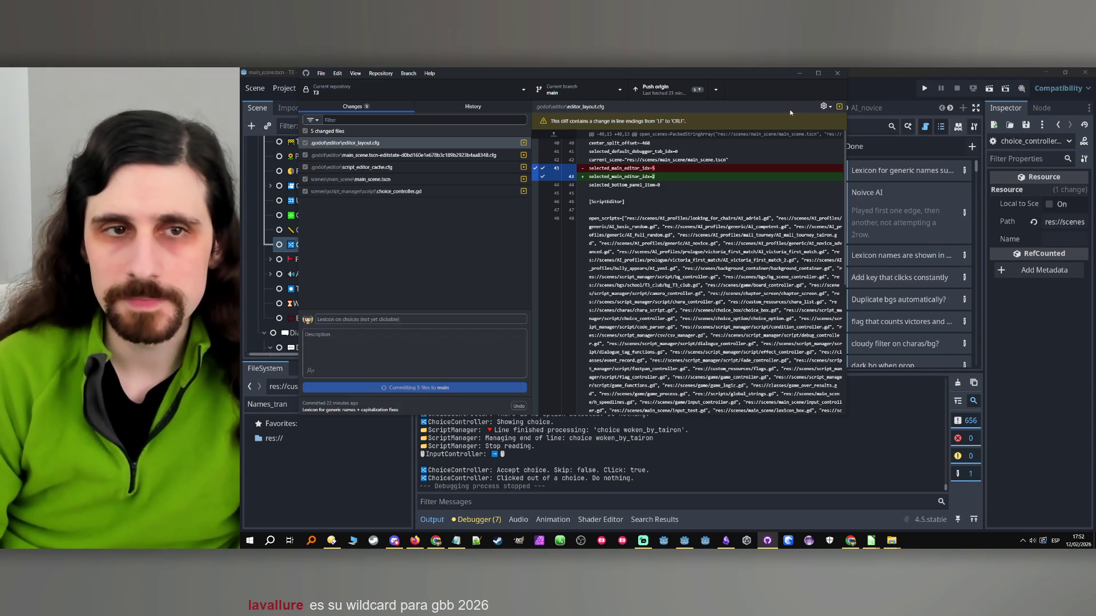
click(802, 74)
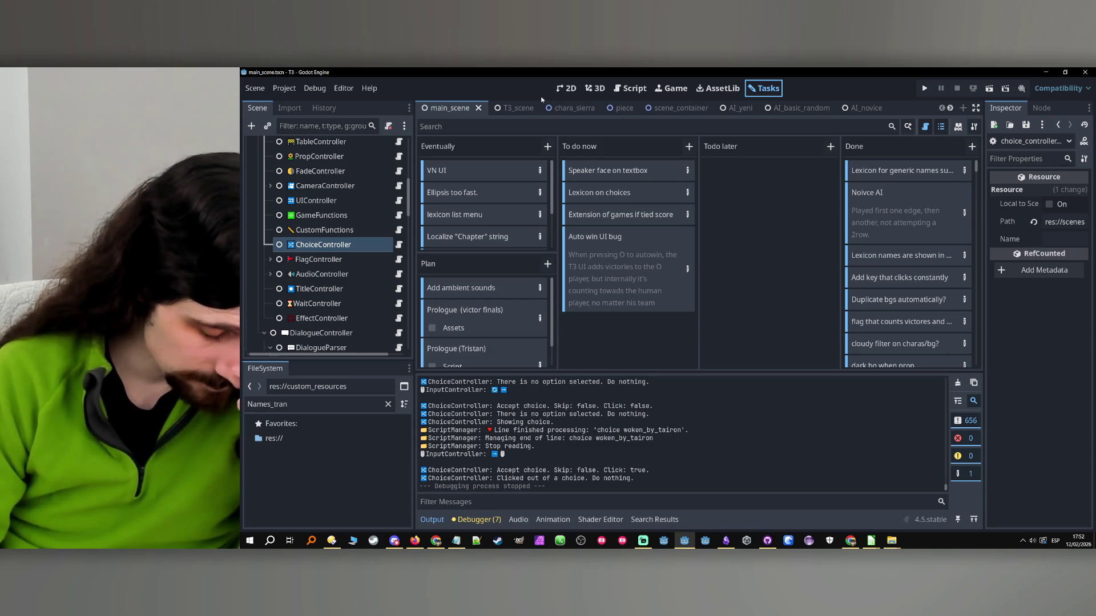
- Open lexicon_controller.gd and inspect the textbox connection to _on_name_label_lexicon_clicked on line 25
click(620, 467)
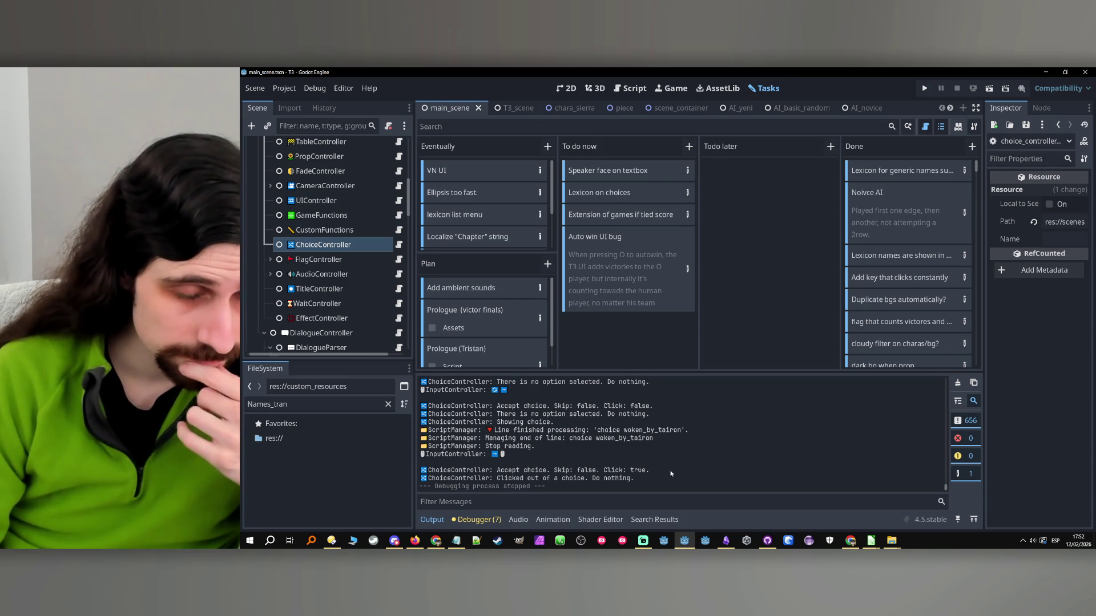
scroll(357, 293, down, 3)
scroll(357, 294, down, 5)
click(352, 274)
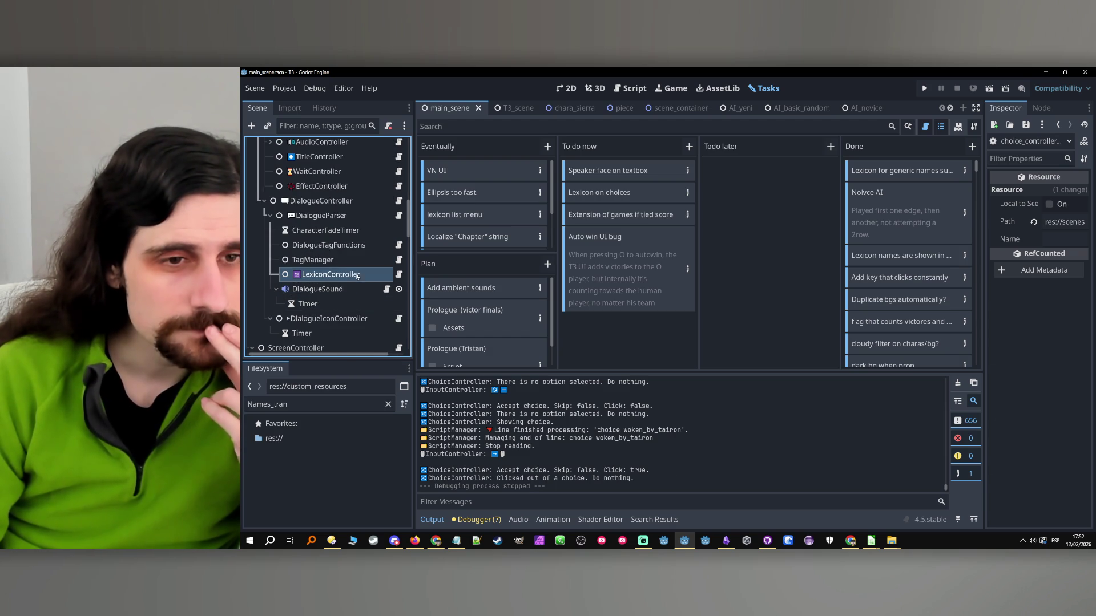
click(399, 275)
scroll(755, 262, down, 5)
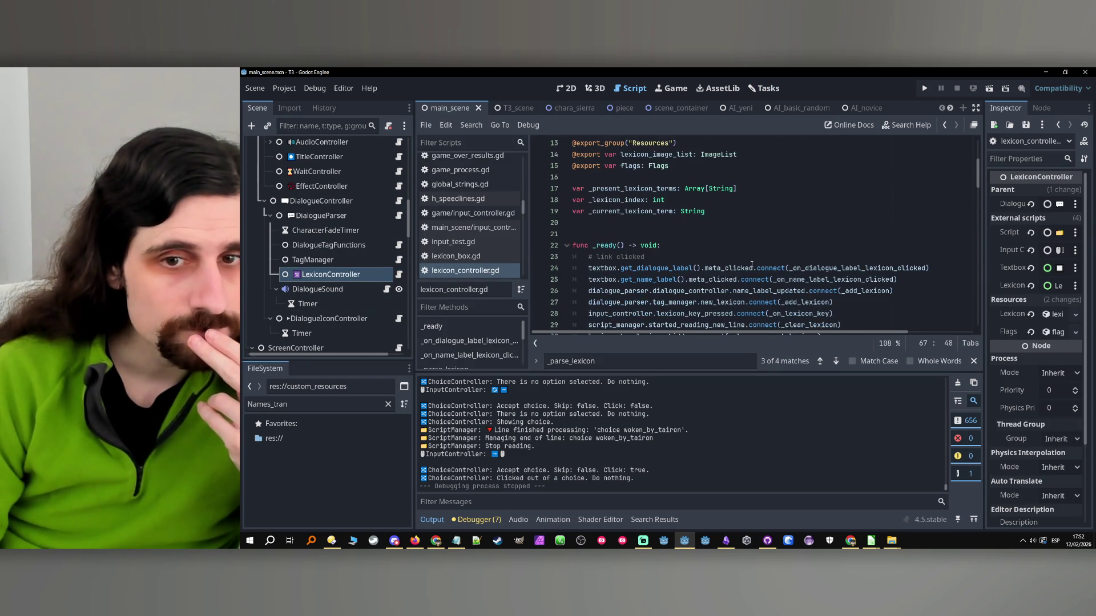
scroll(754, 262, up, 1)
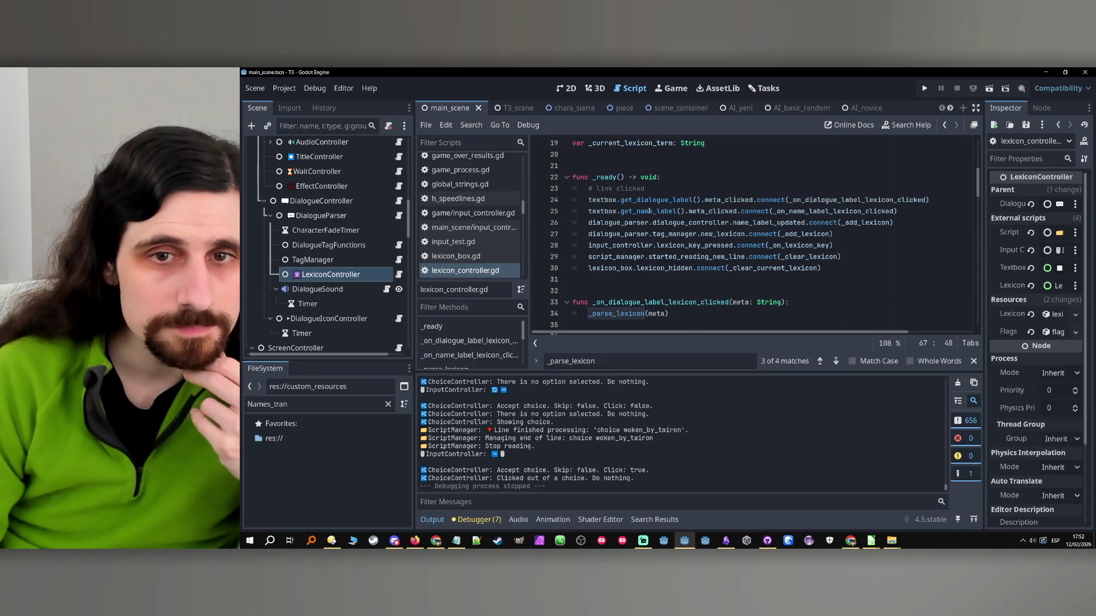
double_click(610, 213)
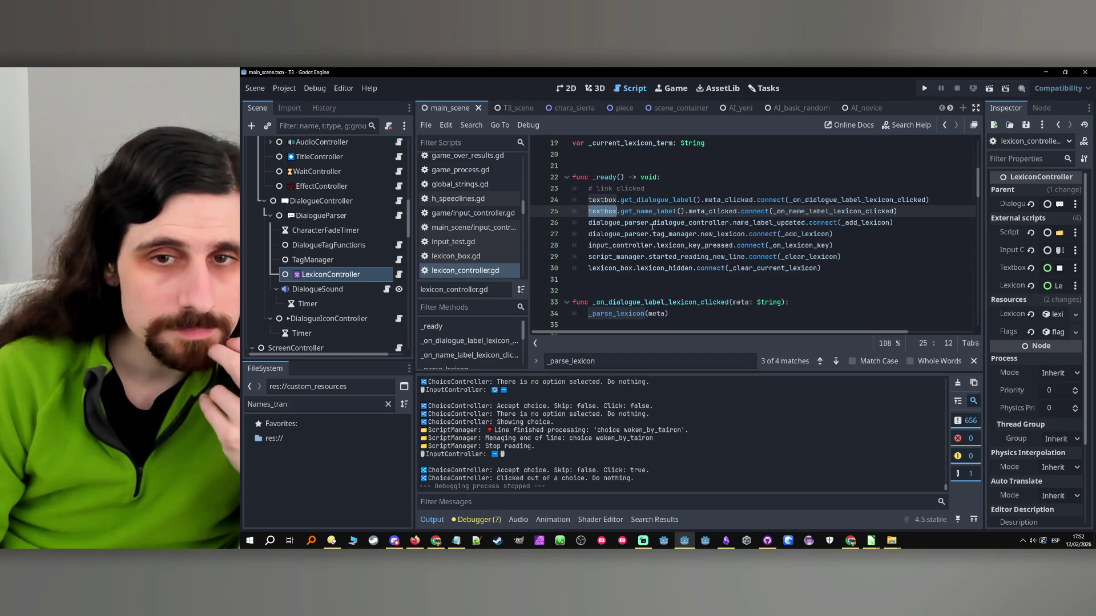
double_click(798, 212)
- Open the ChoiceController node's script, choice_controller.gd
click(352, 274)
scroll(352, 266, up, 3)
scroll(353, 267, up, 3)
click(378, 244)
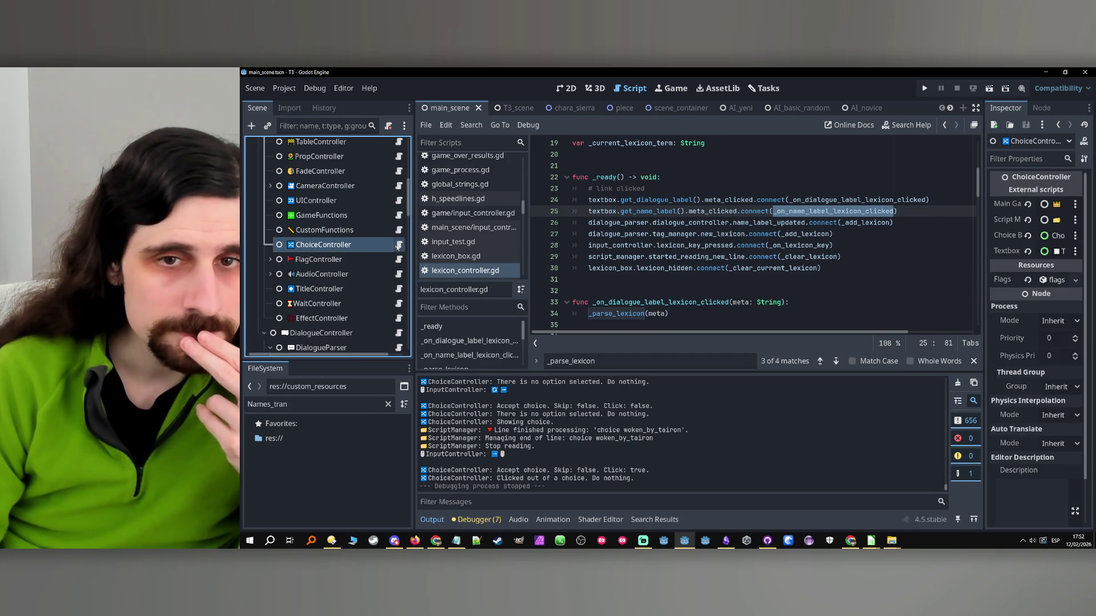
click(398, 245)
scroll(763, 231, up, 20)
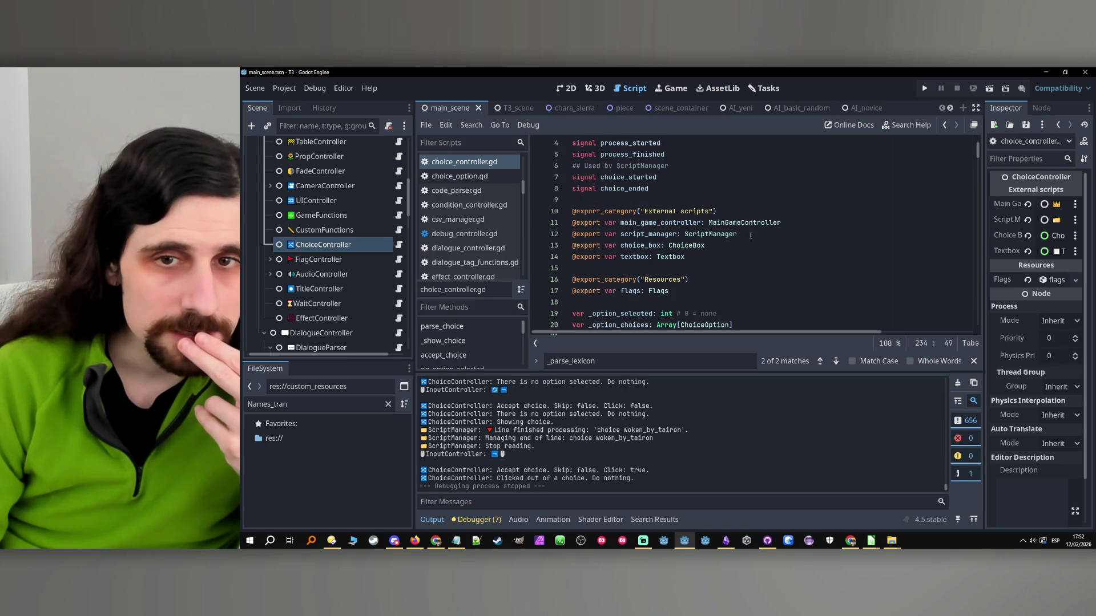
- Duplicate the script_manager export line as lexicon_controller: LexiconController
click(797, 223)
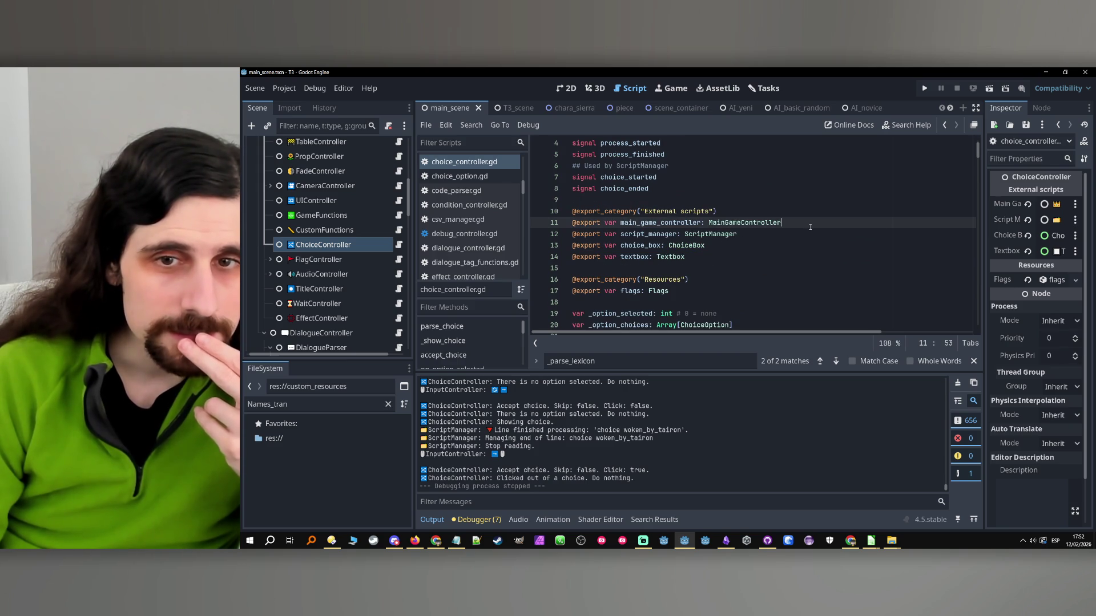
click(786, 237)
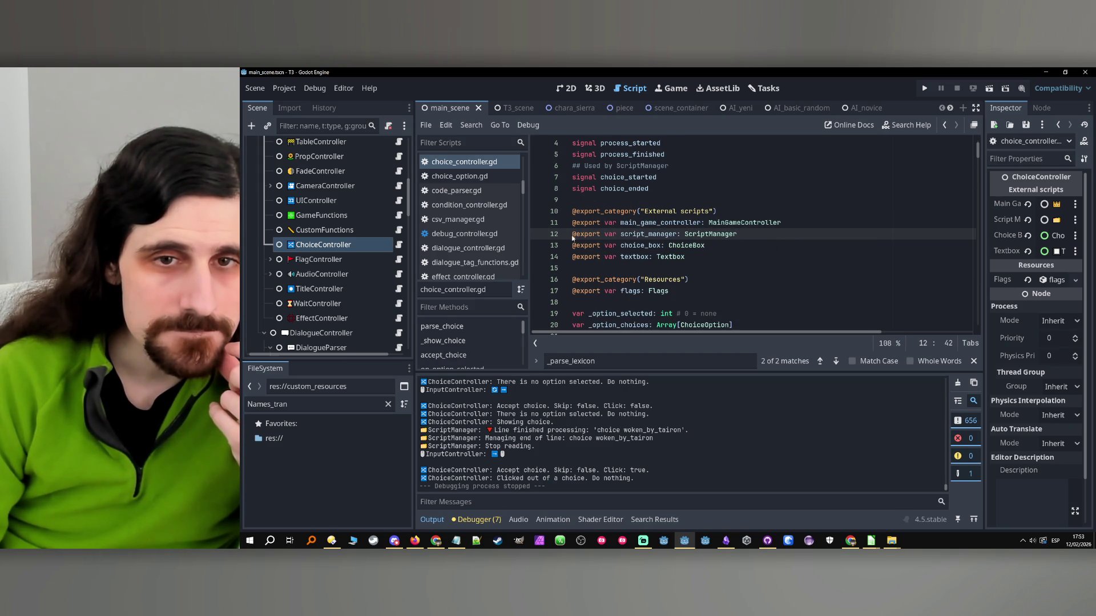
drag(573, 234, 681, 235)
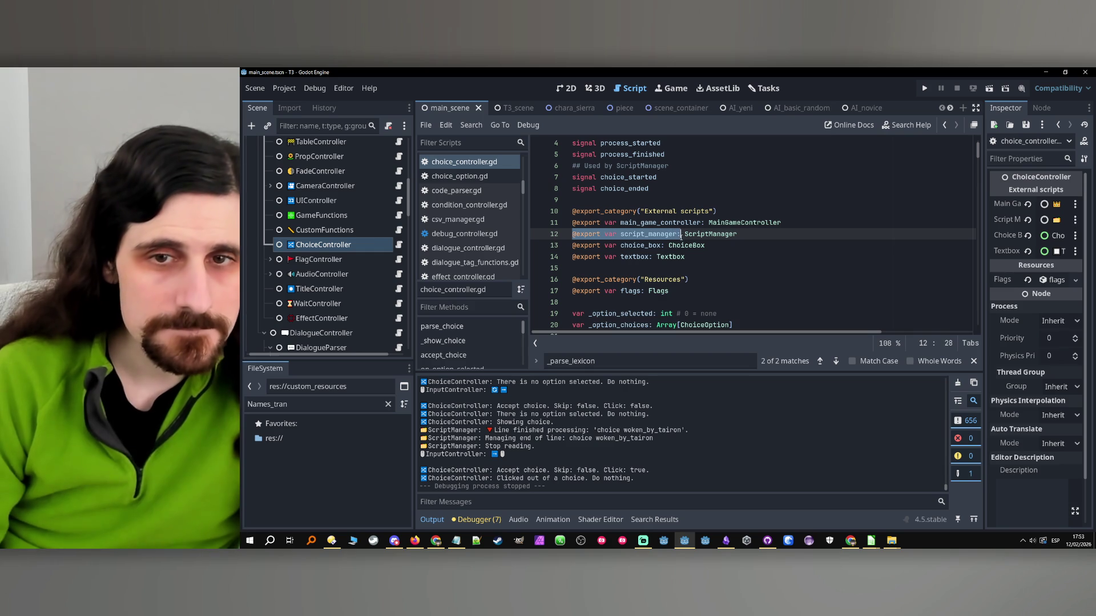
key(ctrl+c)
key(End)
key(Return)
key(ctrl+v)
double_click(650, 245)
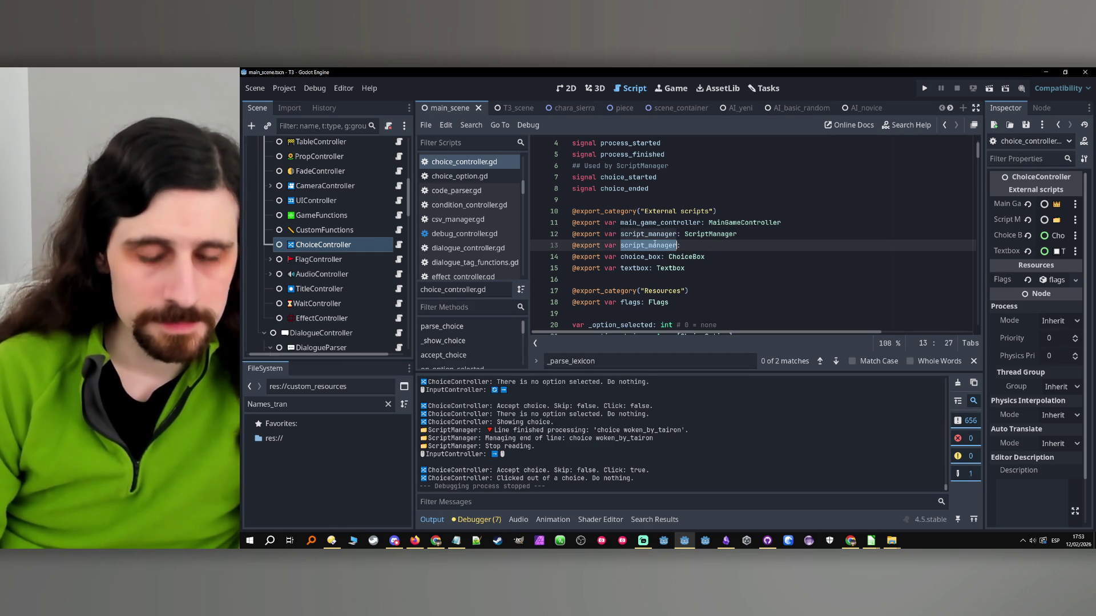
text(lexicon)
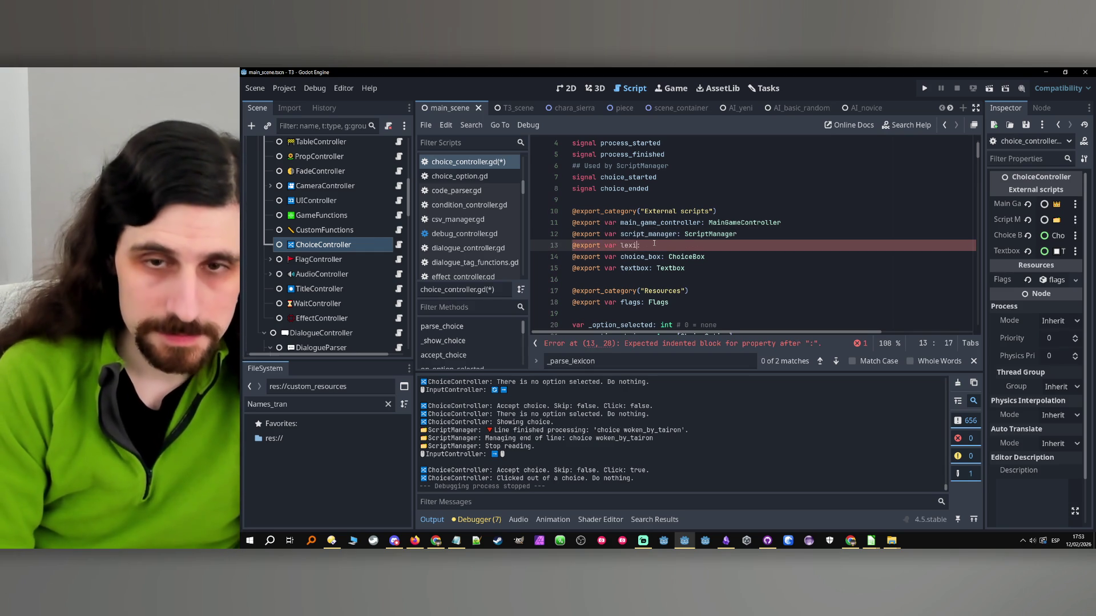
scroll(348, 215, down, 3)
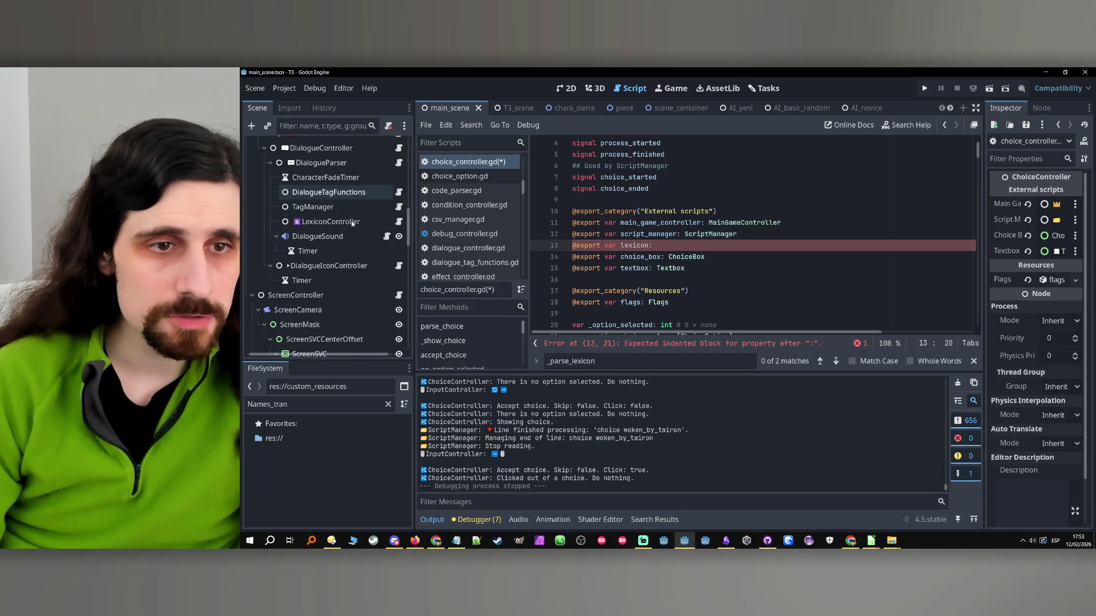
scroll(352, 222, up, 1)
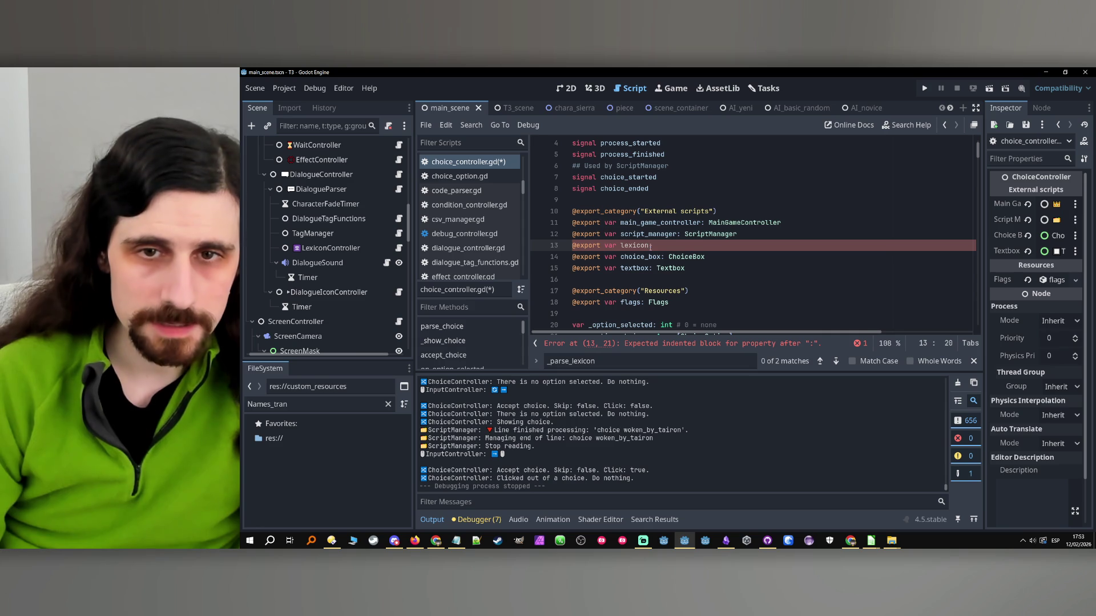
text(_con)
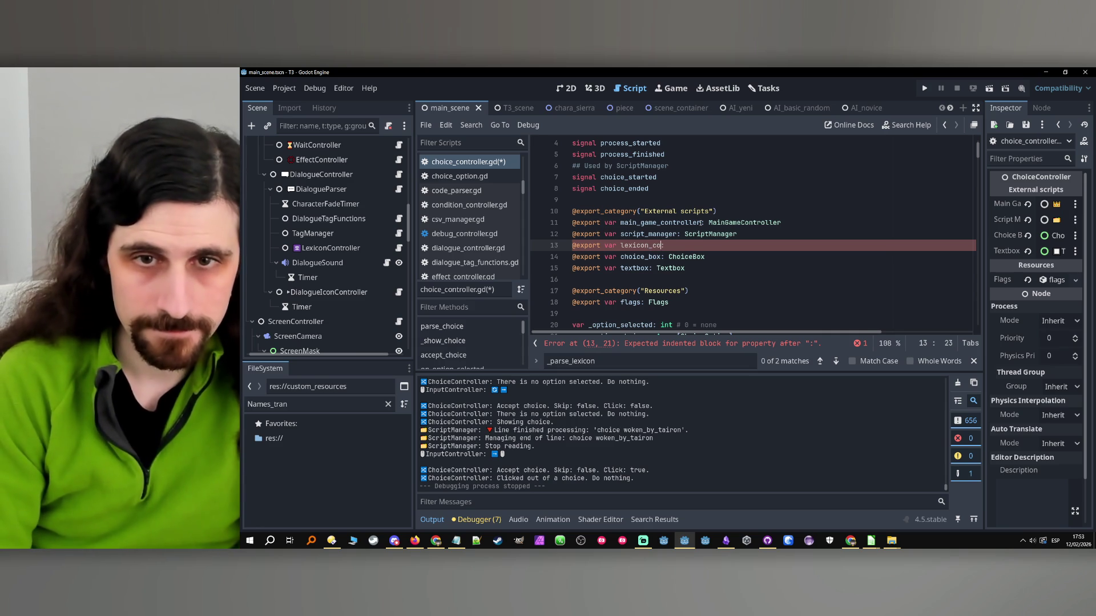
text(troller:)
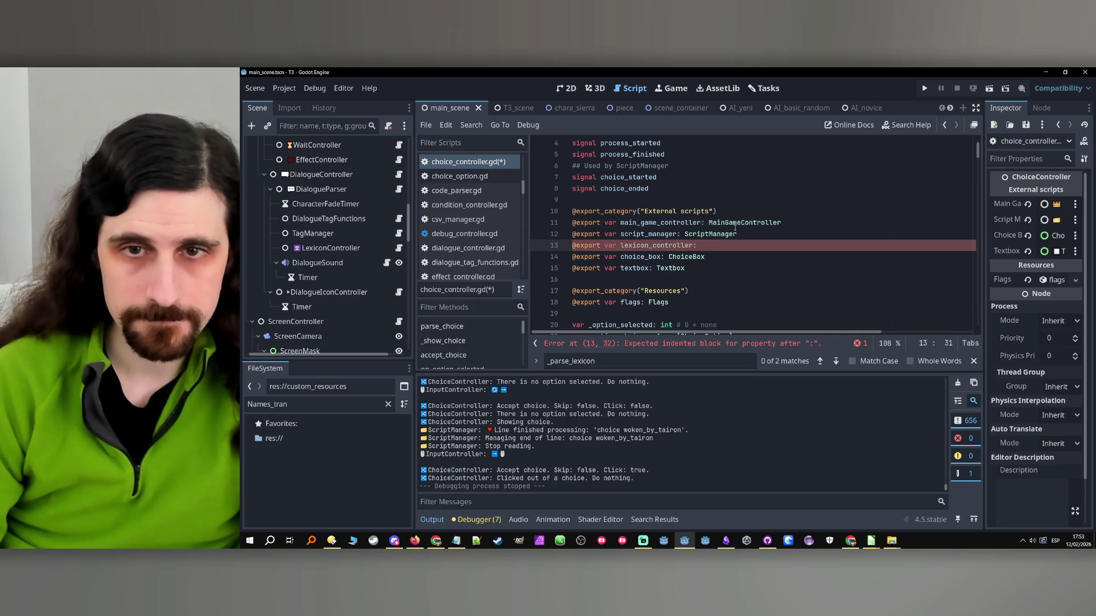
text( Lexicon)
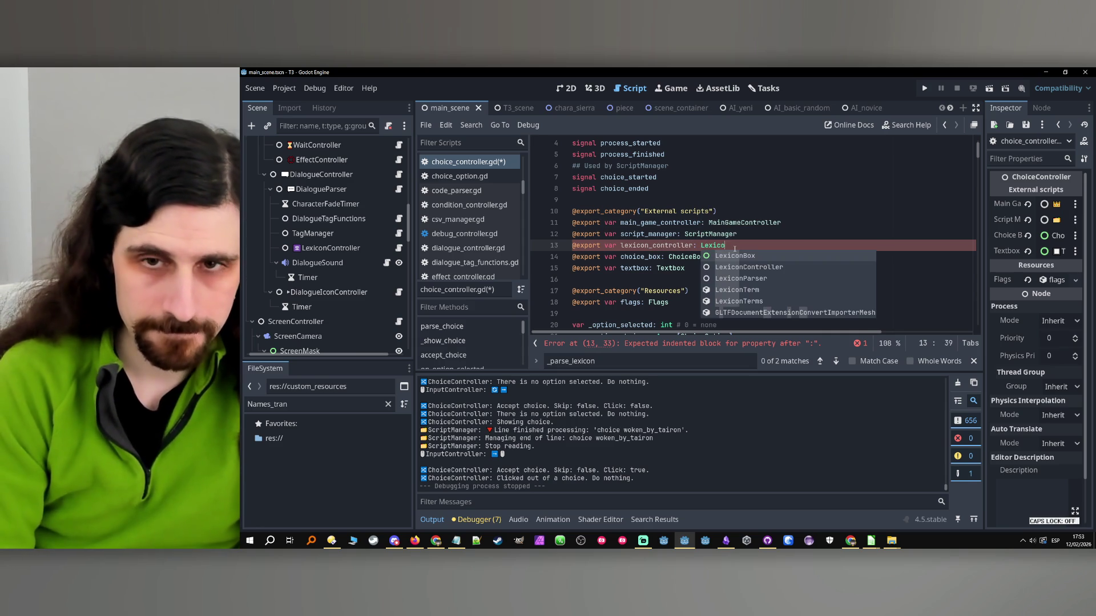
key(Down)
key(Return)
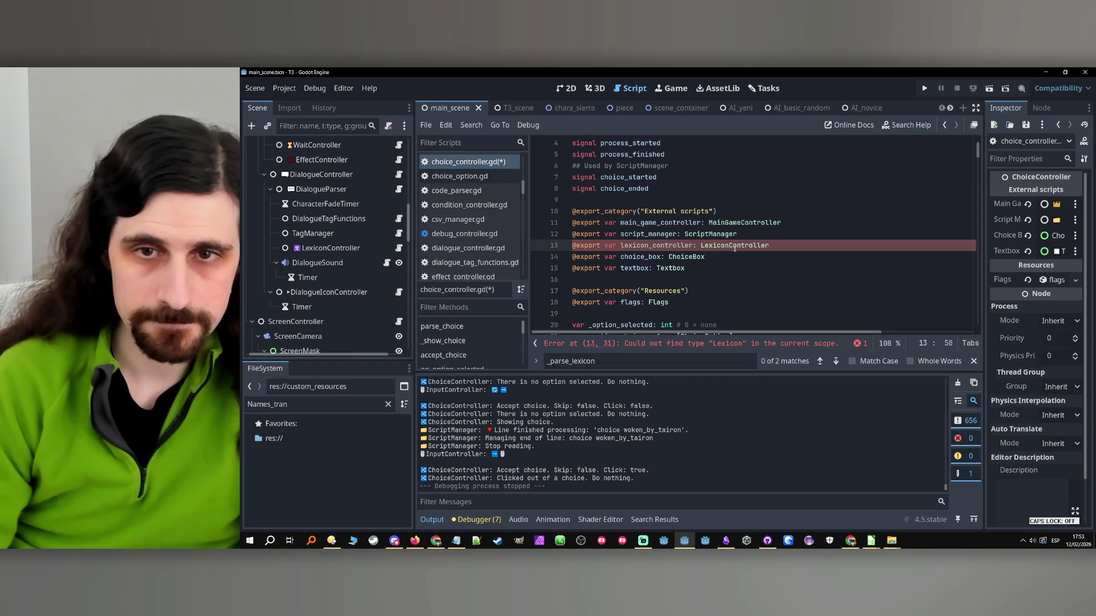
- Check the choice_box variable, then browse the ChoiceBox node structure in the scene tree
double_click(683, 245)
scroll(683, 242, down, 5)
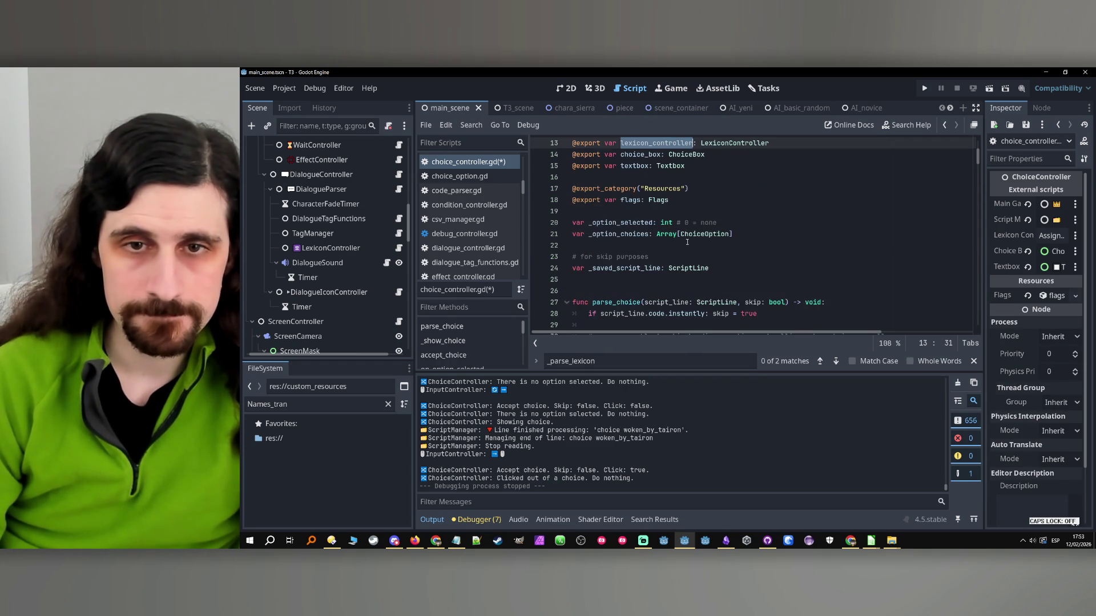
scroll(683, 242, down, 2)
click(680, 189)
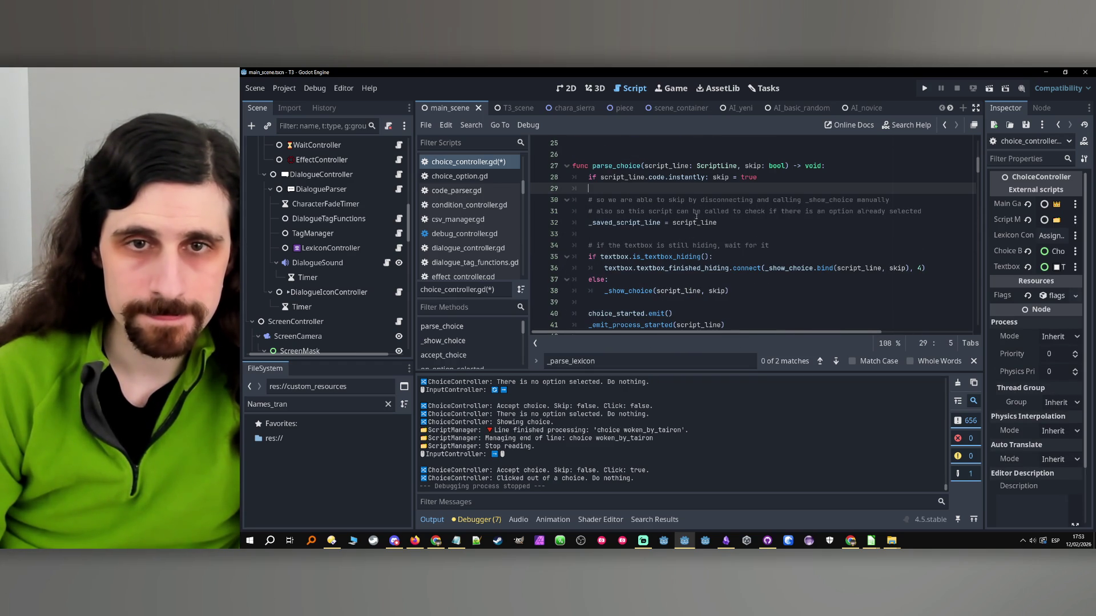
scroll(641, 247, up, 6)
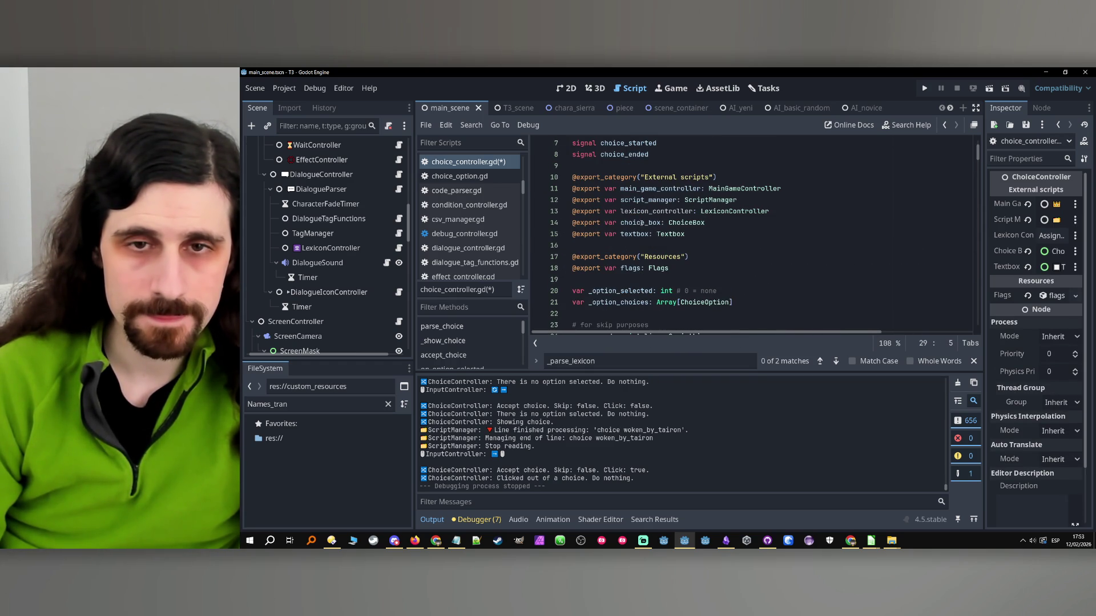
double_click(640, 223)
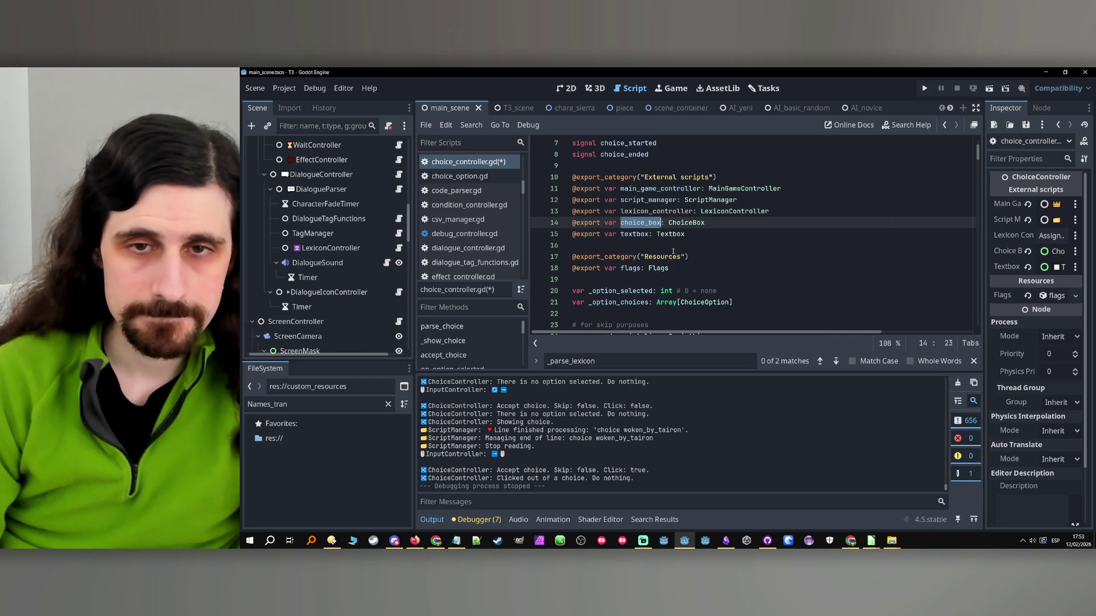
scroll(334, 277, down, 10)
scroll(340, 273, down, 10)
scroll(340, 272, down, 5)
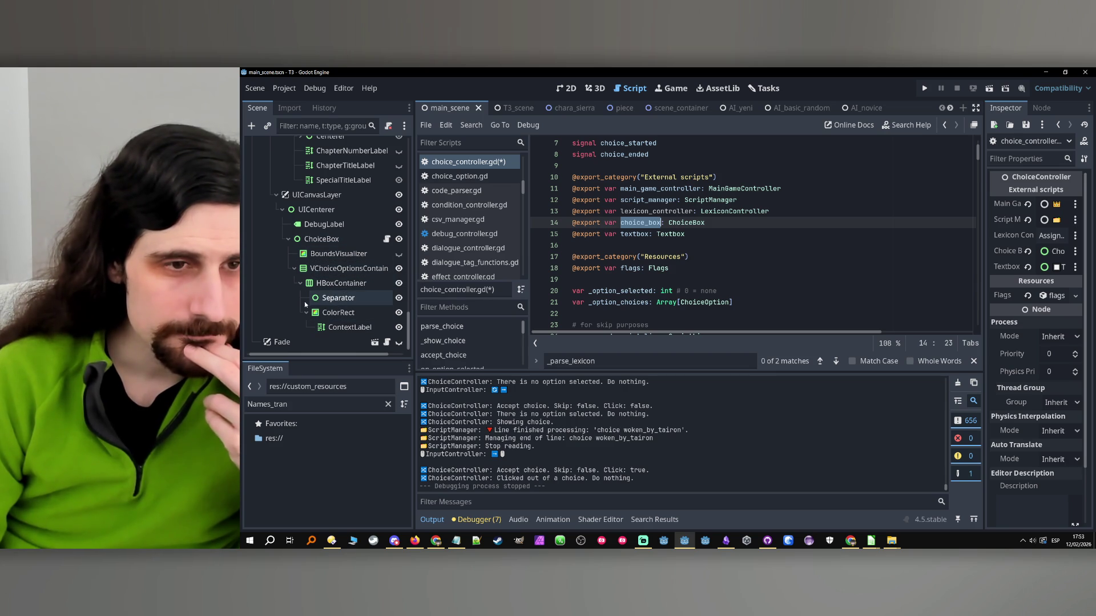
- Open choice_box.gd and locate its contex_label variable declaration
click(356, 329)
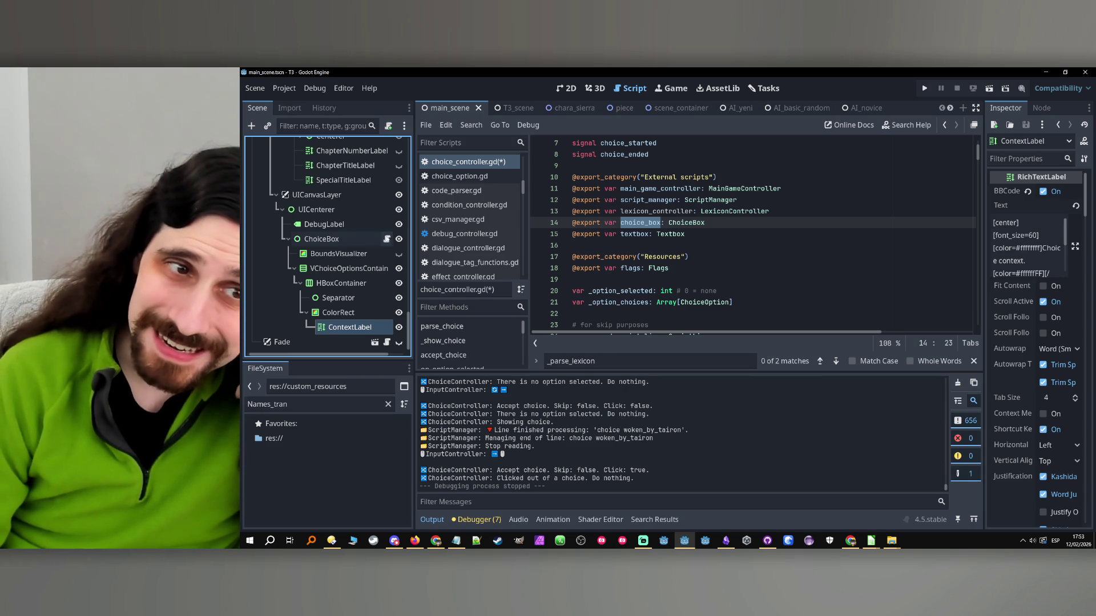
click(387, 240)
click(388, 239)
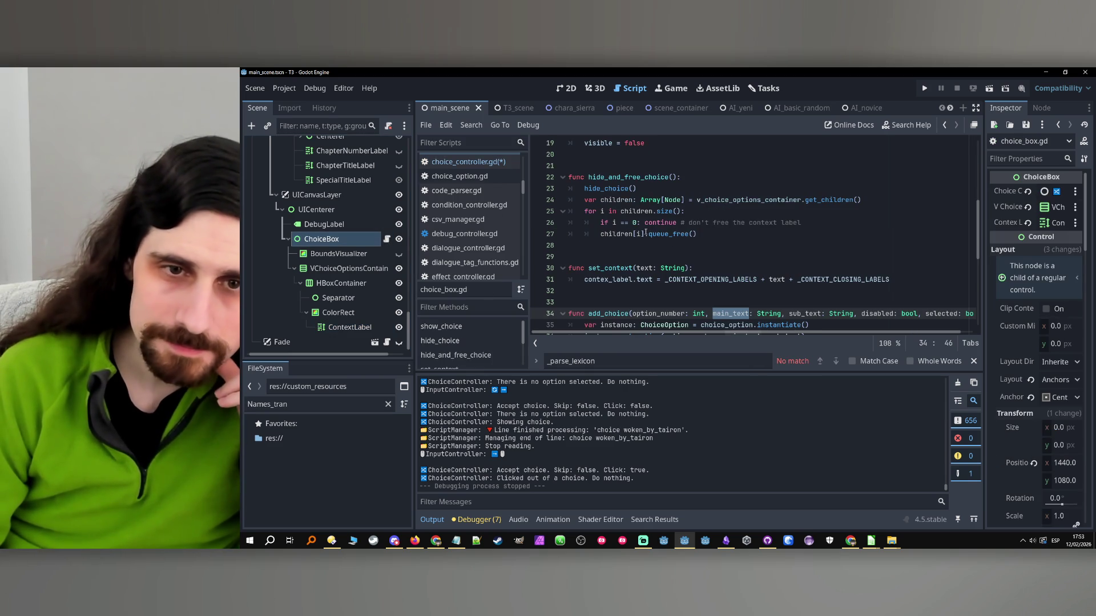
scroll(623, 232, up, 5)
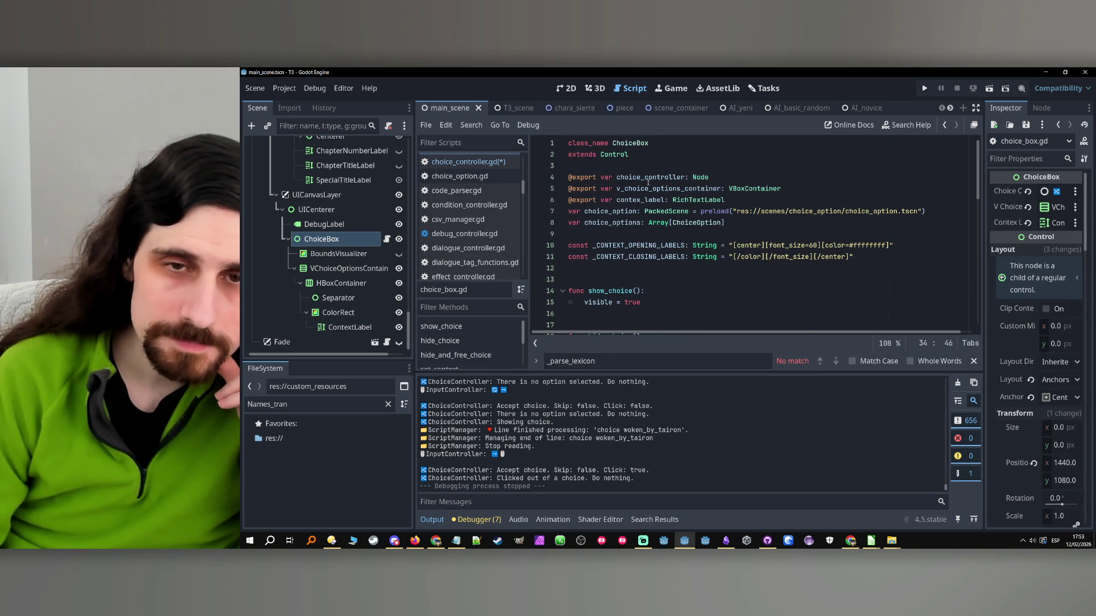
double_click(637, 200)
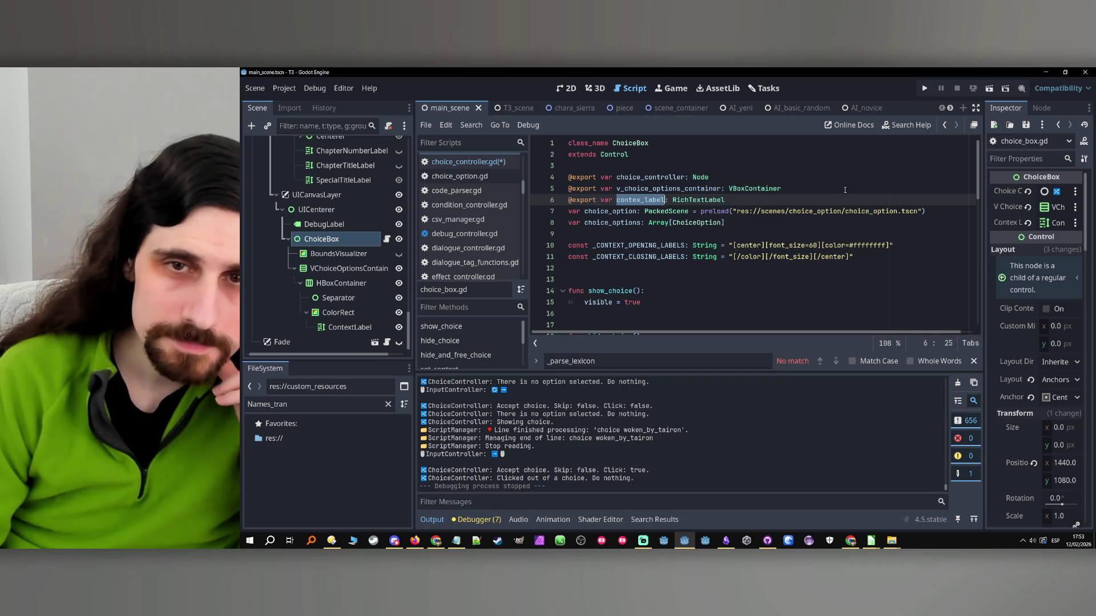
click(944, 125)
click(945, 125)
- Inspect the ChoiceBox node's properties, then open the LexiconController's script
click(356, 232)
scroll(371, 229, up, 10)
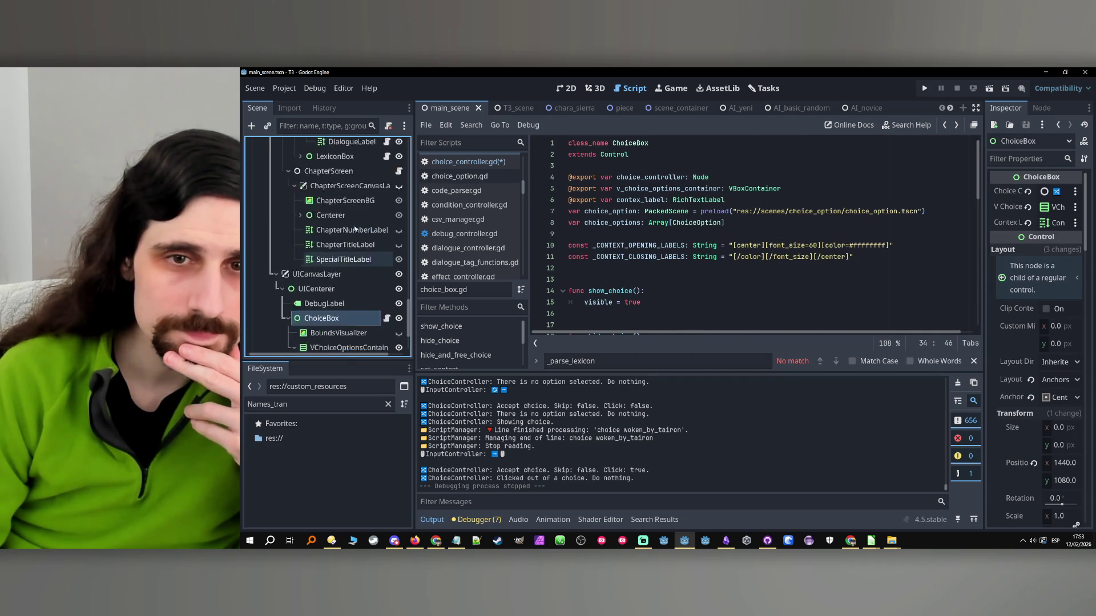
scroll(369, 228, down, 8)
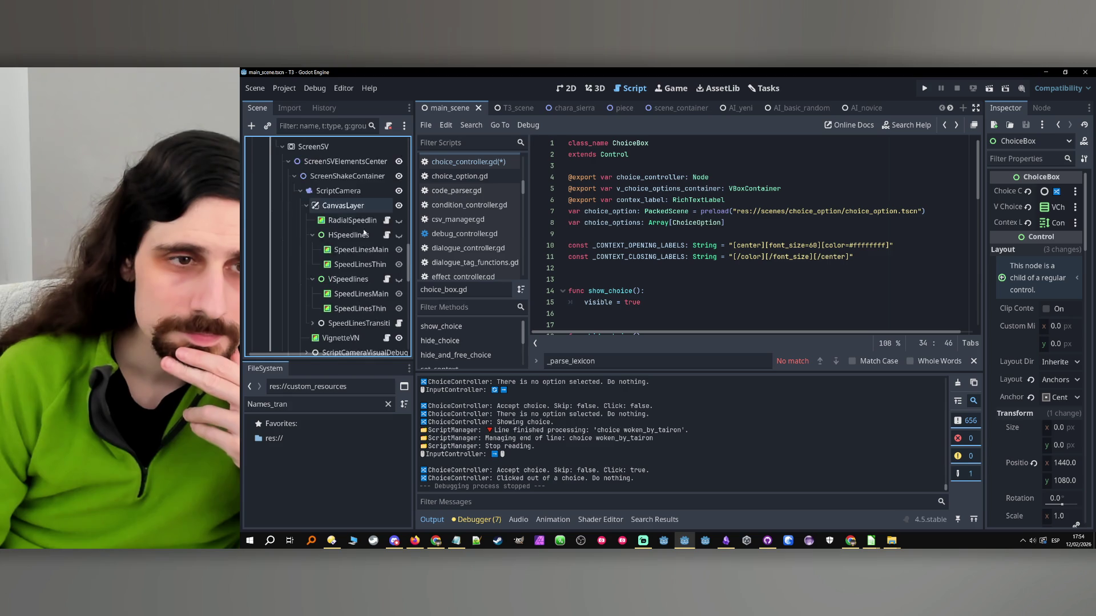
scroll(364, 227, up, 8)
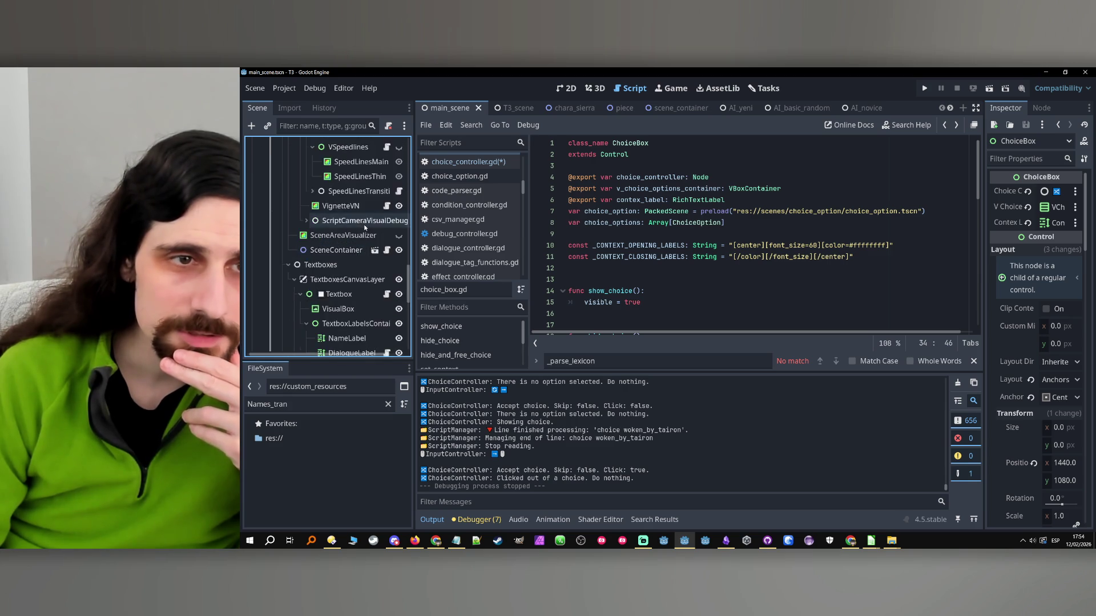
scroll(364, 237, down, 3)
scroll(368, 240, up, 3)
click(374, 243)
click(399, 237)
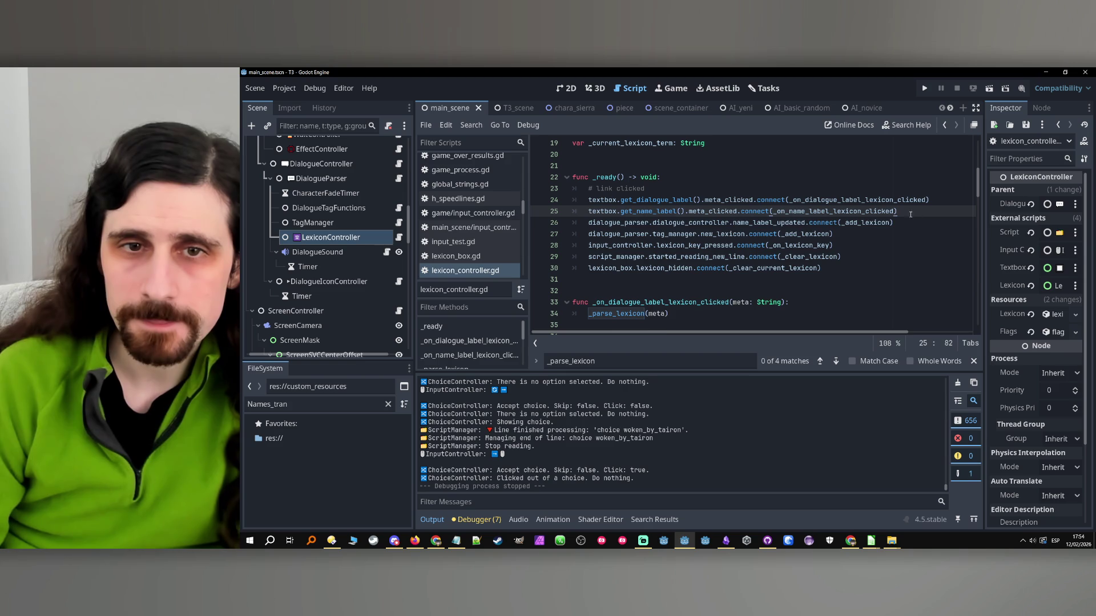
- In _ready, add contex_label followed by the .meta_clicked.connect call copied from line 25
key(Return)
key(Return)
key(Up)
text(contex_label)
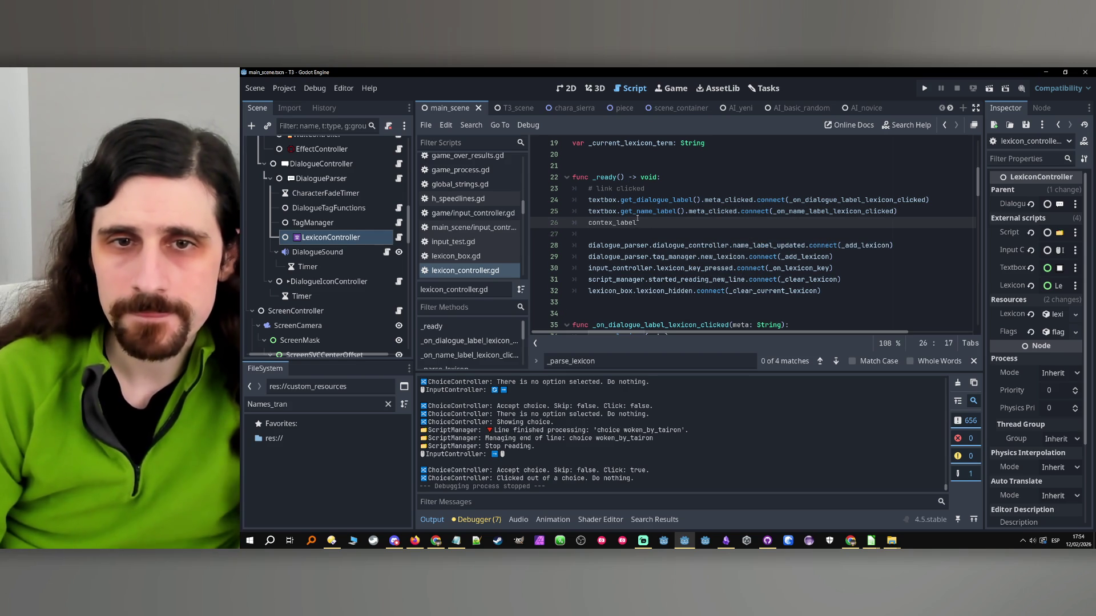
mouse_move(679, 212)
drag(684, 211, 927, 210)
key(ctrl+c)
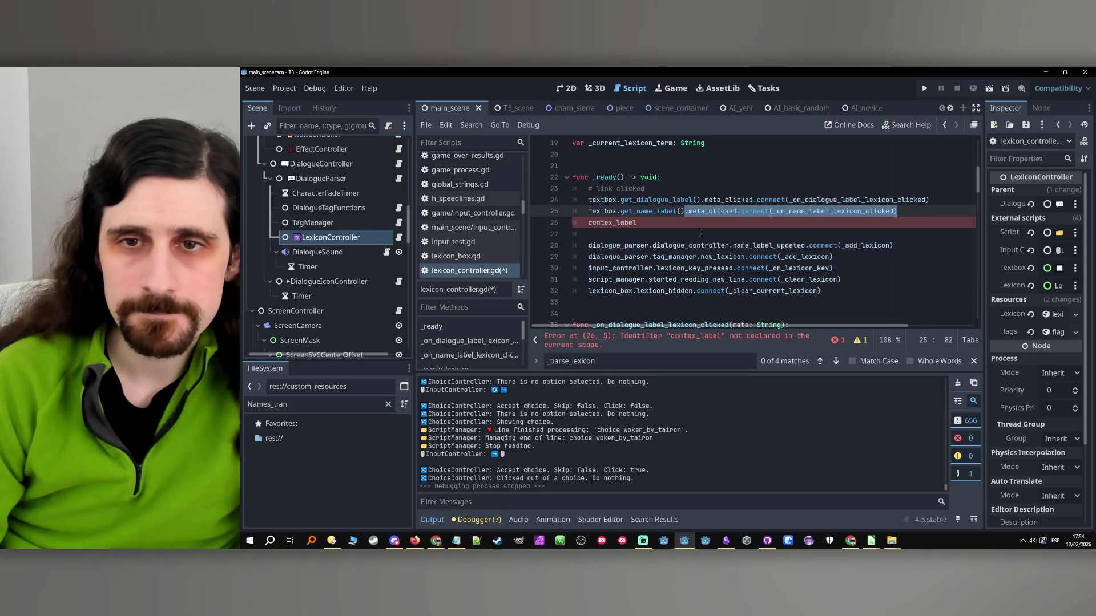
key(Down)
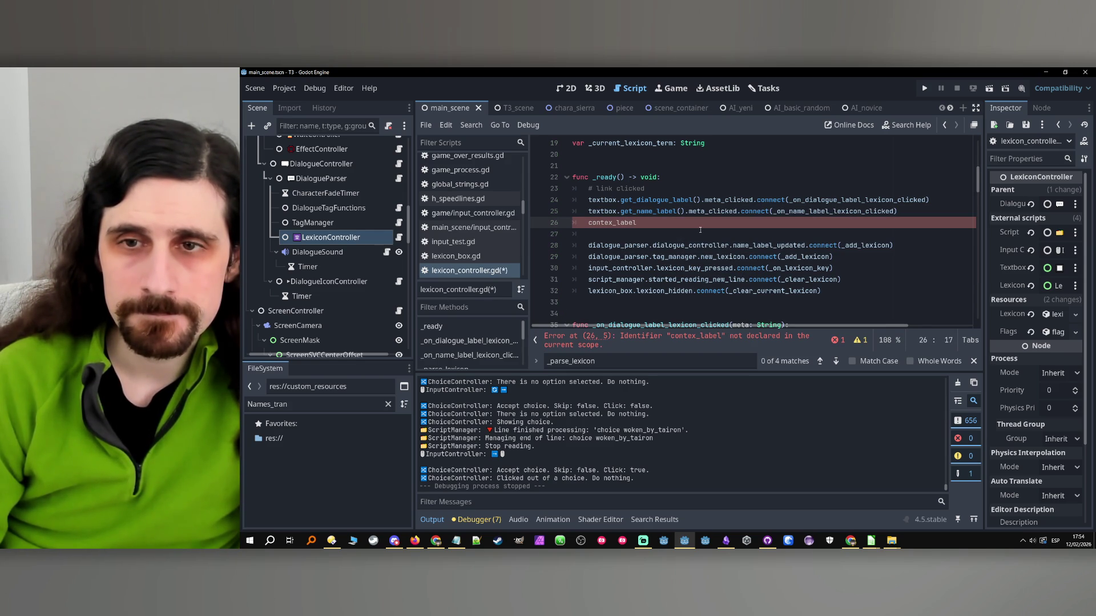
key(ctrl+v)
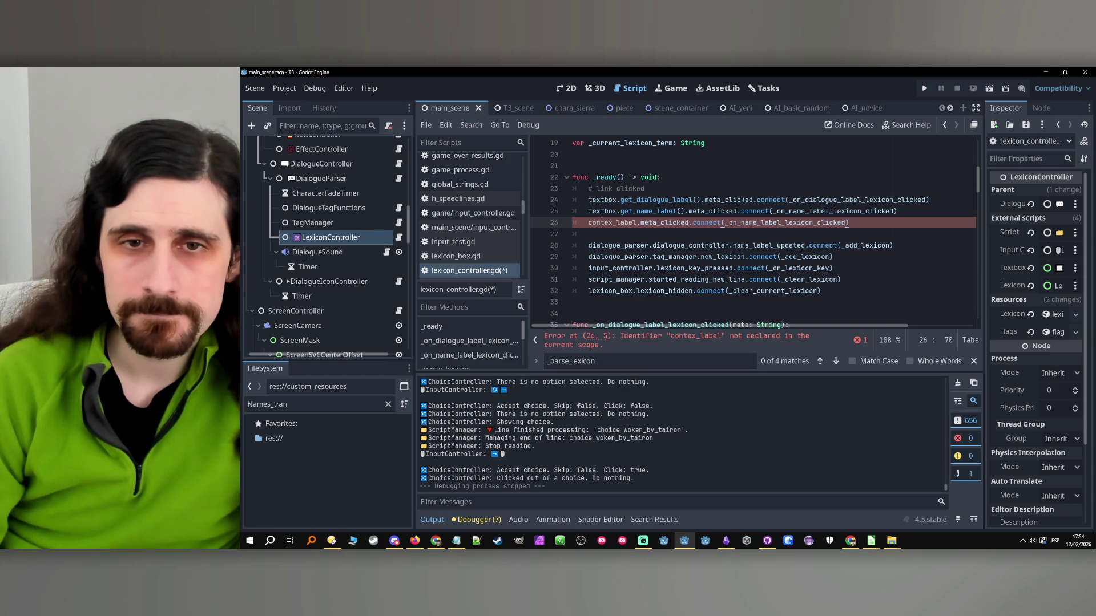
scroll(628, 229, up, 5)
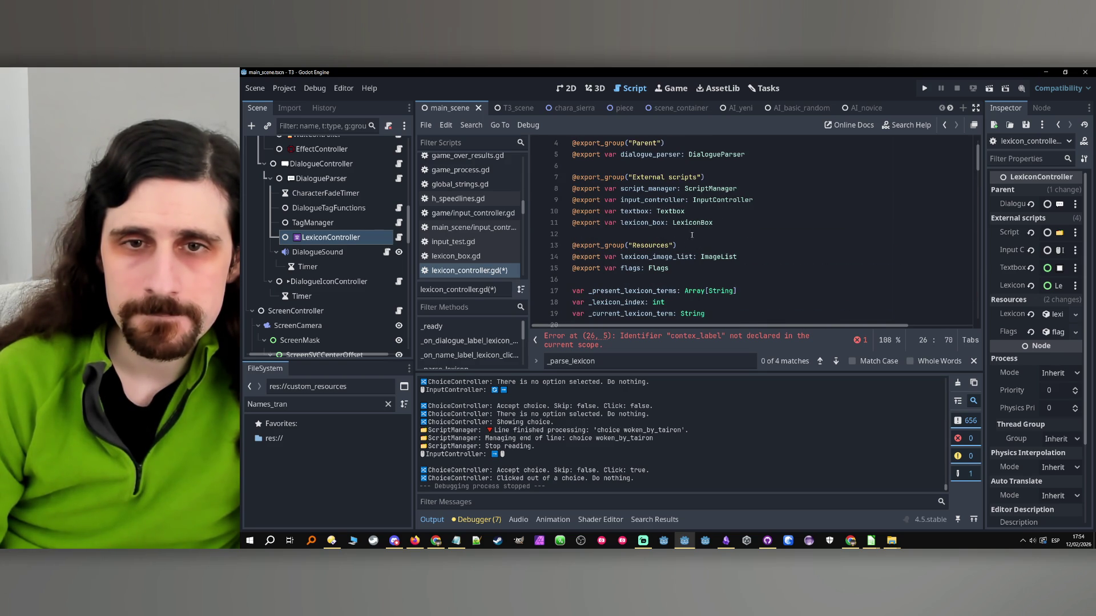
- Duplicate the lexicon_box export line as an exported choice_box variable typed ChoiceBox
click(728, 223)
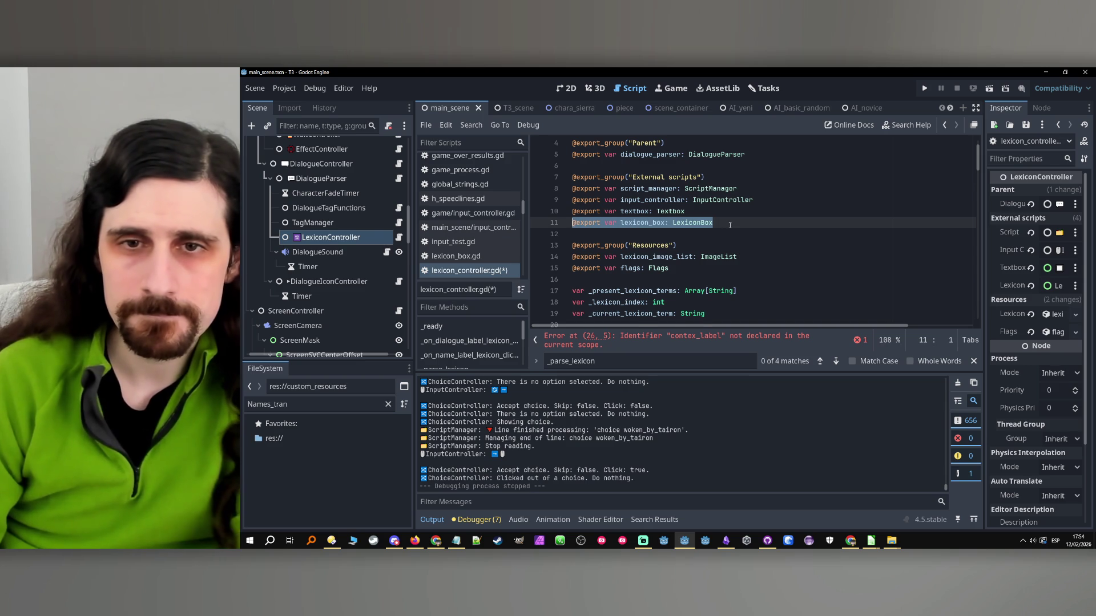
key(ctrl+shift+d)
double_click(646, 234)
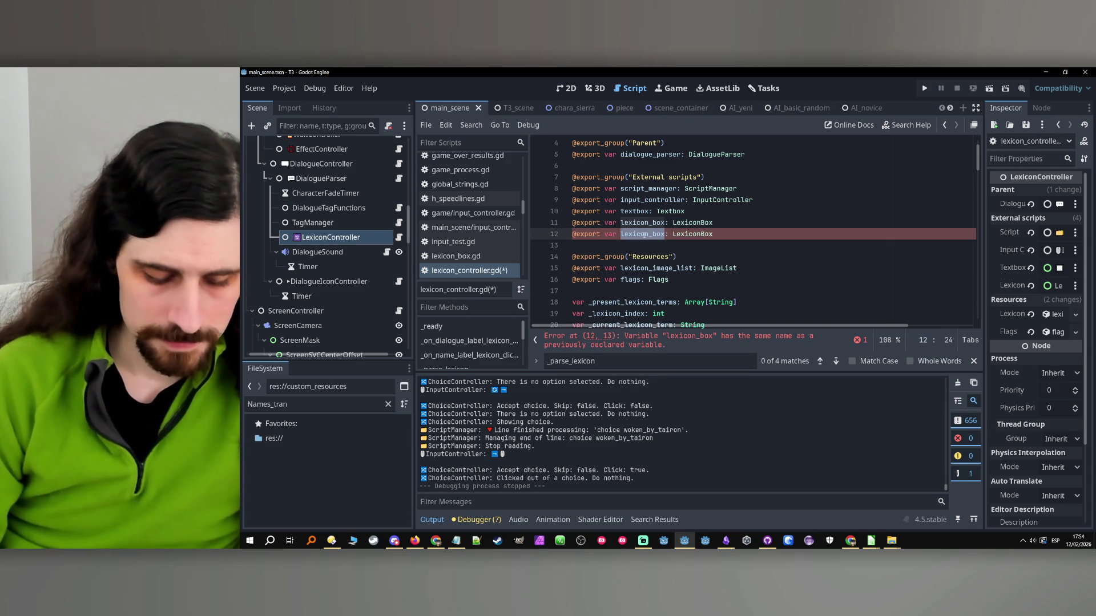
text(choice_)
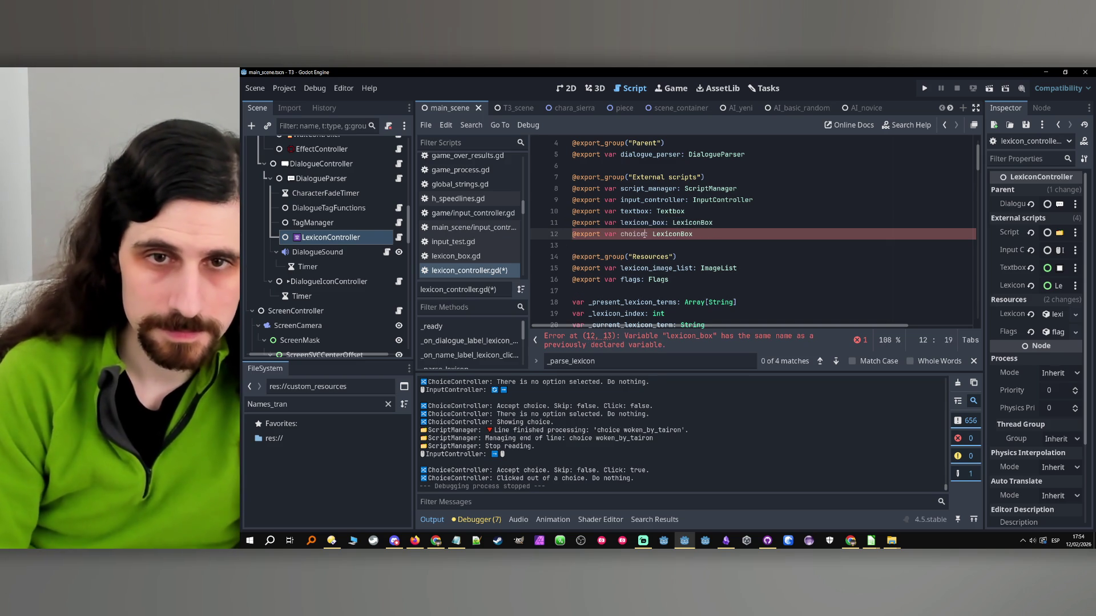
text(box)
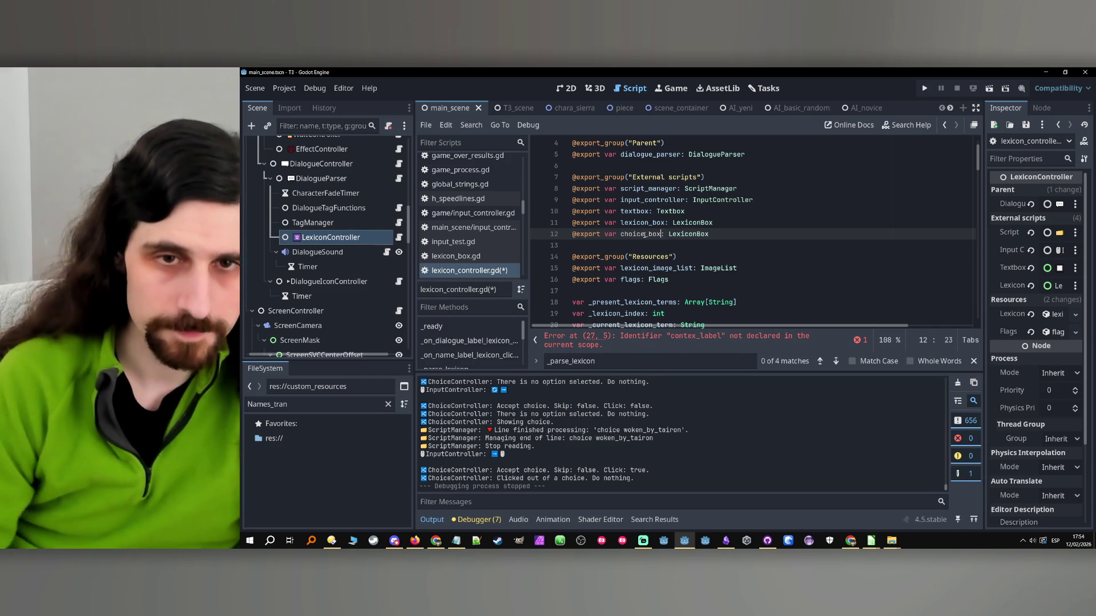
scroll(345, 209, down, 10)
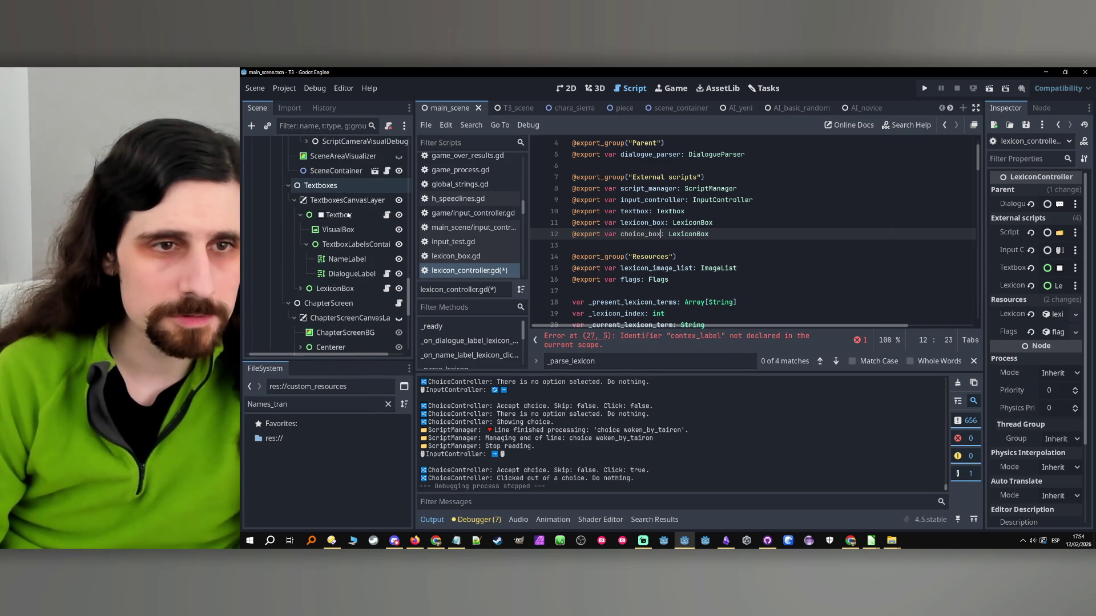
scroll(347, 214, down, 5)
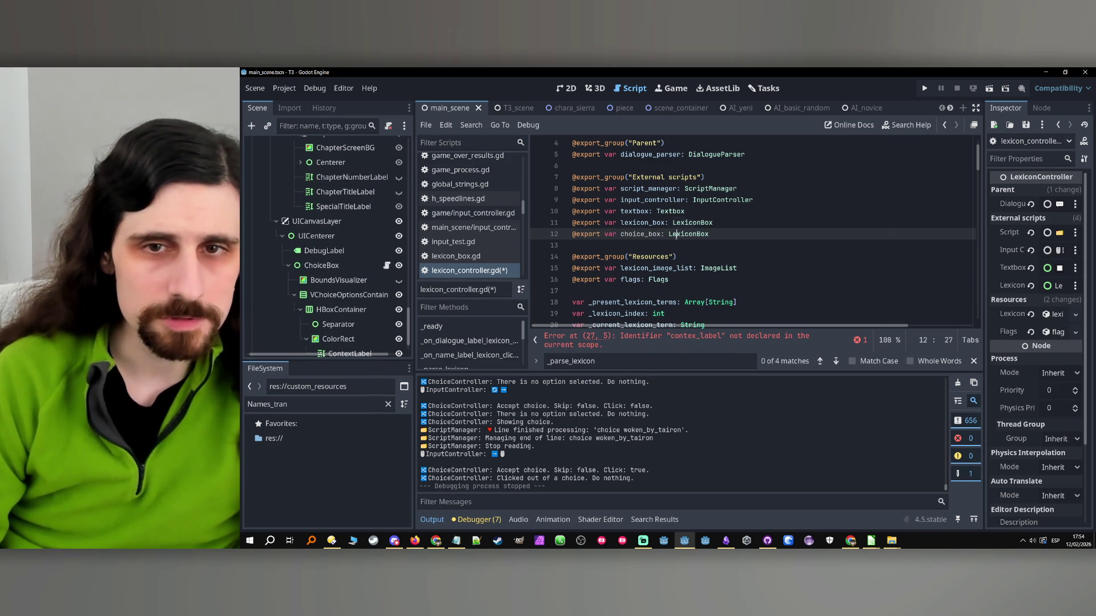
double_click(677, 234)
text(ChoiceB)
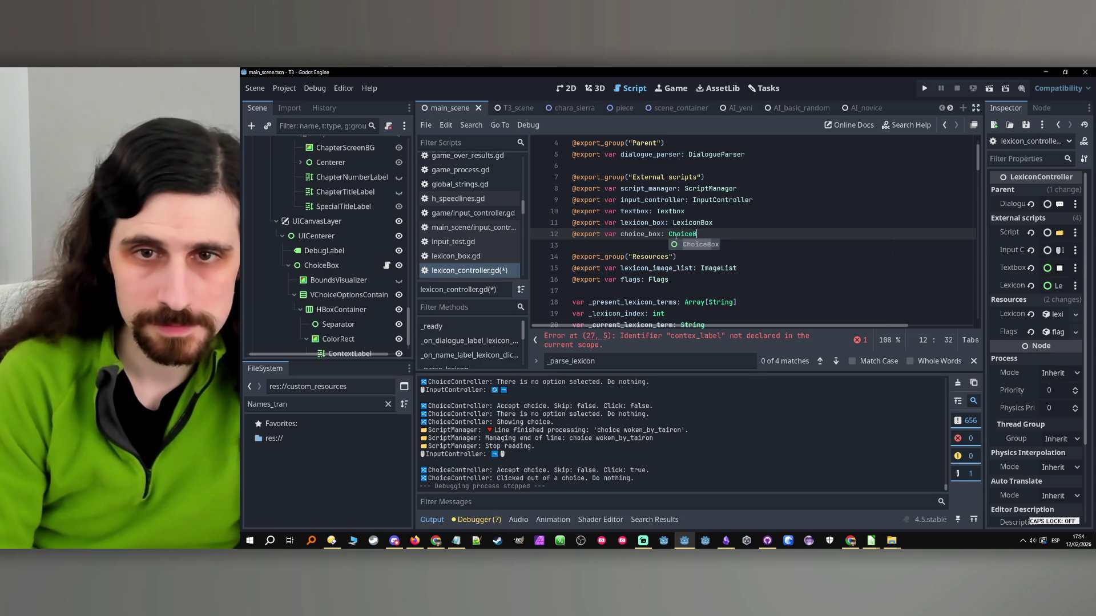
key(Return)
double_click(641, 234)
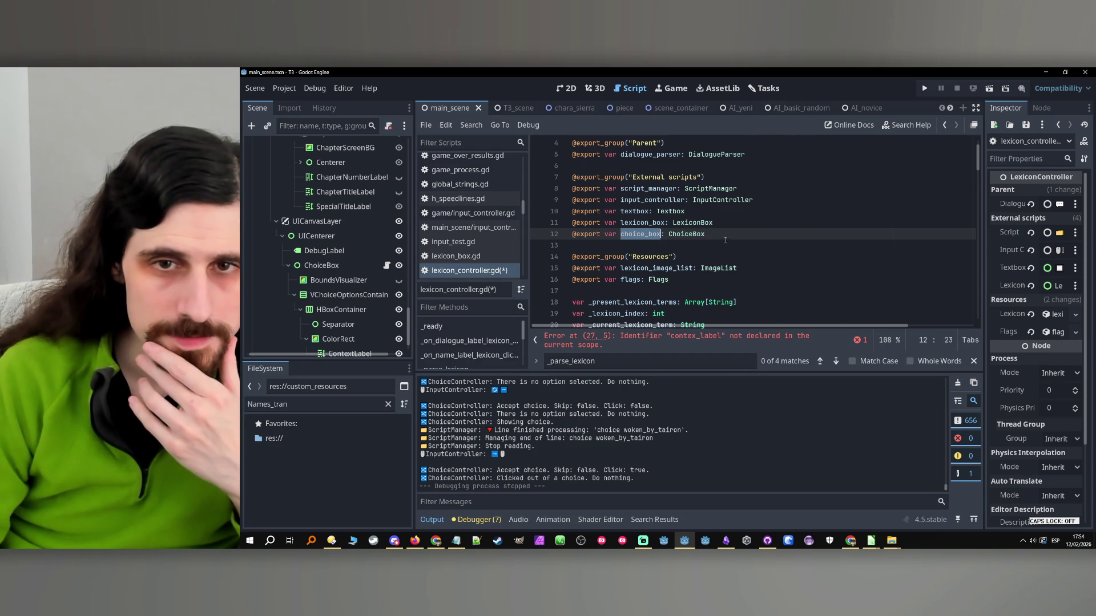
scroll(726, 240, down, 5)
click(843, 211)
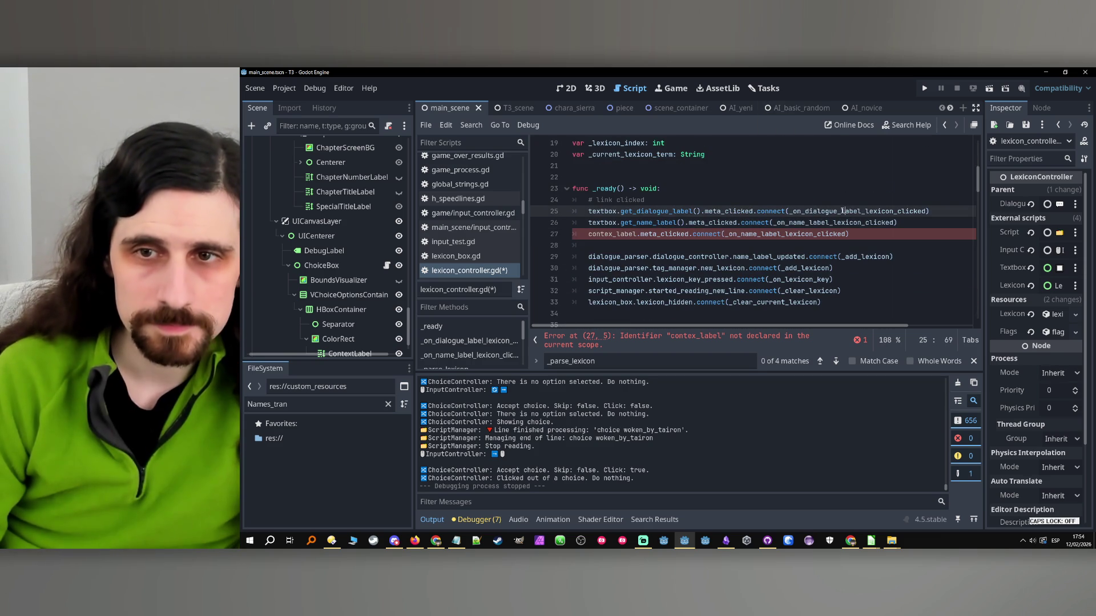
- Copy the _on_name_label_lexicon_clicked handler into a new _on_choice_label_lexicon_clicked function
ctrl+click(843, 211)
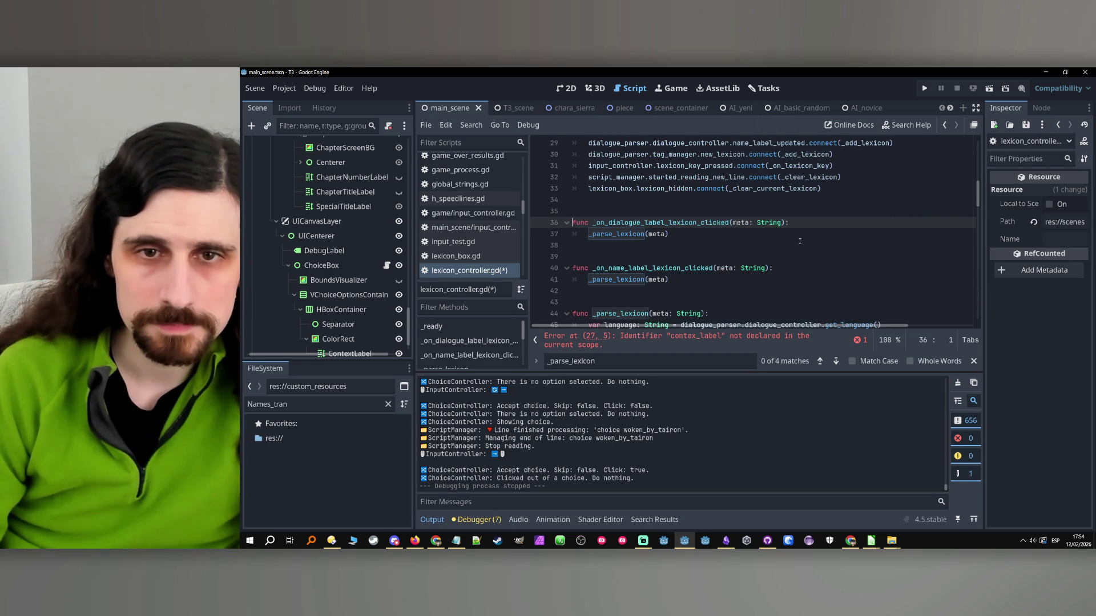
click(686, 283)
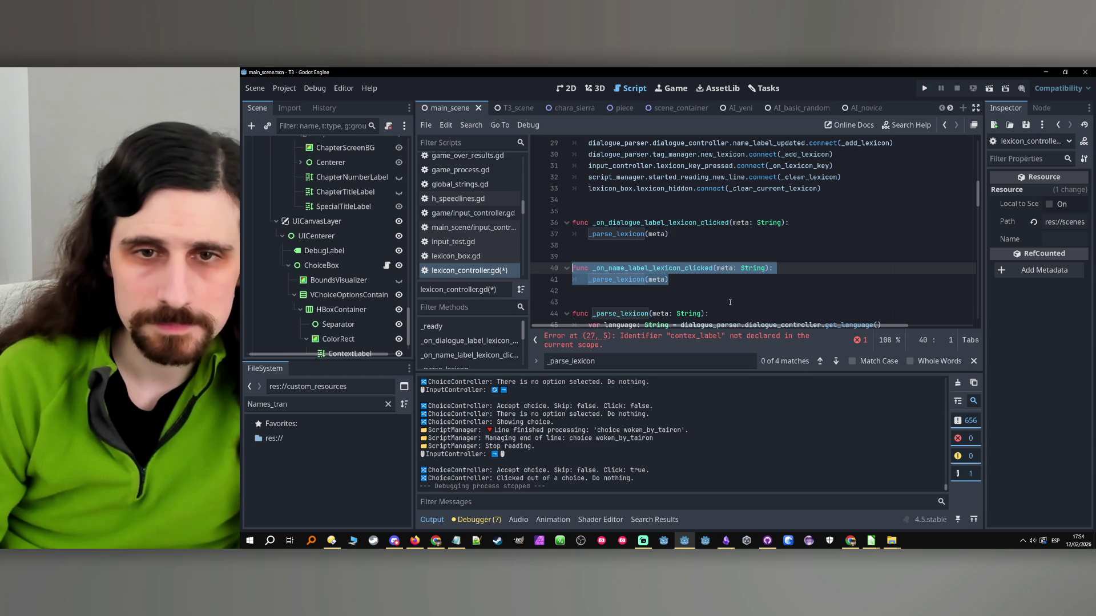
click(649, 296)
key(Return)
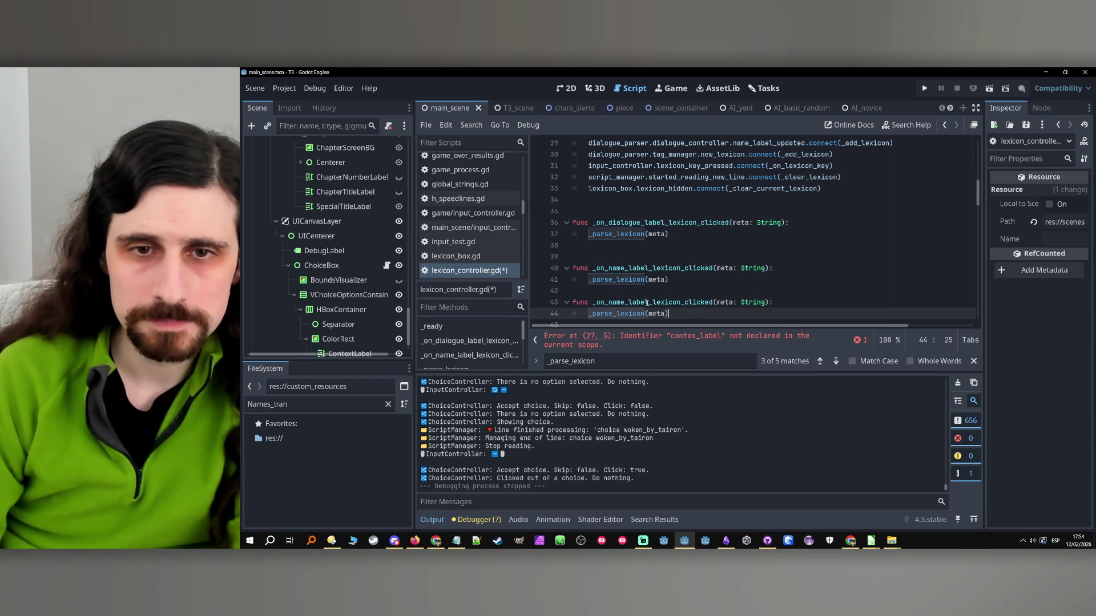
key(ctrl+v)
double_click(616, 302)
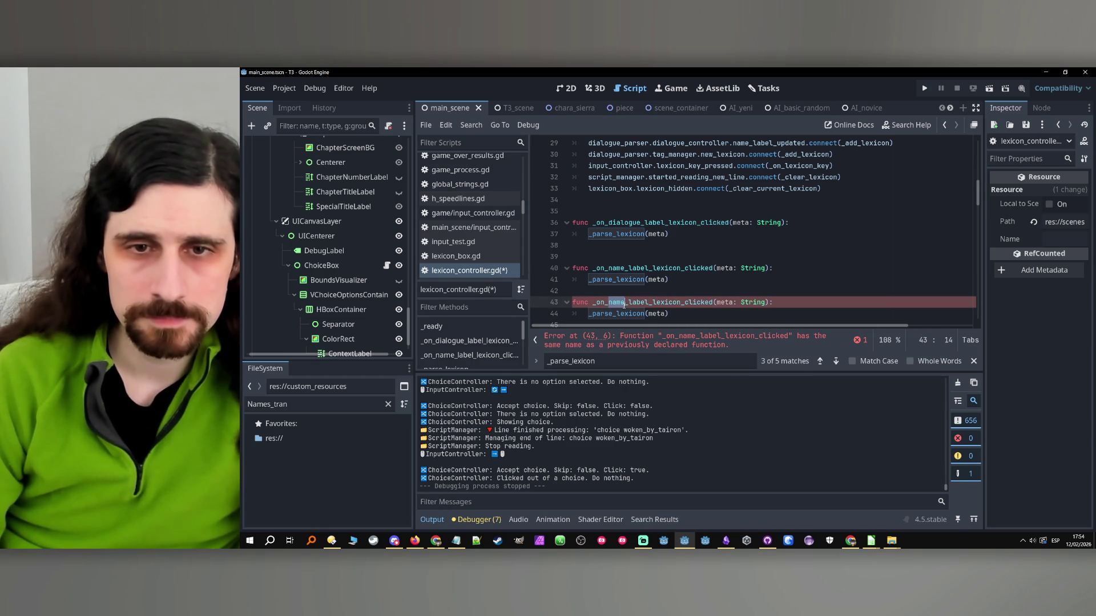
text(choice)
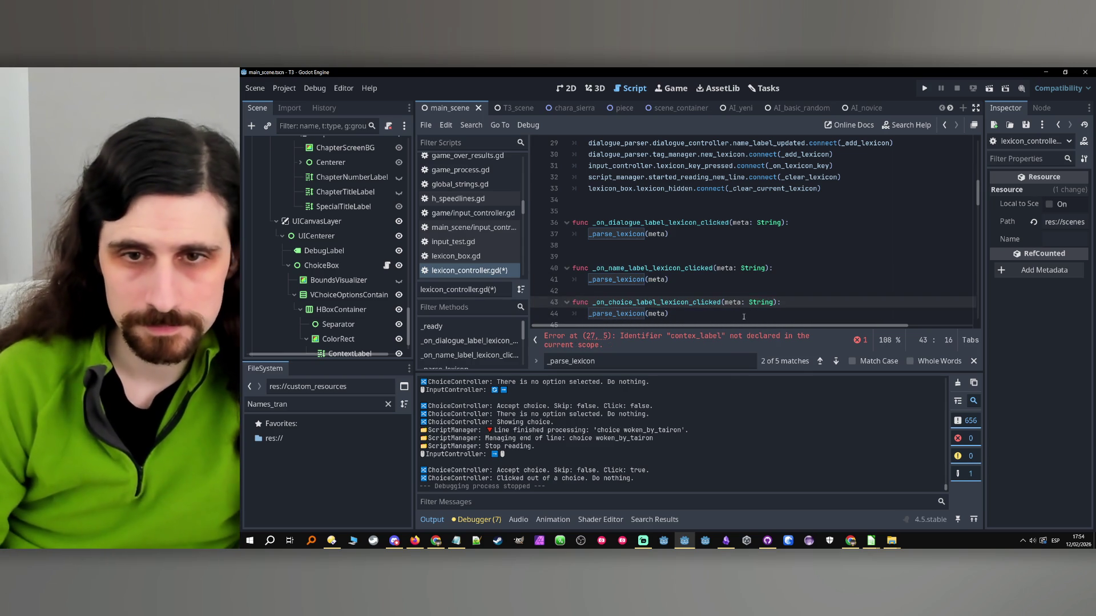
double_click(657, 302)
scroll(807, 267, up, 9)
scroll(807, 267, down, 6)
- Change line 27 to connect choice_box.contex_label.meta_clicked to the new choice handler
double_click(744, 234)
text(choice)
click(647, 246)
scroll(616, 238, up, 2)
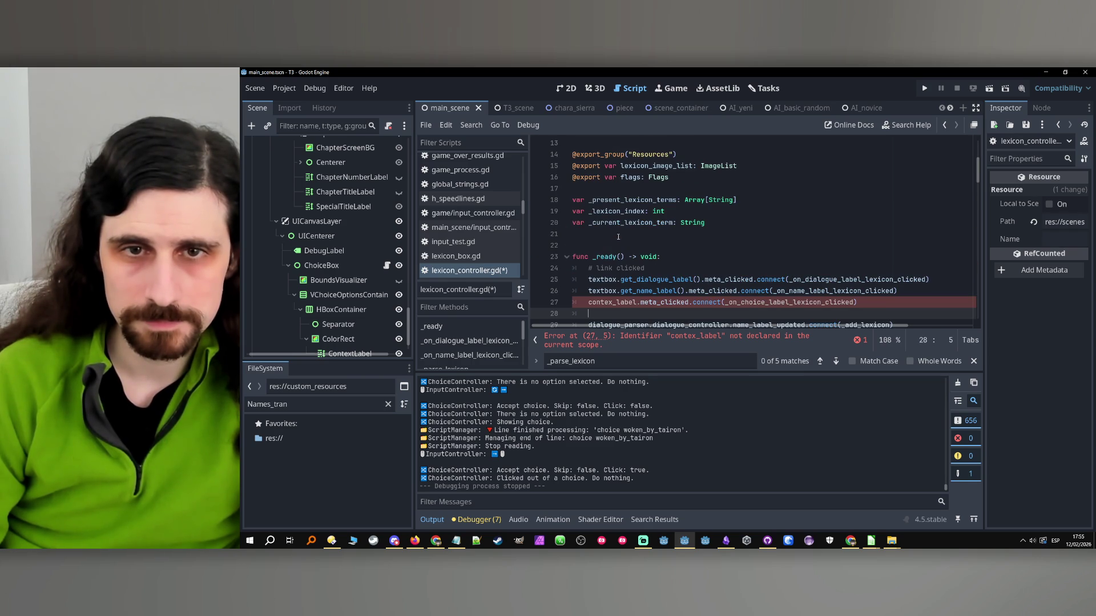
scroll(620, 214, up, 4)
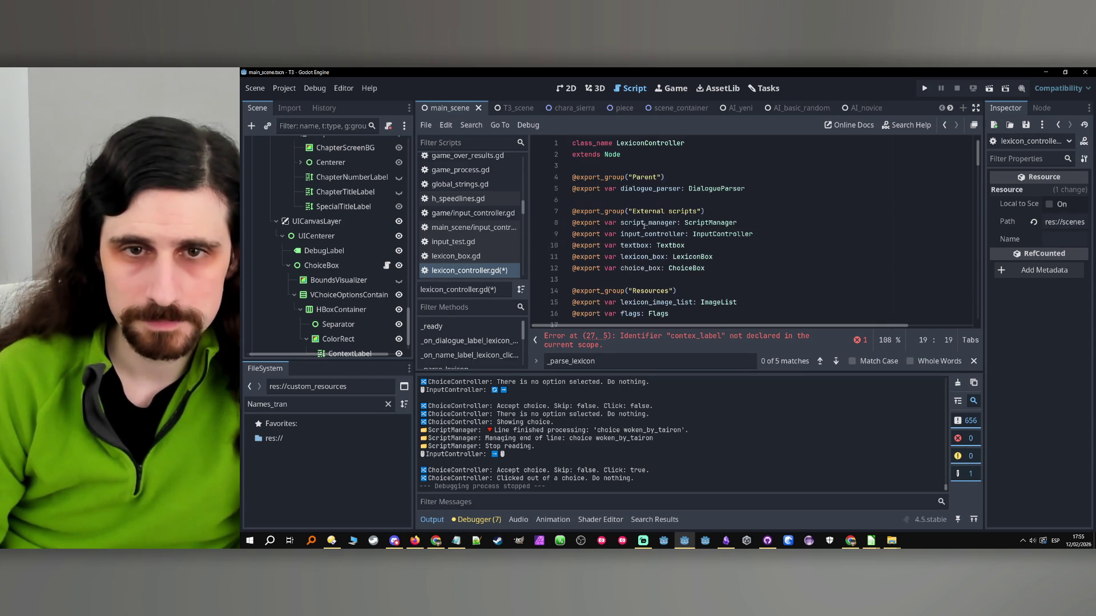
click(645, 268)
scroll(628, 268, down, 5)
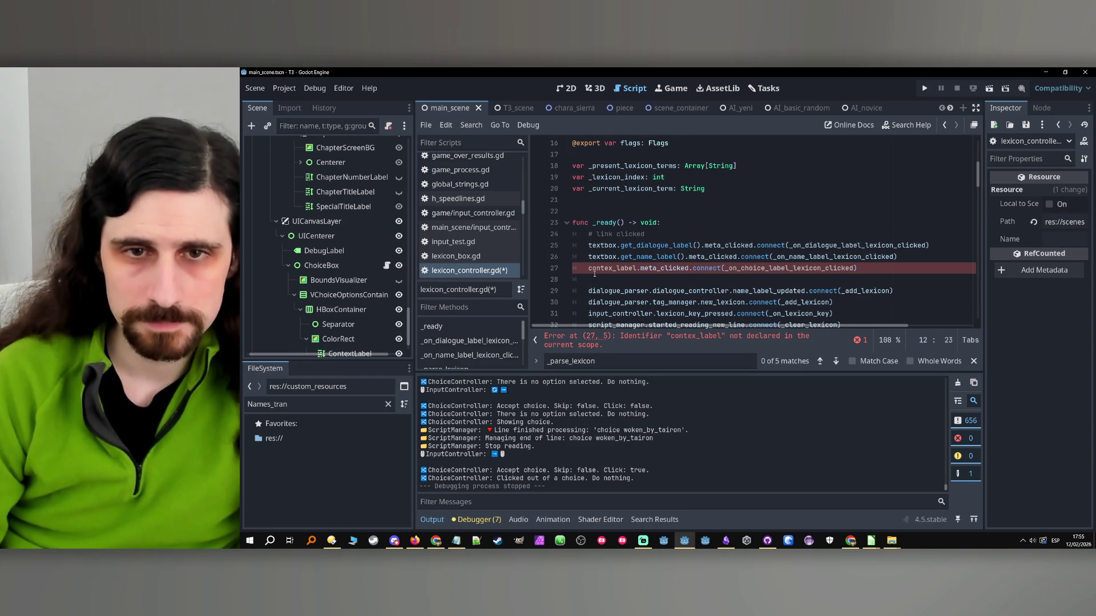
click(590, 269)
text(choice_box.)
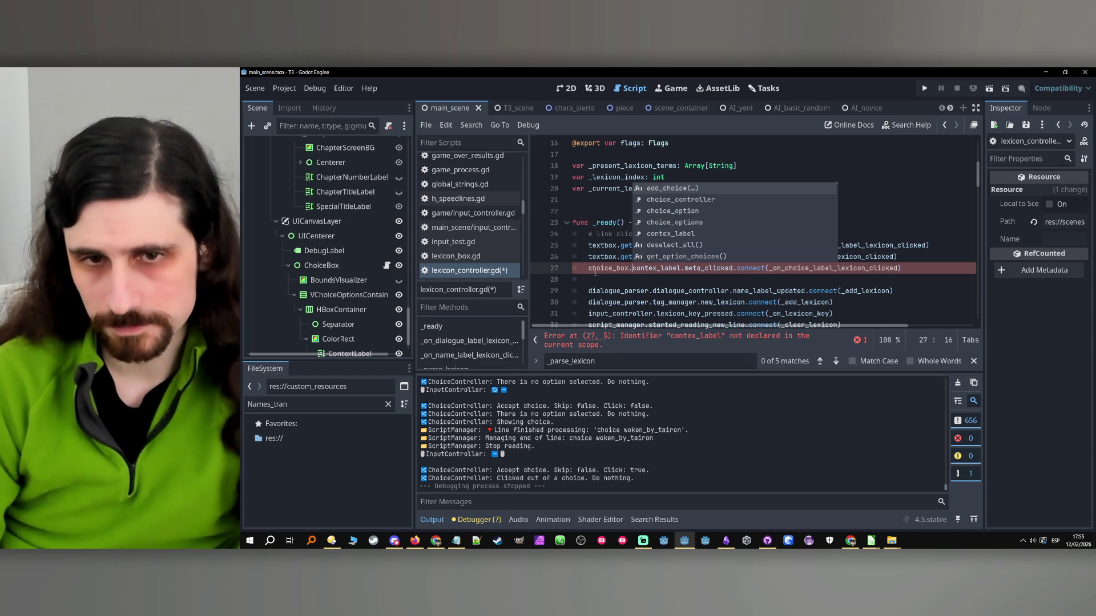
click(620, 278)
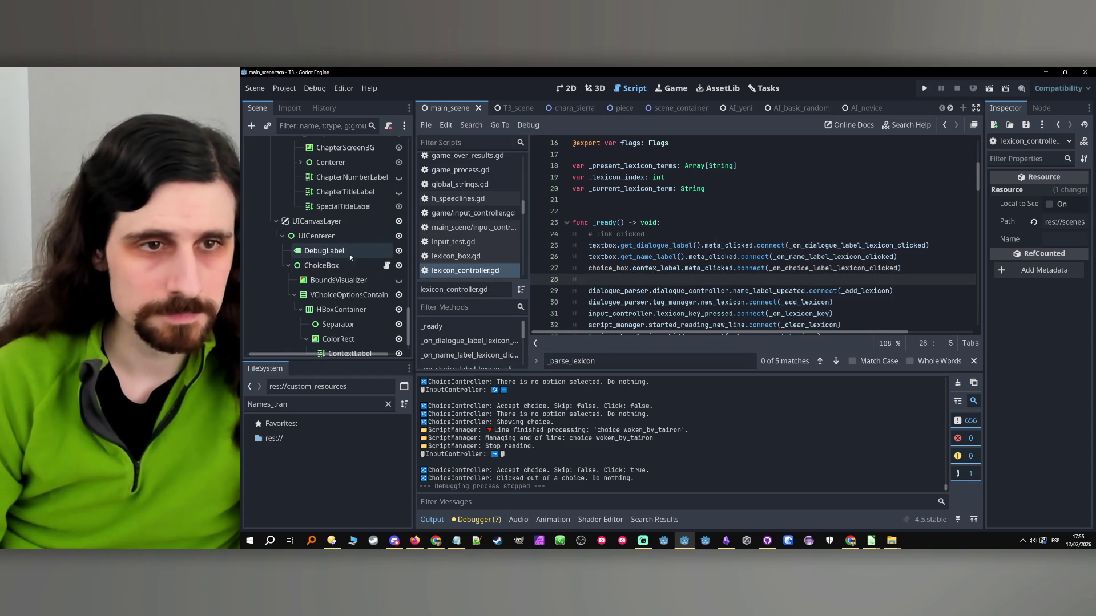
- Drag the ChoiceBox node into LexiconController's Choice Box field in the Inspector
scroll(360, 252, up, 5)
scroll(362, 246, up, 5)
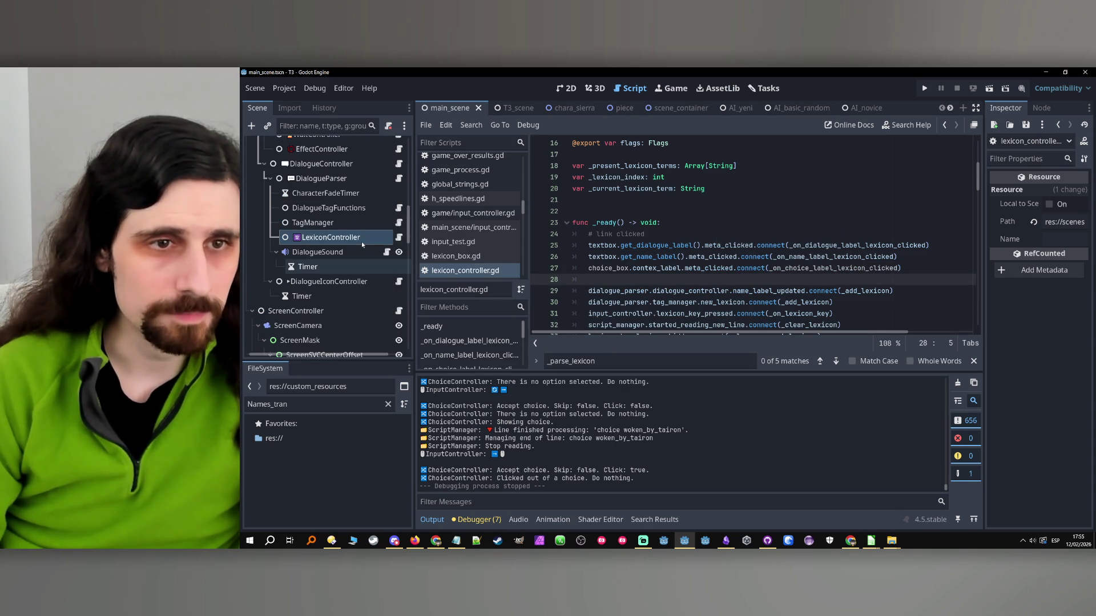
click(346, 235)
scroll(345, 240, down, 6)
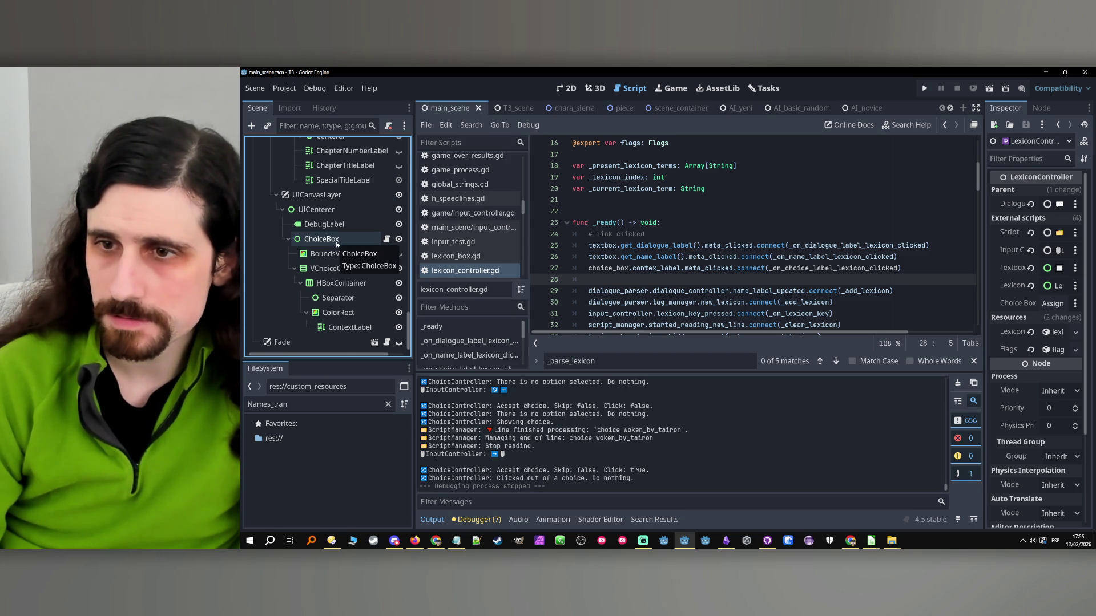
drag(337, 244, 1059, 303)
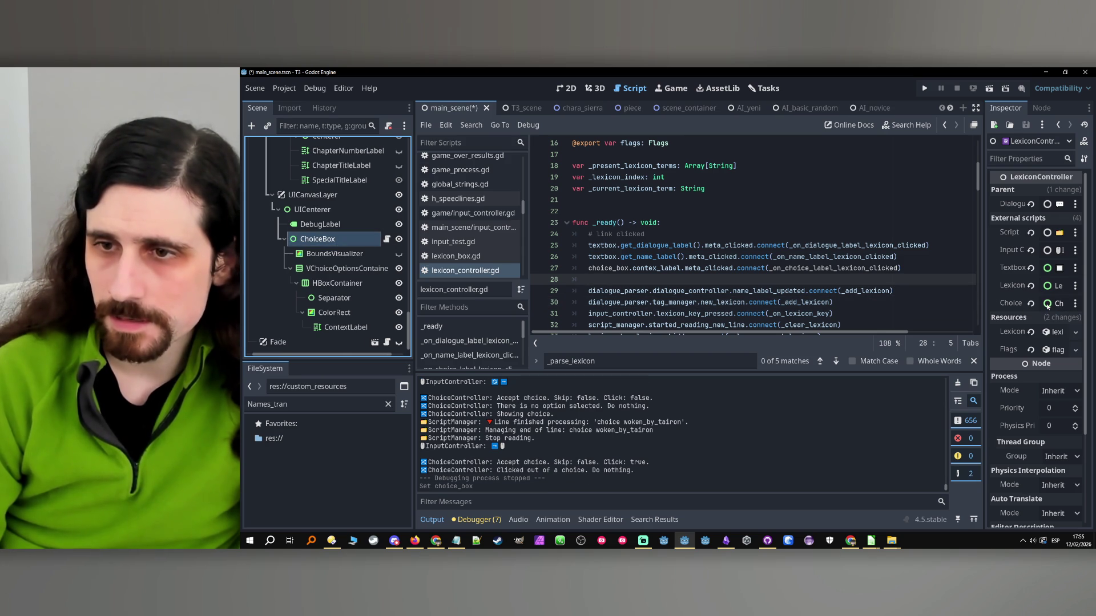
scroll(353, 240, up, 10)
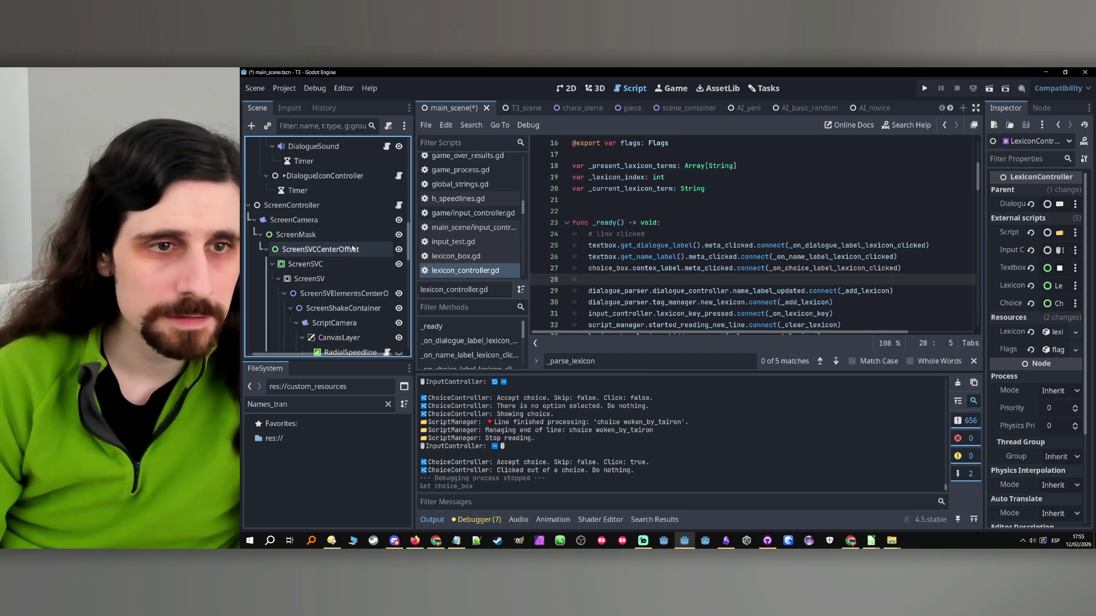
- Cut the choice_box export from choice_controller.gd, save and run, then restore it after the parse error
scroll(350, 246, up, 5)
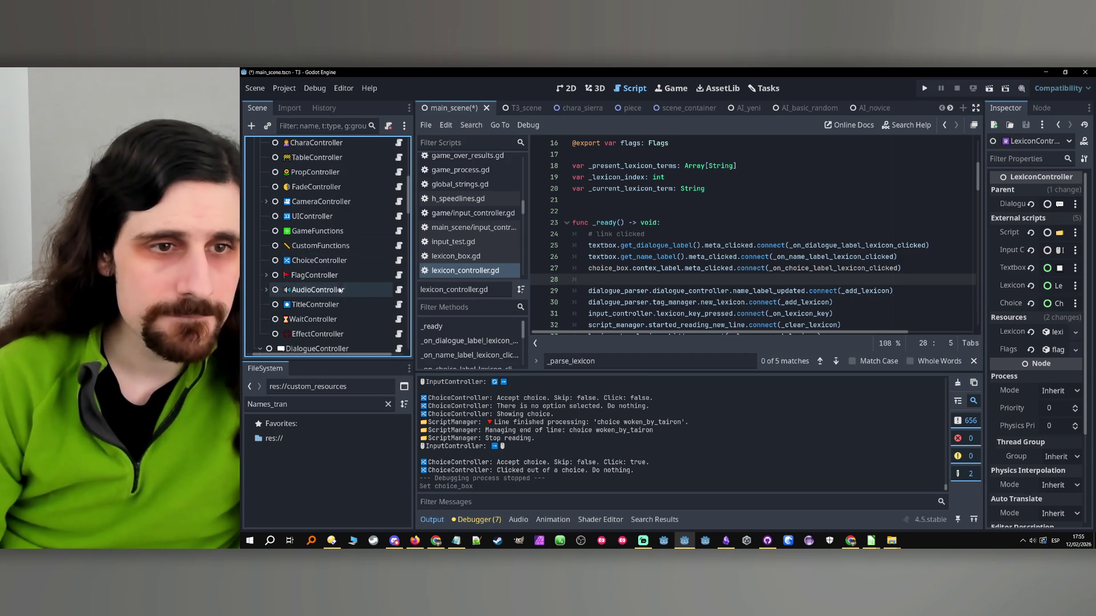
click(336, 261)
click(399, 261)
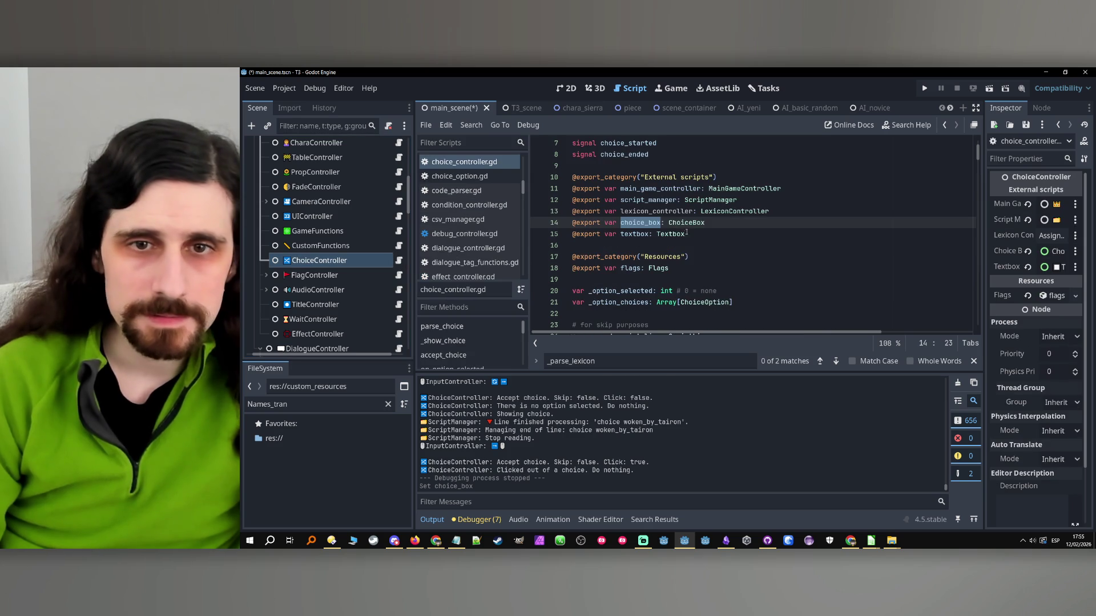
drag(718, 220, 508, 218)
key(ctrl+x)
key(BackSpace)
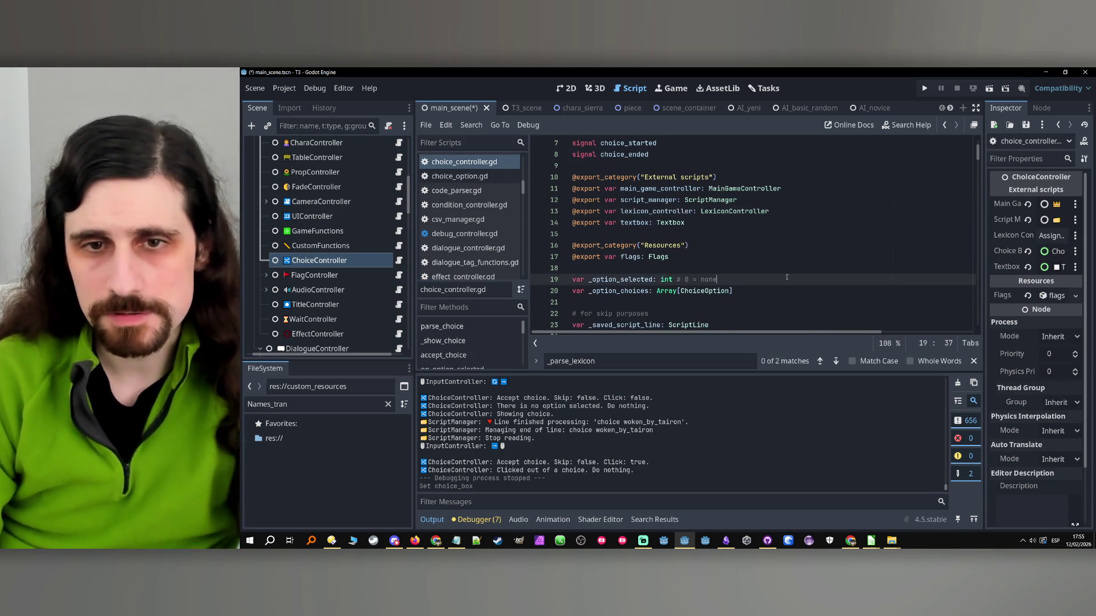
click(786, 279)
scroll(787, 278, down, 6)
key(ctrl+s)
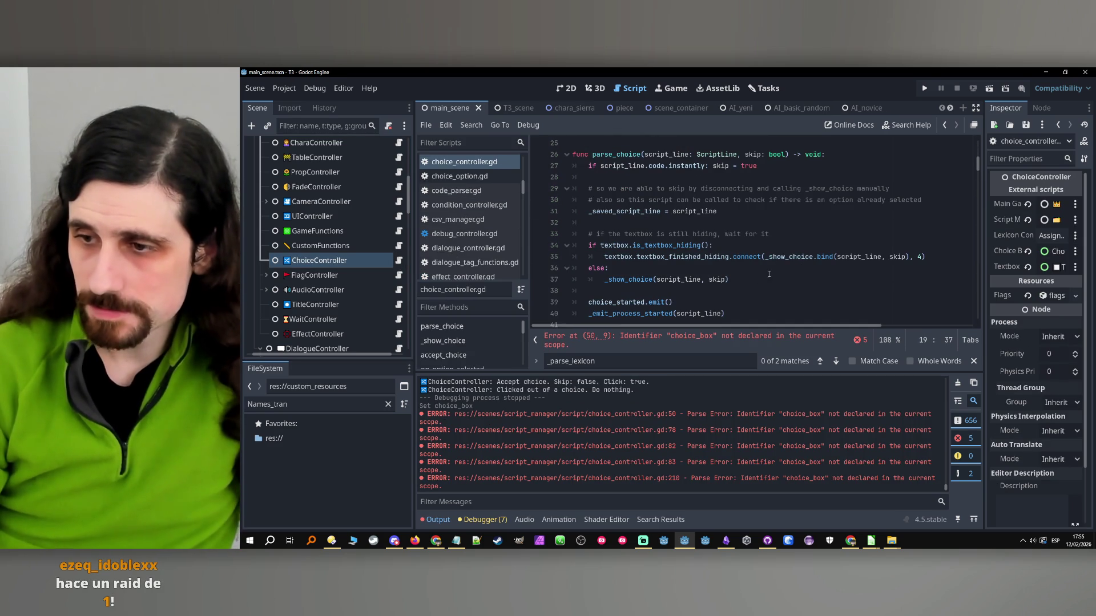
click(925, 88)
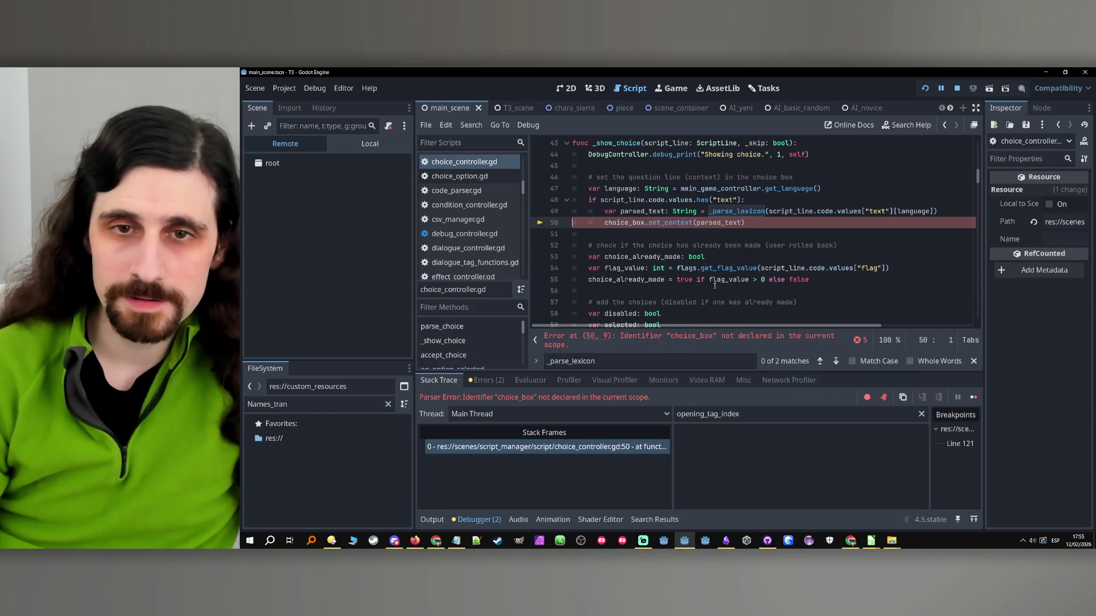
mouse_move(745, 223)
mouse_down()
mouse_move(576, 213)
mouse_move(512, 222)
mouse_up()
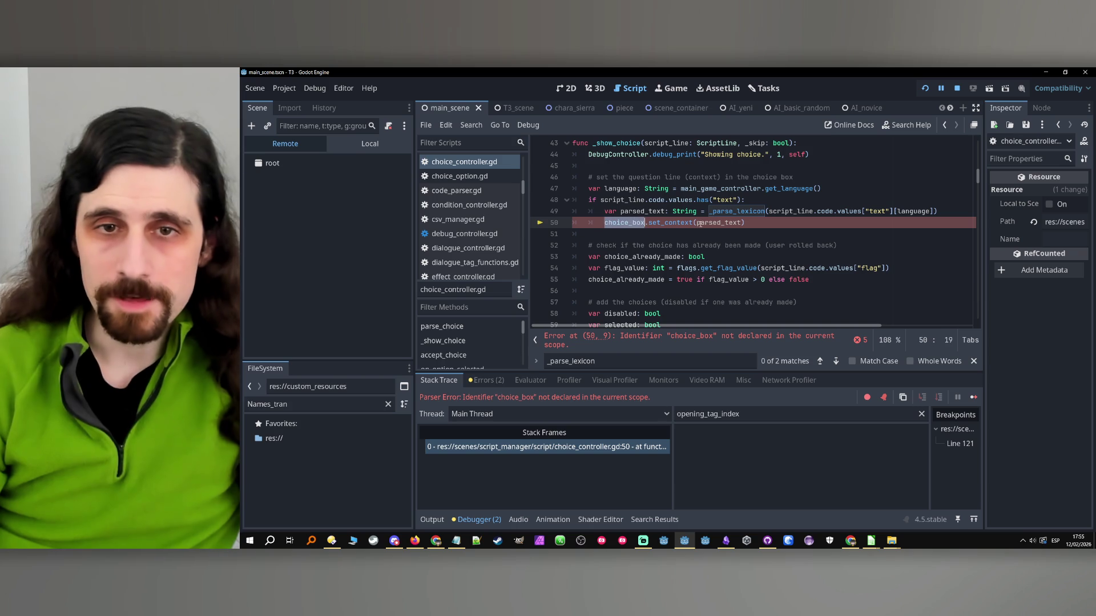
key(ctrl+z)
- Delete the lexicon_controller export line, save choice_controller.gd, and stop the running game
click(730, 234)
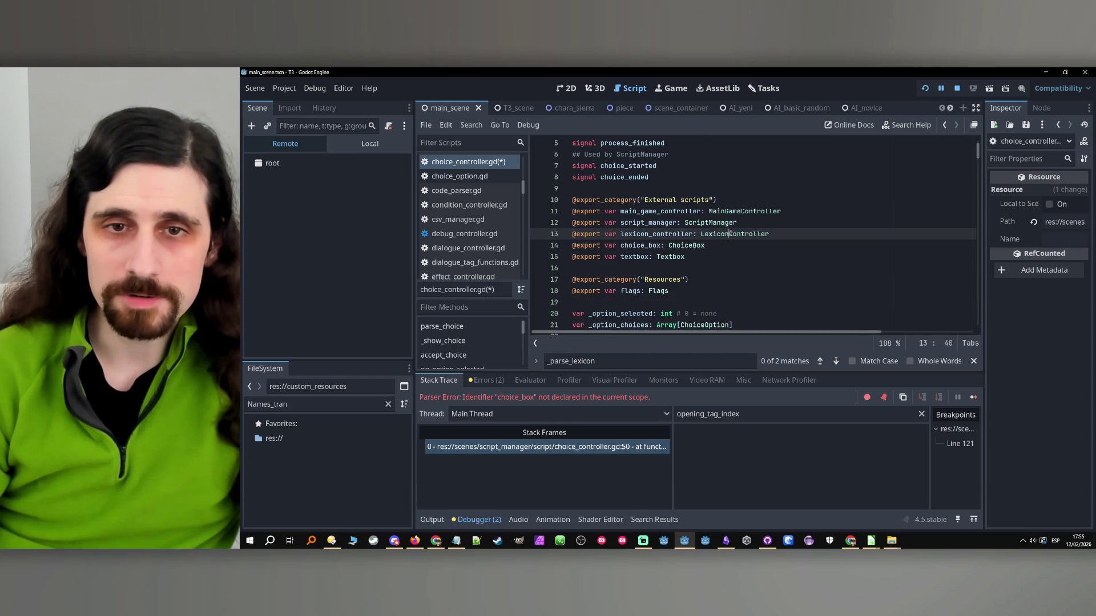
triple_click(732, 234)
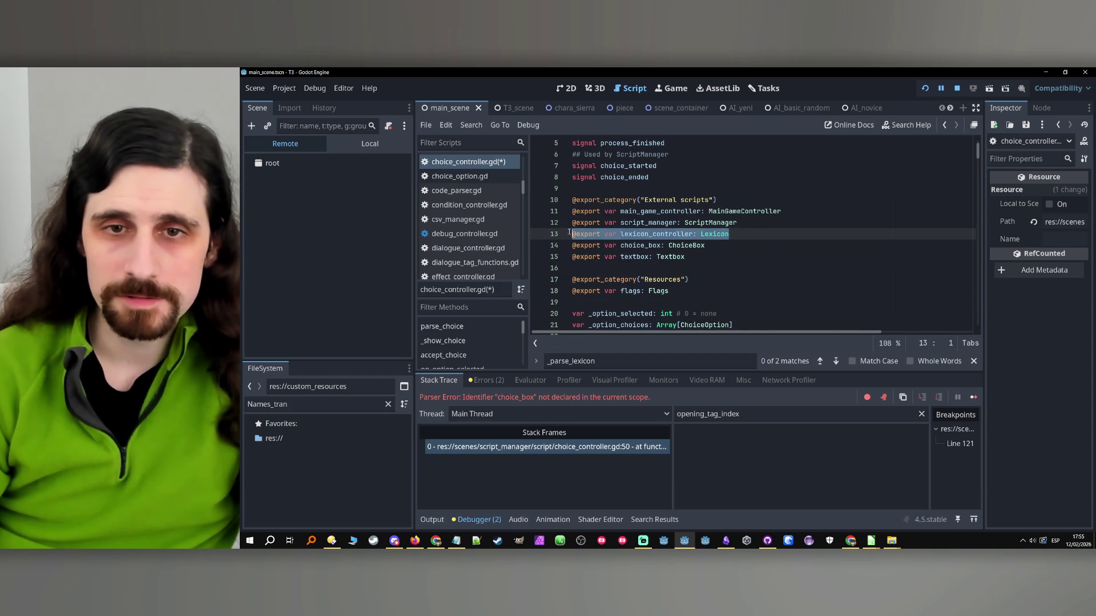
key(BackSpace)
key(BackSpace)
click(707, 251)
key(ctrl+s)
click(956, 88)
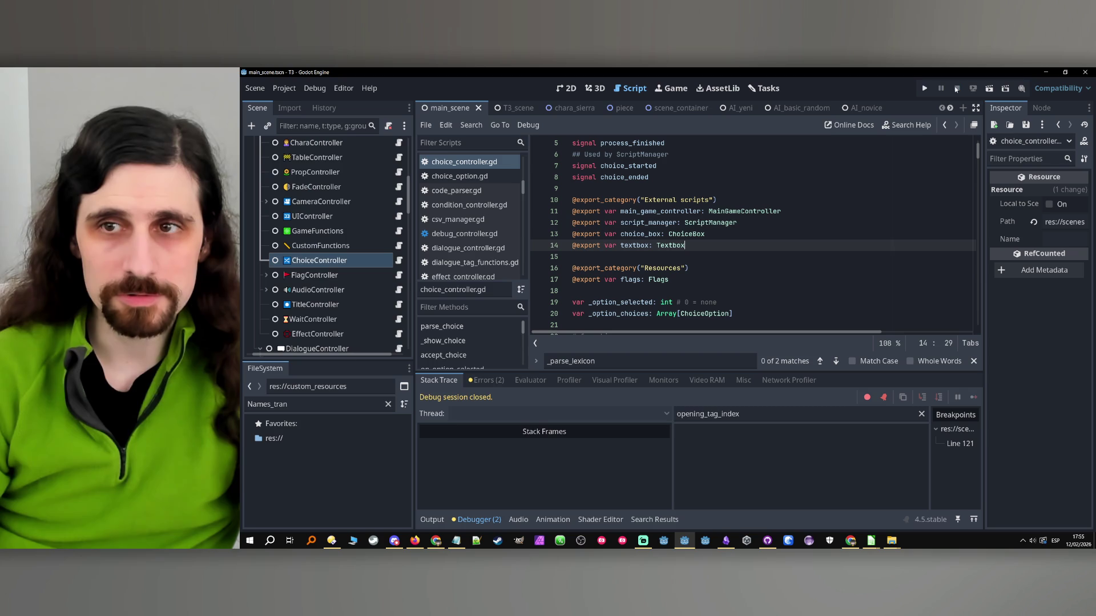
click(365, 260)
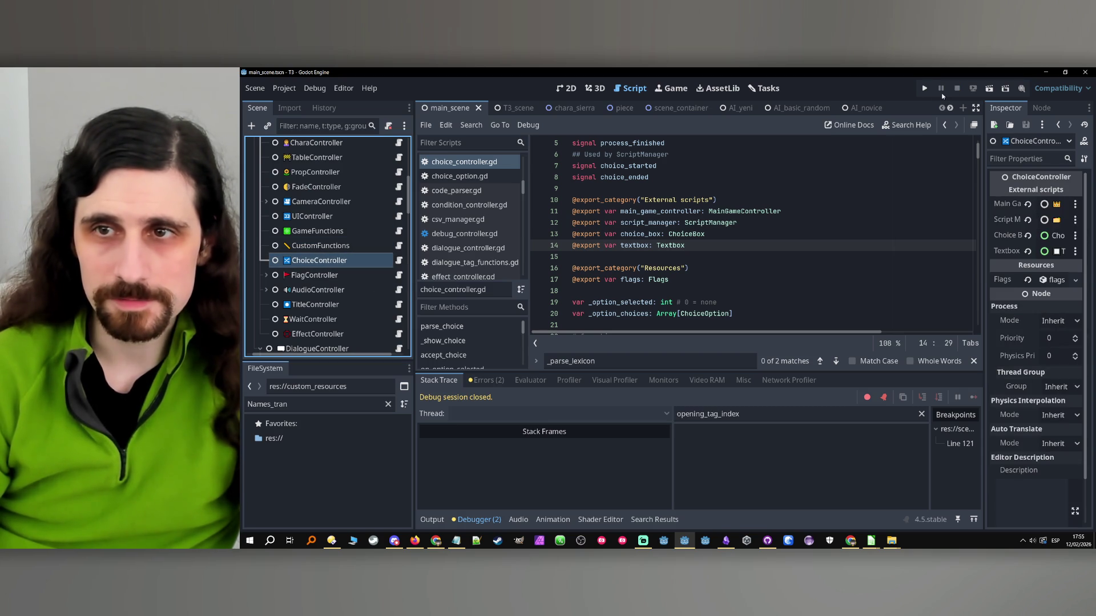
- Run the game, toggle Tairon's lexicon popup at the wake-up choice, and expand MainScene in Remote
click(925, 88)
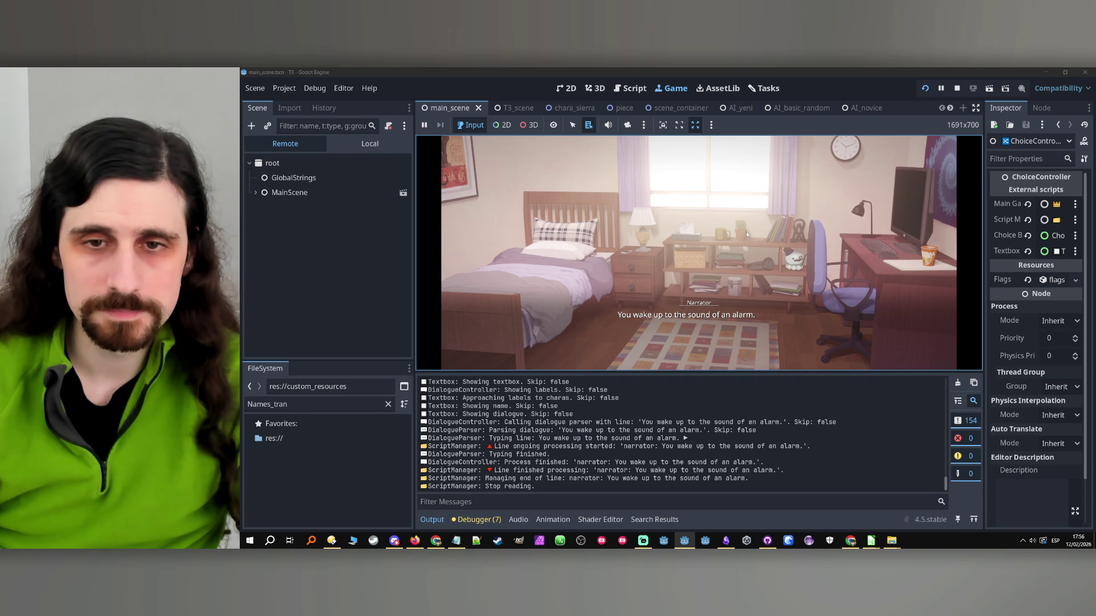
key(space)
click(677, 222)
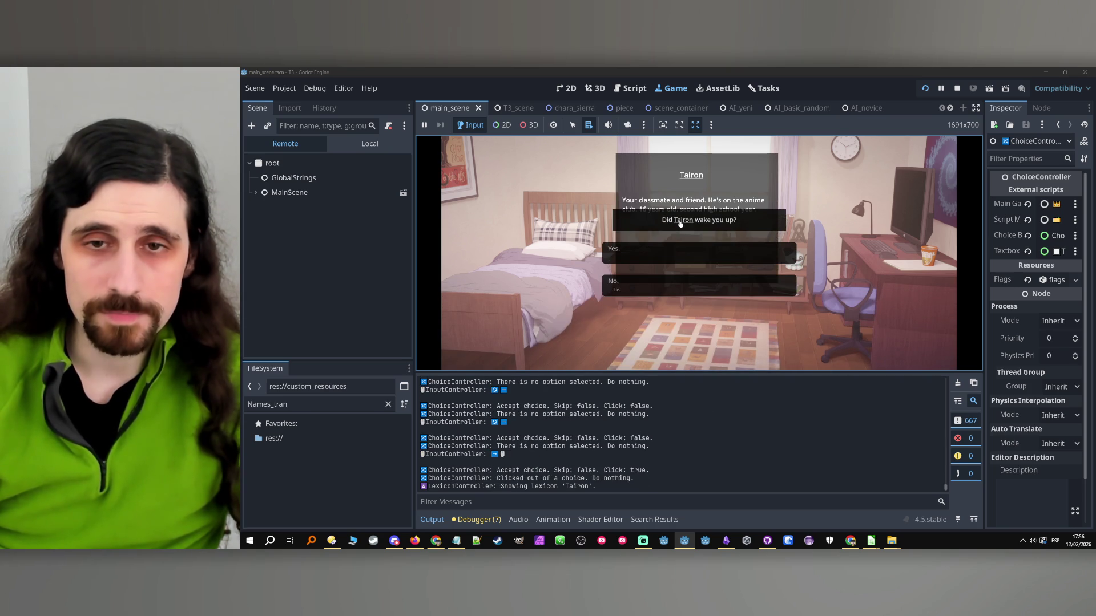
click(685, 220)
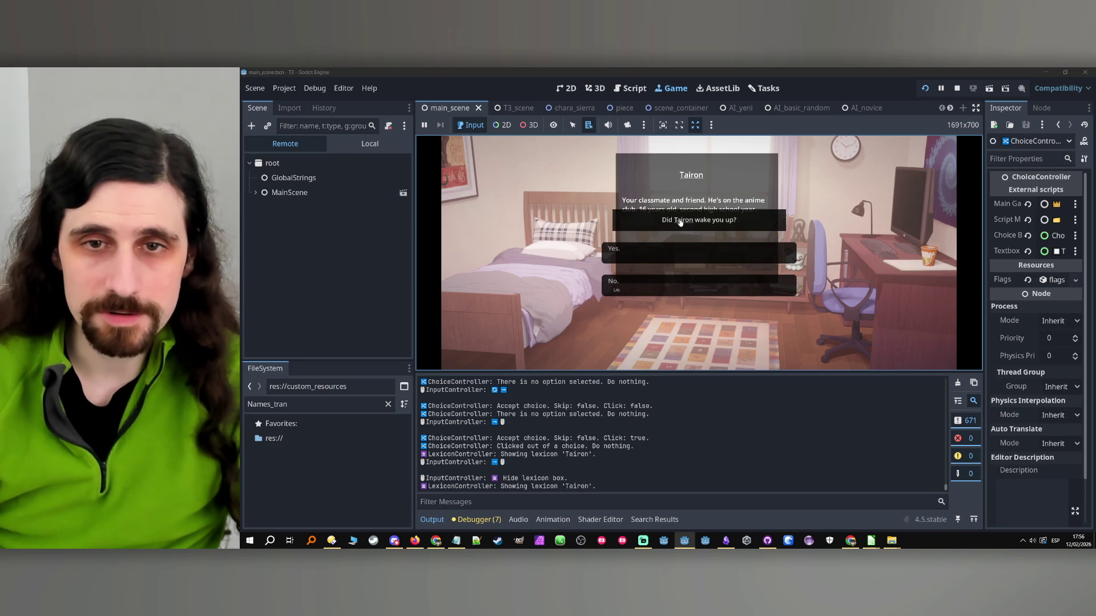
click(686, 223)
click(686, 222)
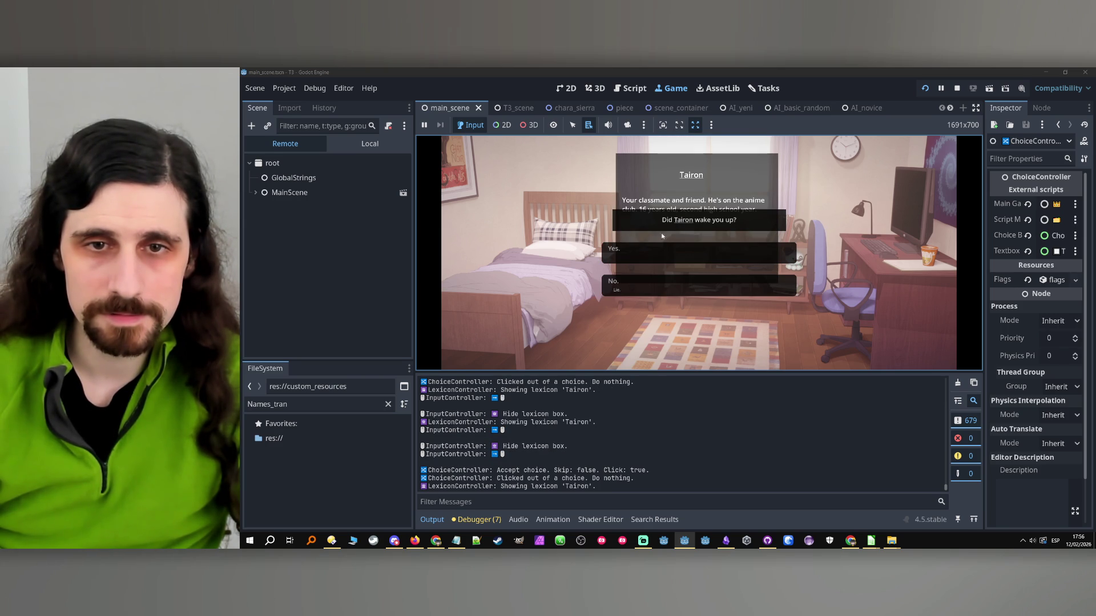
click(741, 219)
mouse_move(686, 222)
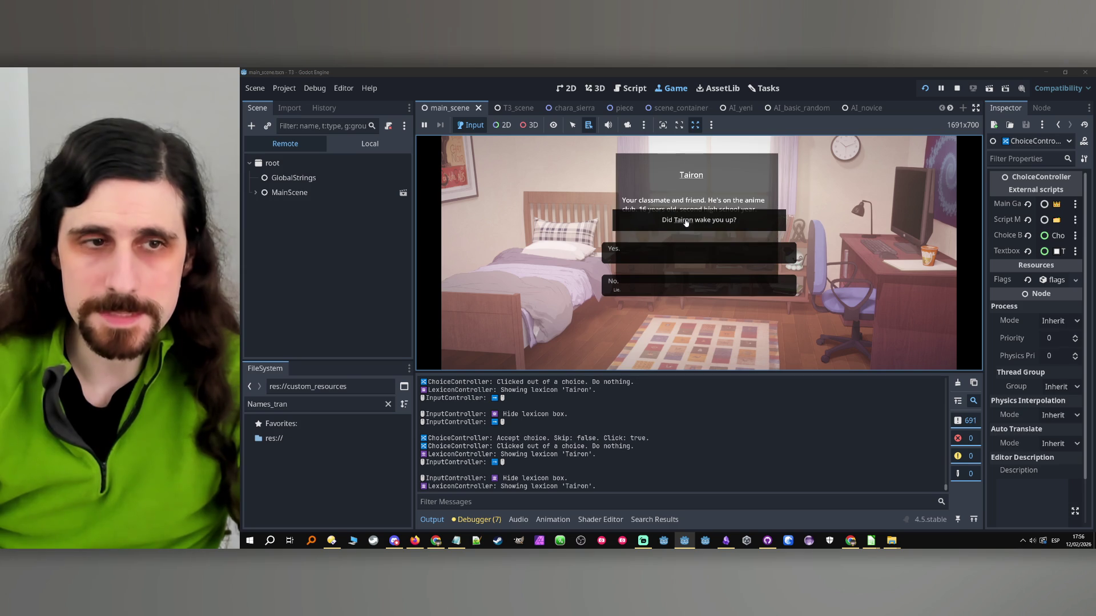
click(256, 193)
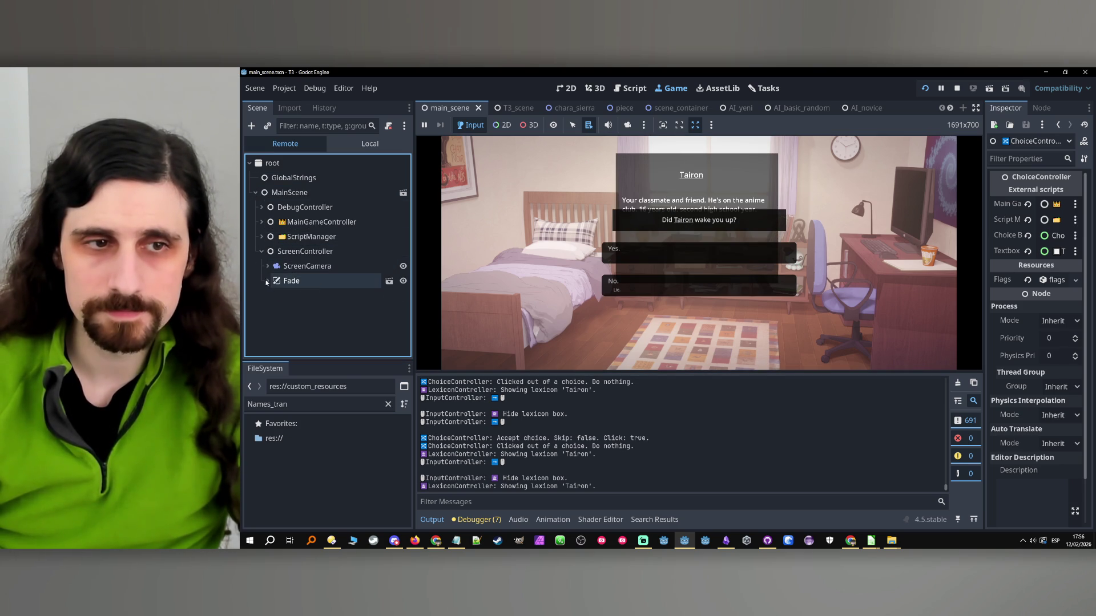
- Expand ScreenCamera, ScreenMask, ScreenSVCCenterOffset, ScreenSVC, UICanvasLayer, UICenterer and ChoiceBox in the live tree
click(268, 281)
click(267, 266)
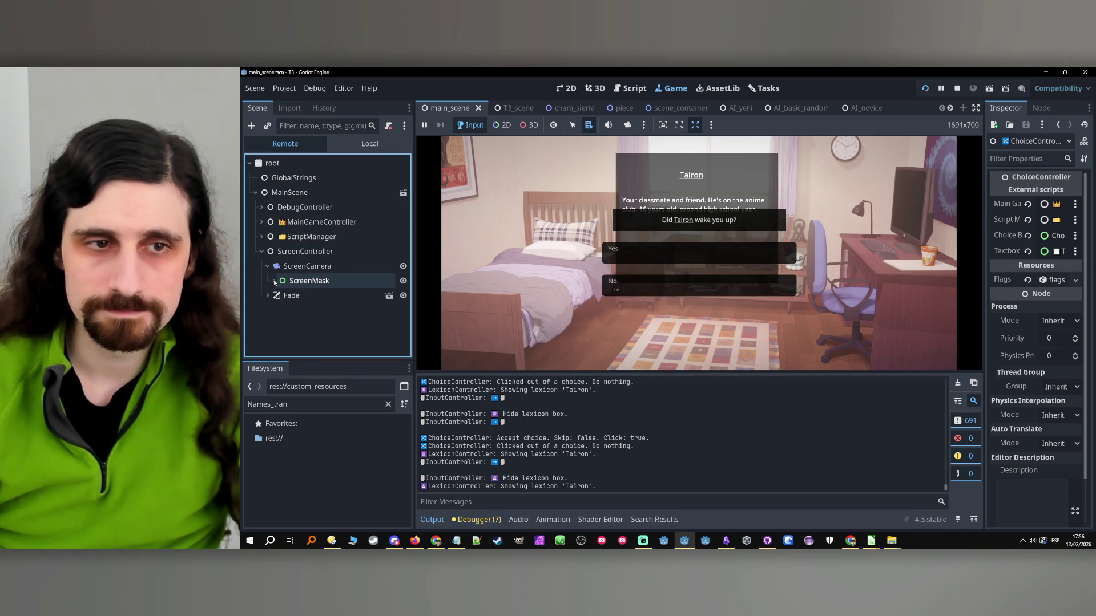
click(275, 281)
click(279, 295)
click(284, 305)
click(286, 333)
scroll(289, 335, down, 1)
click(292, 335)
scroll(293, 336, down, 2)
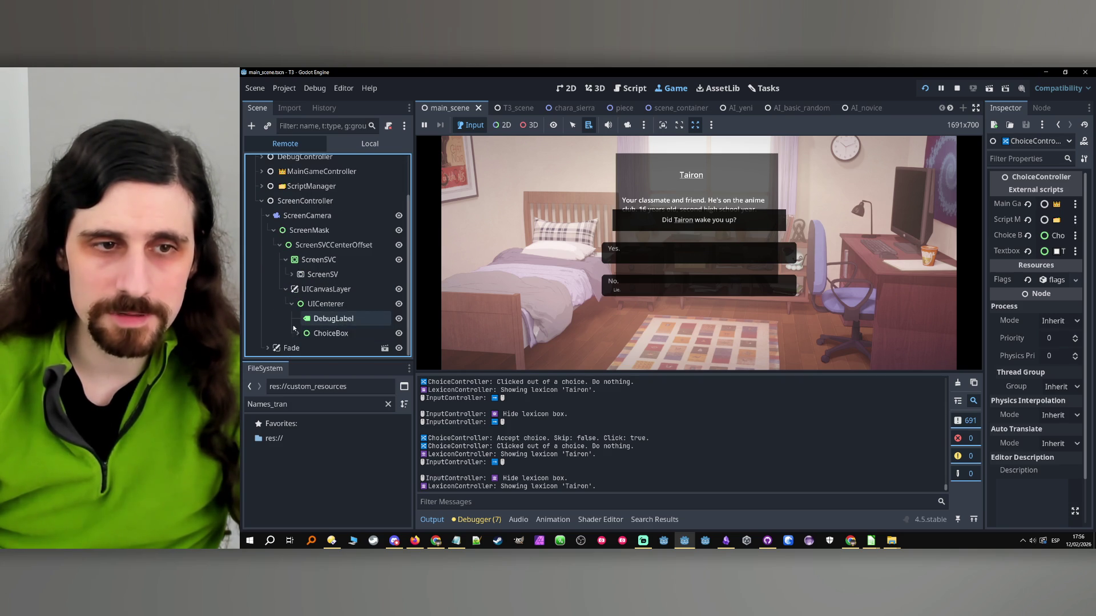
click(298, 333)
scroll(296, 335, down, 2)
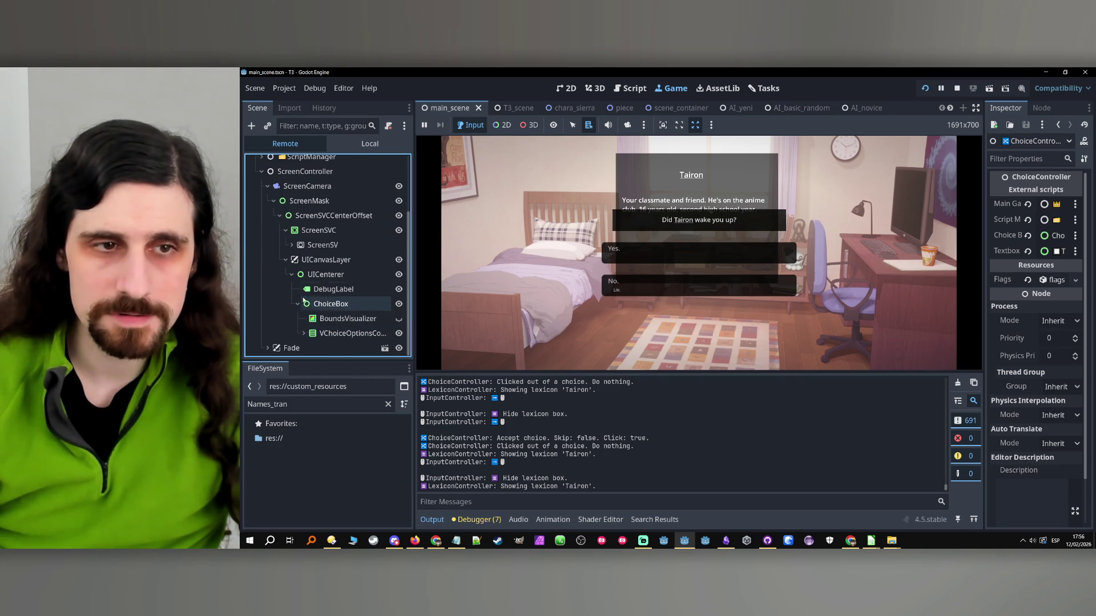
- Expand ScreenSV, Textboxes and TextboxesCanvasLayer, then inspect the live Textbox node
click(292, 244)
scroll(295, 283, down, 2)
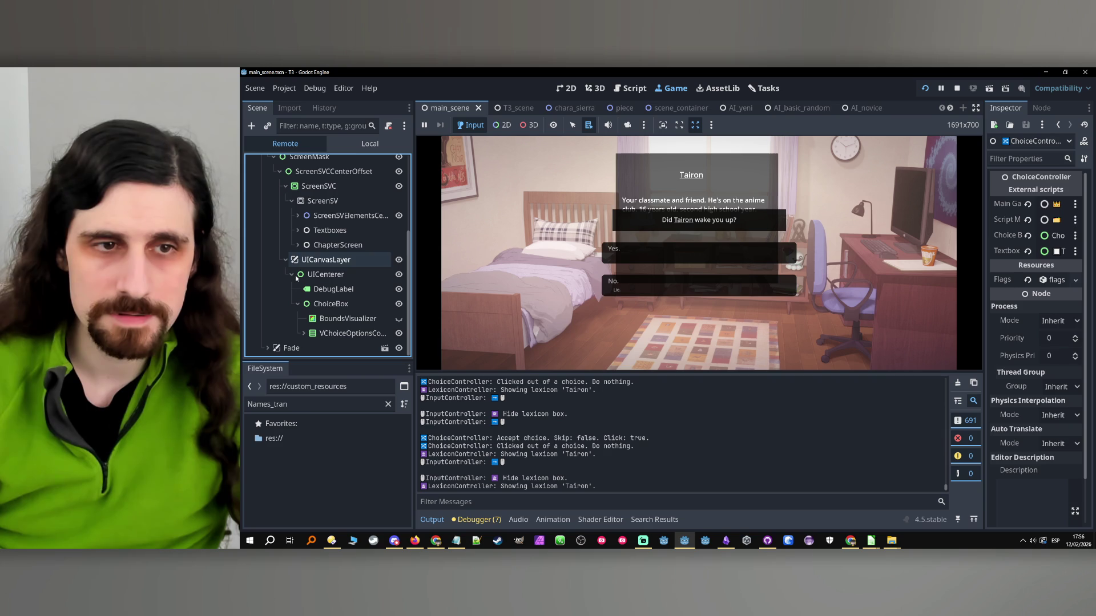
click(298, 230)
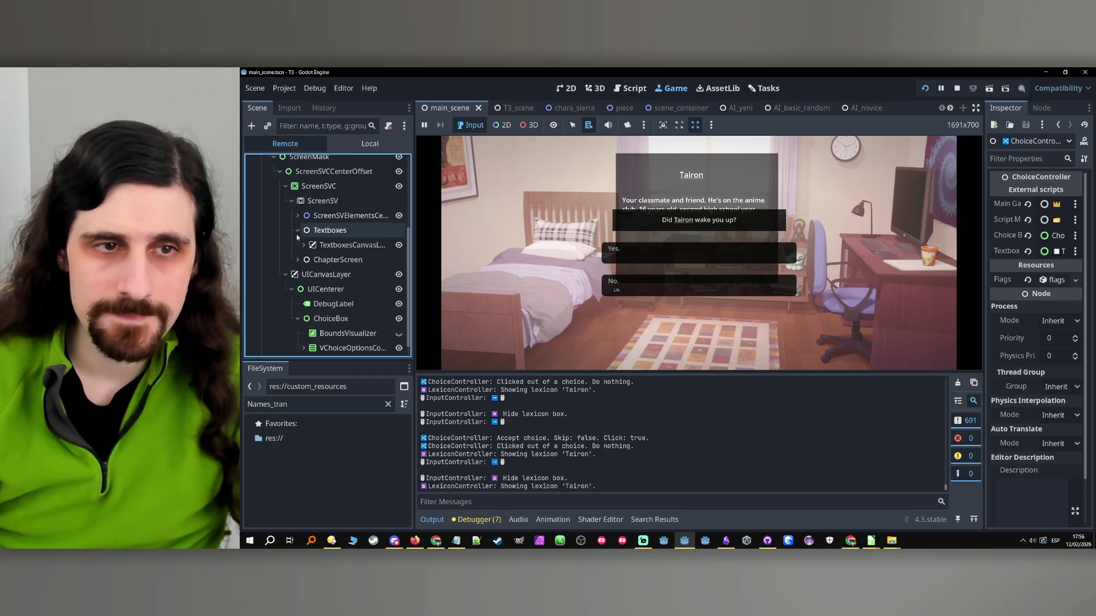
click(304, 245)
scroll(303, 249, down, 2)
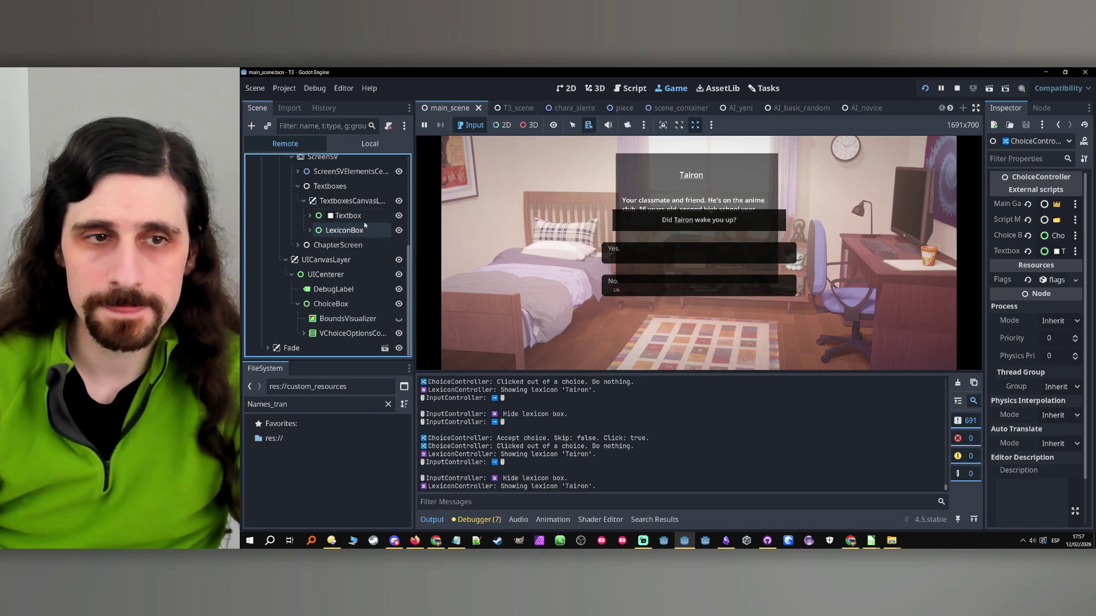
click(354, 216)
- Give the running LexiconBox a CanvasItem Z Index of -100, then stop the game
click(310, 216)
click(344, 230)
scroll(1005, 365, down, 10)
scroll(1020, 396, down, 10)
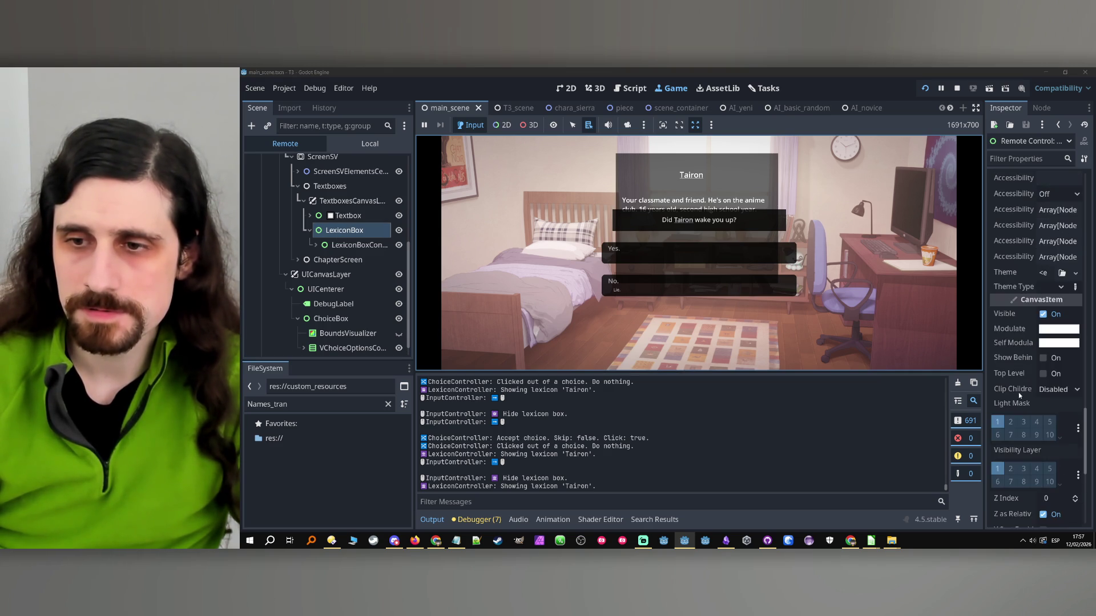
scroll(1018, 393, down, 5)
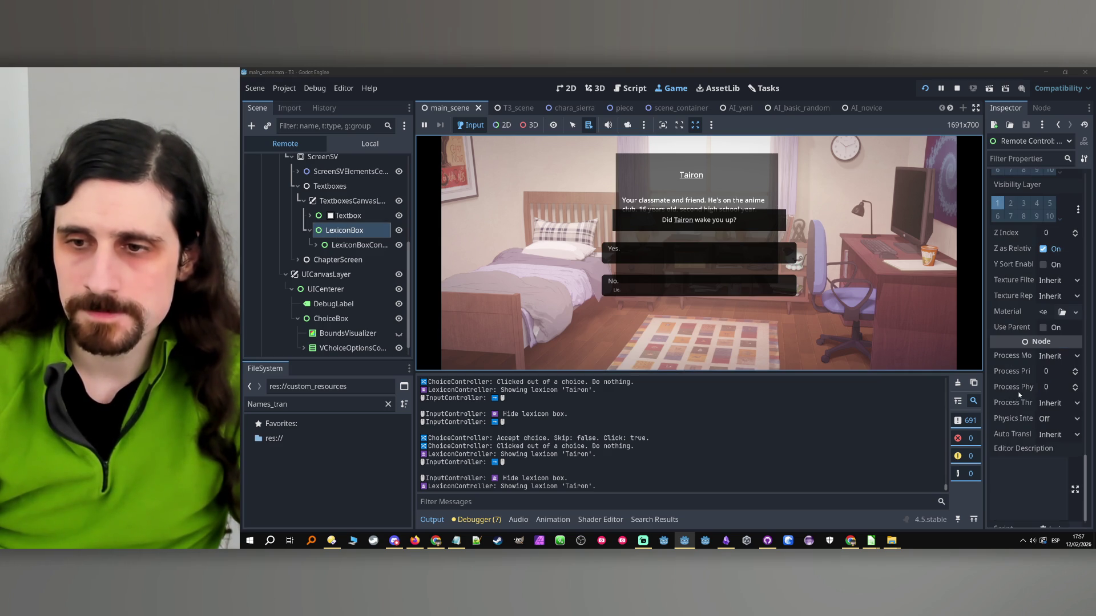
click(1056, 235)
text(-)
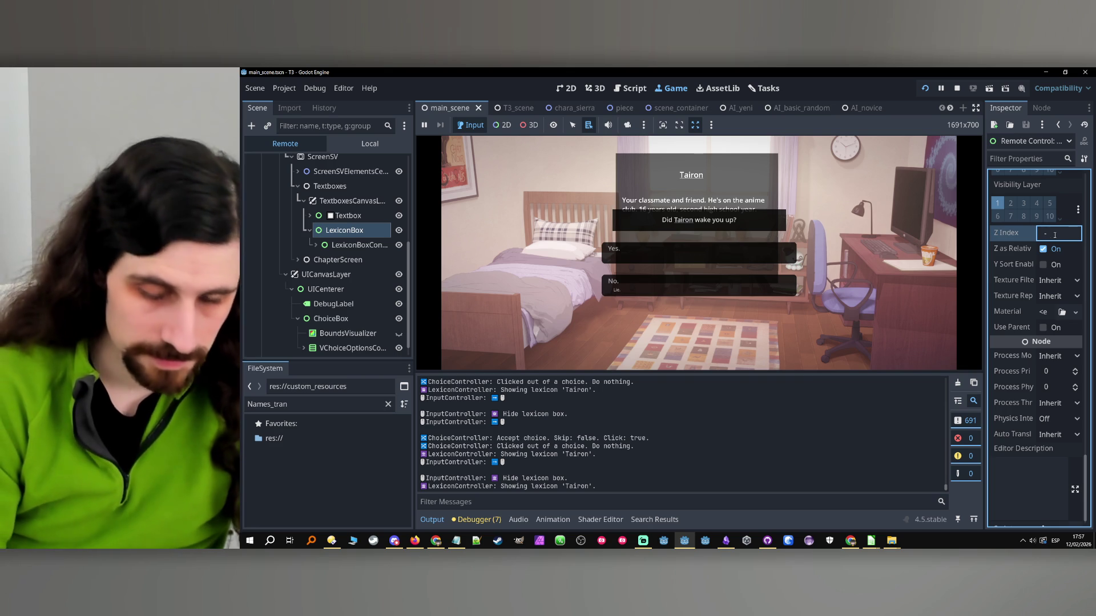
text(100)
key(Return)
click(530, 238)
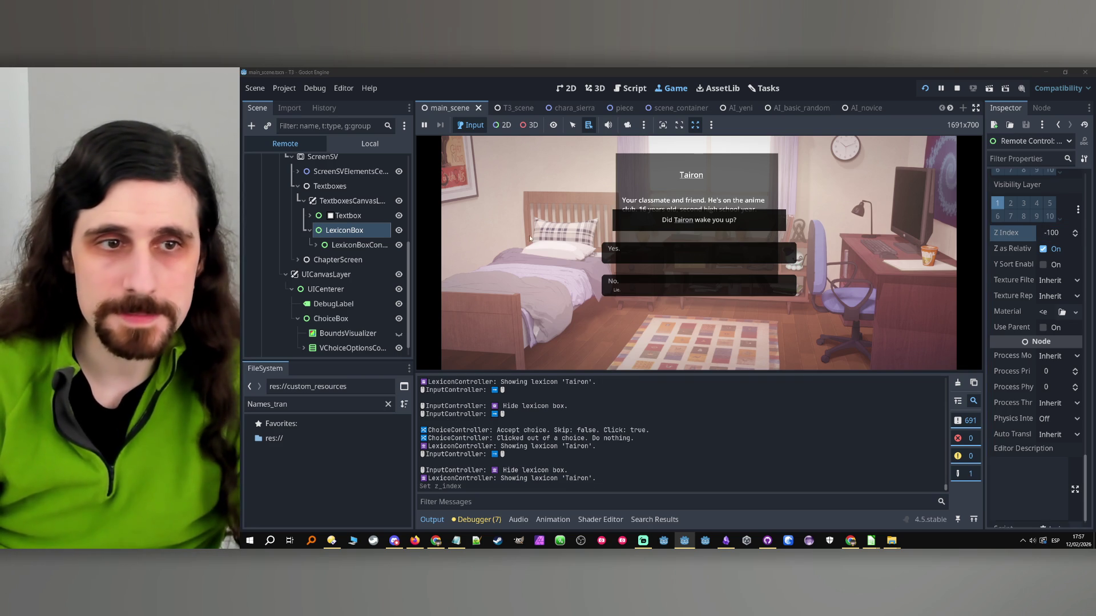
click(309, 230)
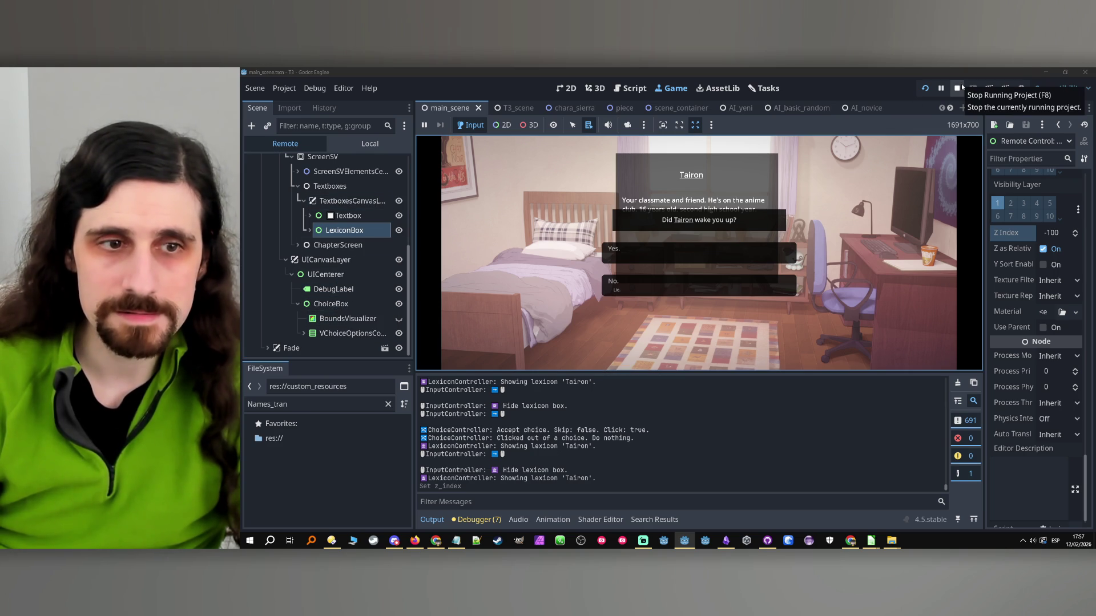
click(959, 88)
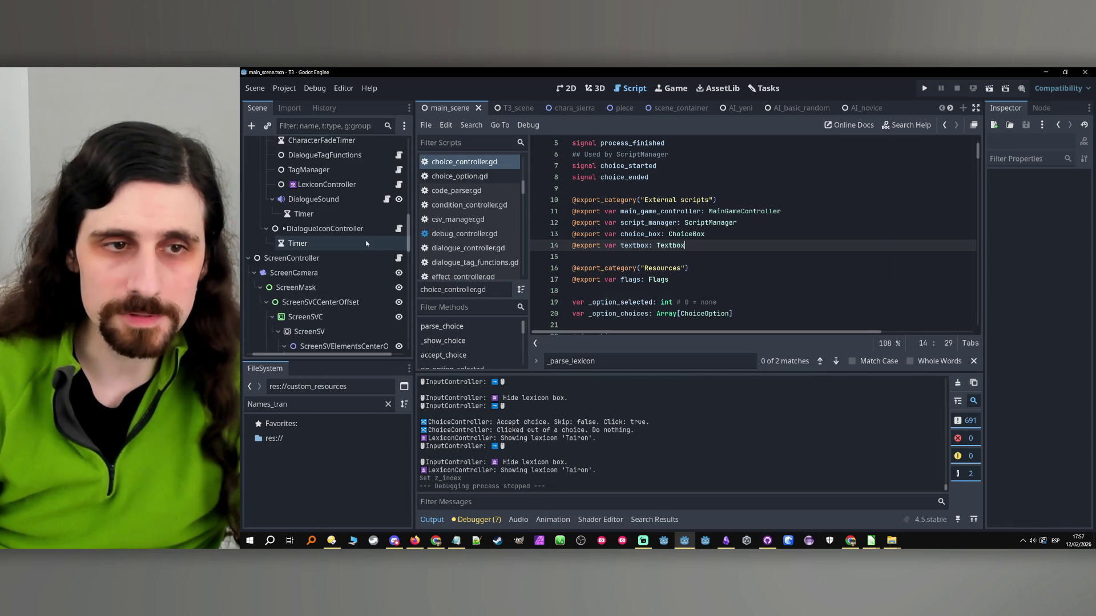
- Move ChoiceBox under TextboxesCanvasLayer beside LexiconBox, then test-run and stop the game
click(334, 240)
scroll(335, 241, up, 5)
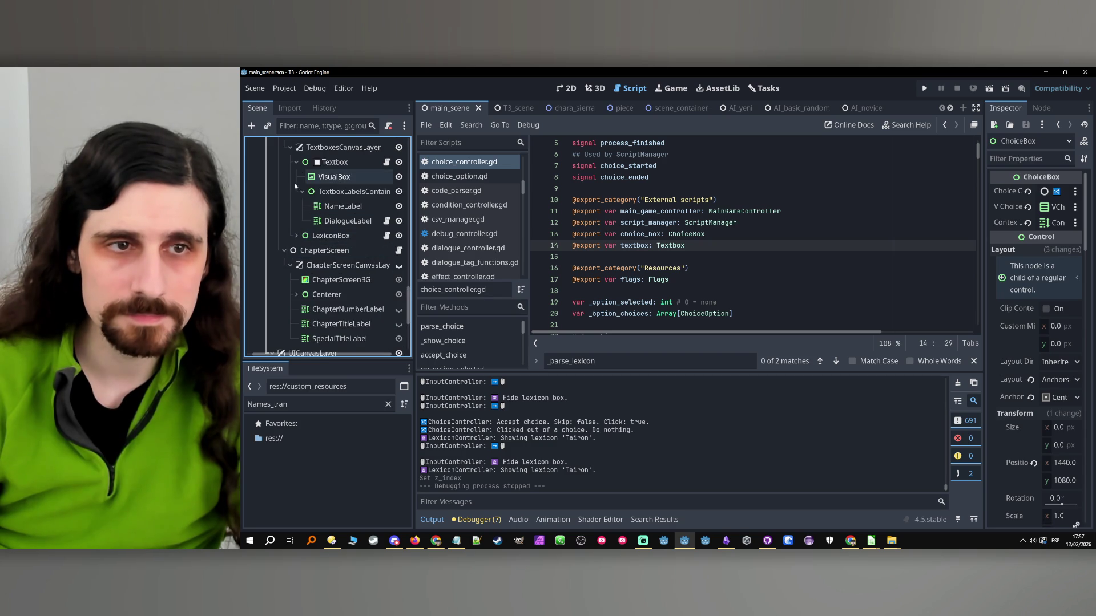
click(295, 163)
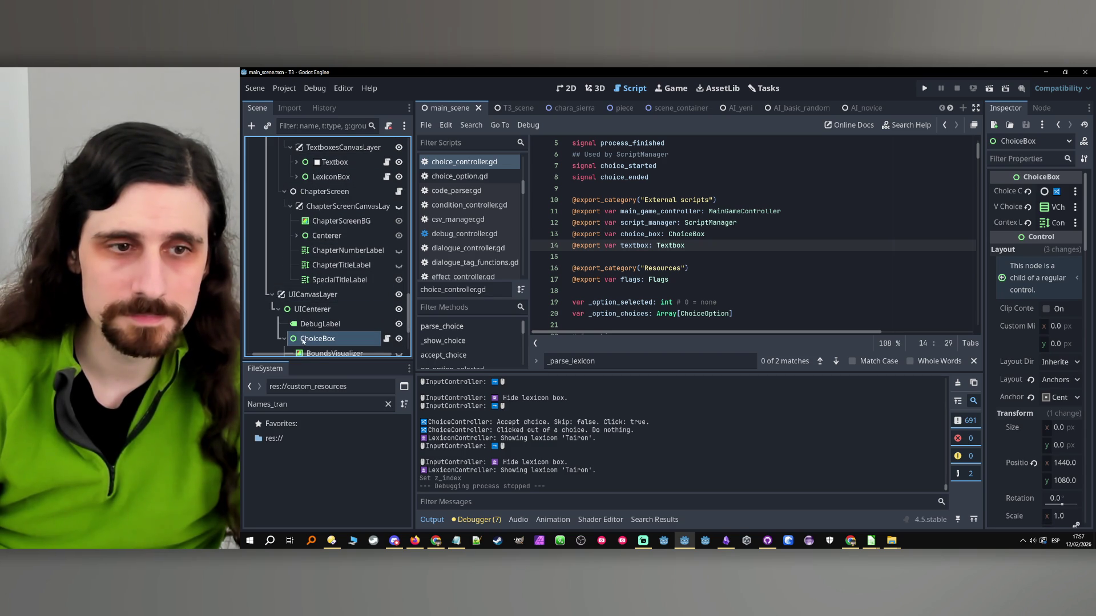
drag(293, 340, 317, 186)
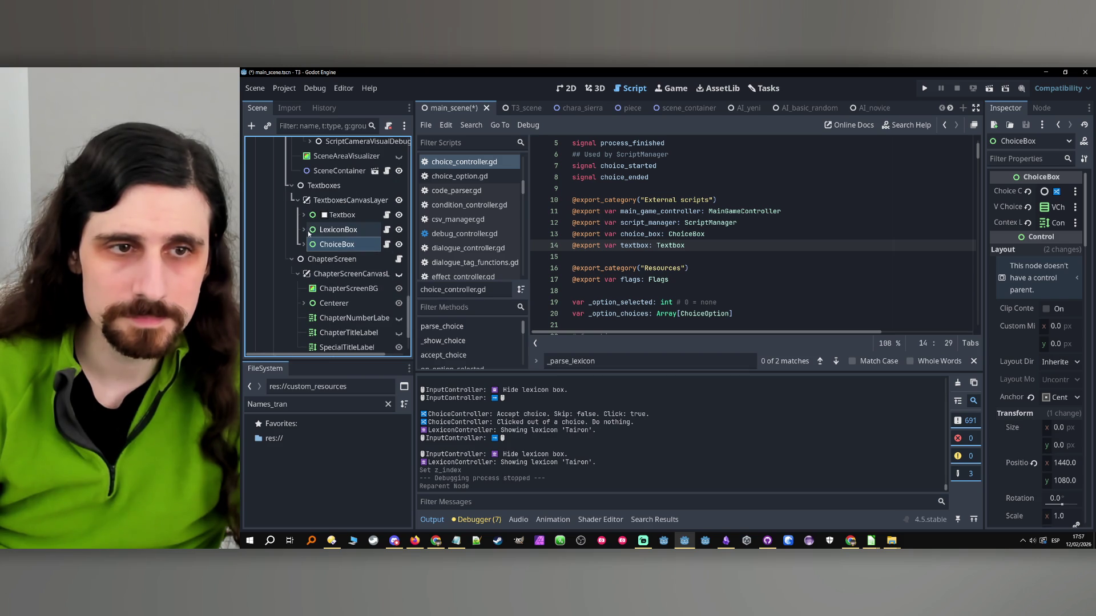
click(925, 88)
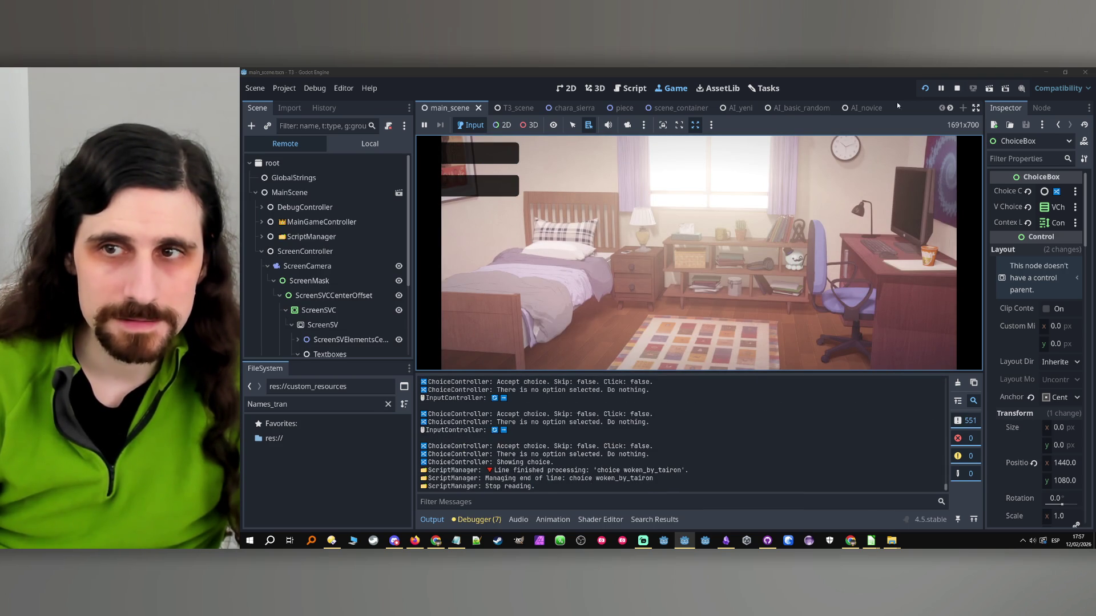
click(956, 88)
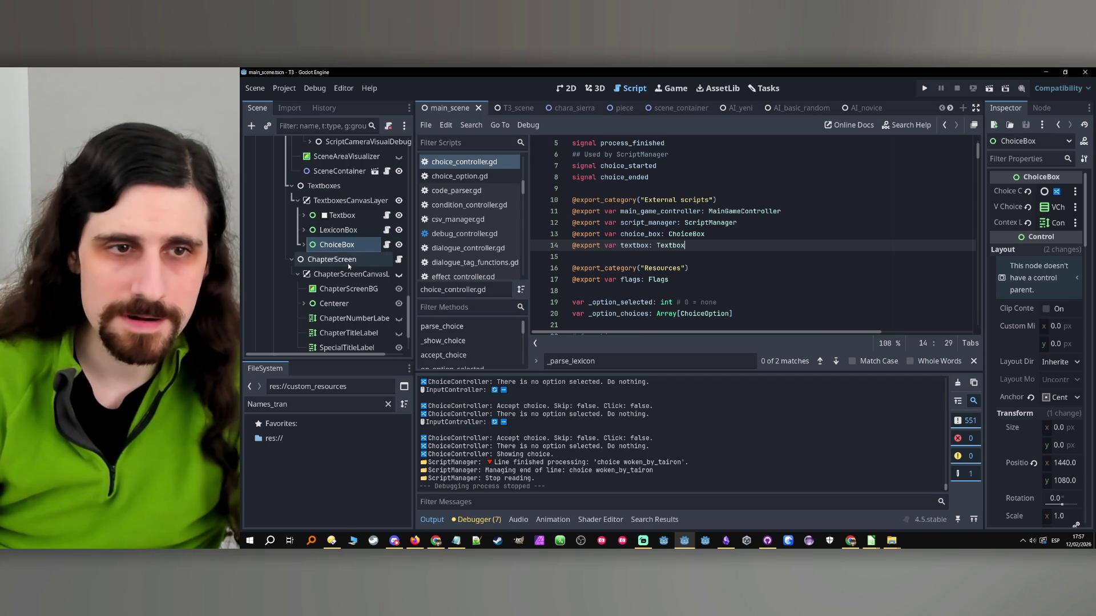
- Expand LexiconBox and ChoiceBox, checking LexiconBoxContainer and the ChoiceBox node
click(338, 230)
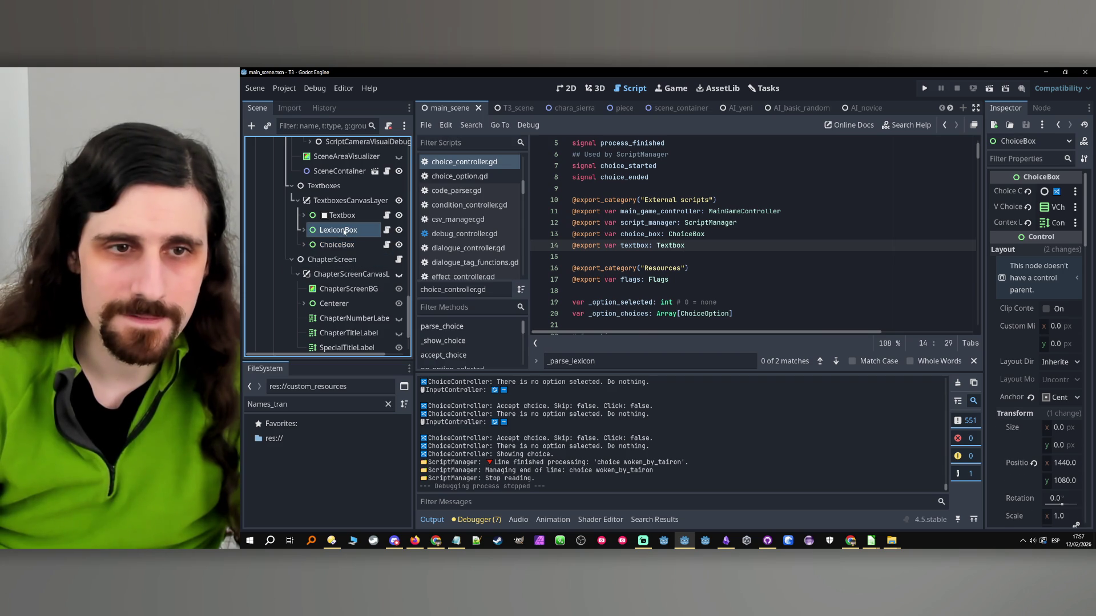
click(304, 230)
click(354, 244)
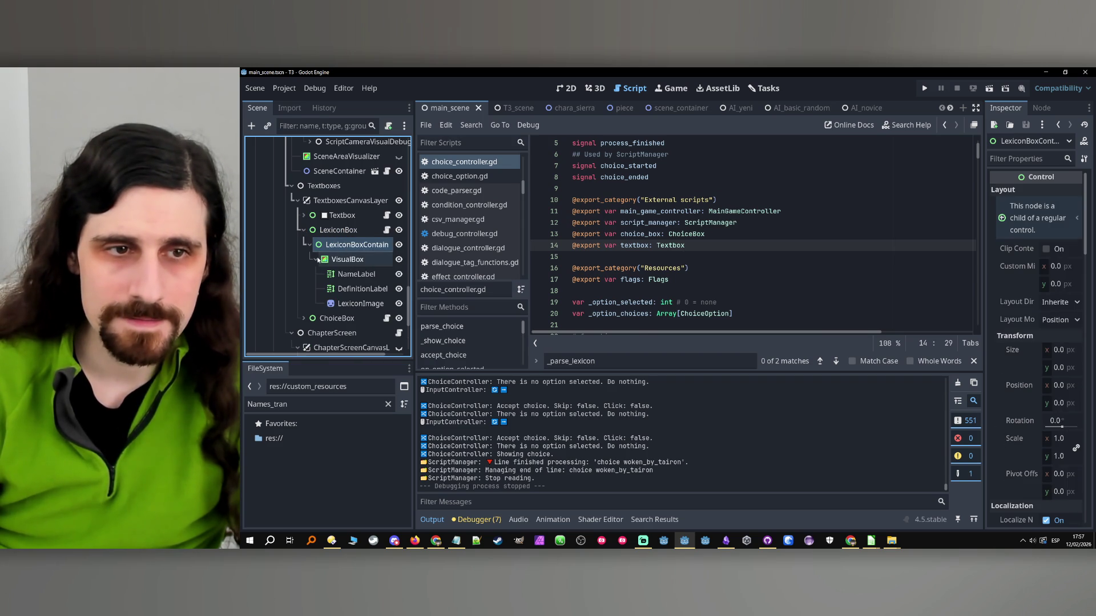
click(304, 318)
scroll(302, 317, down, 3)
click(312, 268)
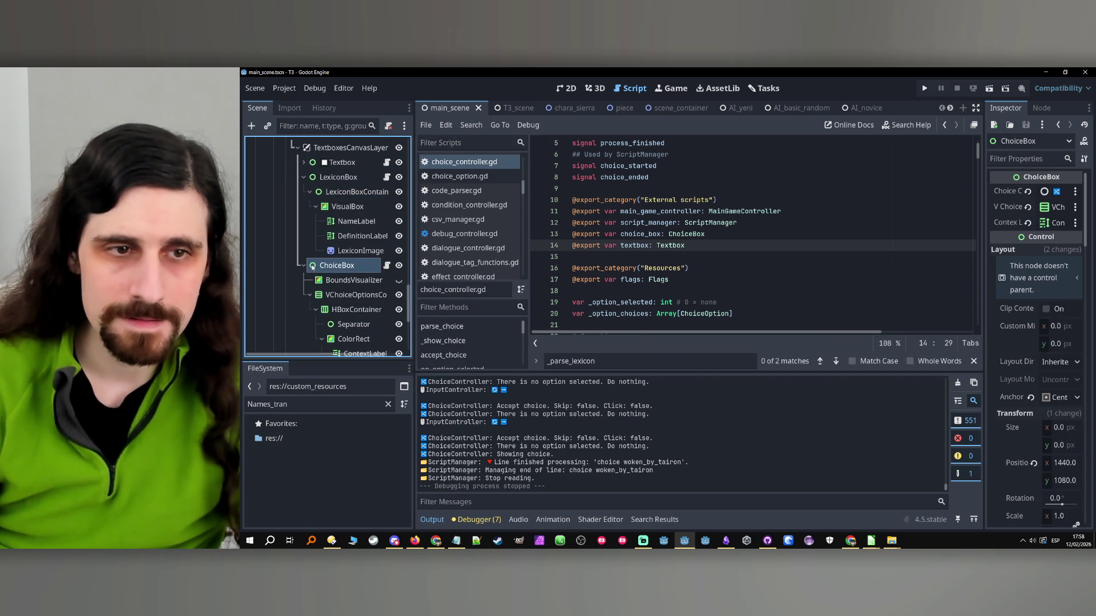
- Add a Control named ChoiceBoxContainer as ChoiceBox's first child
right_click(312, 267)
mouse_move(366, 171)
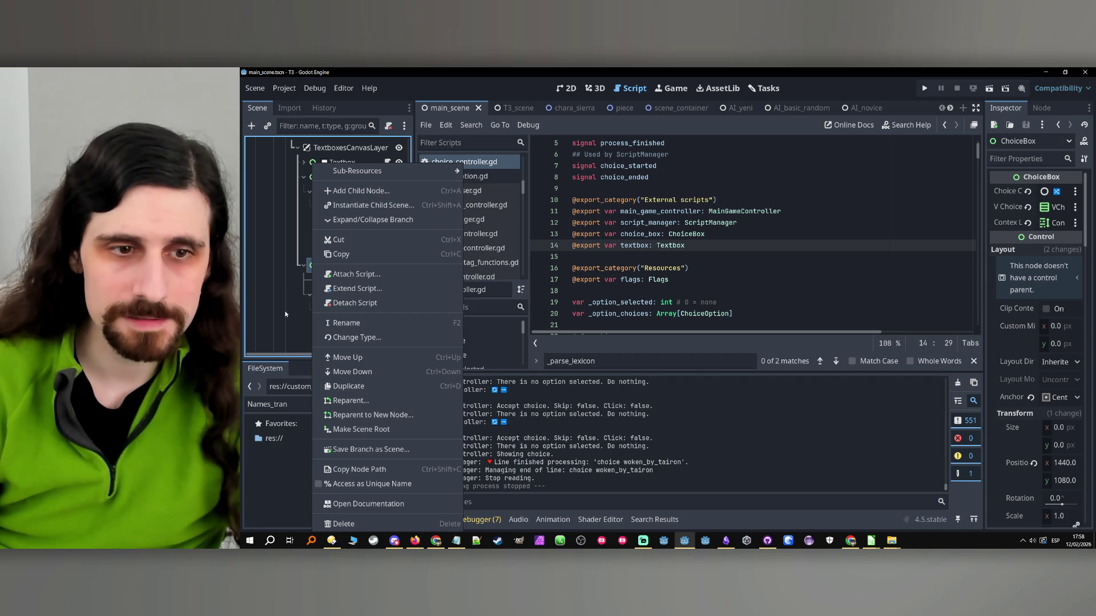
click(368, 190)
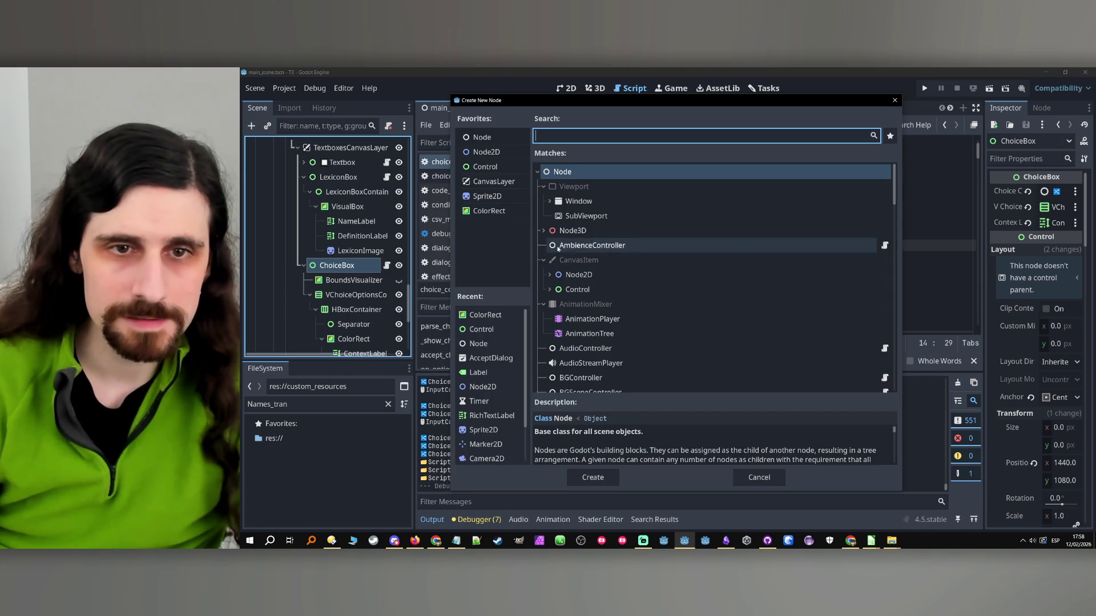
double_click(577, 290)
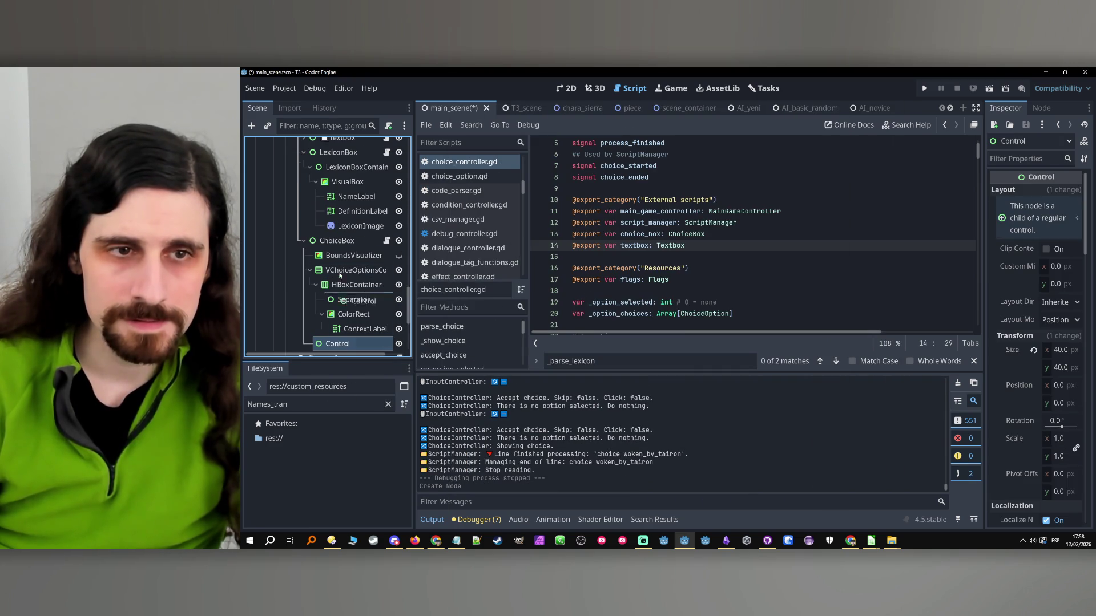
drag(341, 251, 341, 253)
double_click(360, 256)
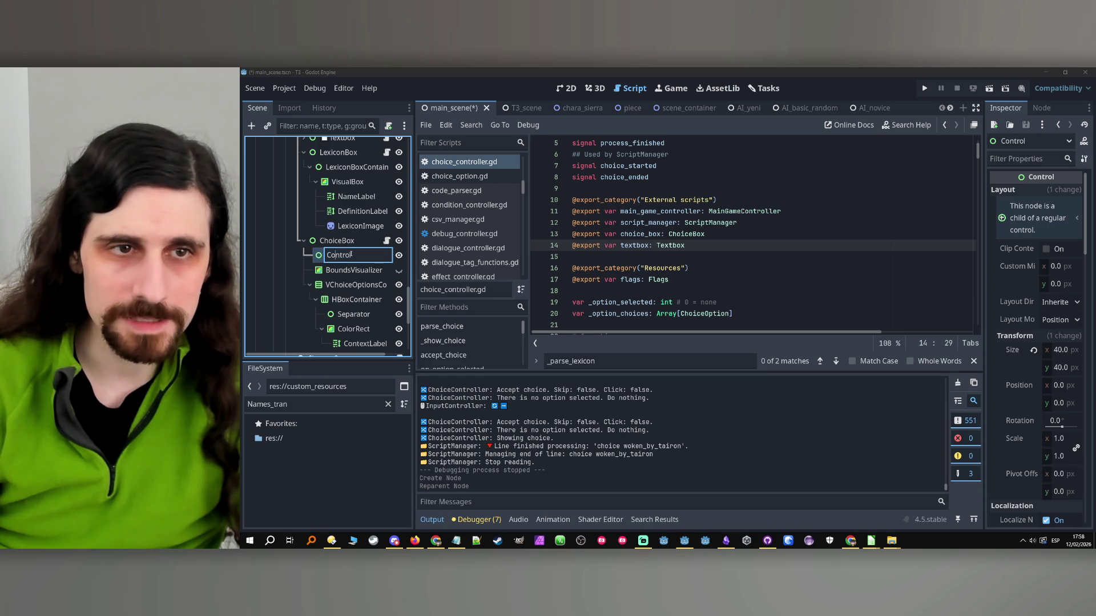
text(ChoiceBox)
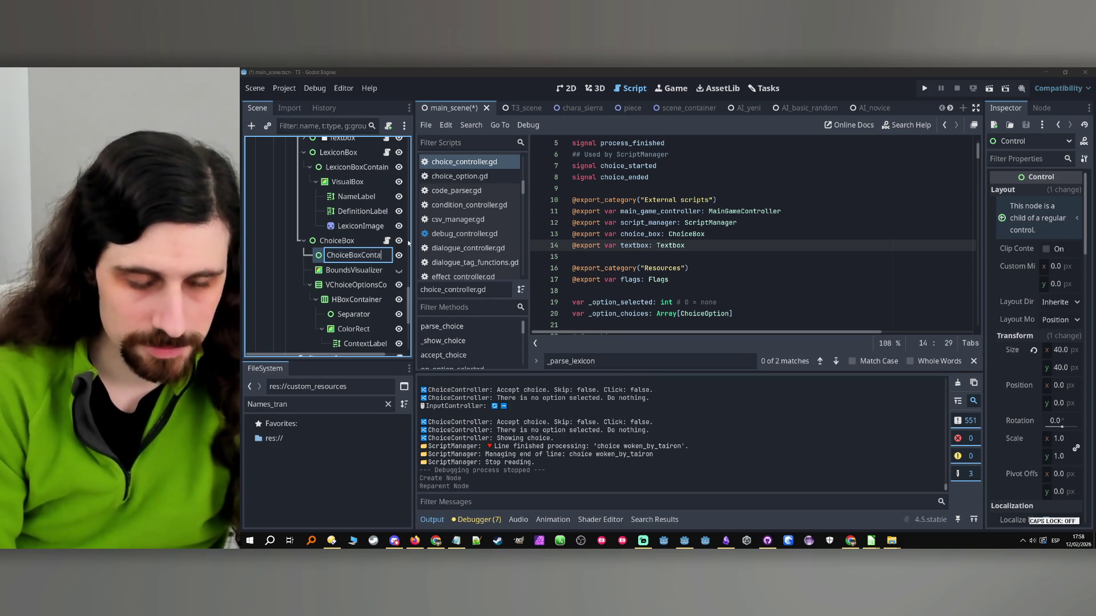
key(Escape)
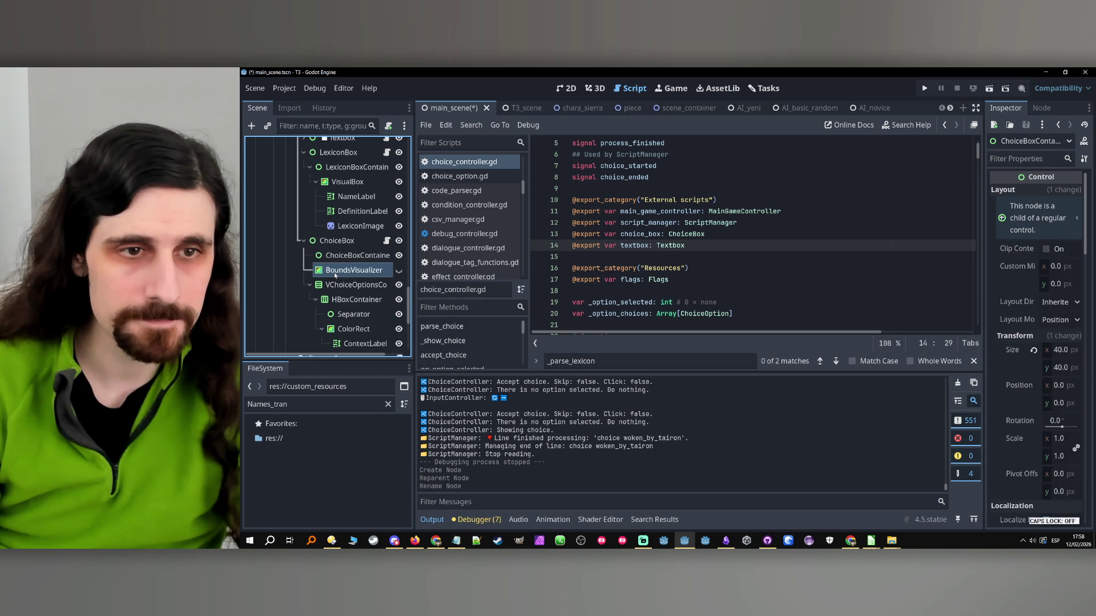
- Move BoundsVisualizer and VChoiceOptionsContainer into ChoiceBoxContainer and reset its size to zero
click(334, 271)
ctrl+click(333, 288)
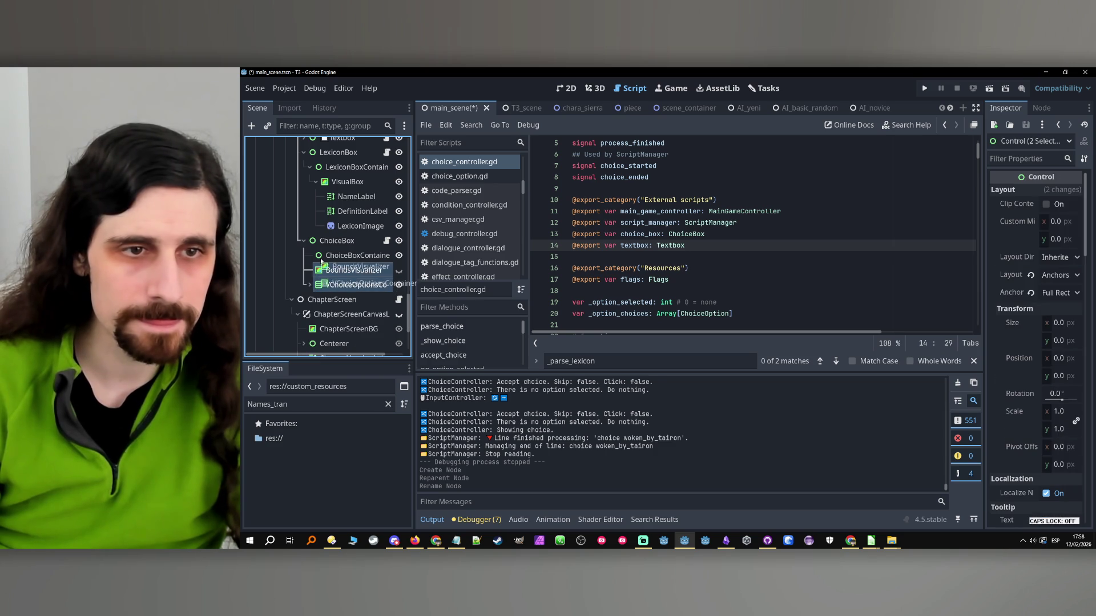
drag(321, 262, 322, 262)
click(337, 241)
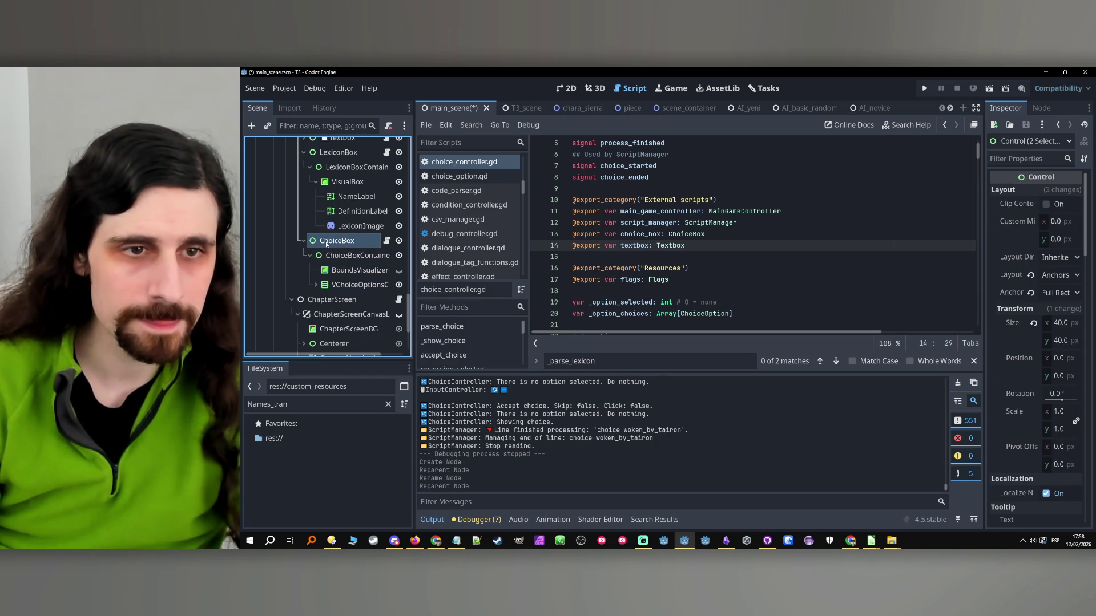
click(331, 167)
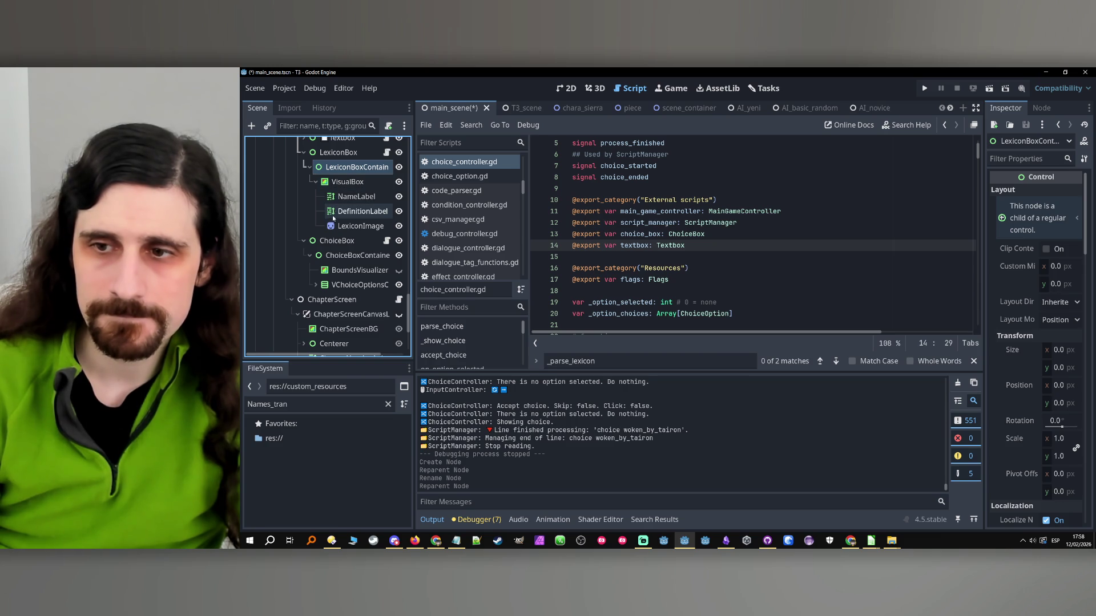
click(339, 257)
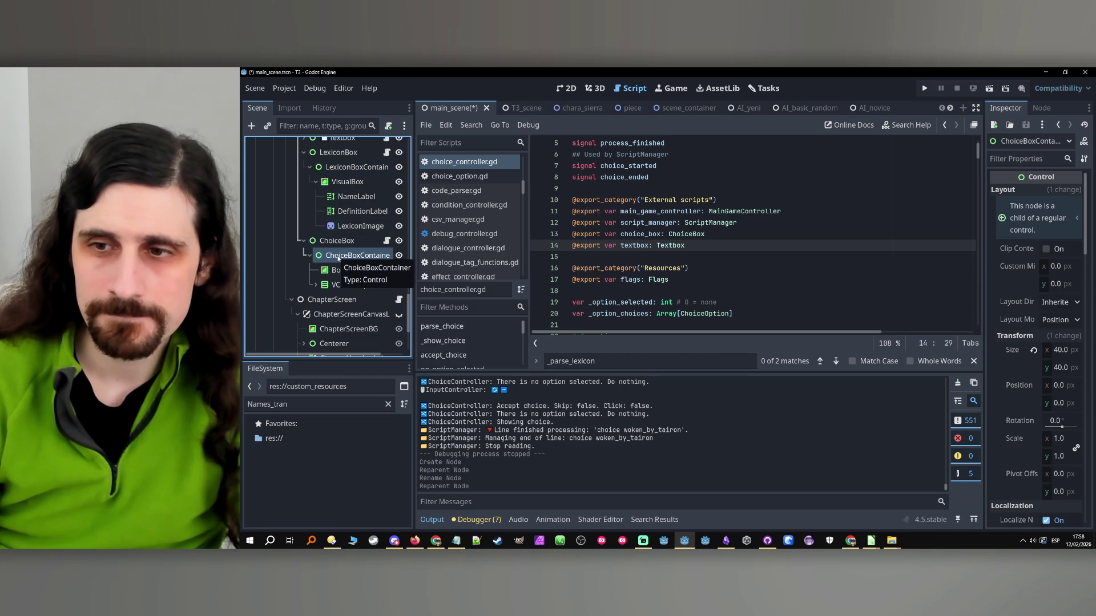
click(1034, 351)
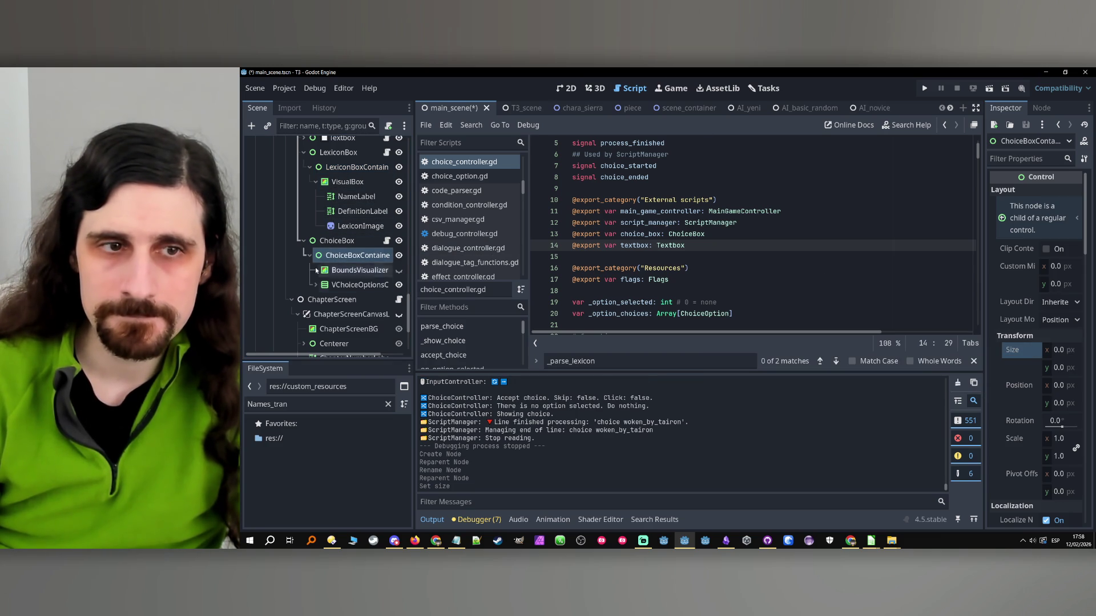
- Move ChoiceBox above LexiconBox in TextboxesCanvasLayer and run the game
click(336, 241)
click(345, 169)
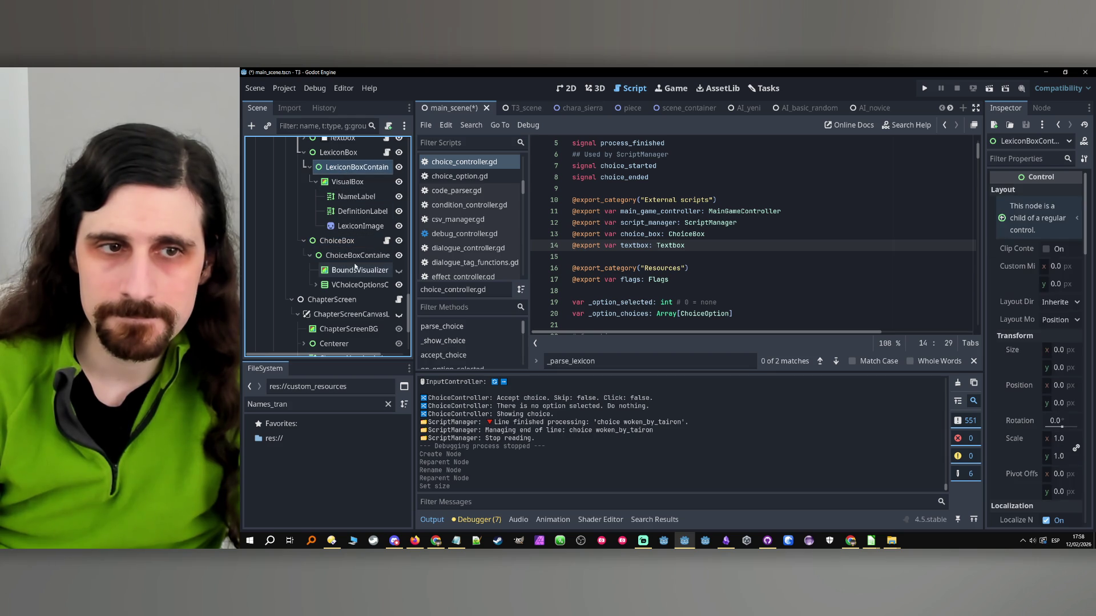
click(355, 260)
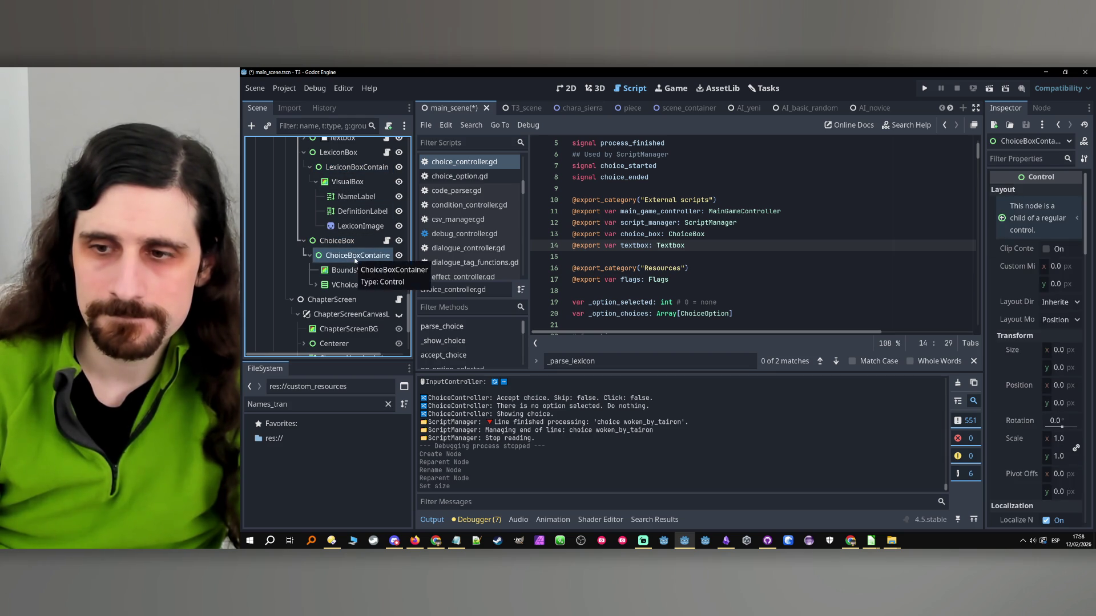
scroll(1050, 289, down, 2)
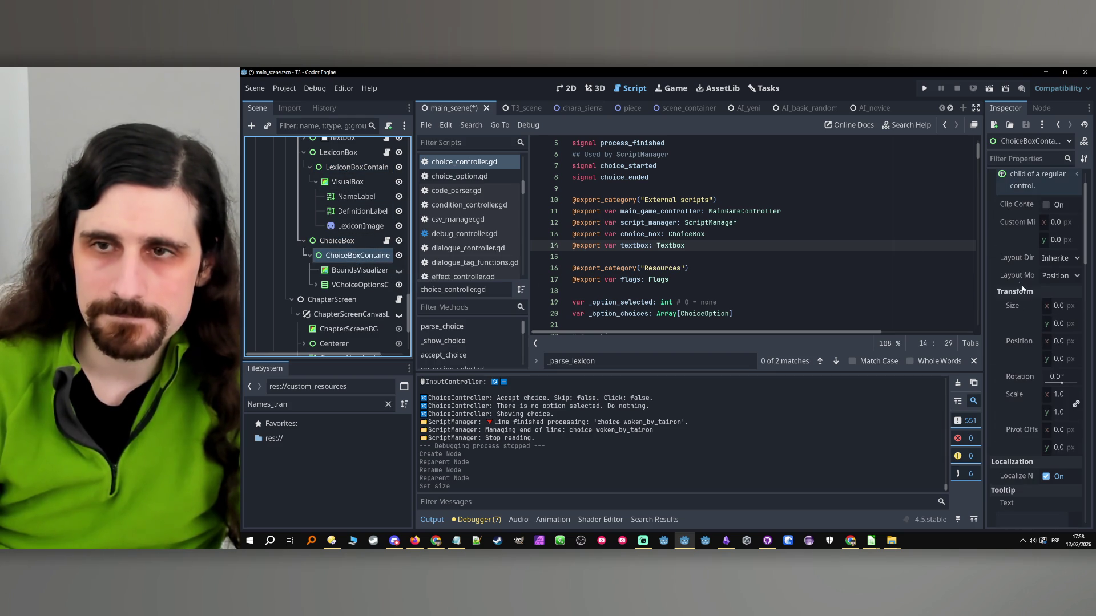
scroll(323, 247, up, 3)
click(303, 205)
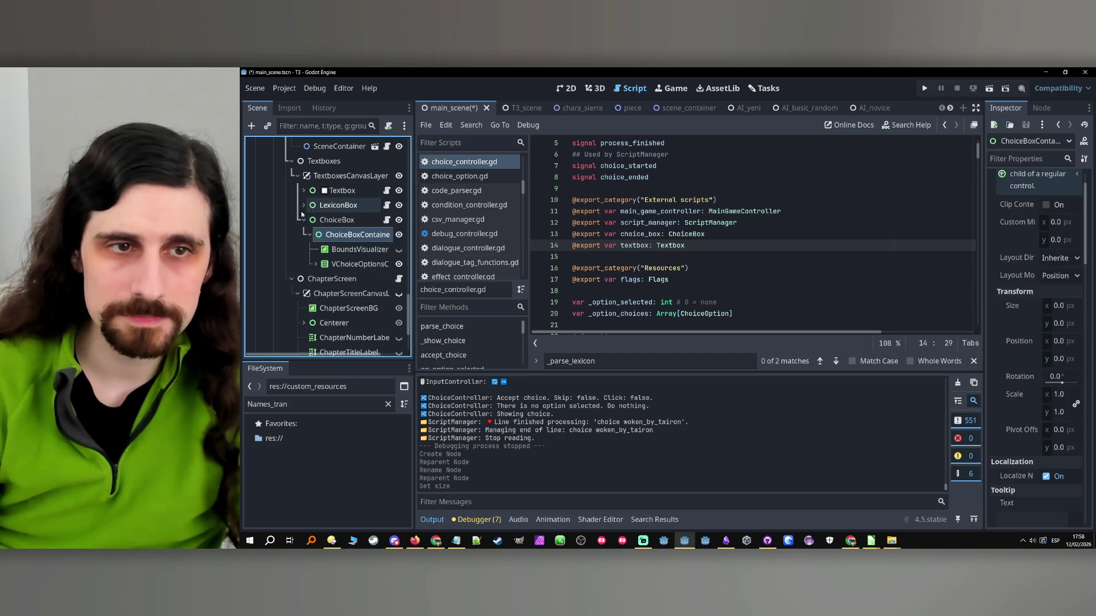
click(303, 220)
drag(312, 222, 317, 206)
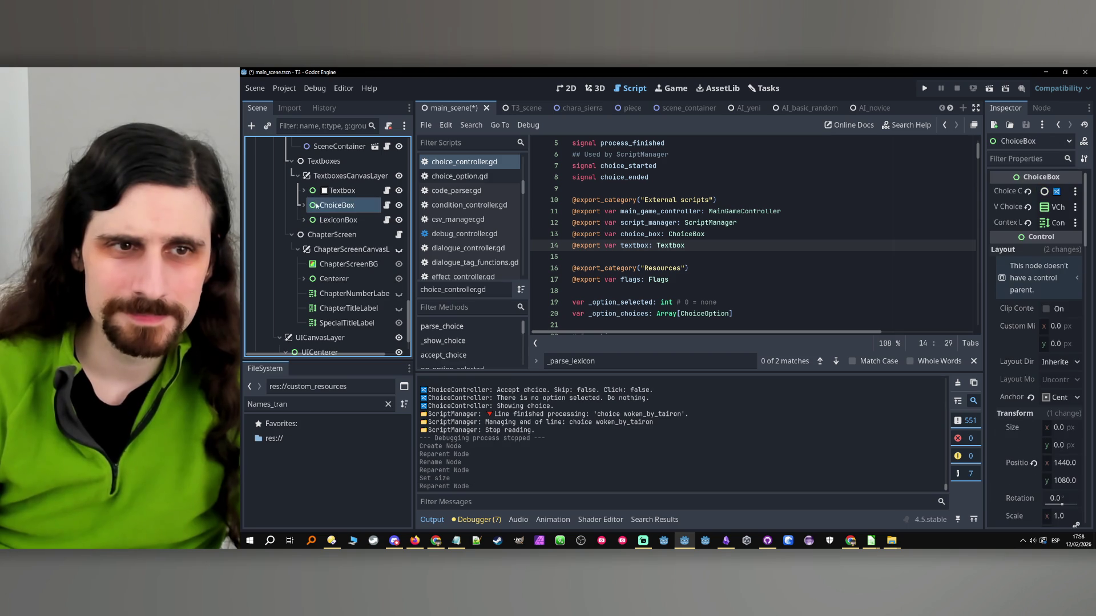
click(922, 87)
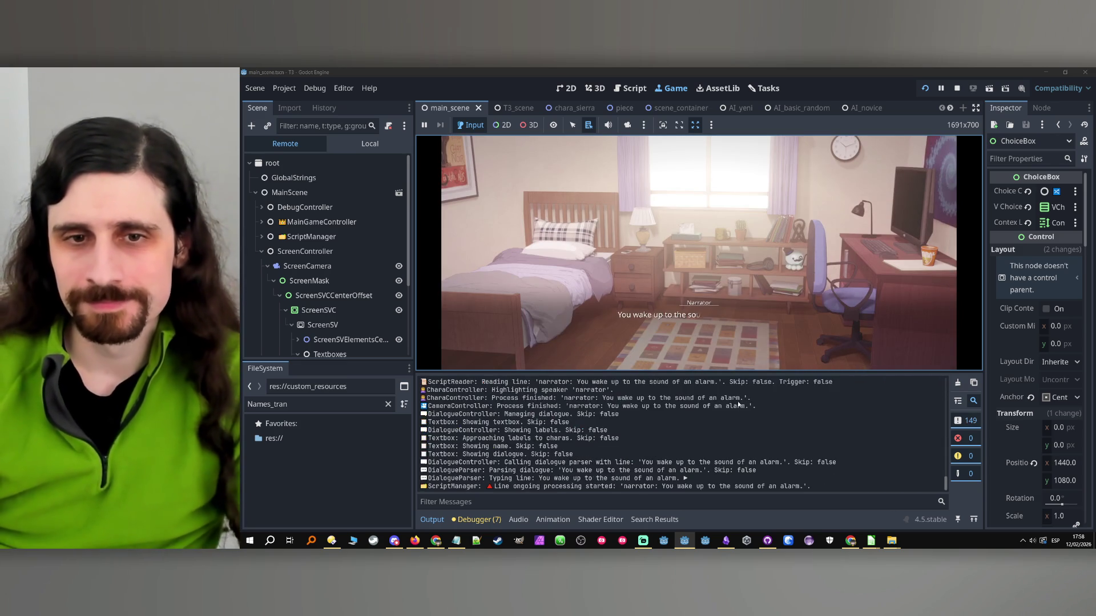
- Advance to the choices, inspect the live ChoiceBox and LexiconBox, widen the Inspector, then stop
click(750, 274)
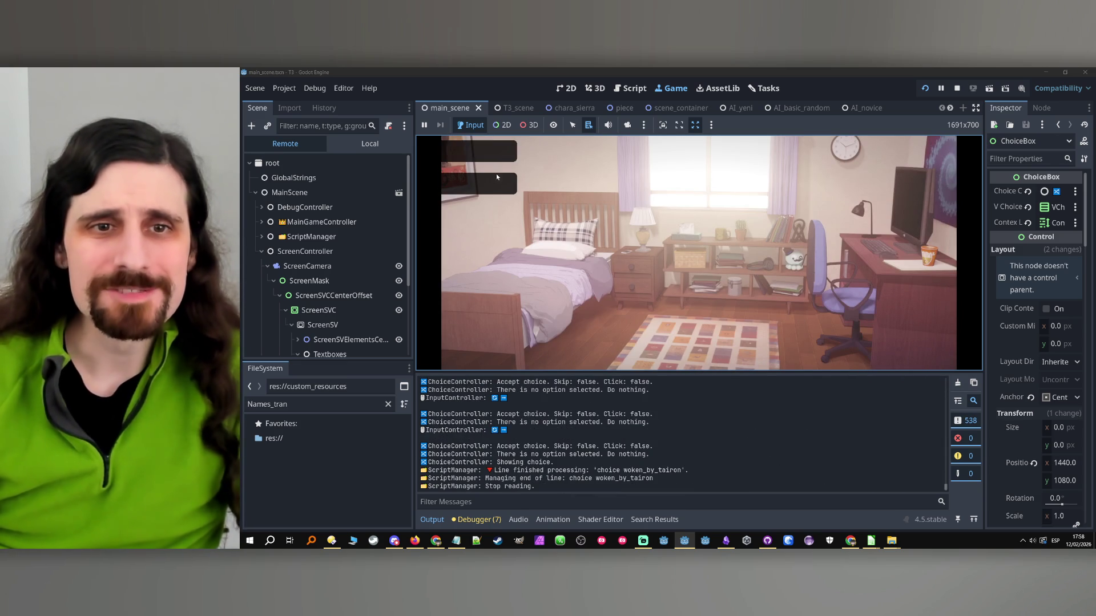
scroll(329, 268, down, 3)
scroll(329, 269, down, 1)
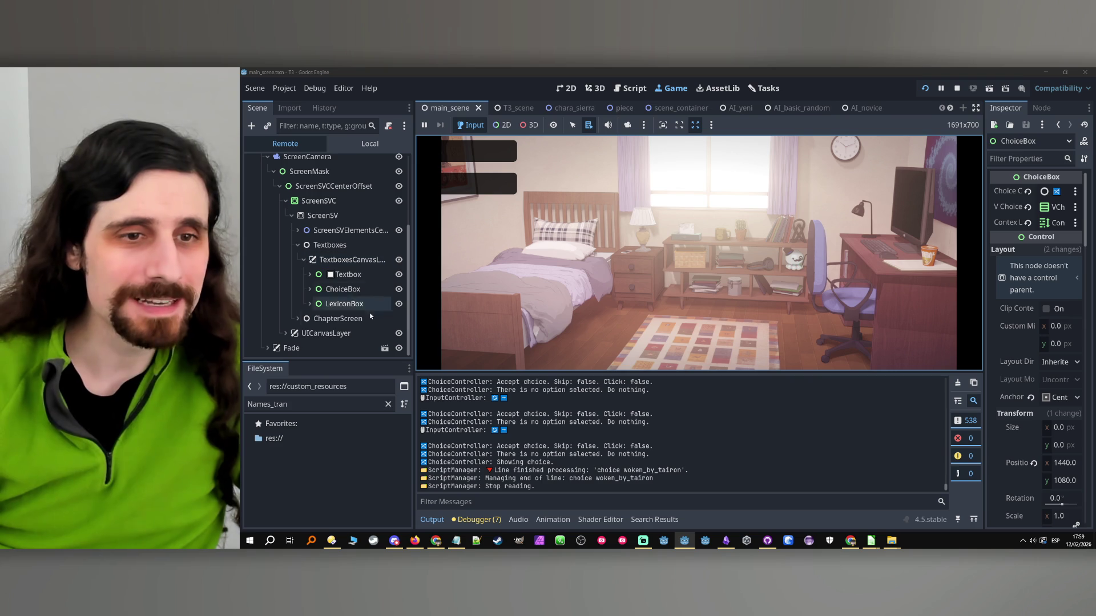
click(354, 289)
click(310, 289)
click(318, 304)
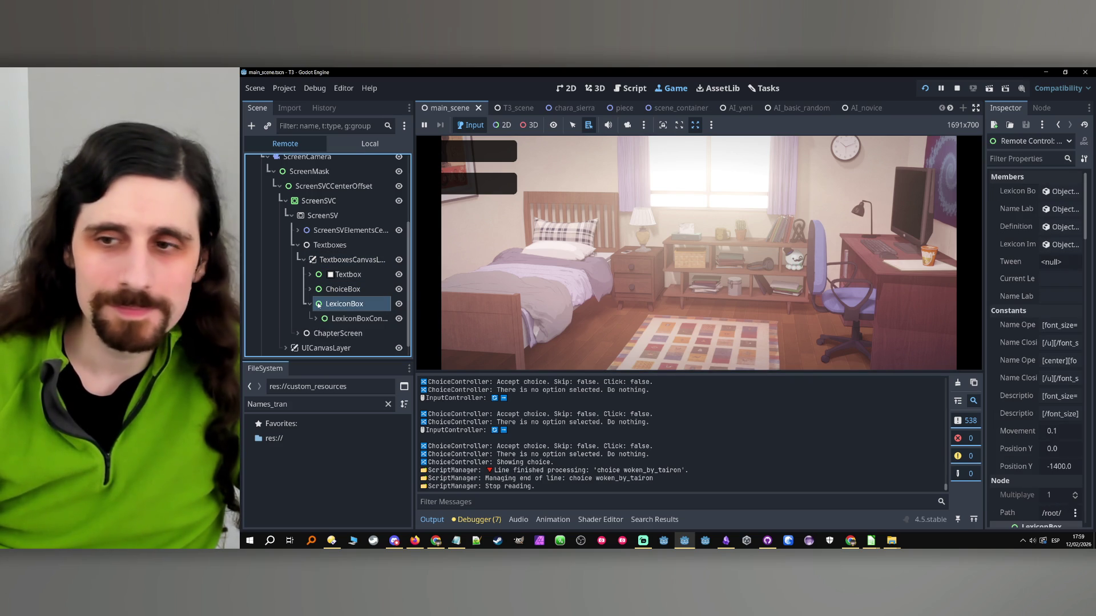
click(979, 327)
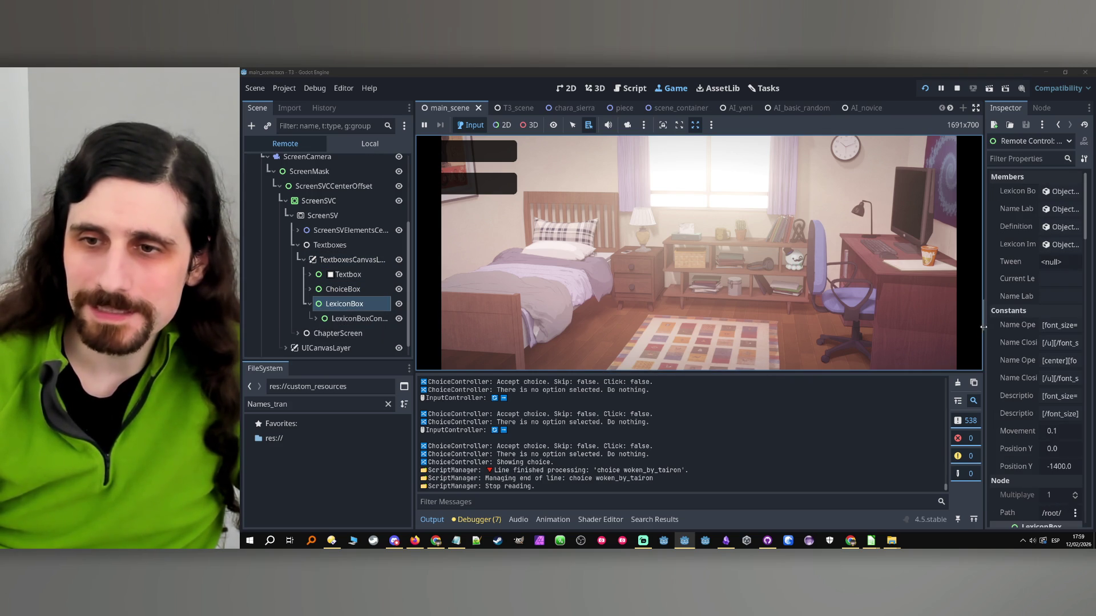
drag(983, 327, 893, 325)
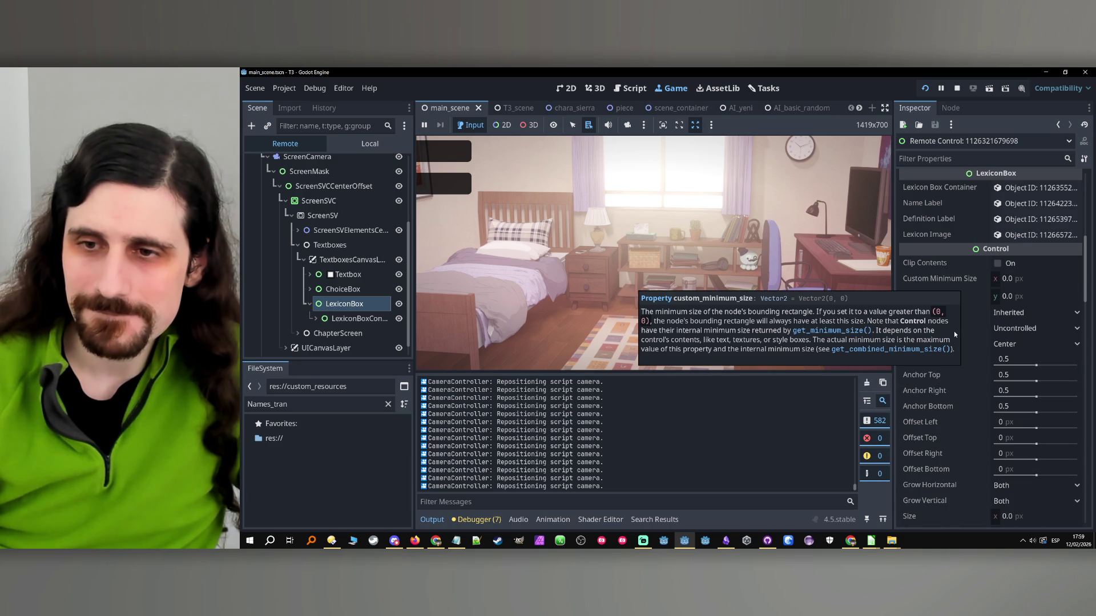
click(957, 88)
scroll(351, 263, up, 2)
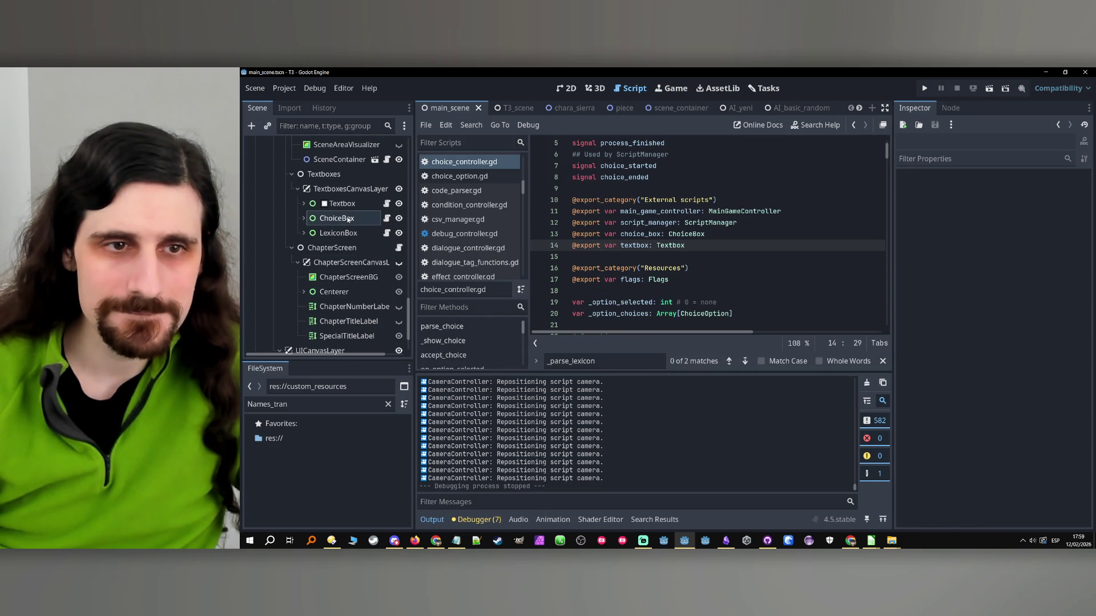
- Set ChoiceBox's position to 4000, 2000 to match LexiconBox
click(319, 232)
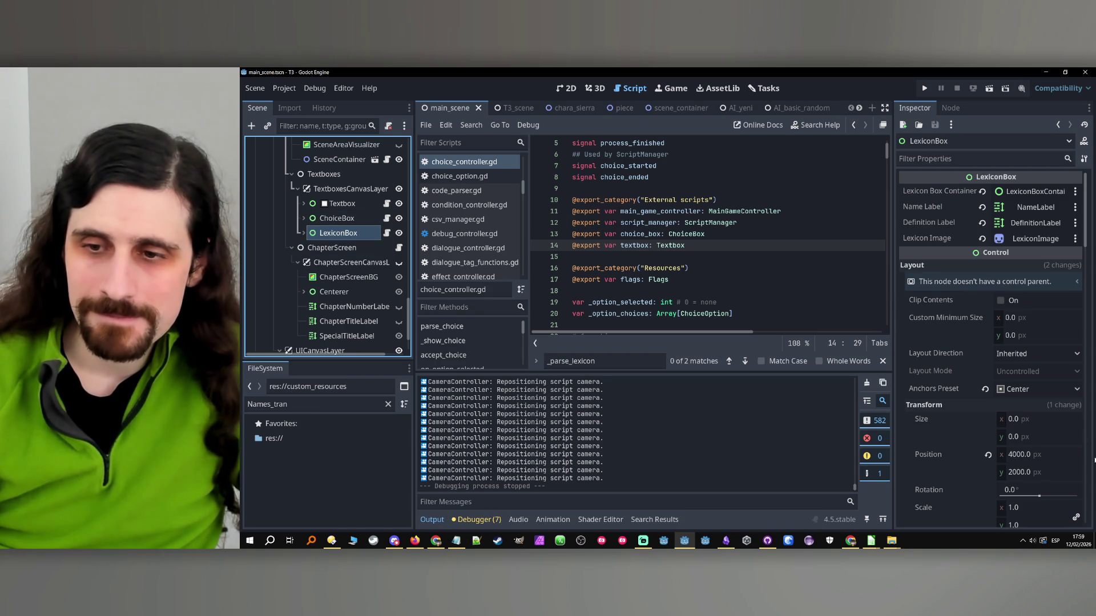
click(1070, 460)
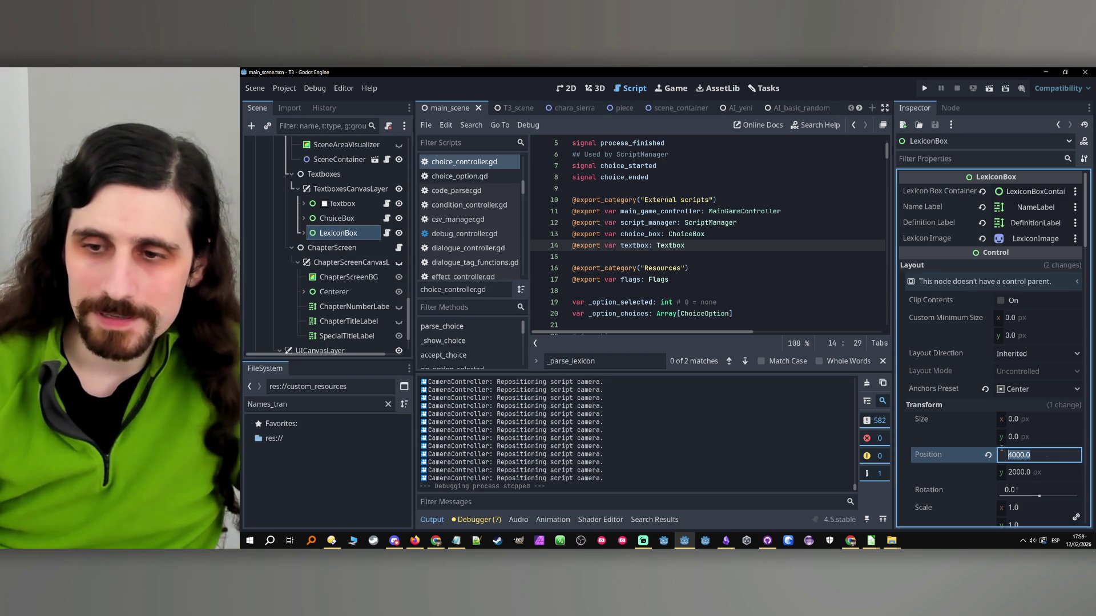
click(357, 220)
click(1055, 441)
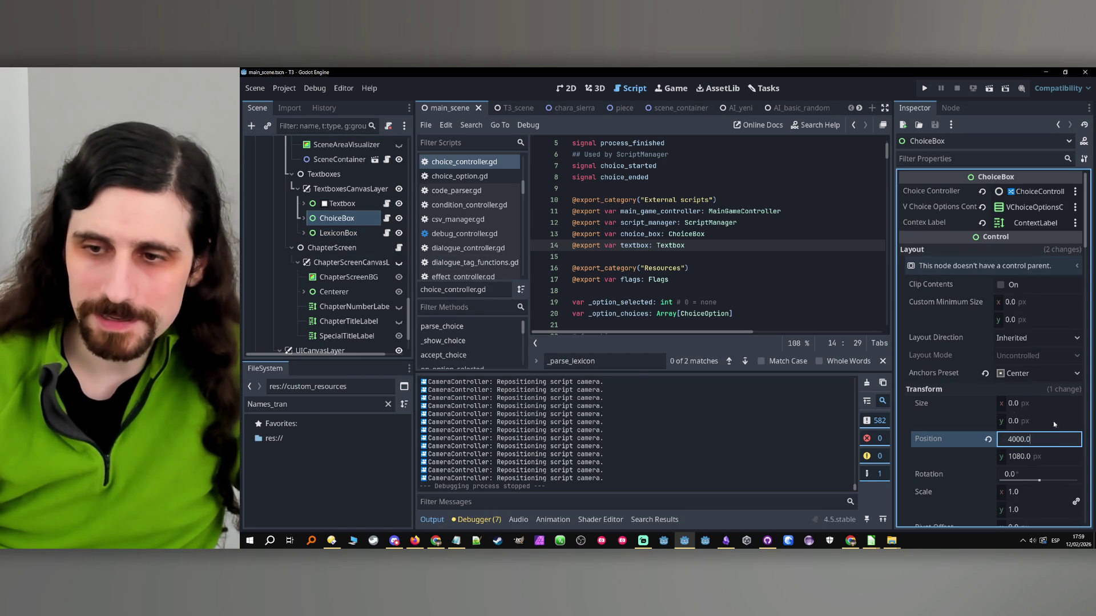
click(342, 233)
click(1056, 473)
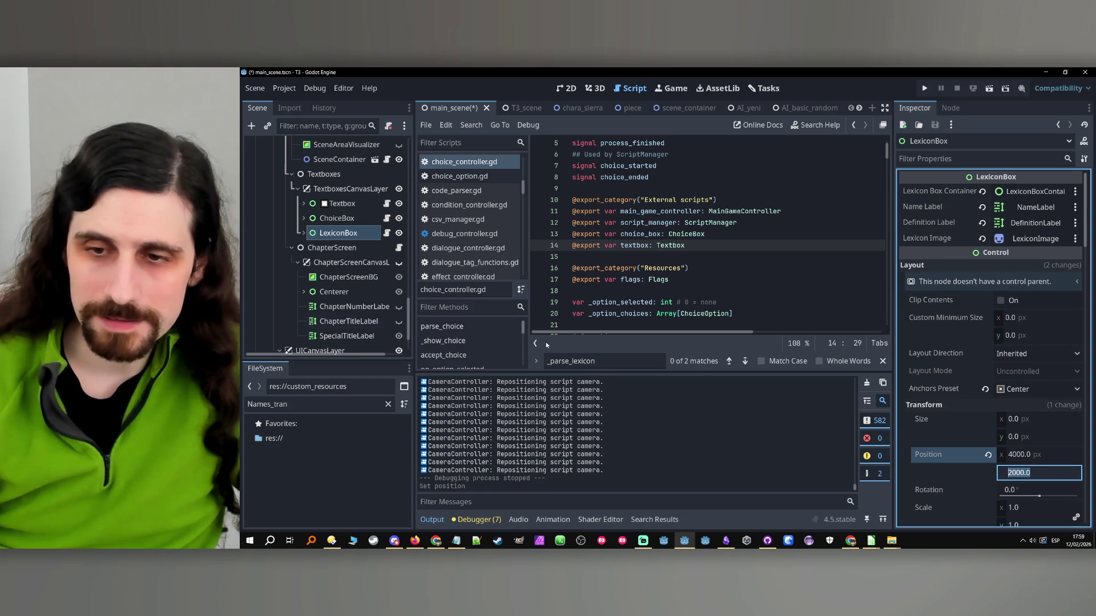
click(337, 218)
click(1040, 457)
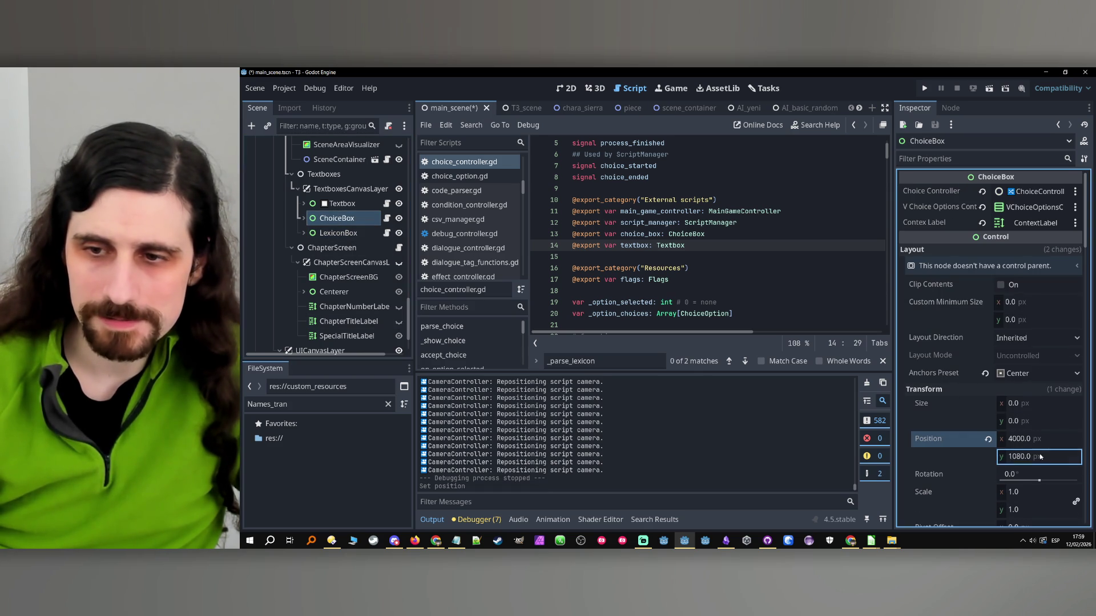
click(338, 233)
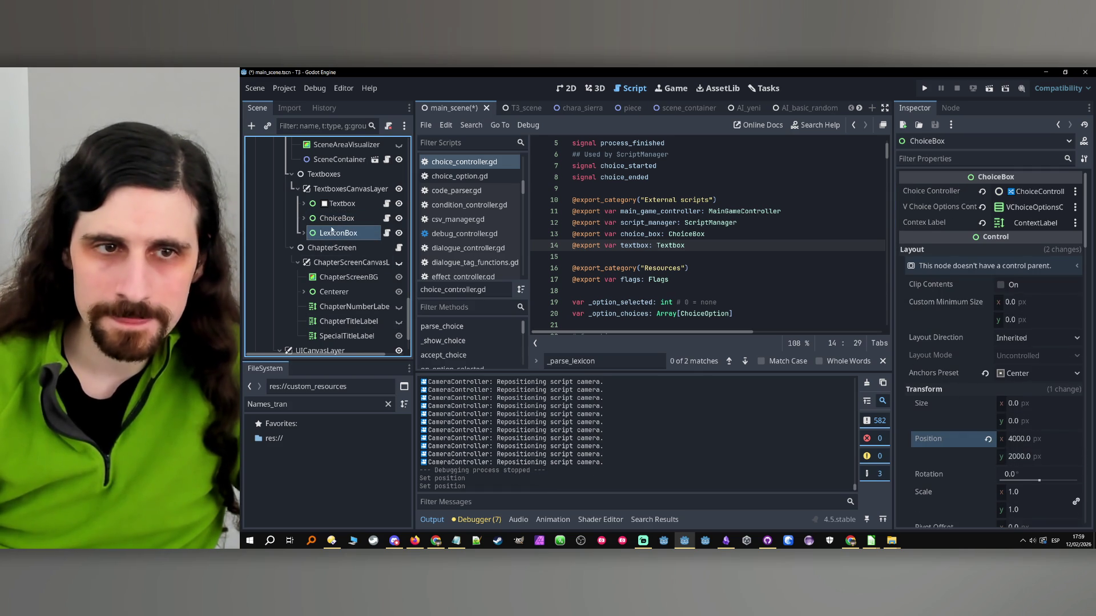
- Inspect LexiconBoxContainer, then expand ChoiceBox to show its children
click(304, 233)
click(331, 248)
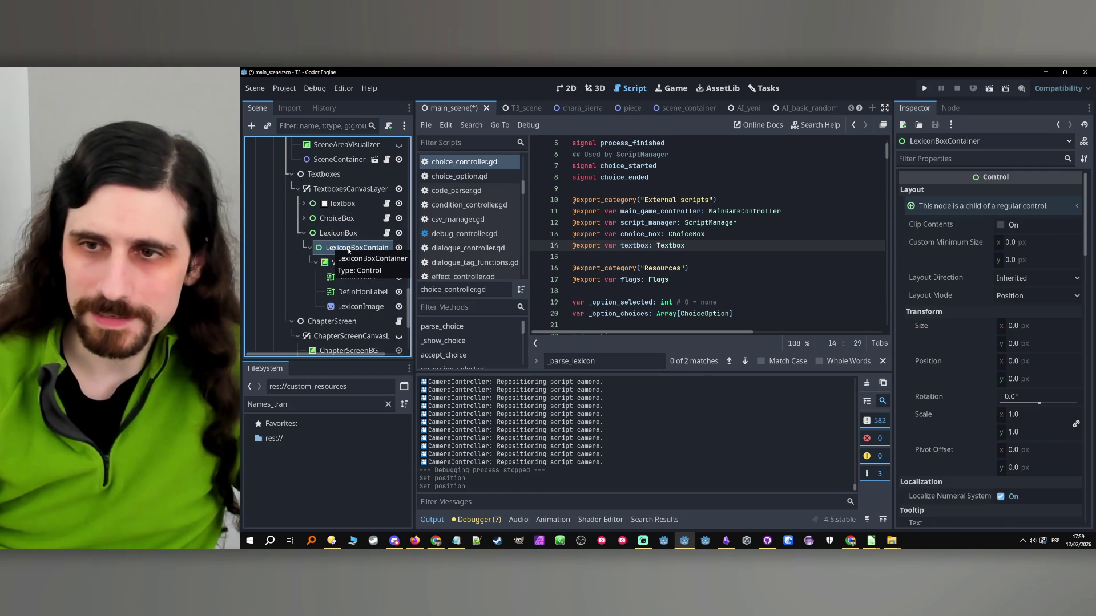
click(304, 233)
click(319, 218)
click(303, 218)
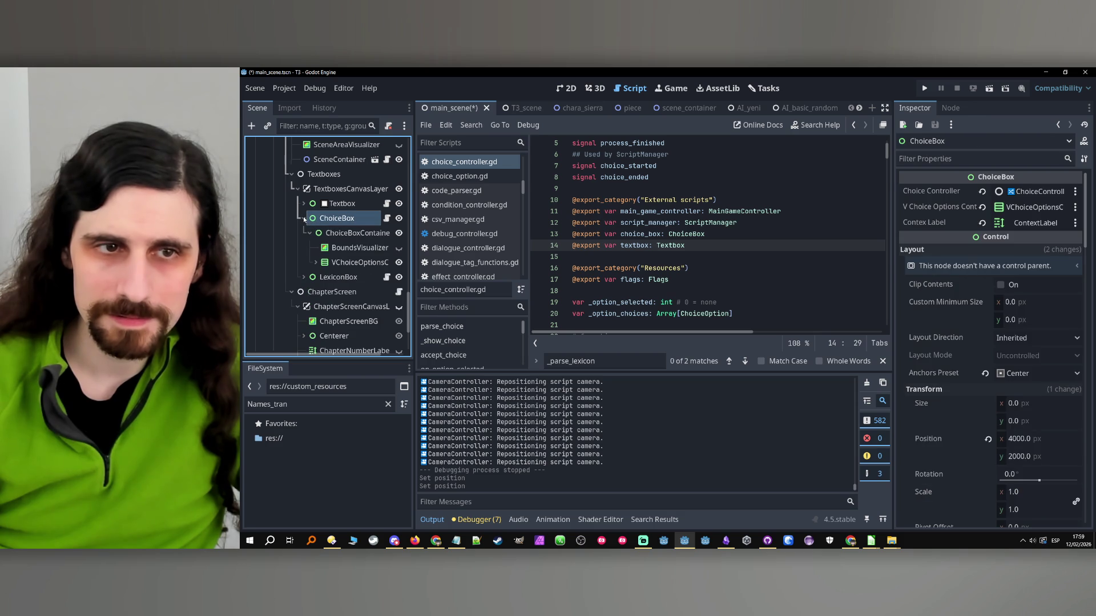
click(303, 218)
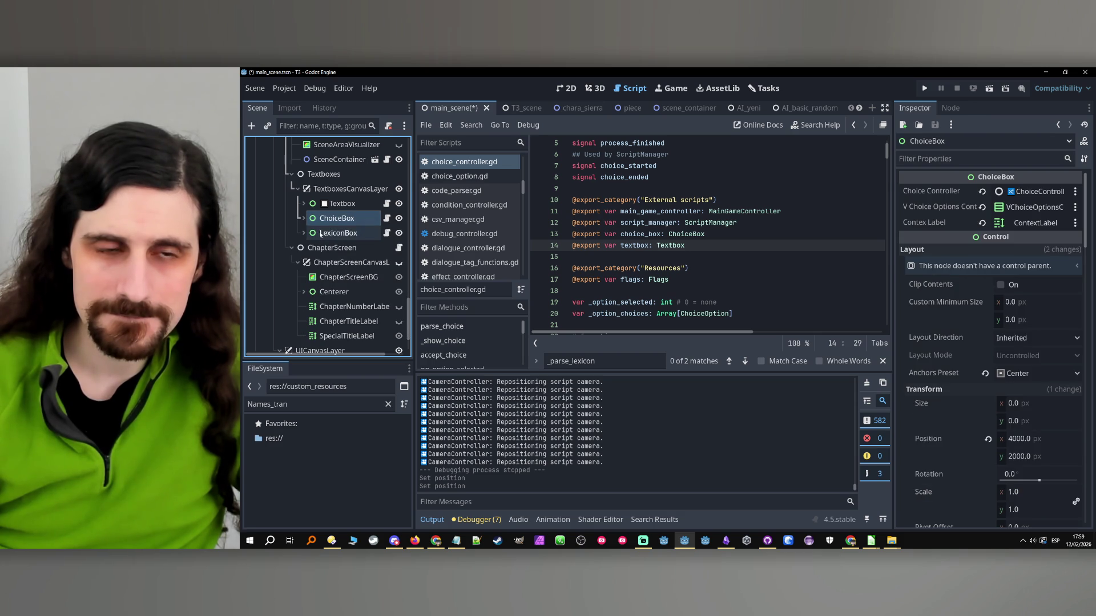
click(300, 219)
- Move BoundsVisualizer and VChoiceOptionsContainer under ChoiceBox and delete ChoiceBoxContainer
click(343, 247)
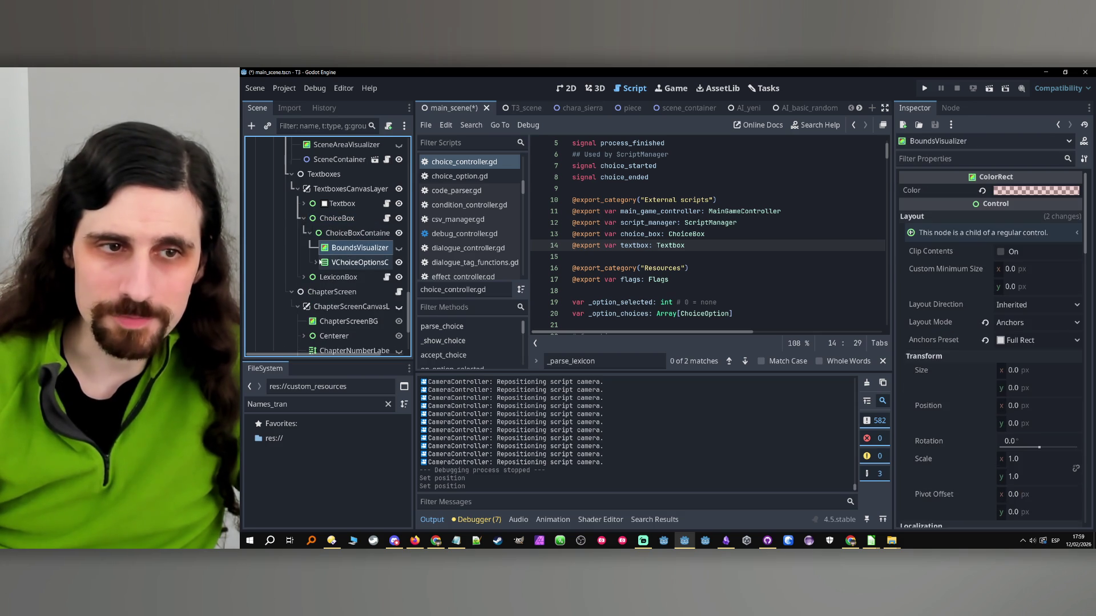
shift+click(323, 263)
drag(323, 263, 330, 224)
click(330, 231)
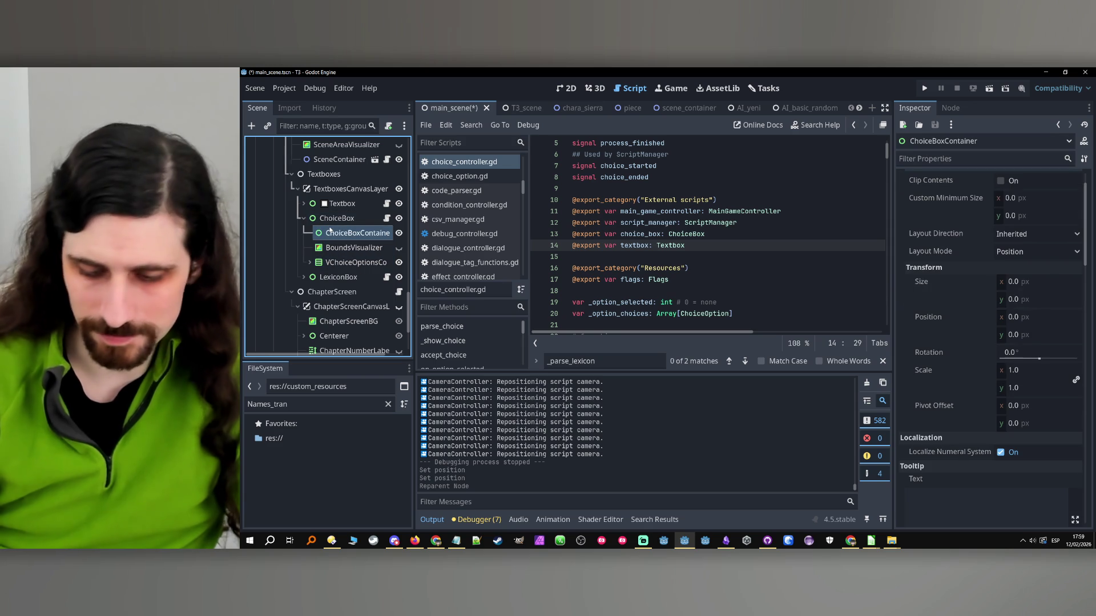
key(Delete)
click(648, 323)
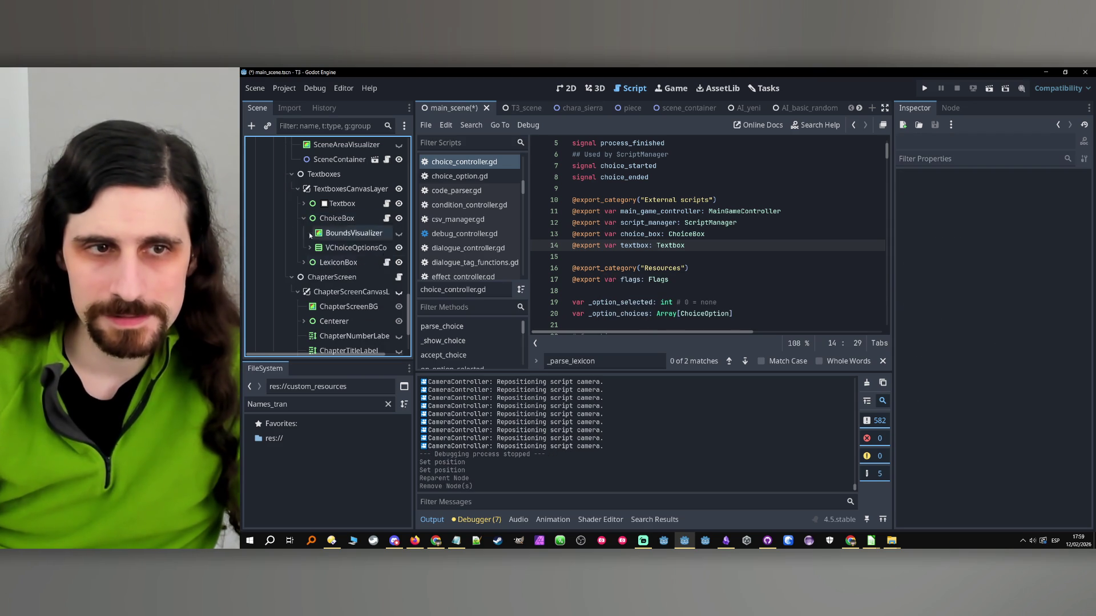
click(304, 218)
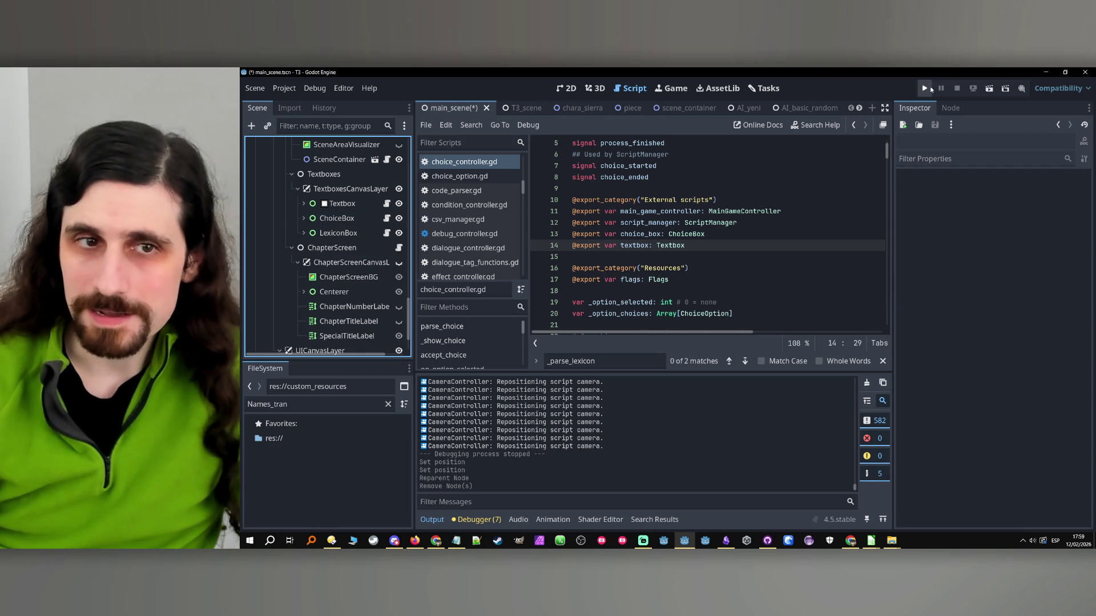
- Save and run the game, repeatedly opening and closing the Tairon lexicon popup
click(930, 89)
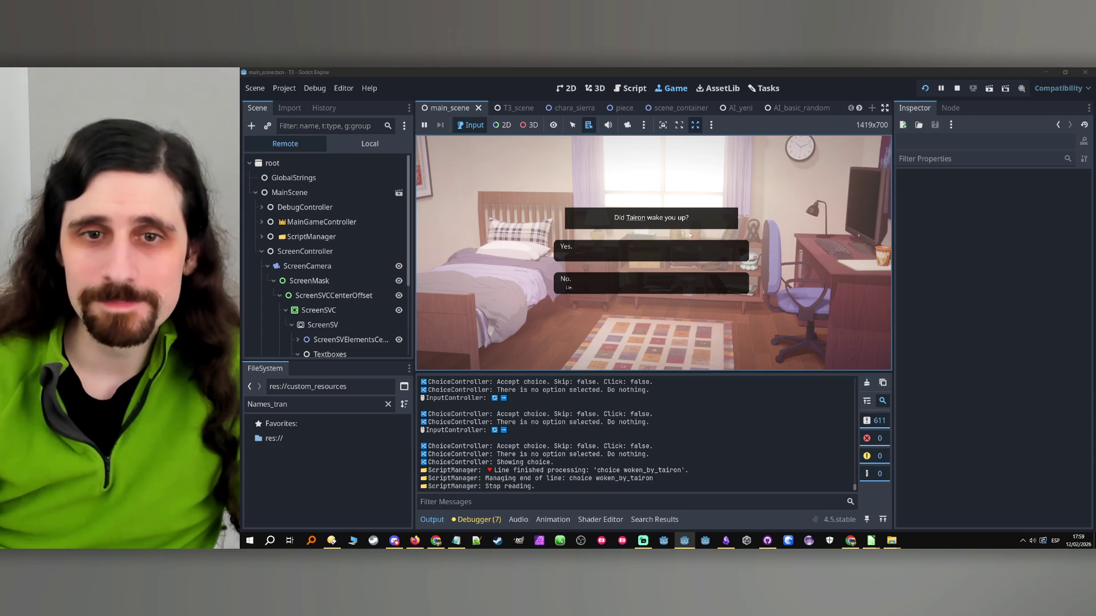
click(636, 219)
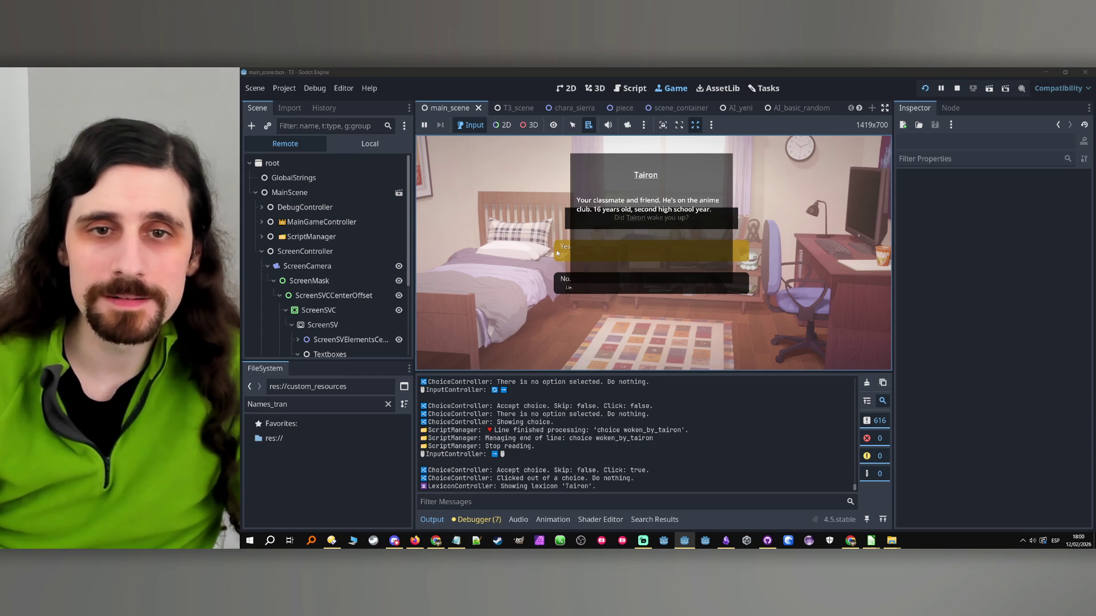
click(558, 253)
click(632, 222)
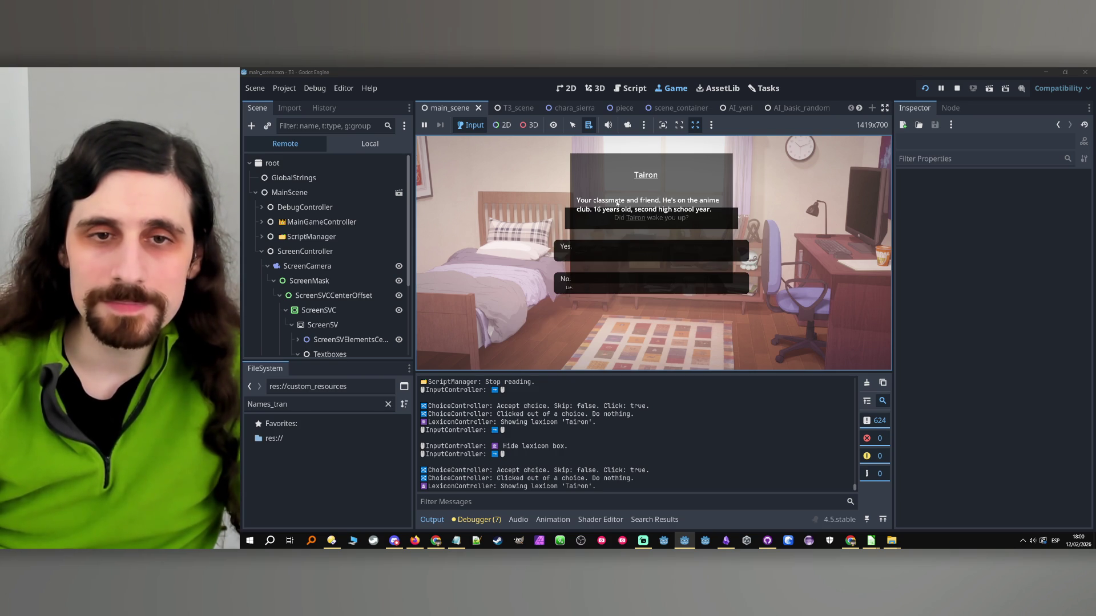
click(735, 251)
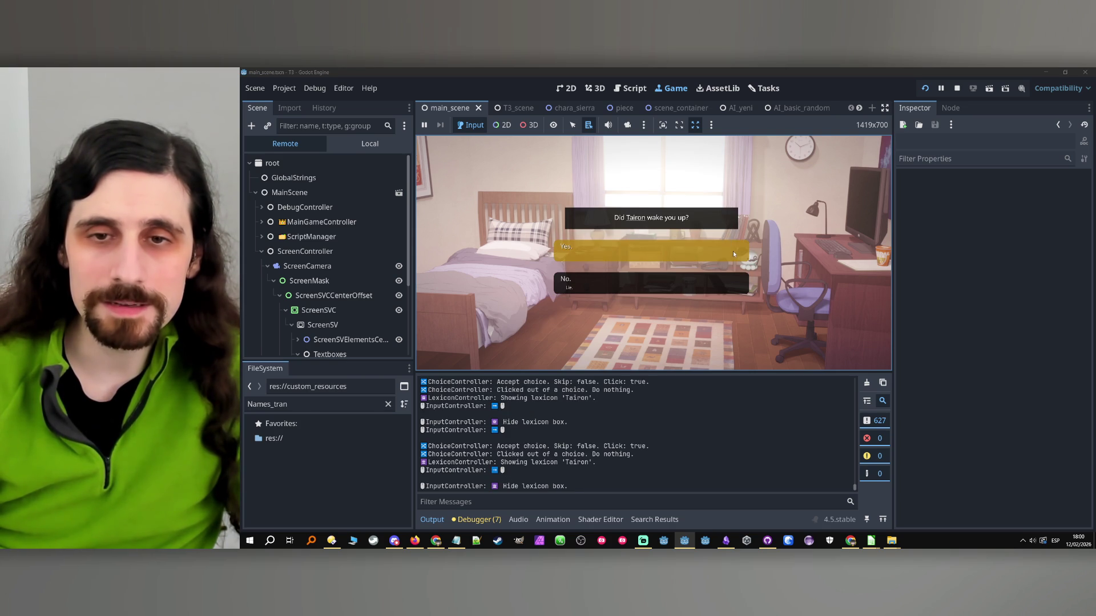
click(634, 222)
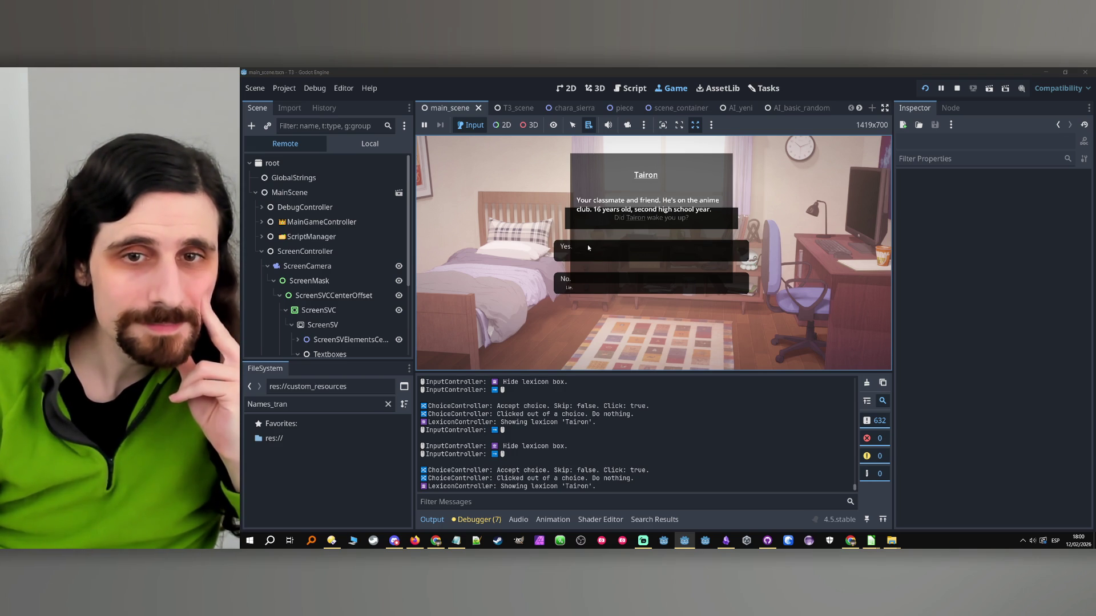
click(559, 257)
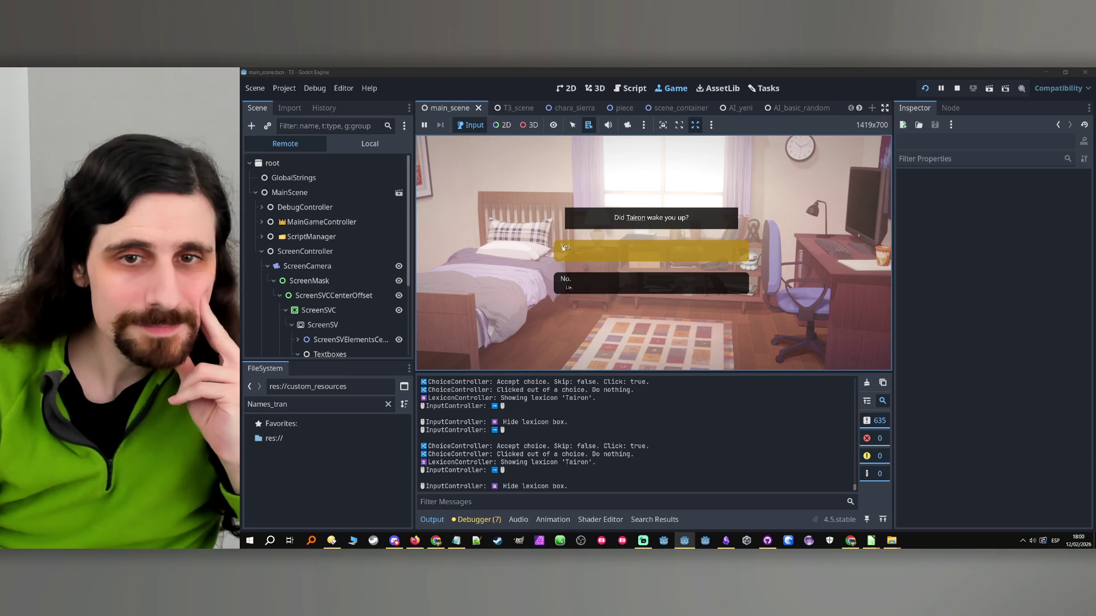
click(642, 219)
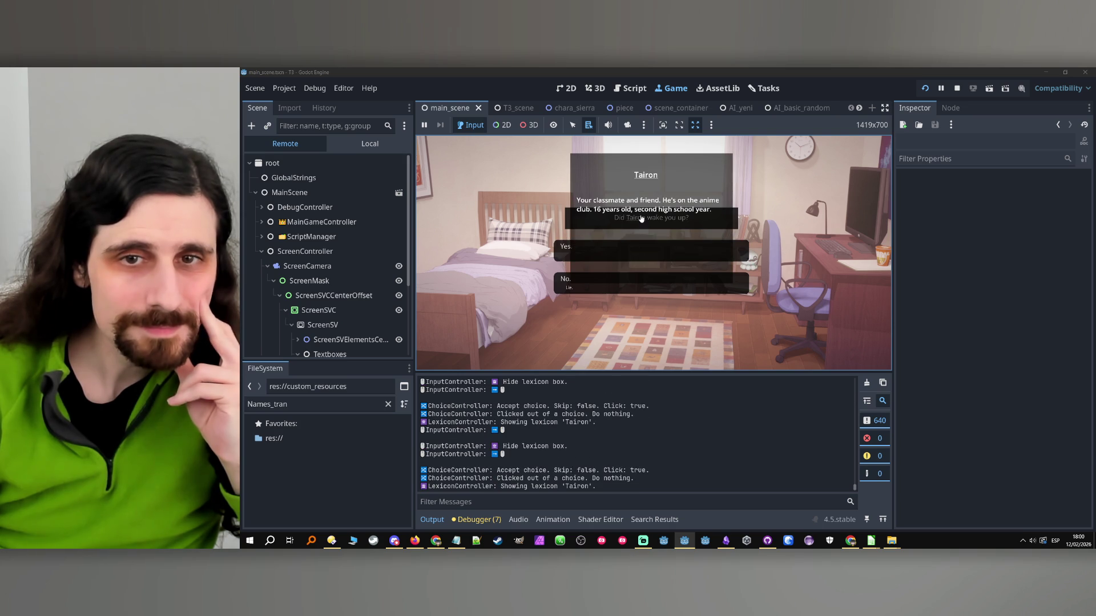
click(561, 258)
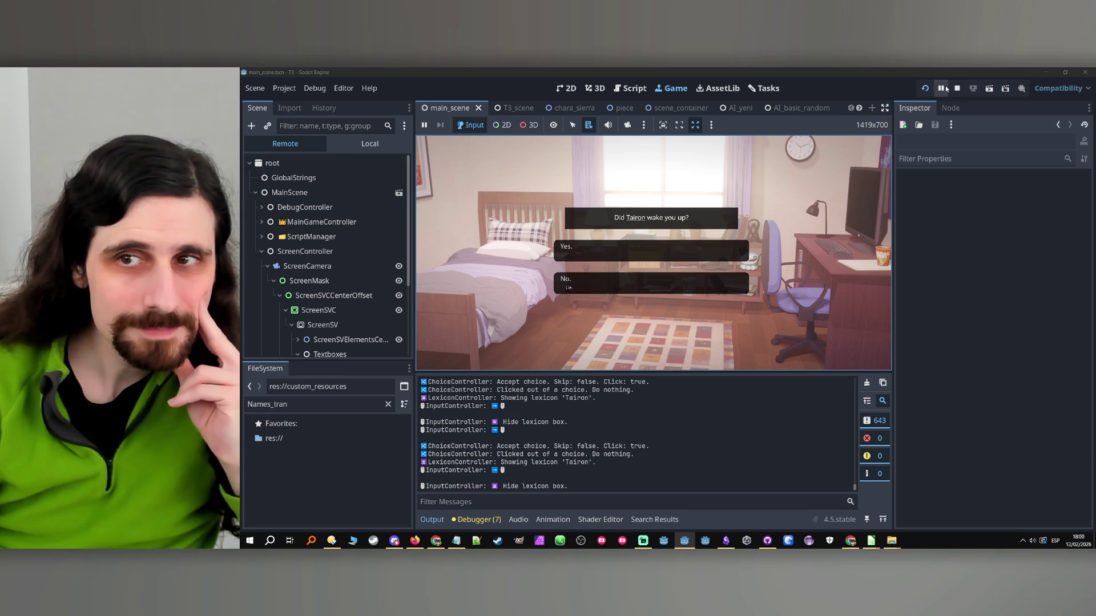
- Answer 'Yes.' and 'Blue switches', open and close the You popup, then stop the game
click(704, 245)
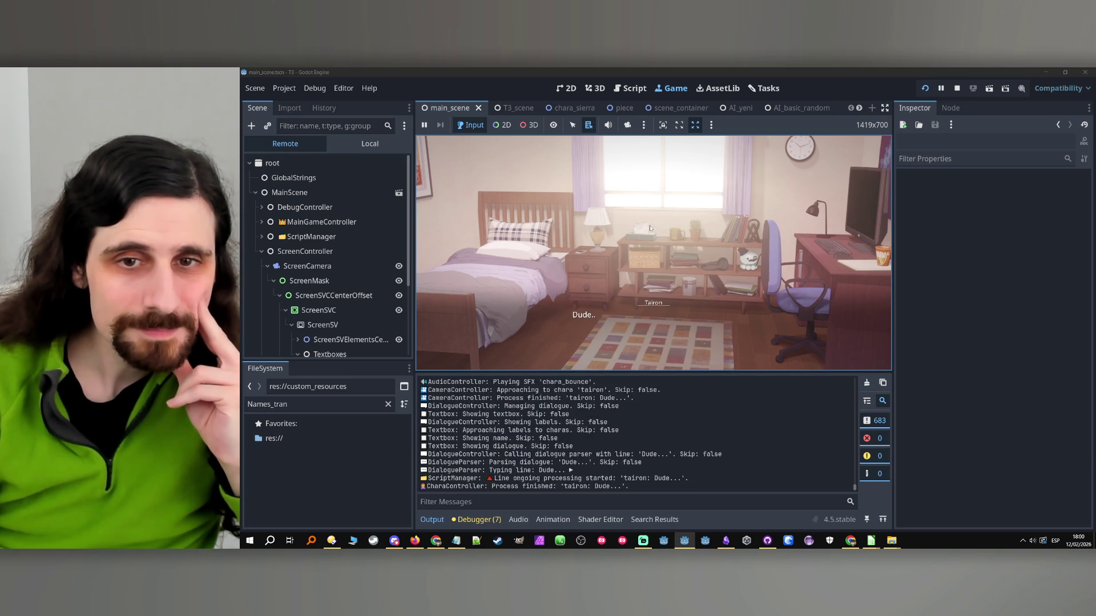
click(654, 307)
click(655, 308)
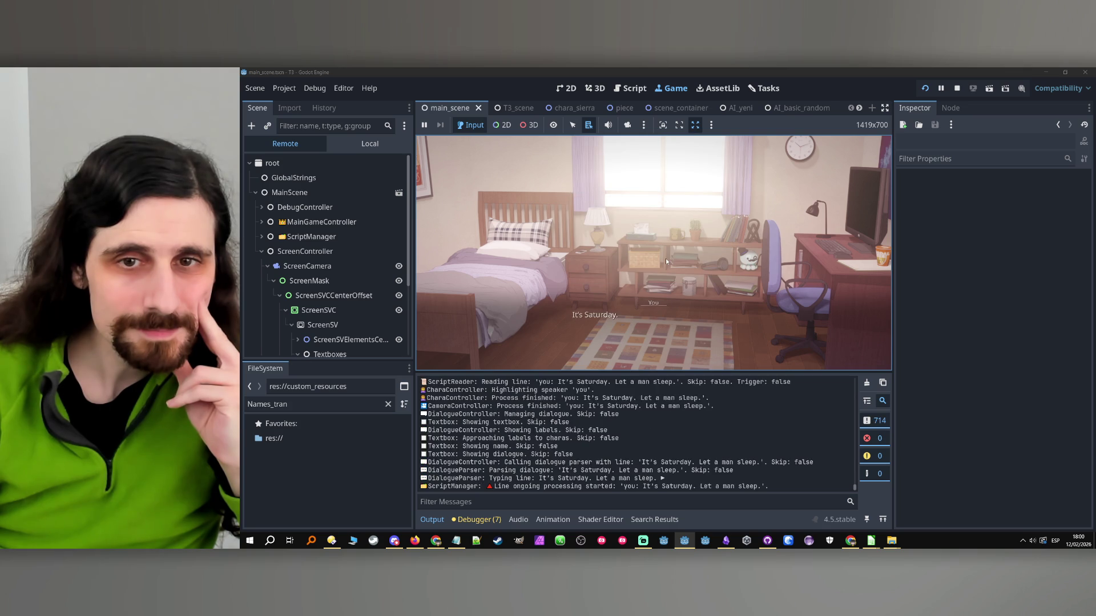
click(655, 299)
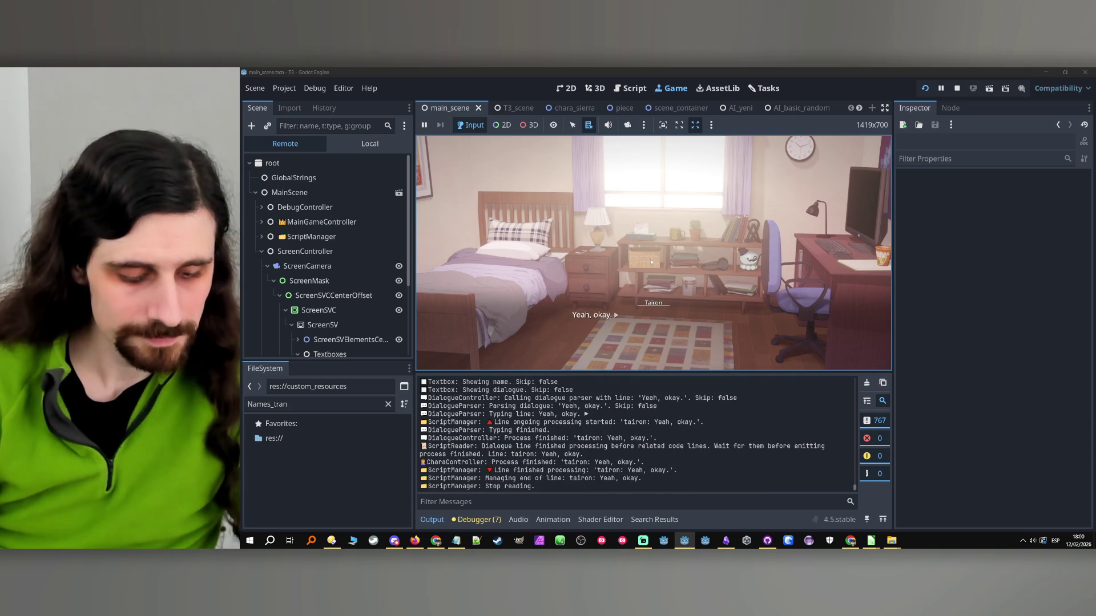
click(653, 301)
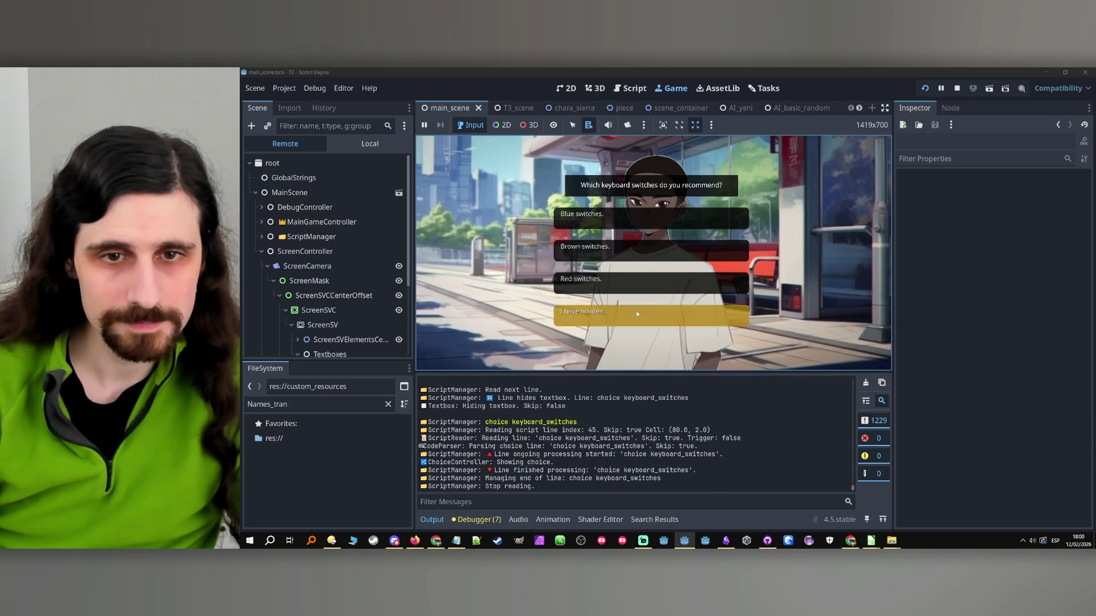
click(651, 218)
click(656, 303)
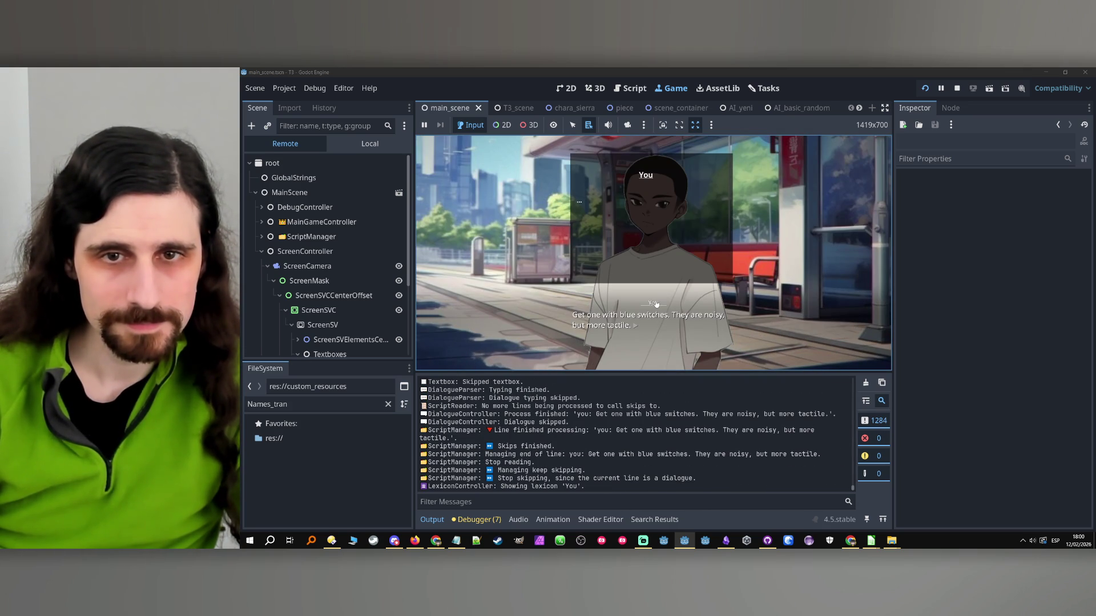
click(763, 226)
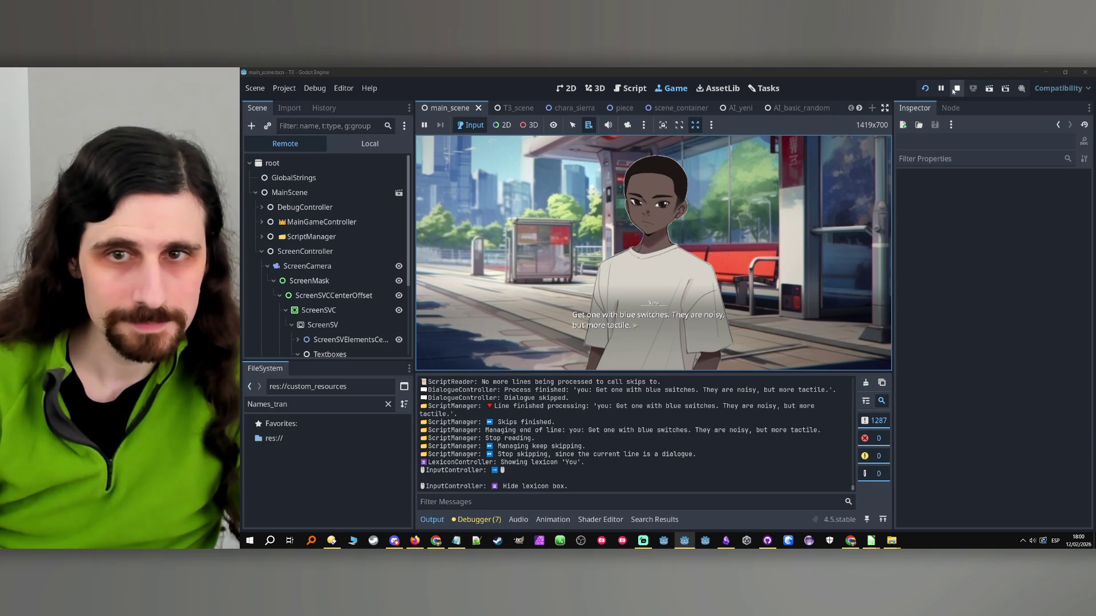
click(956, 88)
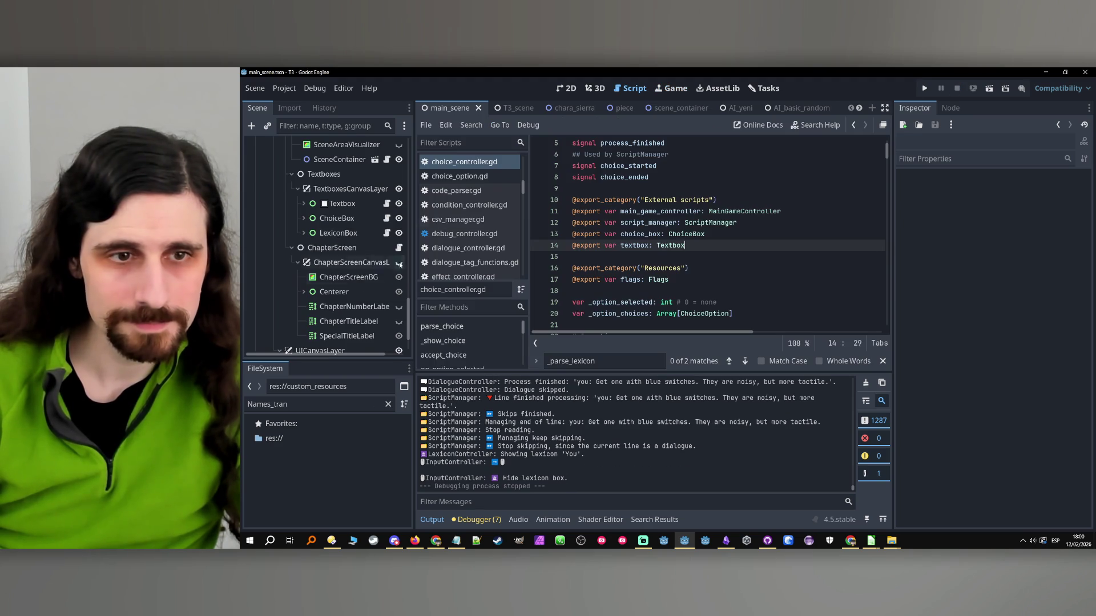
click(321, 294)
- Add a ColorRect child node under LexiconBoxContainer
click(313, 233)
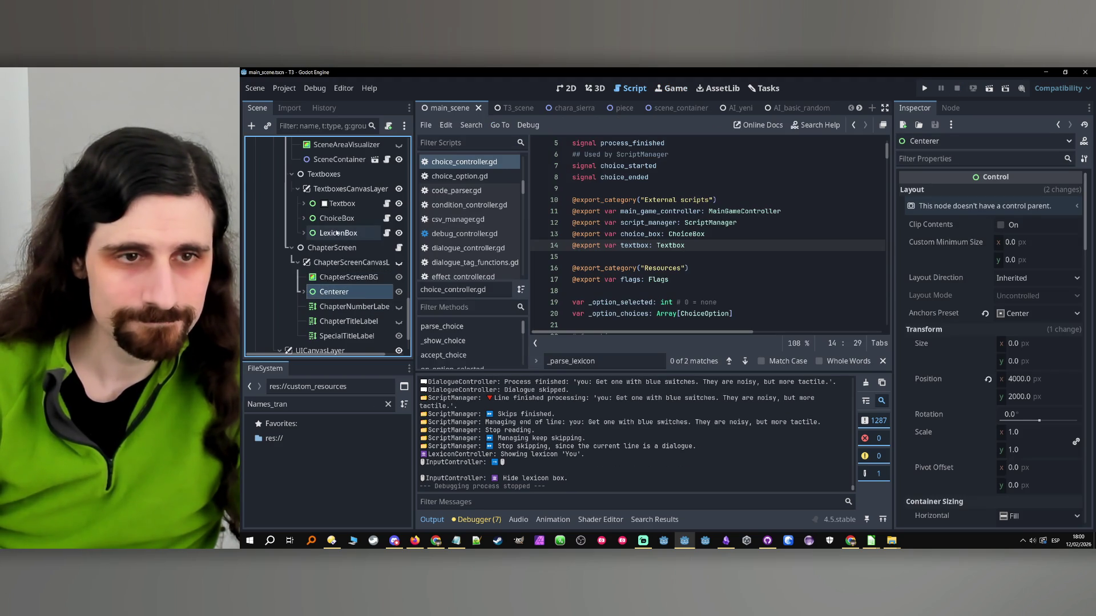
click(303, 233)
click(342, 247)
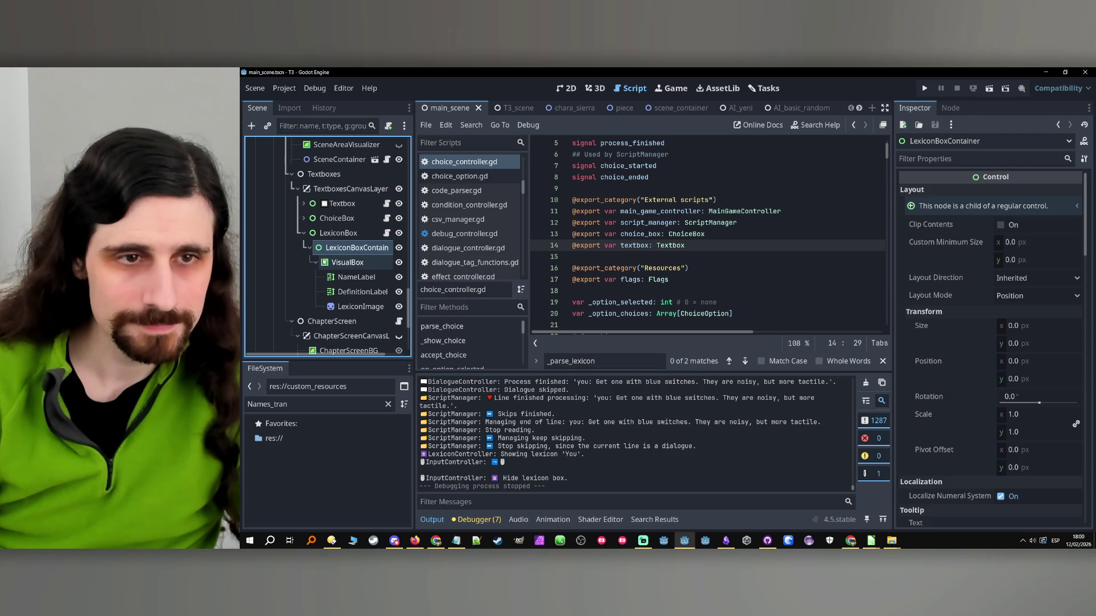
click(323, 264)
click(331, 248)
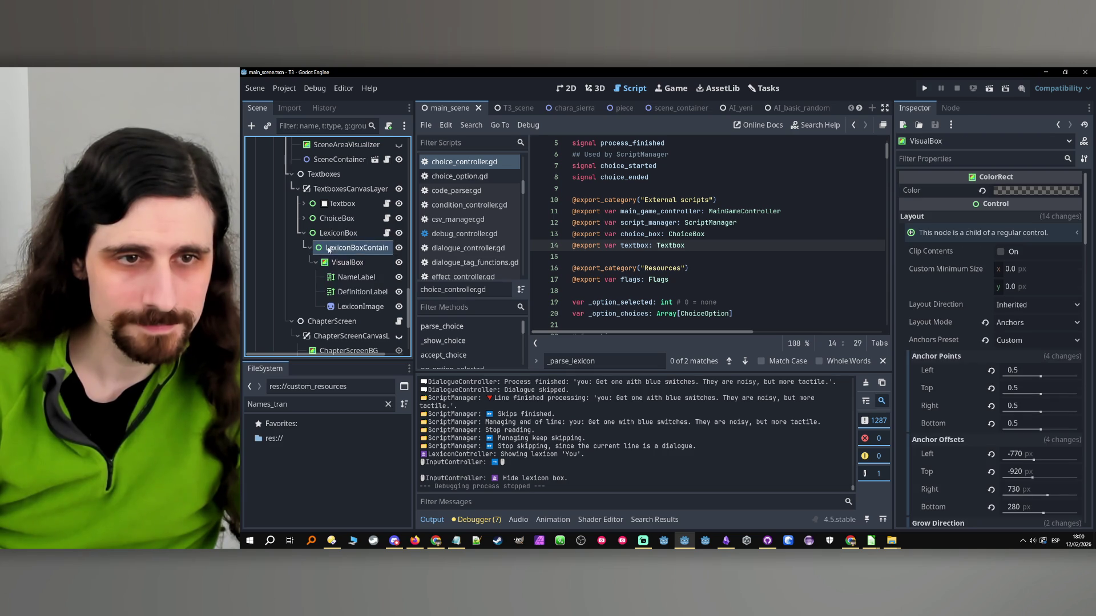
right_click(328, 248)
click(367, 224)
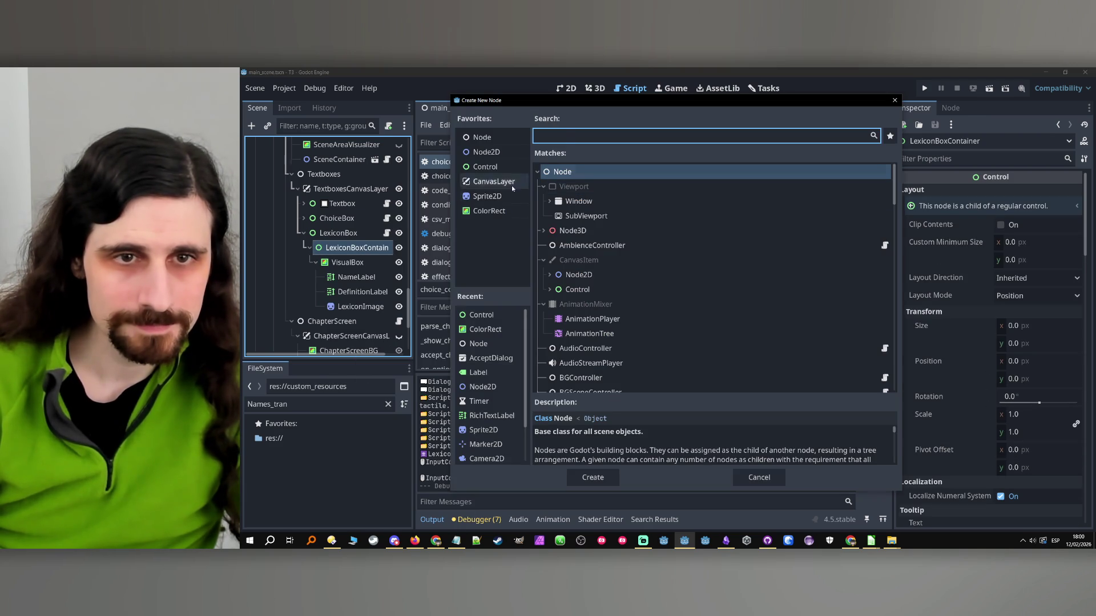
click(495, 211)
double_click(494, 211)
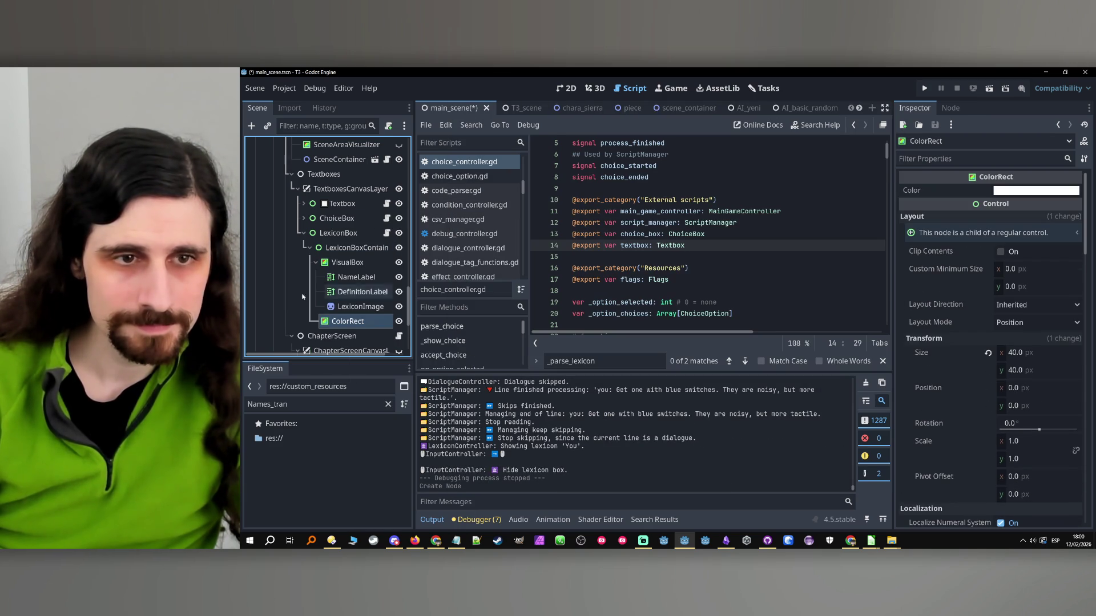
- Rename the ColorRect to BG and order it above VisualBox so it draws behind
double_click(324, 323)
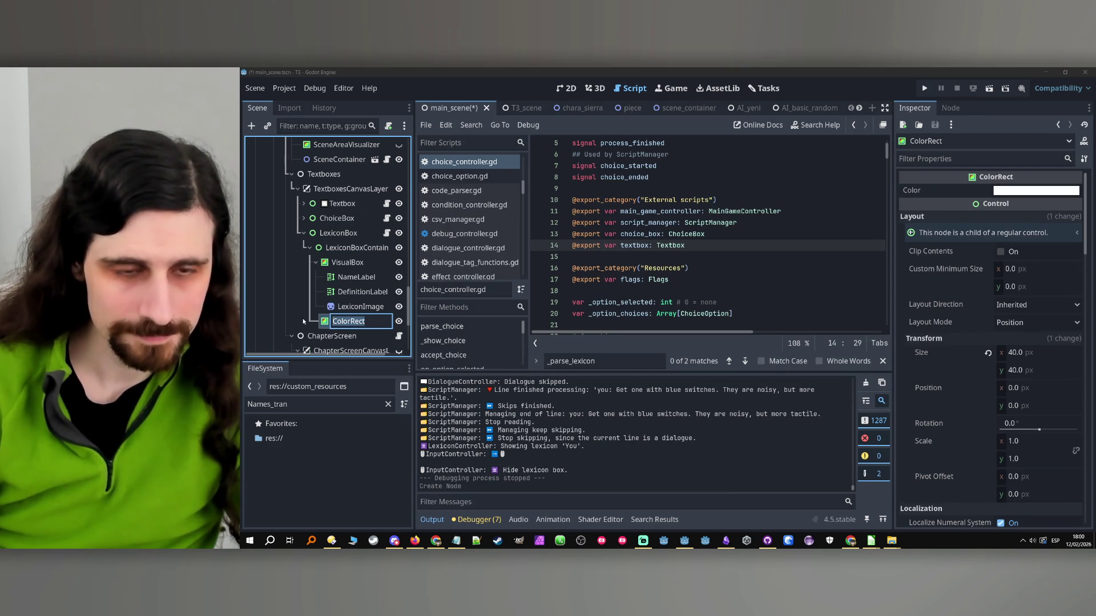
key(Caps_Lock)
text(BG)
key(Return)
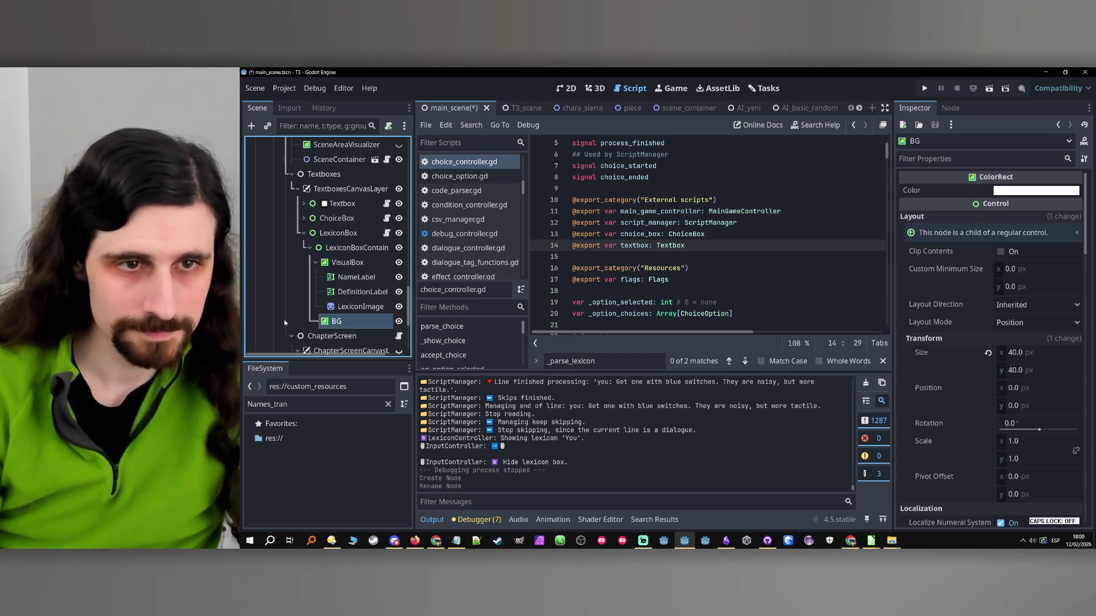
key(Caps_Lock)
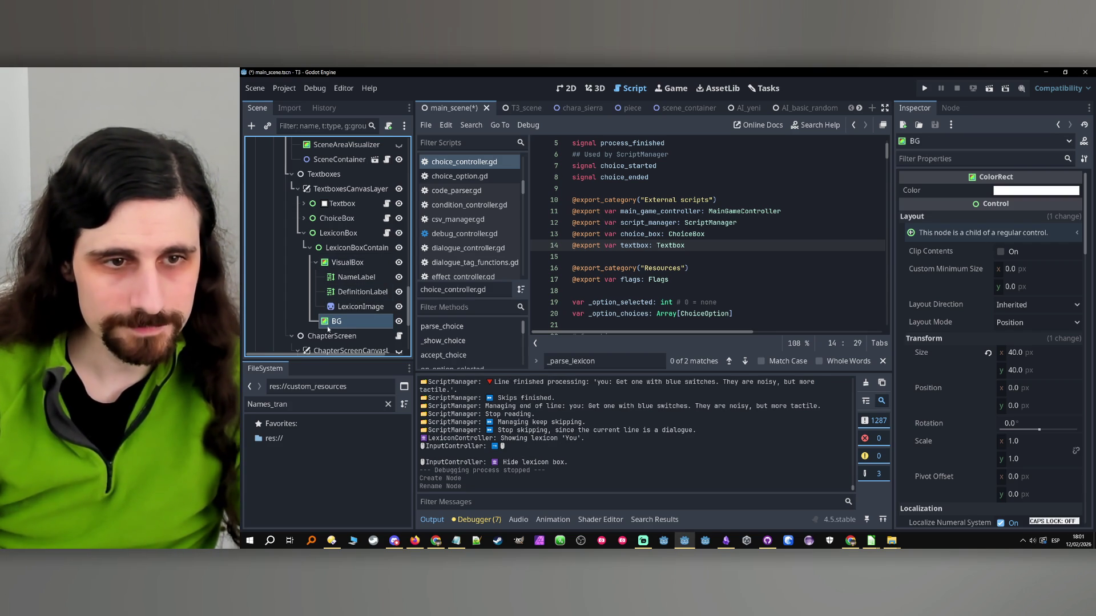
drag(327, 260, 327, 261)
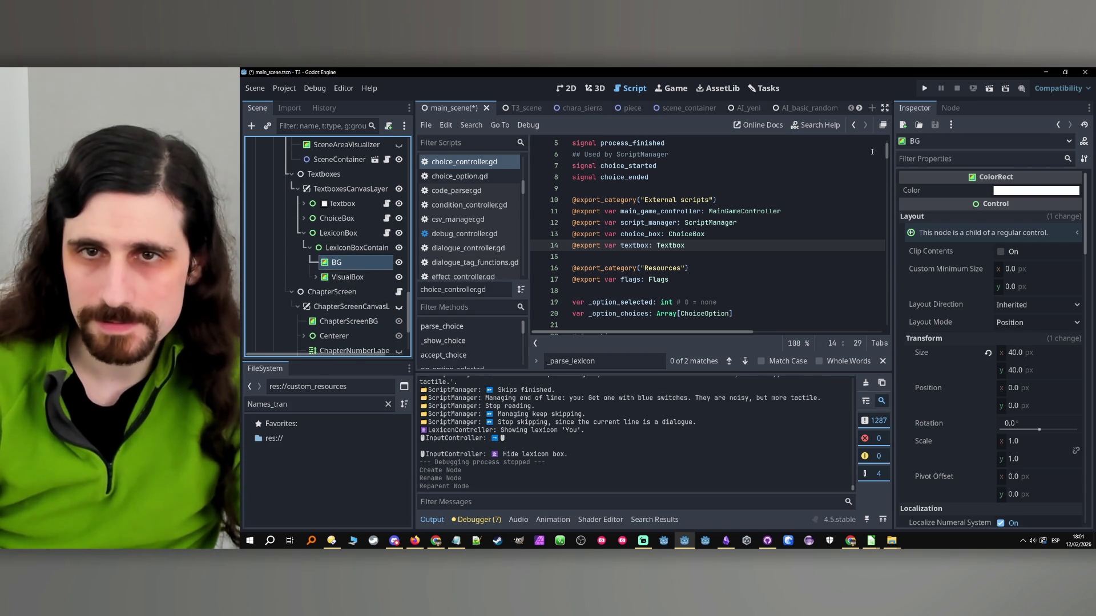
click(571, 89)
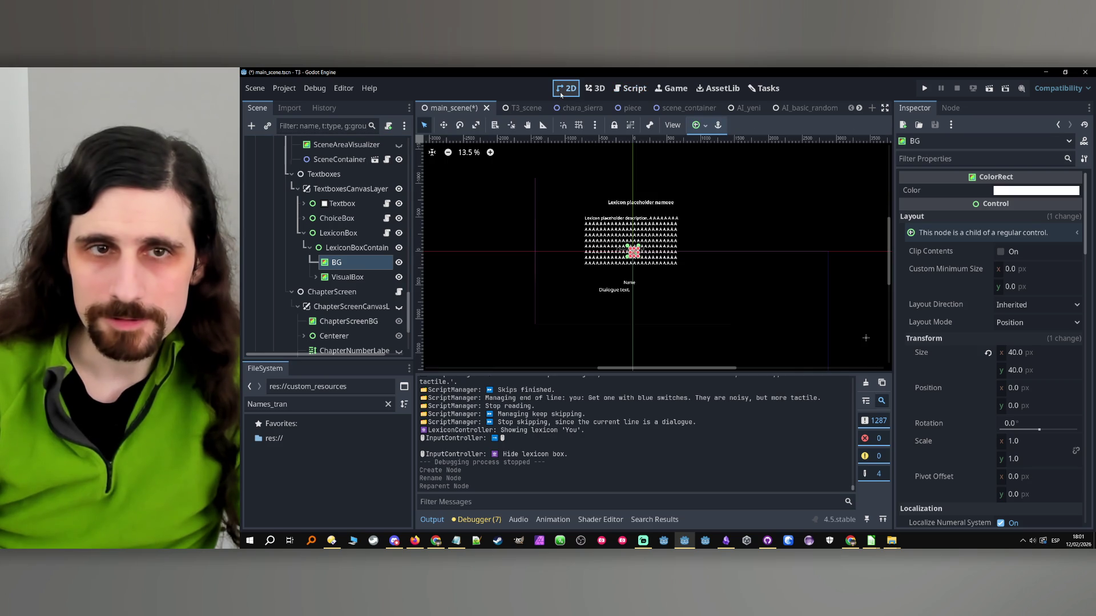
- Make BG's colour black with lowered opacity so it is translucent
click(1019, 192)
mouse_move(985, 294)
mouse_down()
mouse_move(953, 297)
mouse_move(890, 398)
mouse_up()
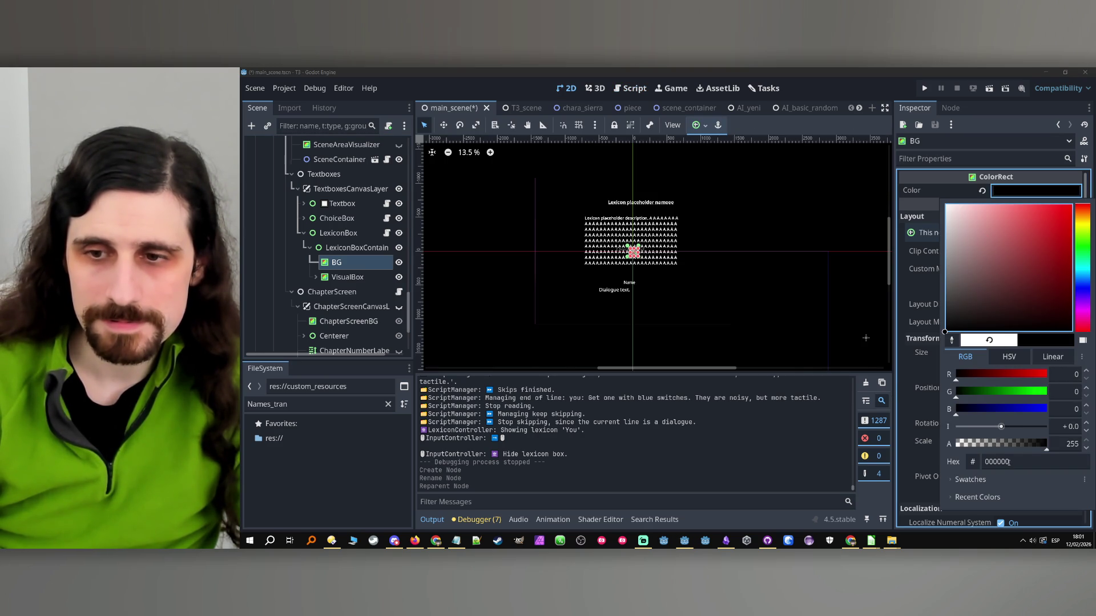
drag(1009, 449, 973, 452)
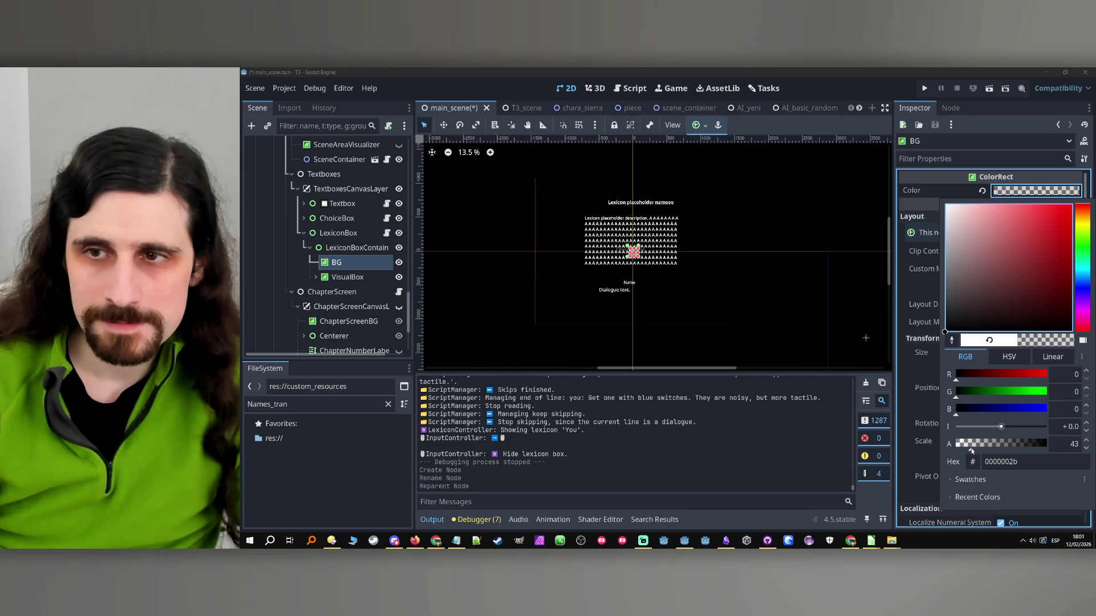
click(342, 269)
- Set BG's Layout Mode to Anchors with the Center anchor preset
click(336, 275)
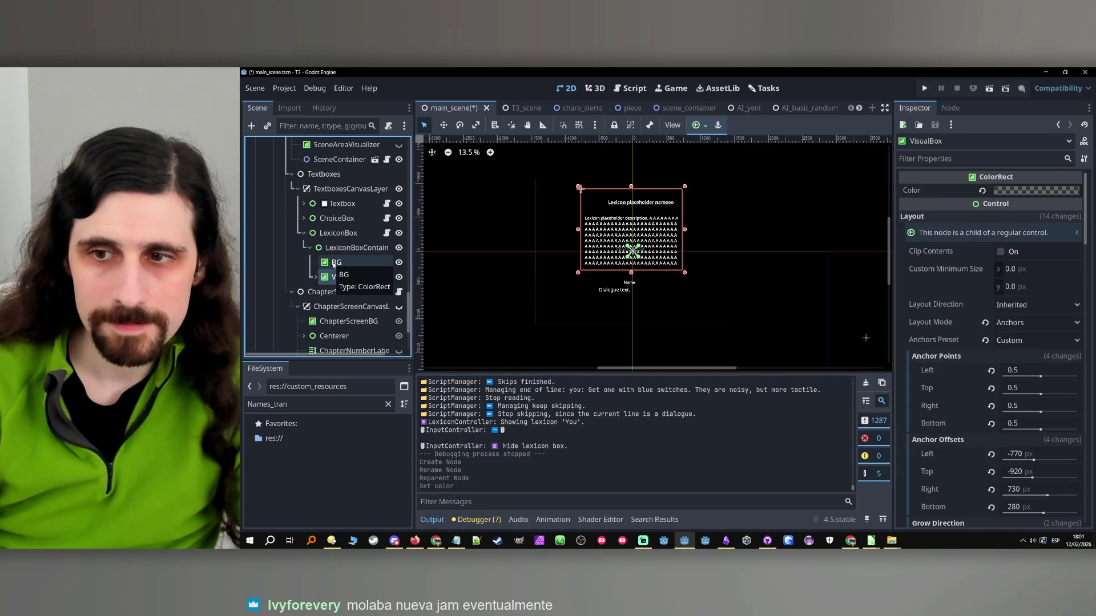
click(334, 265)
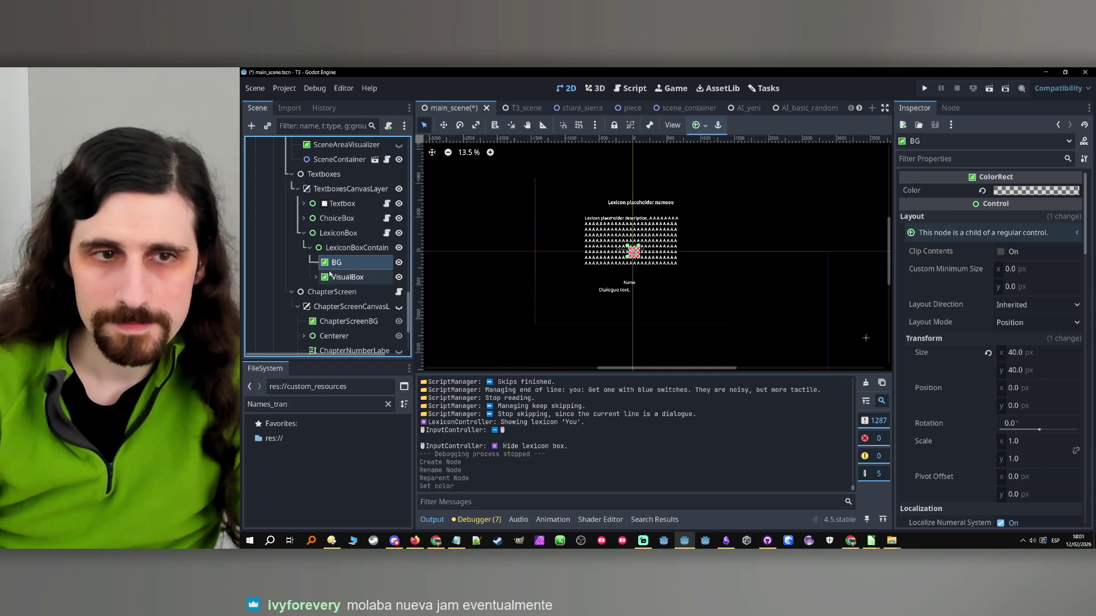
click(332, 271)
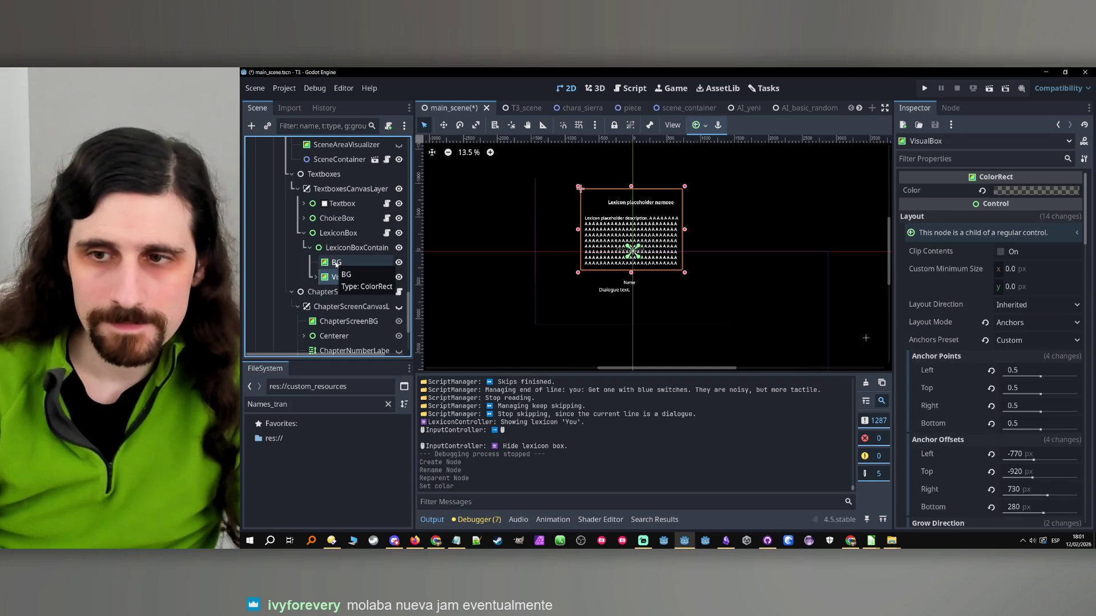
click(336, 264)
click(1037, 323)
click(1028, 354)
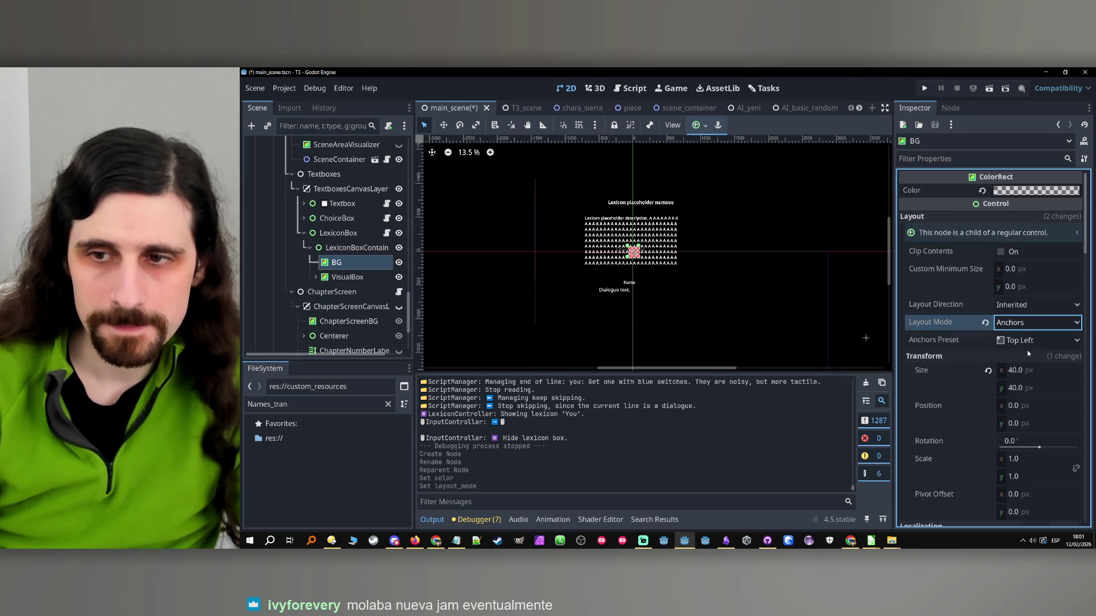
click(1029, 341)
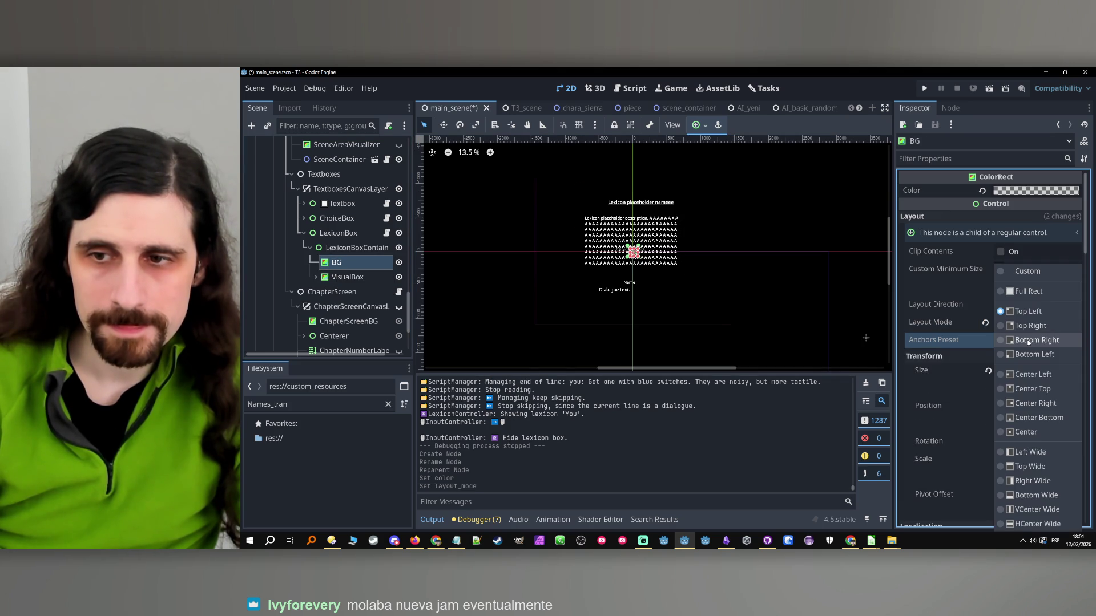
click(1026, 432)
- Set BG's size to 4000 by 2000
click(1040, 371)
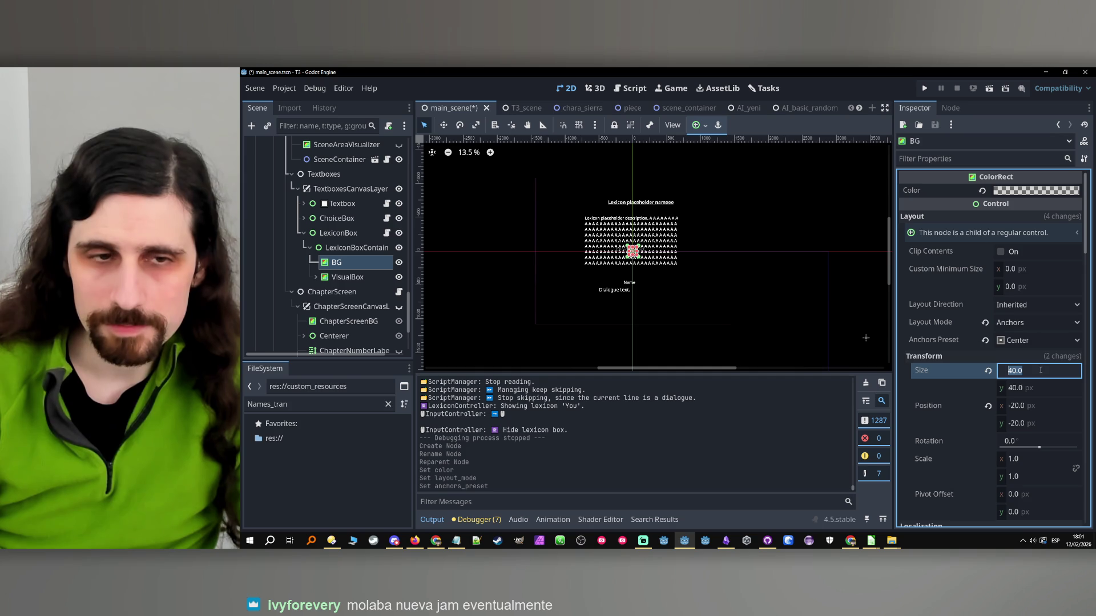
click(350, 234)
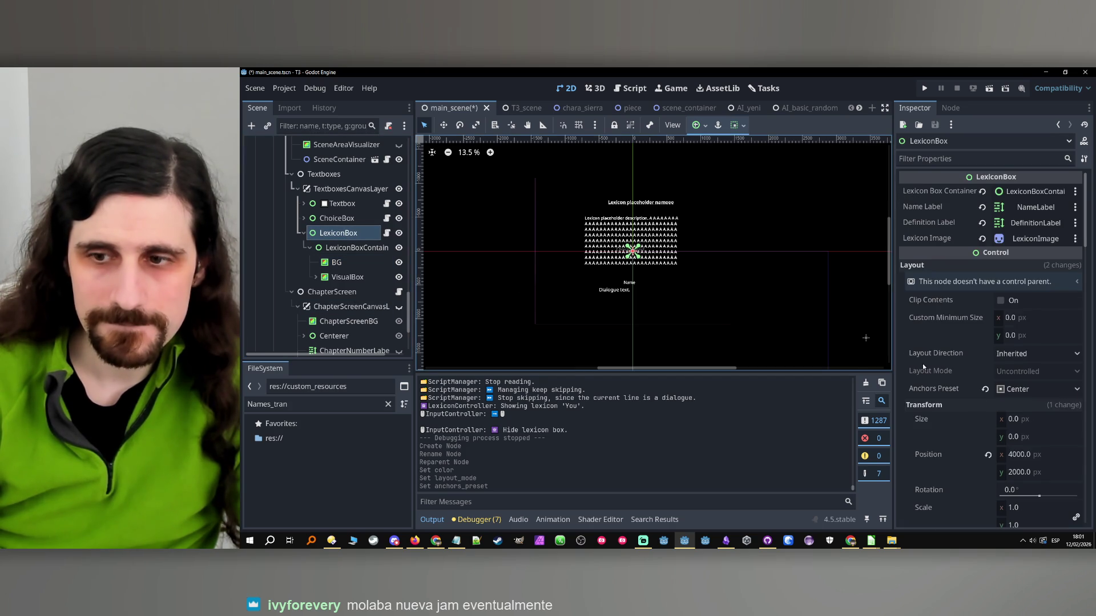
click(355, 263)
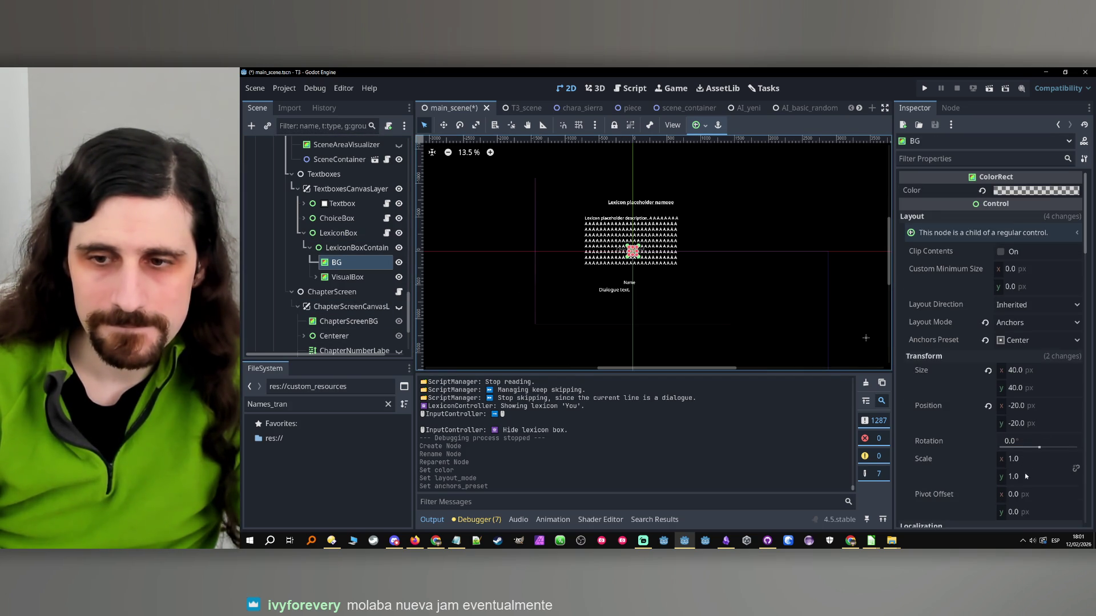
click(1019, 370)
text(4000)
click(1030, 392)
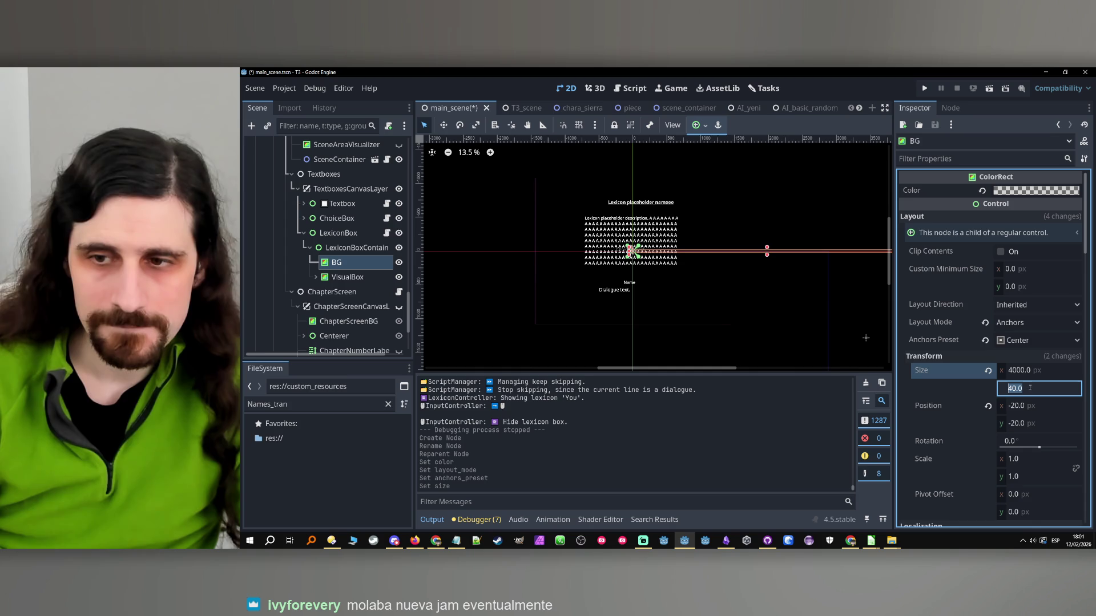
text(2000)
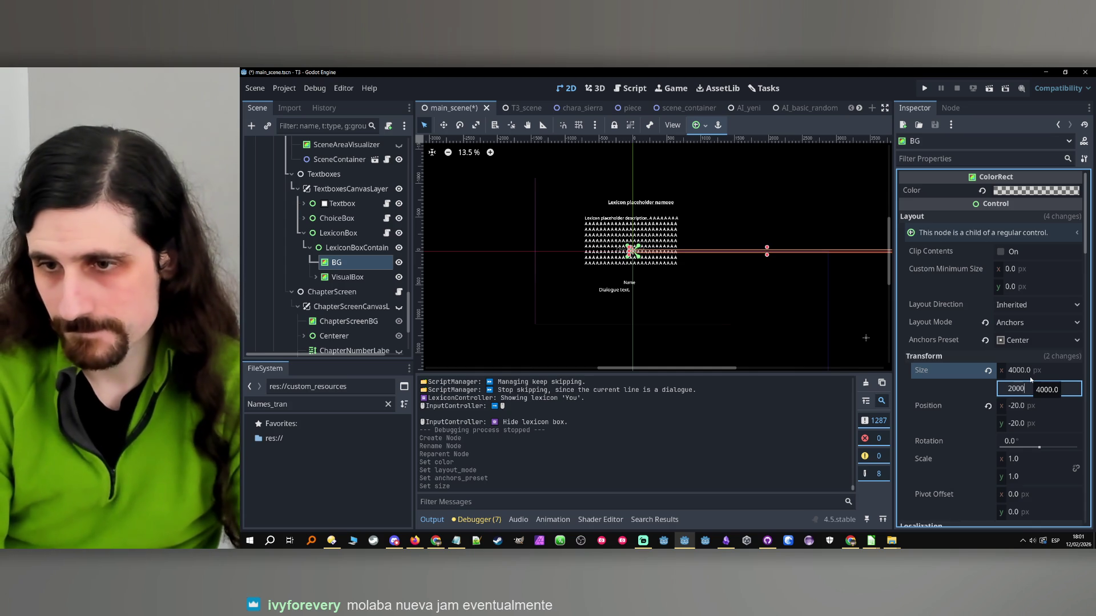
key(Return)
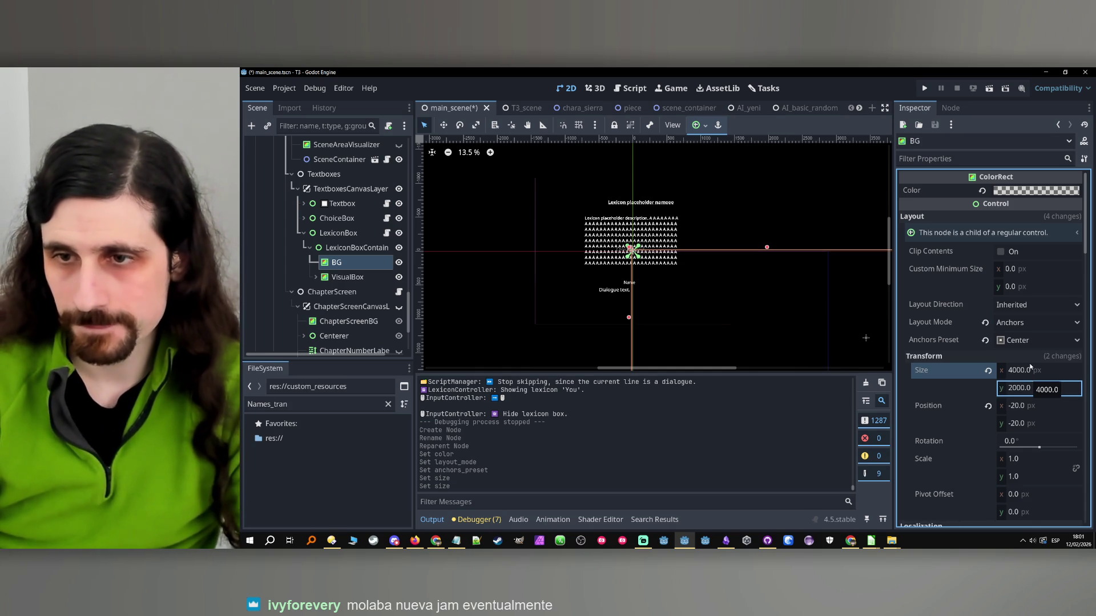
- Re-centre BG with the Center anchor preset, then save and run the game
click(1039, 341)
click(1034, 355)
click(1037, 341)
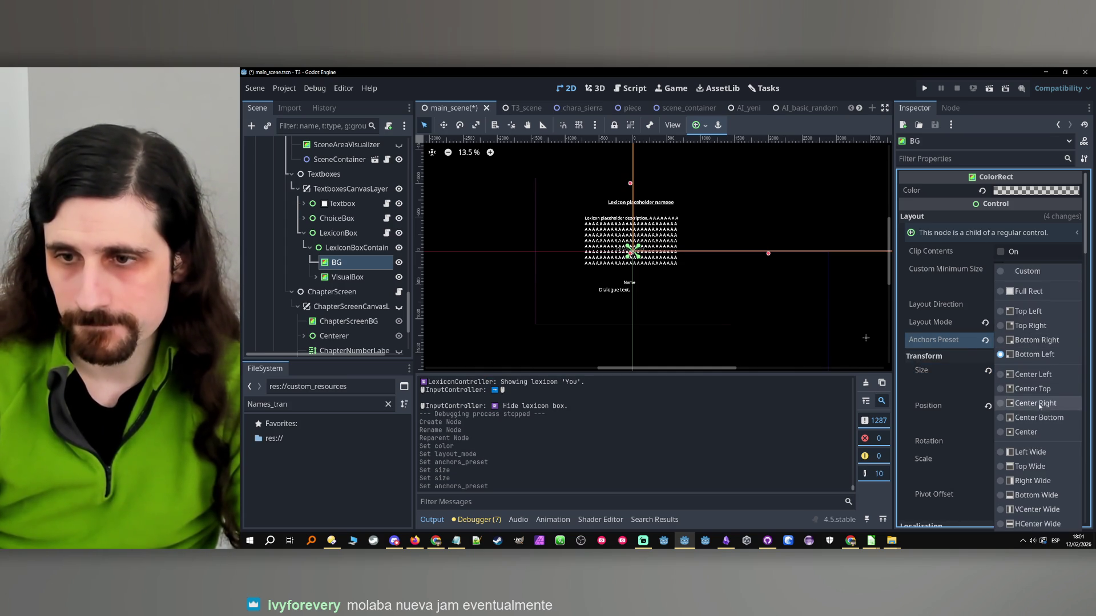
click(1023, 433)
click(342, 247)
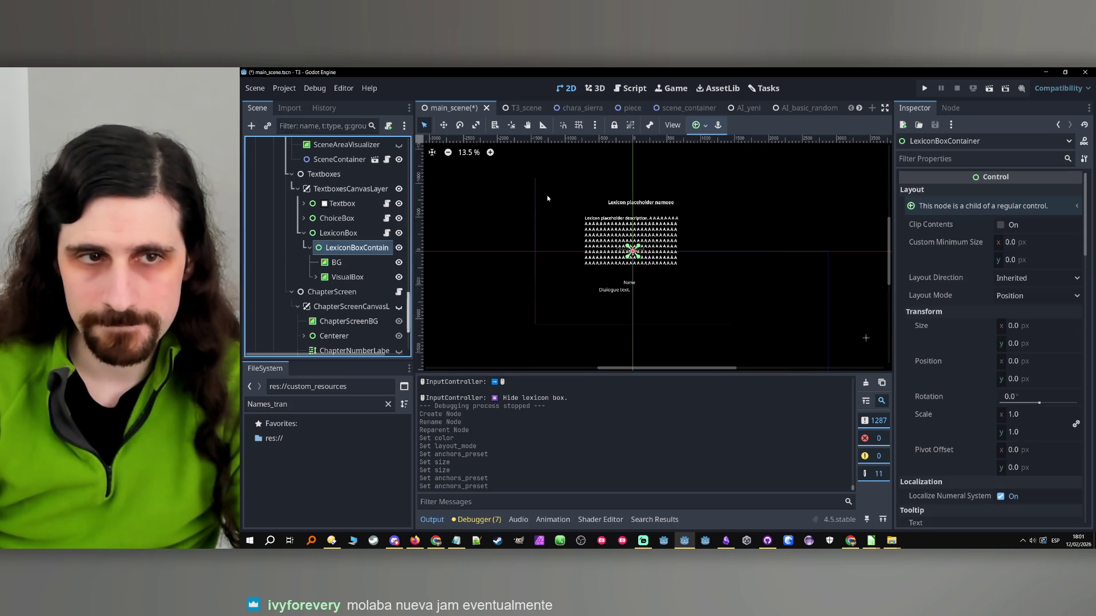
click(925, 88)
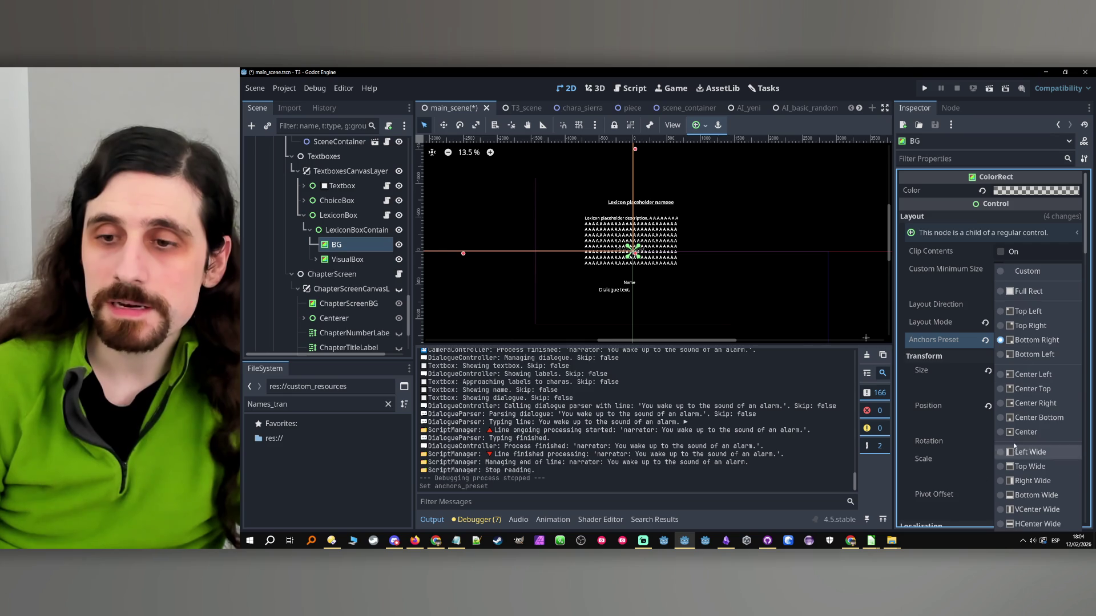
- Apply an anchor preset to BG and set its process mode to Disabled
click(1015, 437)
scroll(962, 368, down, 10)
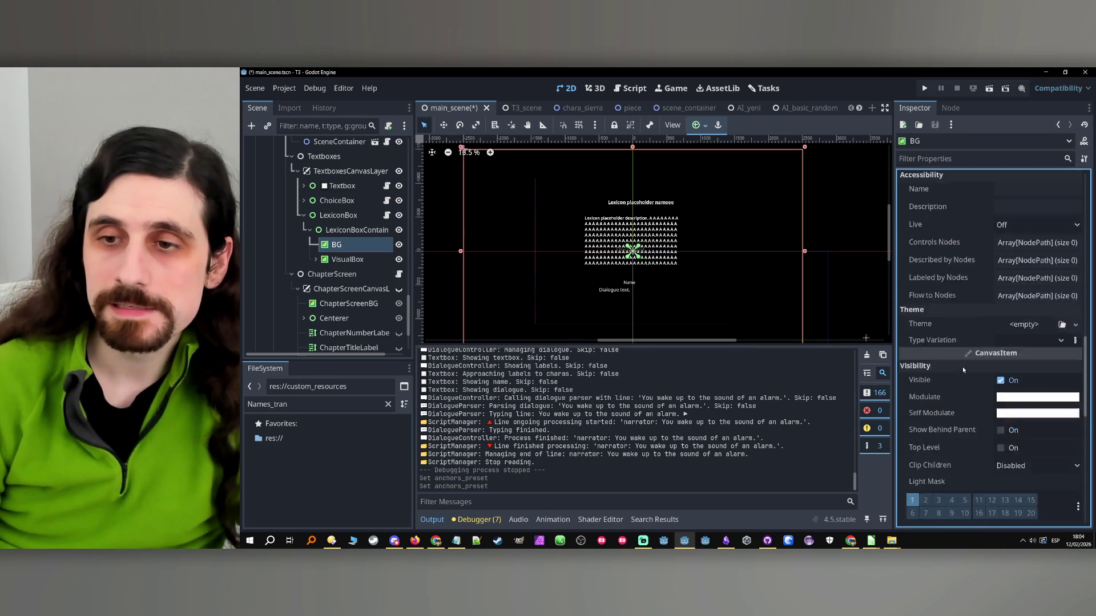
scroll(963, 366, down, 10)
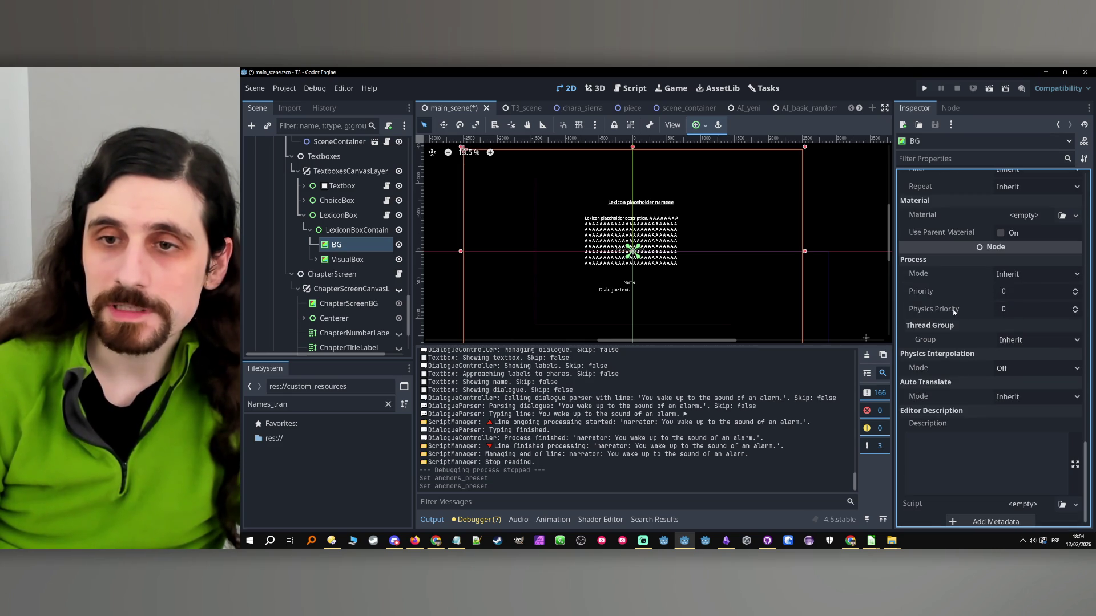
scroll(964, 279, down, 1)
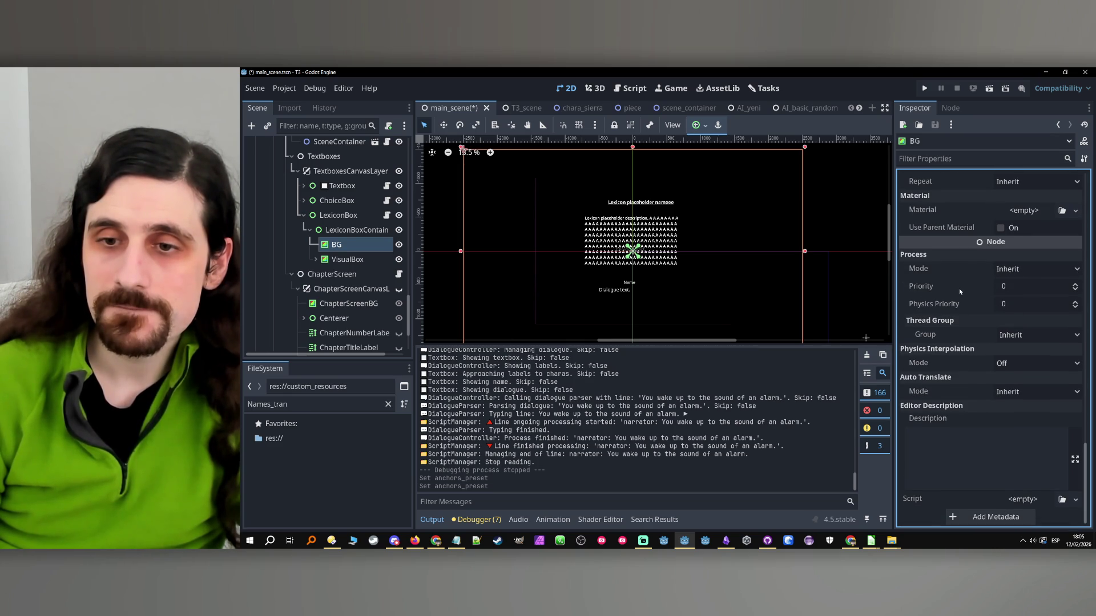
scroll(959, 289, up, 5)
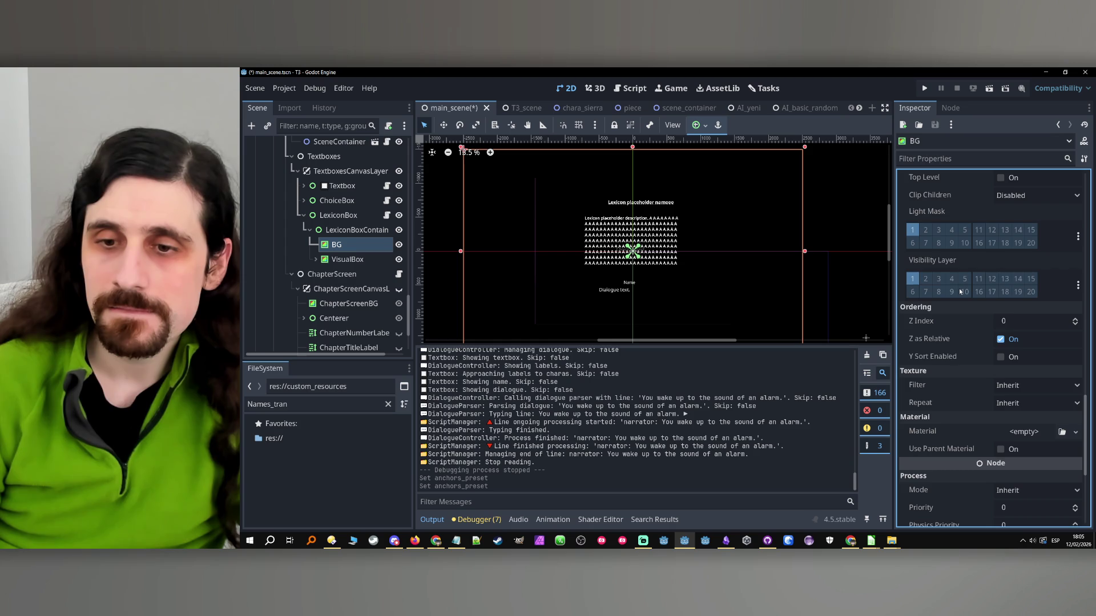
scroll(973, 325, down, 5)
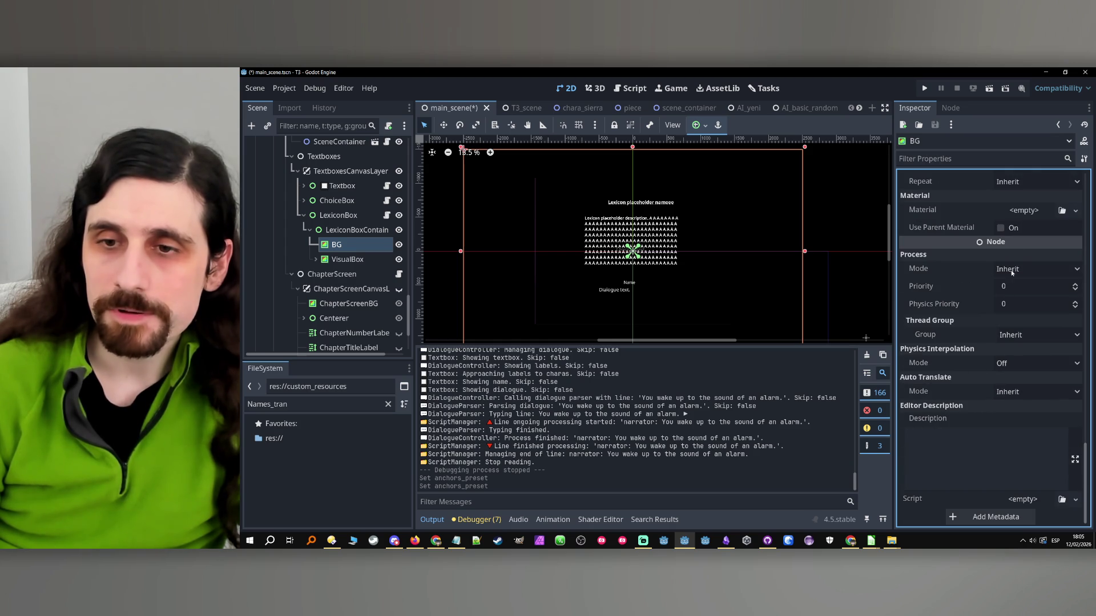
click(1029, 273)
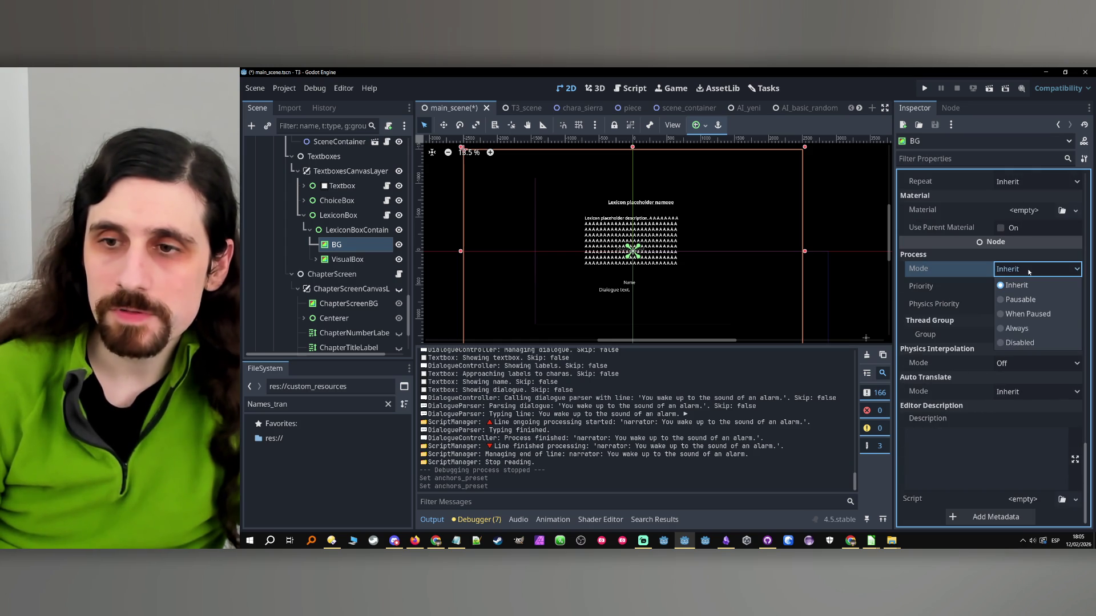
click(1030, 344)
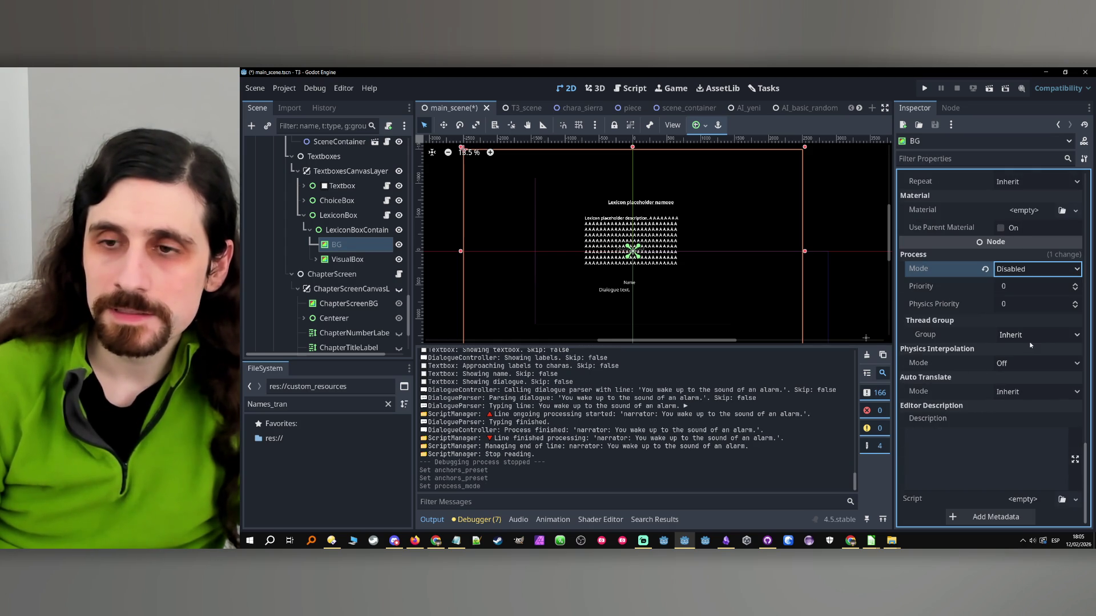
- Open the lexicon_box.gd script from the LexiconBox node
click(351, 259)
click(352, 246)
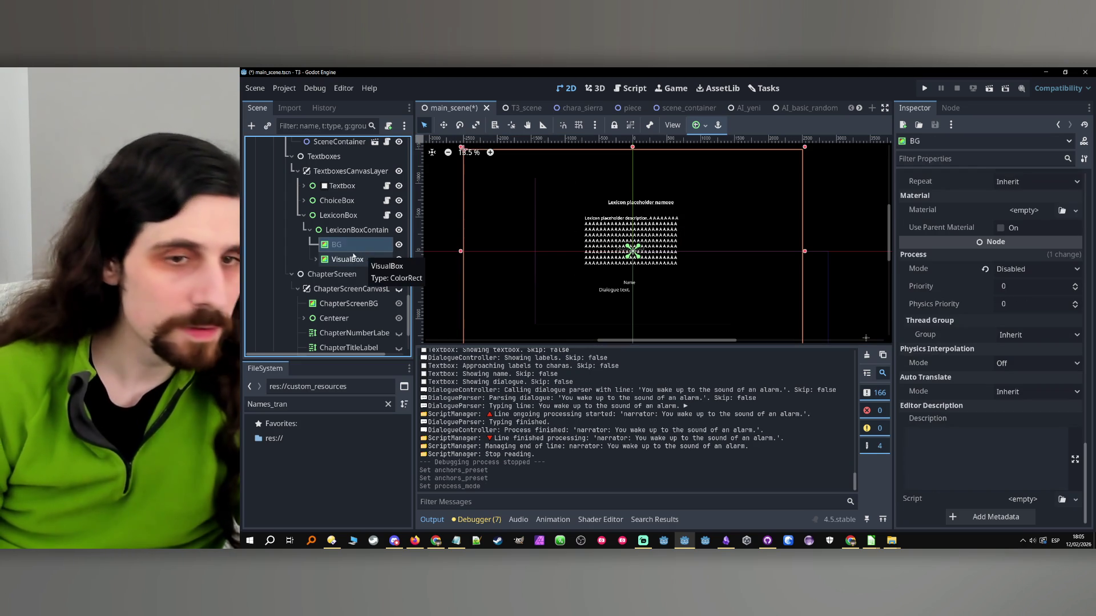
click(374, 230)
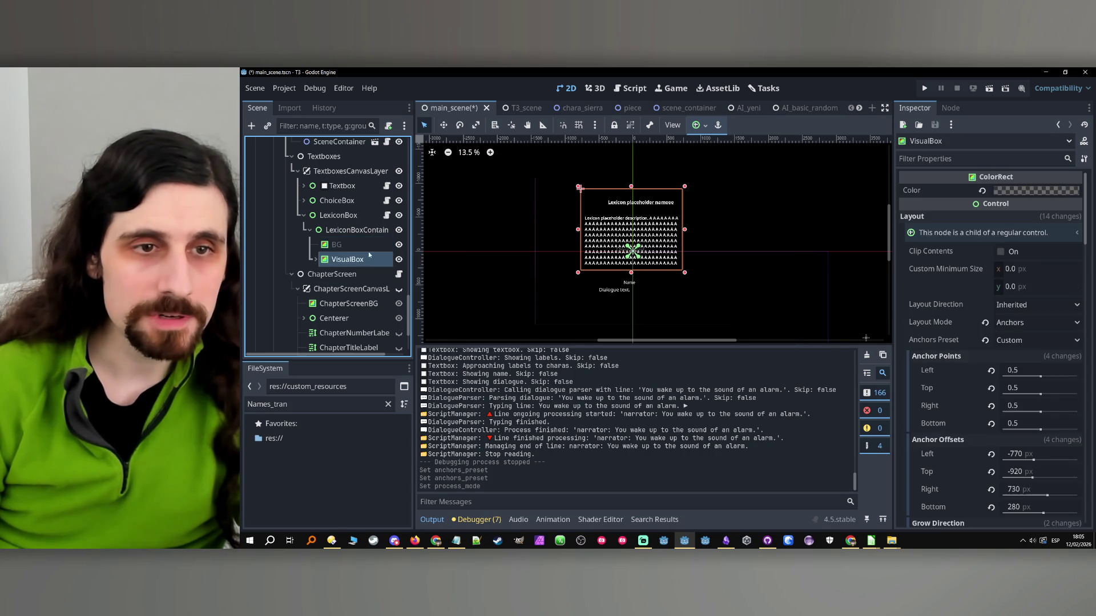
click(387, 217)
- Copy the lexicon_box_container export line to line 11 and rename it to bg: Control
drag(895, 275, 966, 276)
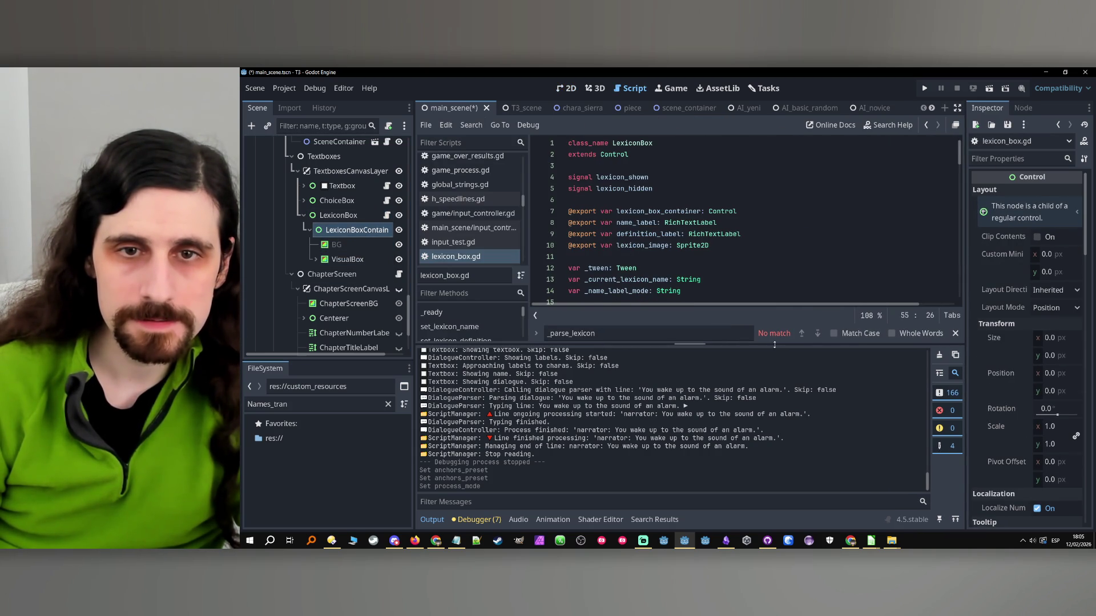
drag(774, 345, 756, 400)
click(637, 211)
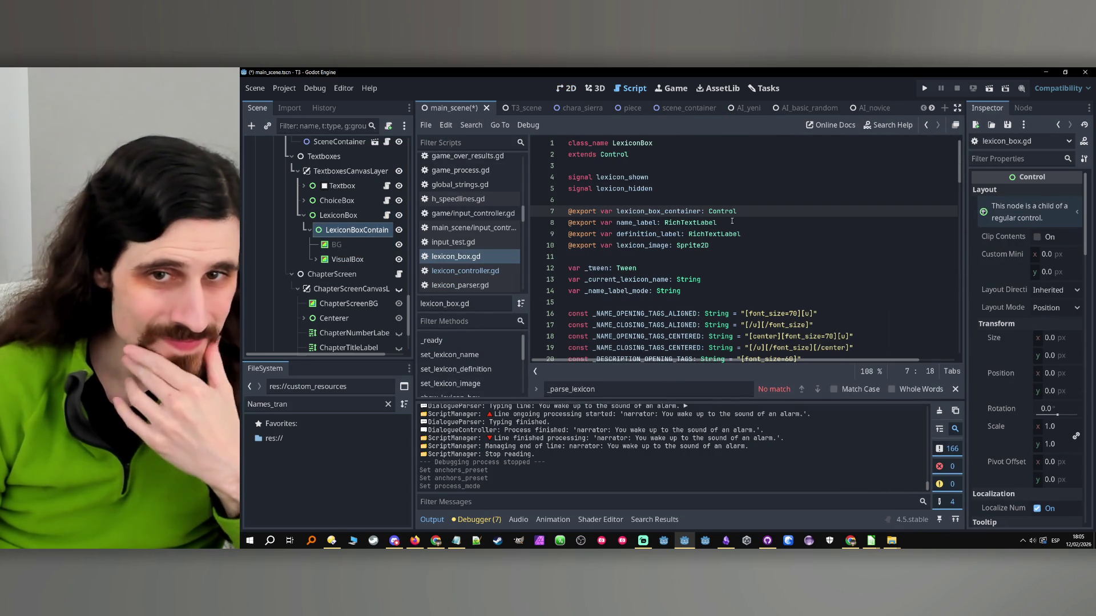
mouse_move(723, 246)
mouse_down()
mouse_move(749, 213)
mouse_move(493, 210)
mouse_up()
click(749, 213)
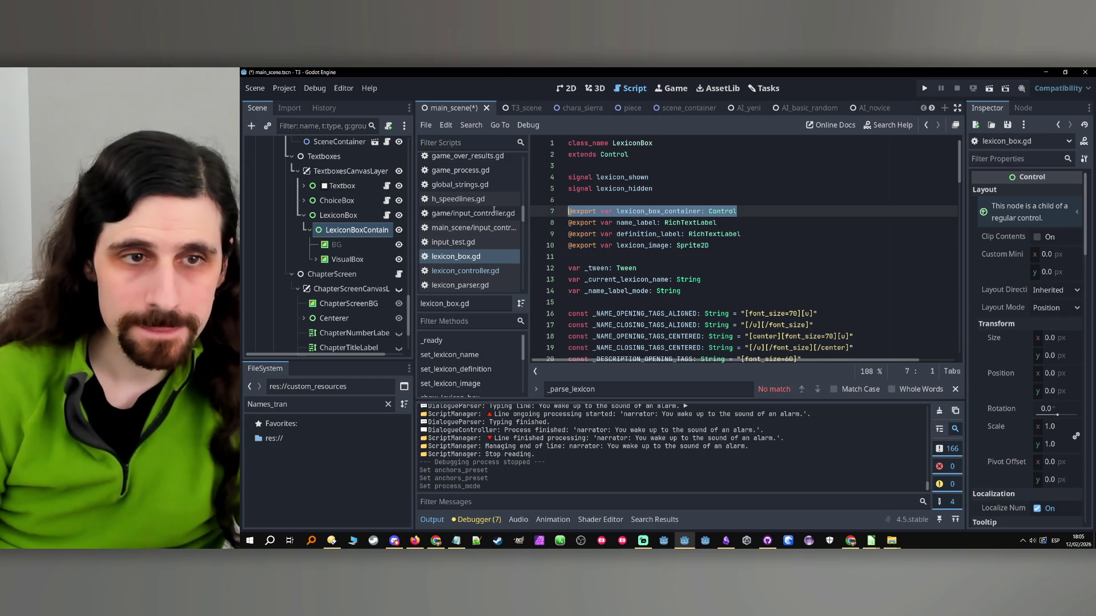
key(ctrl+c)
click(642, 245)
key(End)
key(Return)
key(ctrl+v)
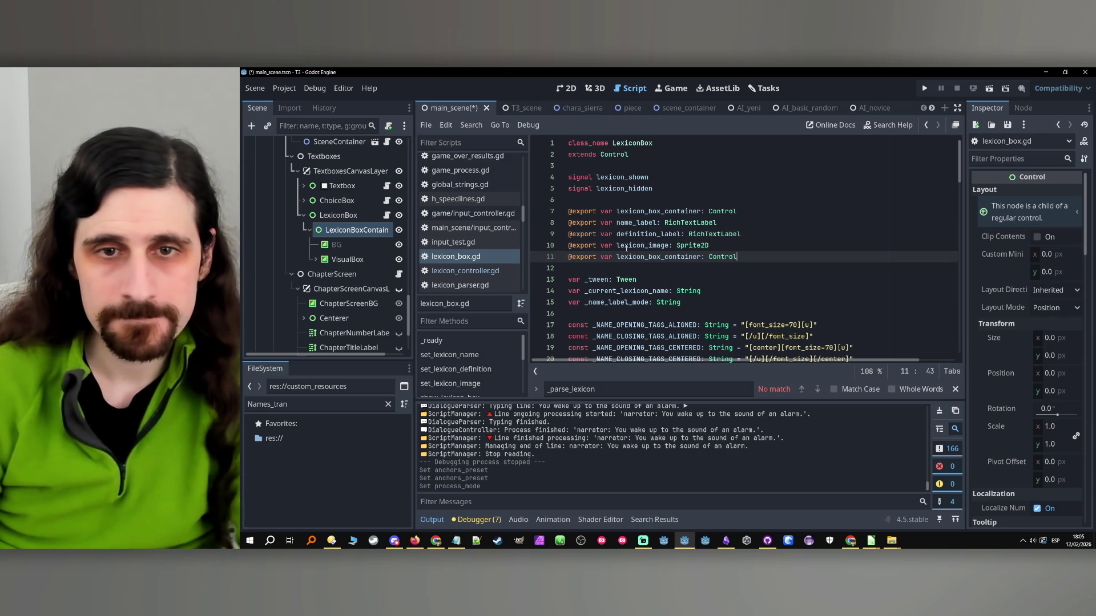
double_click(638, 257)
text(bg:)
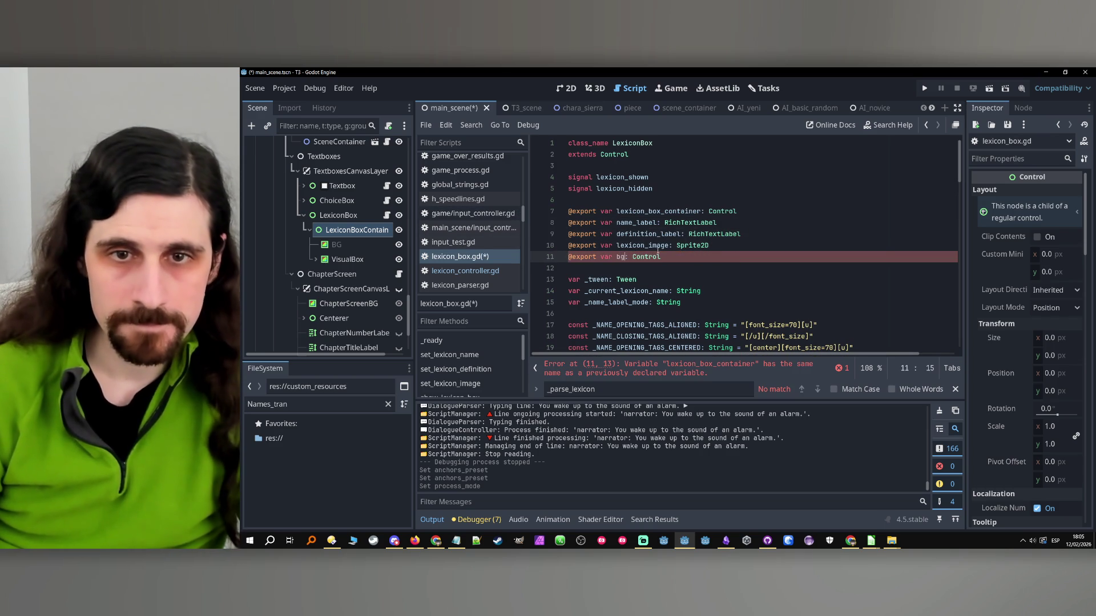